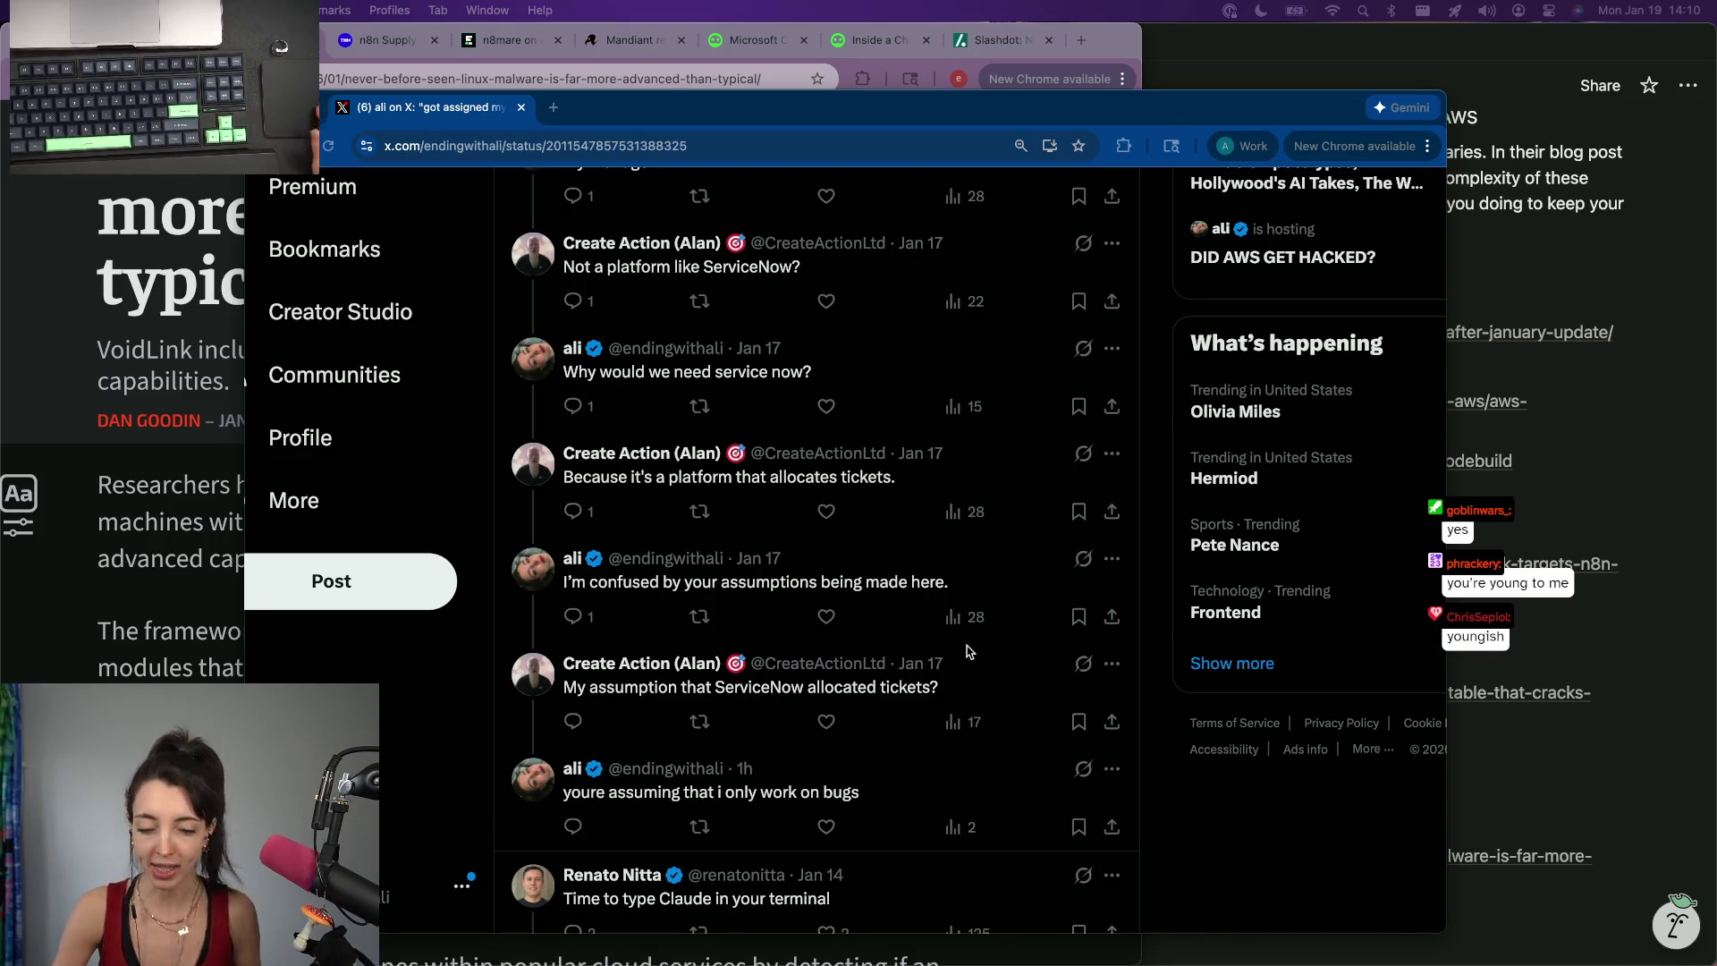
{"action": "scroll", "coordinate": [973, 659], "scroll_direction": "down", "scroll_amount": 1}
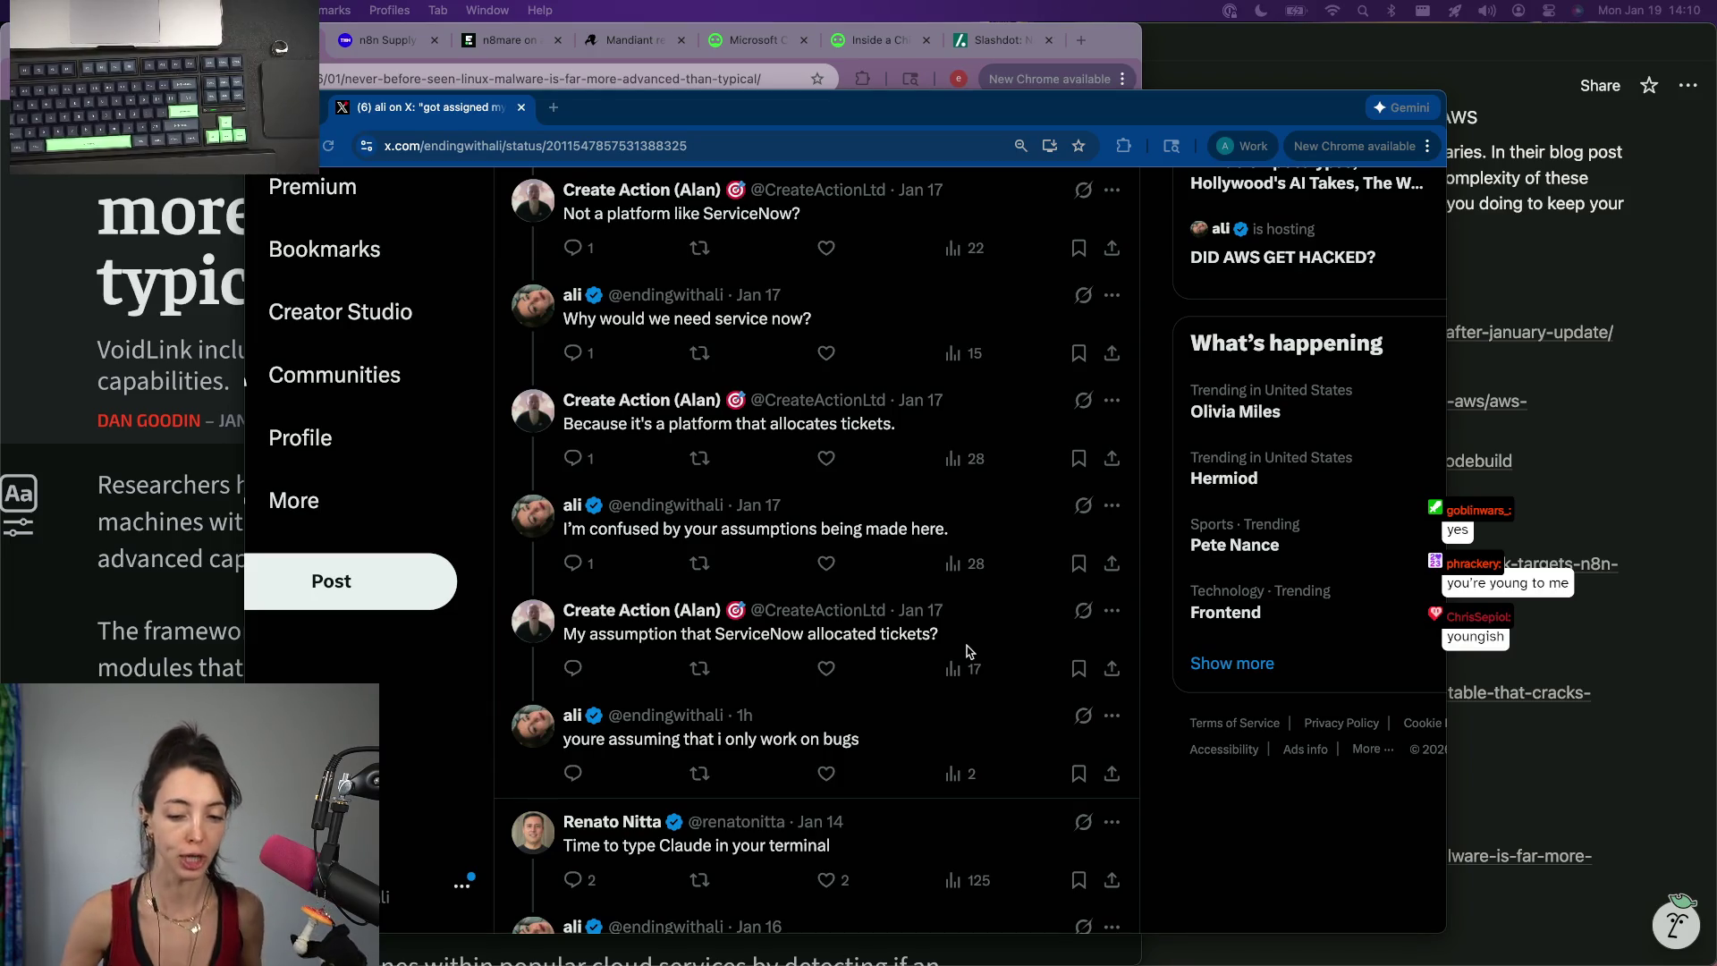
{"action": "scroll", "coordinate": [967, 652], "scroll_direction": "down", "scroll_amount": 1}
{"action": "scroll", "coordinate": [966, 653], "scroll_direction": "down", "scroll_amount": 1}
{"action": "scroll", "coordinate": [966, 652], "scroll_direction": "down", "scroll_amount": 3}
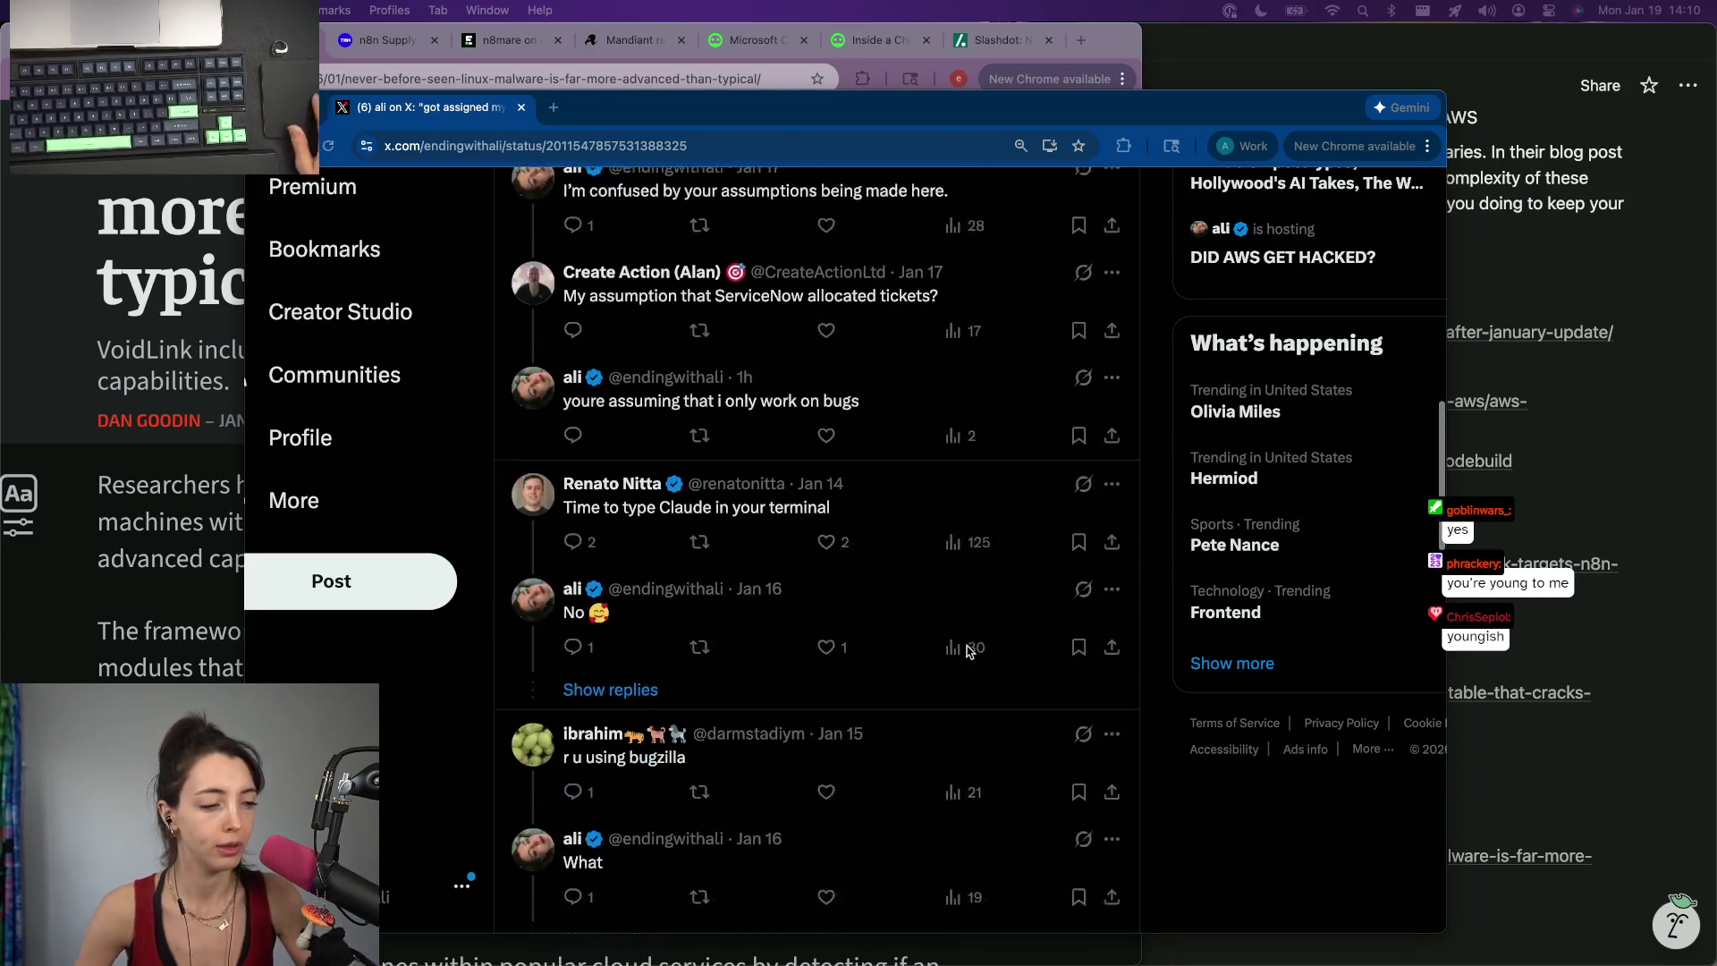
{"action": "scroll", "coordinate": [967, 652], "scroll_direction": "down", "scroll_amount": 3}
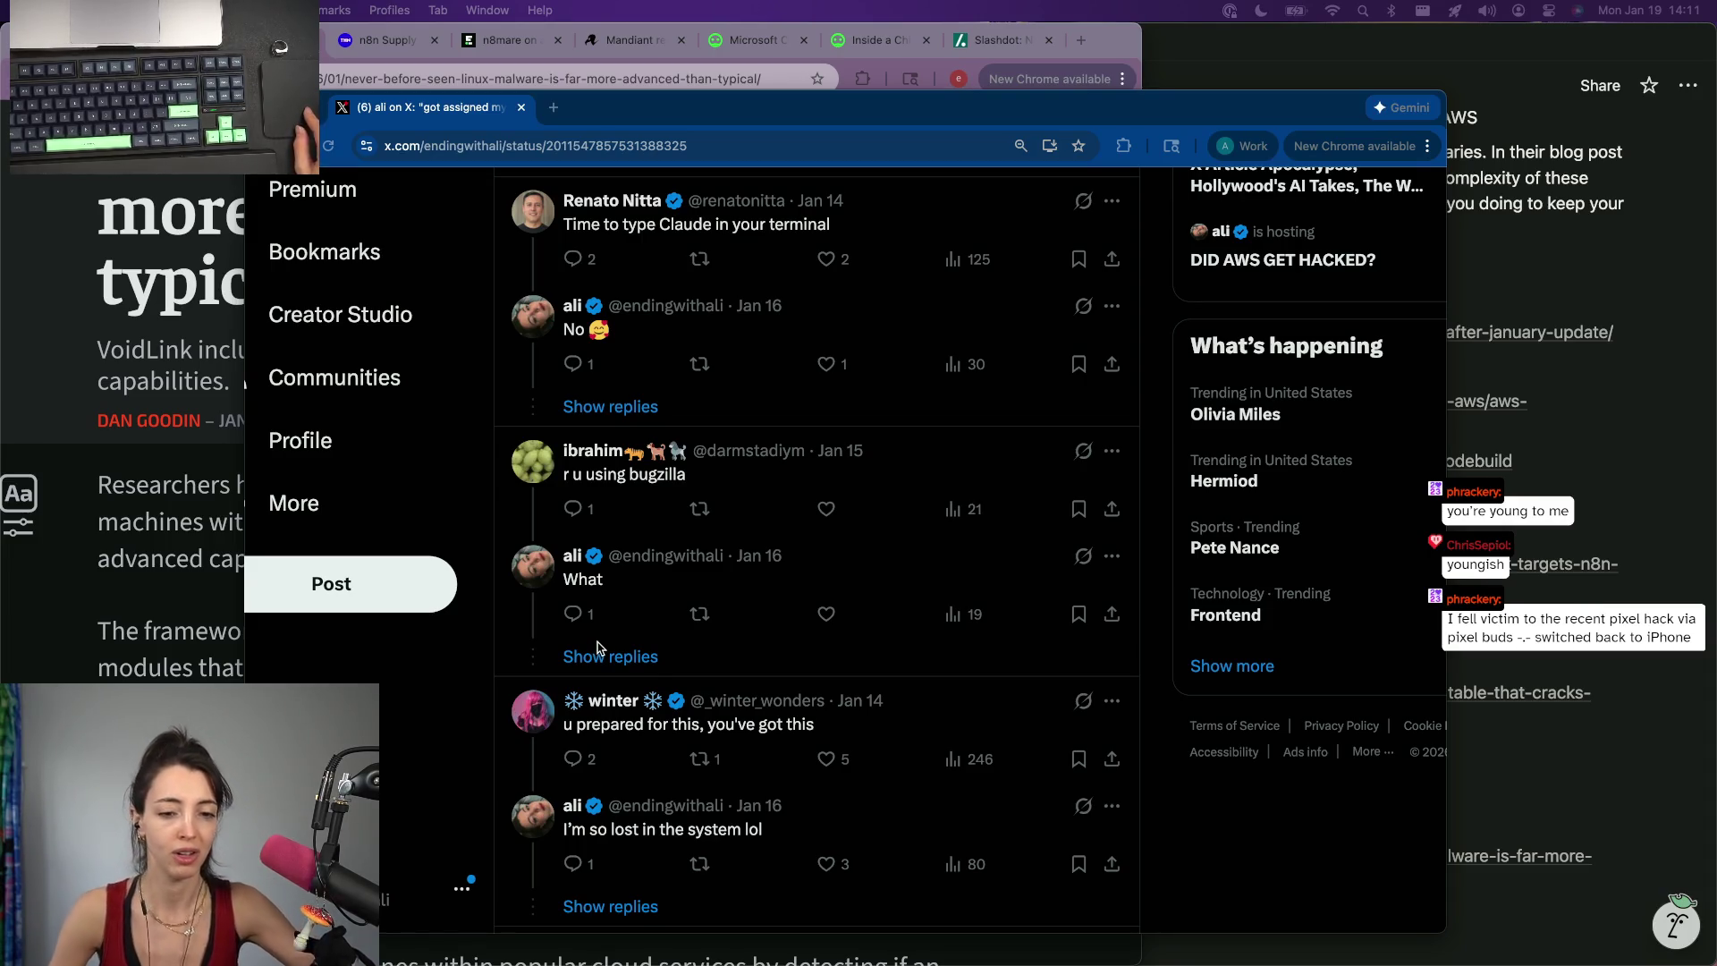
Expand the hidden replies under the "What" reply in the first-ticket thread.
{"action": "left_click", "coordinate": [604, 660]}
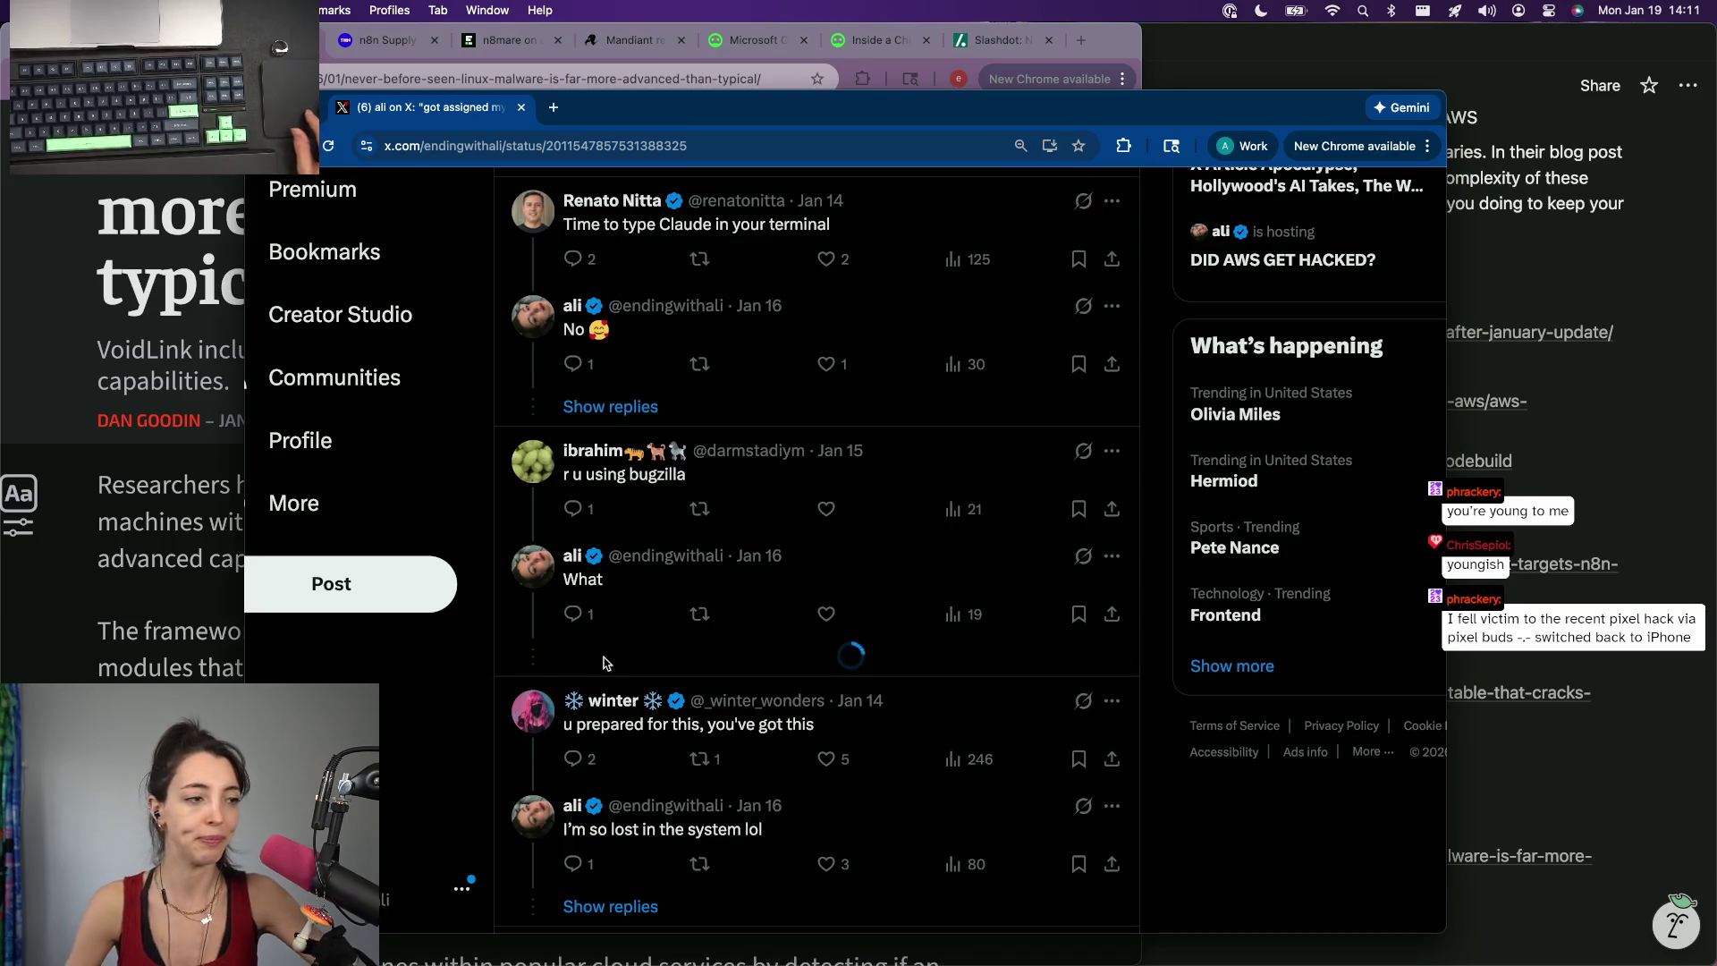
{"action": "scroll", "coordinate": [604, 661], "scroll_direction": "down", "scroll_amount": 1}
{"action": "scroll", "coordinate": [603, 660], "scroll_direction": "down", "scroll_amount": 2}
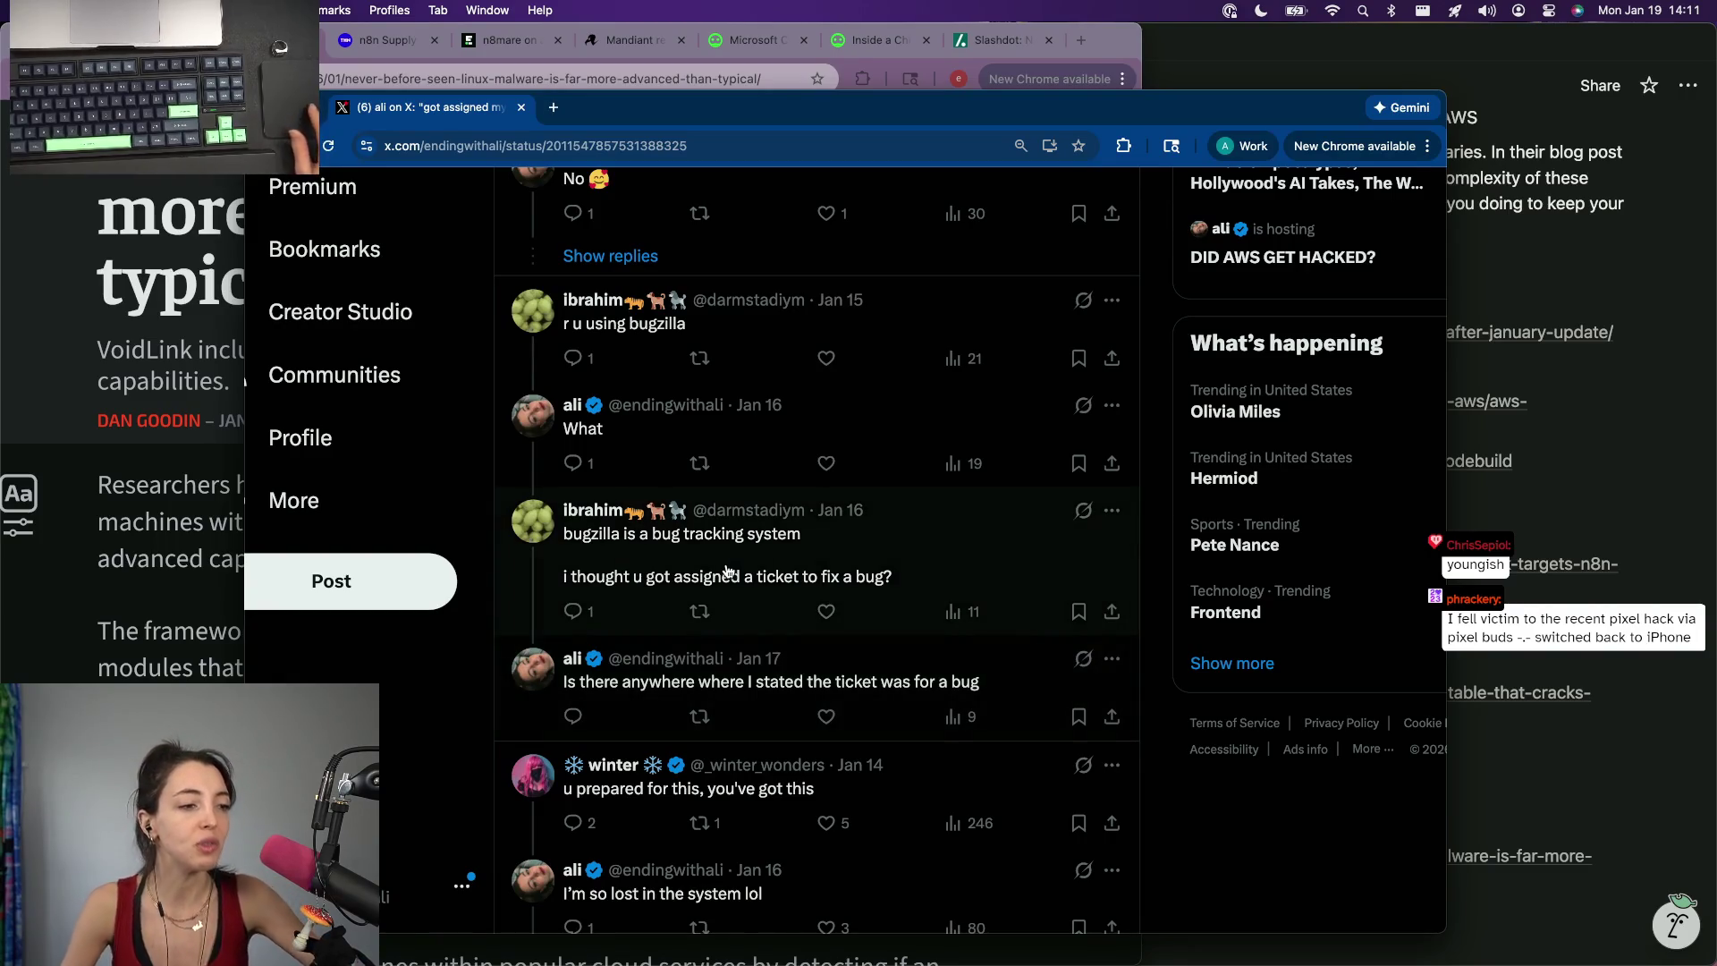
{"action": "scroll", "coordinate": [773, 577], "scroll_direction": "down", "scroll_amount": 1}
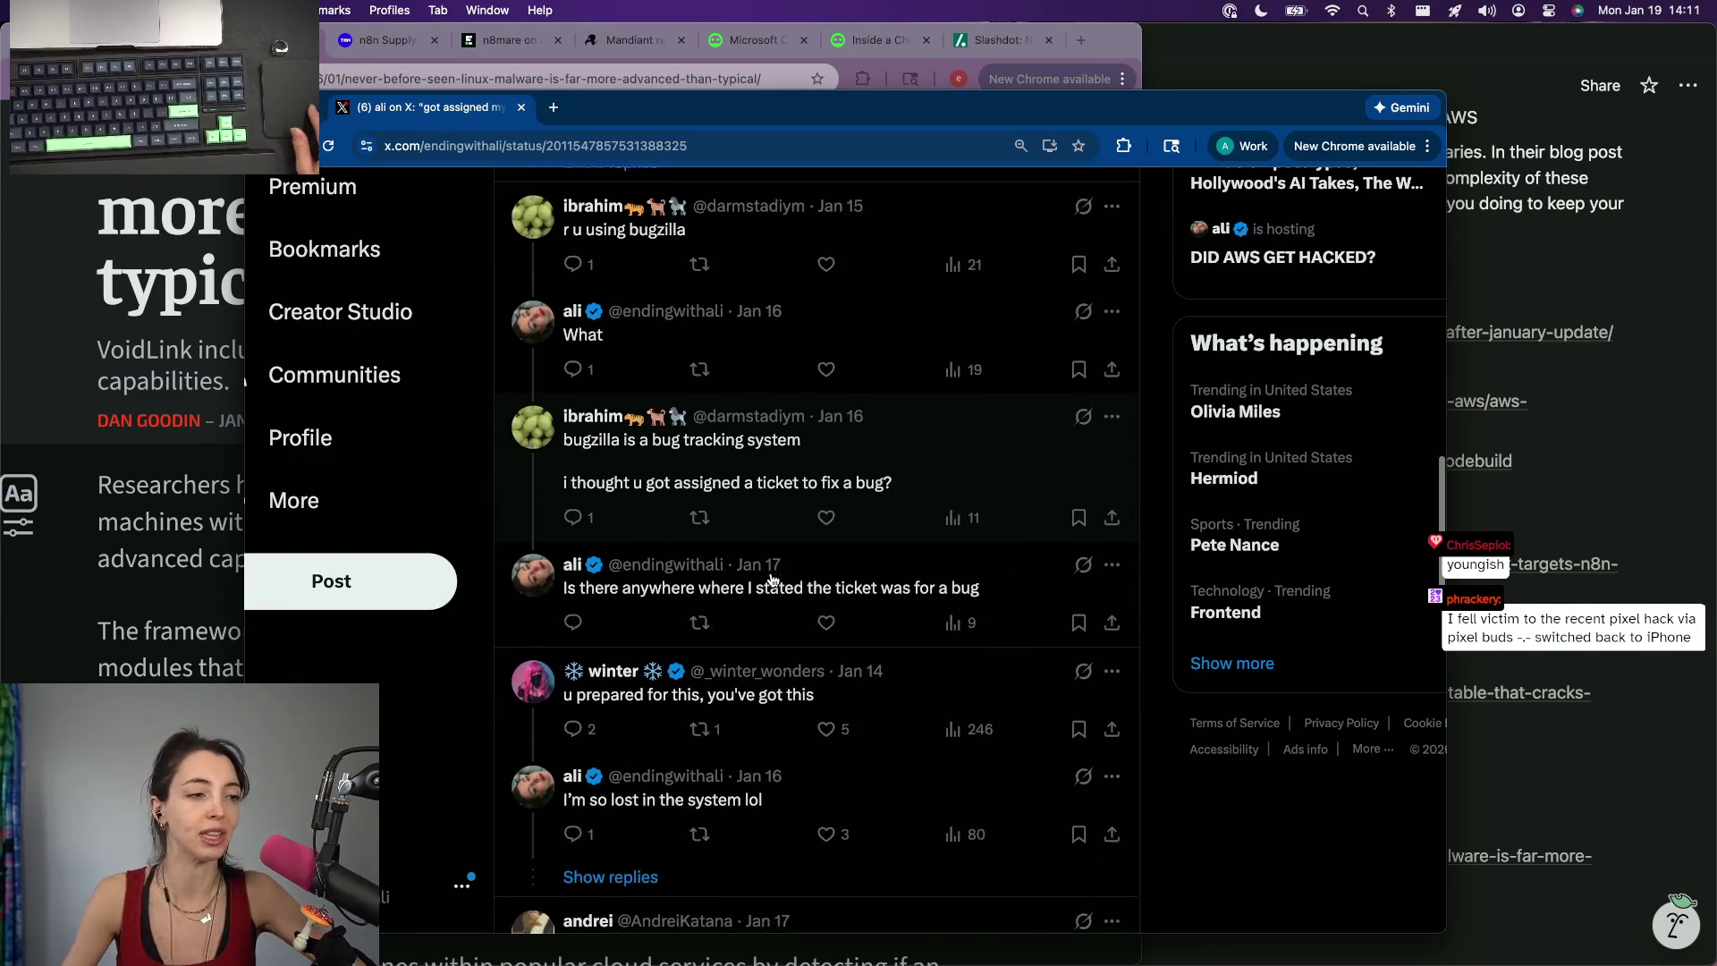
{"action": "scroll", "coordinate": [774, 579], "scroll_direction": "up", "scroll_amount": 5}
{"action": "scroll", "coordinate": [773, 579], "scroll_direction": "up", "scroll_amount": 5}
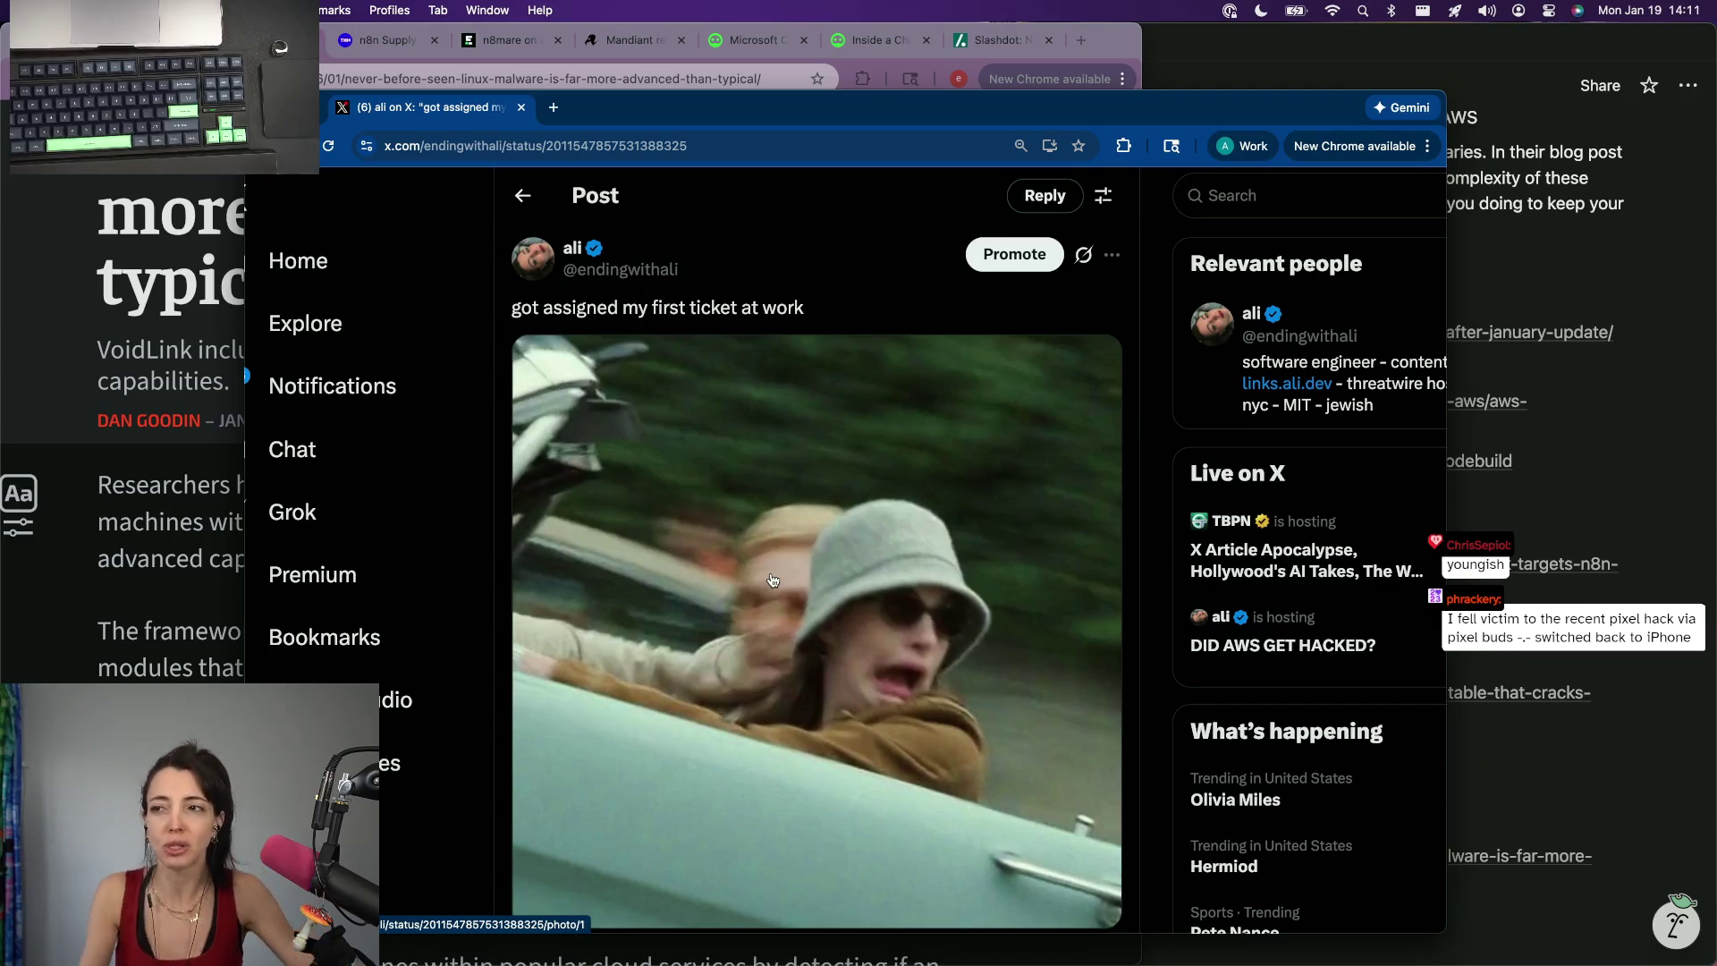
Zoom the X page out two levels so more replies fit on screen.
{"action": "key", "text": "super+minus"}
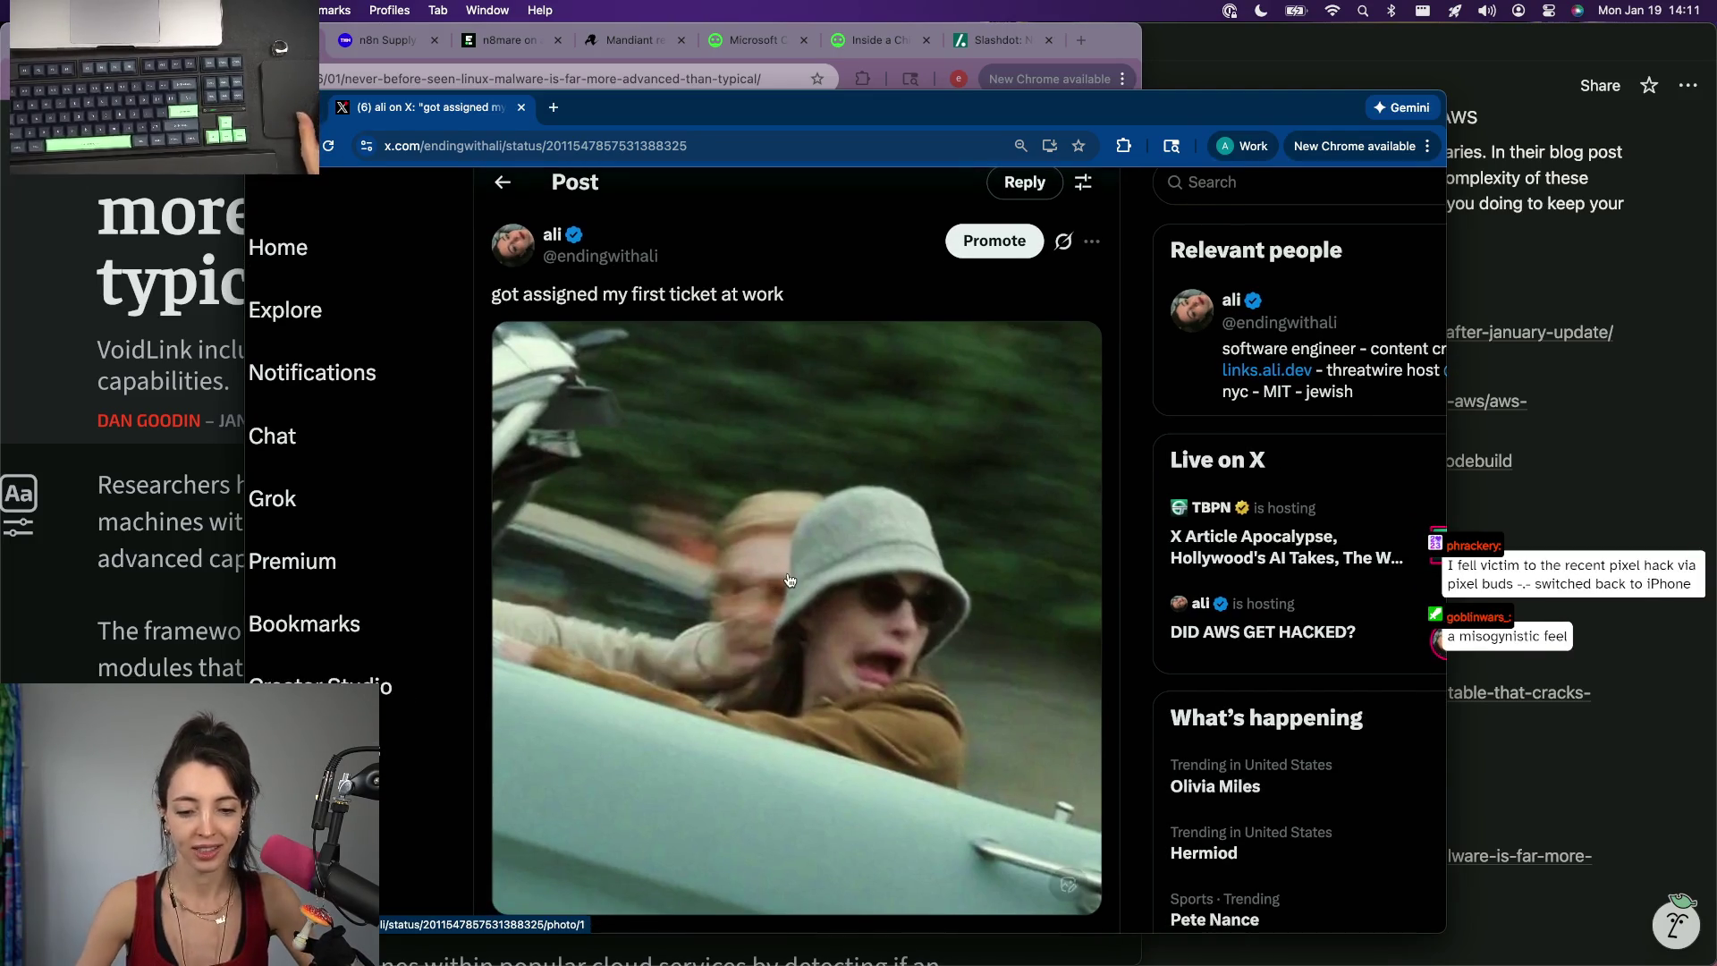
{"action": "key", "text": "super+minus"}
{"action": "key", "text": "super+minus"}
{"action": "scroll", "coordinate": [693, 480], "scroll_direction": "down", "scroll_amount": 5}
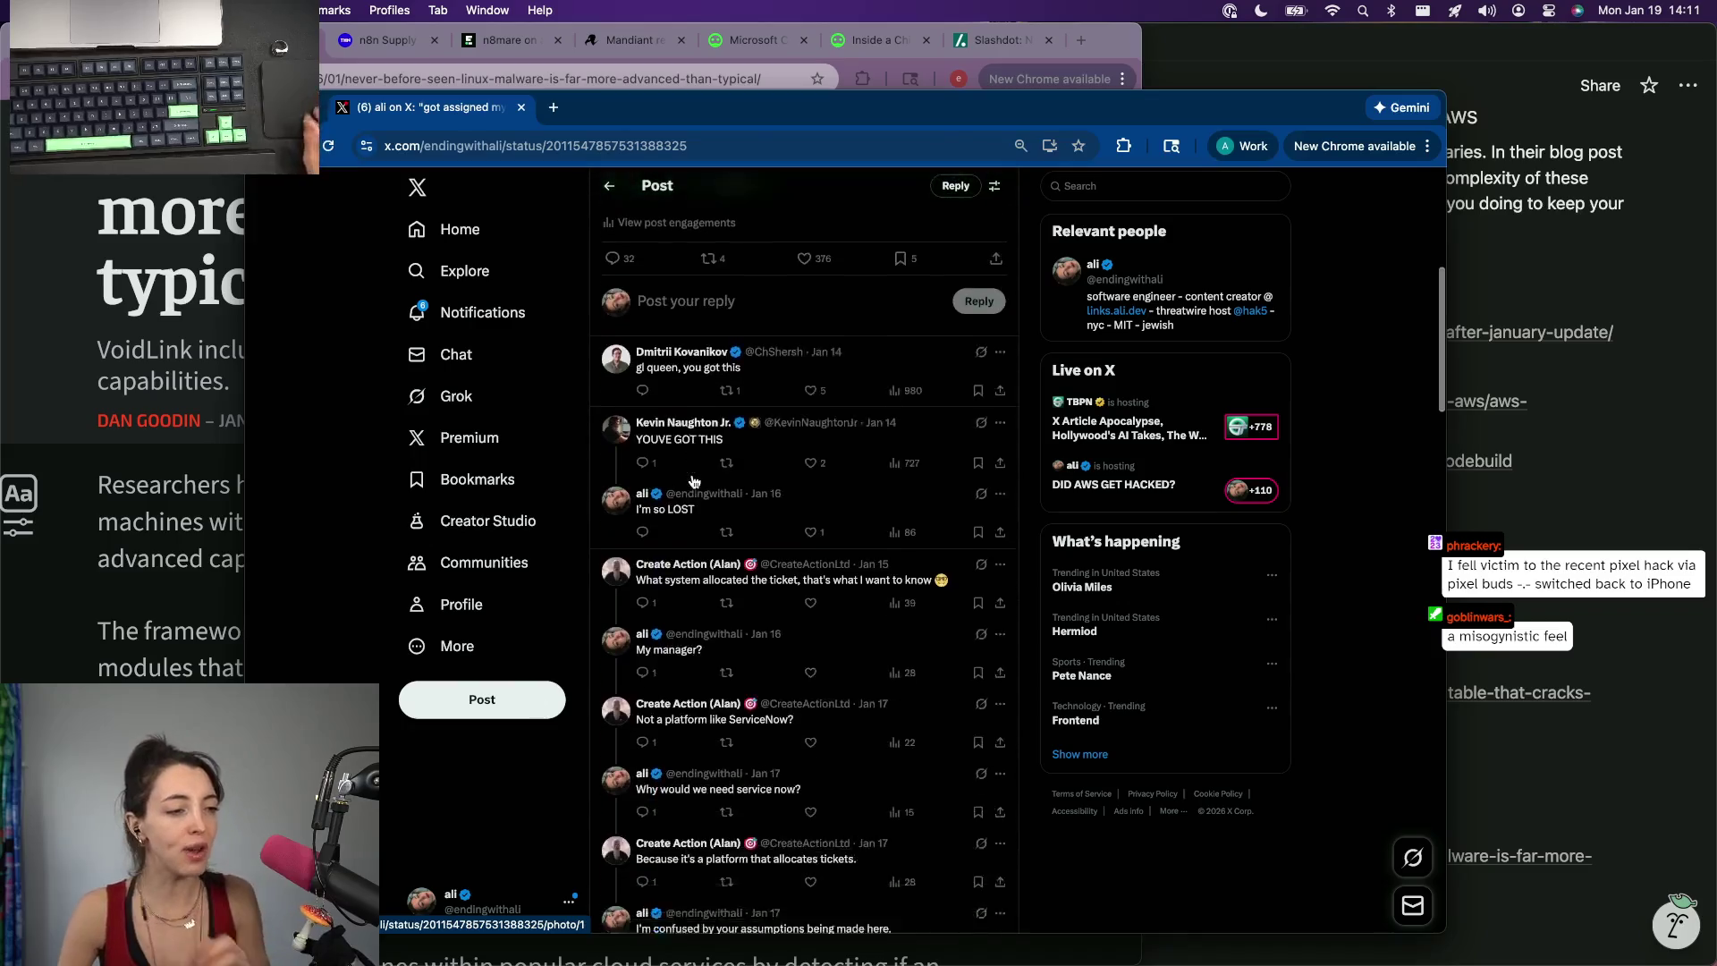
{"action": "scroll", "coordinate": [693, 480], "scroll_direction": "down", "scroll_amount": 5}
{"action": "scroll", "coordinate": [693, 478], "scroll_direction": "down", "scroll_amount": 3}
{"action": "scroll", "coordinate": [693, 479], "scroll_direction": "down", "scroll_amount": 3}
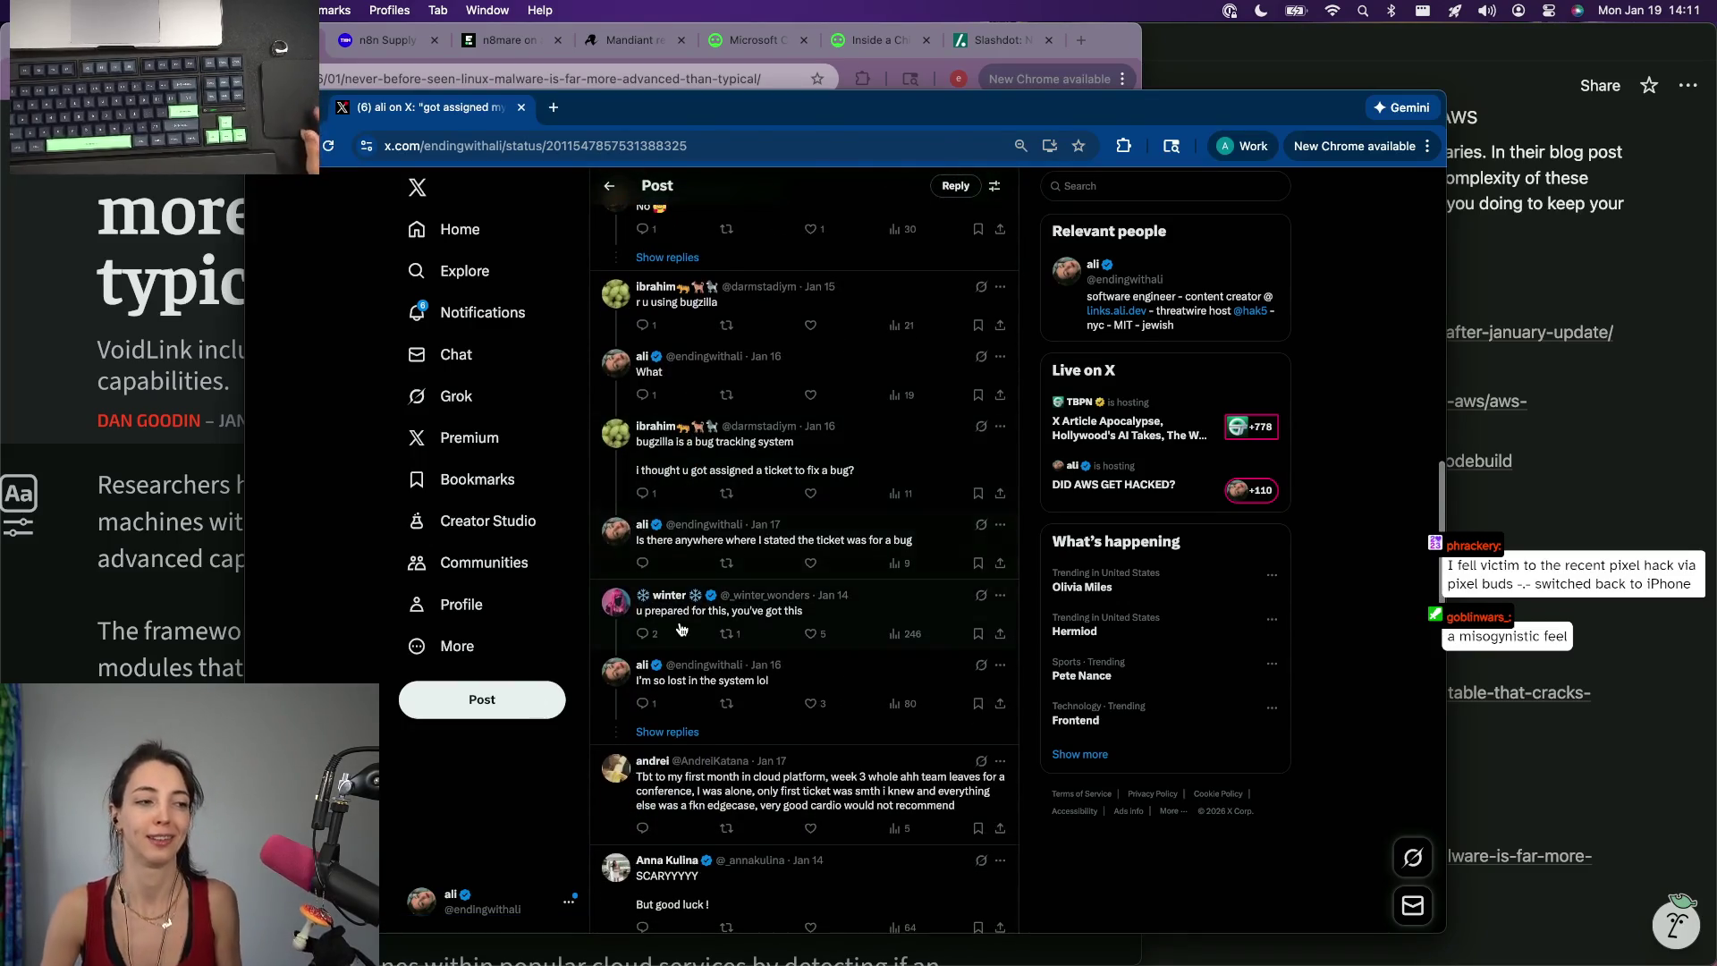
{"action": "scroll", "coordinate": [680, 628], "scroll_direction": "down", "scroll_amount": 2}
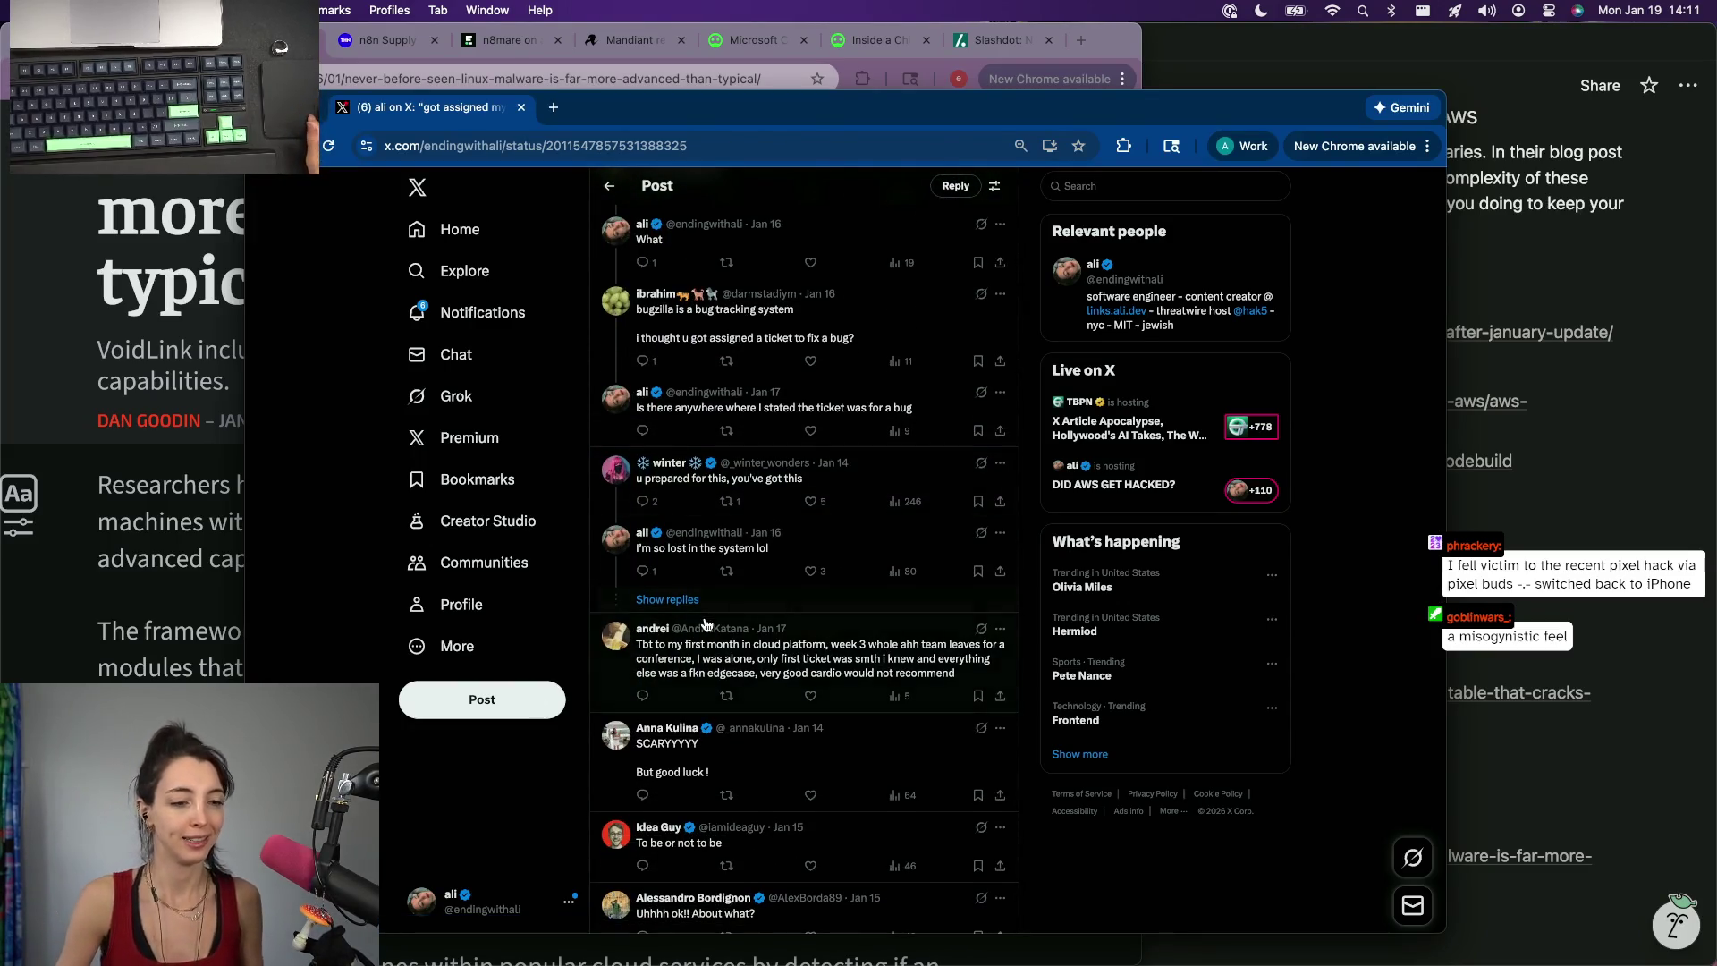
{"action": "scroll", "coordinate": [696, 622], "scroll_direction": "down", "scroll_amount": 2}
{"action": "scroll", "coordinate": [696, 621], "scroll_direction": "down", "scroll_amount": 2}
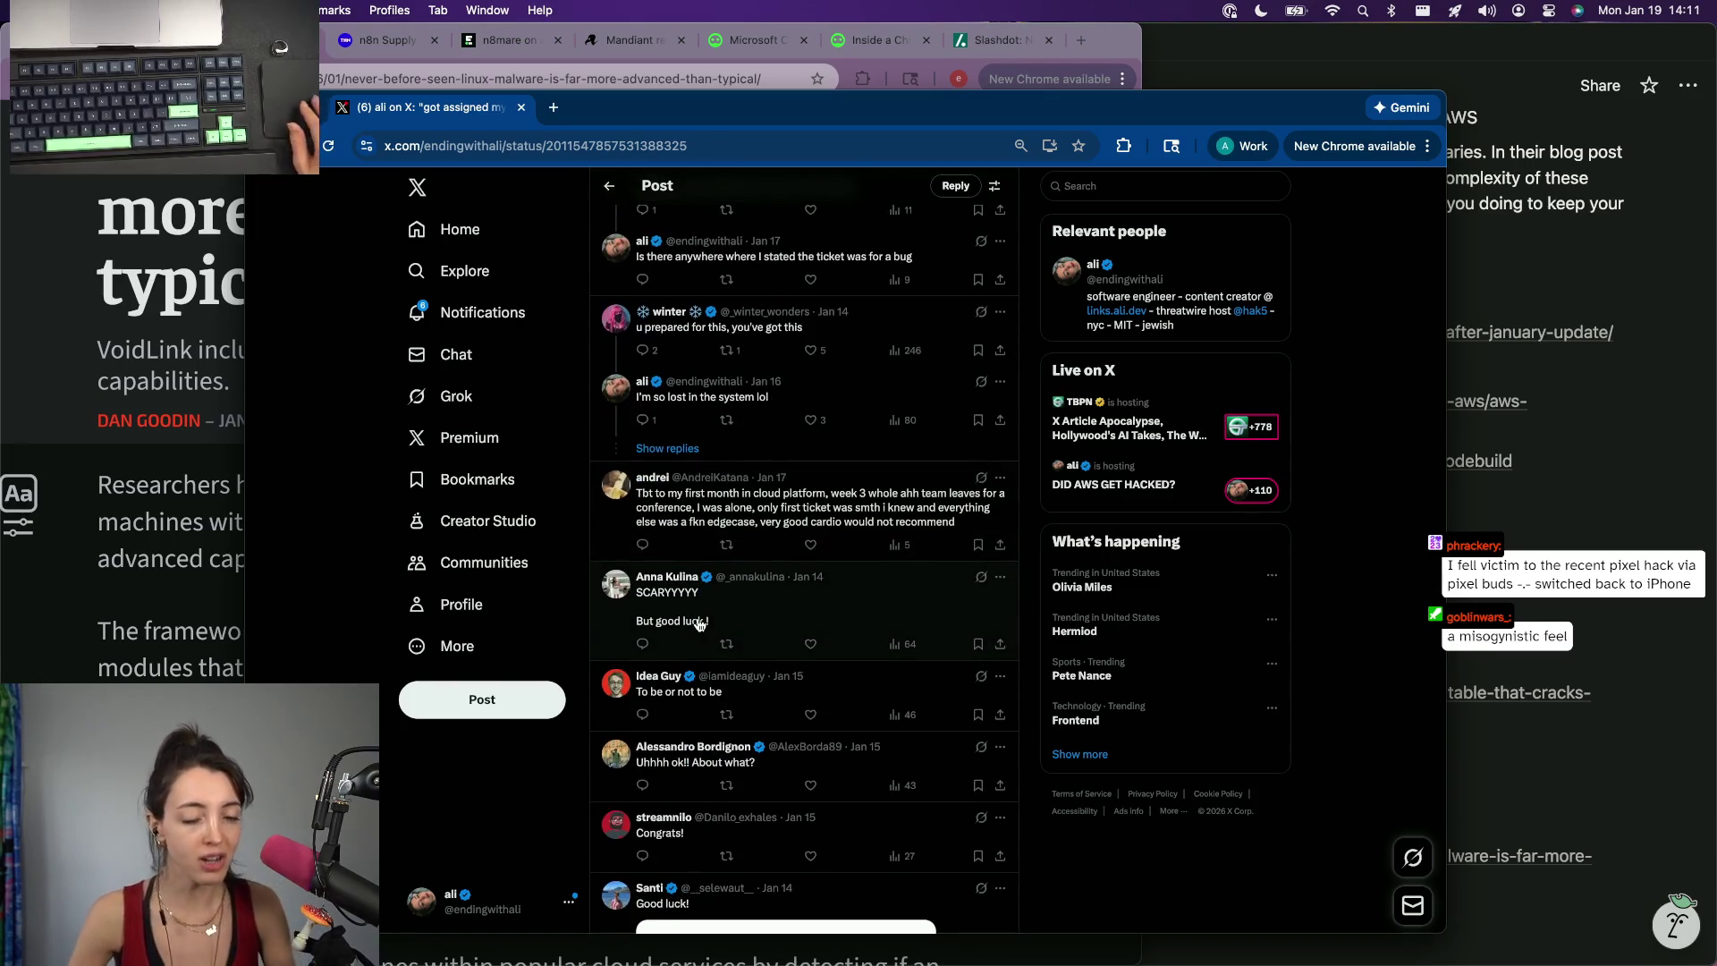
{"action": "scroll", "coordinate": [681, 801], "scroll_direction": "down", "scroll_amount": 2}
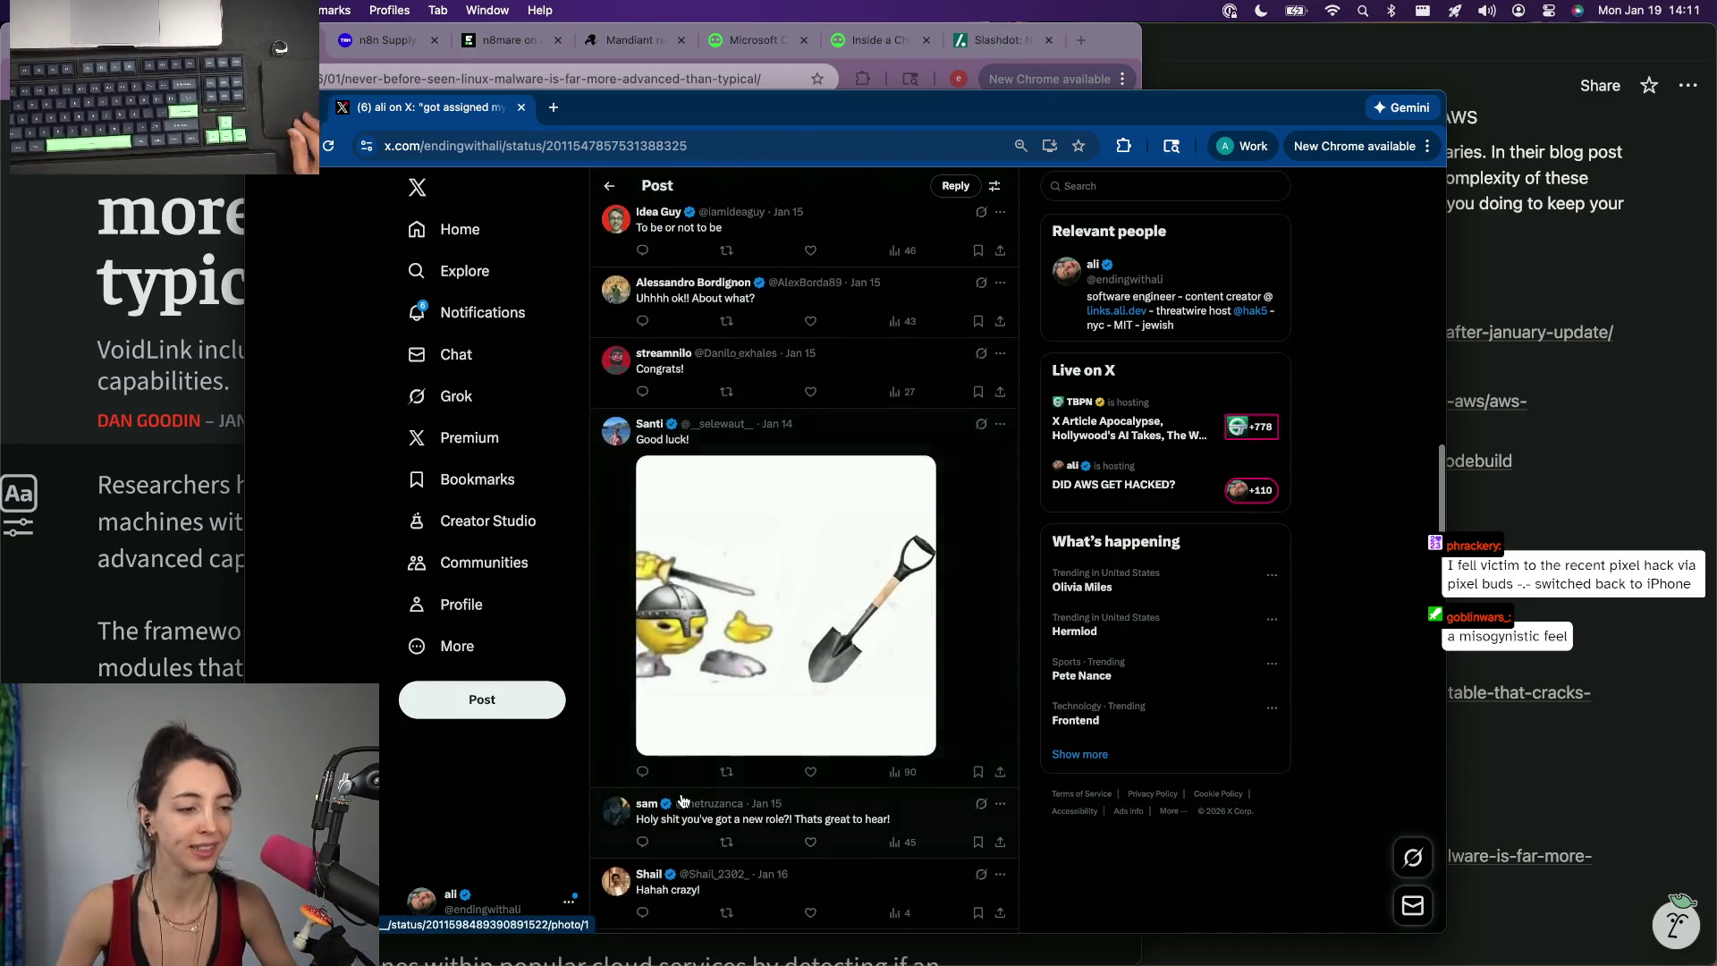
{"action": "scroll", "coordinate": [680, 800], "scroll_direction": "down", "scroll_amount": 3}
{"action": "scroll", "coordinate": [680, 801], "scroll_direction": "down", "scroll_amount": 2}
{"action": "scroll", "coordinate": [681, 801], "scroll_direction": "down", "scroll_amount": 2}
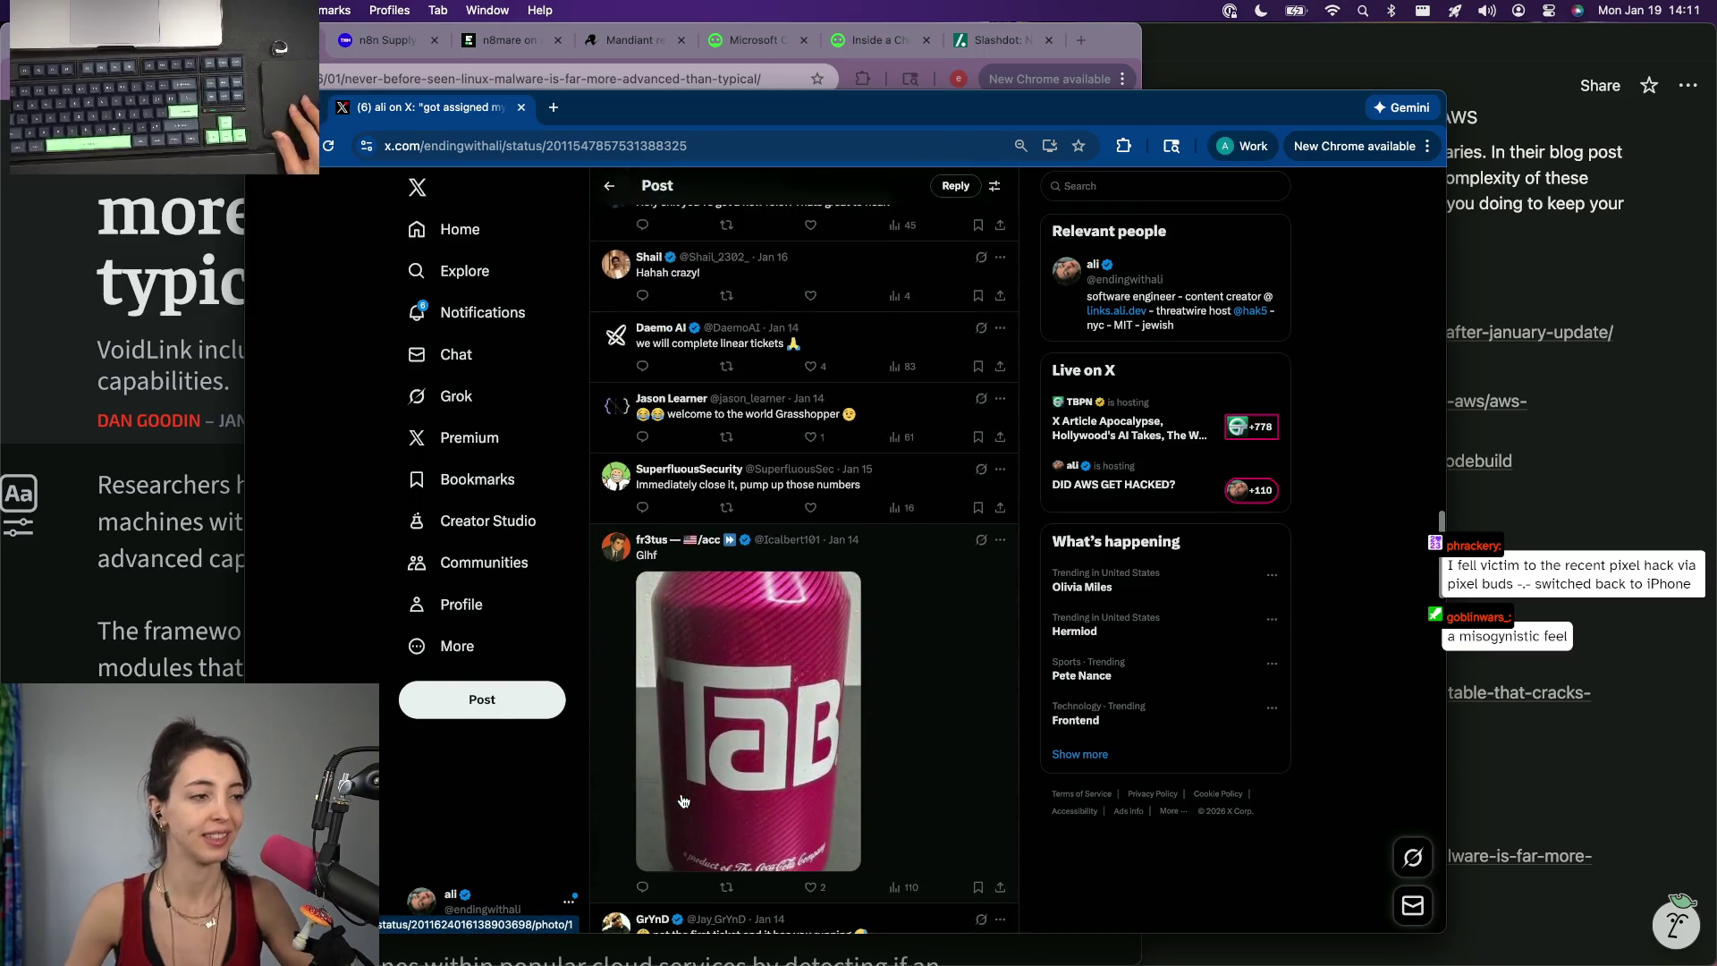
{"action": "scroll", "coordinate": [681, 802], "scroll_direction": "down", "scroll_amount": 1}
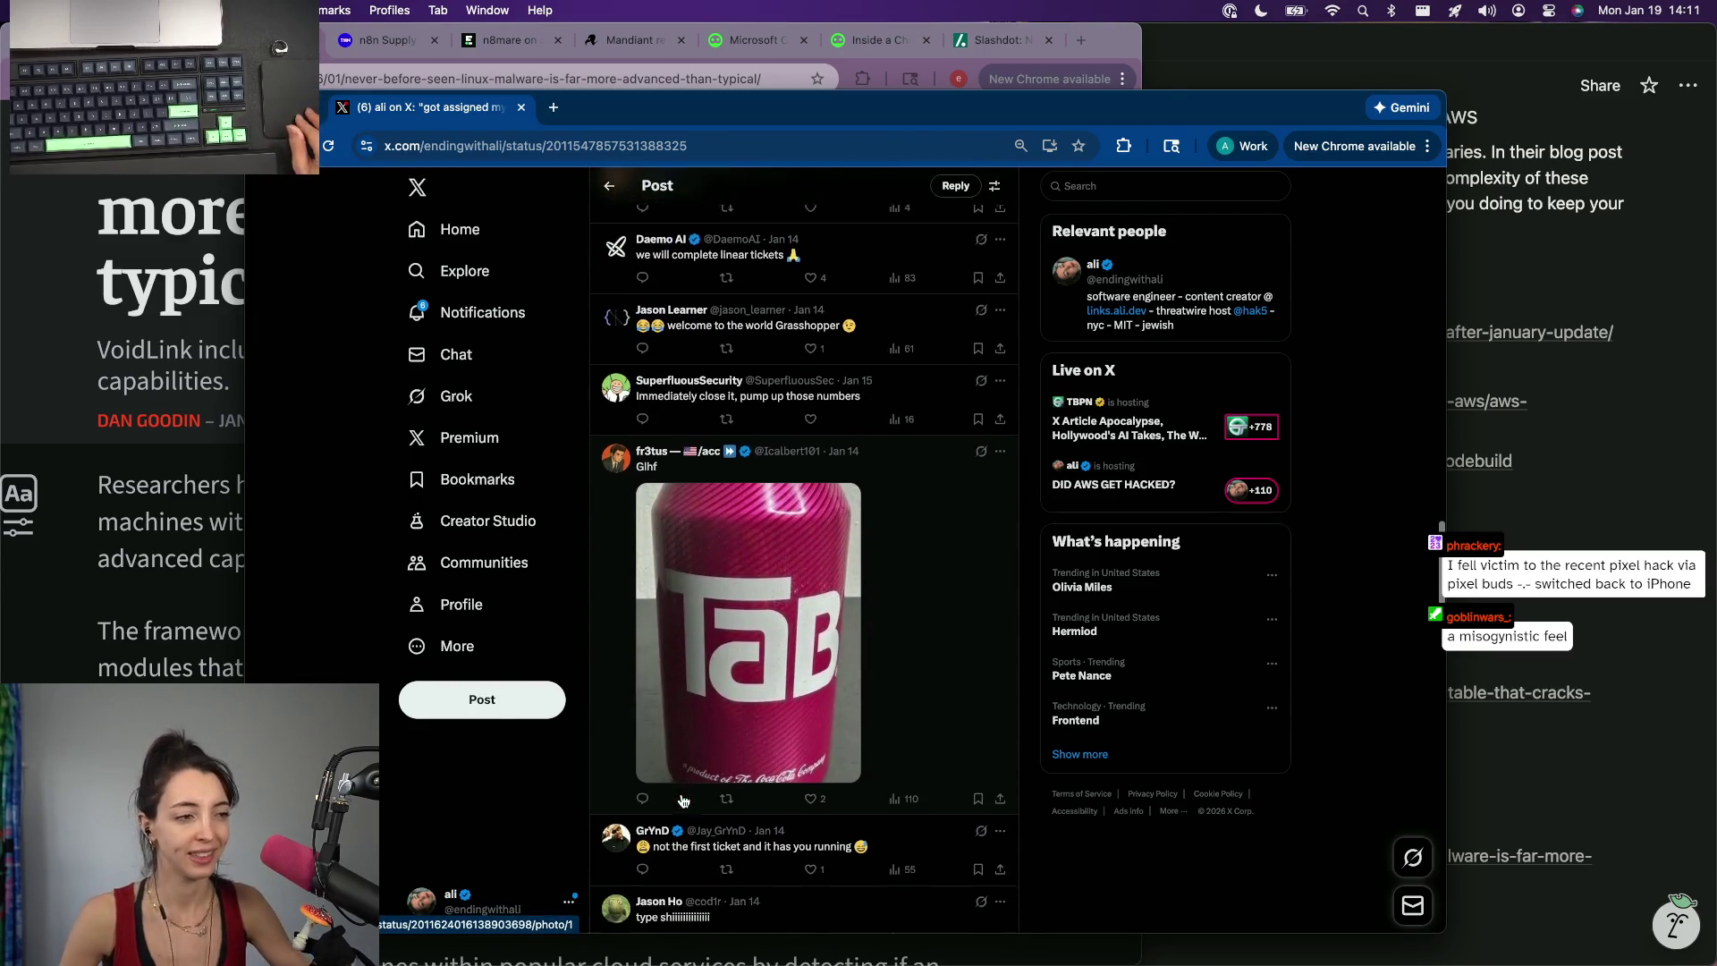
{"action": "scroll", "coordinate": [679, 801], "scroll_direction": "down", "scroll_amount": 3}
{"action": "scroll", "coordinate": [681, 802], "scroll_direction": "down", "scroll_amount": 2}
{"action": "scroll", "coordinate": [681, 802], "scroll_direction": "down", "scroll_amount": 5}
{"action": "scroll", "coordinate": [681, 801], "scroll_direction": "down", "scroll_amount": 1}
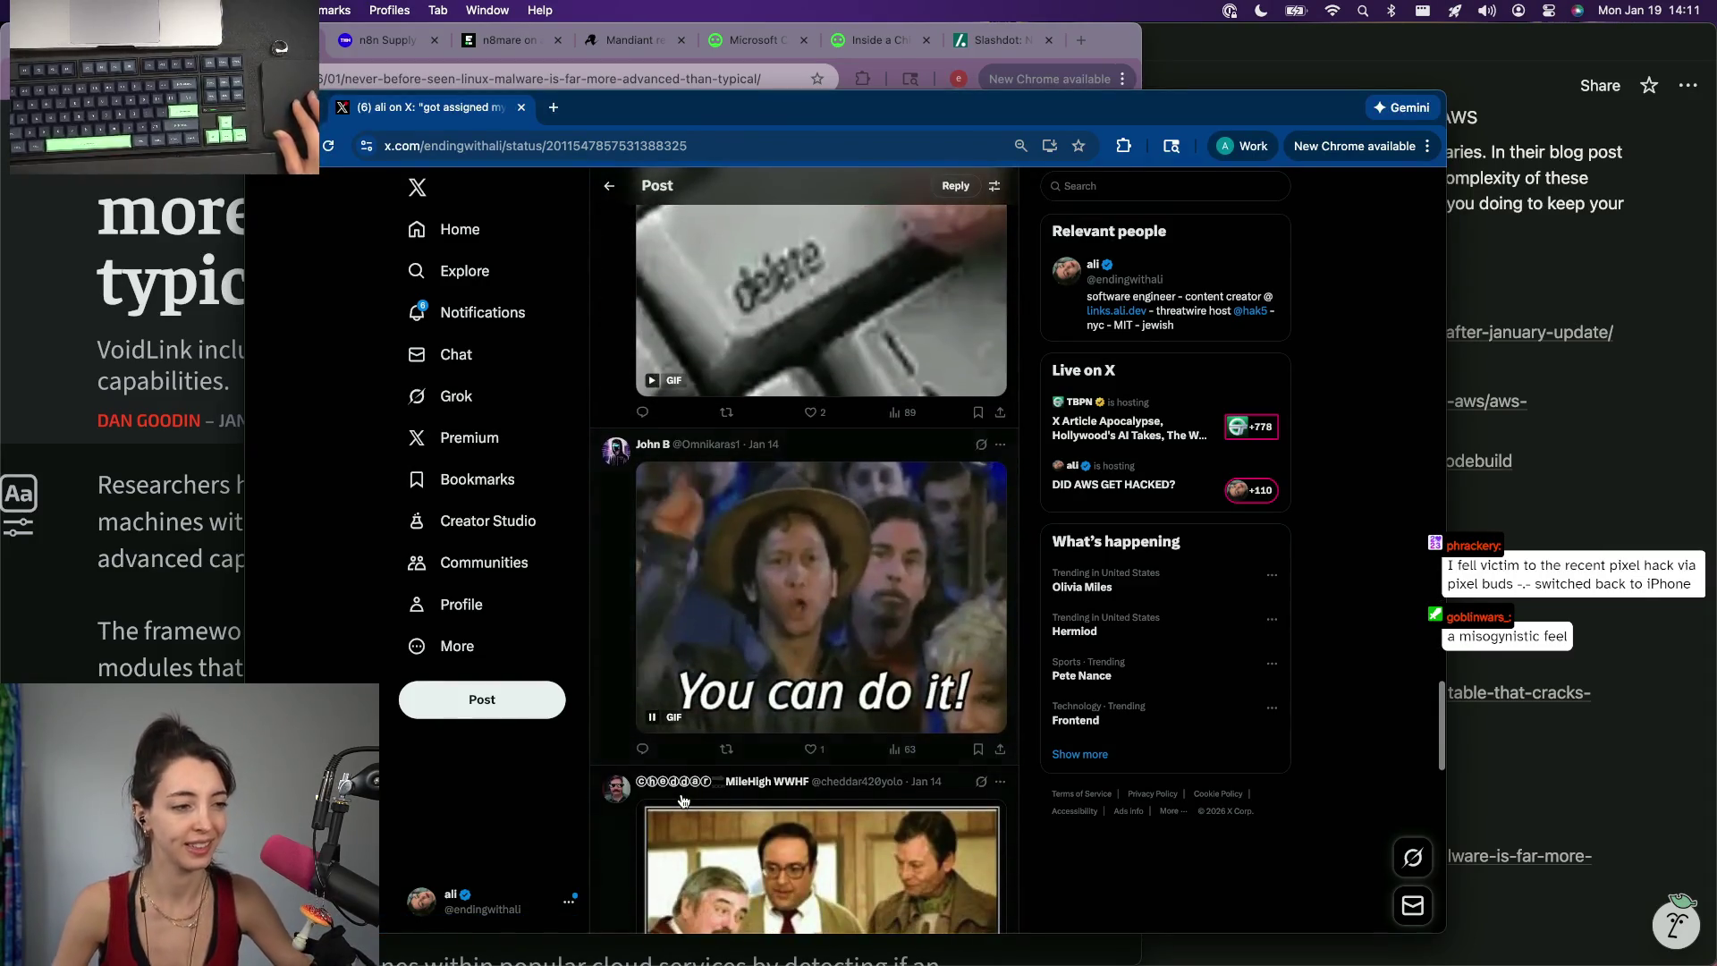
{"action": "scroll", "coordinate": [682, 802], "scroll_direction": "up", "scroll_amount": 1}
{"action": "scroll", "coordinate": [682, 802], "scroll_direction": "up", "scroll_amount": 10}
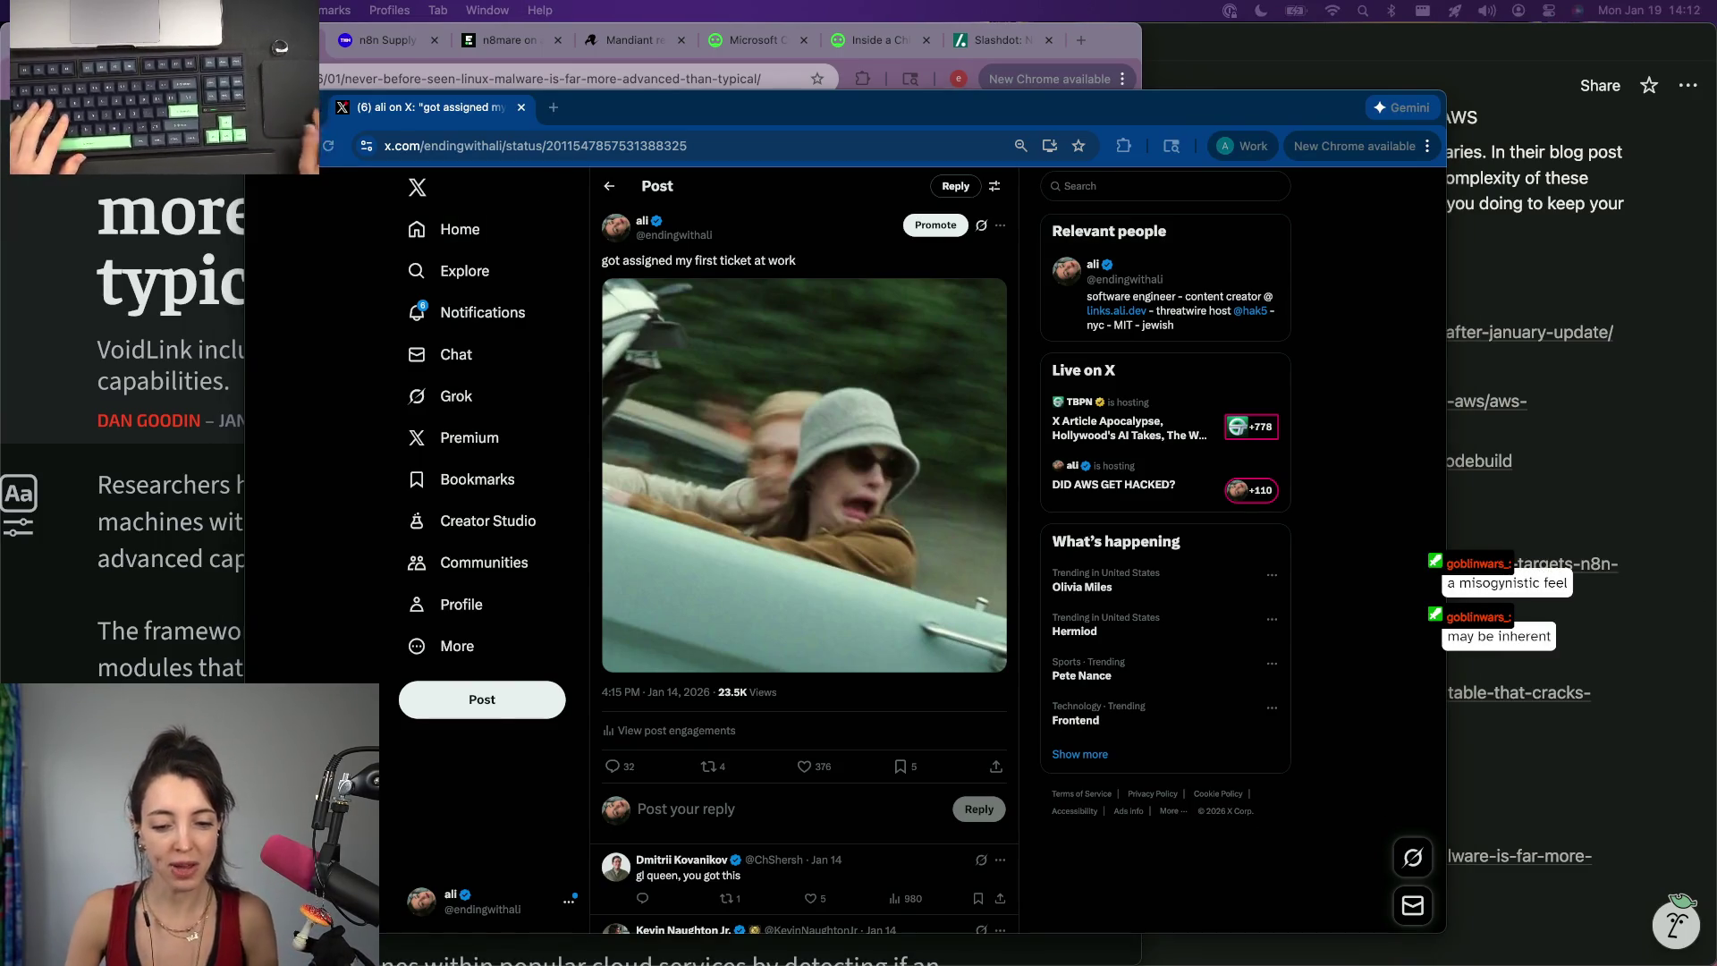
{"action": "scroll", "coordinate": [742, 759], "scroll_direction": "down", "scroll_amount": 4}
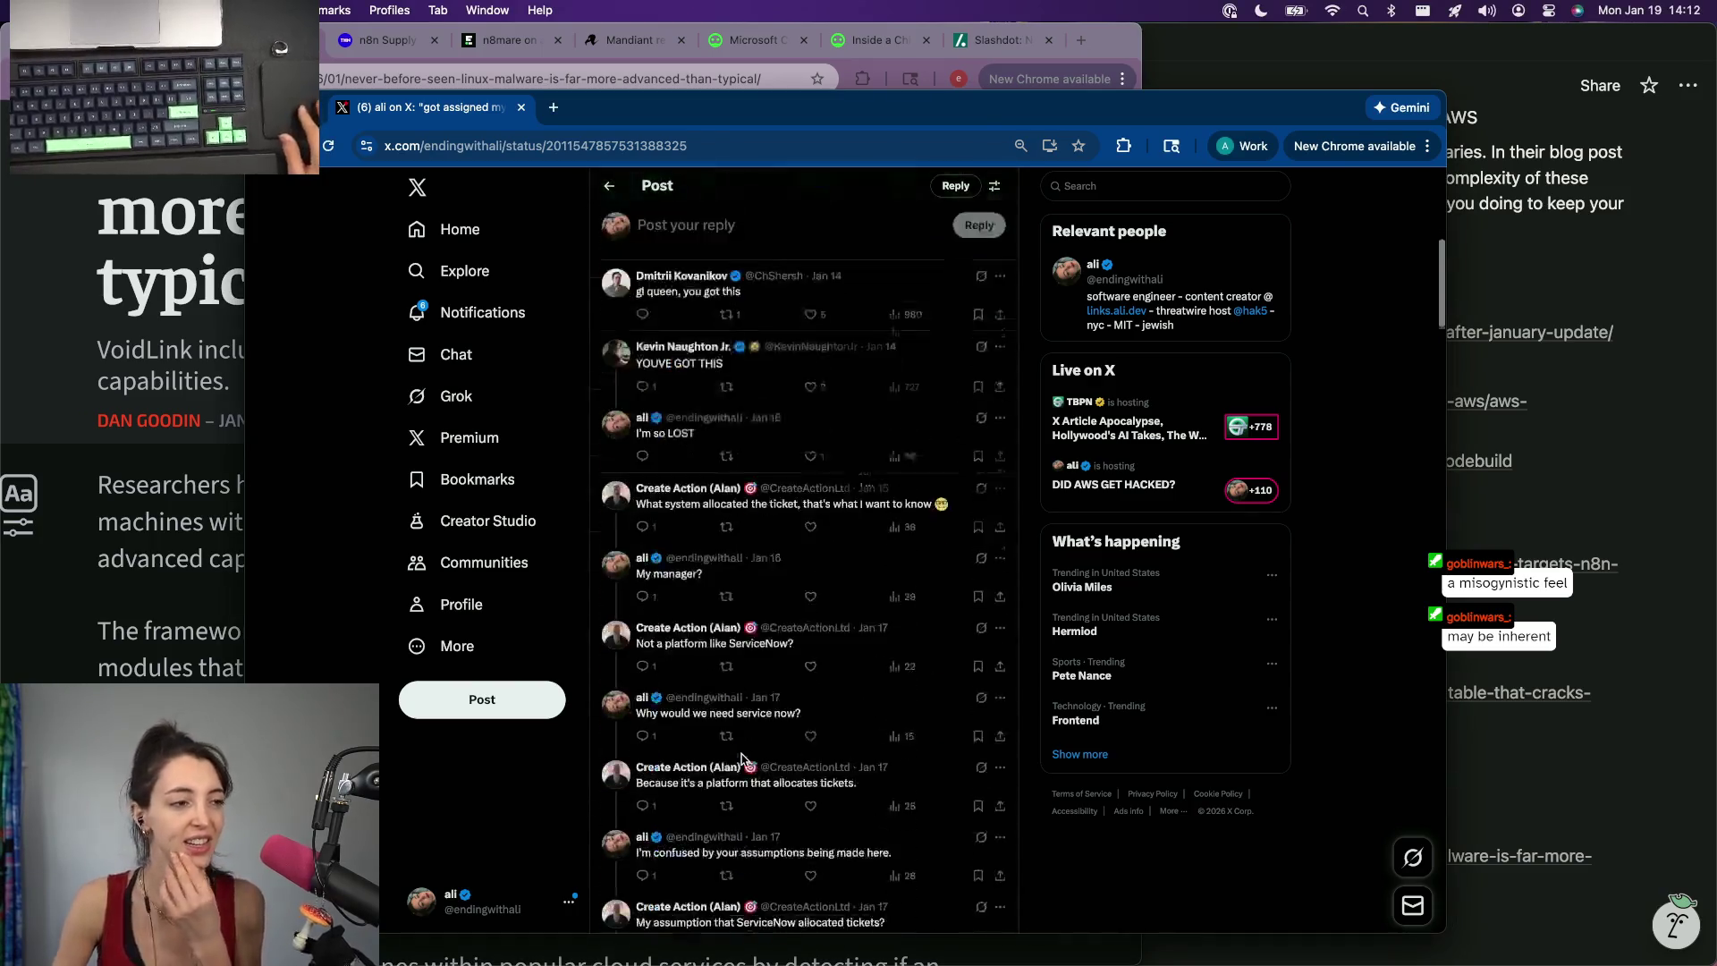
{"action": "scroll", "coordinate": [741, 760], "scroll_direction": "up", "scroll_amount": 1}
{"action": "scroll", "coordinate": [741, 760], "scroll_direction": "up", "scroll_amount": 3}
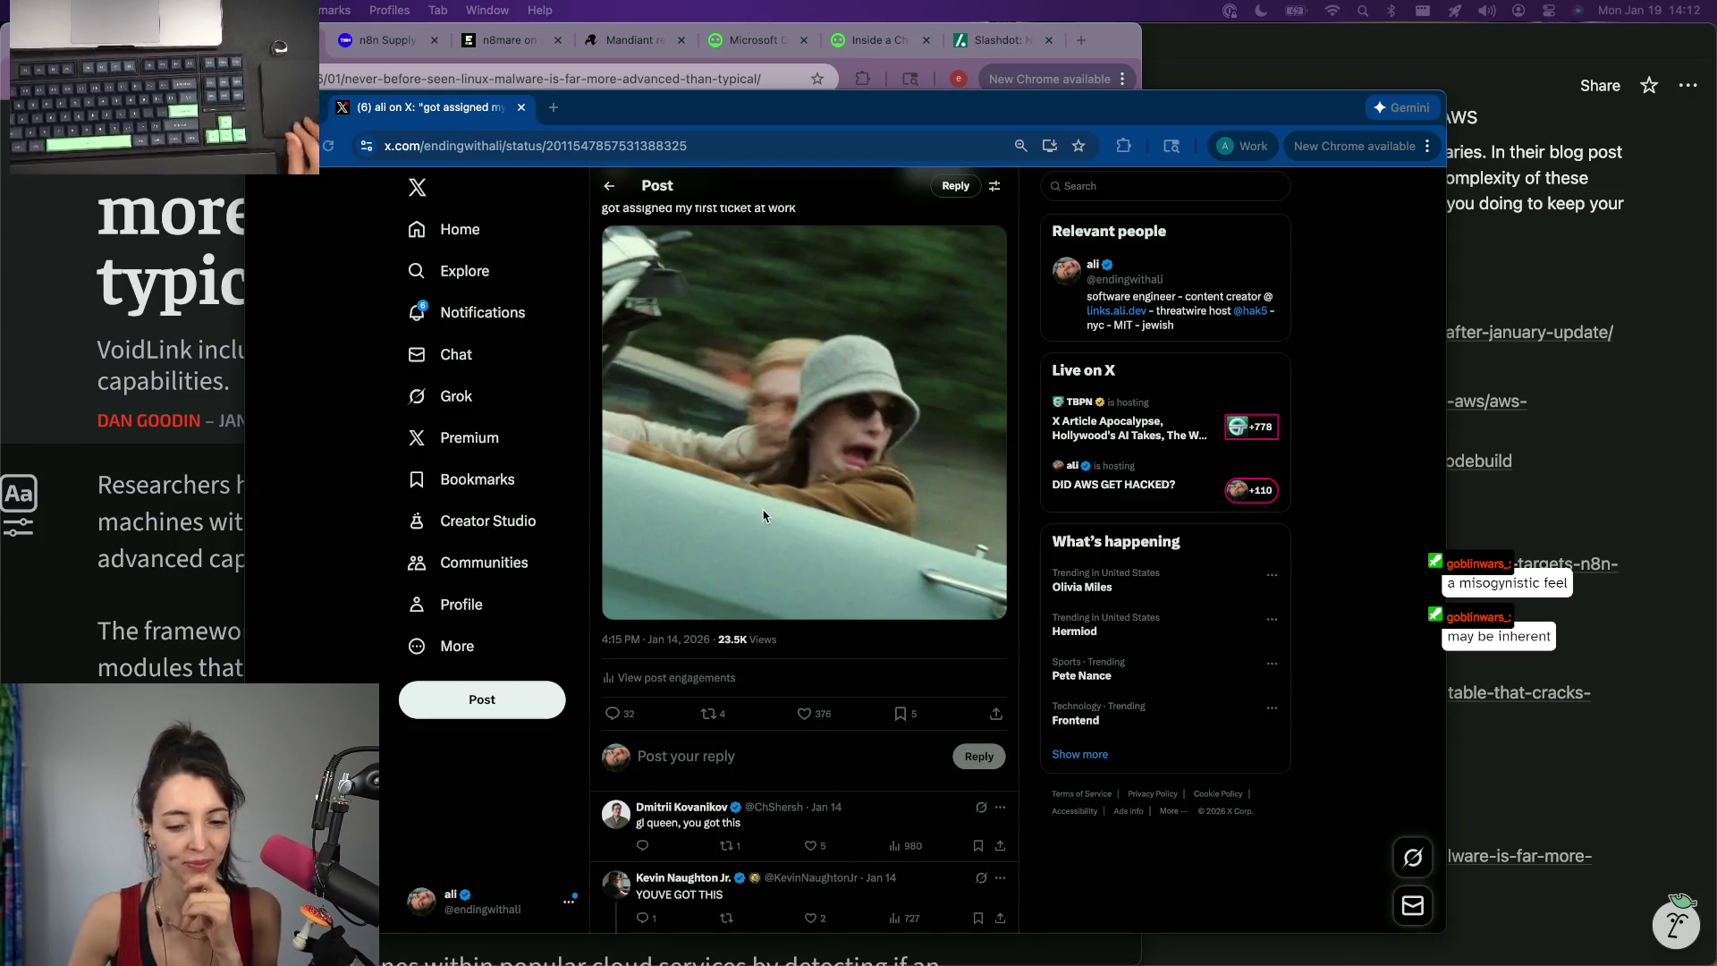
{"action": "scroll", "coordinate": [764, 515], "scroll_direction": "down", "scroll_amount": 5}
{"action": "scroll", "coordinate": [725, 524], "scroll_direction": "down", "scroll_amount": 5}
{"action": "scroll", "coordinate": [671, 537], "scroll_direction": "down", "scroll_amount": 5}
{"action": "scroll", "coordinate": [607, 550], "scroll_direction": "down", "scroll_amount": 3}
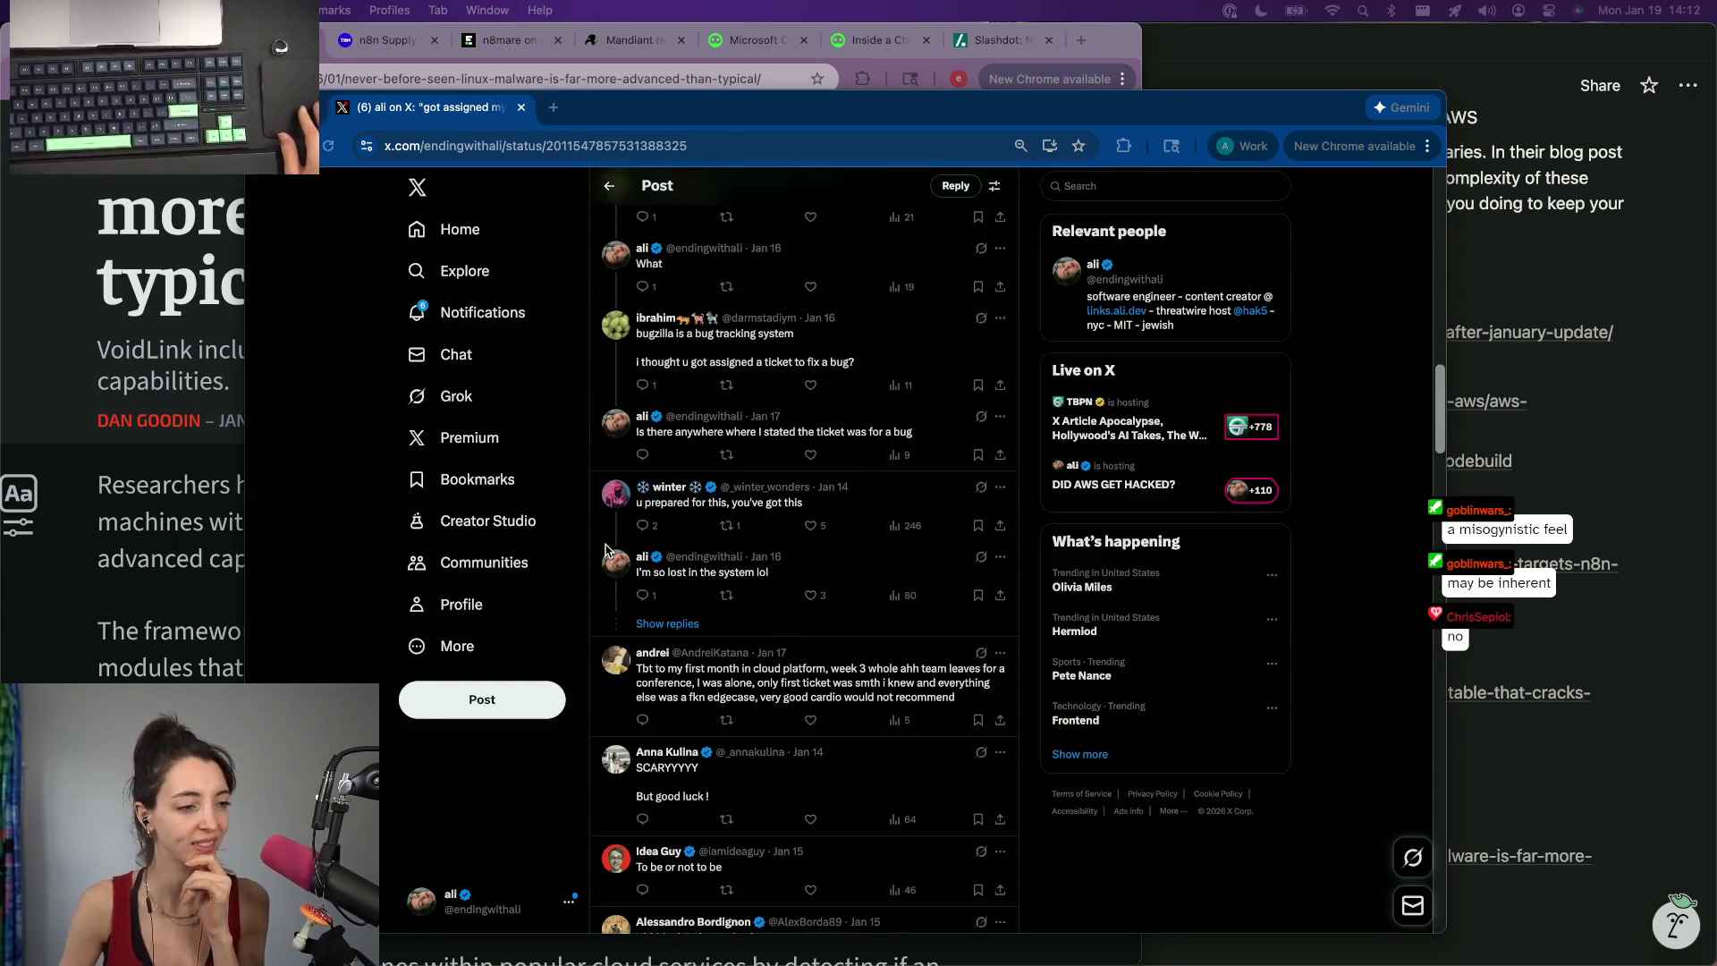
{"action": "scroll", "coordinate": [926, 772], "scroll_direction": "down", "scroll_amount": 3}
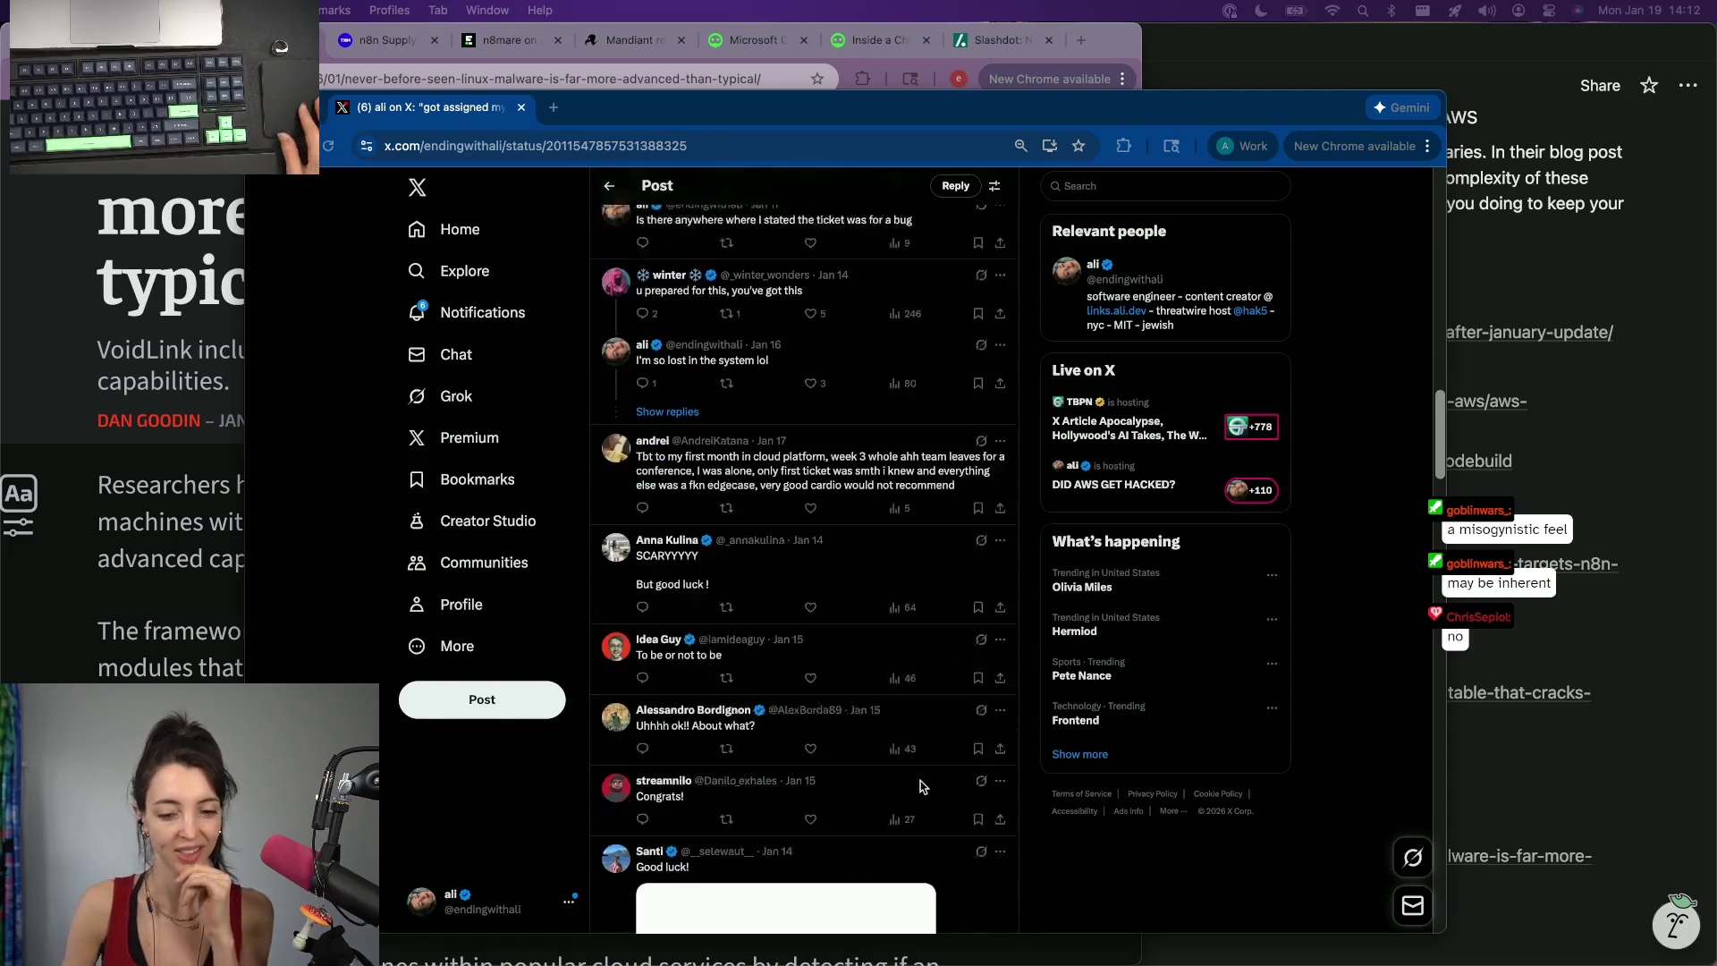
{"action": "scroll", "coordinate": [922, 784], "scroll_direction": "down", "scroll_amount": 2}
{"action": "scroll", "coordinate": [922, 788], "scroll_direction": "down", "scroll_amount": 3}
{"action": "scroll", "coordinate": [921, 788], "scroll_direction": "down", "scroll_amount": 3}
{"action": "scroll", "coordinate": [859, 739], "scroll_direction": "down", "scroll_amount": 1}
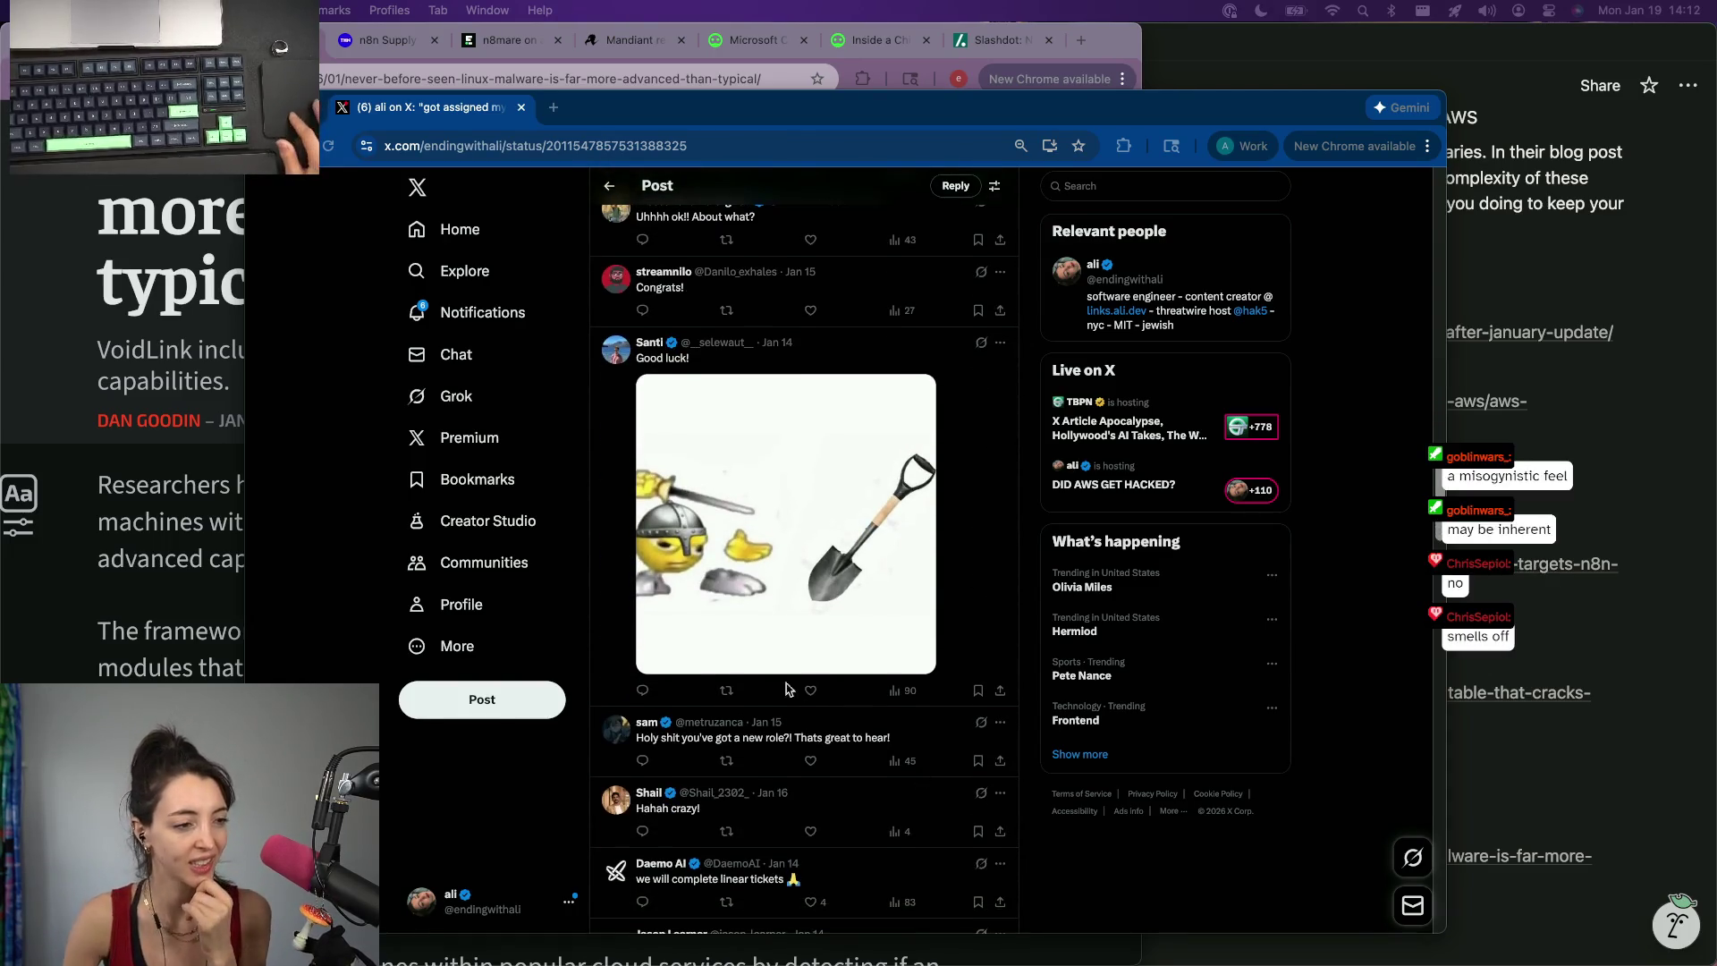
{"action": "scroll", "coordinate": [808, 691], "scroll_direction": "down", "scroll_amount": 4}
{"action": "scroll", "coordinate": [808, 693], "scroll_direction": "down", "scroll_amount": 8}
{"action": "scroll", "coordinate": [809, 692], "scroll_direction": "down", "scroll_amount": 1}
{"action": "scroll", "coordinate": [806, 693], "scroll_direction": "down", "scroll_amount": 4}
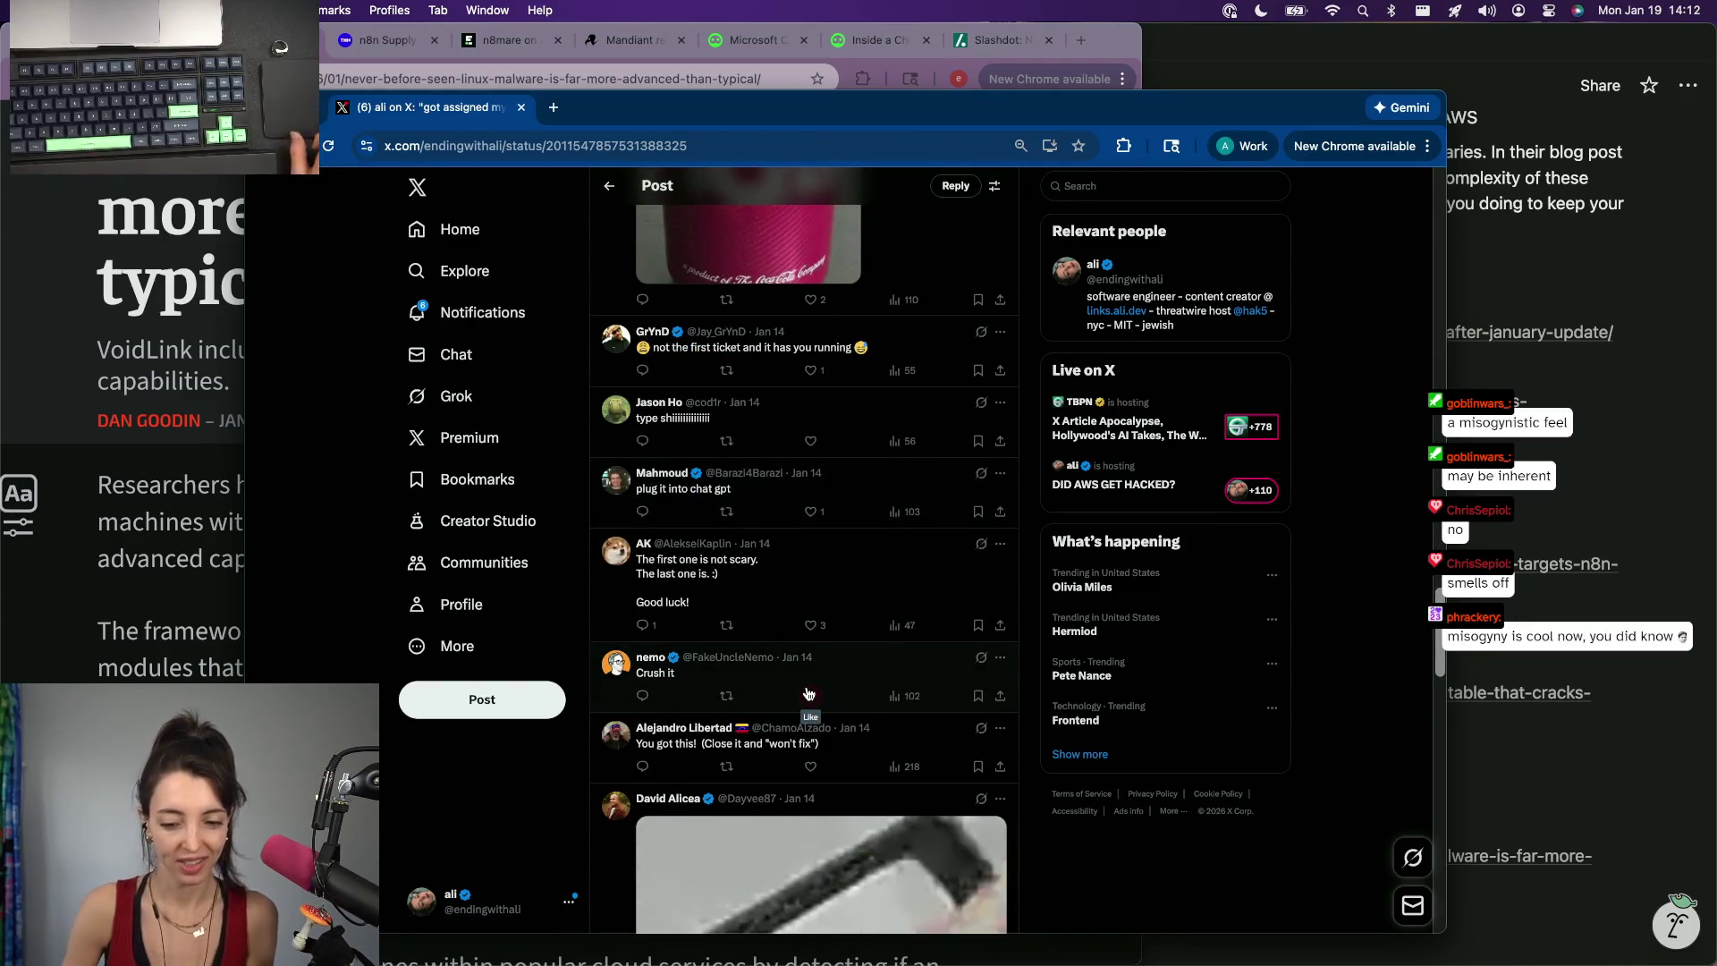
{"action": "scroll", "coordinate": [808, 694], "scroll_direction": "down", "scroll_amount": 6}
{"action": "scroll", "coordinate": [808, 693], "scroll_direction": "down", "scroll_amount": 4}
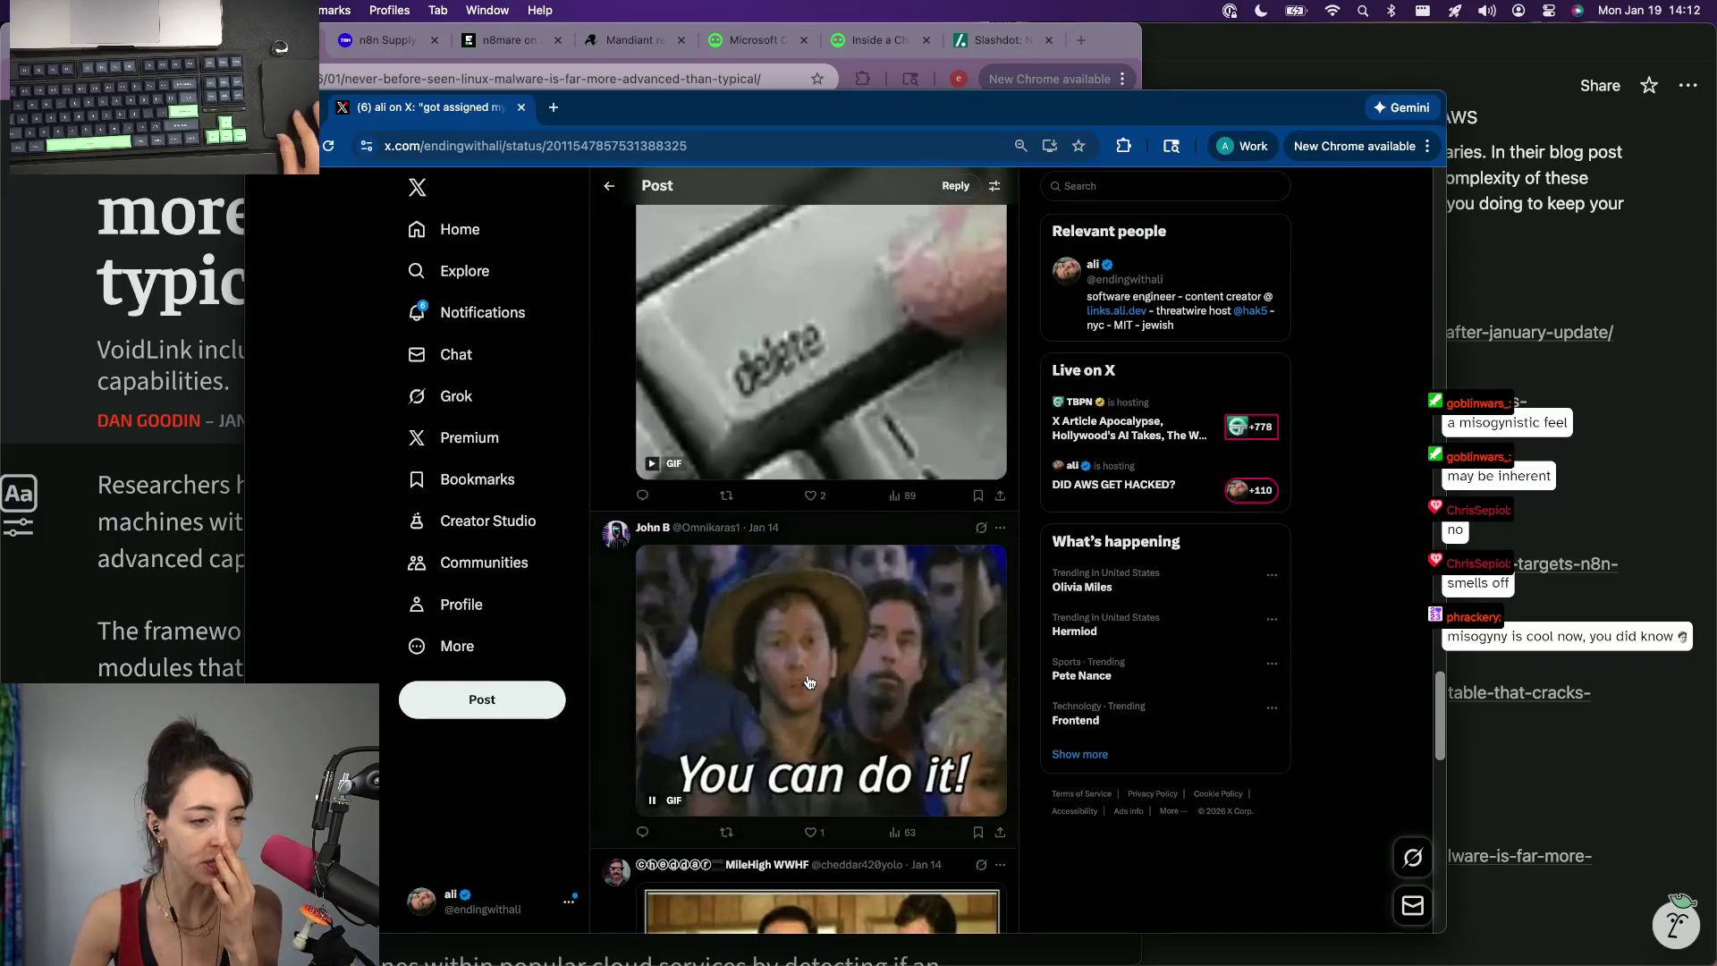
{"action": "scroll", "coordinate": [809, 690], "scroll_direction": "down", "scroll_amount": 1}
{"action": "scroll", "coordinate": [810, 685], "scroll_direction": "down", "scroll_amount": 10}
{"action": "scroll", "coordinate": [809, 685], "scroll_direction": "down", "scroll_amount": 5}
{"action": "scroll", "coordinate": [807, 680], "scroll_direction": "down", "scroll_amount": 2}
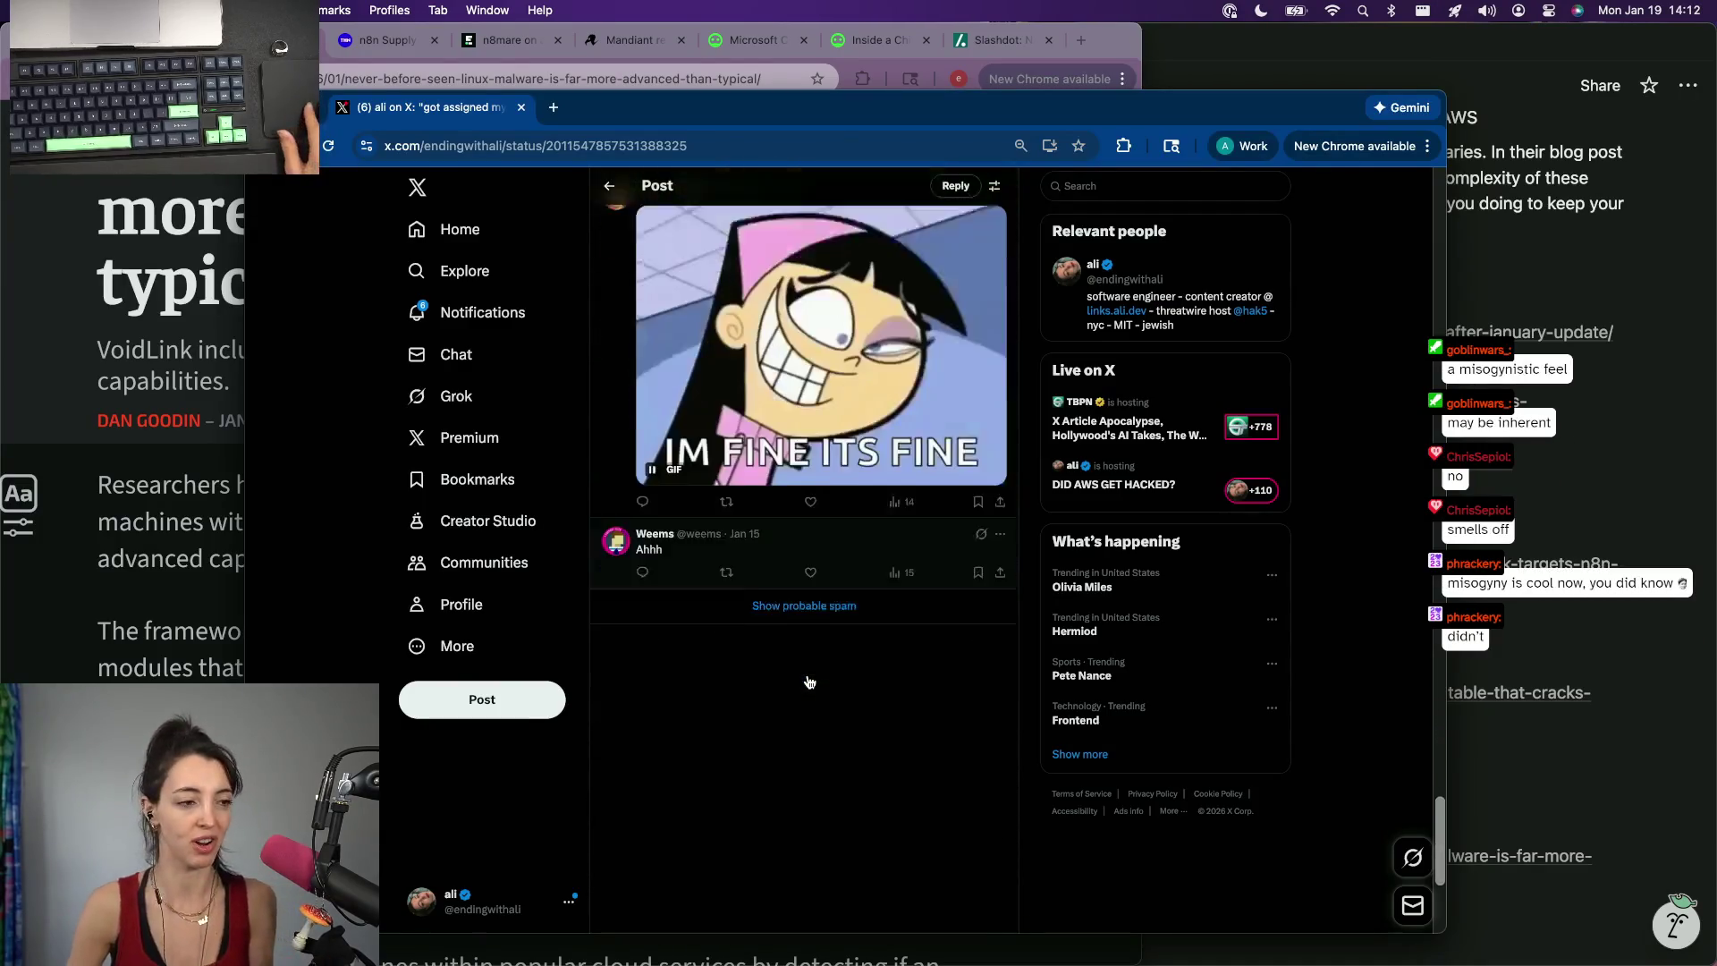
{"action": "scroll", "coordinate": [805, 679], "scroll_direction": "down", "scroll_amount": 1}
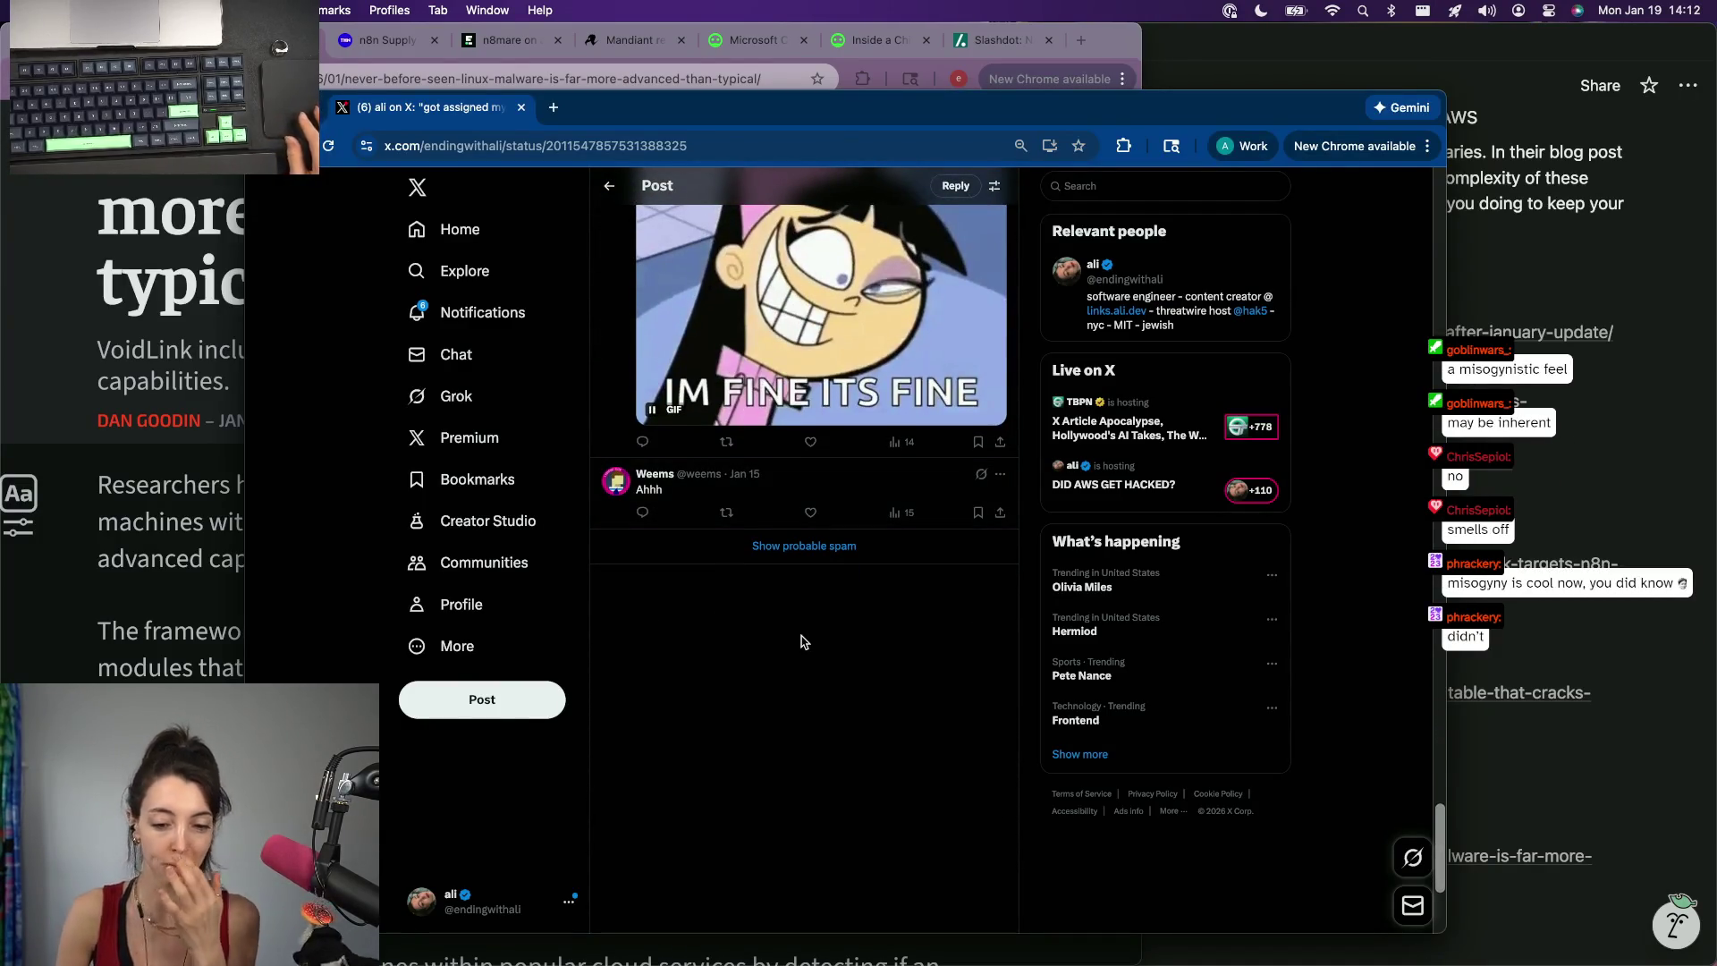
{"action": "scroll", "coordinate": [777, 643], "scroll_direction": "up", "scroll_amount": 8}
{"action": "scroll", "coordinate": [776, 642], "scroll_direction": "up", "scroll_amount": 5}
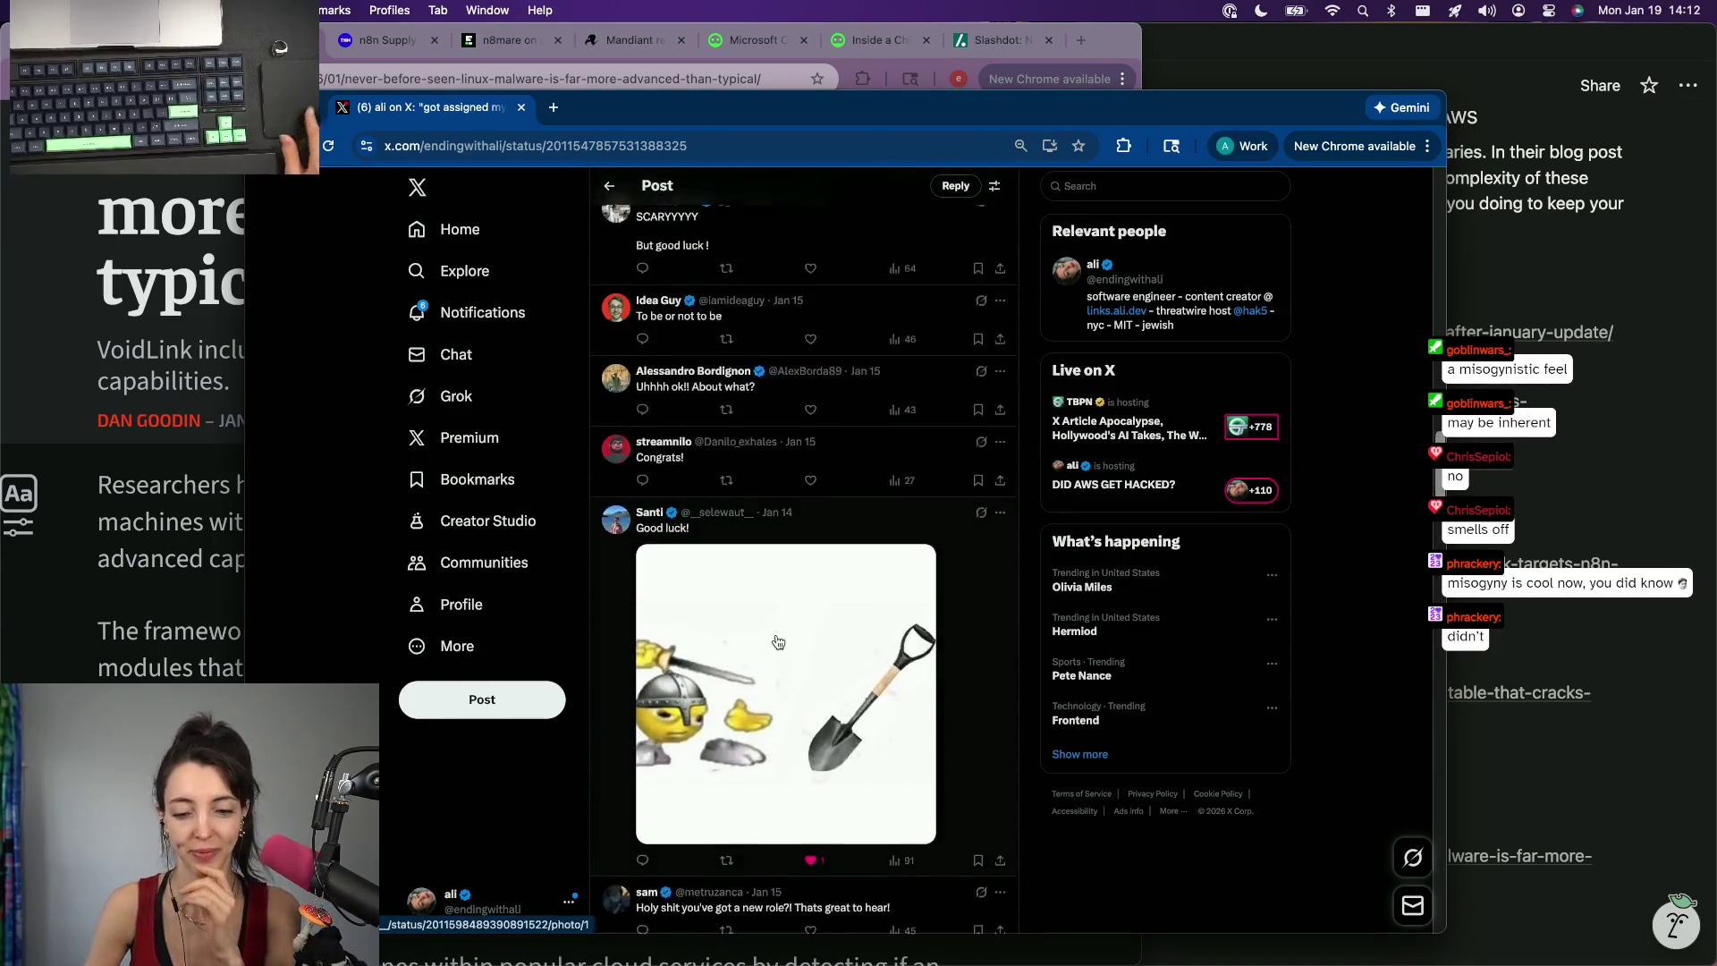
{"action": "scroll", "coordinate": [776, 641], "scroll_direction": "up", "scroll_amount": 5}
{"action": "scroll", "coordinate": [777, 643], "scroll_direction": "up", "scroll_amount": 8}
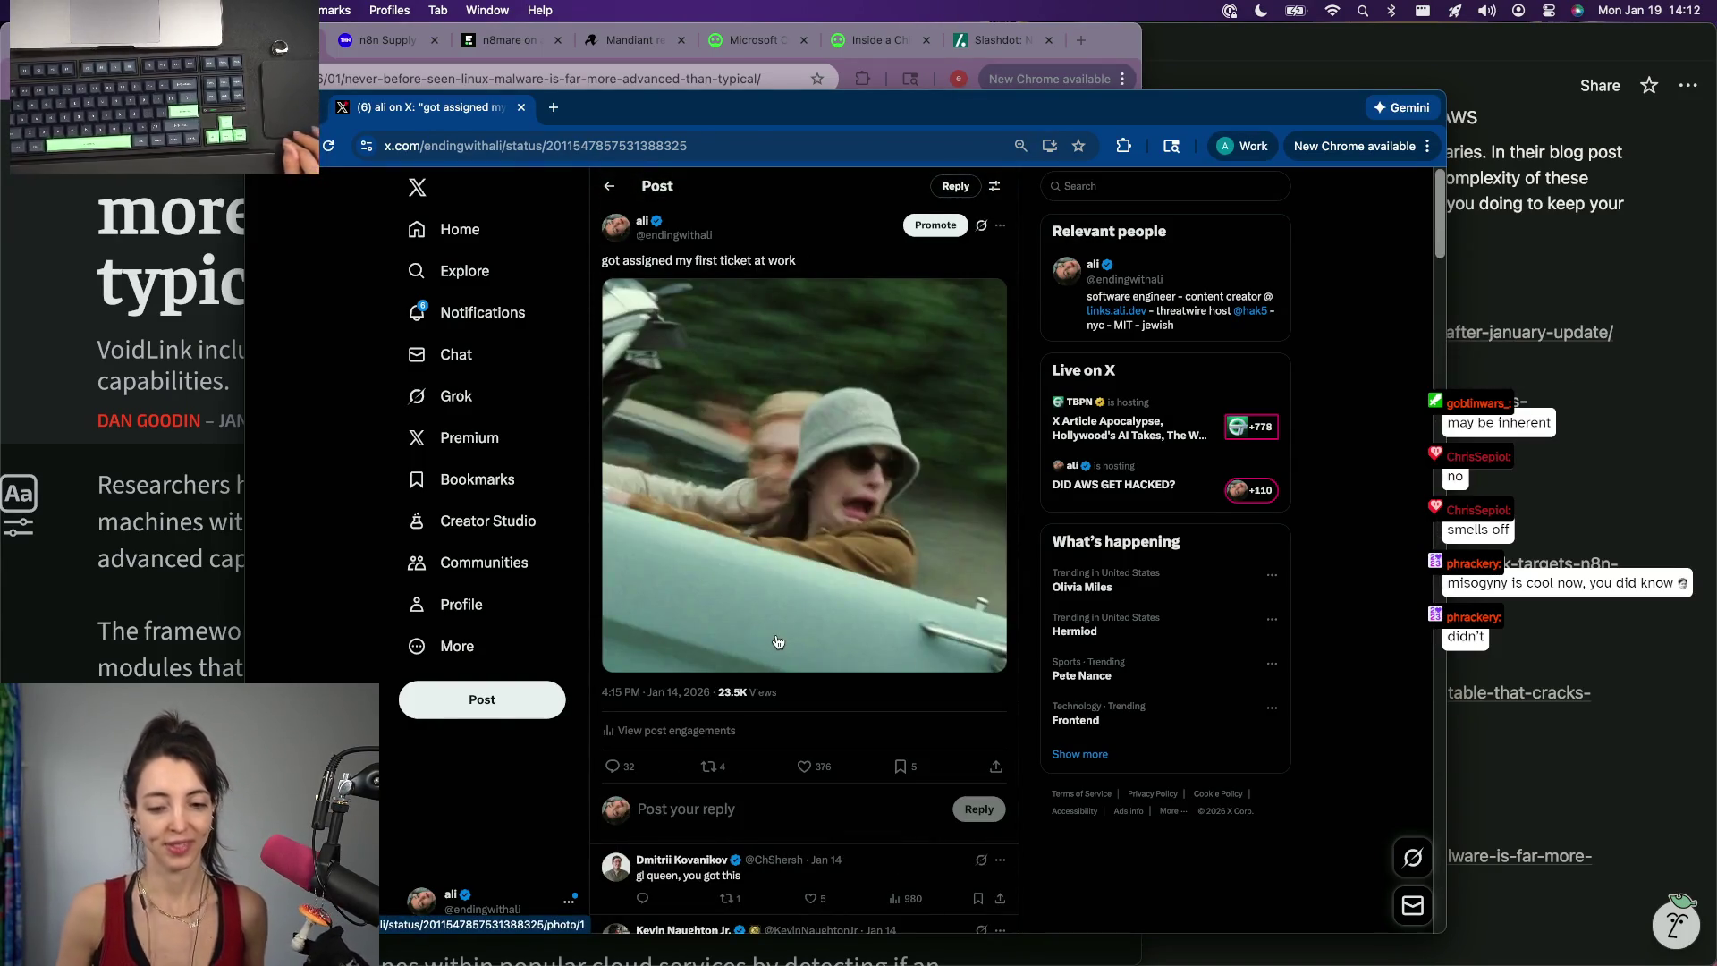
{"action": "mouse_move", "coordinate": [804, 473]}
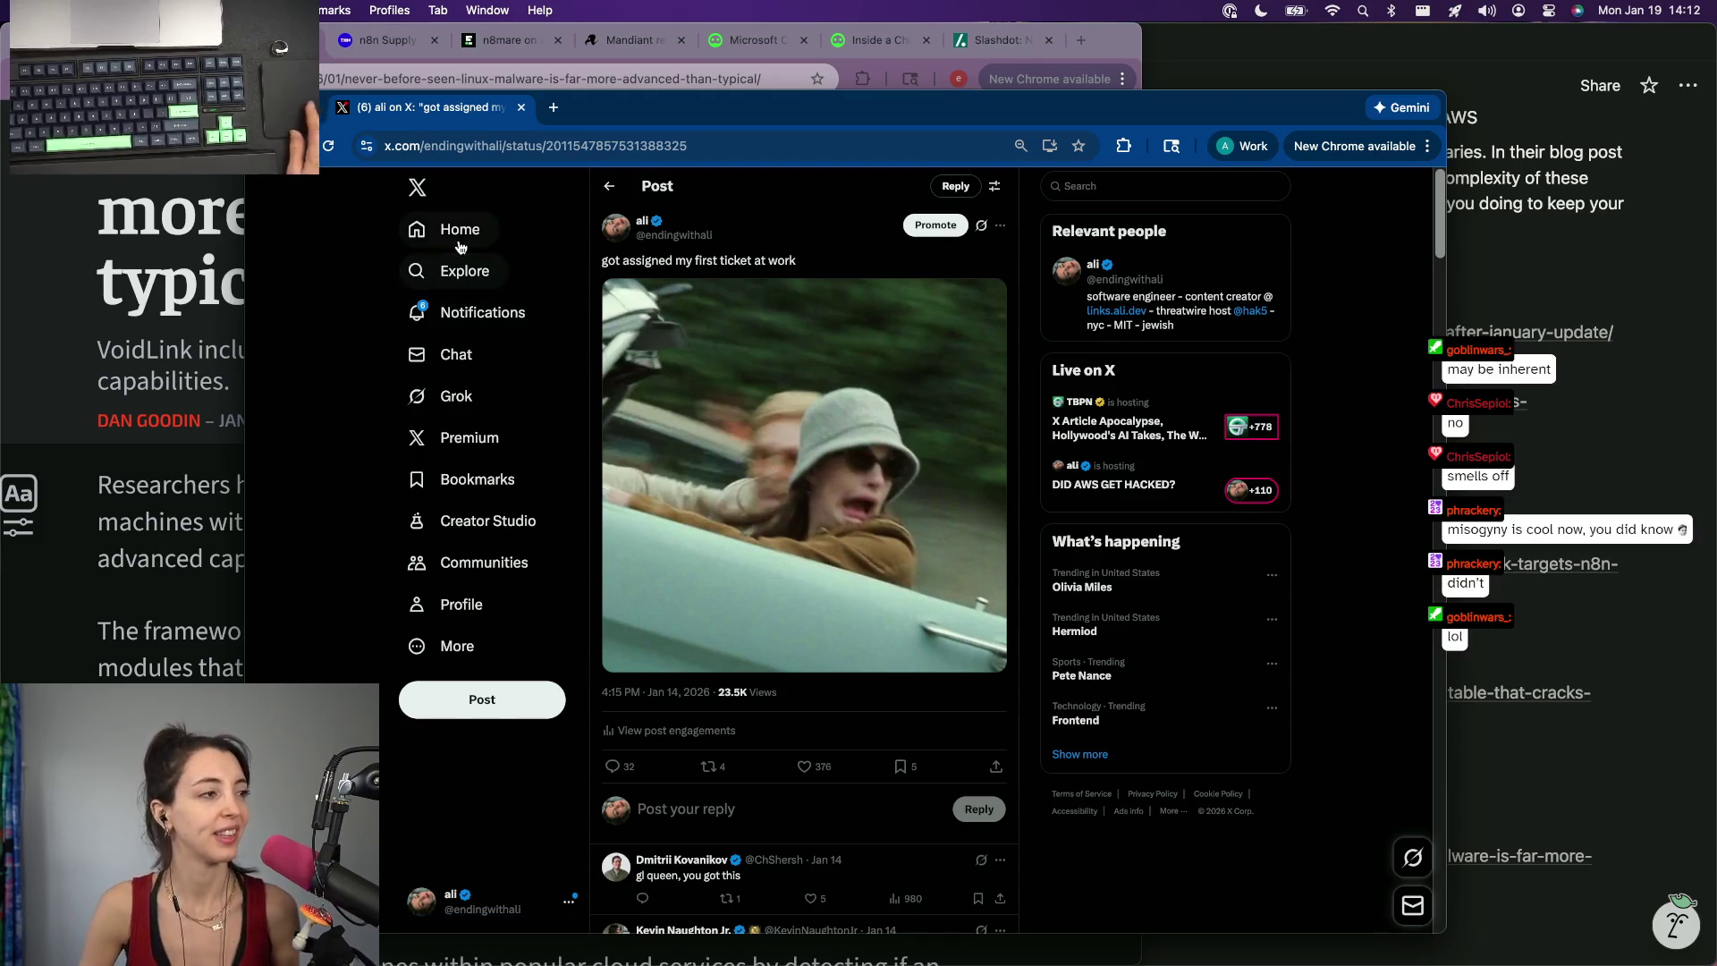
Minimize the X window and select the word Vultr in the VoidLink article's cloud section.
{"action": "key", "text": "super+m"}
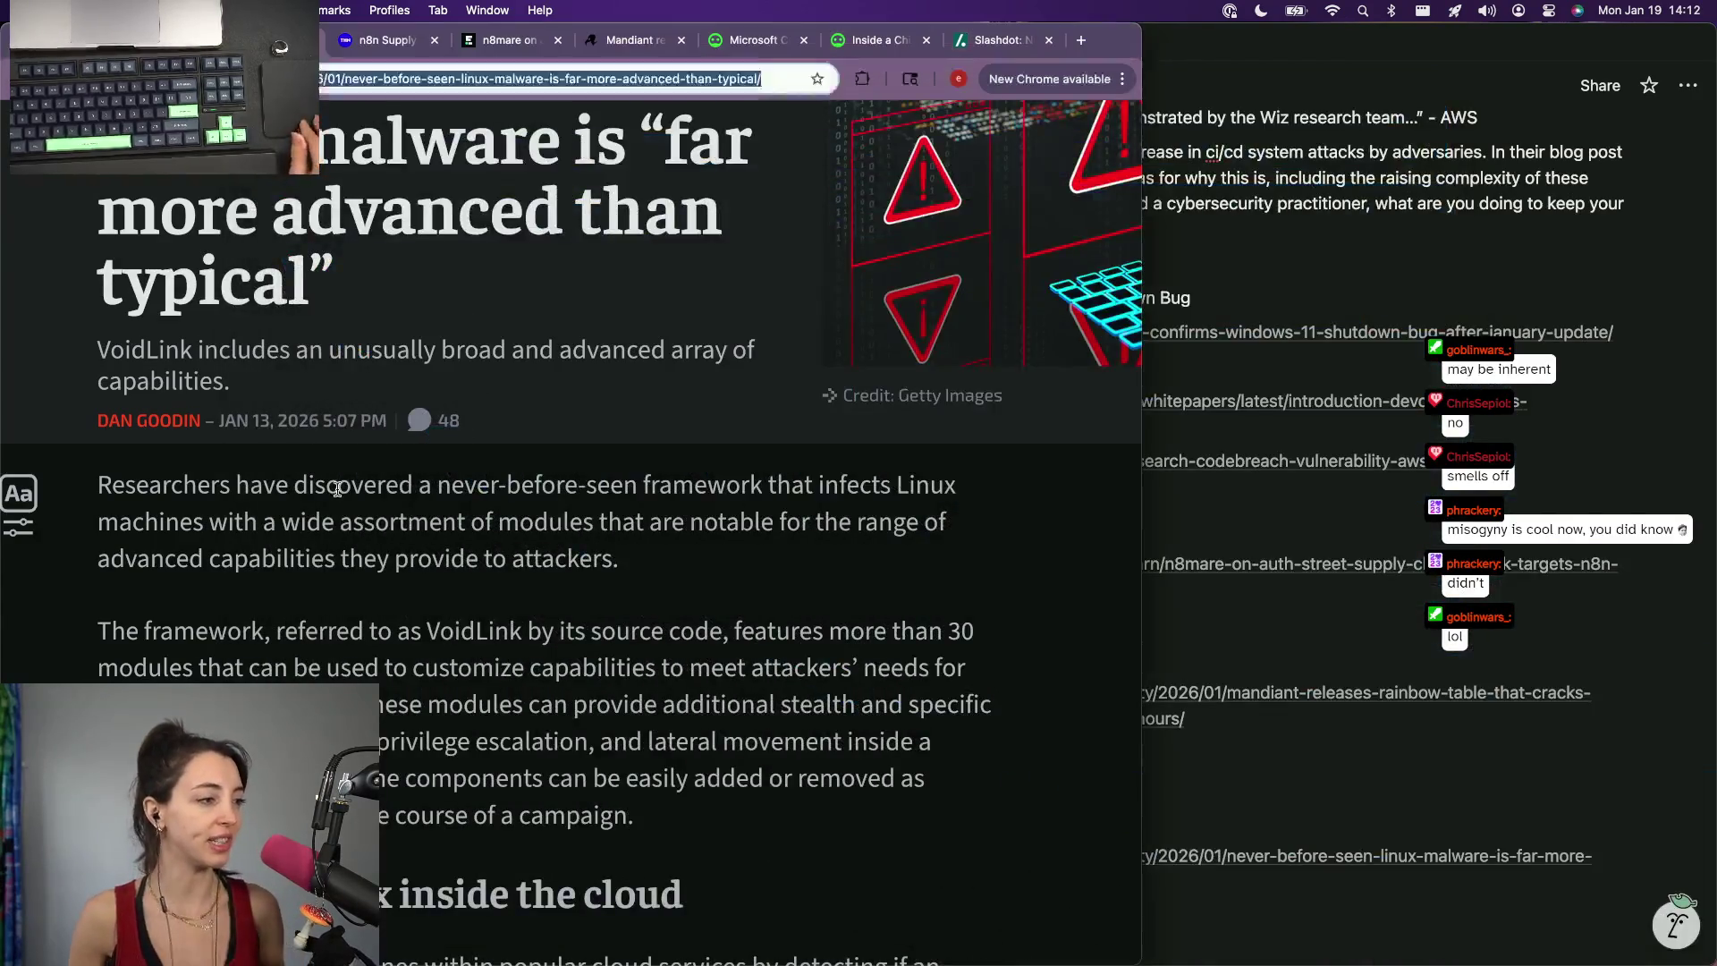
{"action": "scroll", "coordinate": [348, 490], "scroll_direction": "down", "scroll_amount": 3}
{"action": "scroll", "coordinate": [505, 505], "scroll_direction": "down", "scroll_amount": 1}
{"action": "scroll", "coordinate": [504, 504], "scroll_direction": "down", "scroll_amount": 1}
{"action": "scroll", "coordinate": [506, 505], "scroll_direction": "down", "scroll_amount": 1}
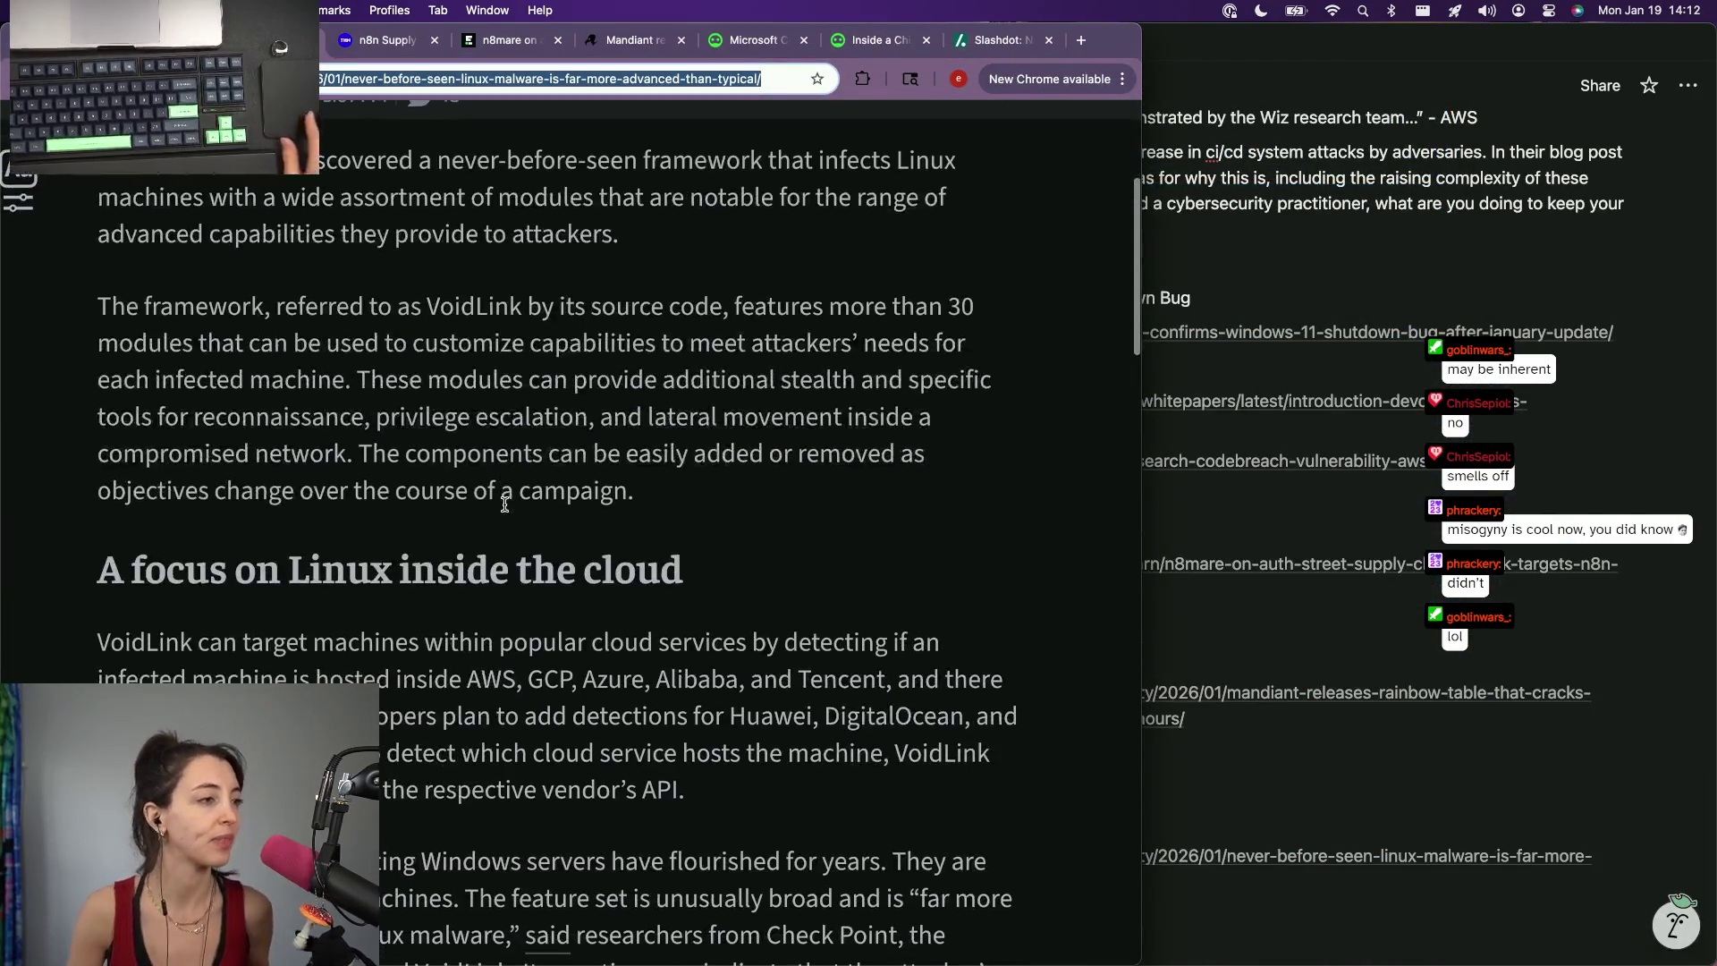
{"action": "scroll", "coordinate": [505, 505], "scroll_direction": "down", "scroll_amount": 1}
{"action": "scroll", "coordinate": [505, 505], "scroll_direction": "down", "scroll_amount": 2}
{"action": "scroll", "coordinate": [505, 504], "scroll_direction": "up", "scroll_amount": 1}
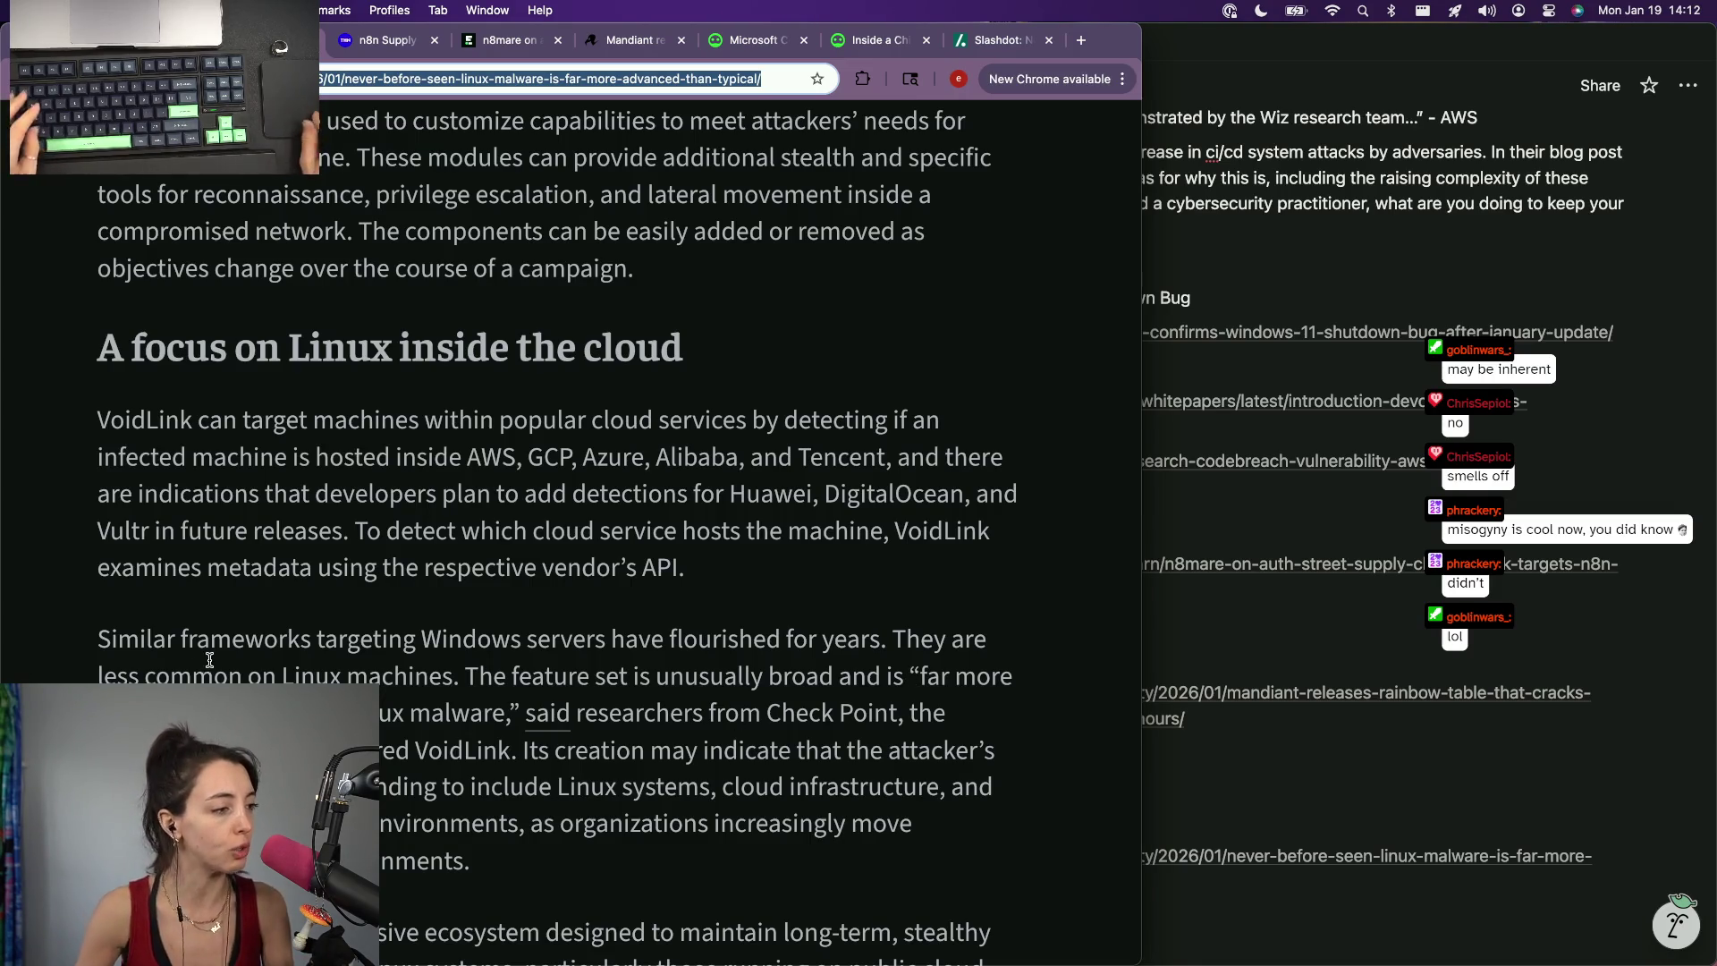
{"action": "double_click", "coordinate": [124, 529]}
{"action": "key", "text": "super+c"}
Search Google for Vultr in a new tab and land on Vultr's homepage with cookies dismissed.
{"action": "key", "text": "super+t"}
{"action": "key", "text": "super+v"}
{"action": "key", "text": "Return"}
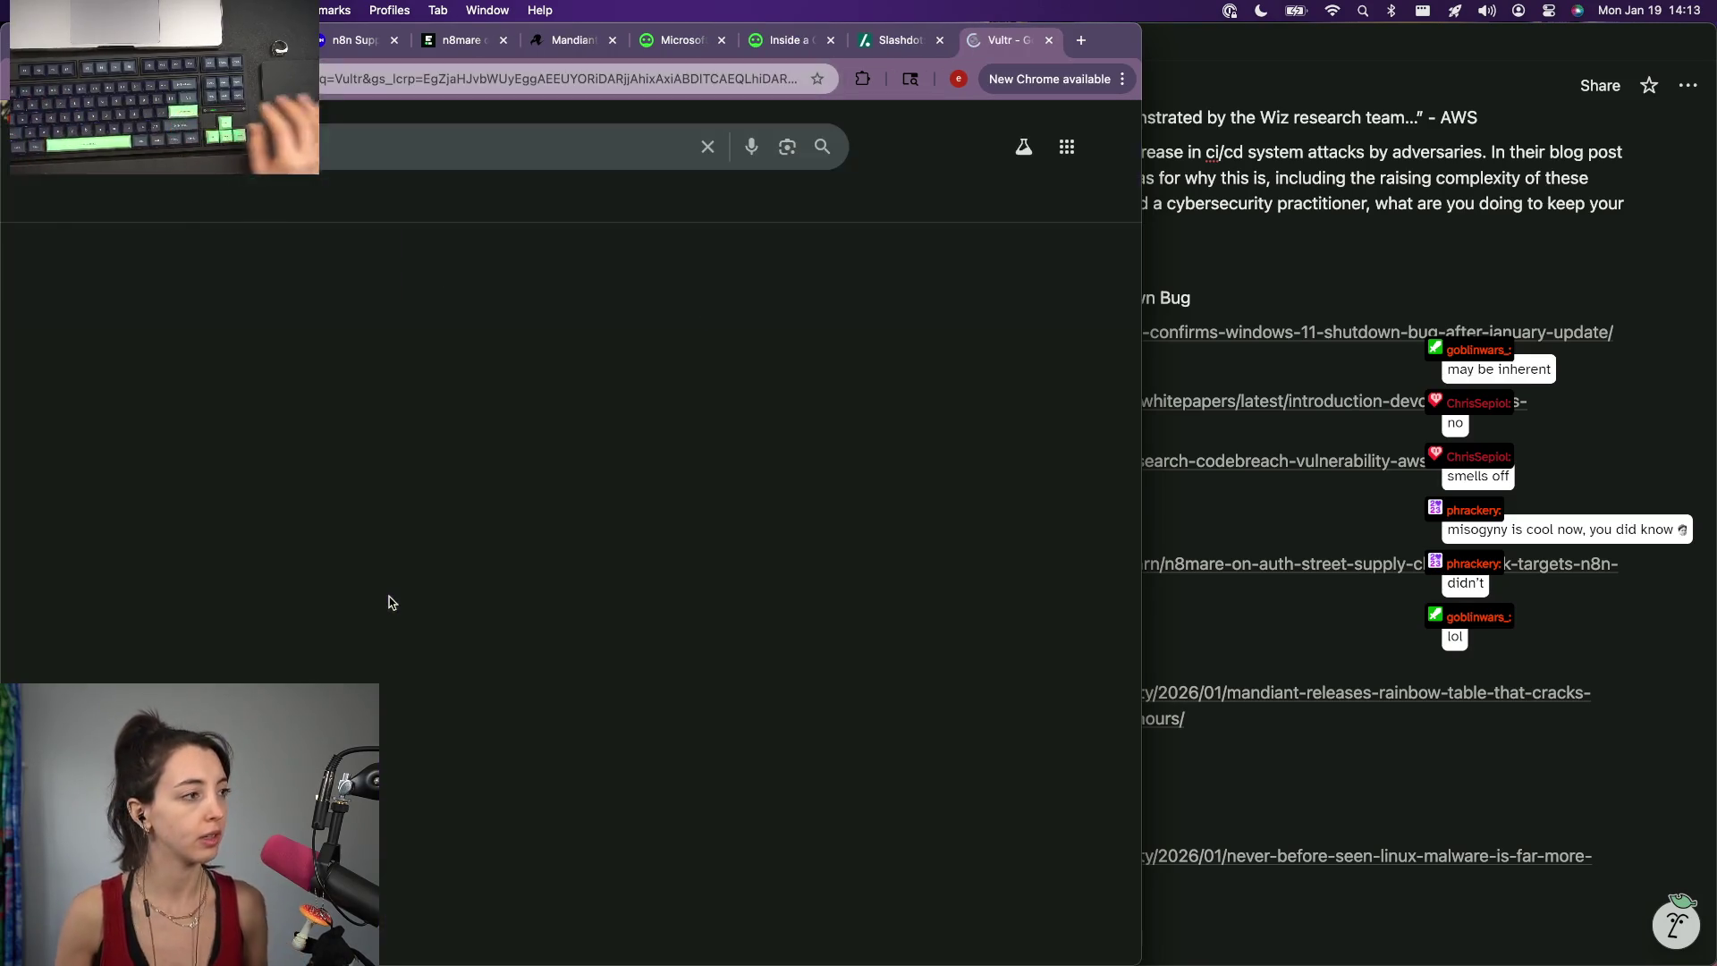
{"action": "scroll", "coordinate": [210, 398], "scroll_direction": "down", "scroll_amount": 3}
{"action": "scroll", "coordinate": [201, 510], "scroll_direction": "up", "scroll_amount": 3}
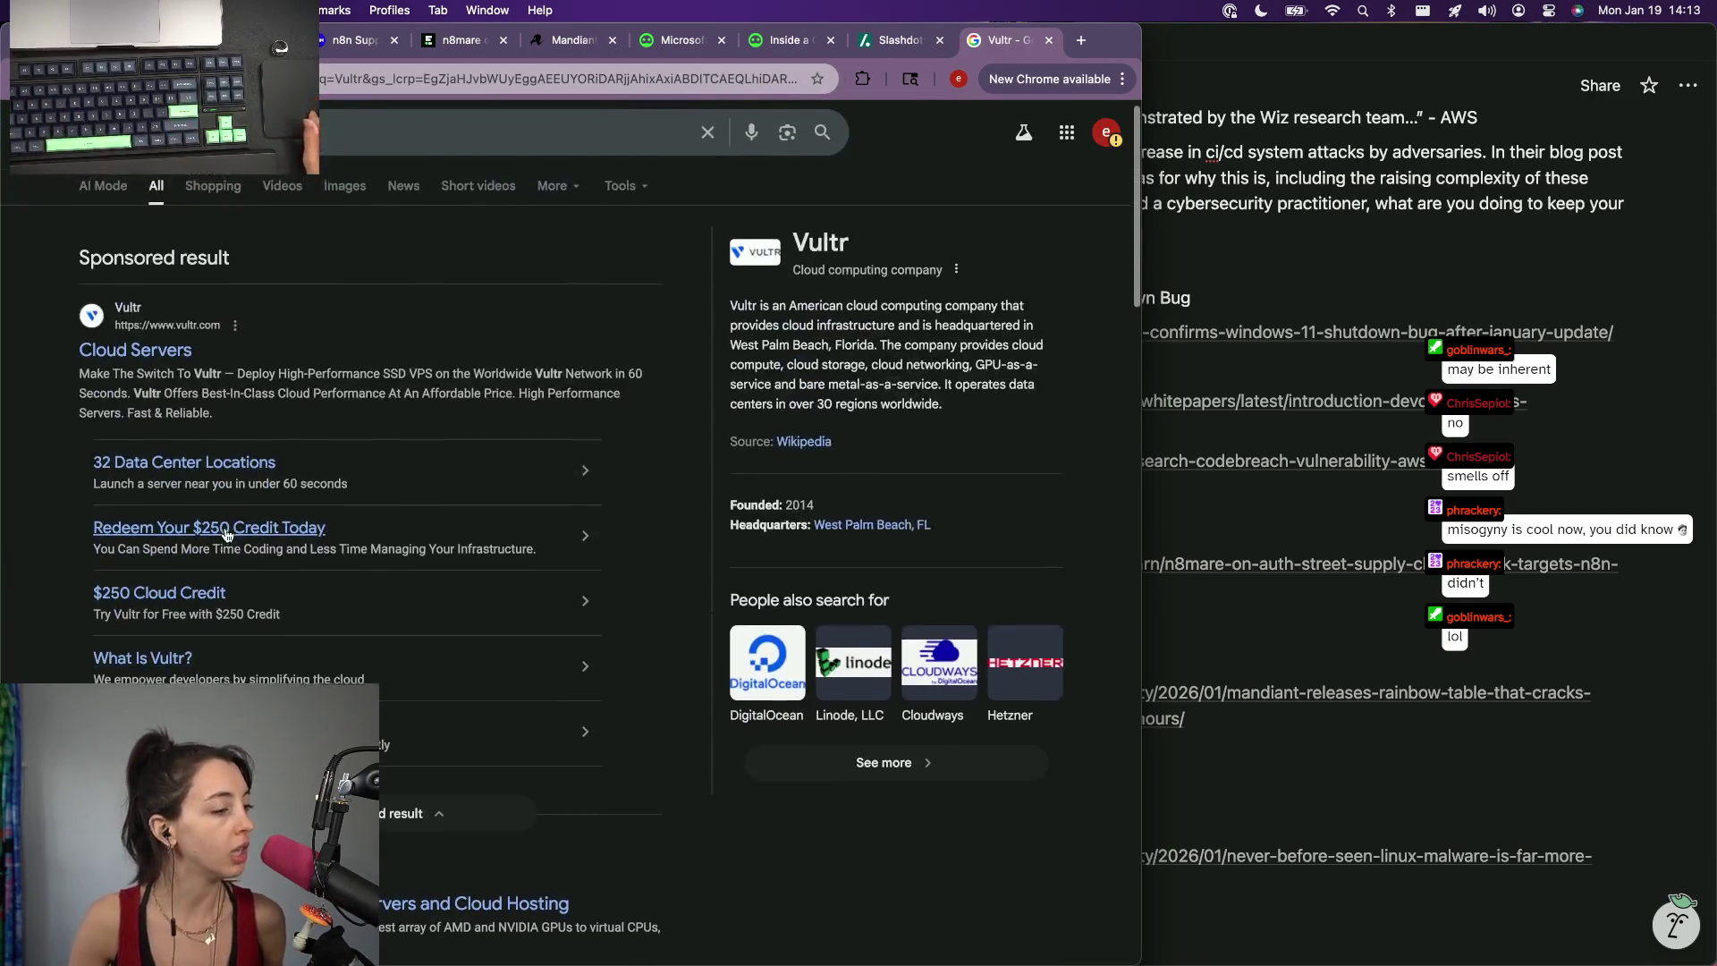
{"action": "scroll", "coordinate": [190, 646], "scroll_direction": "down", "scroll_amount": 2}
{"action": "left_click", "coordinate": [190, 642]}
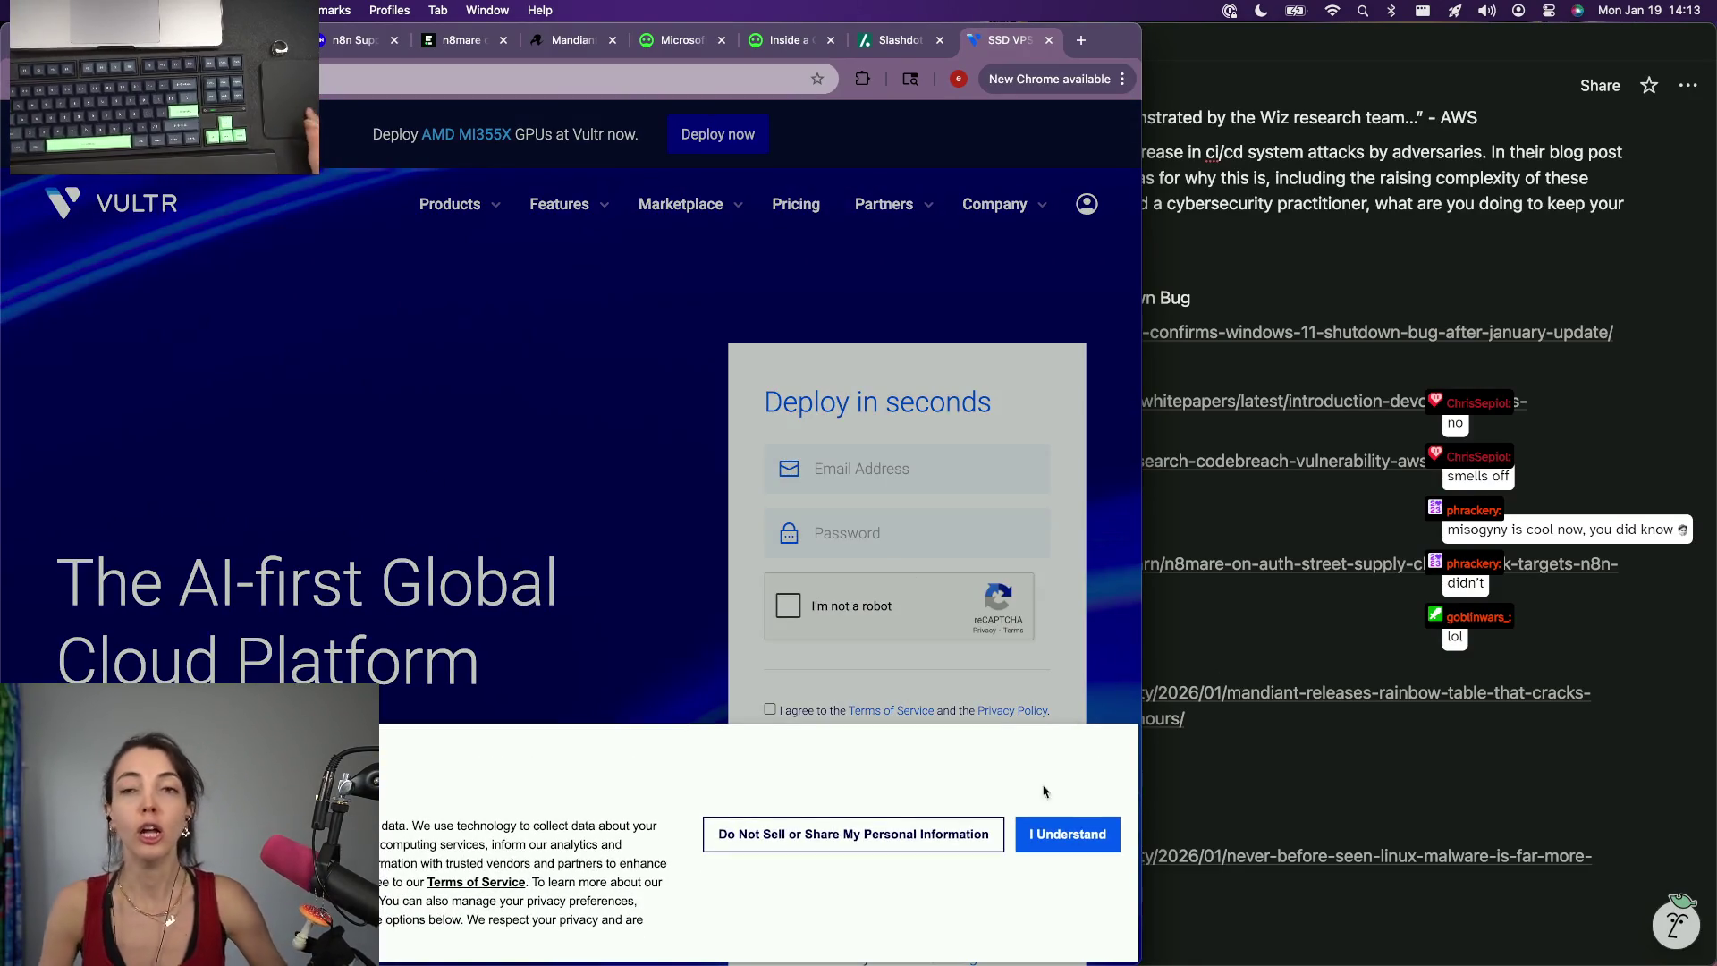
{"action": "left_click", "coordinate": [927, 835]}
{"action": "scroll", "coordinate": [364, 671], "scroll_direction": "down", "scroll_amount": 2}
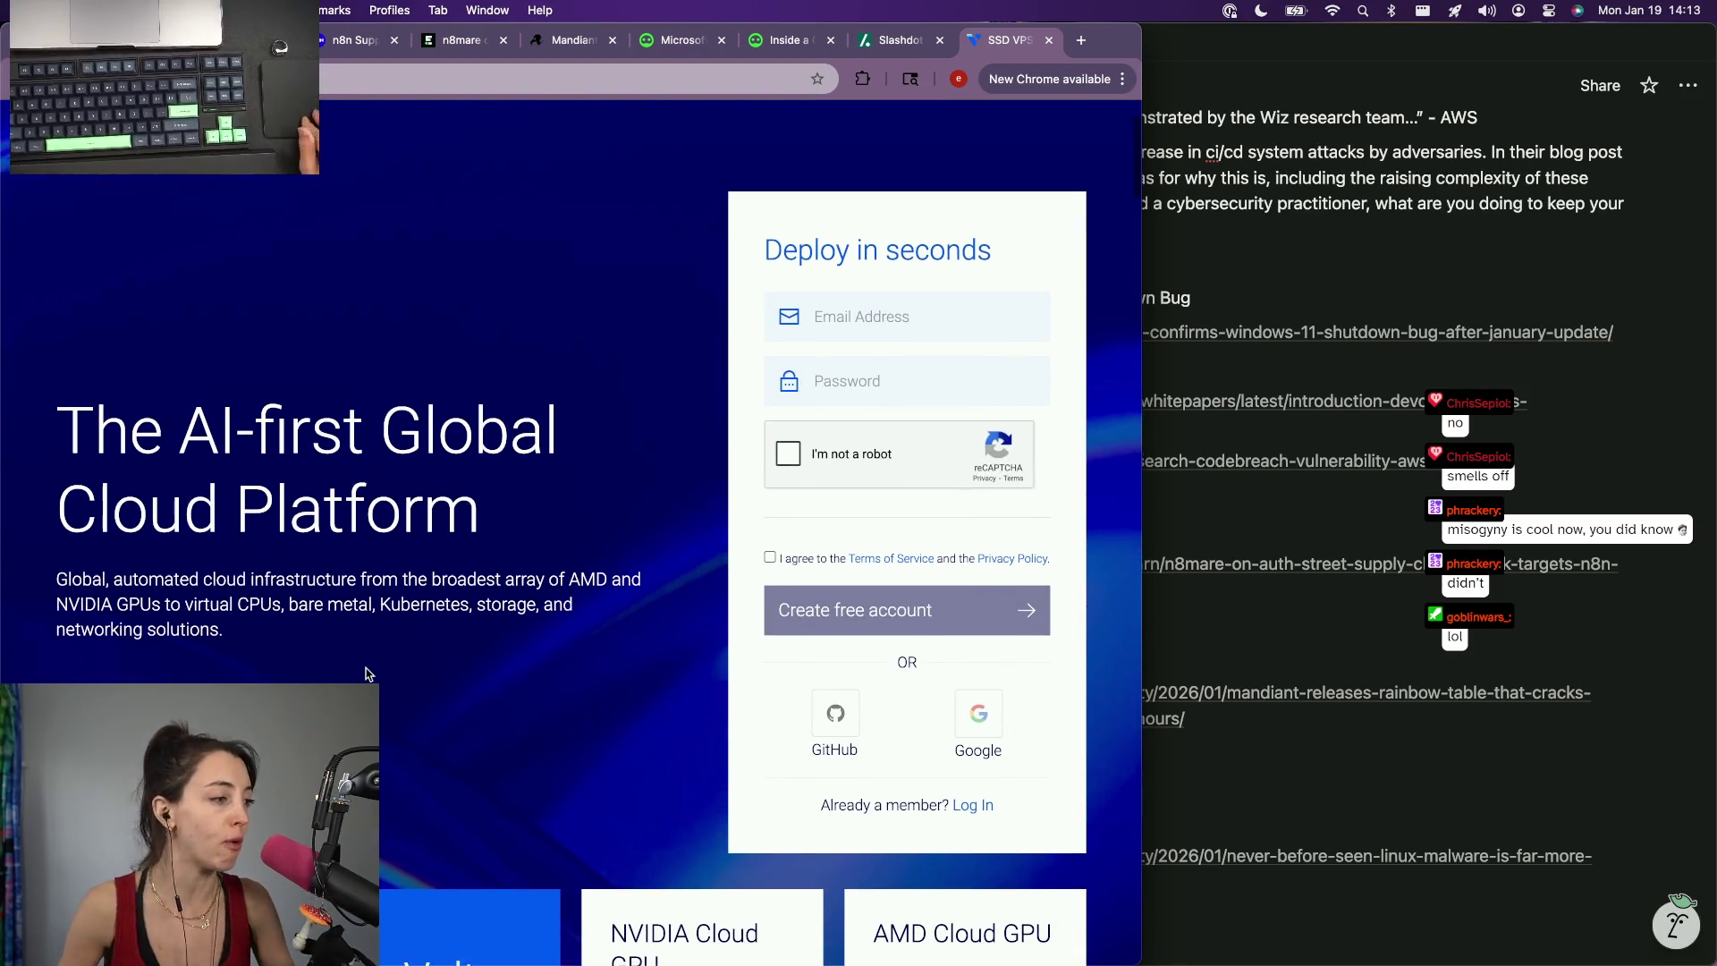
{"action": "scroll", "coordinate": [365, 674], "scroll_direction": "down", "scroll_amount": 2}
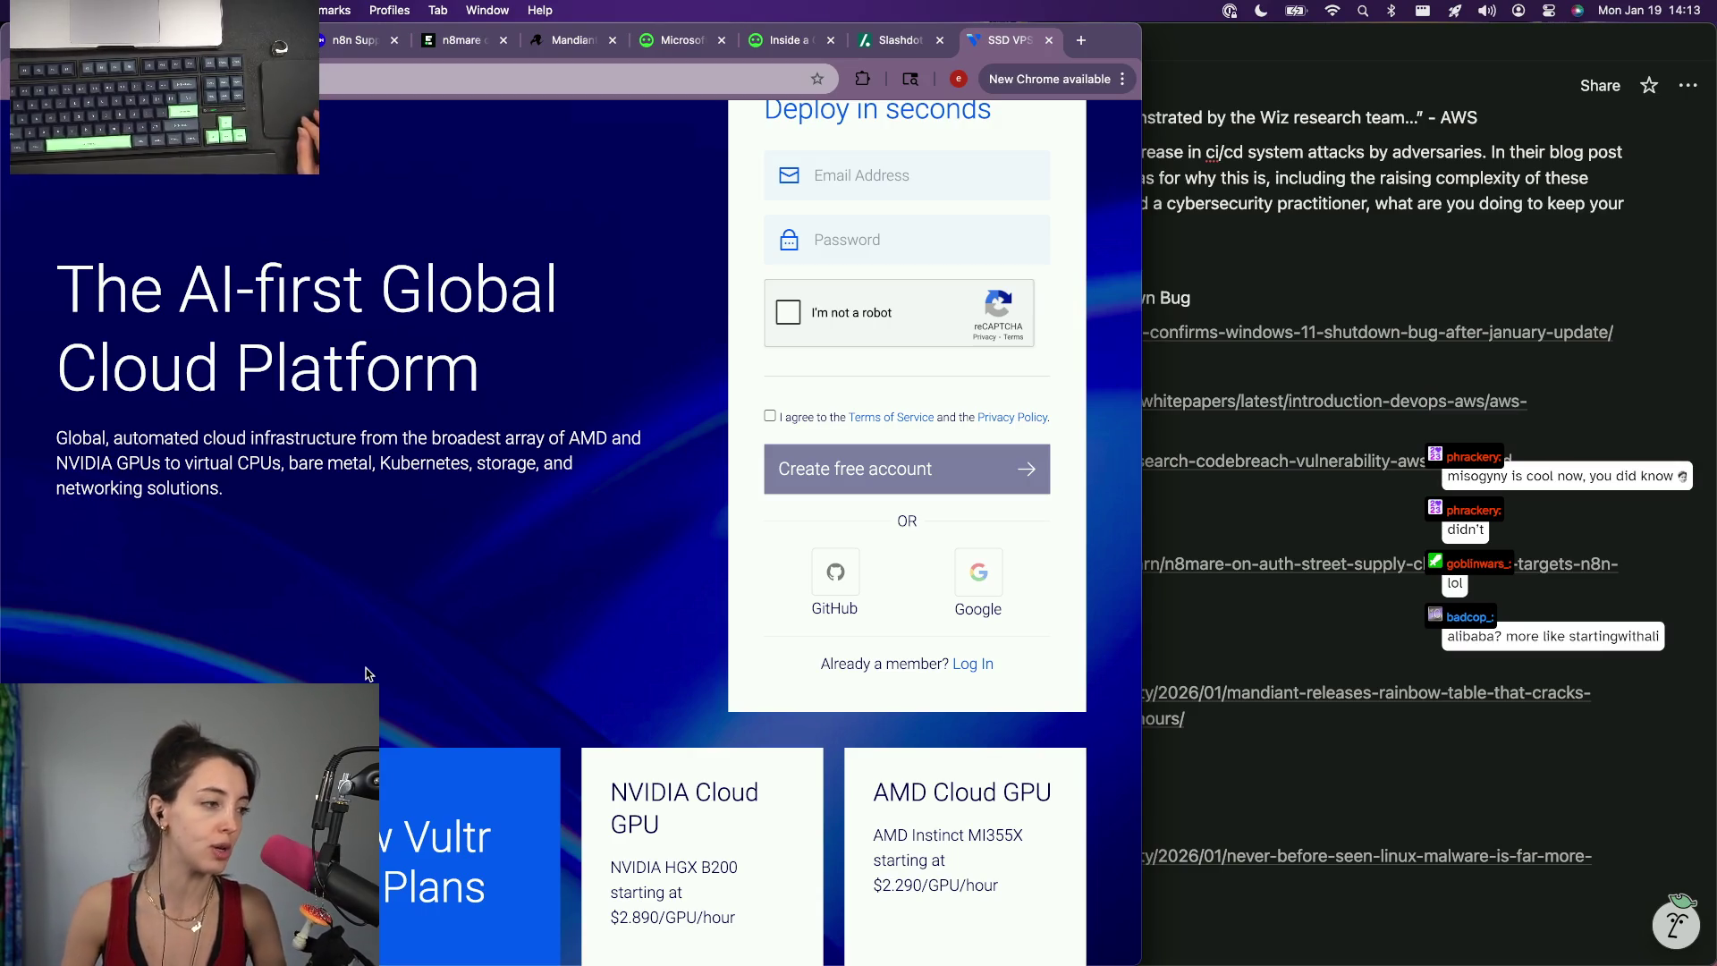
{"action": "scroll", "coordinate": [367, 674], "scroll_direction": "down", "scroll_amount": 2}
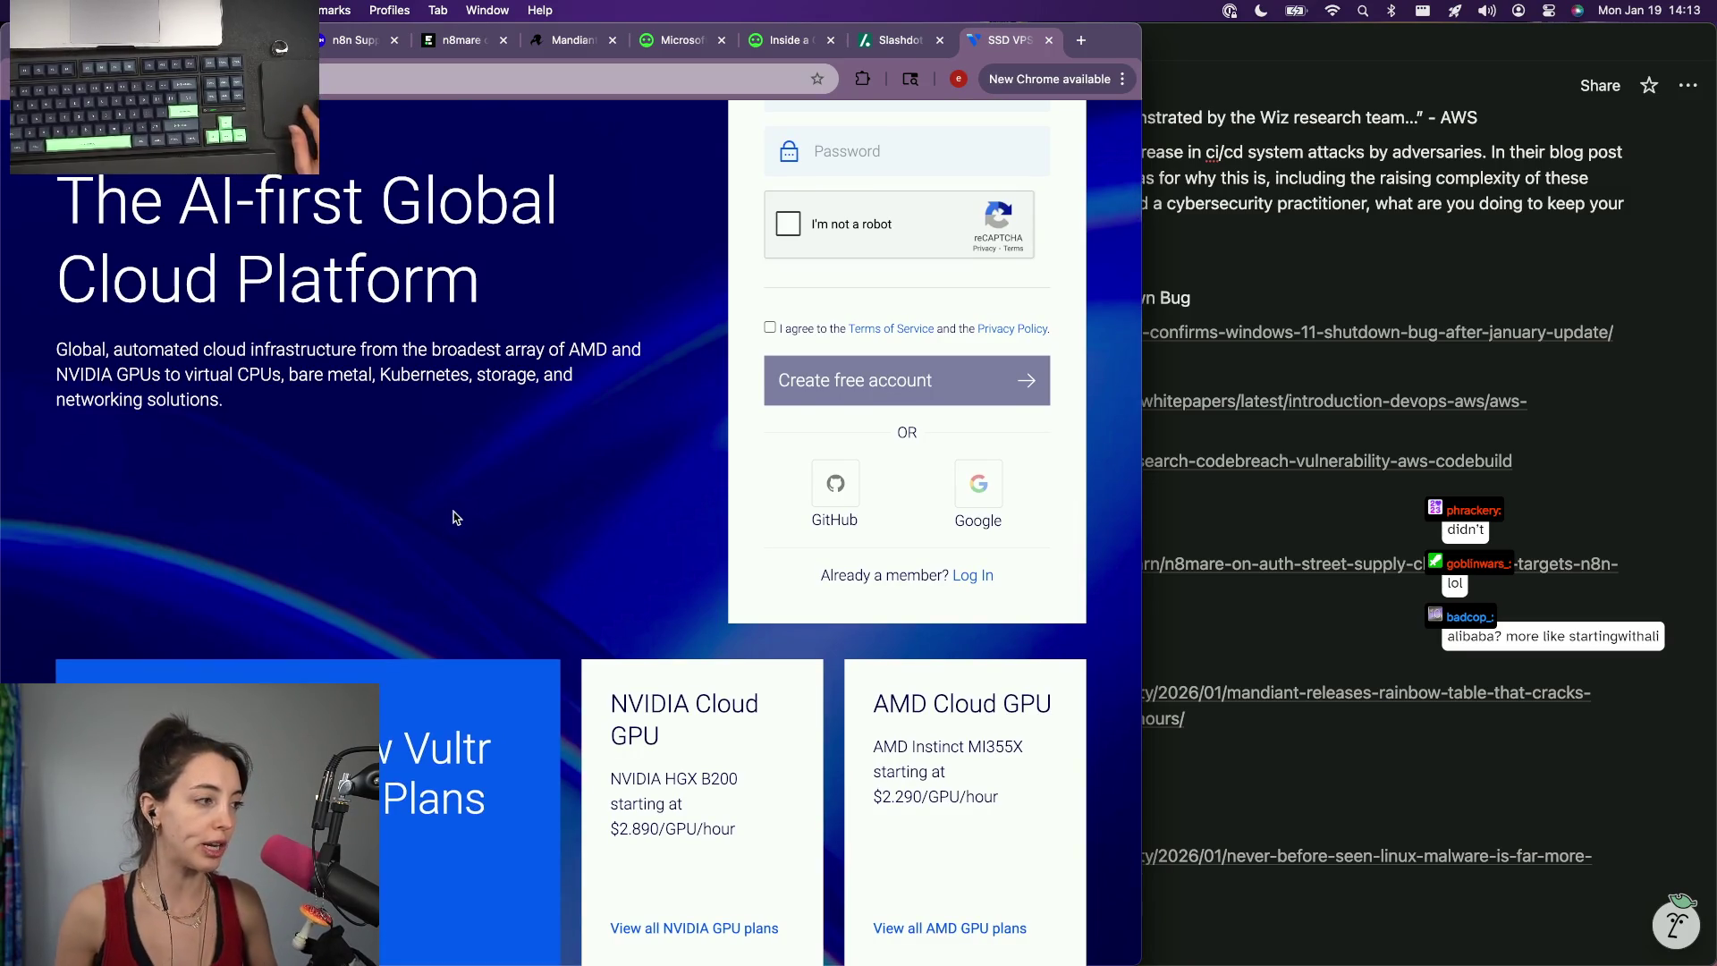
{"action": "scroll", "coordinate": [456, 519], "scroll_direction": "down", "scroll_amount": 1}
{"action": "scroll", "coordinate": [455, 519], "scroll_direction": "down", "scroll_amount": 1}
{"action": "scroll", "coordinate": [456, 520], "scroll_direction": "down", "scroll_amount": 4}
{"action": "scroll", "coordinate": [455, 520], "scroll_direction": "down", "scroll_amount": 1}
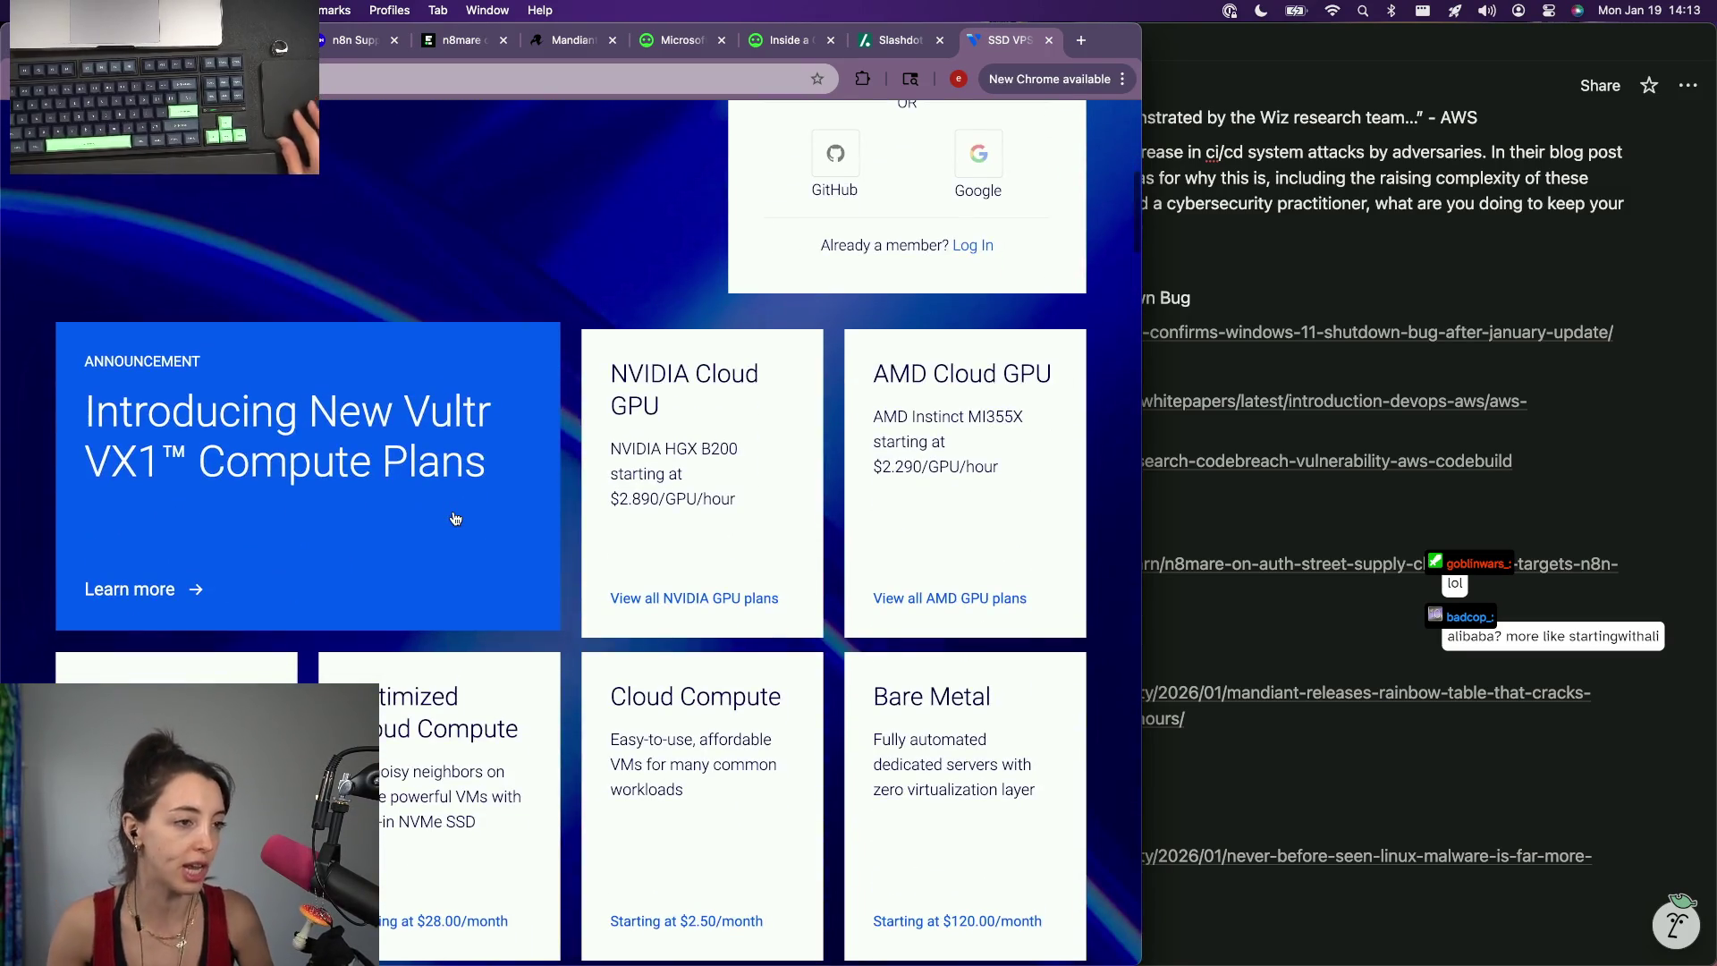
{"action": "scroll", "coordinate": [455, 520], "scroll_direction": "down", "scroll_amount": 5}
{"action": "scroll", "coordinate": [456, 520], "scroll_direction": "down", "scroll_amount": 6}
{"action": "scroll", "coordinate": [454, 519], "scroll_direction": "down", "scroll_amount": 1}
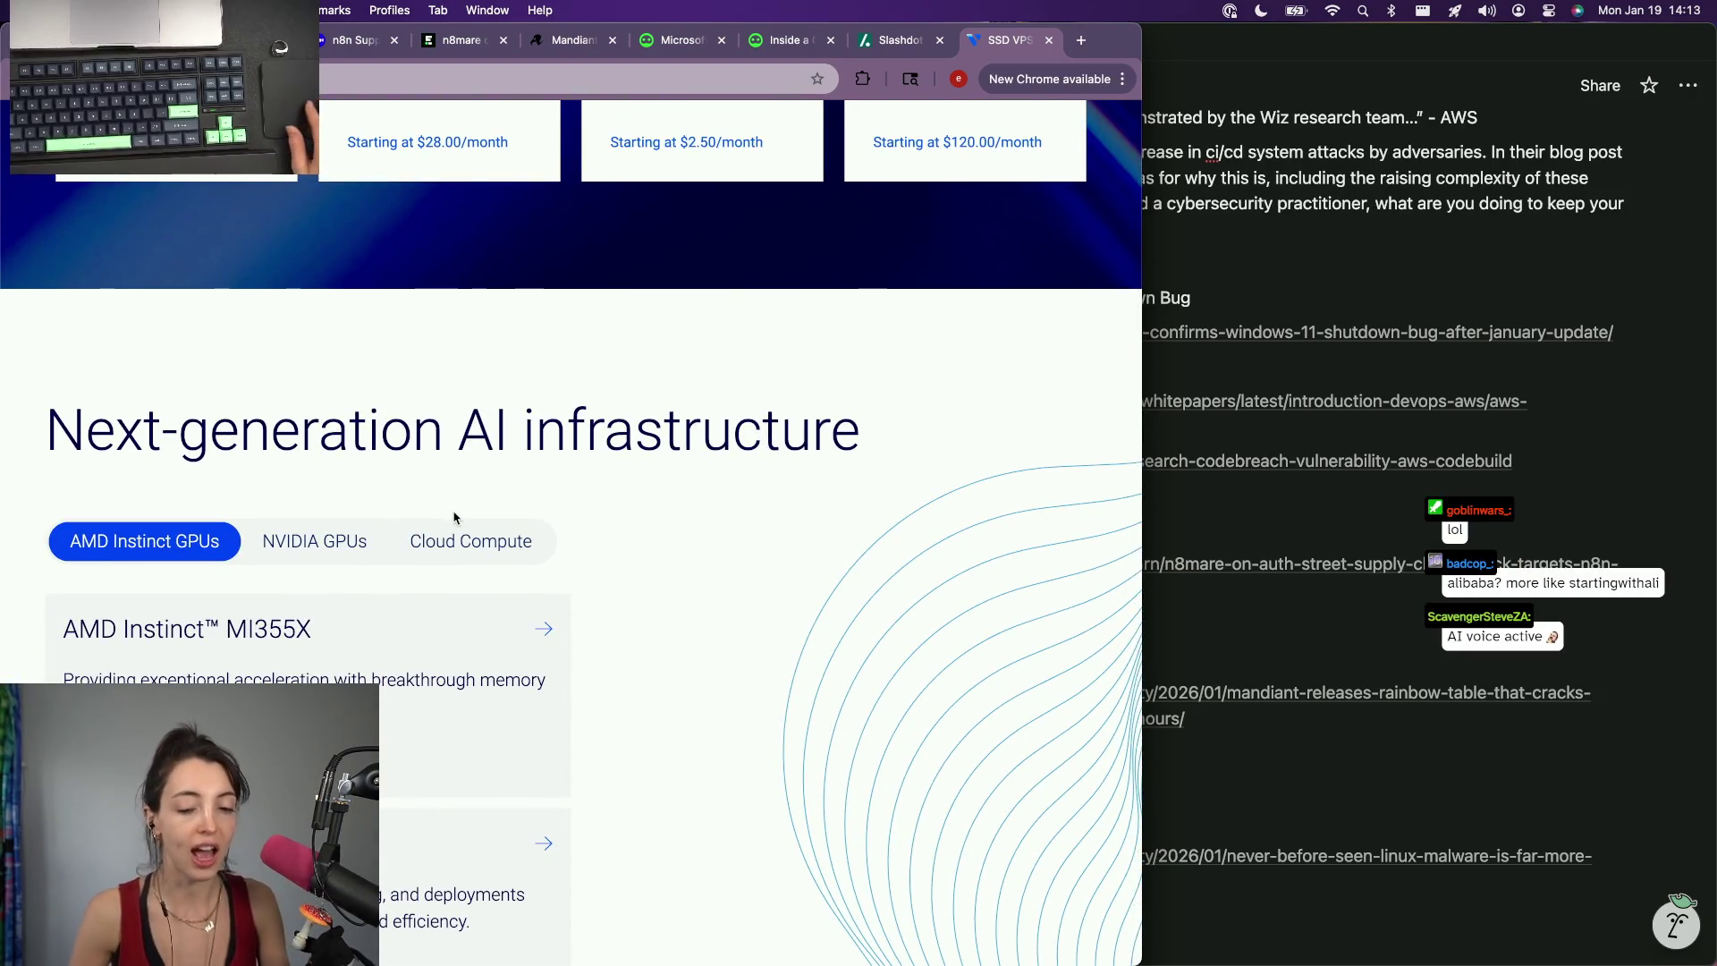
{"action": "scroll", "coordinate": [455, 520], "scroll_direction": "down", "scroll_amount": 2}
{"action": "scroll", "coordinate": [456, 520], "scroll_direction": "down", "scroll_amount": 3}
{"action": "scroll", "coordinate": [455, 519], "scroll_direction": "down", "scroll_amount": 2}
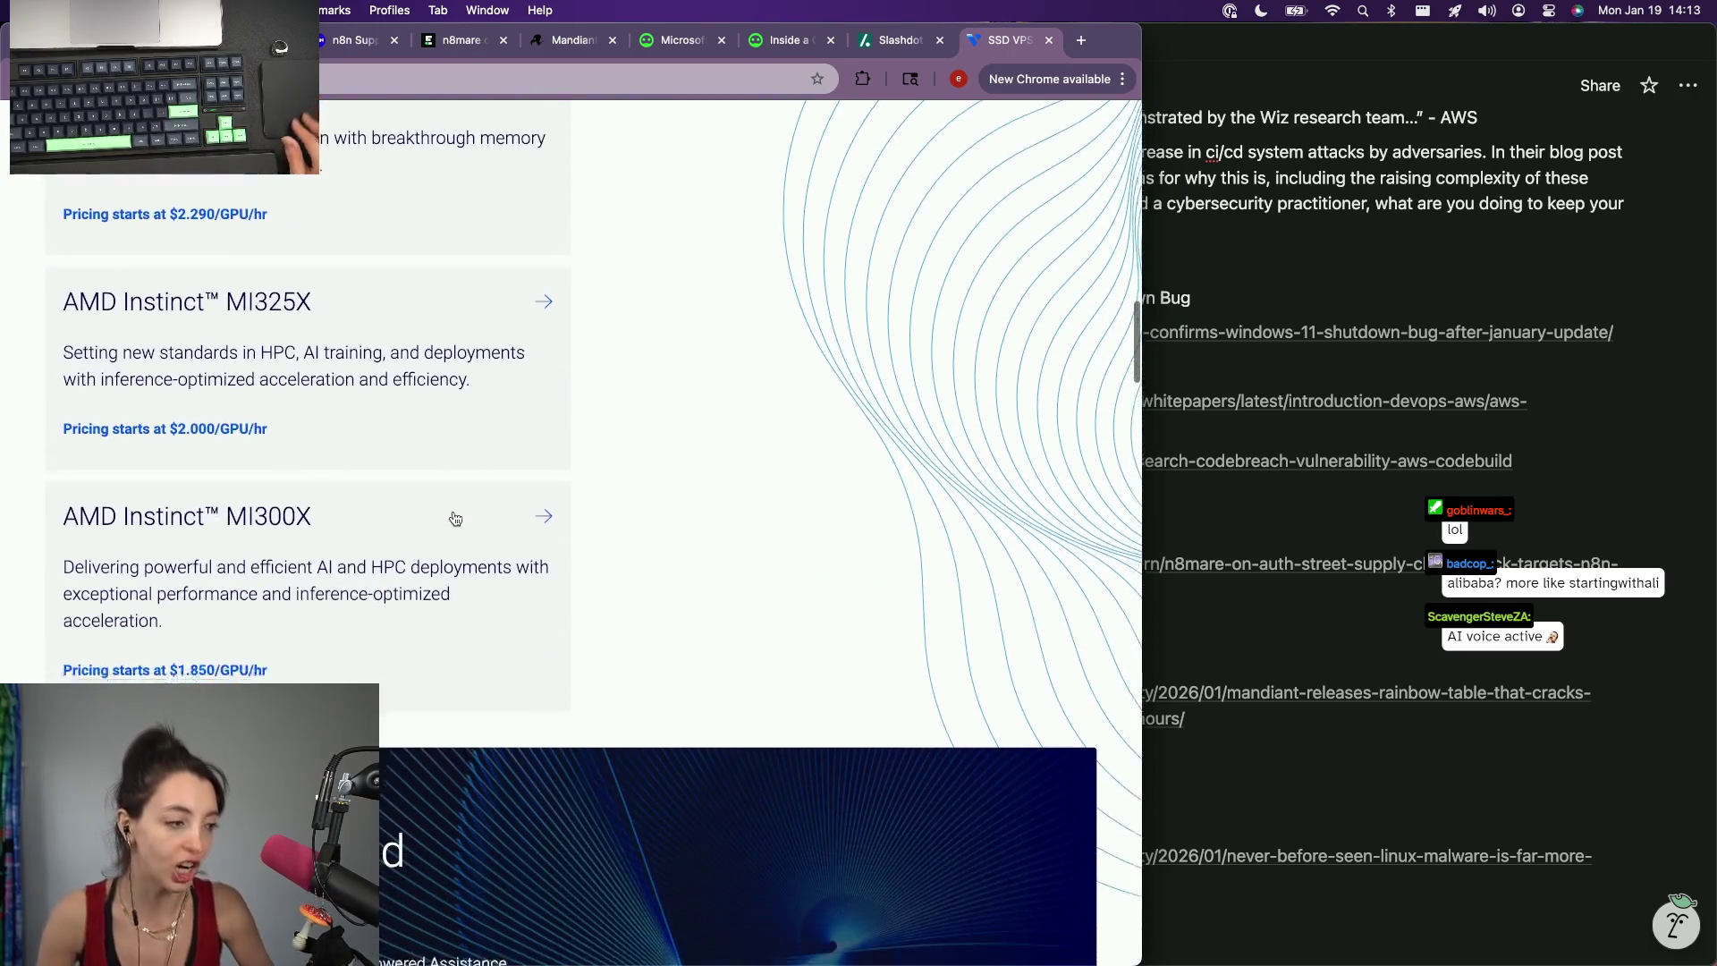
{"action": "scroll", "coordinate": [456, 518], "scroll_direction": "down", "scroll_amount": 4}
{"action": "scroll", "coordinate": [454, 519], "scroll_direction": "down", "scroll_amount": 2}
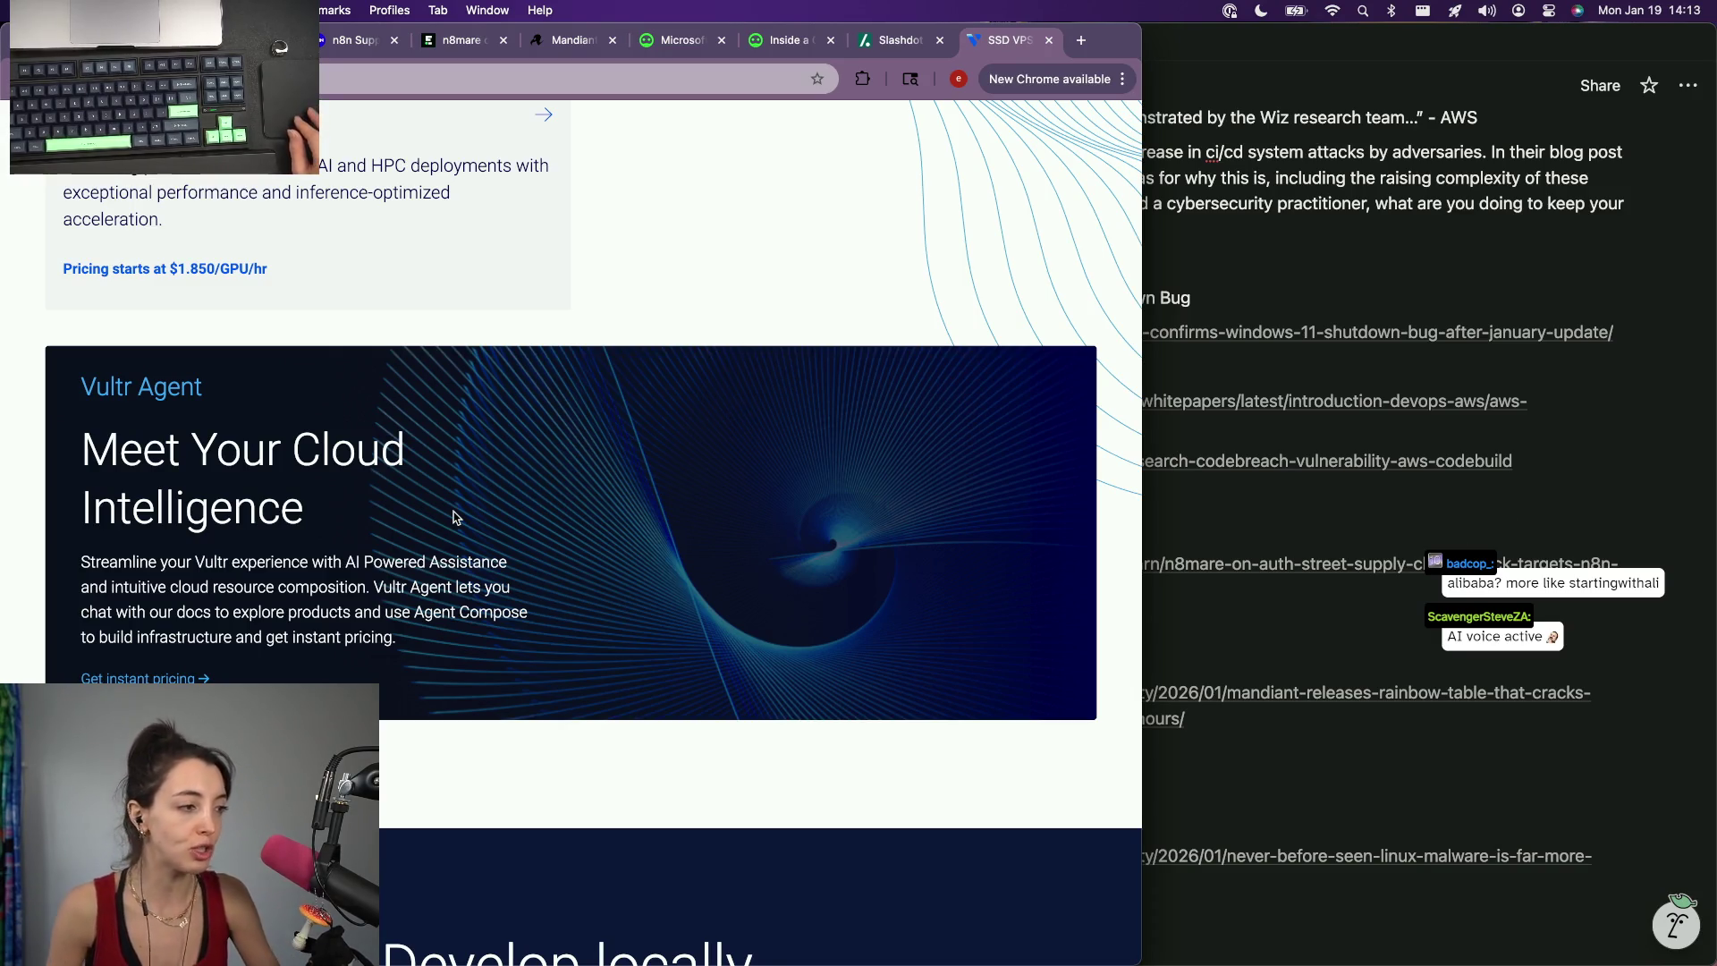
{"action": "scroll", "coordinate": [455, 520], "scroll_direction": "down", "scroll_amount": 2}
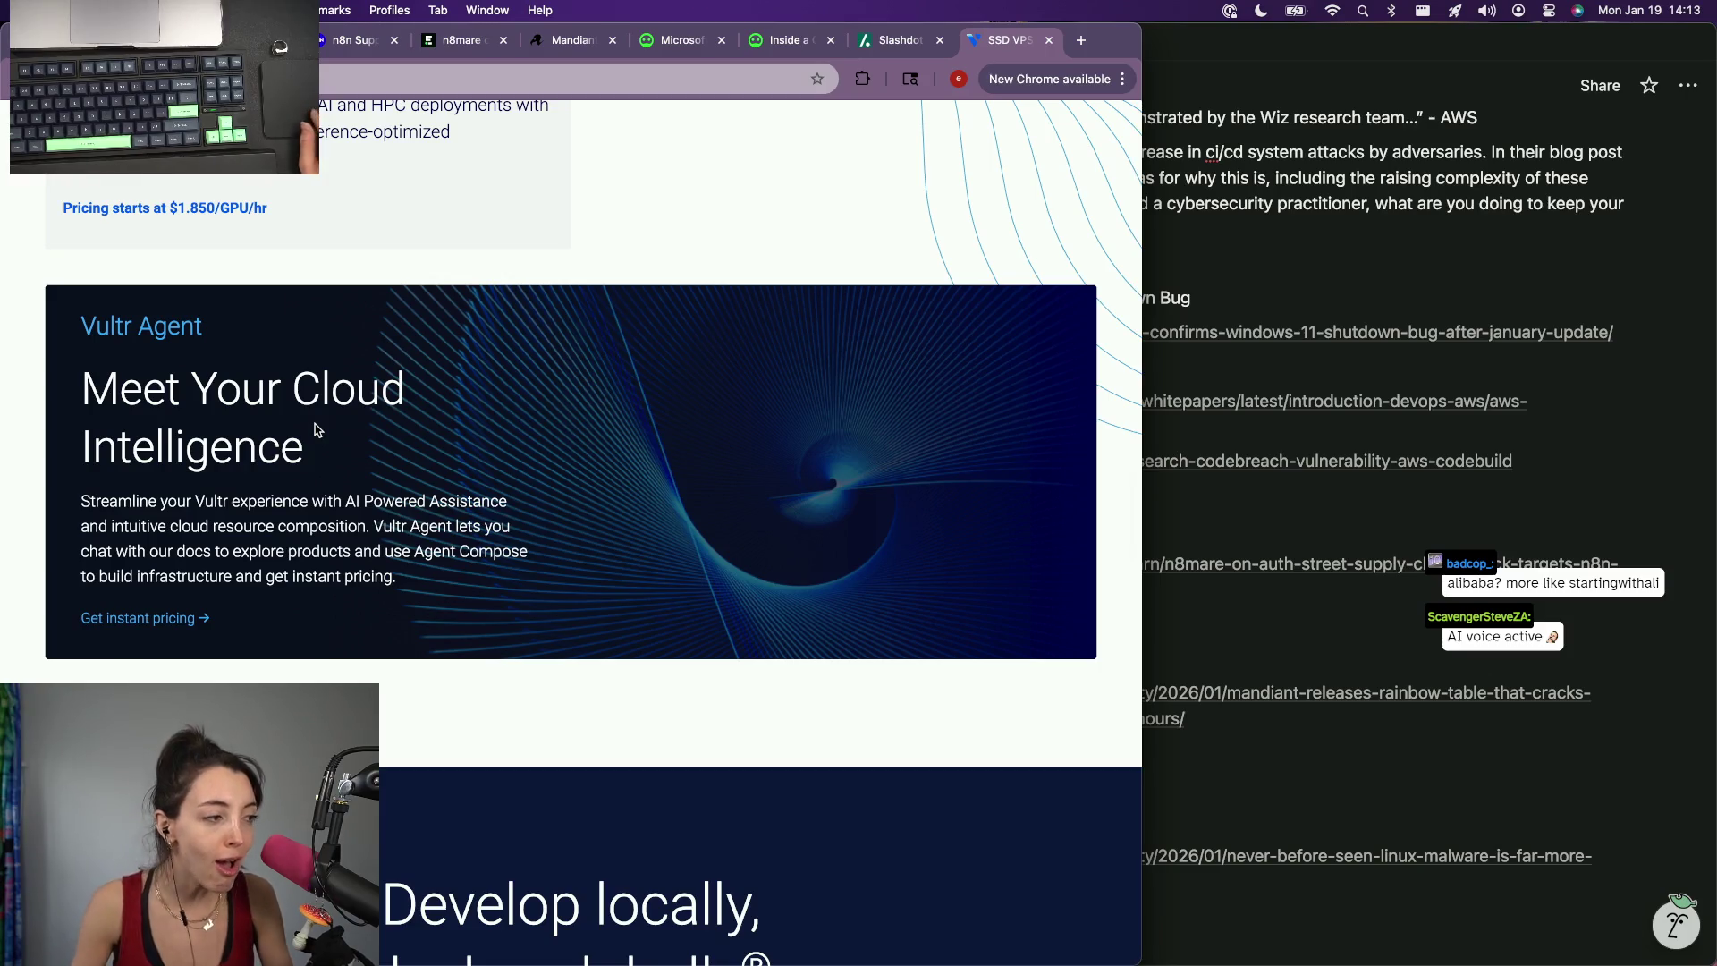
{"action": "scroll", "coordinate": [228, 422], "scroll_direction": "down", "scroll_amount": 3}
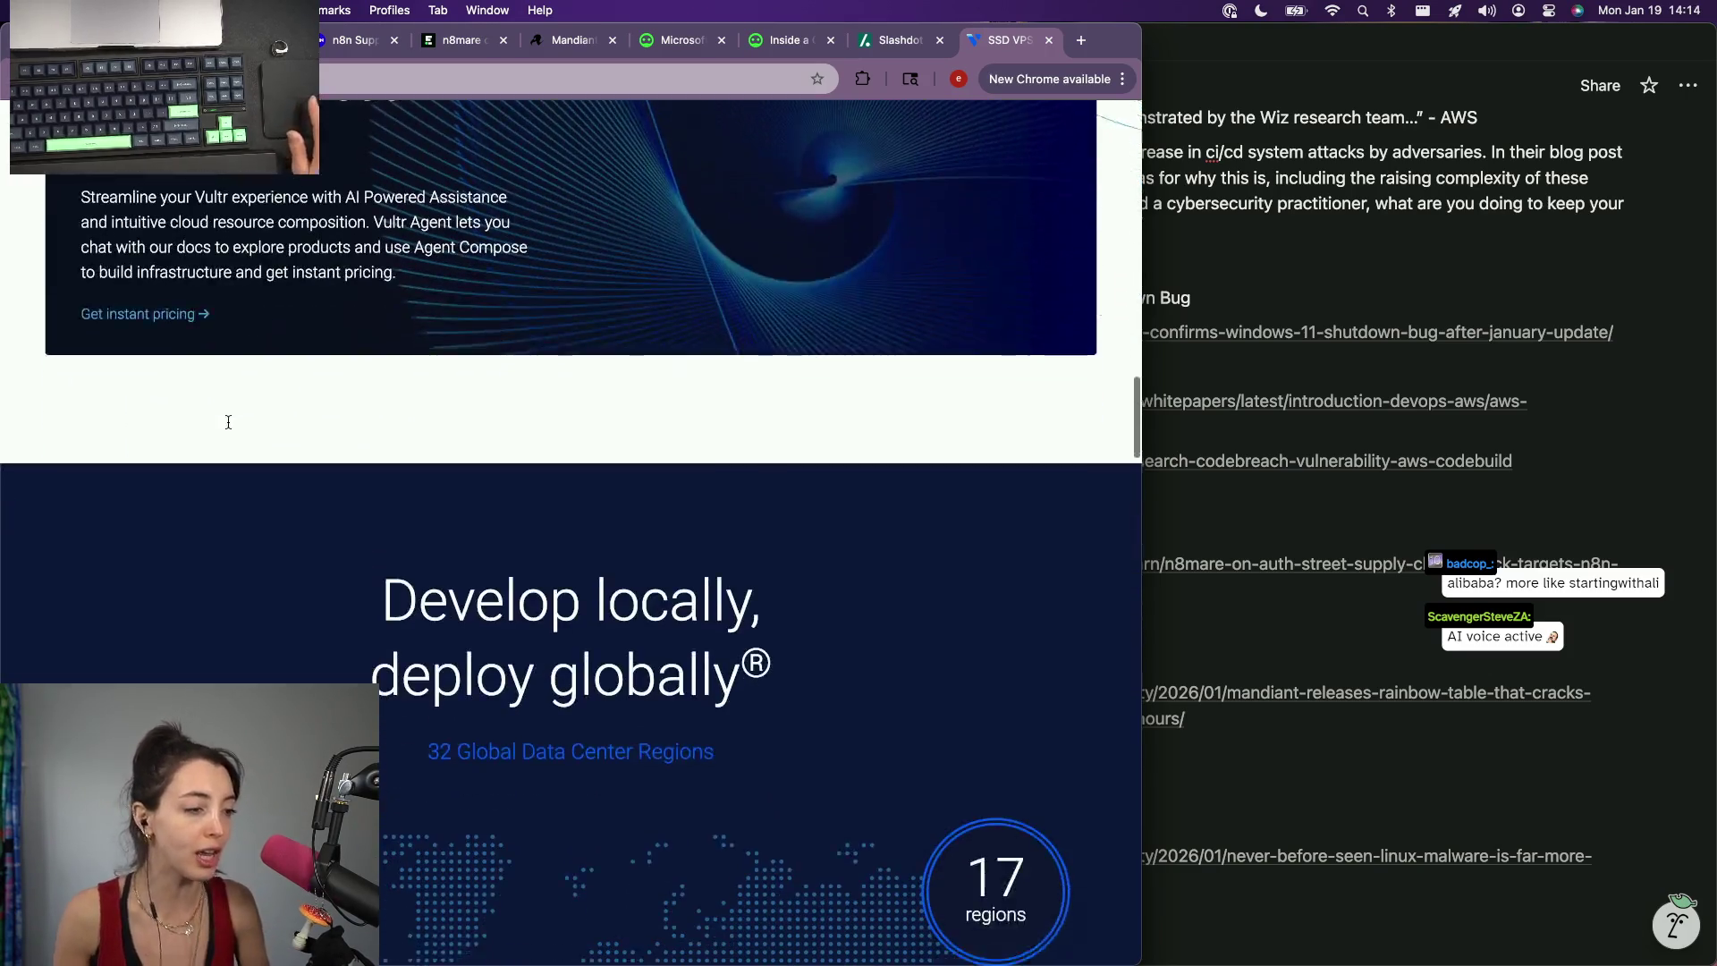
{"action": "scroll", "coordinate": [228, 425], "scroll_direction": "down", "scroll_amount": 5}
{"action": "scroll", "coordinate": [228, 428], "scroll_direction": "down", "scroll_amount": 3}
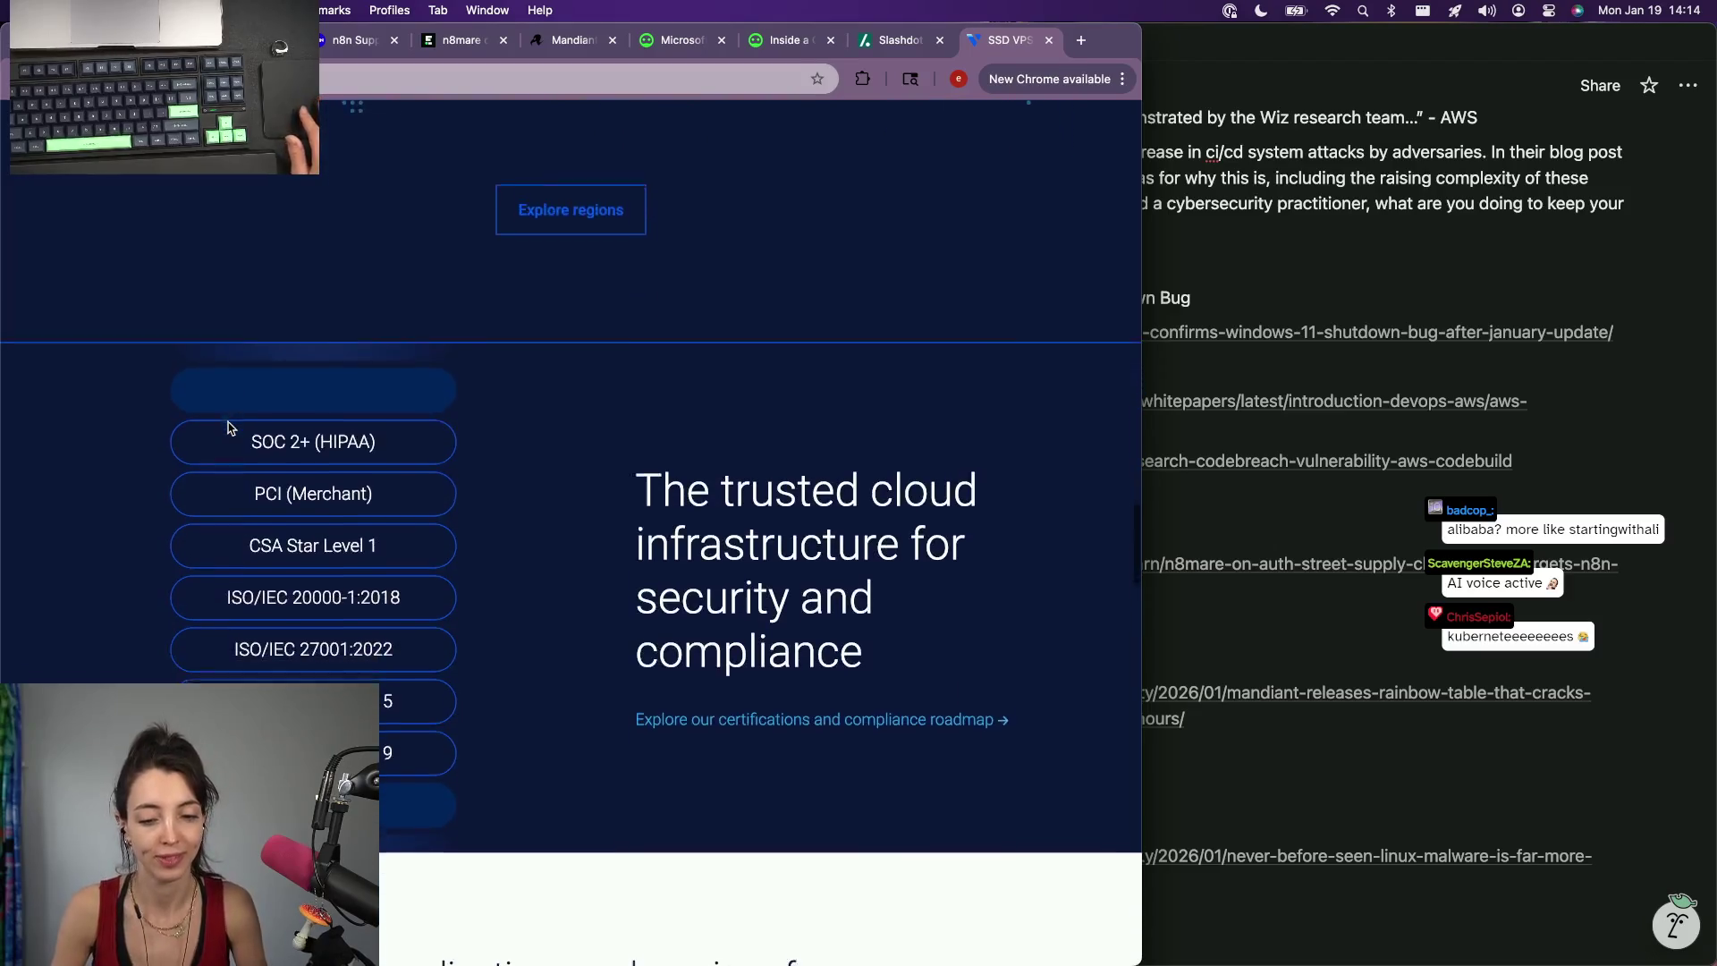
{"action": "scroll", "coordinate": [229, 429], "scroll_direction": "down", "scroll_amount": 5}
{"action": "scroll", "coordinate": [228, 427], "scroll_direction": "down", "scroll_amount": 1}
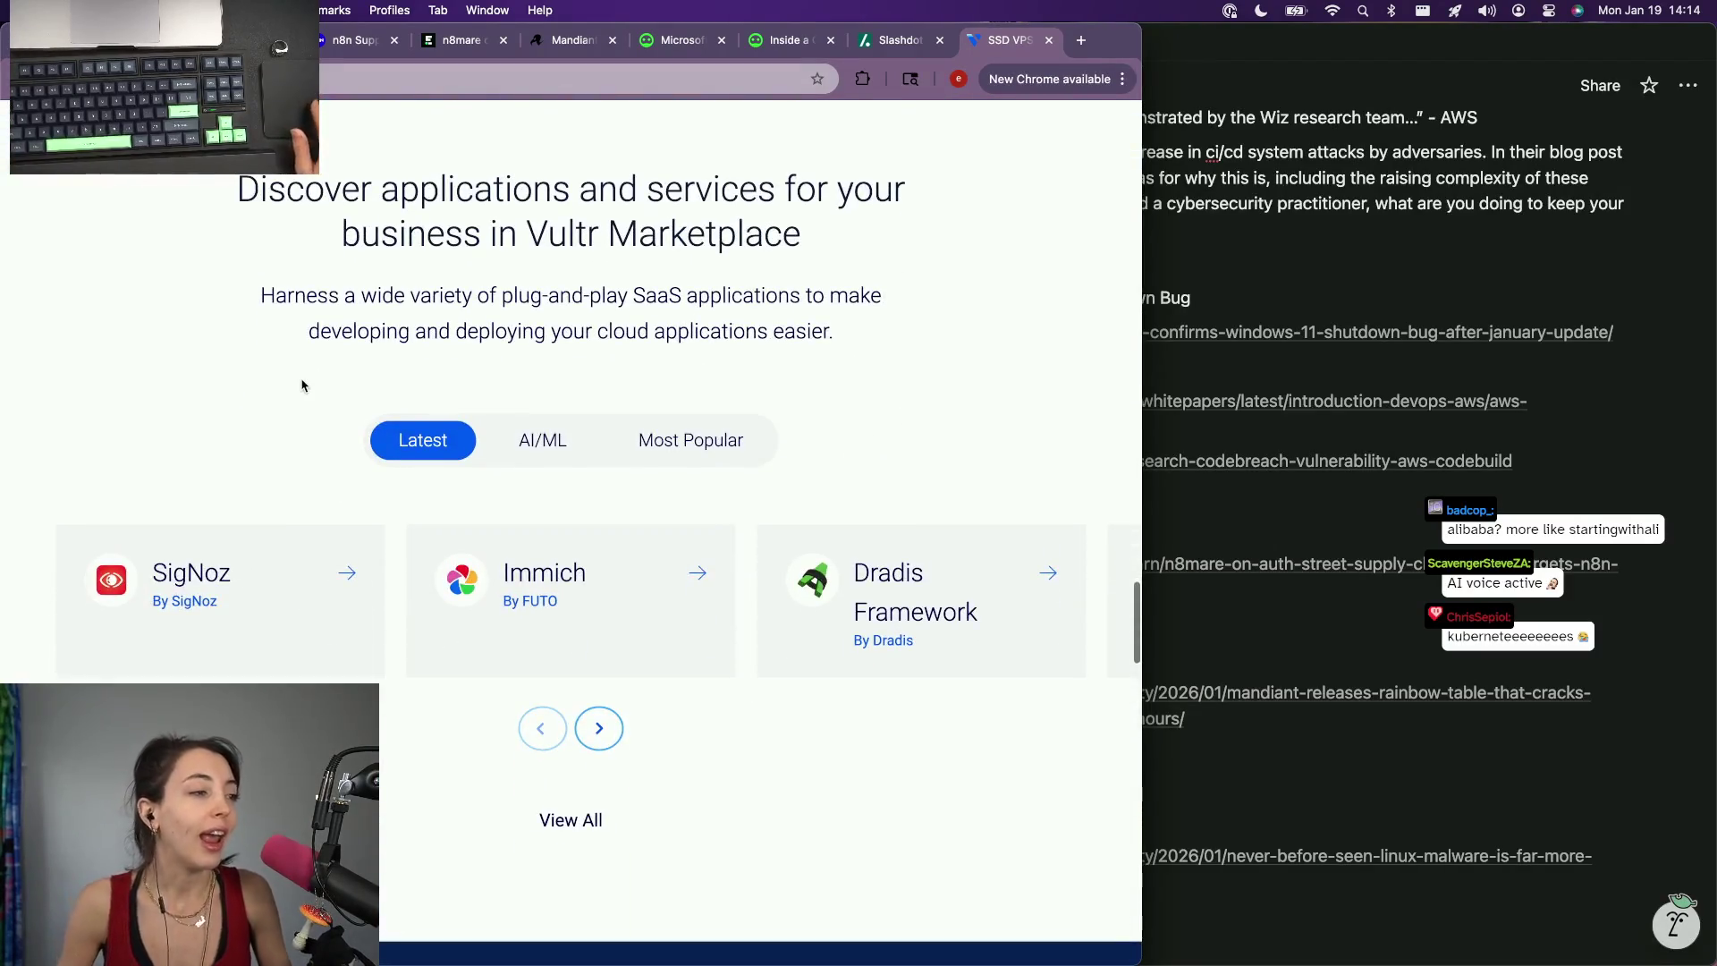
{"action": "scroll", "coordinate": [302, 385], "scroll_direction": "down", "scroll_amount": 1}
{"action": "scroll", "coordinate": [302, 386], "scroll_direction": "down", "scroll_amount": 3}
{"action": "scroll", "coordinate": [303, 385], "scroll_direction": "down", "scroll_amount": 4}
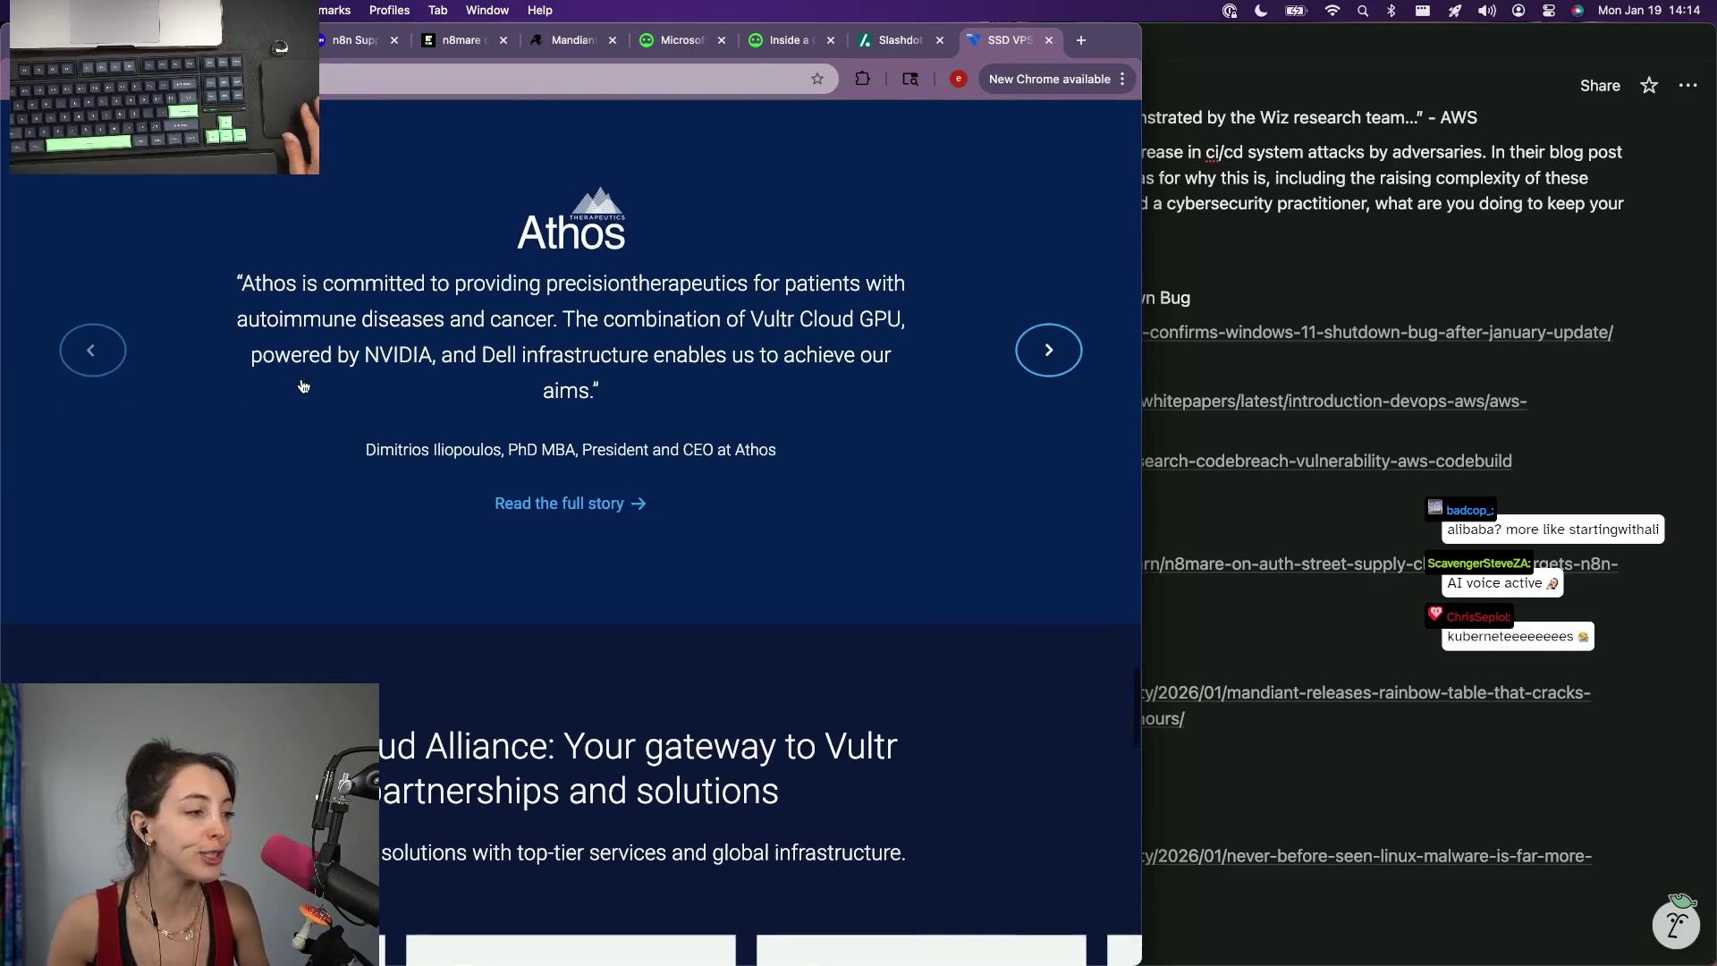
{"action": "scroll", "coordinate": [301, 384], "scroll_direction": "down", "scroll_amount": 1}
{"action": "scroll", "coordinate": [302, 385], "scroll_direction": "down", "scroll_amount": 1}
{"action": "scroll", "coordinate": [302, 385], "scroll_direction": "down", "scroll_amount": 5}
{"action": "scroll", "coordinate": [302, 385], "scroll_direction": "down", "scroll_amount": 3}
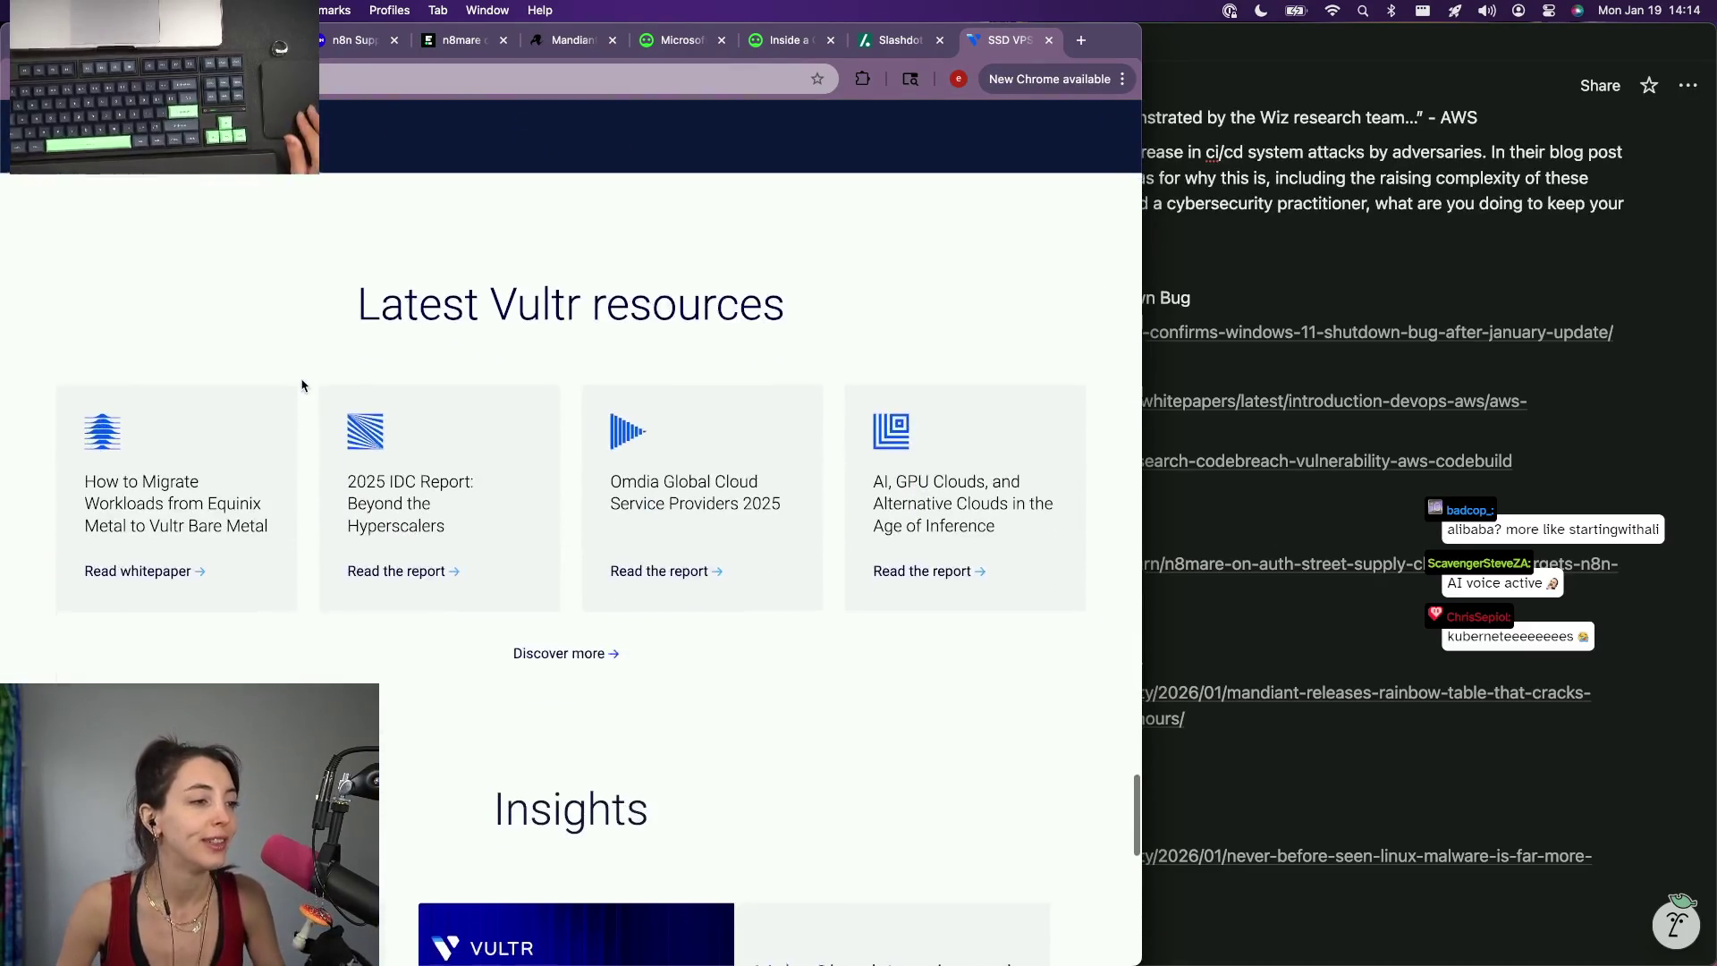
{"action": "scroll", "coordinate": [301, 384], "scroll_direction": "down", "scroll_amount": 3}
{"action": "scroll", "coordinate": [302, 386], "scroll_direction": "down", "scroll_amount": 5}
{"action": "scroll", "coordinate": [302, 385], "scroll_direction": "down", "scroll_amount": 2}
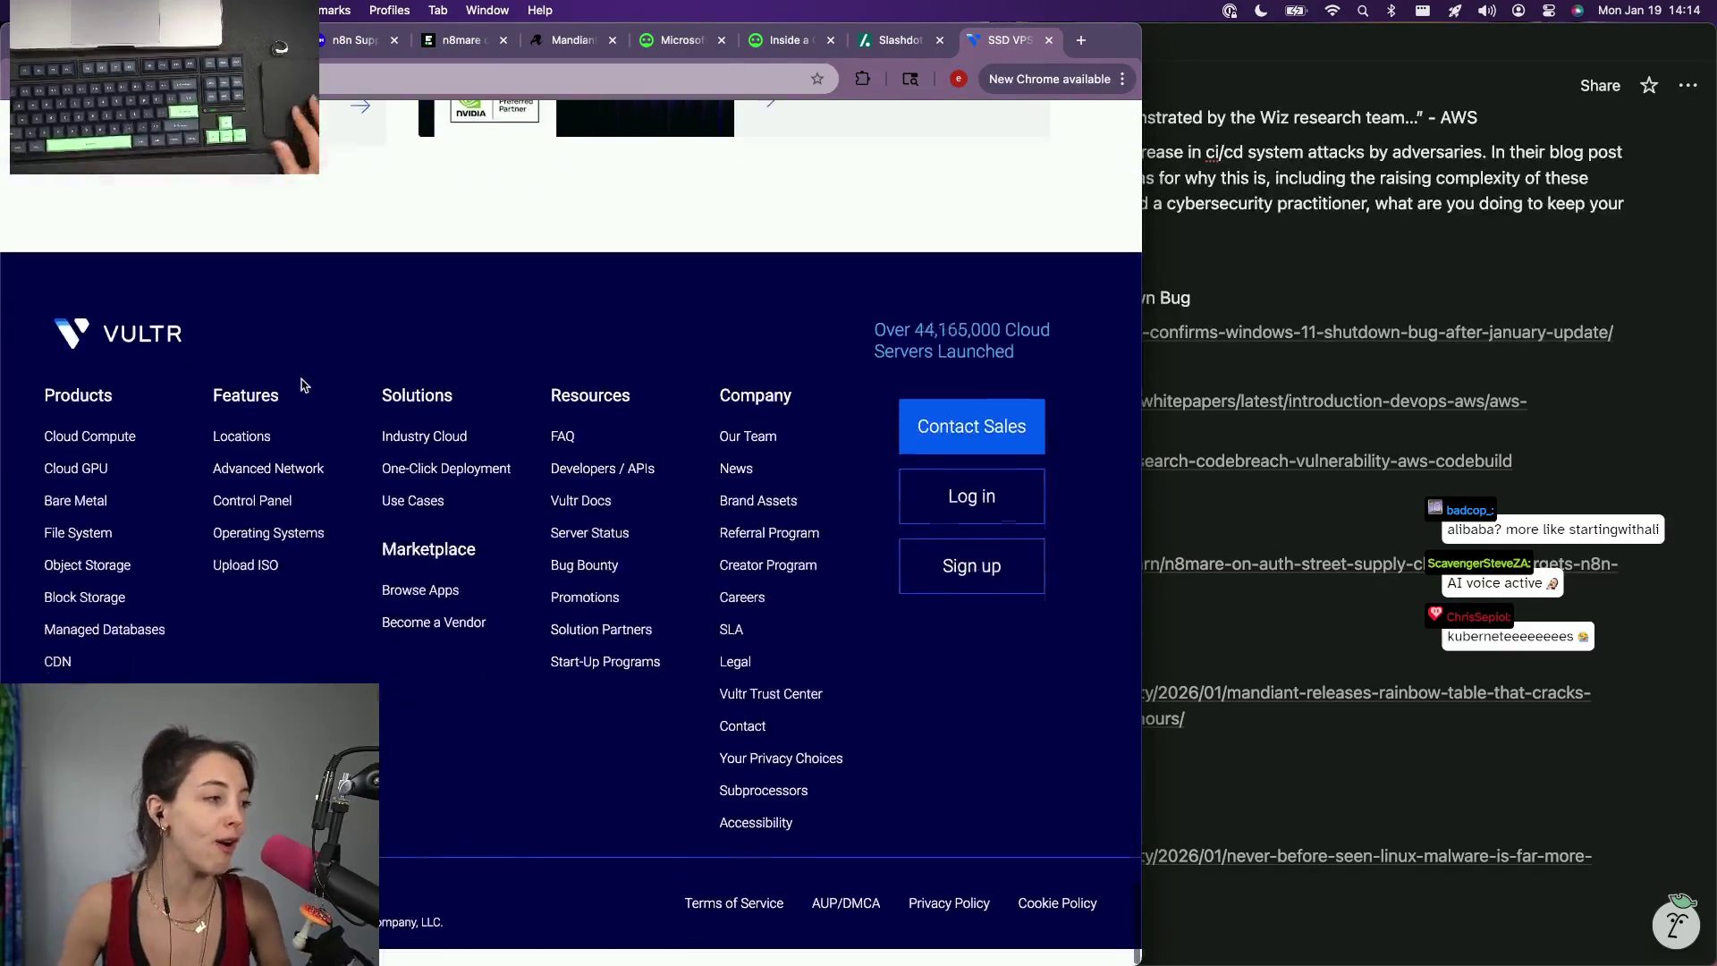
{"action": "scroll", "coordinate": [302, 386], "scroll_direction": "up", "scroll_amount": 5}
{"action": "scroll", "coordinate": [303, 386], "scroll_direction": "up", "scroll_amount": 5}
{"action": "scroll", "coordinate": [302, 385], "scroll_direction": "up", "scroll_amount": 5}
{"action": "scroll", "coordinate": [302, 386], "scroll_direction": "up", "scroll_amount": 5}
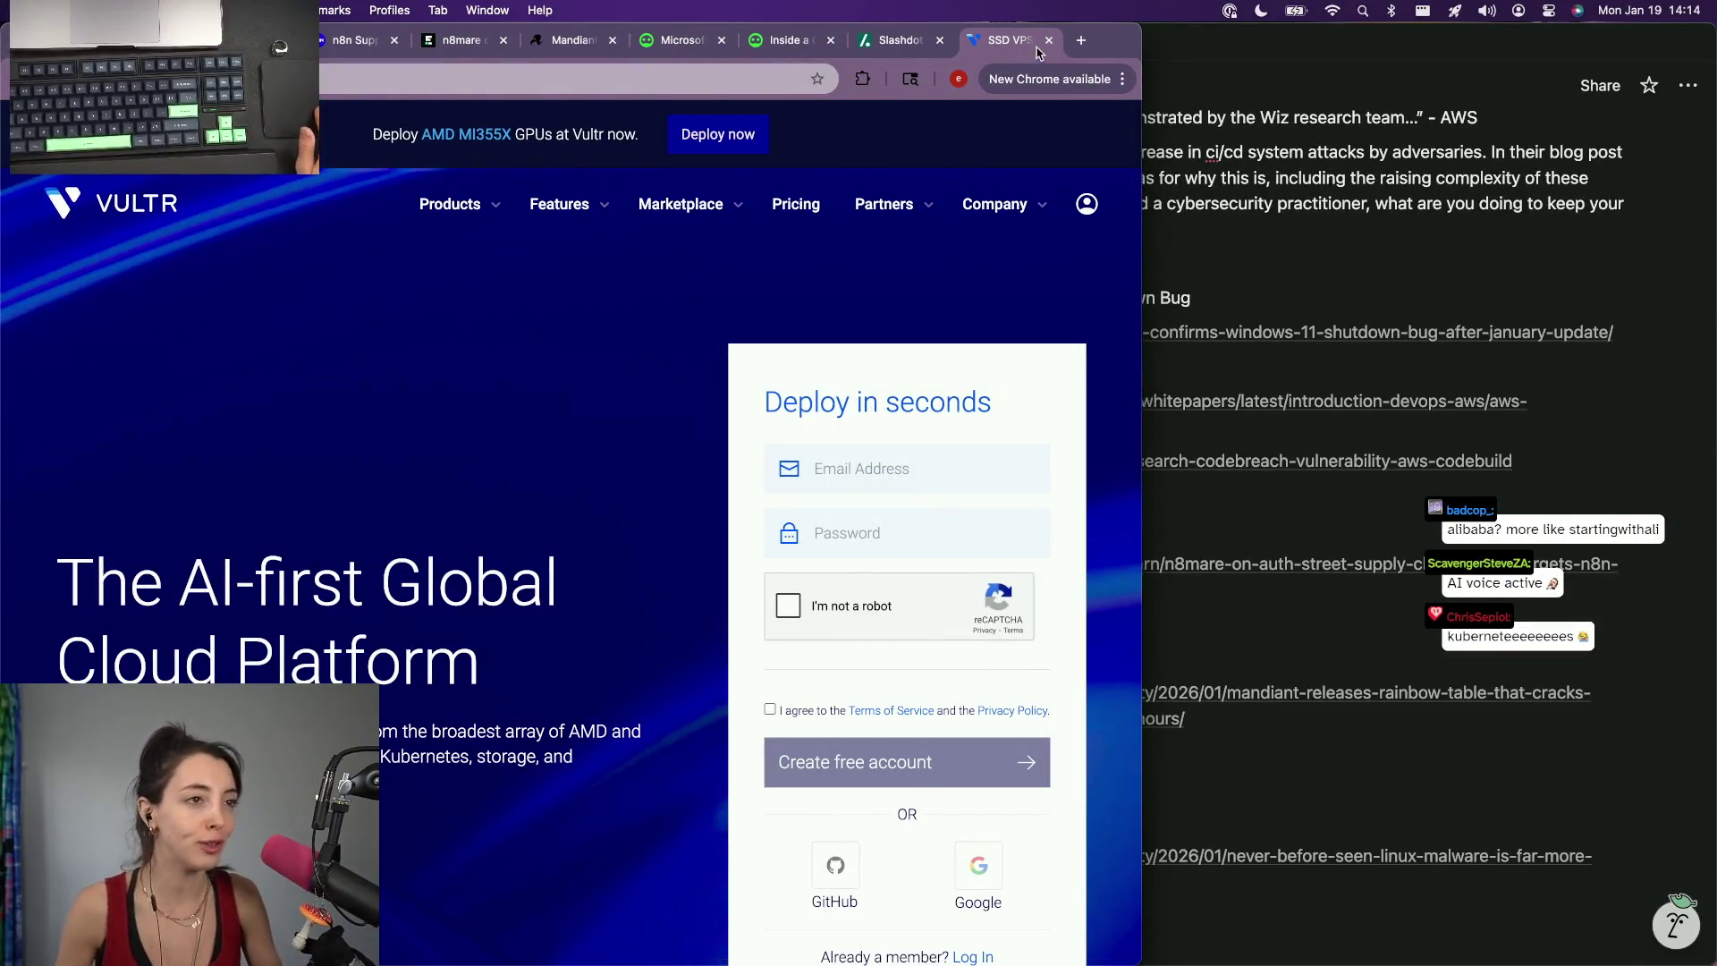
Close the Vultr homepage and start a new-tab Google search for n8n.
{"action": "left_click", "coordinate": [1048, 41]}
{"action": "left_click", "coordinate": [438, 575]}
{"action": "scroll", "coordinate": [421, 488], "scroll_direction": "down", "scroll_amount": 1}
{"action": "scroll", "coordinate": [425, 443], "scroll_direction": "up", "scroll_amount": 3}
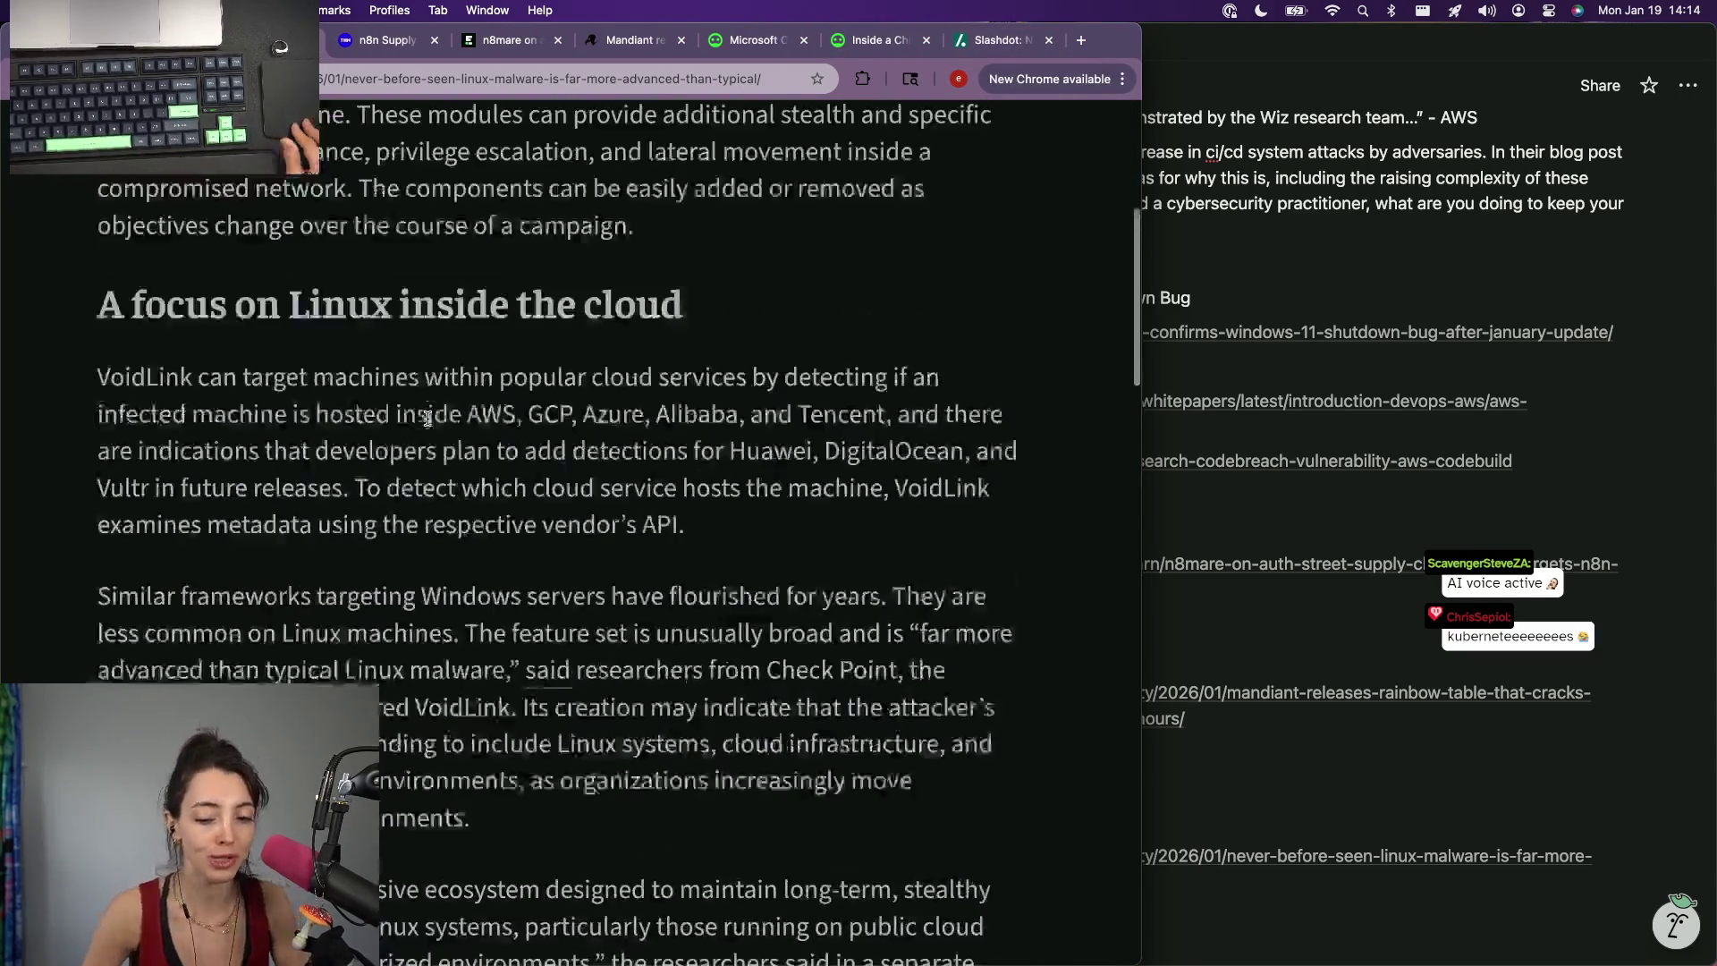
{"action": "scroll", "coordinate": [425, 422], "scroll_direction": "up", "scroll_amount": 1}
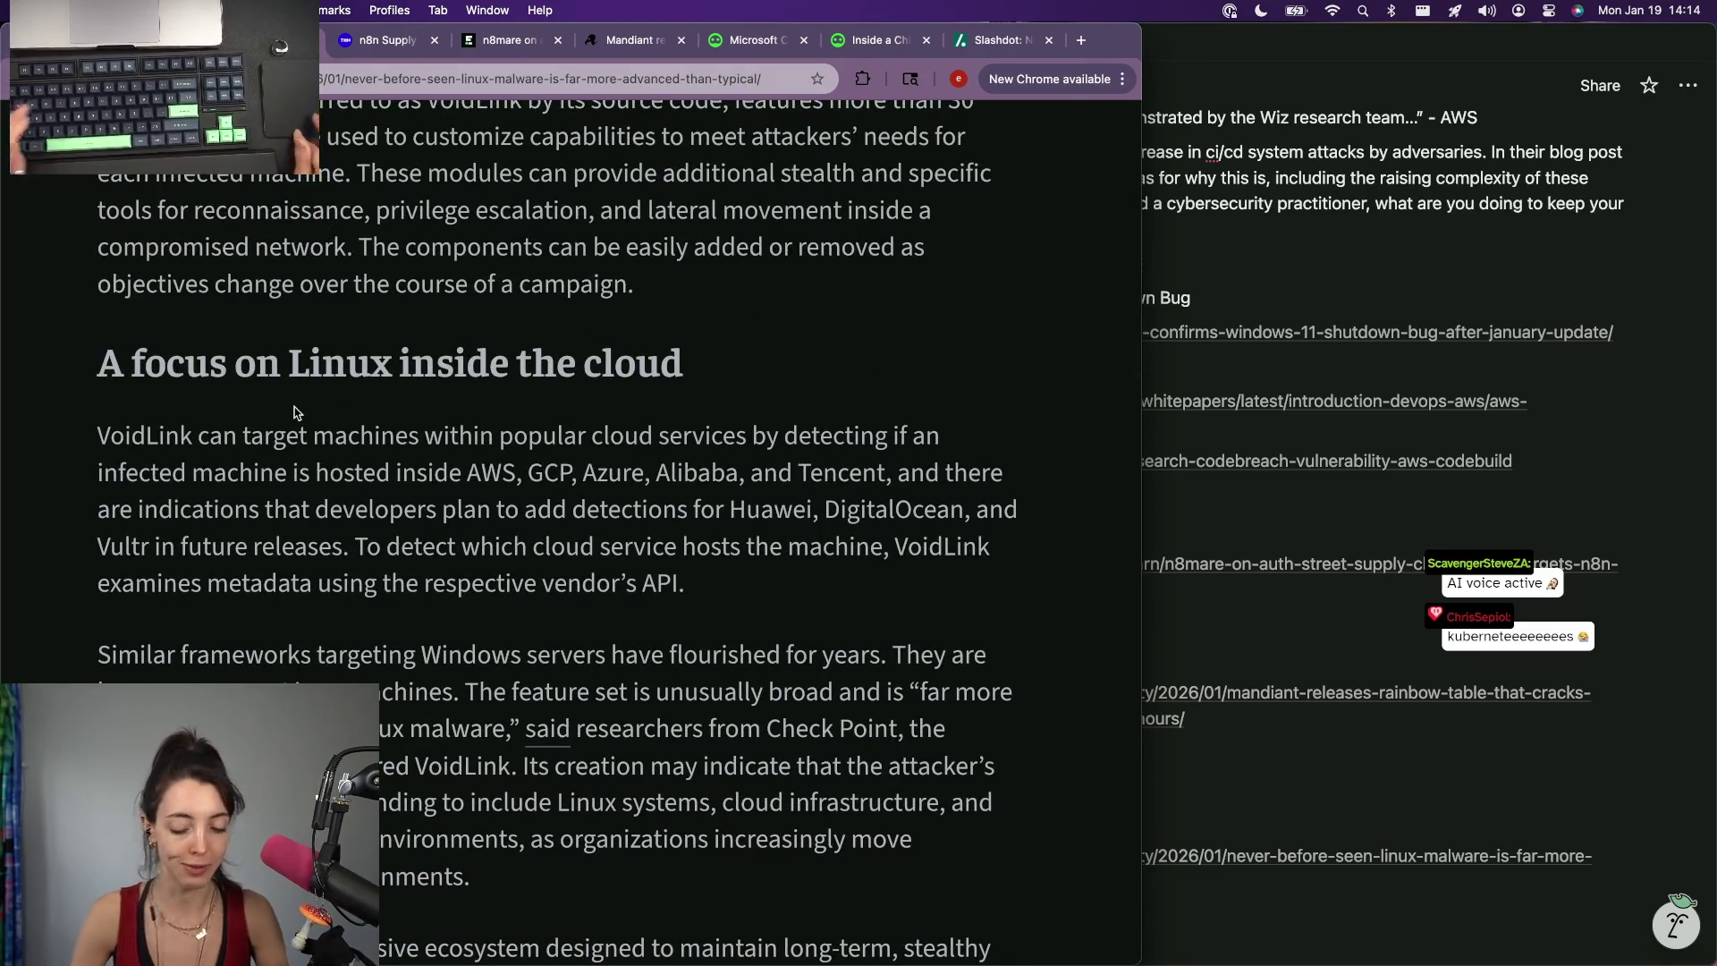
{"action": "key", "text": "super+t"}
{"action": "type", "text": "n8n"}
{"action": "key", "text": "Return"}
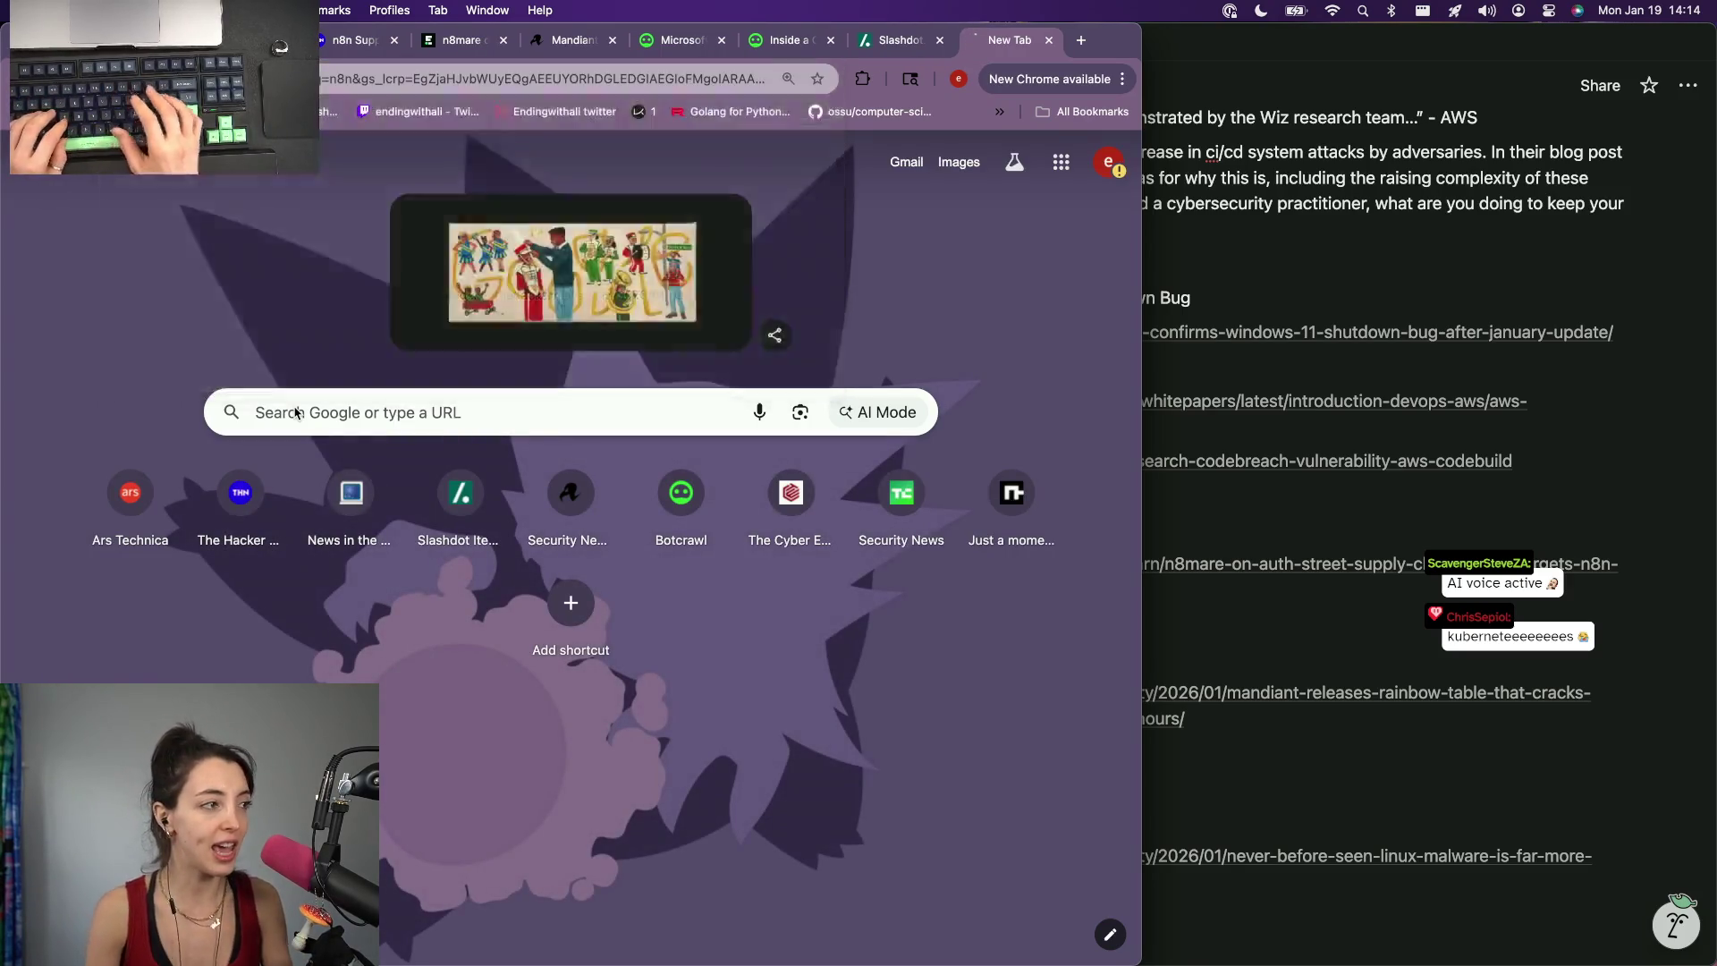
Browse the n8n homepage from the results at normal zoom, then close it to reveal the article.
{"action": "left_click", "coordinate": [102, 373]}
{"action": "scroll", "coordinate": [371, 587], "scroll_direction": "down", "scroll_amount": 3}
{"action": "scroll", "coordinate": [372, 586], "scroll_direction": "down", "scroll_amount": 2}
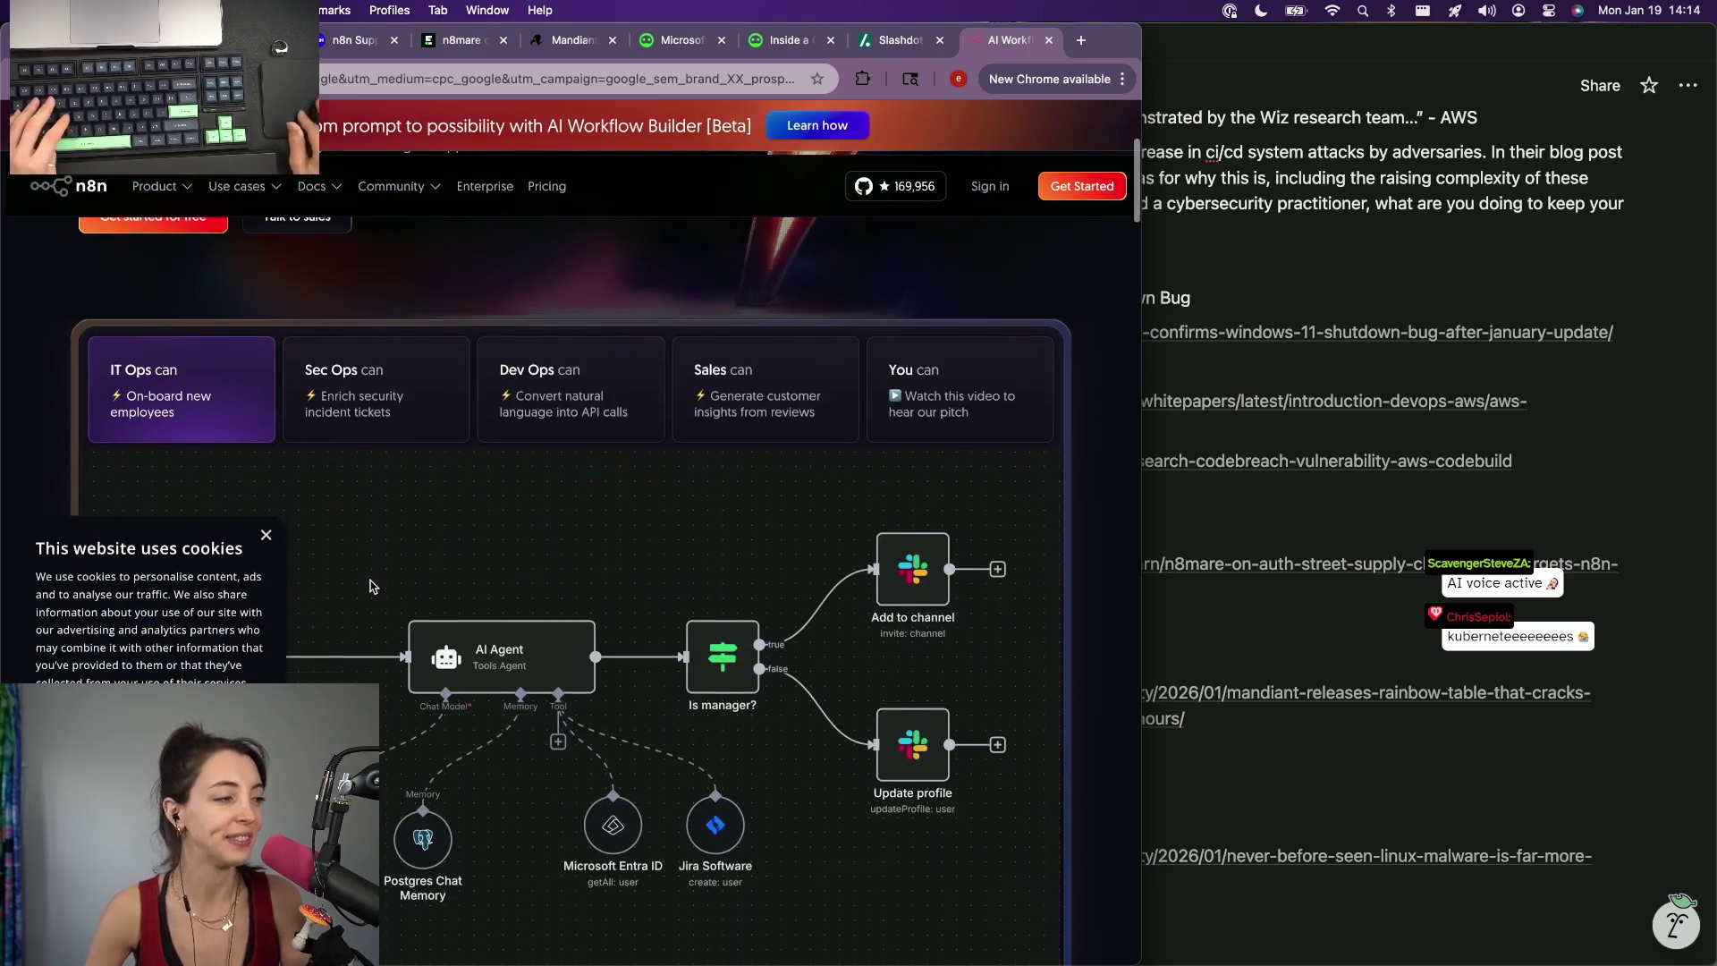
{"action": "left_click", "coordinate": [265, 535]}
{"action": "scroll", "coordinate": [235, 526], "scroll_direction": "up", "scroll_amount": 5}
{"action": "scroll", "coordinate": [203, 517], "scroll_direction": "up", "scroll_amount": 5}
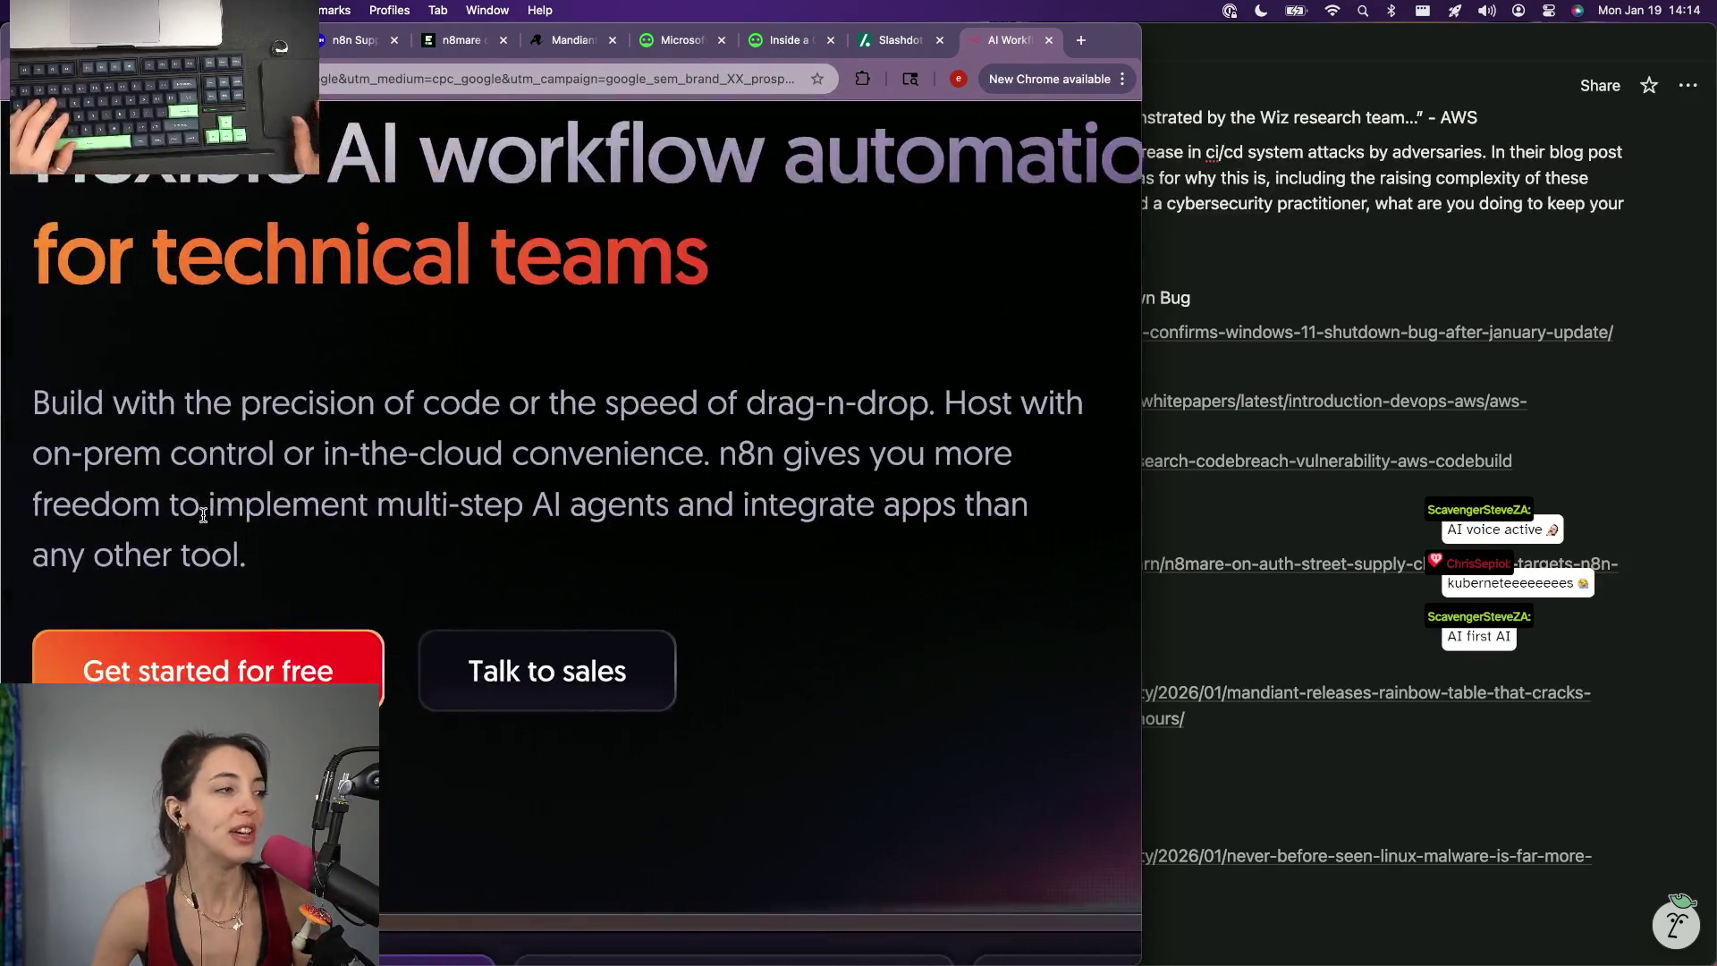
{"action": "scroll", "coordinate": [201, 516], "scroll_direction": "down", "scroll_amount": 3}
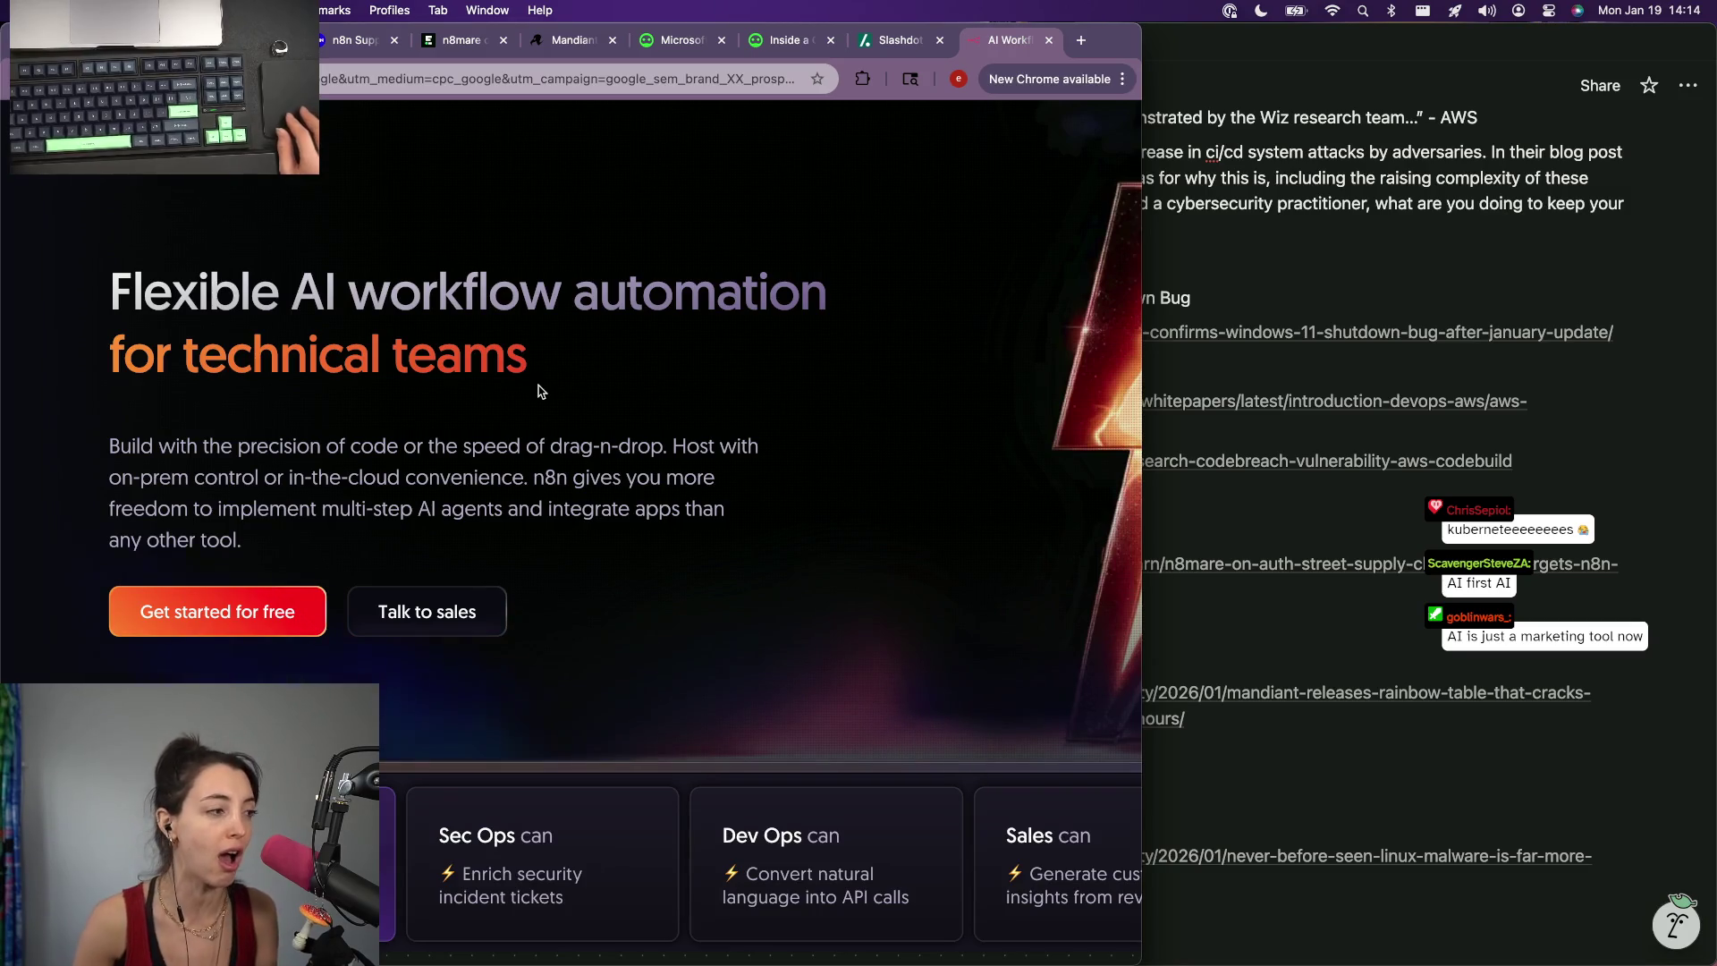
{"action": "scroll", "coordinate": [541, 393], "scroll_direction": "down", "scroll_amount": 1}
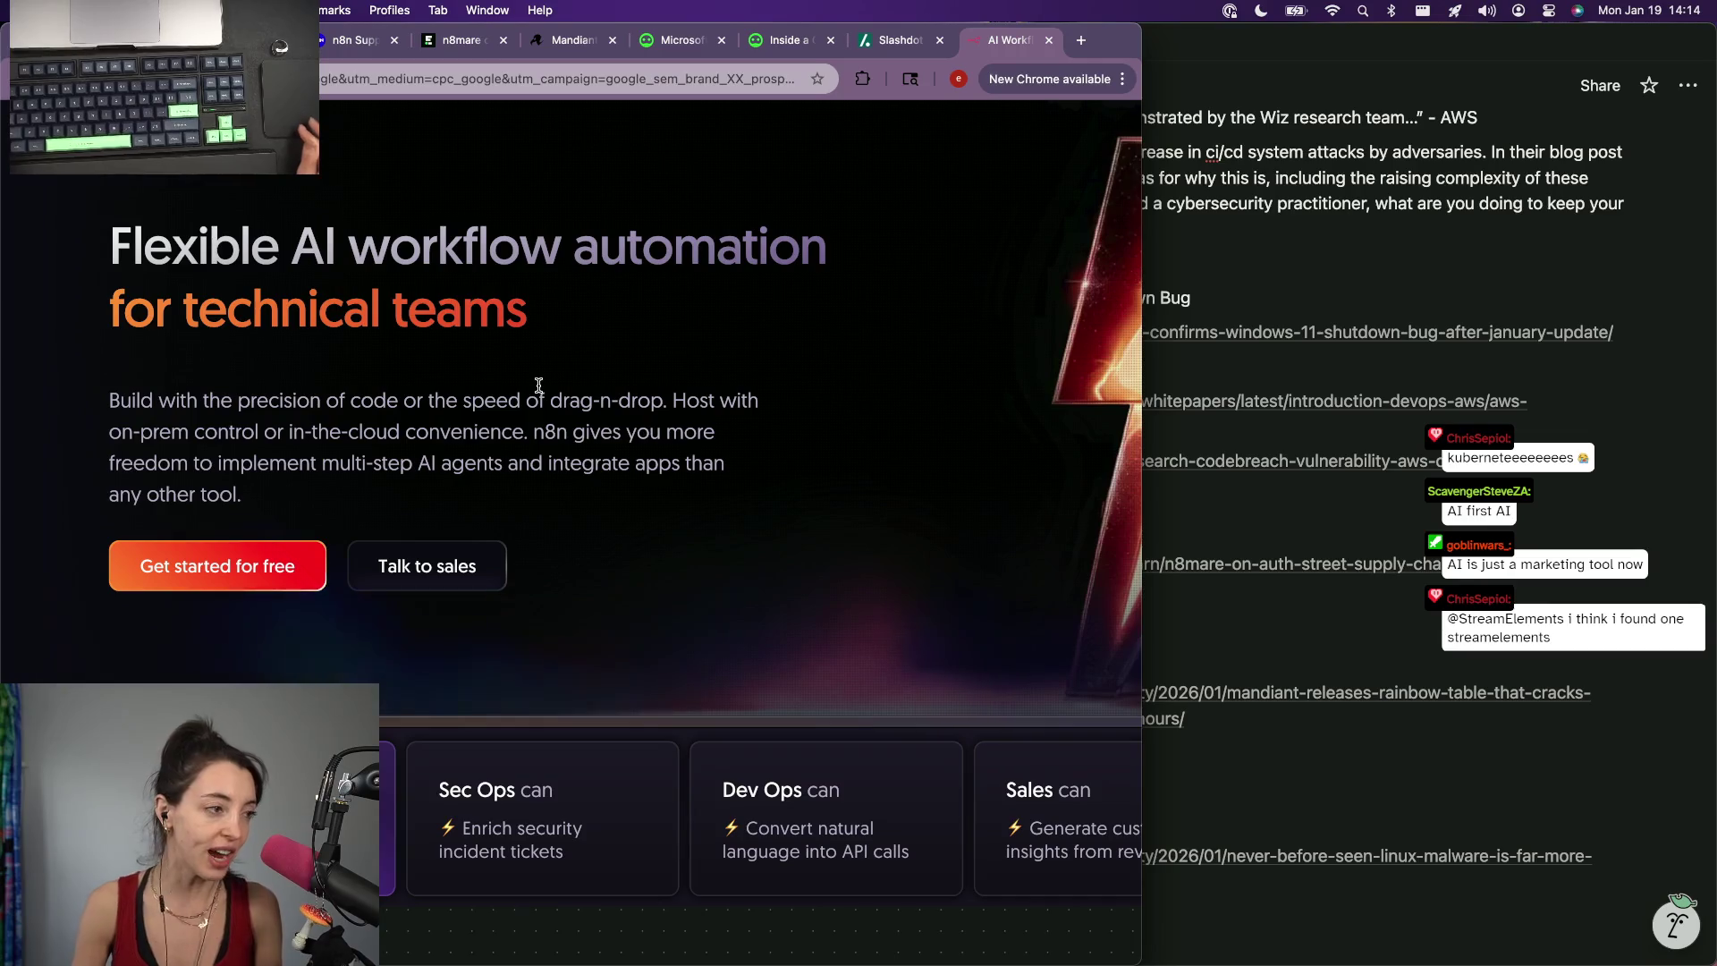
{"action": "scroll", "coordinate": [539, 384], "scroll_direction": "down", "scroll_amount": 2}
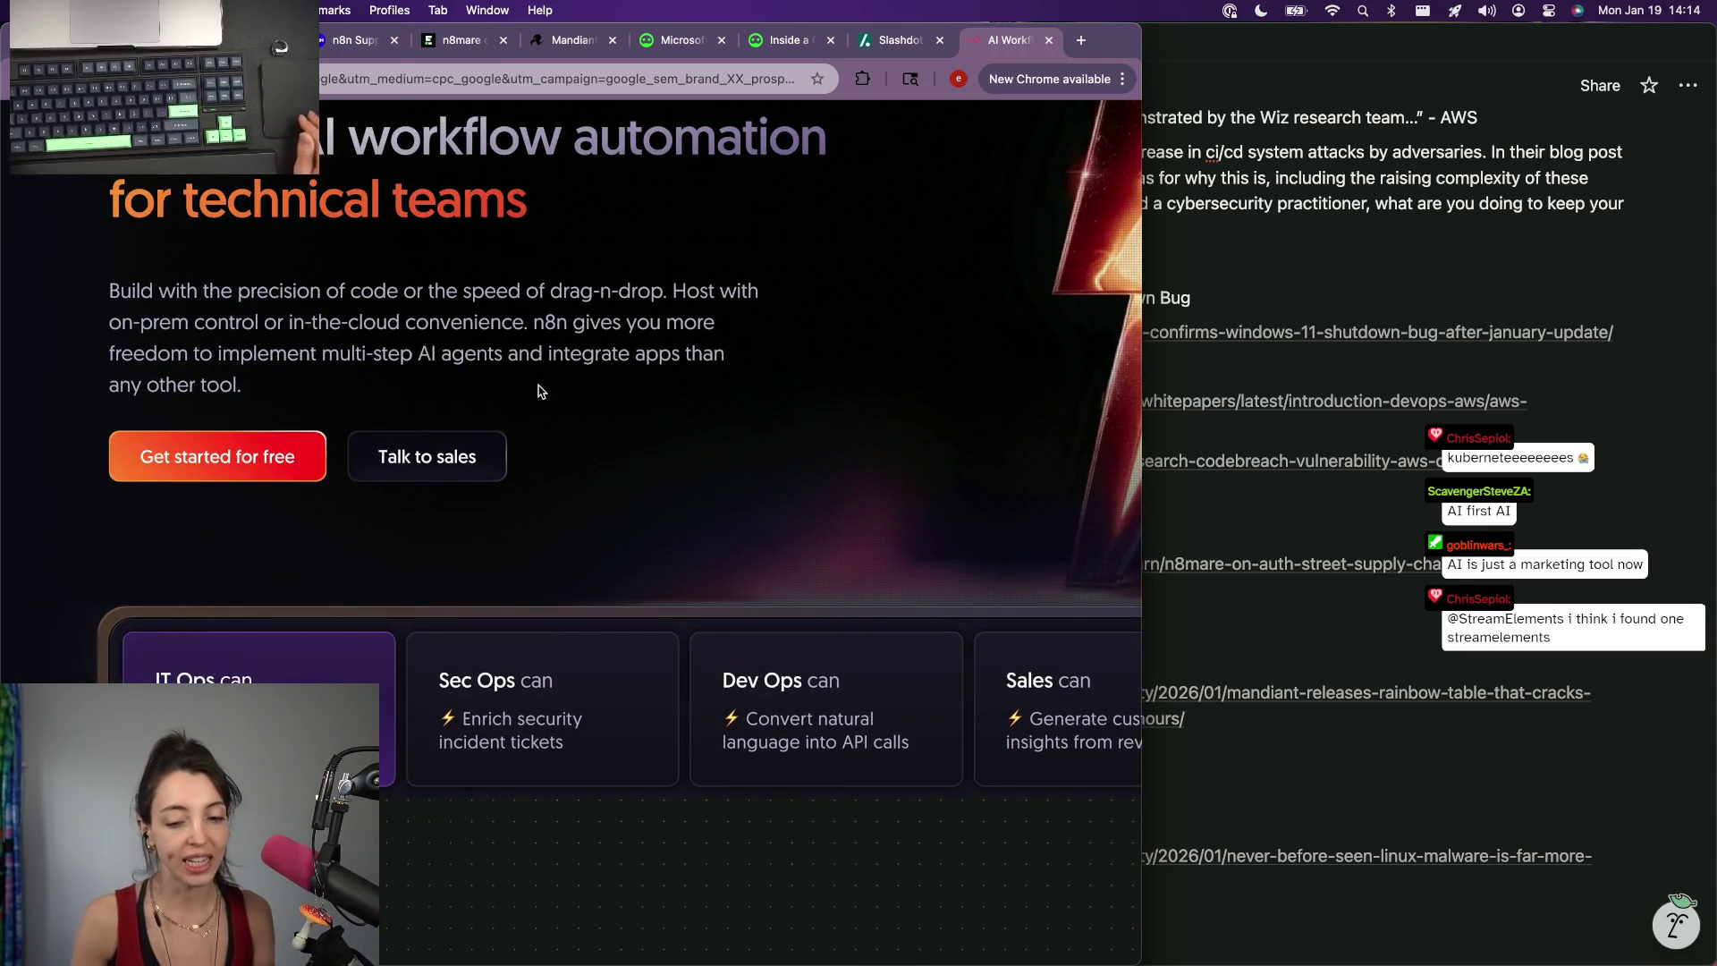
{"action": "scroll", "coordinate": [538, 390], "scroll_direction": "down", "scroll_amount": 3}
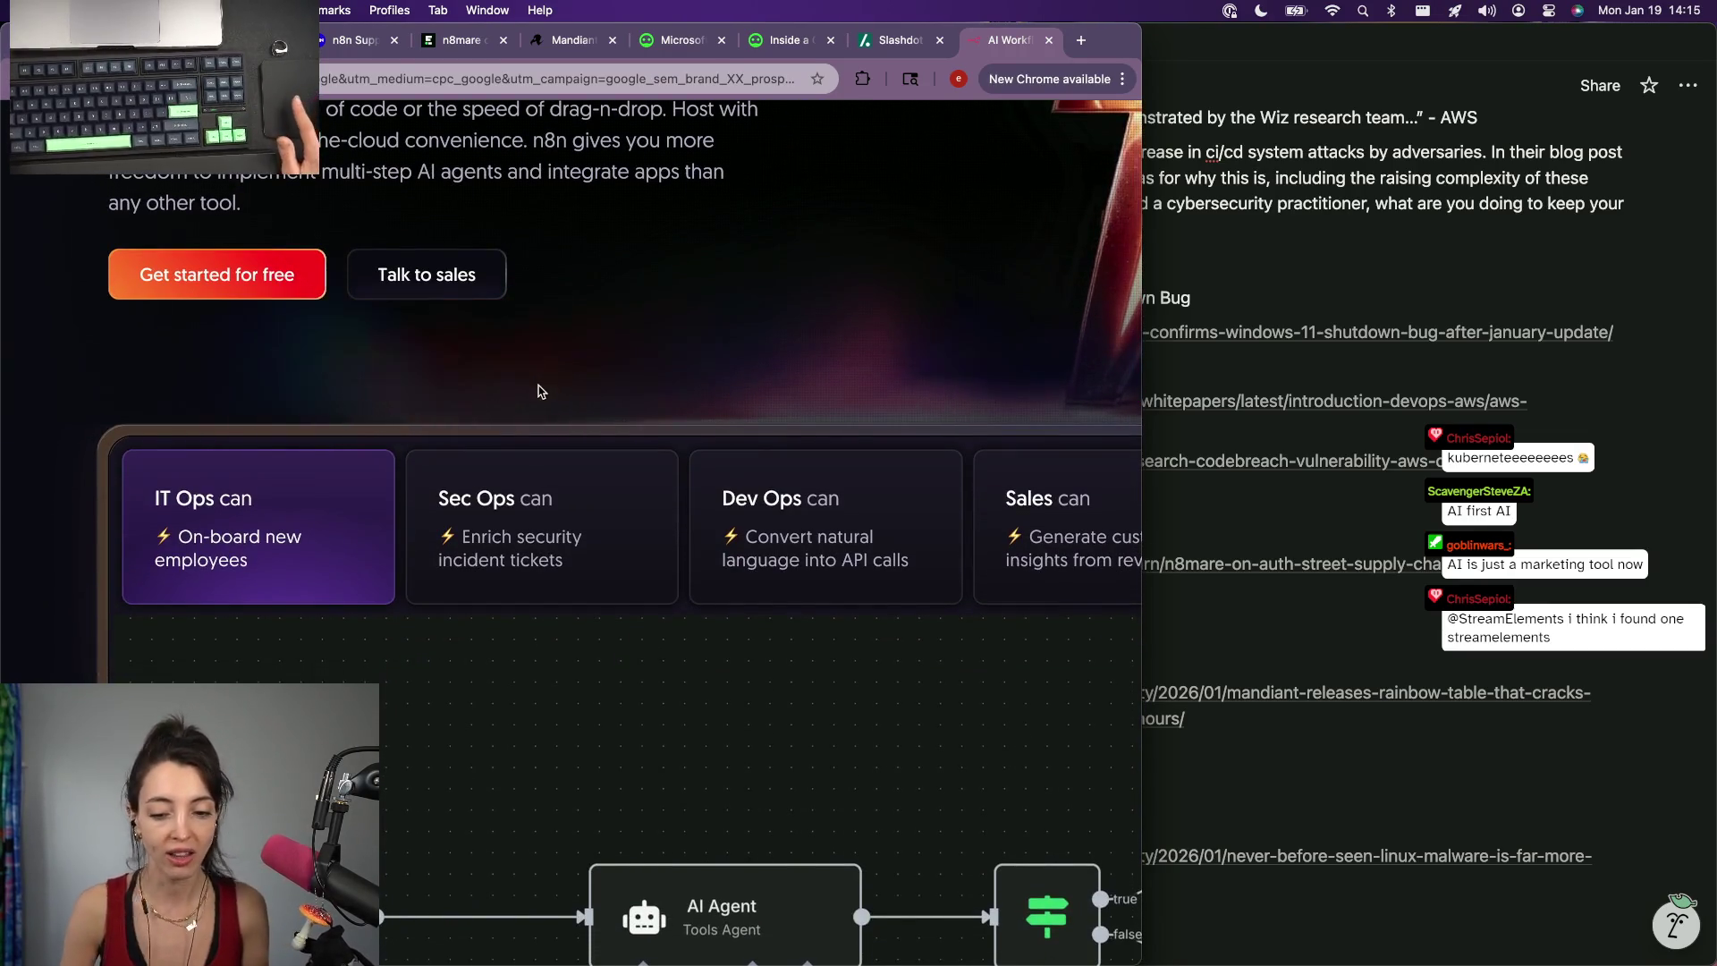
{"action": "scroll", "coordinate": [539, 390], "scroll_direction": "up", "scroll_amount": 5}
{"action": "key", "text": "super+minus"}
{"action": "key", "text": "super+minus"}
{"action": "key", "text": "super+minus"}
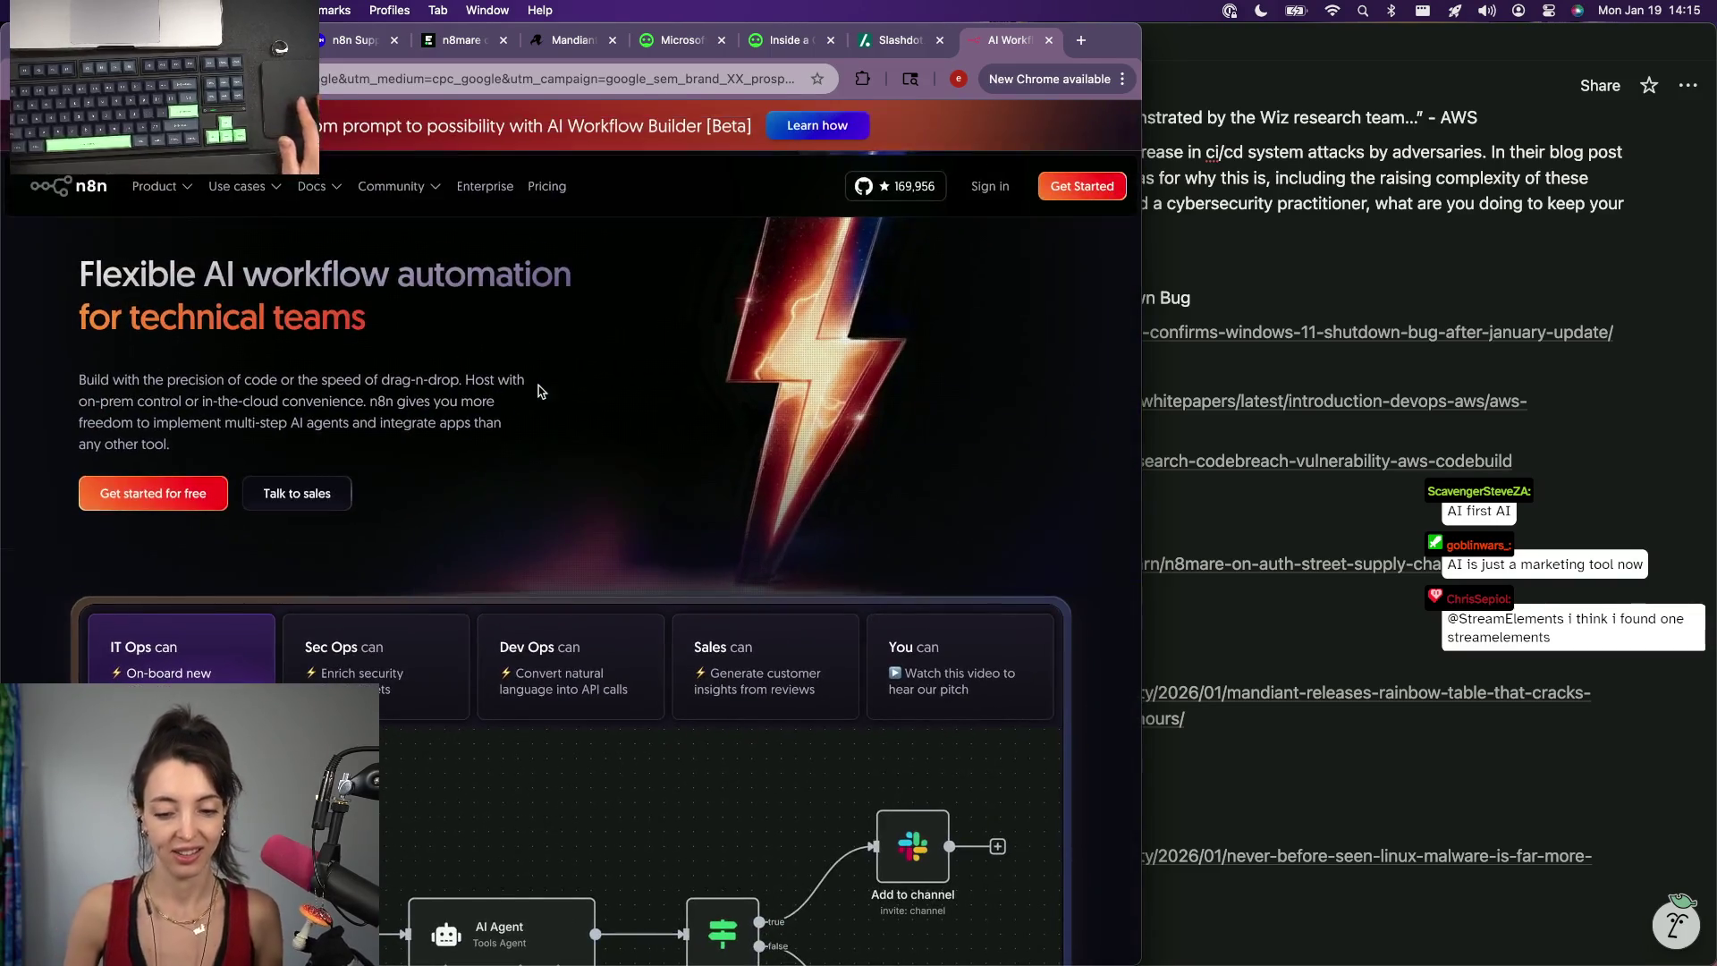
{"action": "scroll", "coordinate": [537, 390], "scroll_direction": "down", "scroll_amount": 4}
{"action": "scroll", "coordinate": [538, 391], "scroll_direction": "down", "scroll_amount": 3}
{"action": "scroll", "coordinate": [538, 391], "scroll_direction": "down", "scroll_amount": 3}
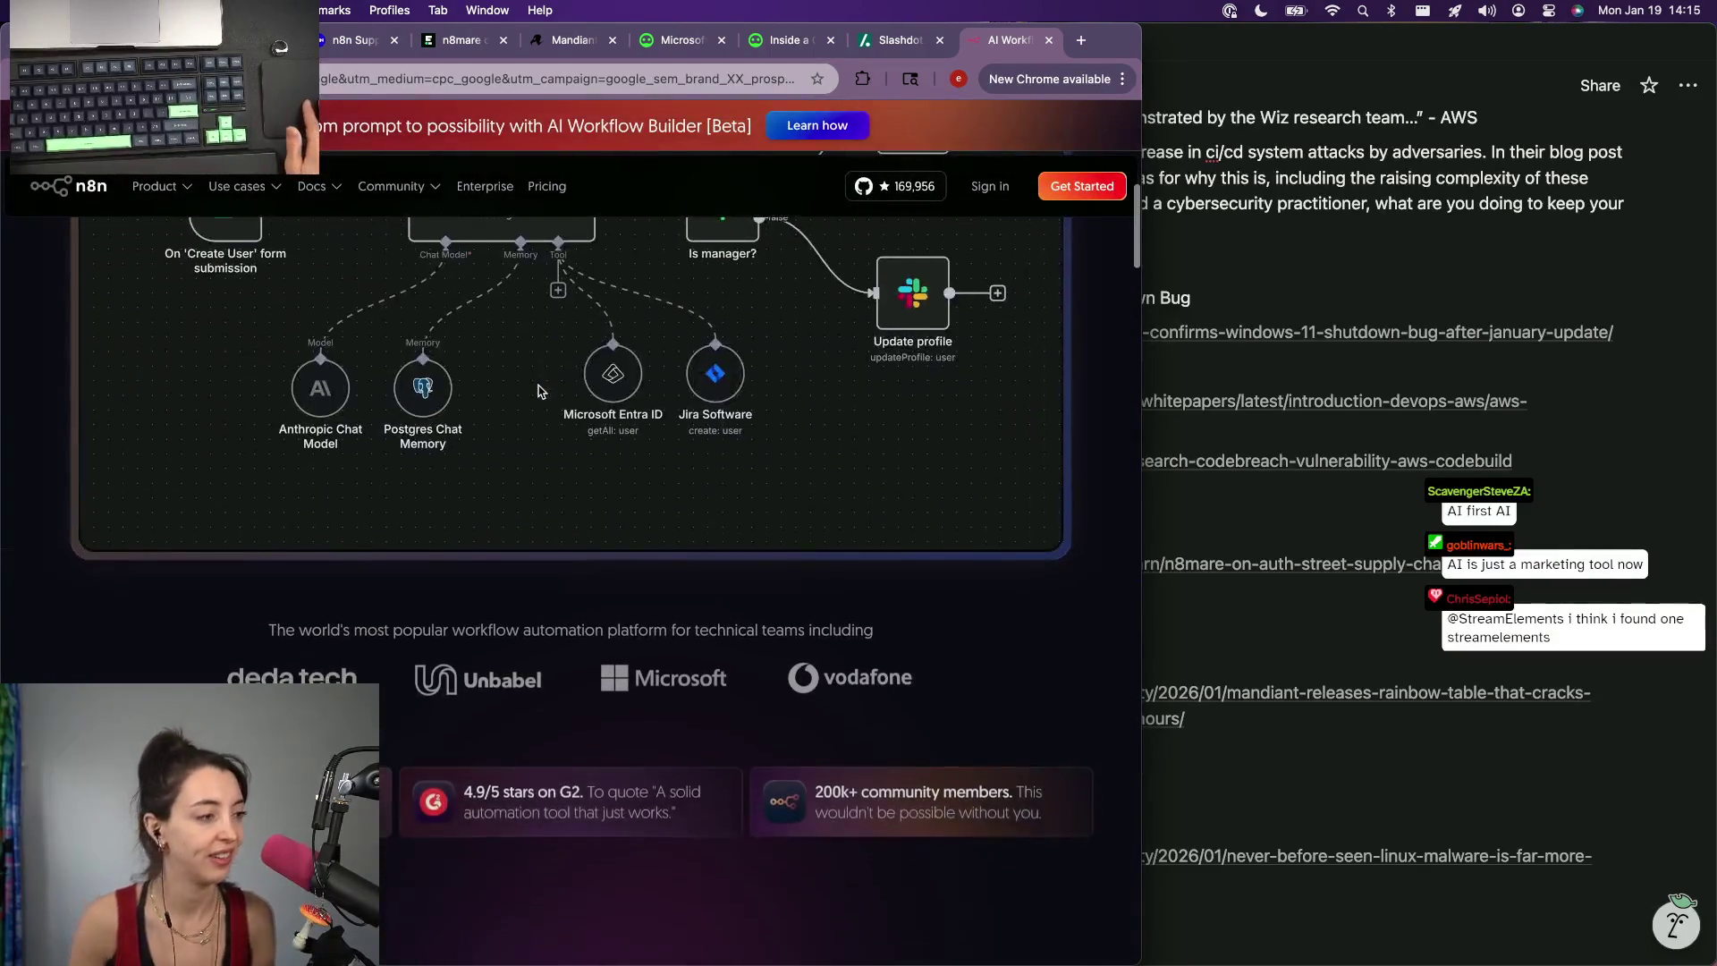
{"action": "scroll", "coordinate": [538, 391], "scroll_direction": "down", "scroll_amount": 3}
{"action": "scroll", "coordinate": [539, 391], "scroll_direction": "down", "scroll_amount": 4}
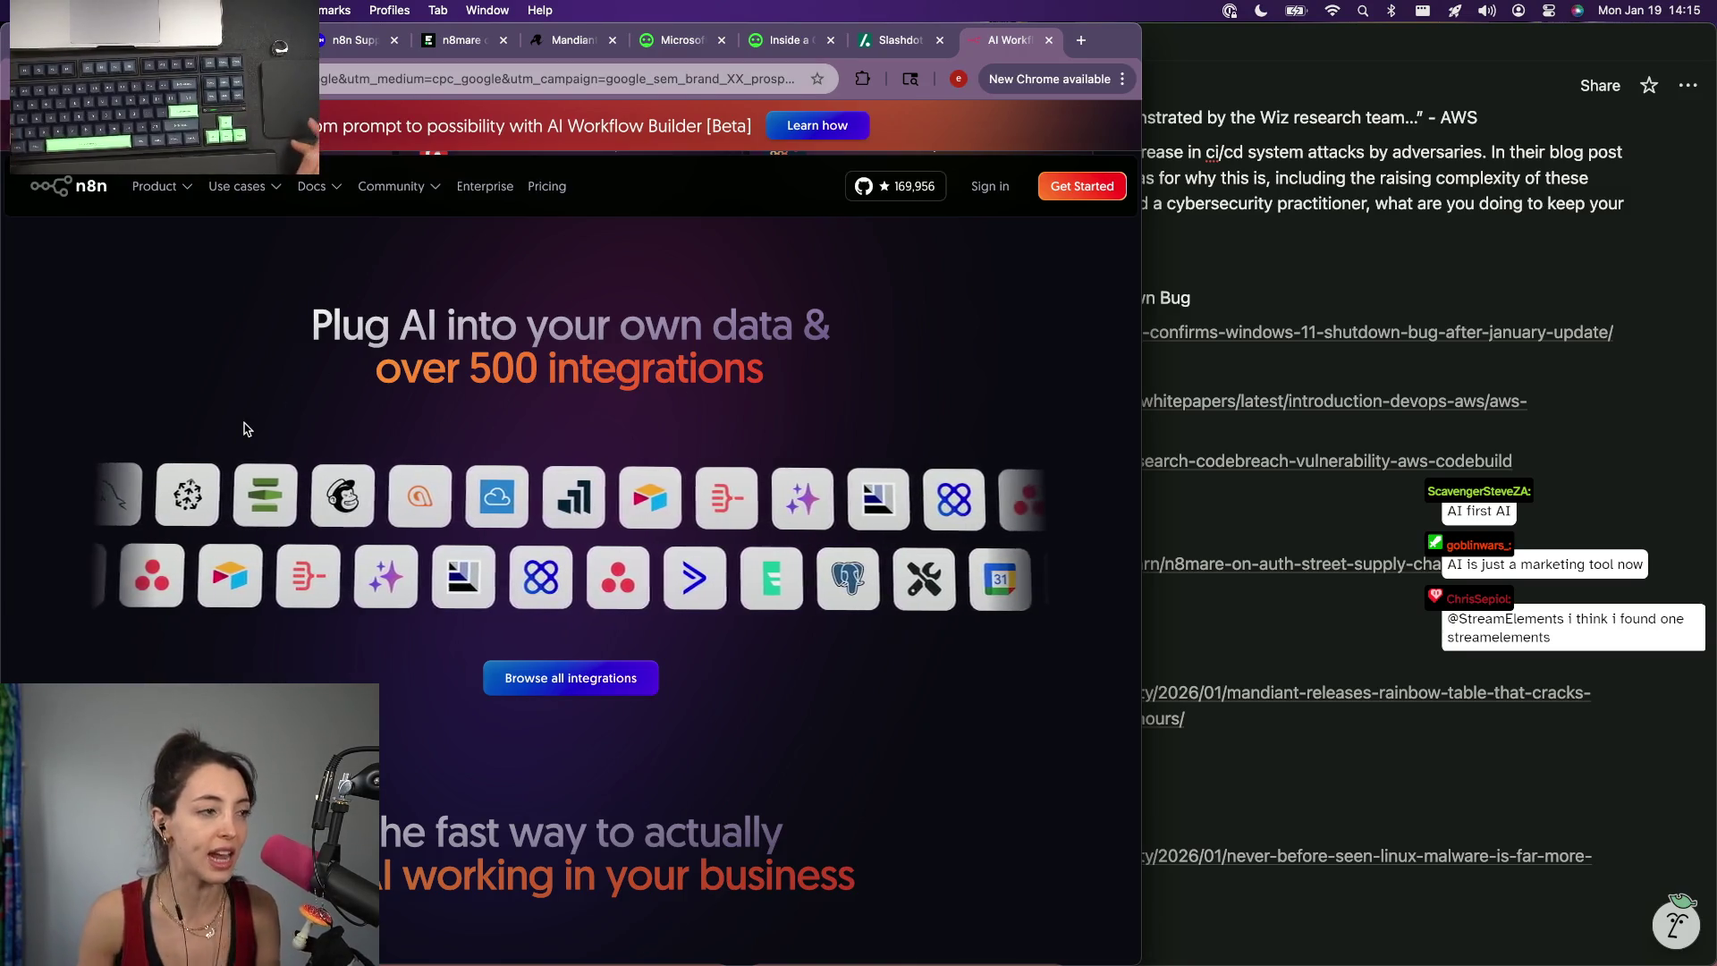
{"action": "scroll", "coordinate": [245, 429], "scroll_direction": "down", "scroll_amount": 2}
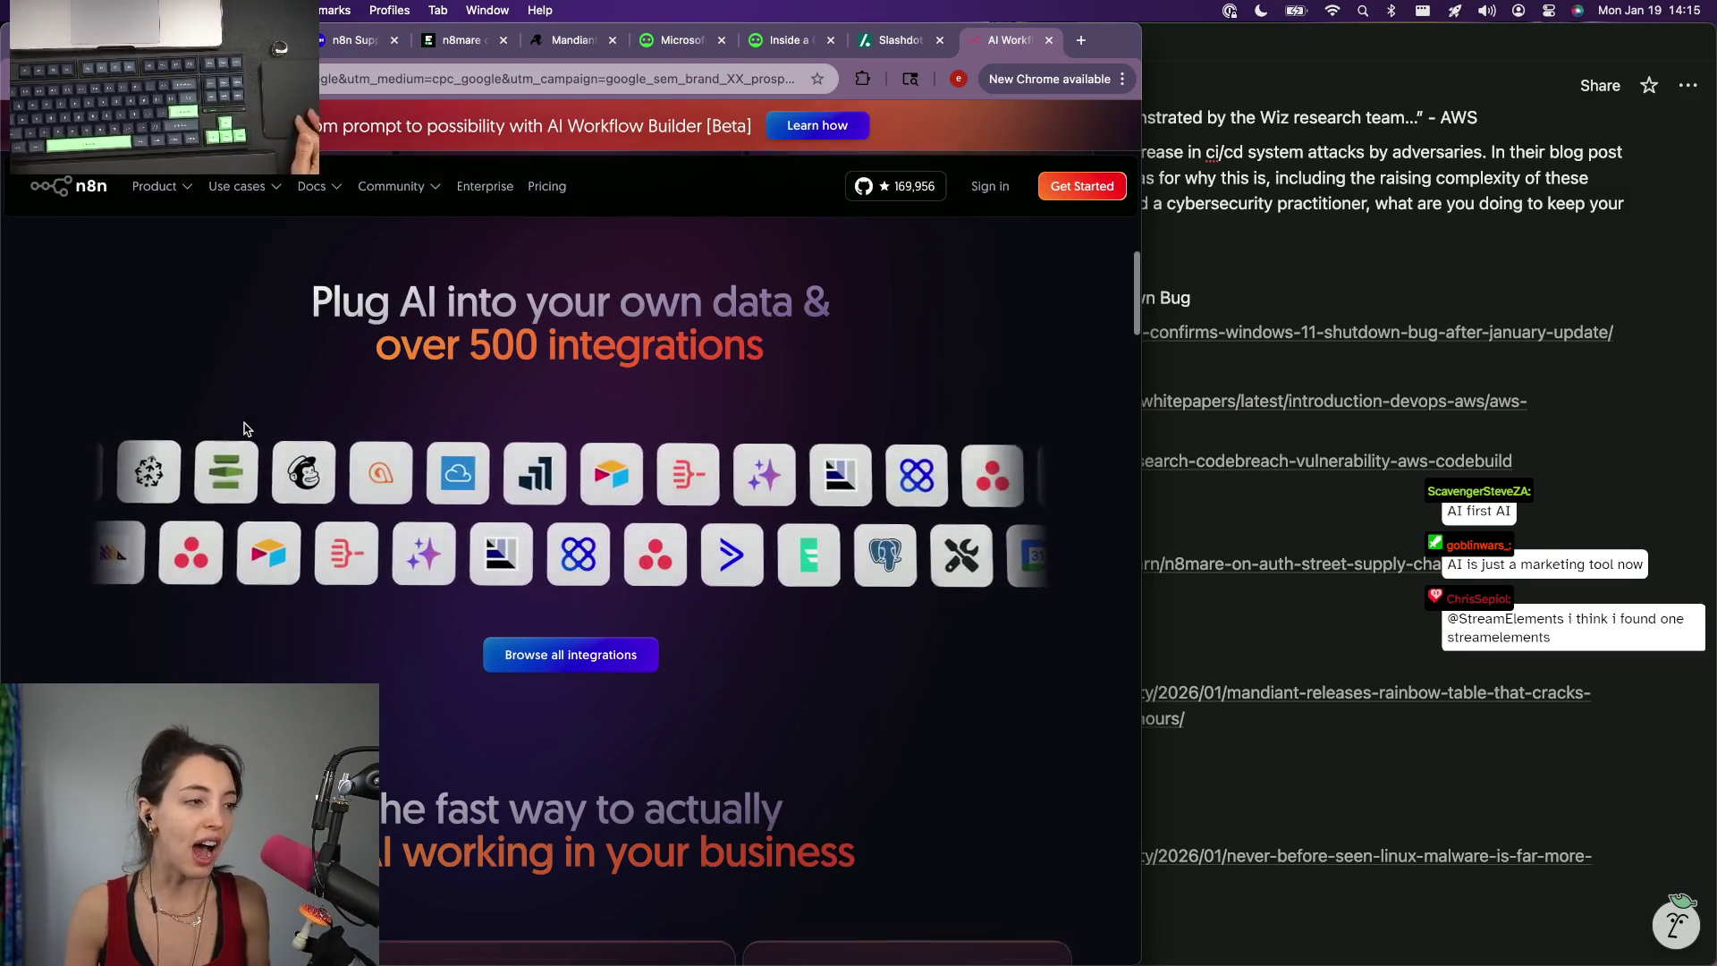
{"action": "scroll", "coordinate": [244, 429], "scroll_direction": "down", "scroll_amount": 2}
{"action": "scroll", "coordinate": [245, 427], "scroll_direction": "down", "scroll_amount": 2}
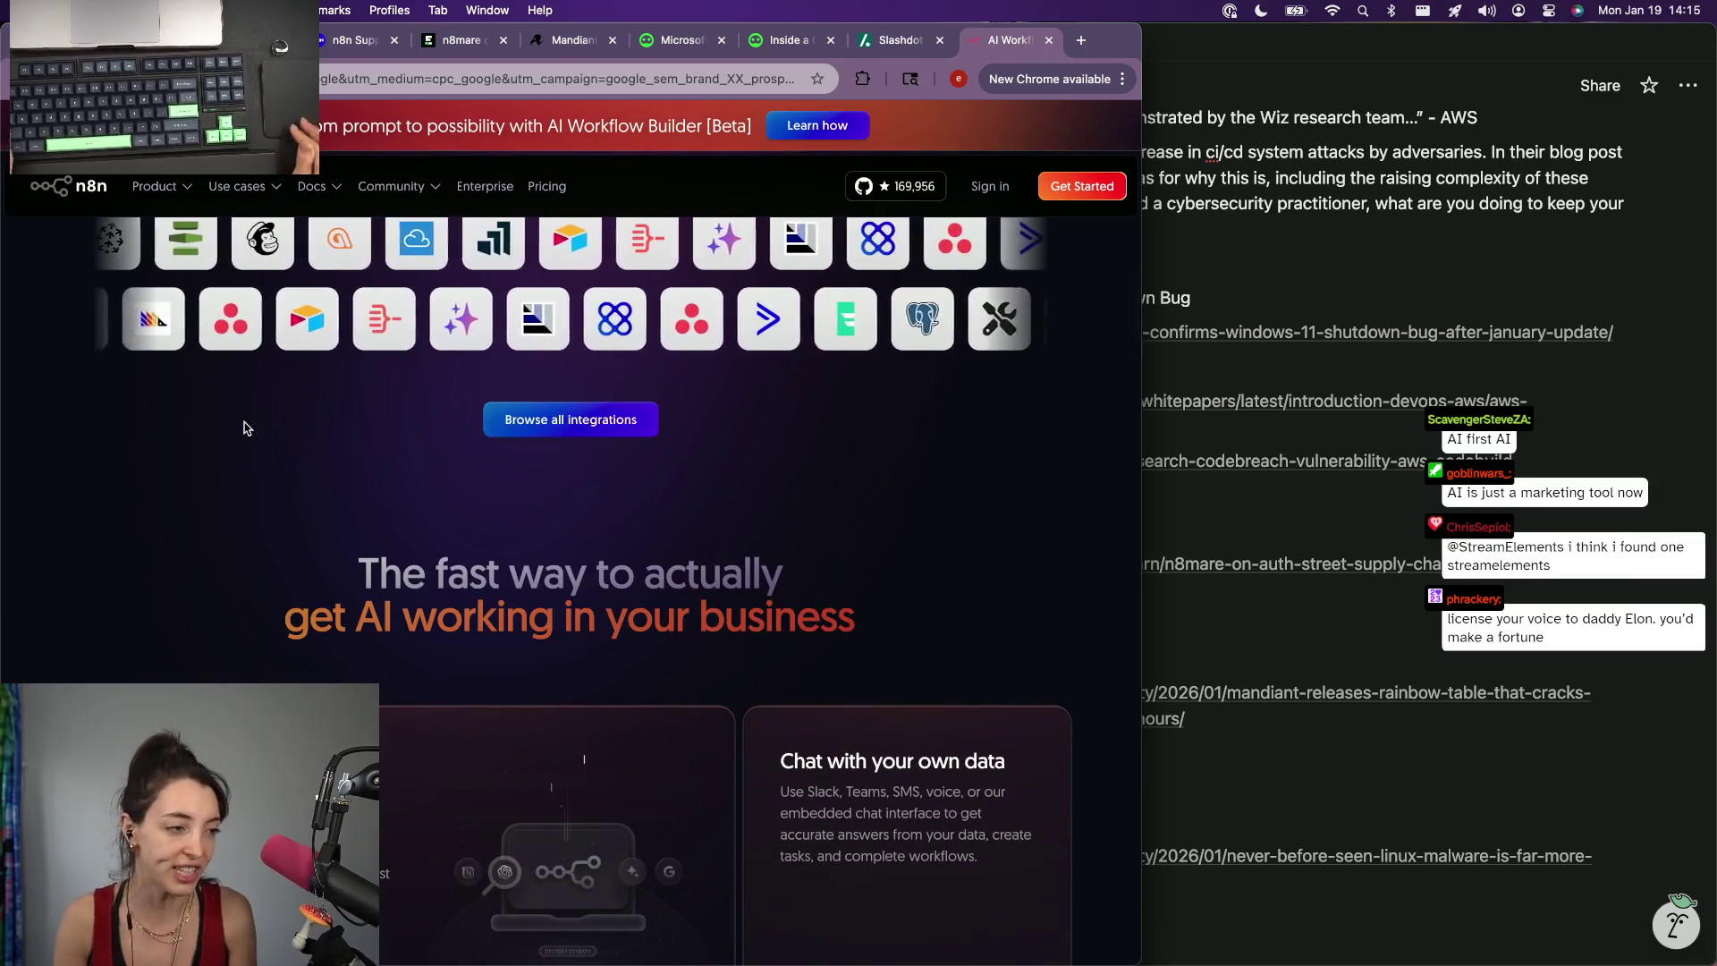
{"action": "scroll", "coordinate": [245, 429], "scroll_direction": "down", "scroll_amount": 3}
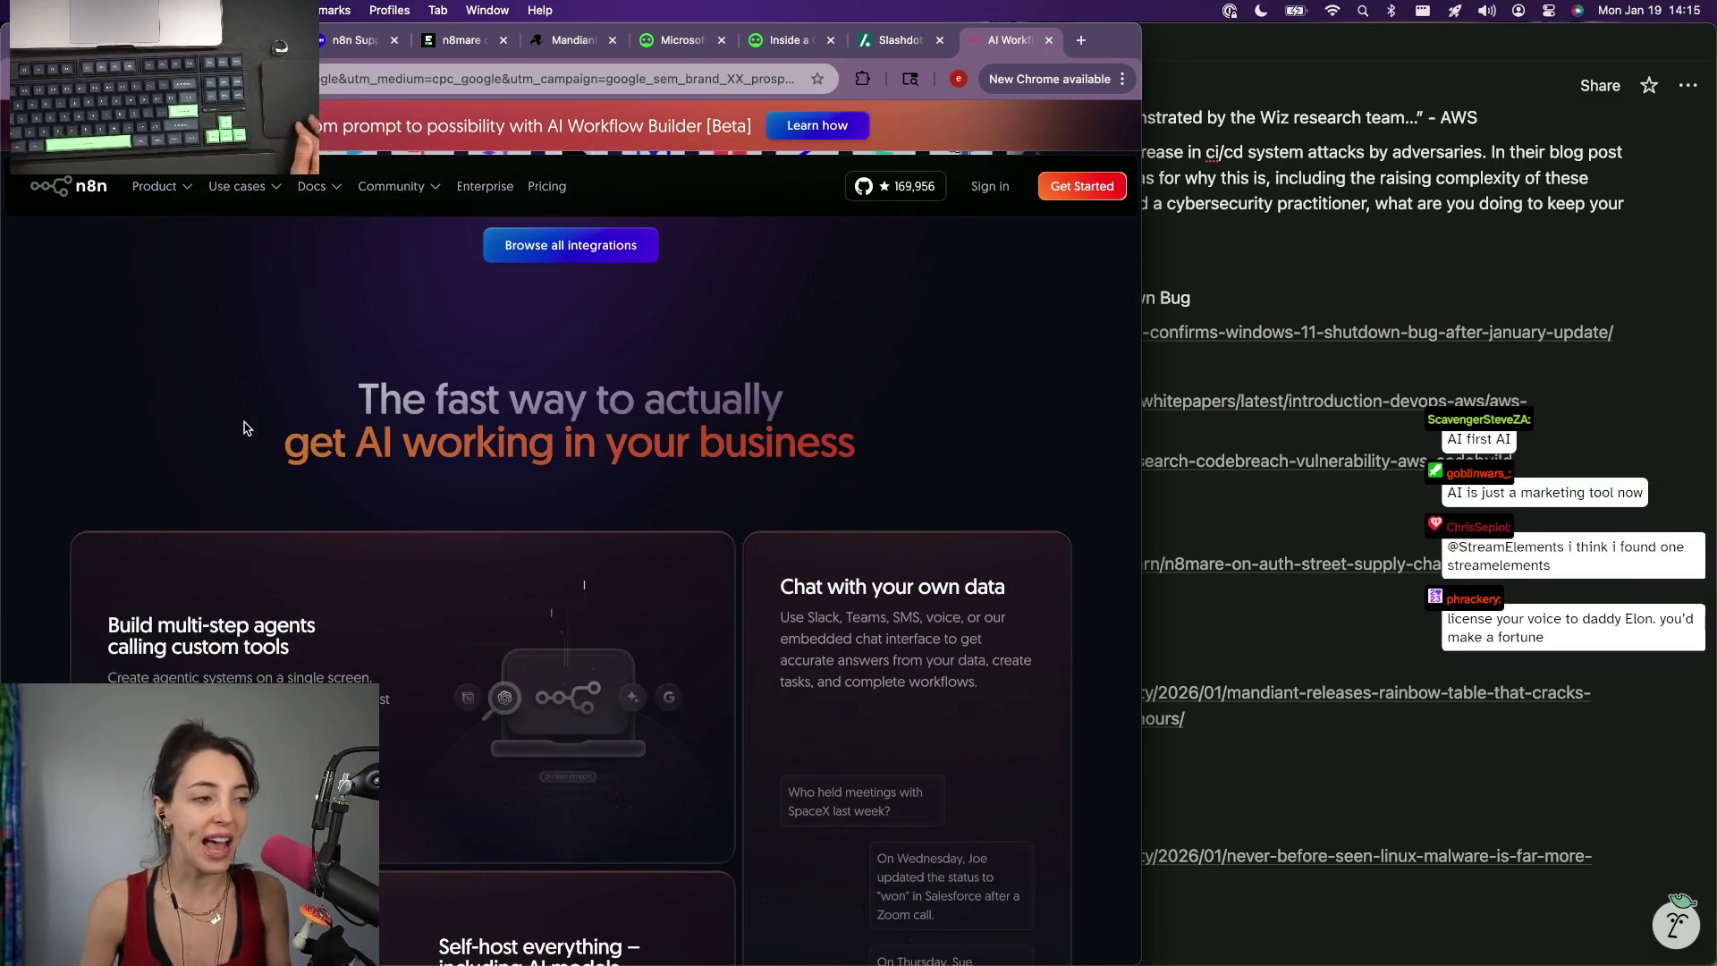
{"action": "scroll", "coordinate": [244, 428], "scroll_direction": "down", "scroll_amount": 2}
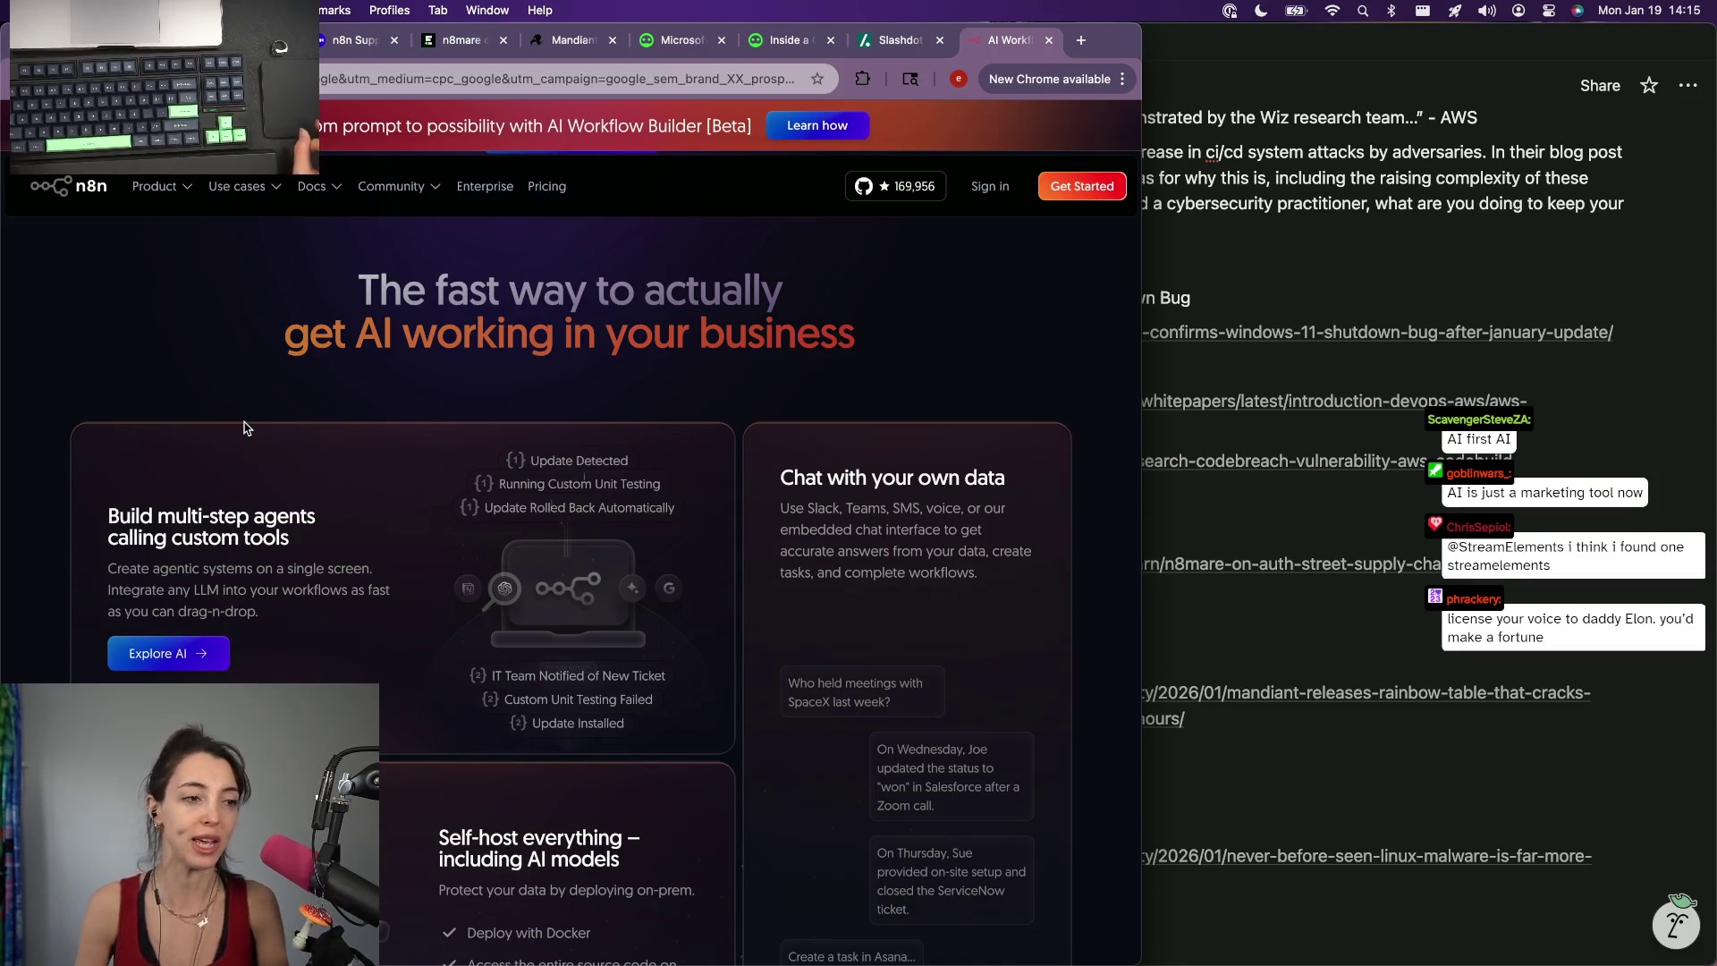
{"action": "scroll", "coordinate": [244, 428], "scroll_direction": "down", "scroll_amount": 2}
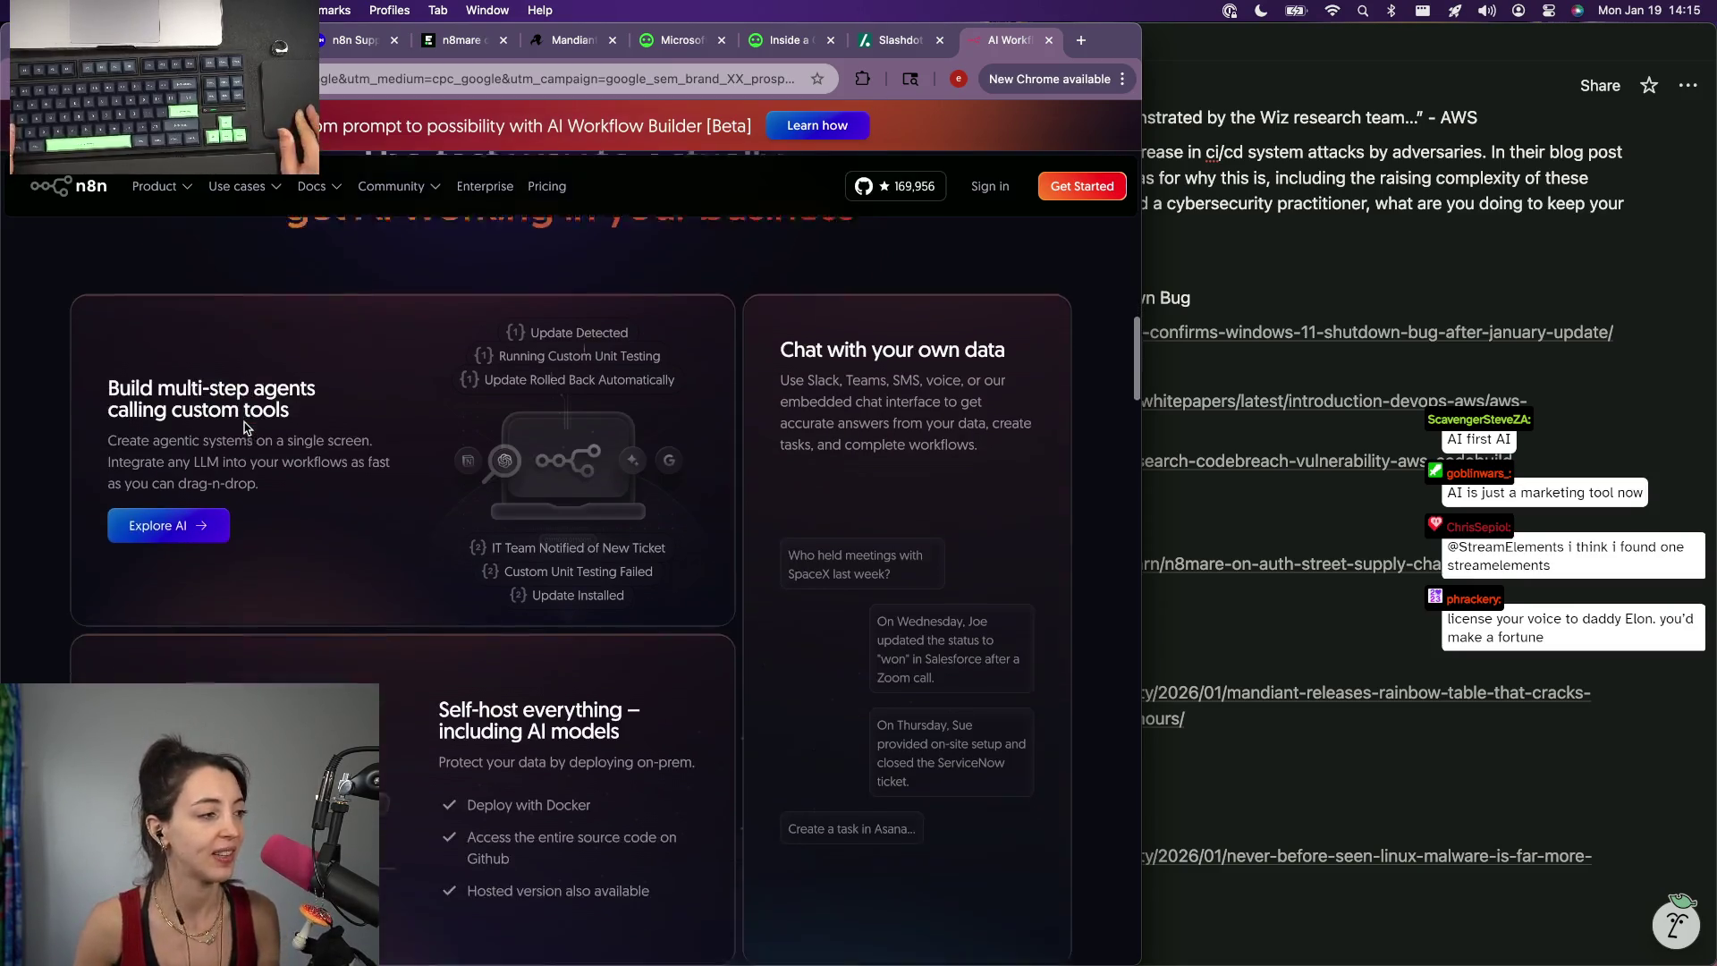
{"action": "scroll", "coordinate": [244, 428], "scroll_direction": "down", "scroll_amount": 3}
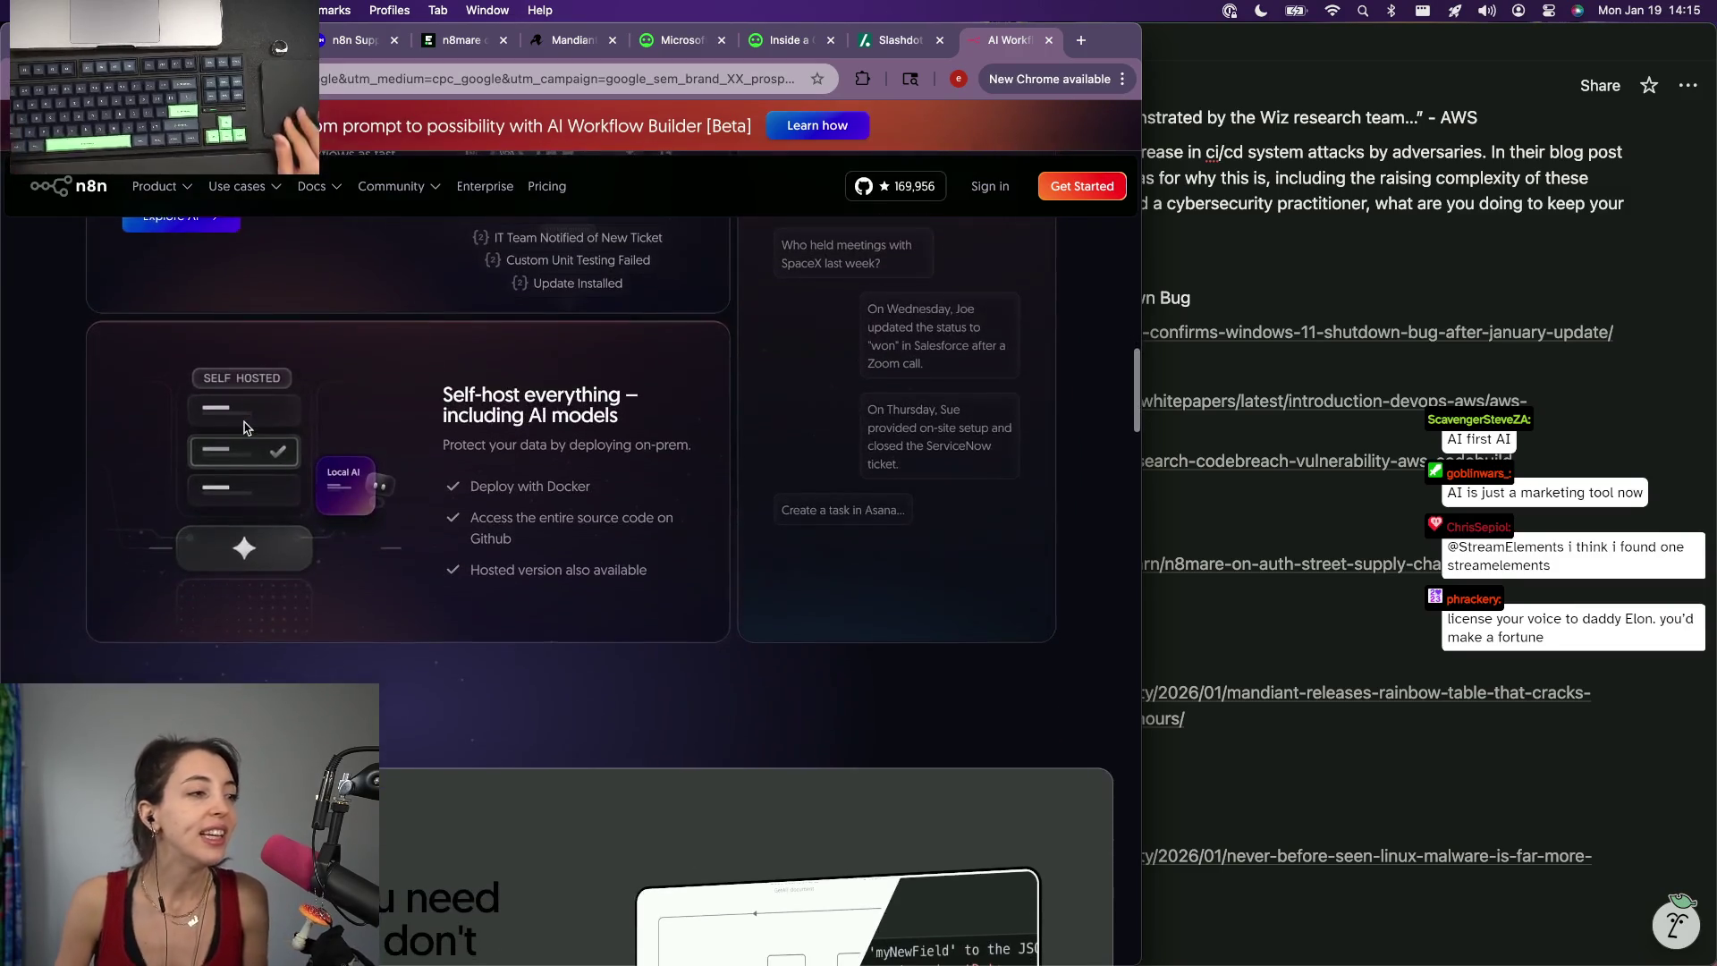
{"action": "scroll", "coordinate": [565, 477], "scroll_direction": "up", "scroll_amount": 5}
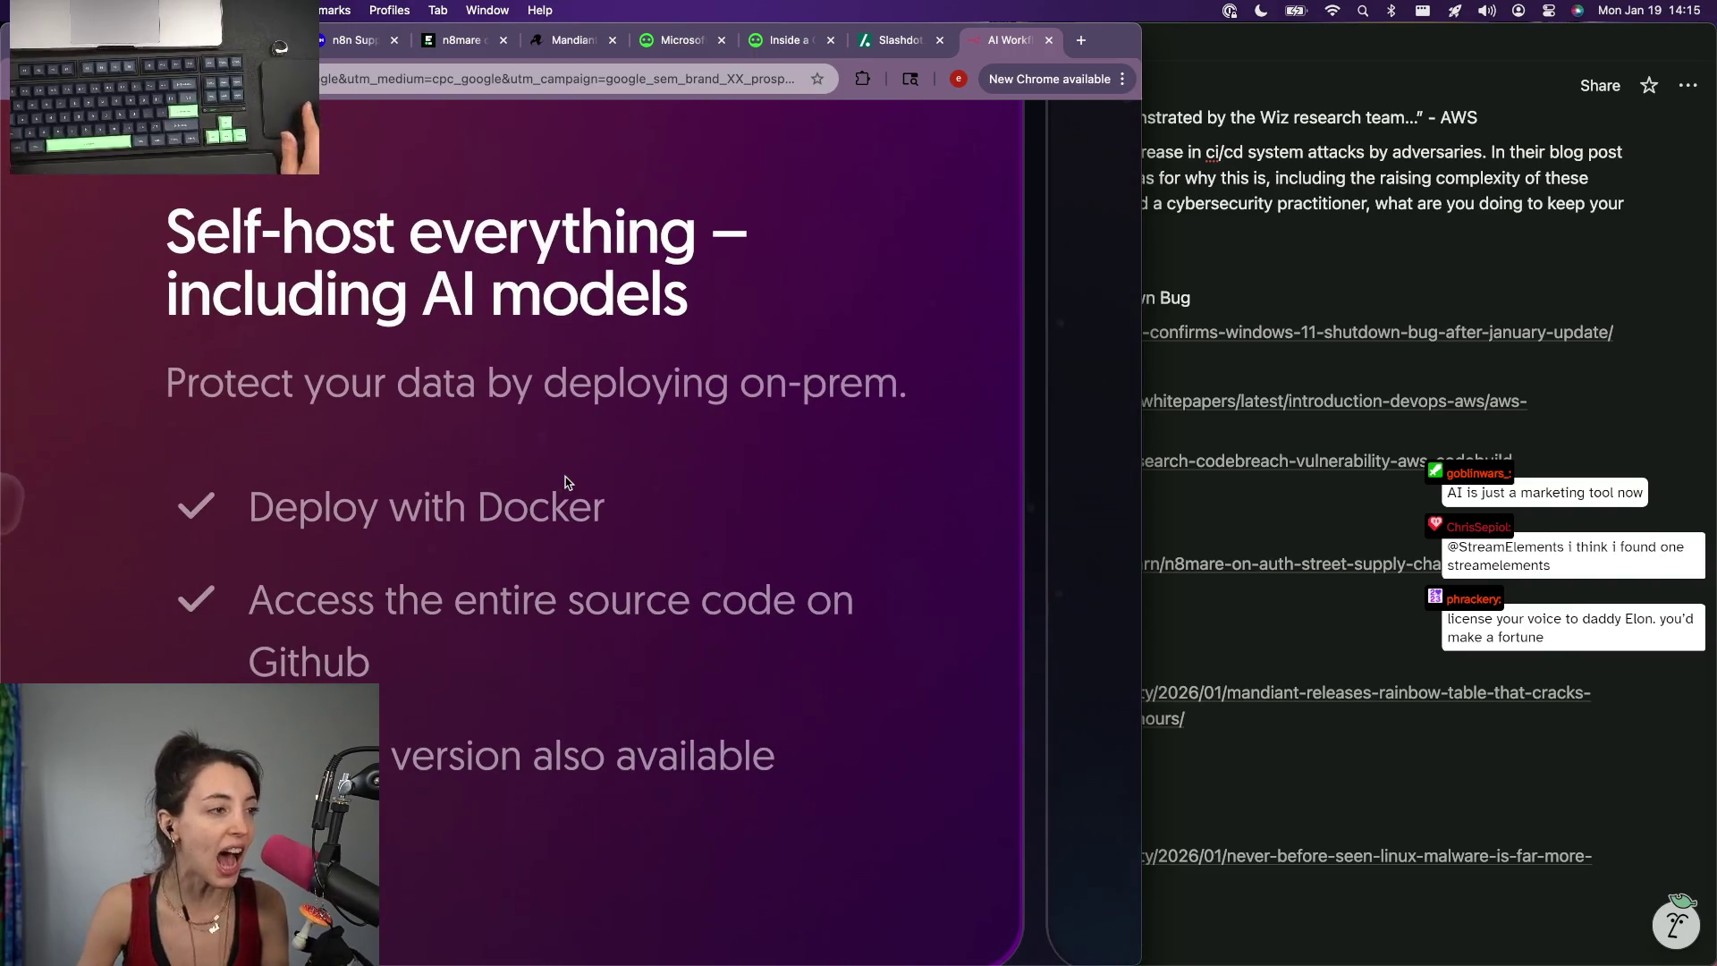
{"action": "scroll", "coordinate": [565, 483], "scroll_direction": "down", "scroll_amount": 2}
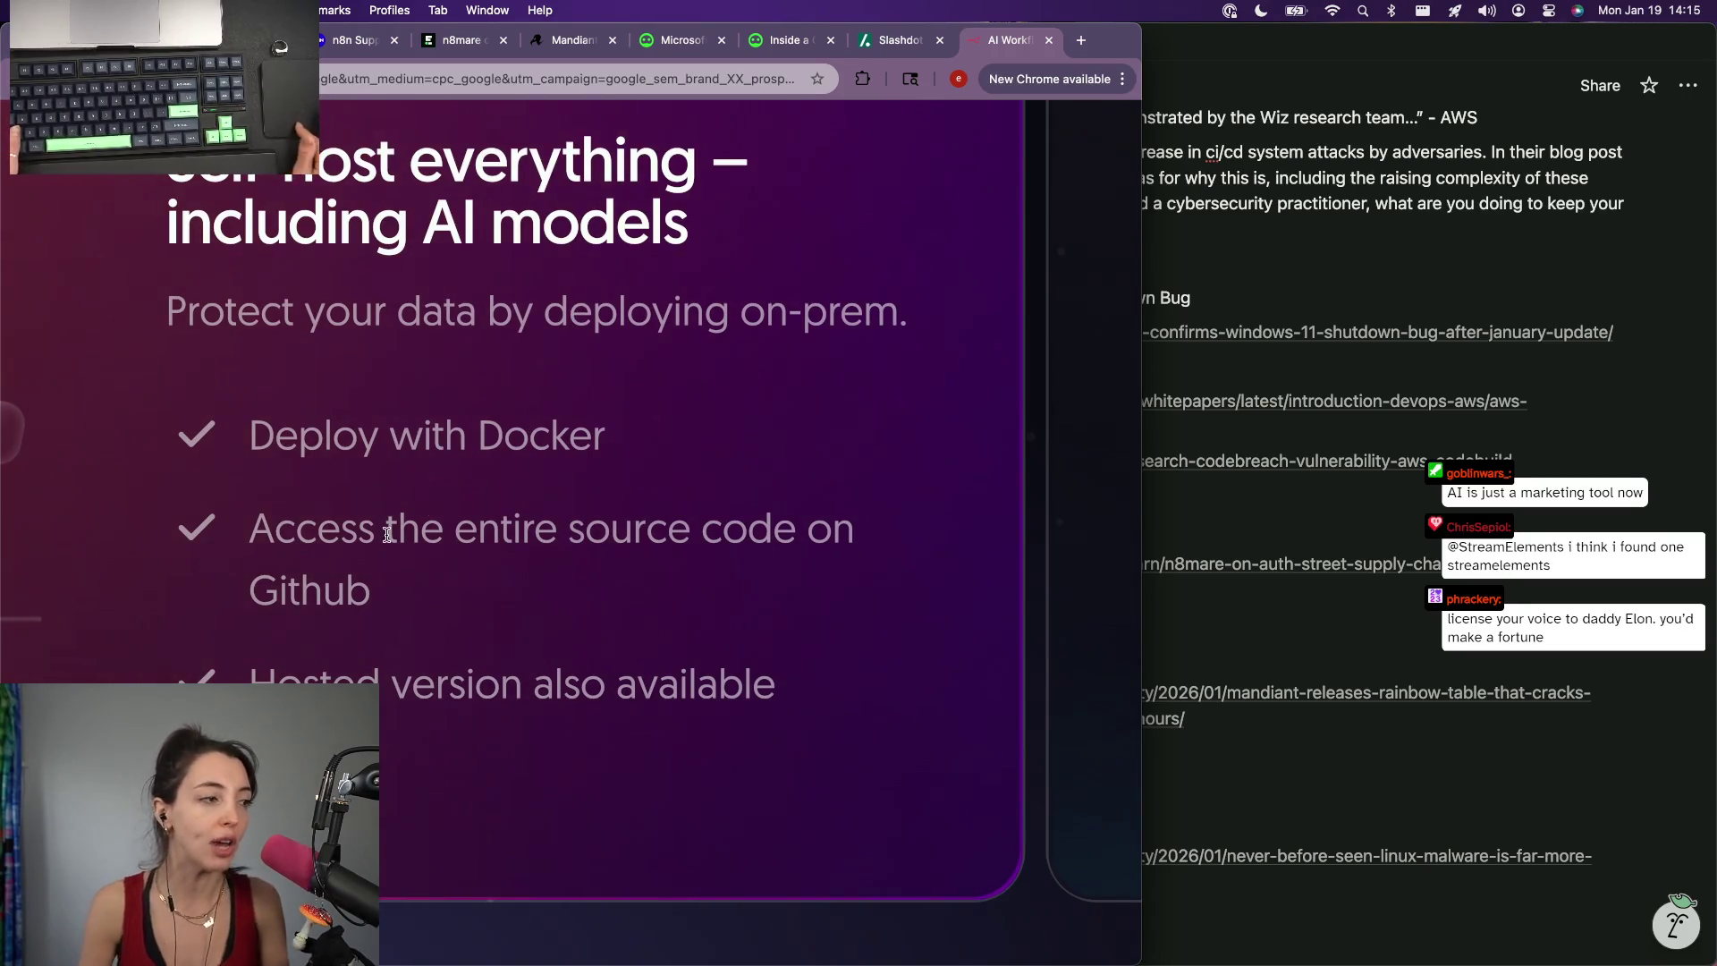
{"action": "scroll", "coordinate": [346, 509], "scroll_direction": "down", "scroll_amount": 1}
{"action": "scroll", "coordinate": [339, 503], "scroll_direction": "down", "scroll_amount": 3}
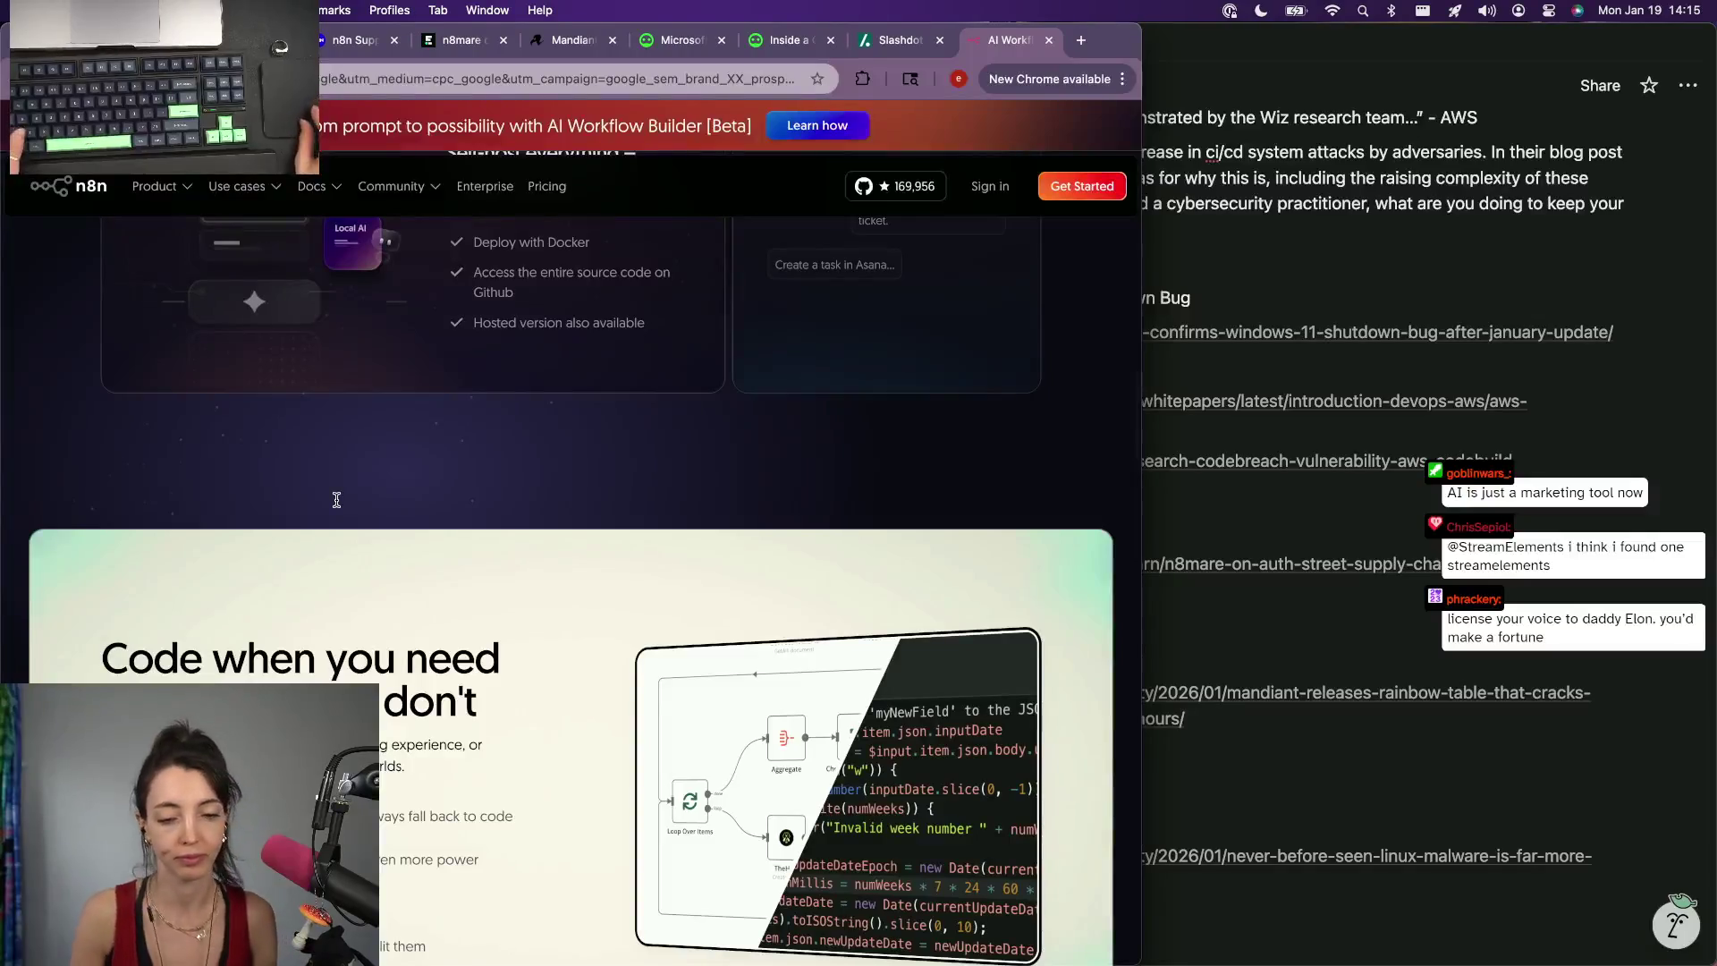
{"action": "key", "text": "super+w"}
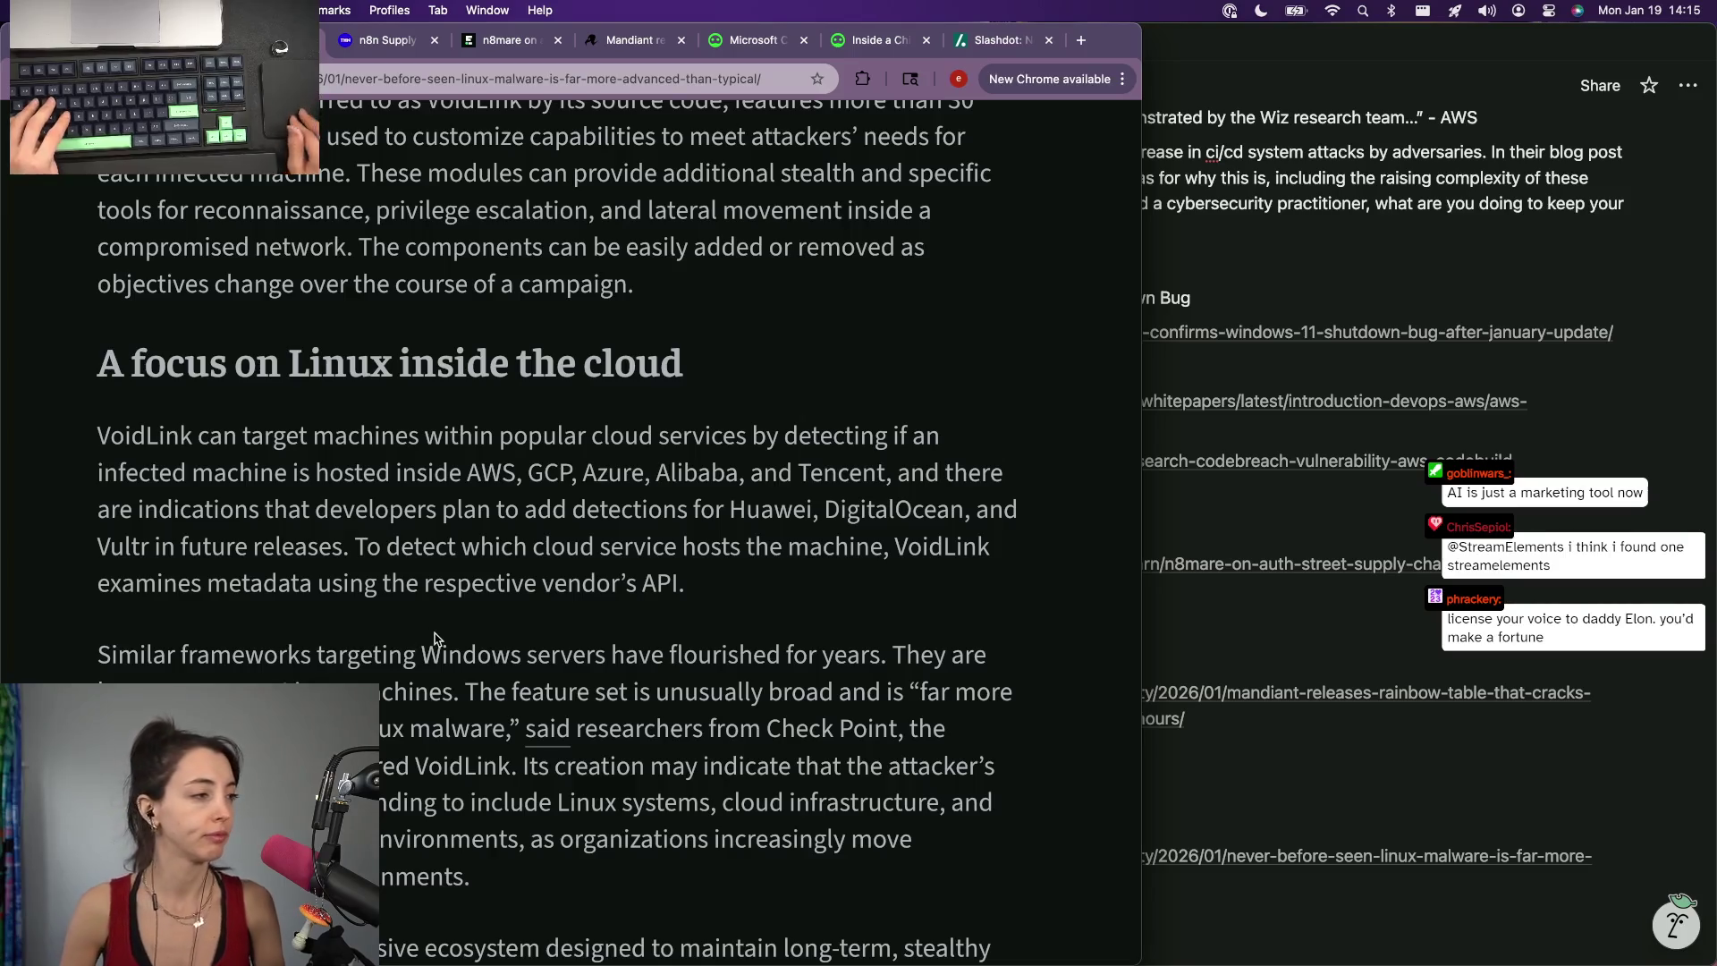
{"action": "scroll", "coordinate": [435, 639], "scroll_direction": "down", "scroll_amount": 1}
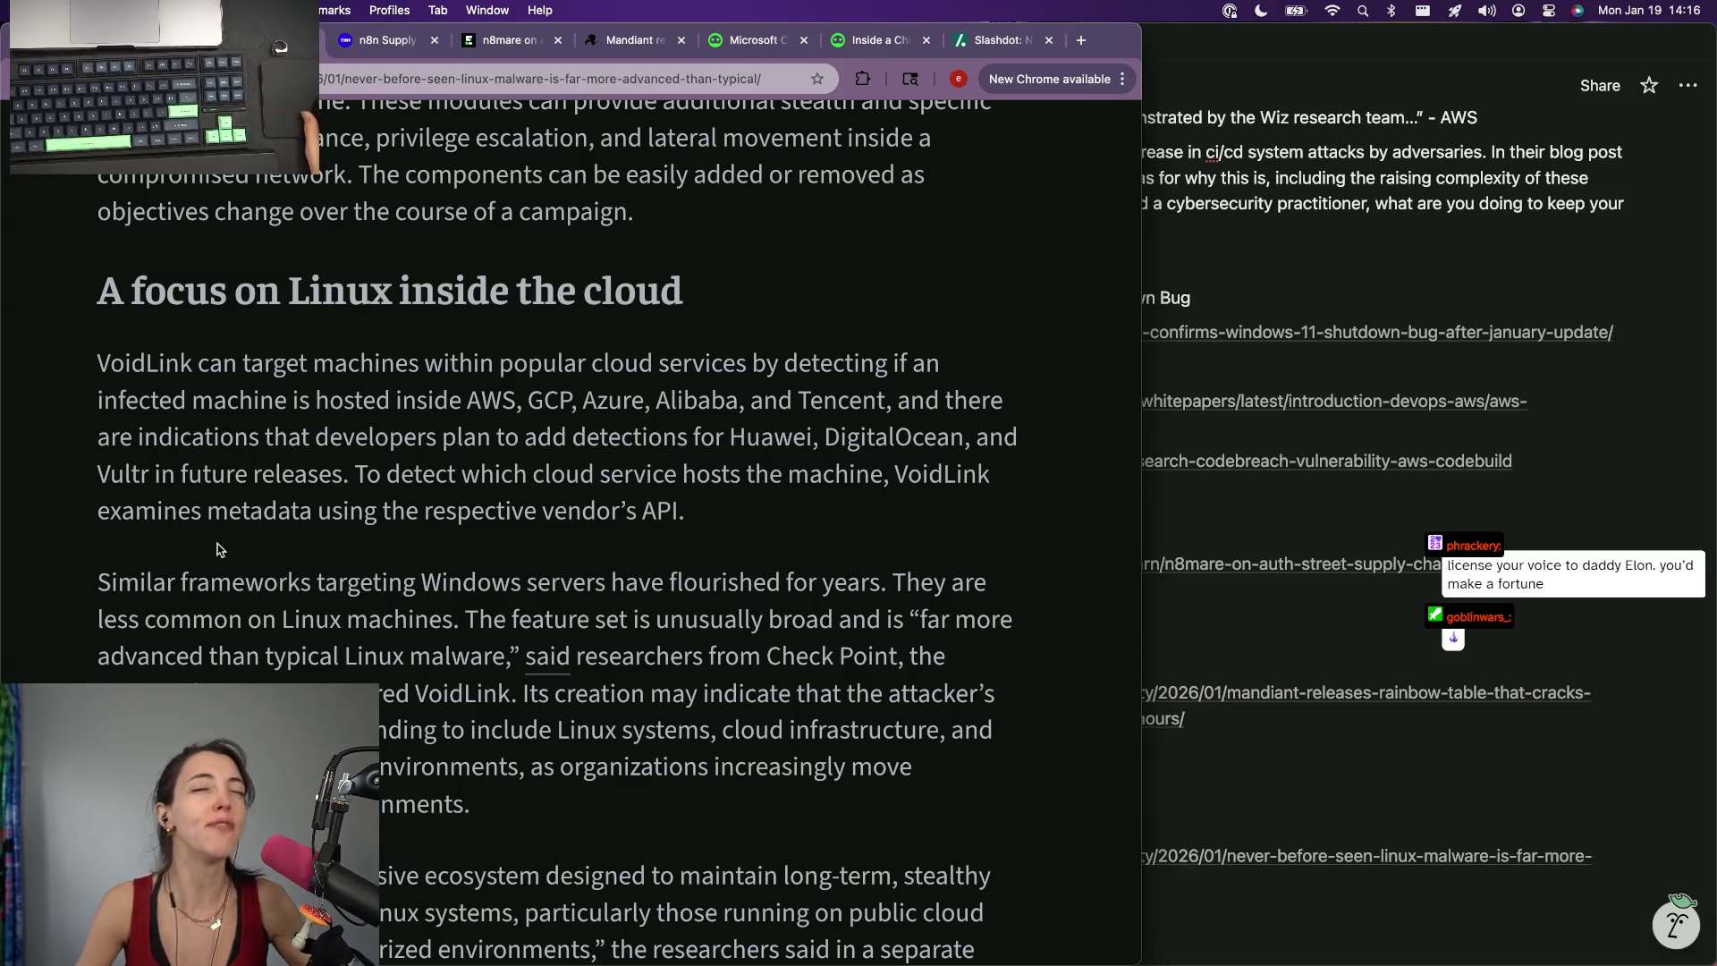
{"action": "scroll", "coordinate": [602, 715], "scroll_direction": "down", "scroll_amount": 3}
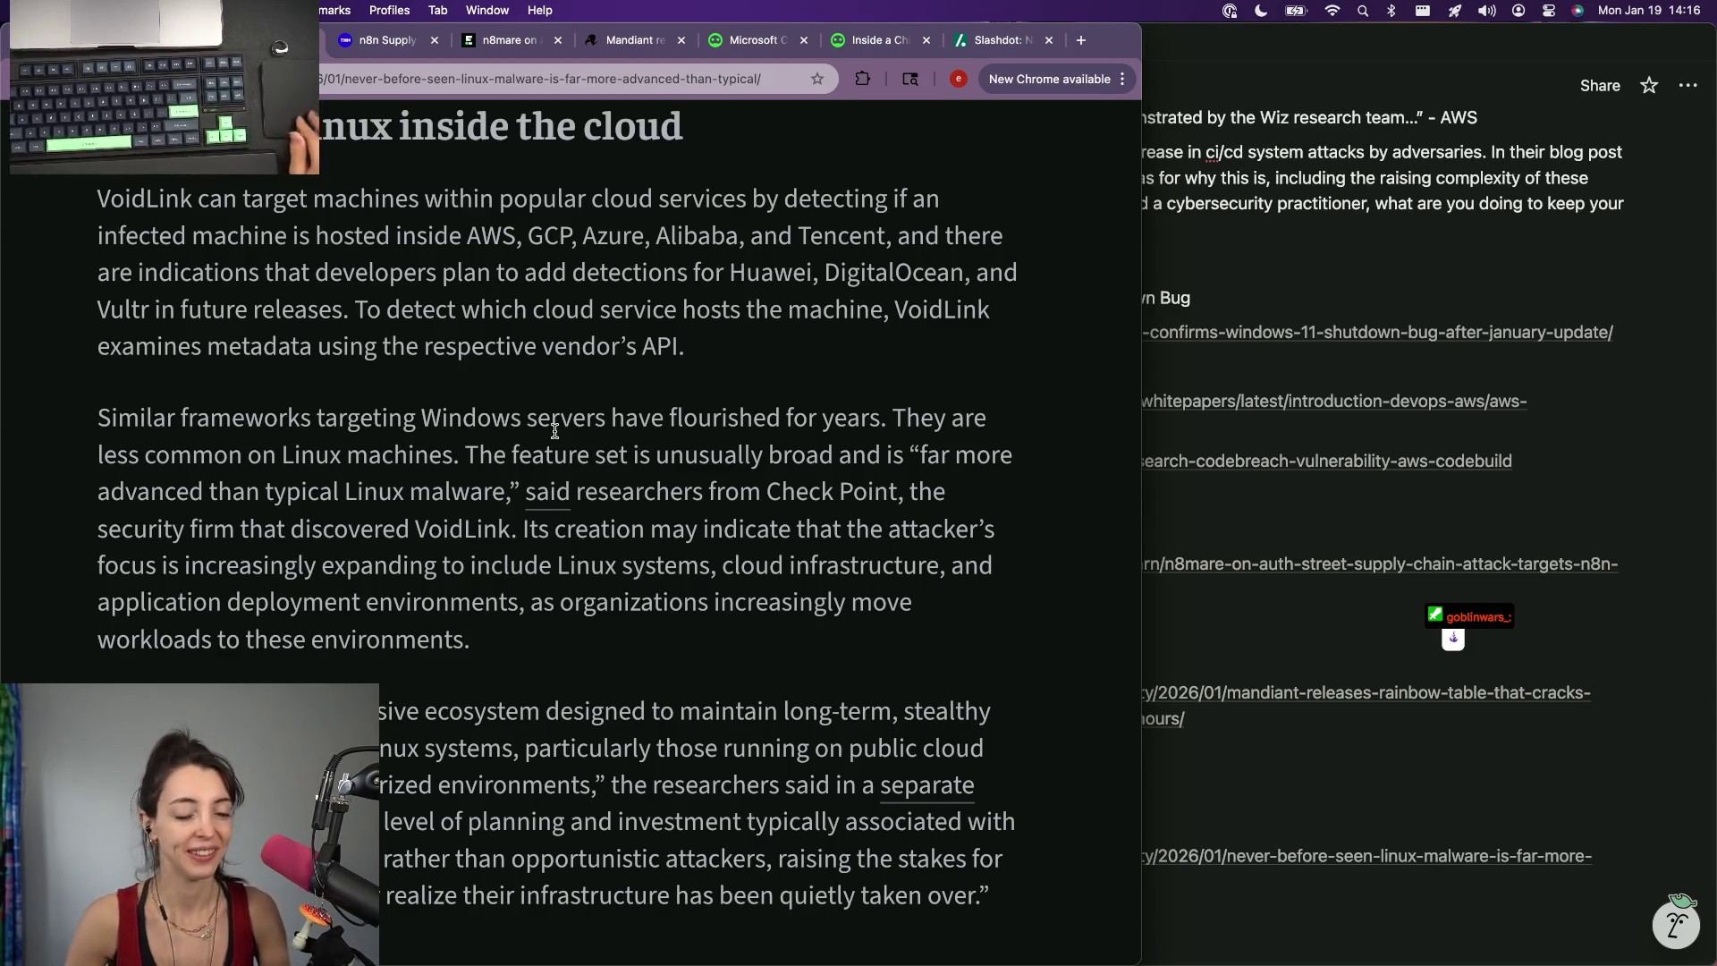
{"action": "scroll", "coordinate": [554, 430], "scroll_direction": "down", "scroll_amount": 3}
{"action": "scroll", "coordinate": [604, 402], "scroll_direction": "up", "scroll_amount": 3}
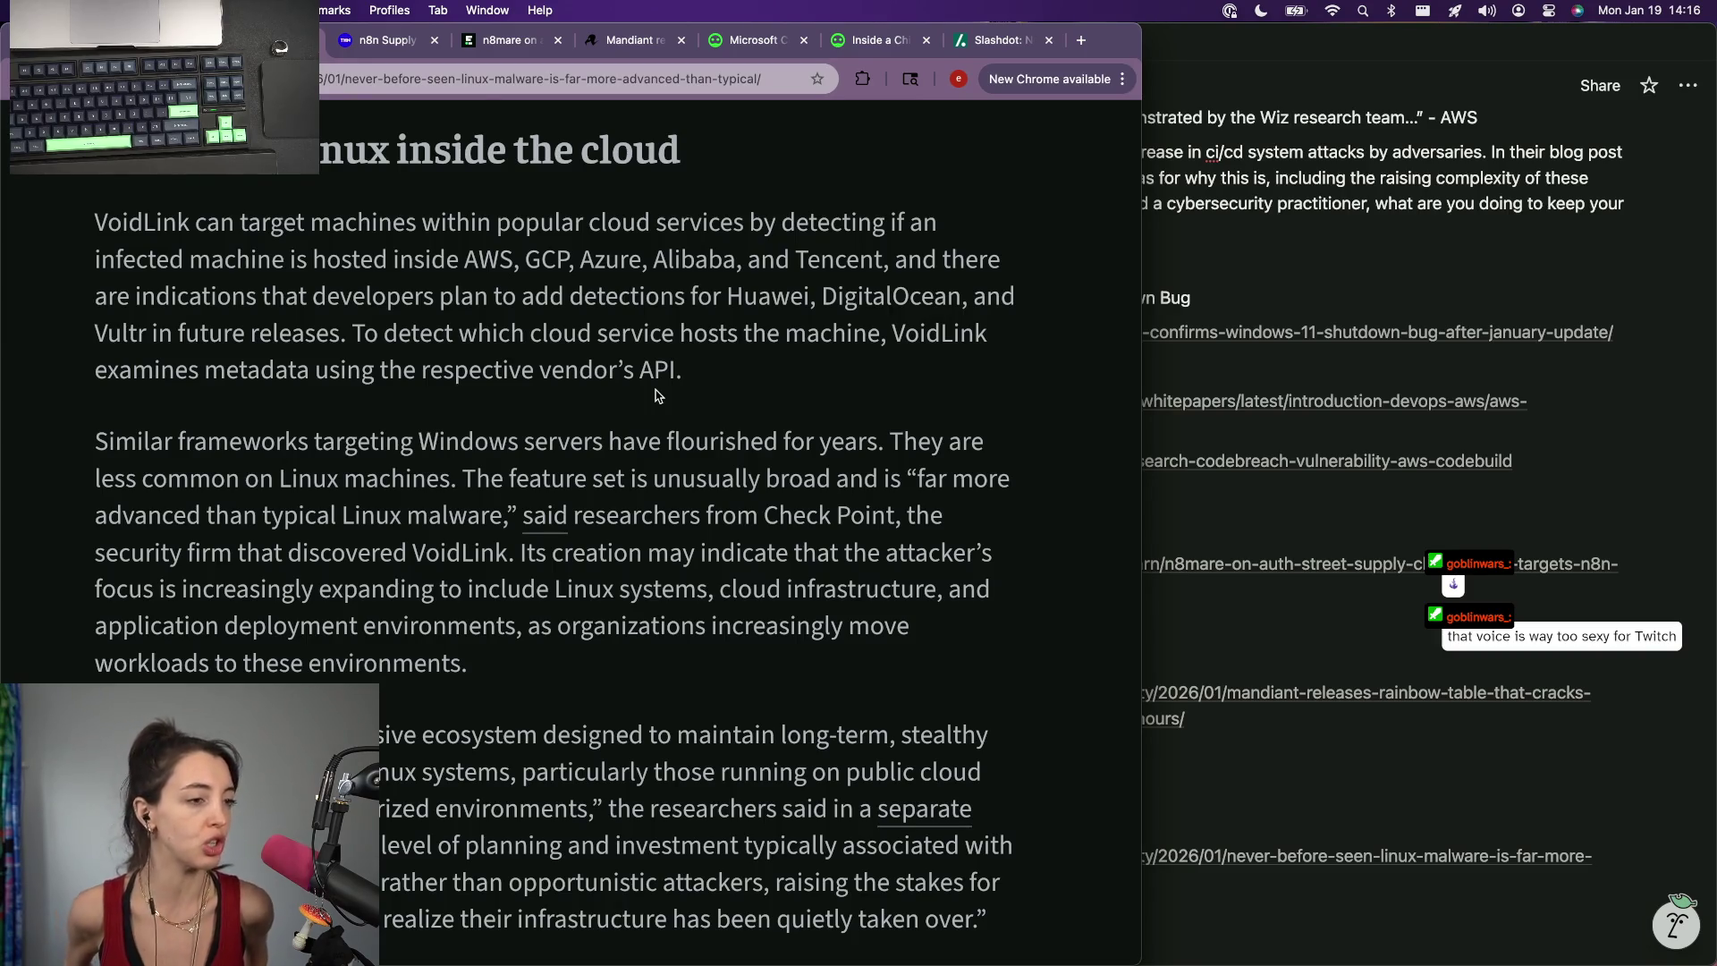
Follow the article's "said" link to Check Point's VoidLink report.
{"action": "left_click", "coordinate": [544, 518]}
{"action": "scroll", "coordinate": [465, 475], "scroll_direction": "down", "scroll_amount": 2}
Enlarge the Check Point report, bring the browser back in front, and dismiss its cookie notice.
{"action": "key", "text": "super+equal"}
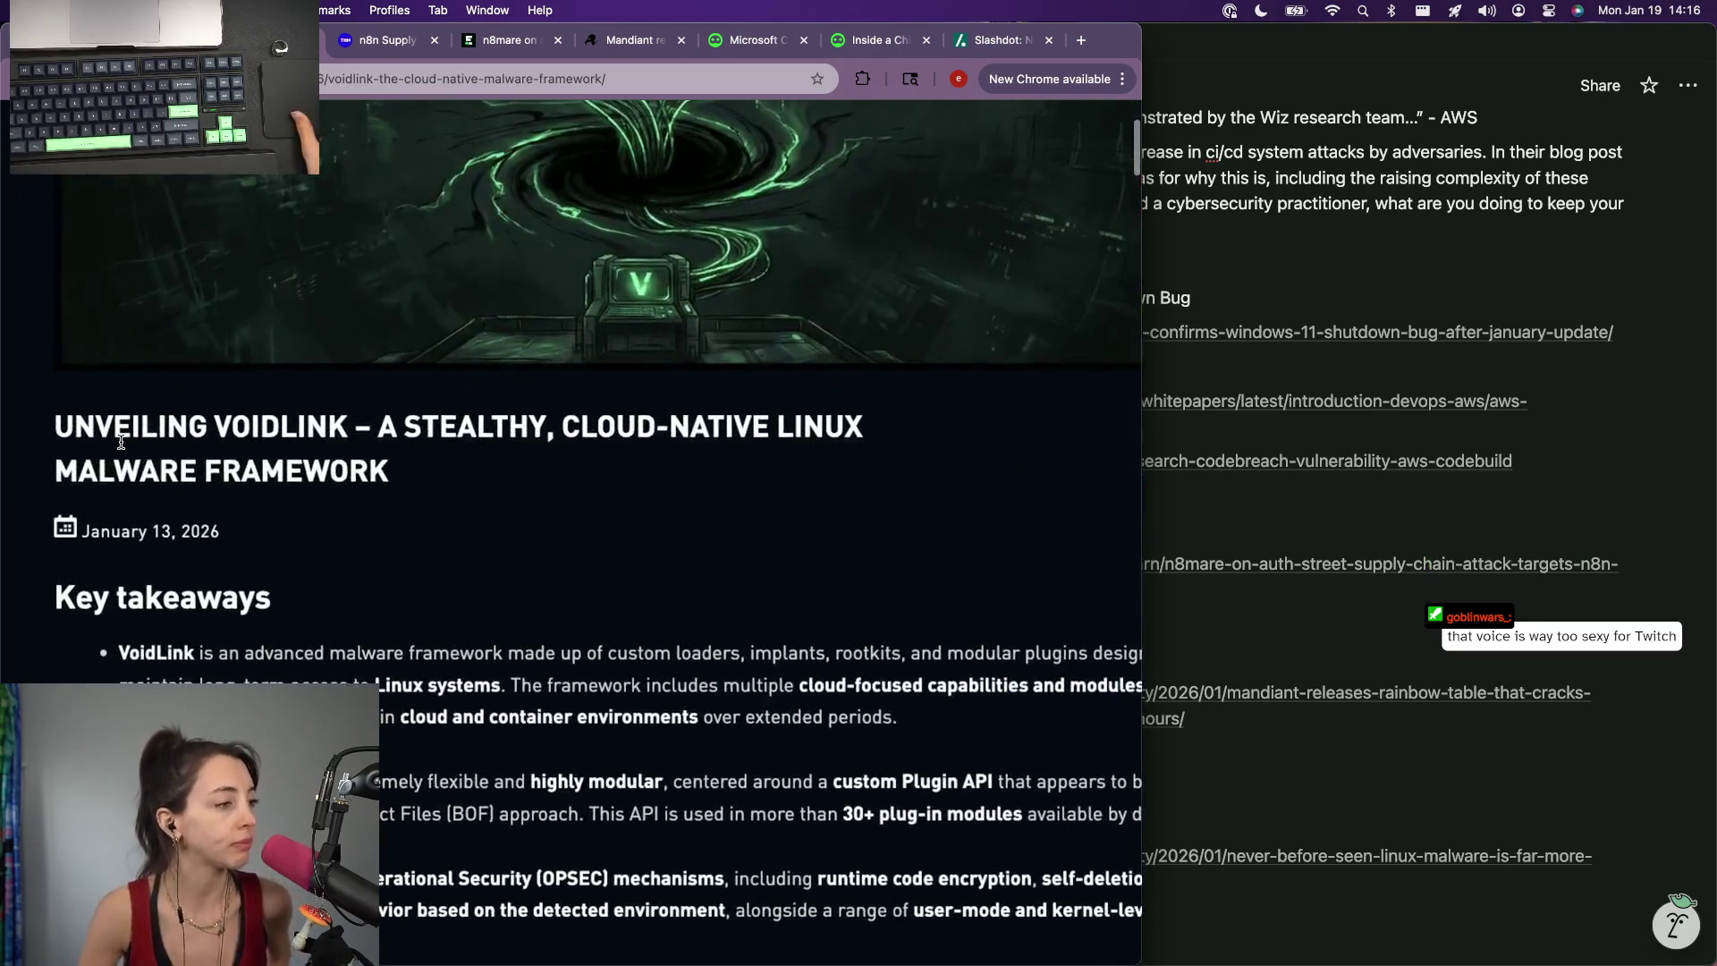
{"action": "scroll", "coordinate": [119, 441], "scroll_direction": "right", "scroll_amount": 2}
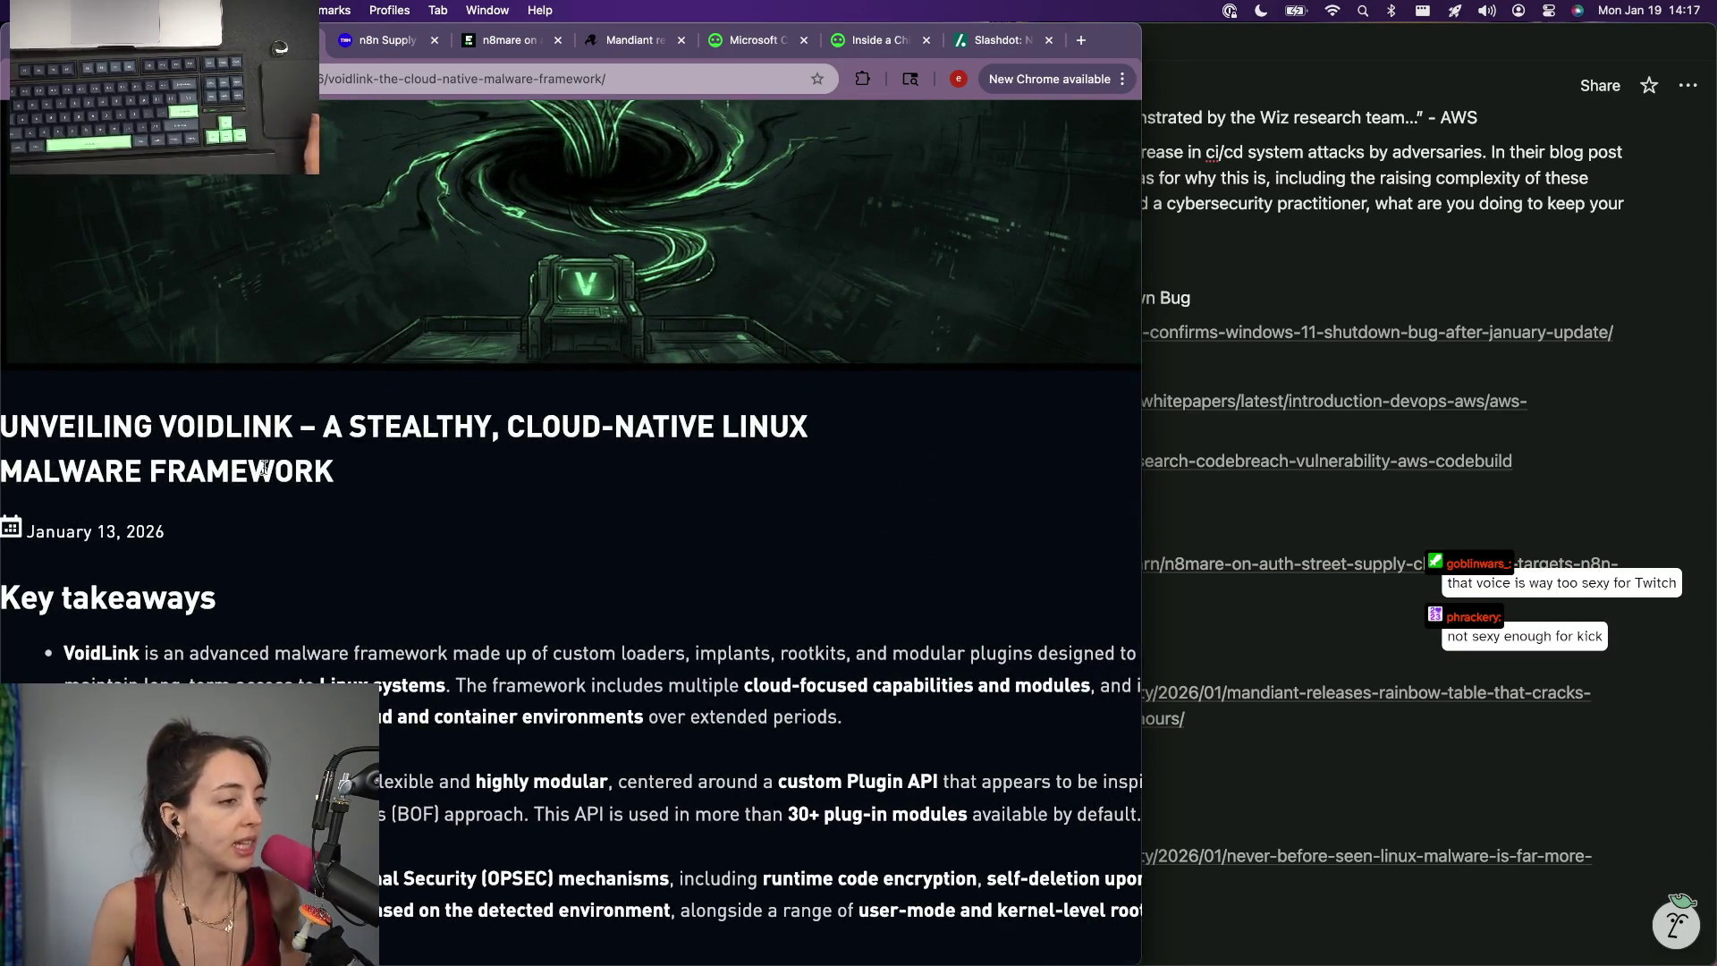
{"action": "scroll", "coordinate": [413, 517], "scroll_direction": "left", "scroll_amount": 5}
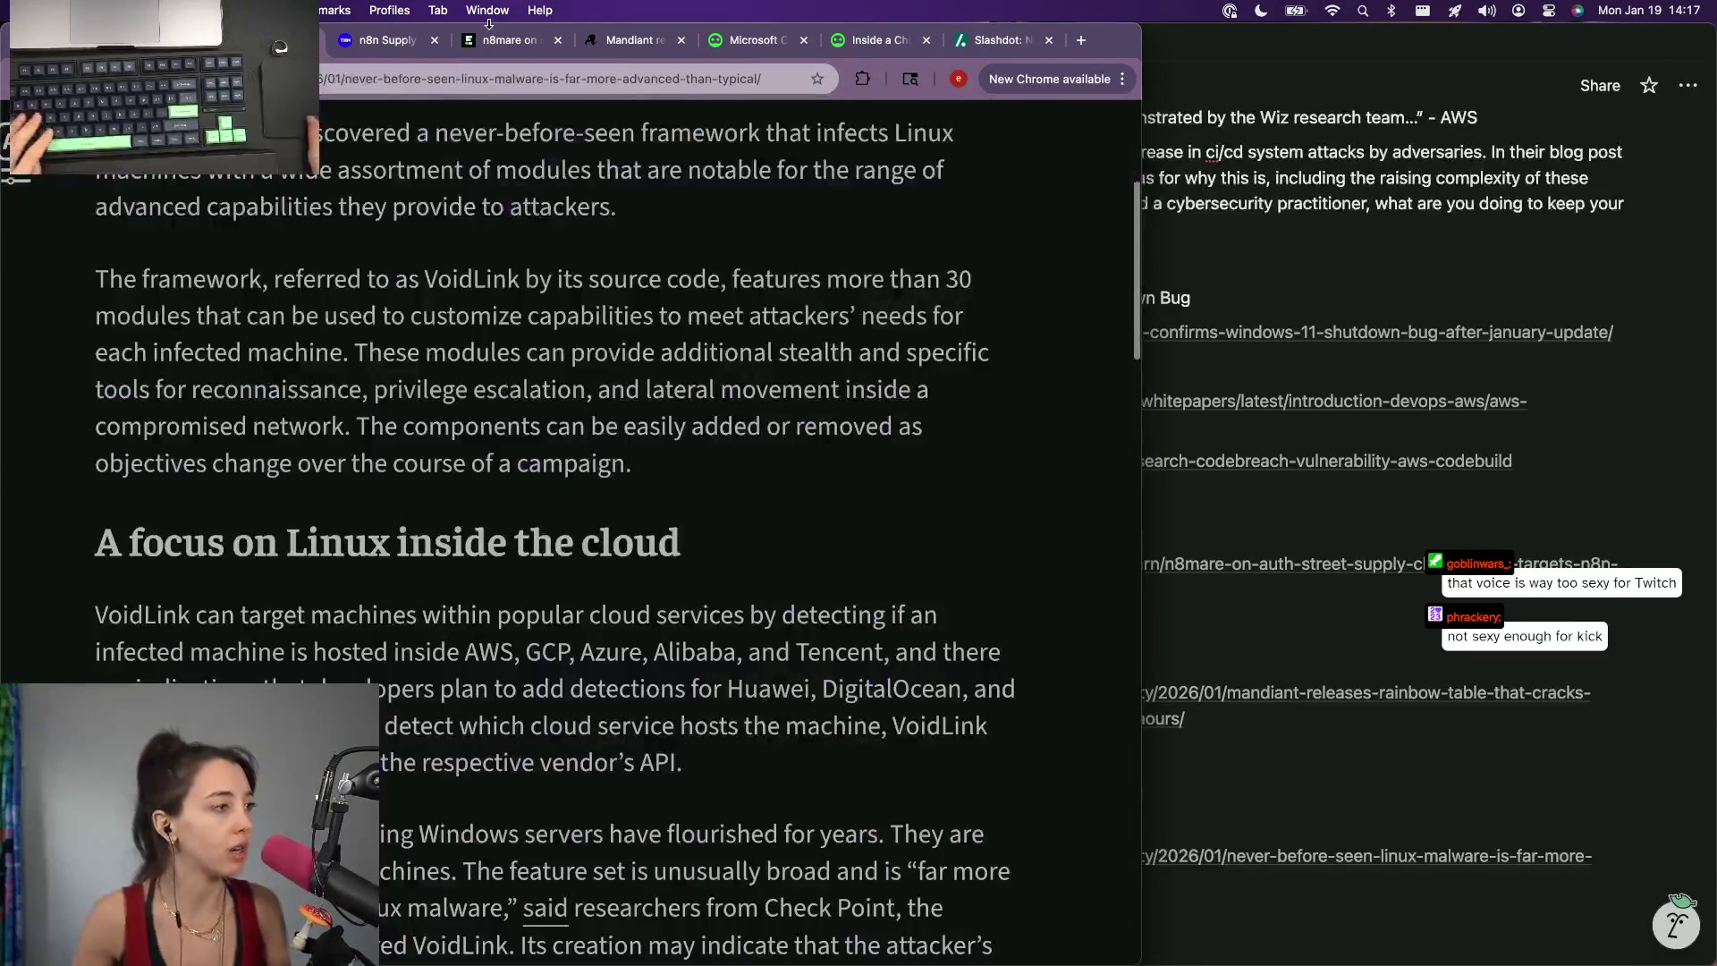
{"action": "left_click", "coordinate": [385, 81]}
{"action": "left_click", "coordinate": [1164, 818]}
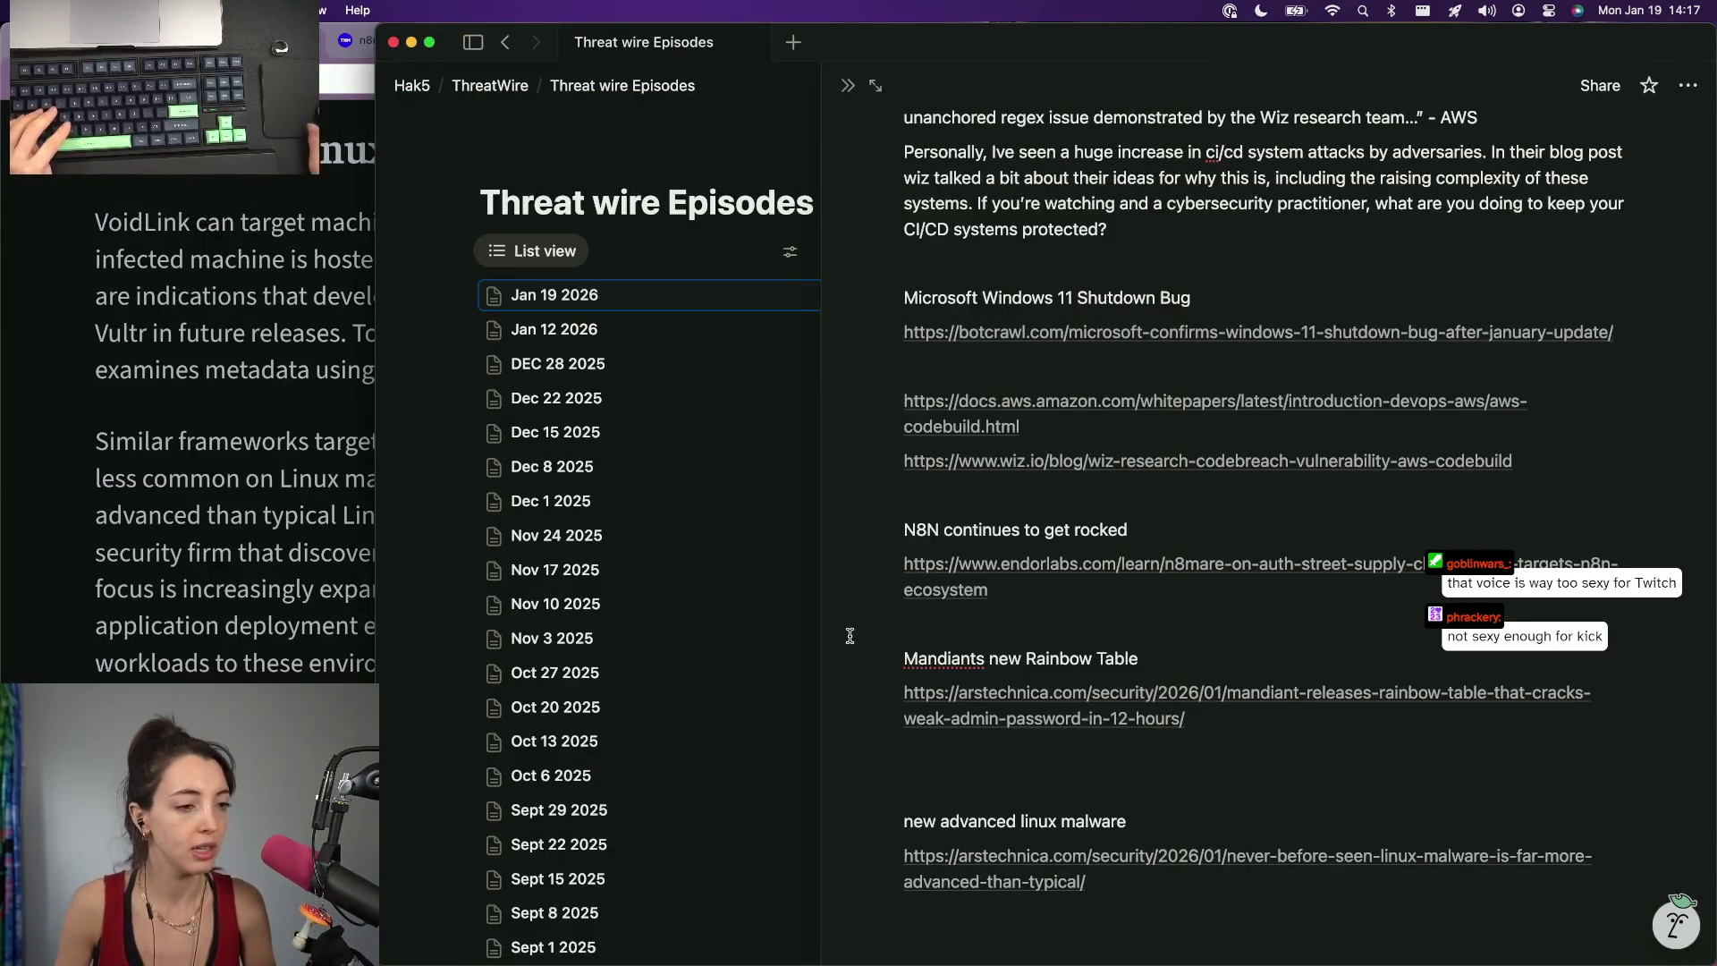
{"action": "left_click", "coordinate": [183, 215]}
{"action": "scroll", "coordinate": [183, 215], "scroll_direction": "right", "scroll_amount": 5}
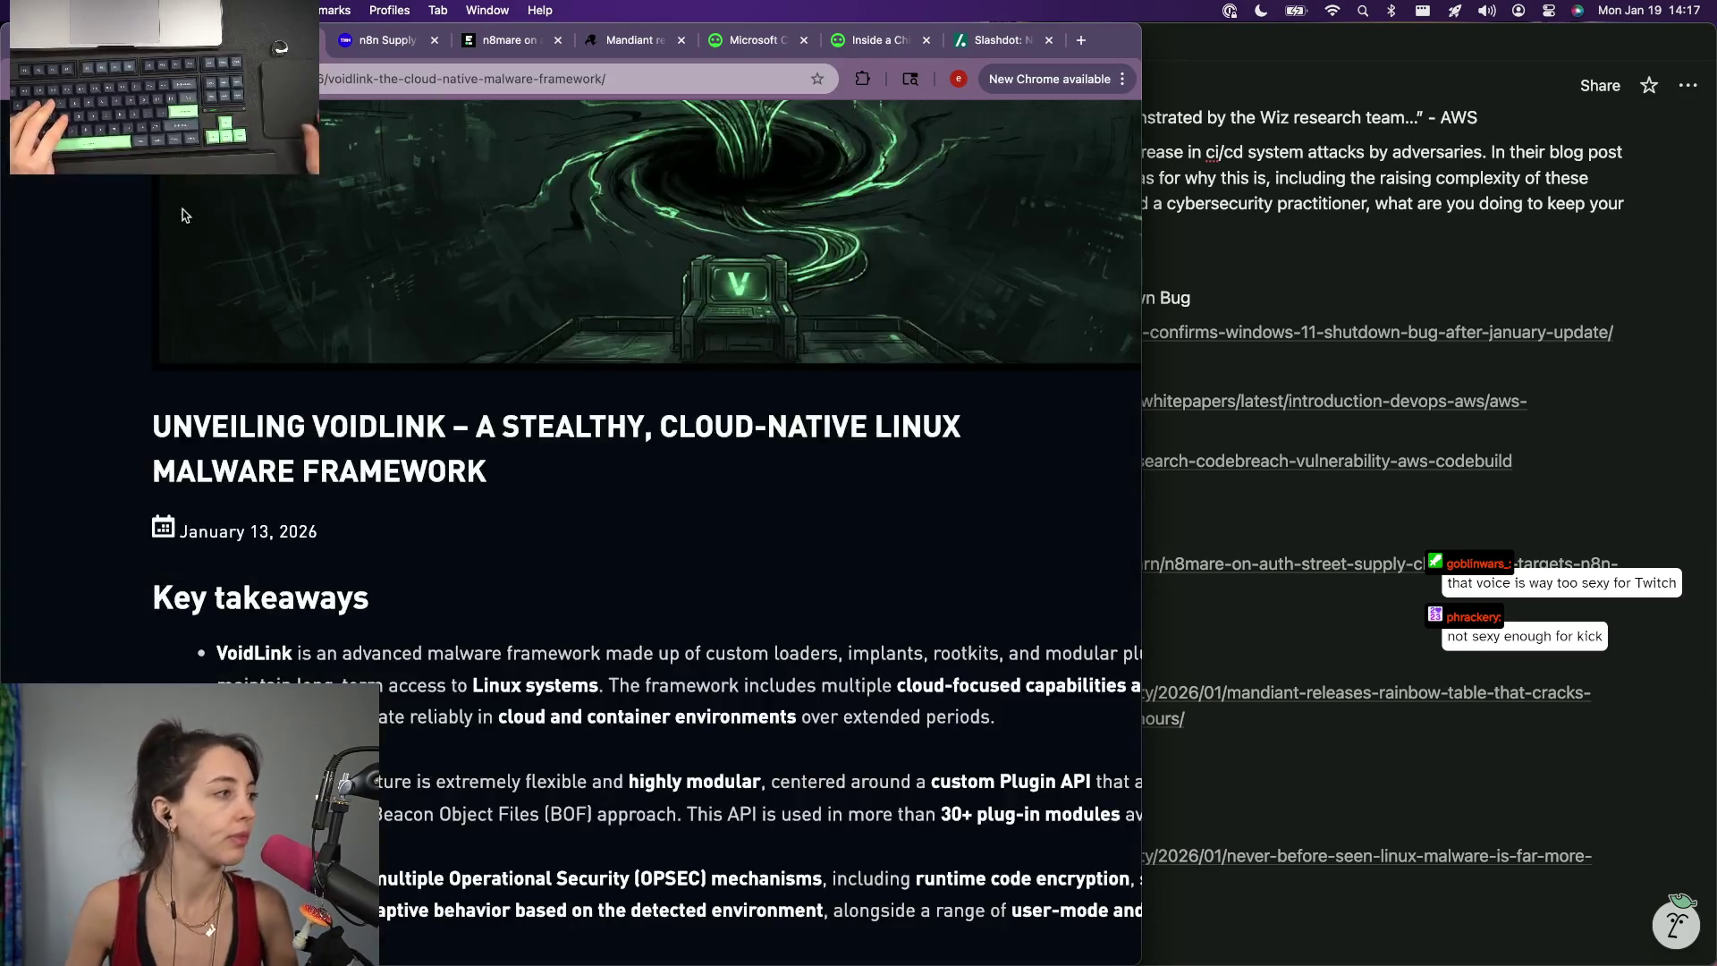
{"action": "scroll", "coordinate": [295, 518], "scroll_direction": "down", "scroll_amount": 3}
{"action": "scroll", "coordinate": [295, 518], "scroll_direction": "right", "scroll_amount": 3}
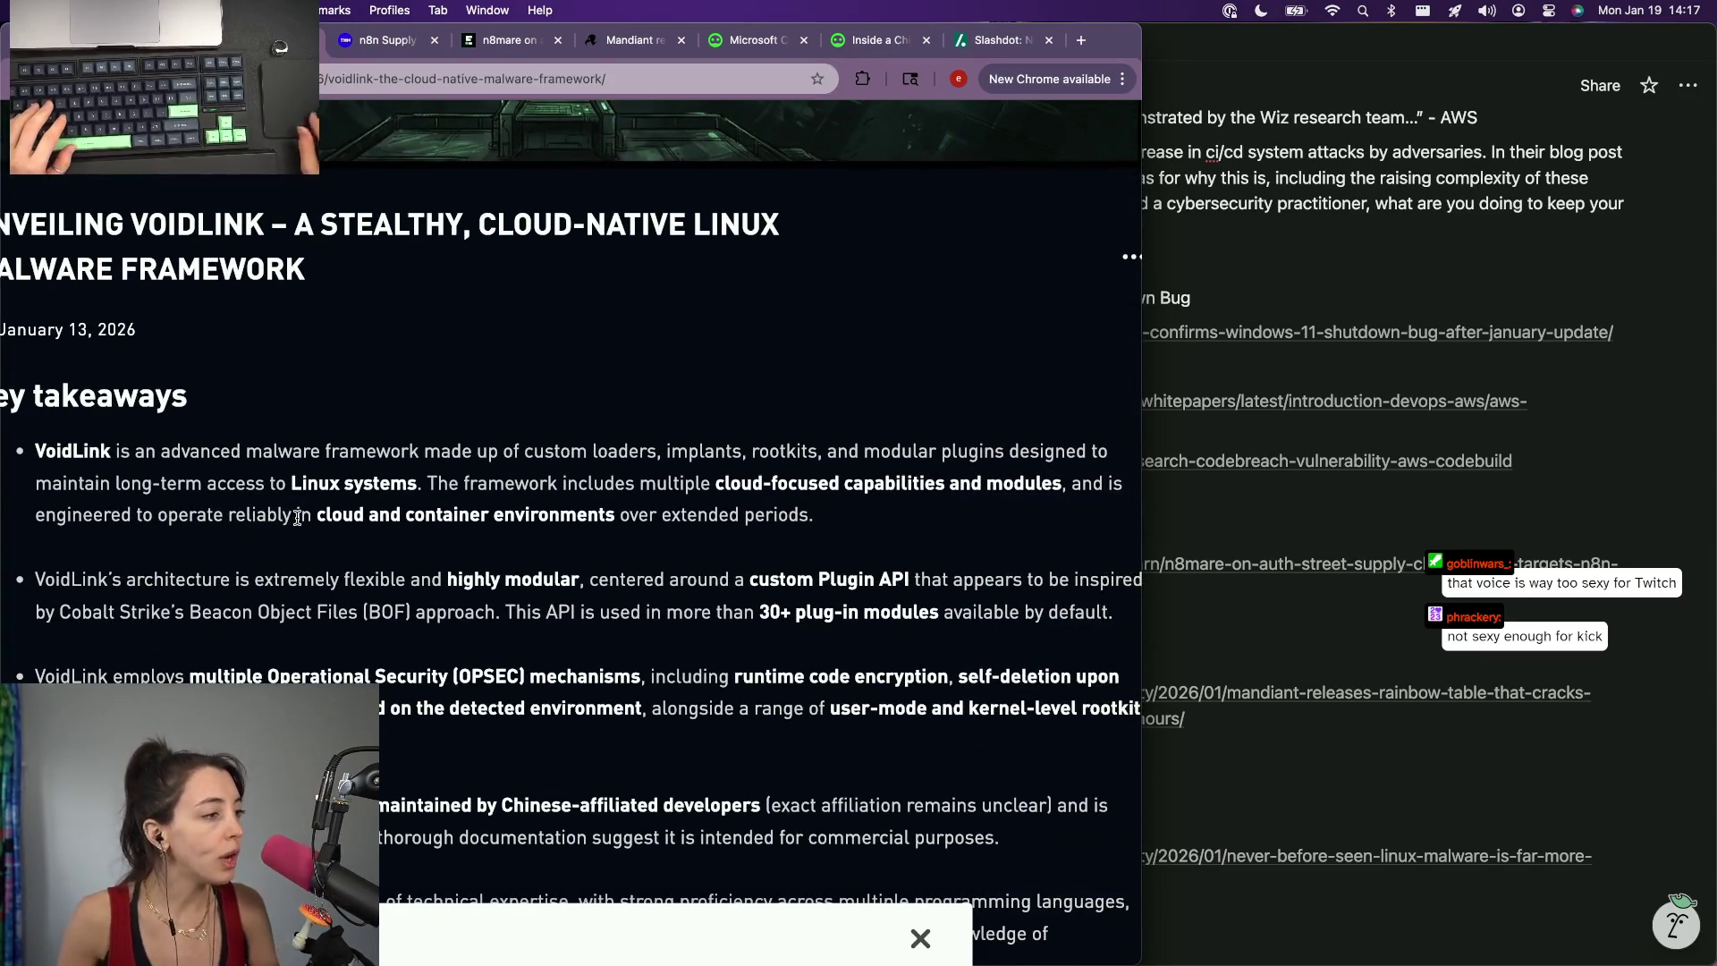
{"action": "scroll", "coordinate": [296, 519], "scroll_direction": "down", "scroll_amount": 5}
{"action": "scroll", "coordinate": [403, 458], "scroll_direction": "left", "scroll_amount": 2}
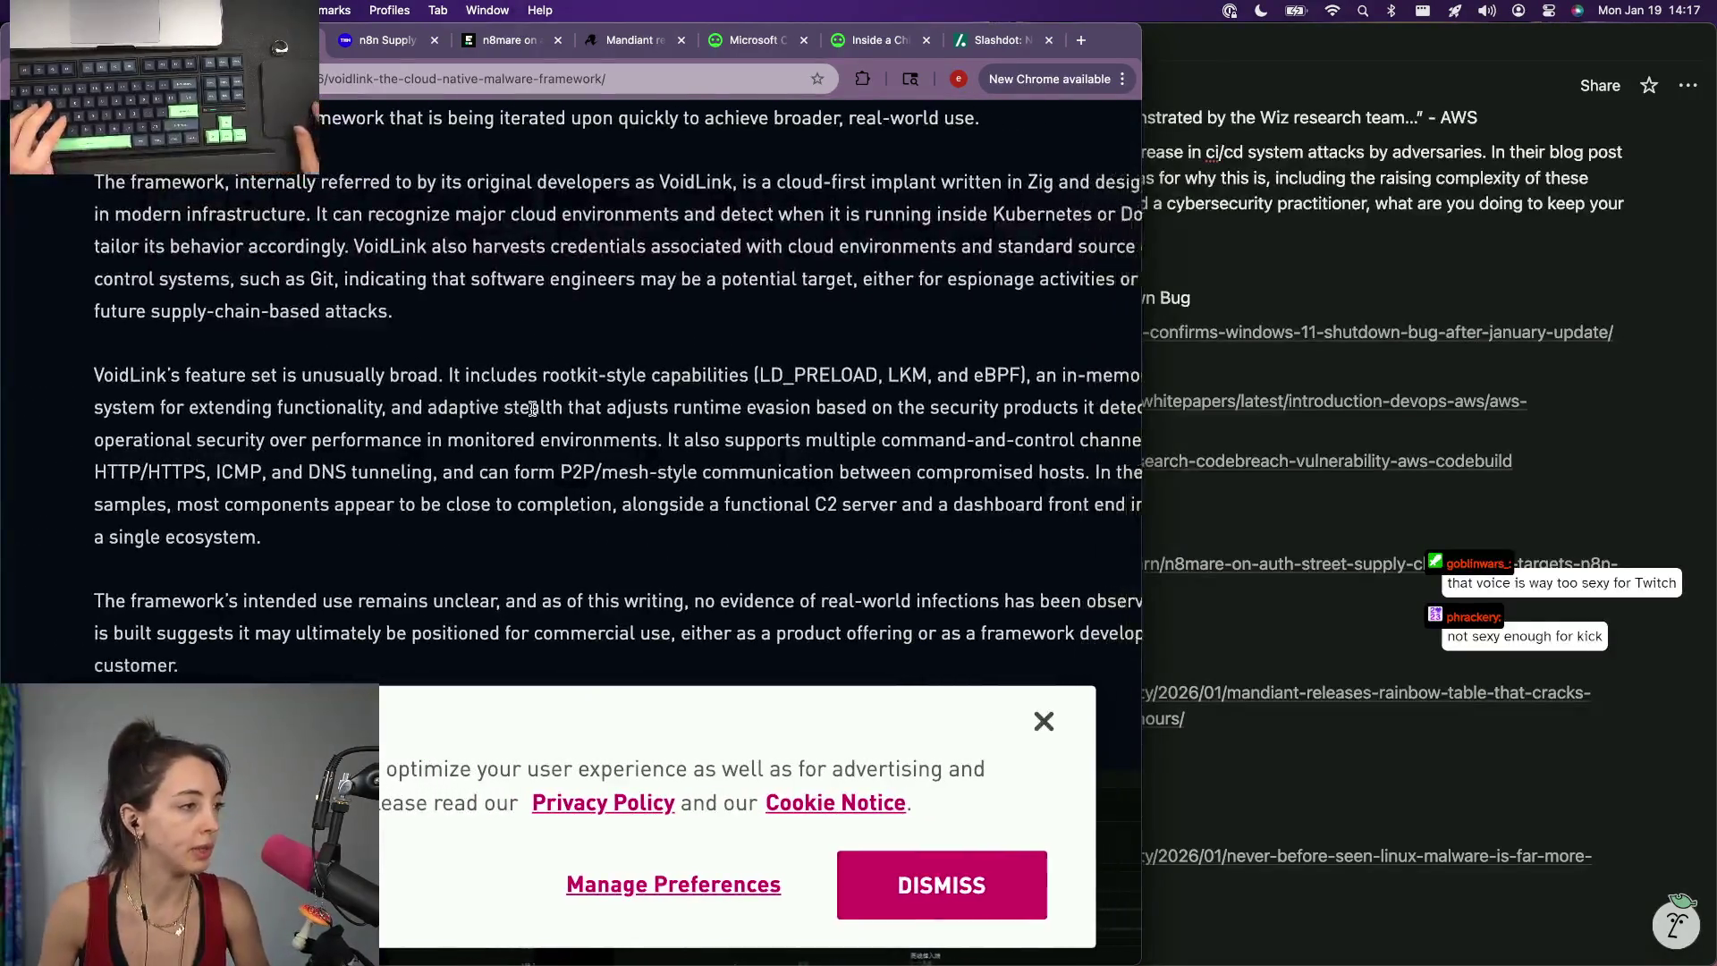
{"action": "scroll", "coordinate": [532, 407], "scroll_direction": "right", "scroll_amount": 1}
{"action": "left_click", "coordinate": [1045, 720]}
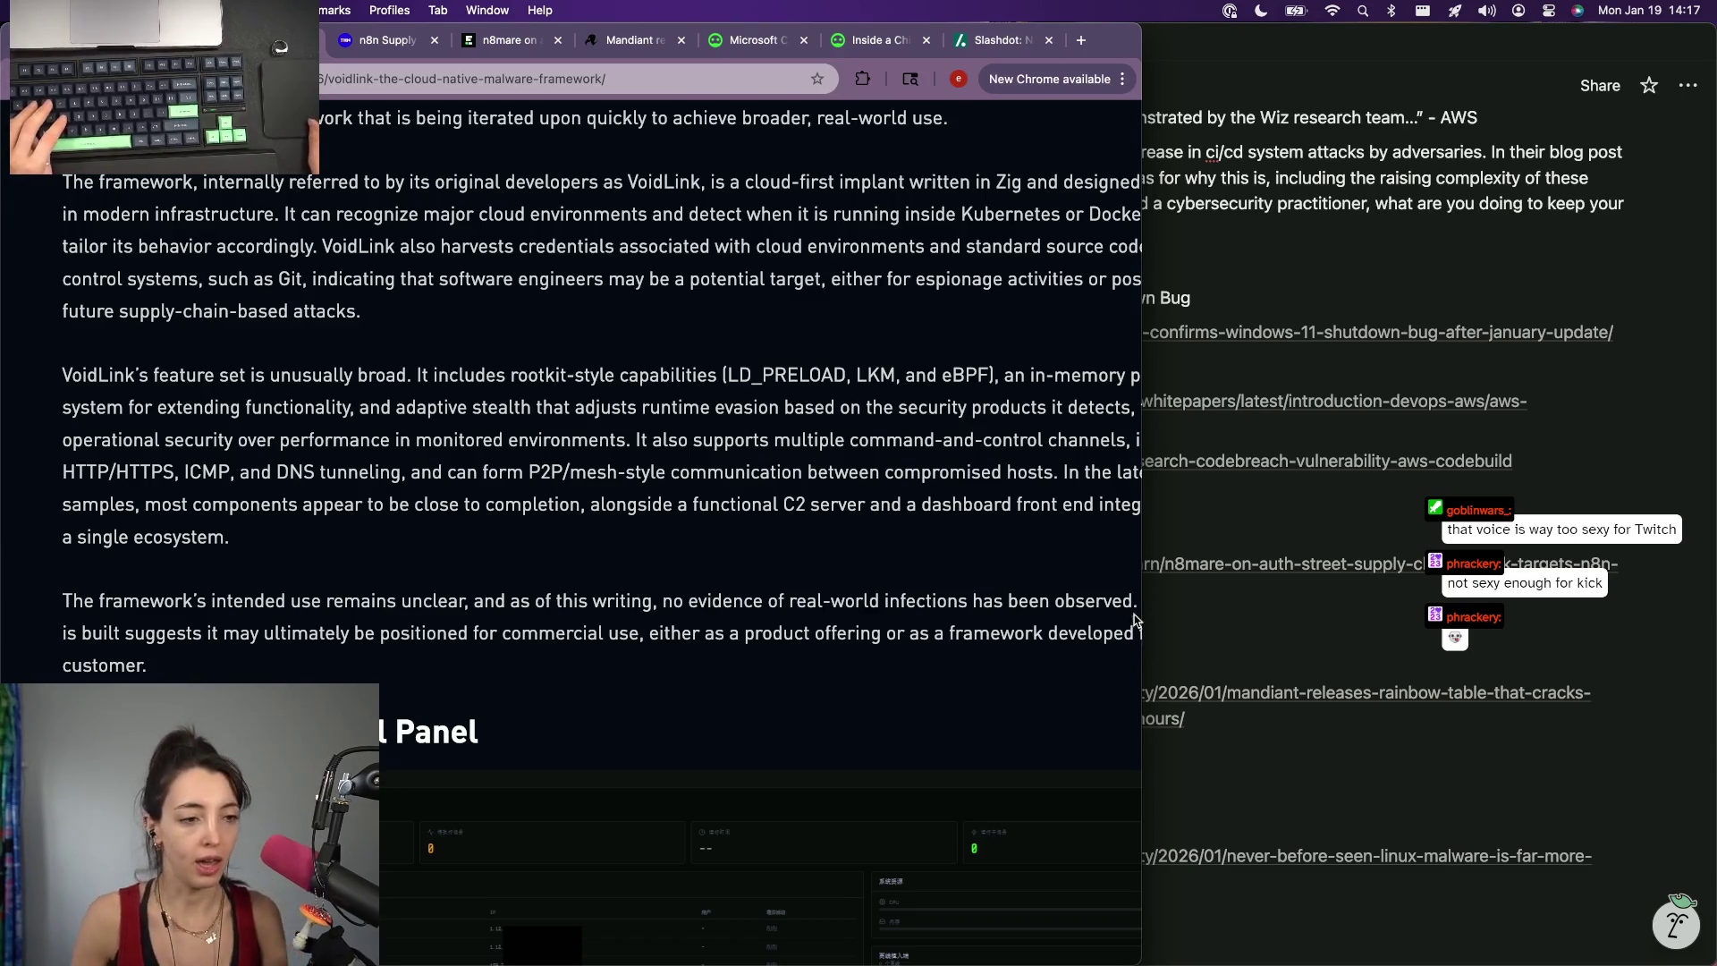
{"action": "scroll", "coordinate": [937, 554], "scroll_direction": "right", "scroll_amount": 2}
{"action": "scroll", "coordinate": [936, 551], "scroll_direction": "left", "scroll_amount": 1}
{"action": "scroll", "coordinate": [936, 530], "scroll_direction": "down", "scroll_amount": 3, "text": "ctrl"}
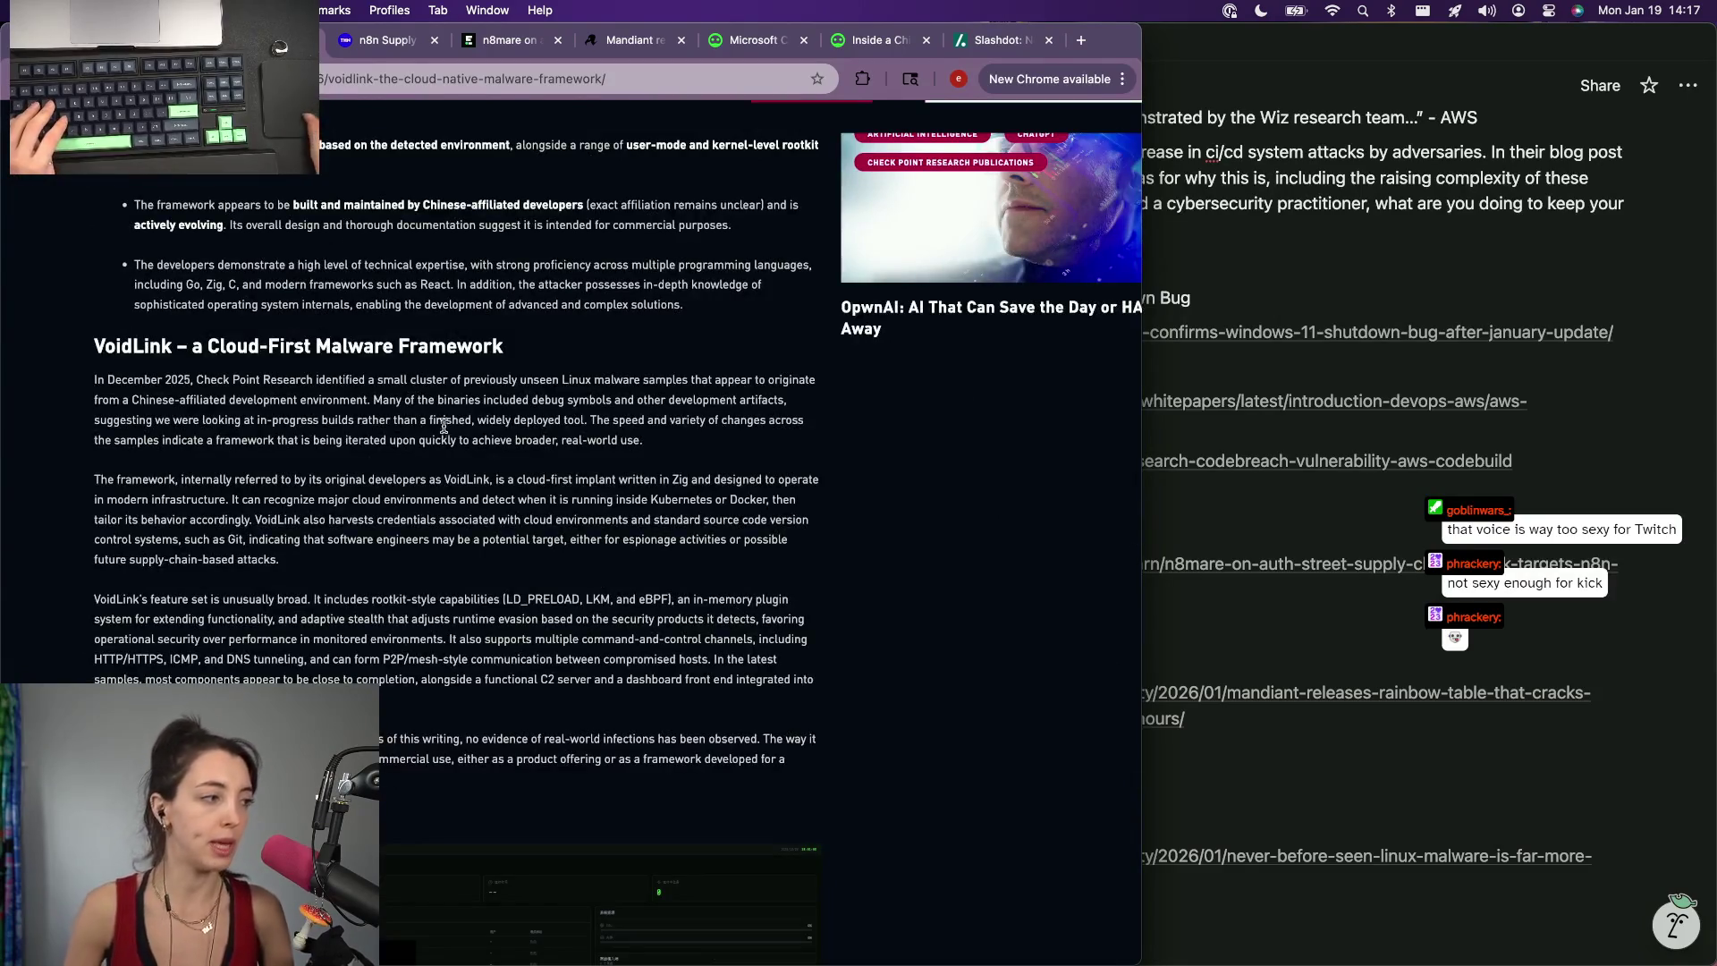
{"action": "scroll", "coordinate": [469, 411], "scroll_direction": "up", "scroll_amount": 2}
{"action": "scroll", "coordinate": [468, 412], "scroll_direction": "up", "scroll_amount": 1}
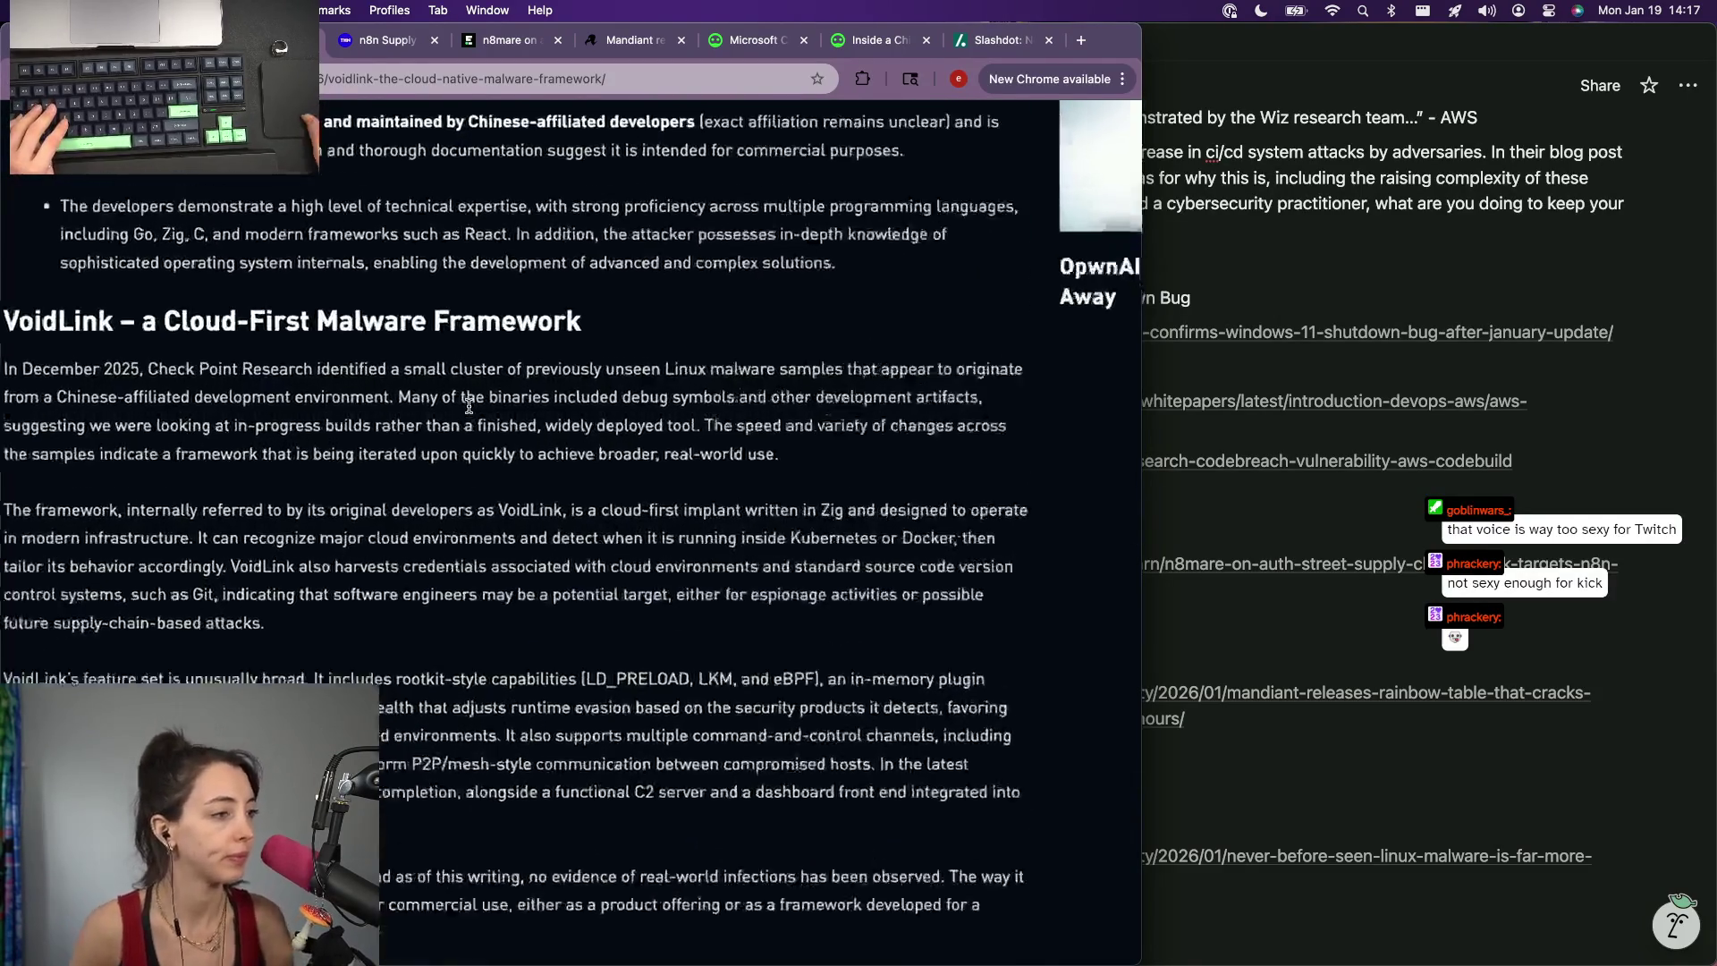
{"action": "scroll", "coordinate": [468, 412], "scroll_direction": "up", "scroll_amount": 1}
{"action": "scroll", "coordinate": [469, 408], "scroll_direction": "up", "scroll_amount": 1}
{"action": "scroll", "coordinate": [468, 406], "scroll_direction": "up", "scroll_amount": 1}
{"action": "scroll", "coordinate": [468, 407], "scroll_direction": "right", "scroll_amount": 1}
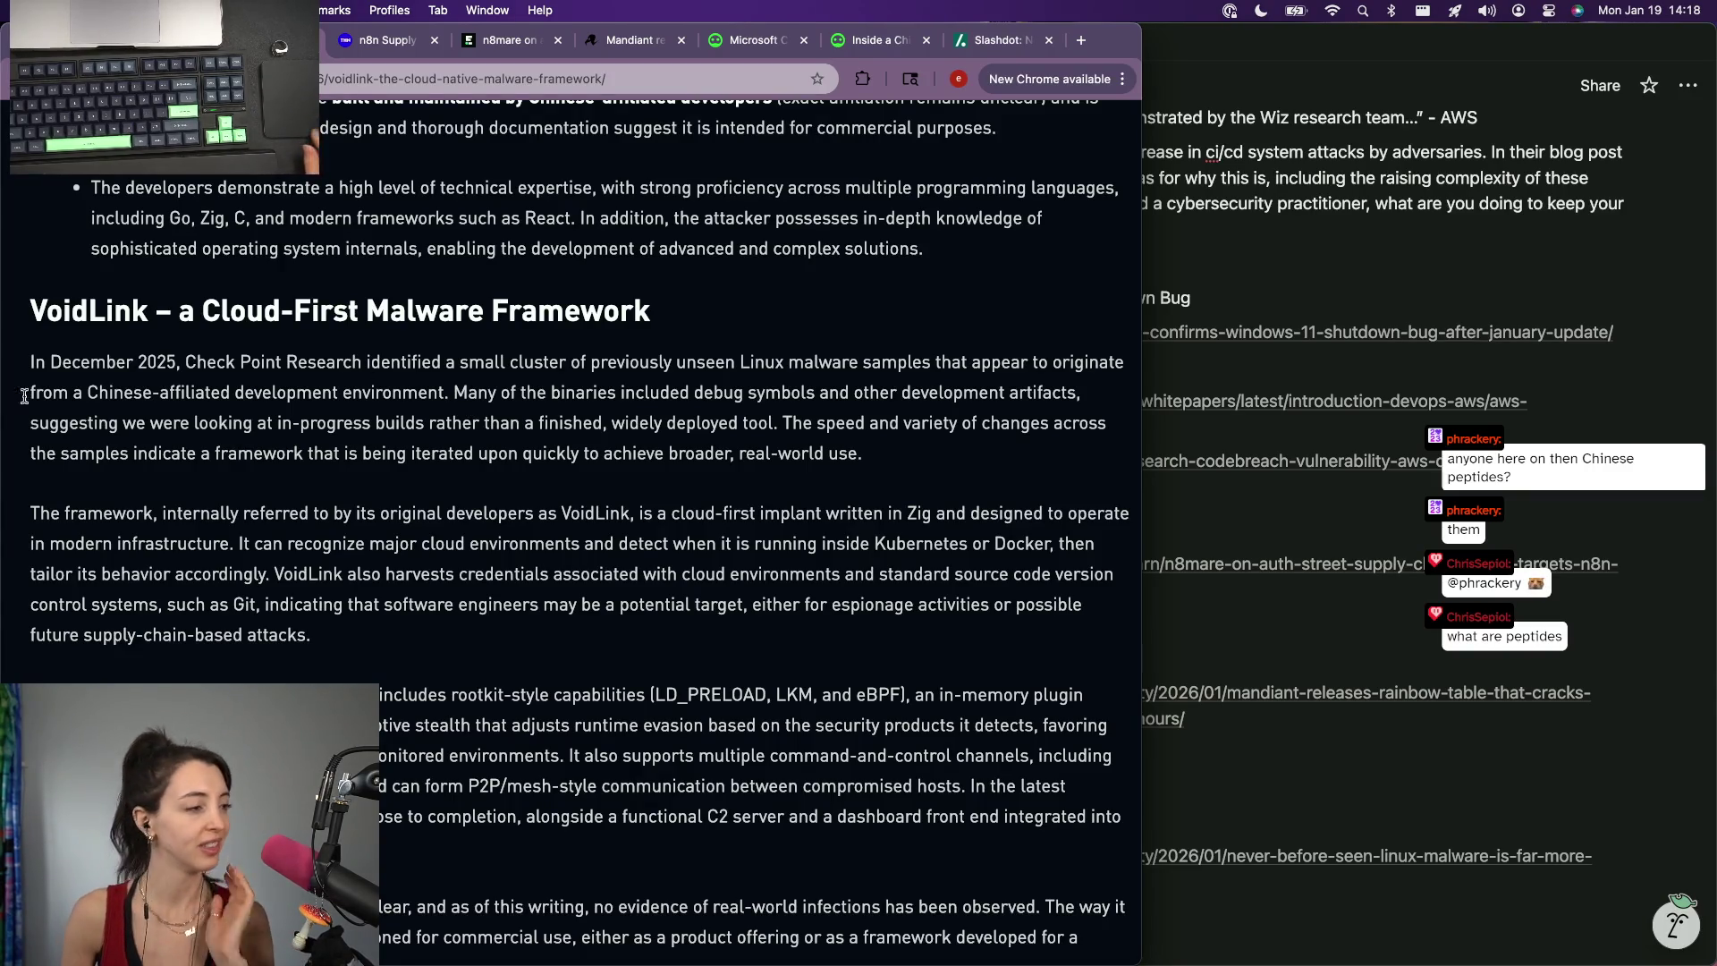
{"action": "scroll", "coordinate": [237, 543], "scroll_direction": "down", "scroll_amount": 2}
{"action": "scroll", "coordinate": [269, 577], "scroll_direction": "down", "scroll_amount": 1}
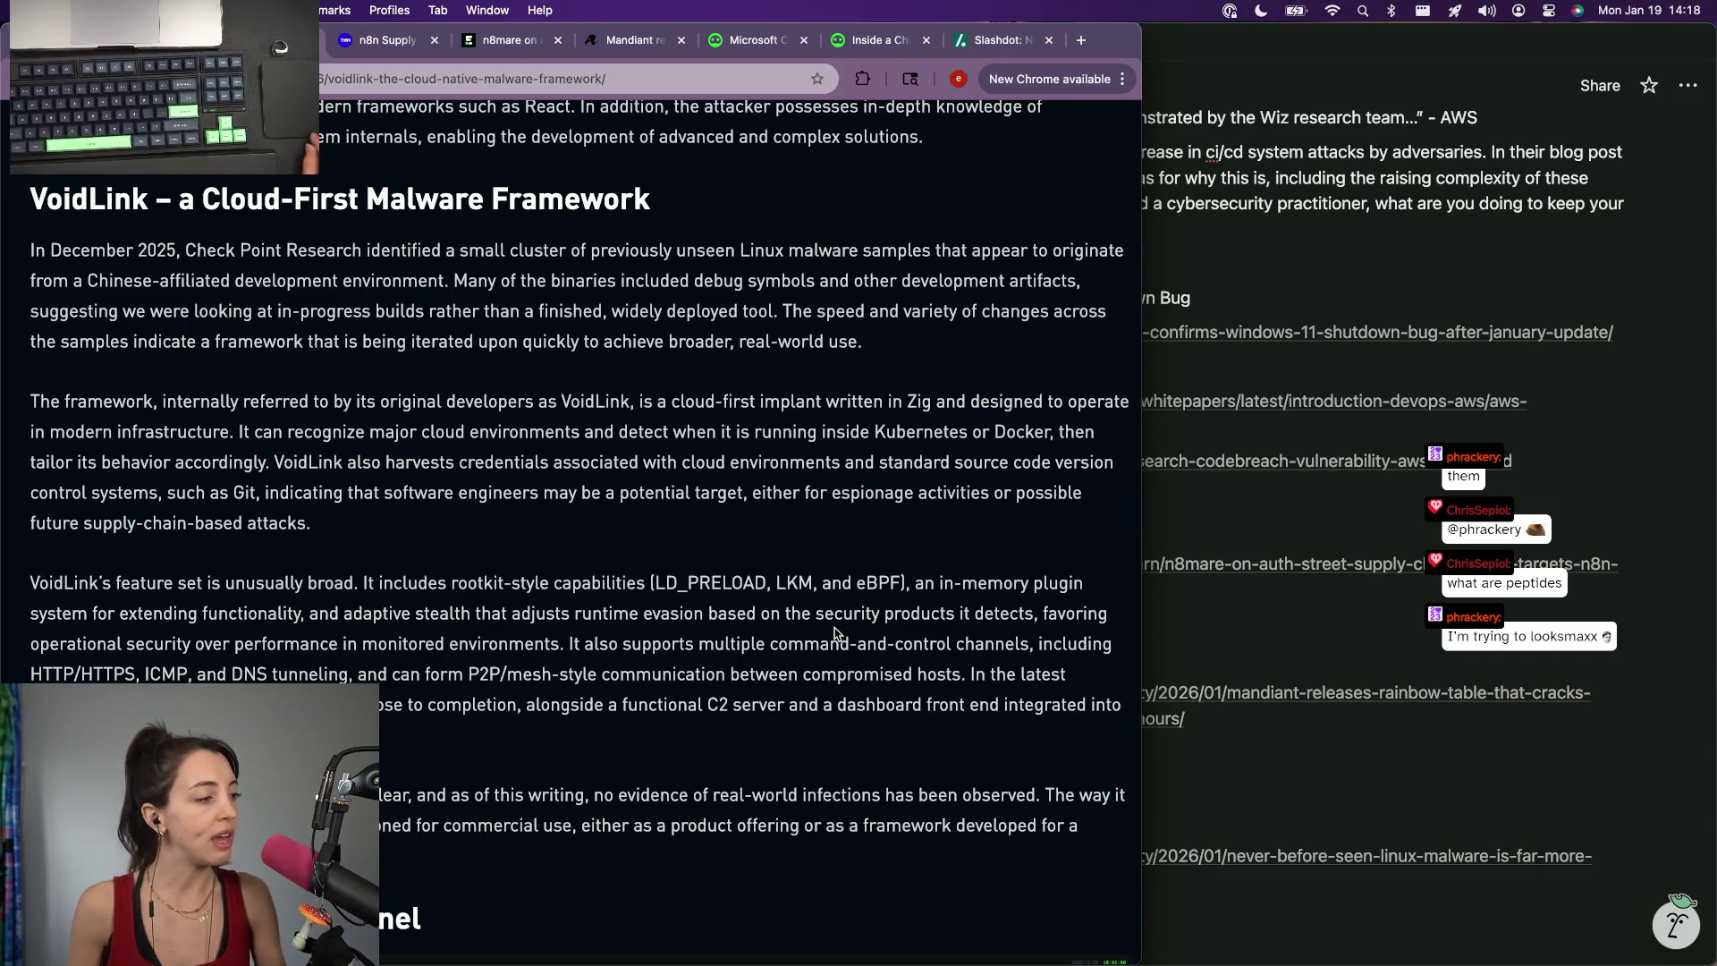
{"action": "scroll", "coordinate": [843, 604], "scroll_direction": "down", "scroll_amount": 2}
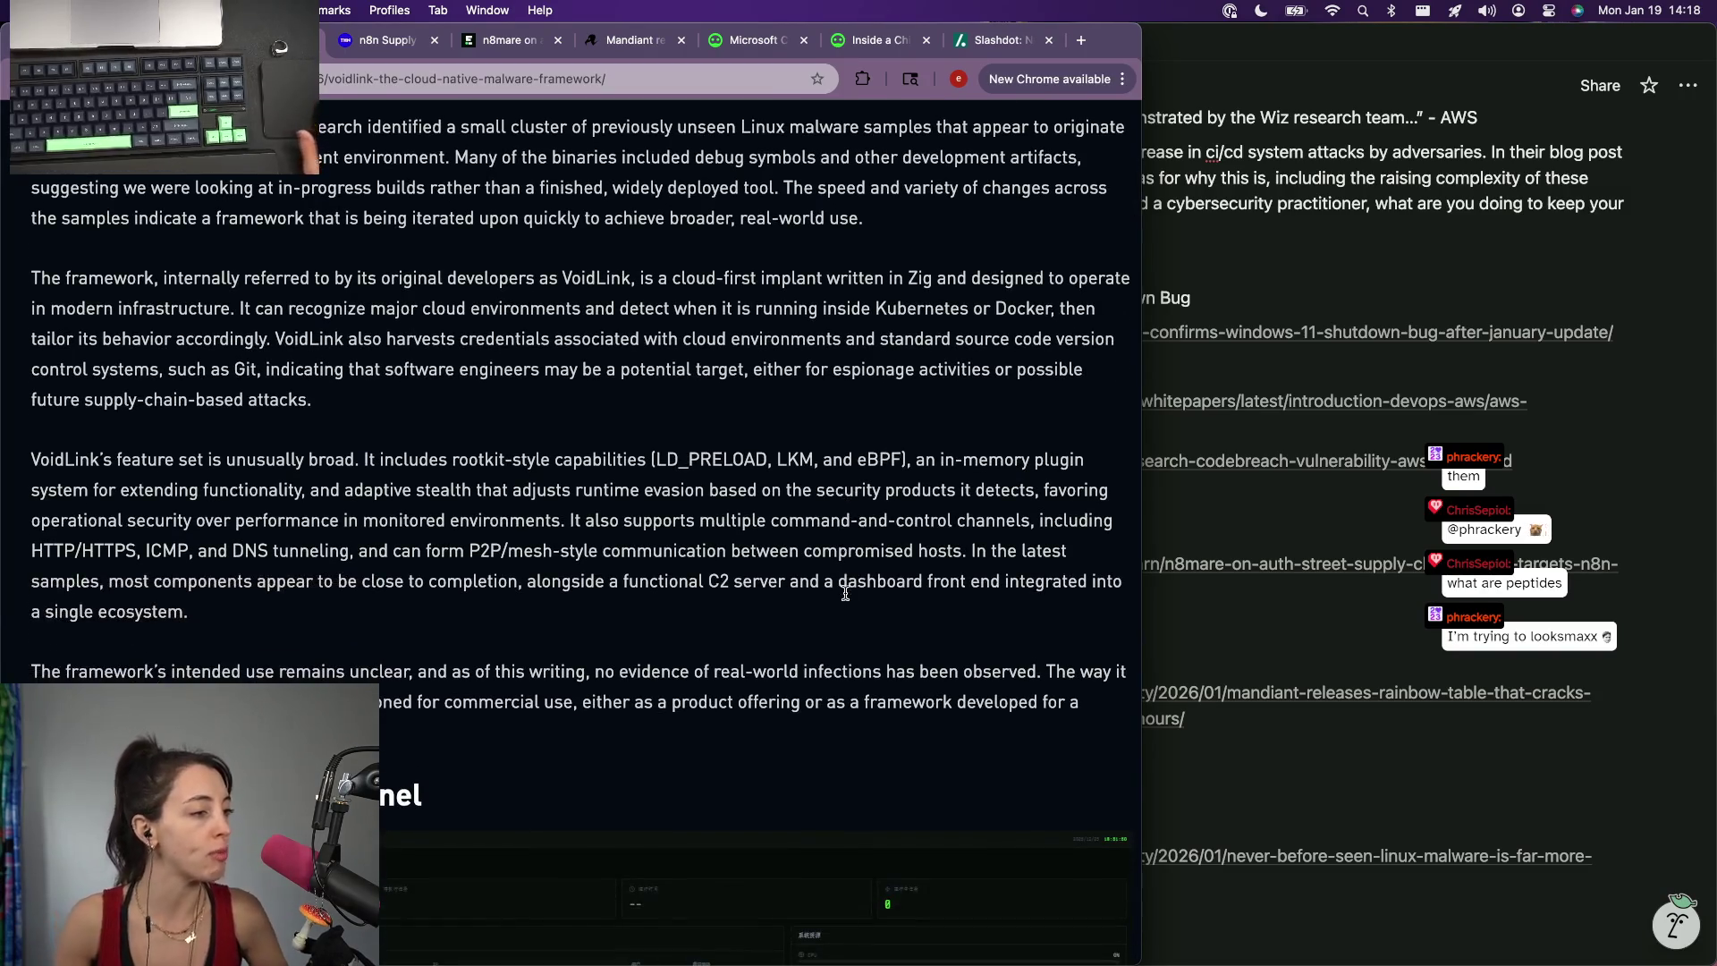
{"action": "scroll", "coordinate": [844, 600], "scroll_direction": "down", "scroll_amount": 2}
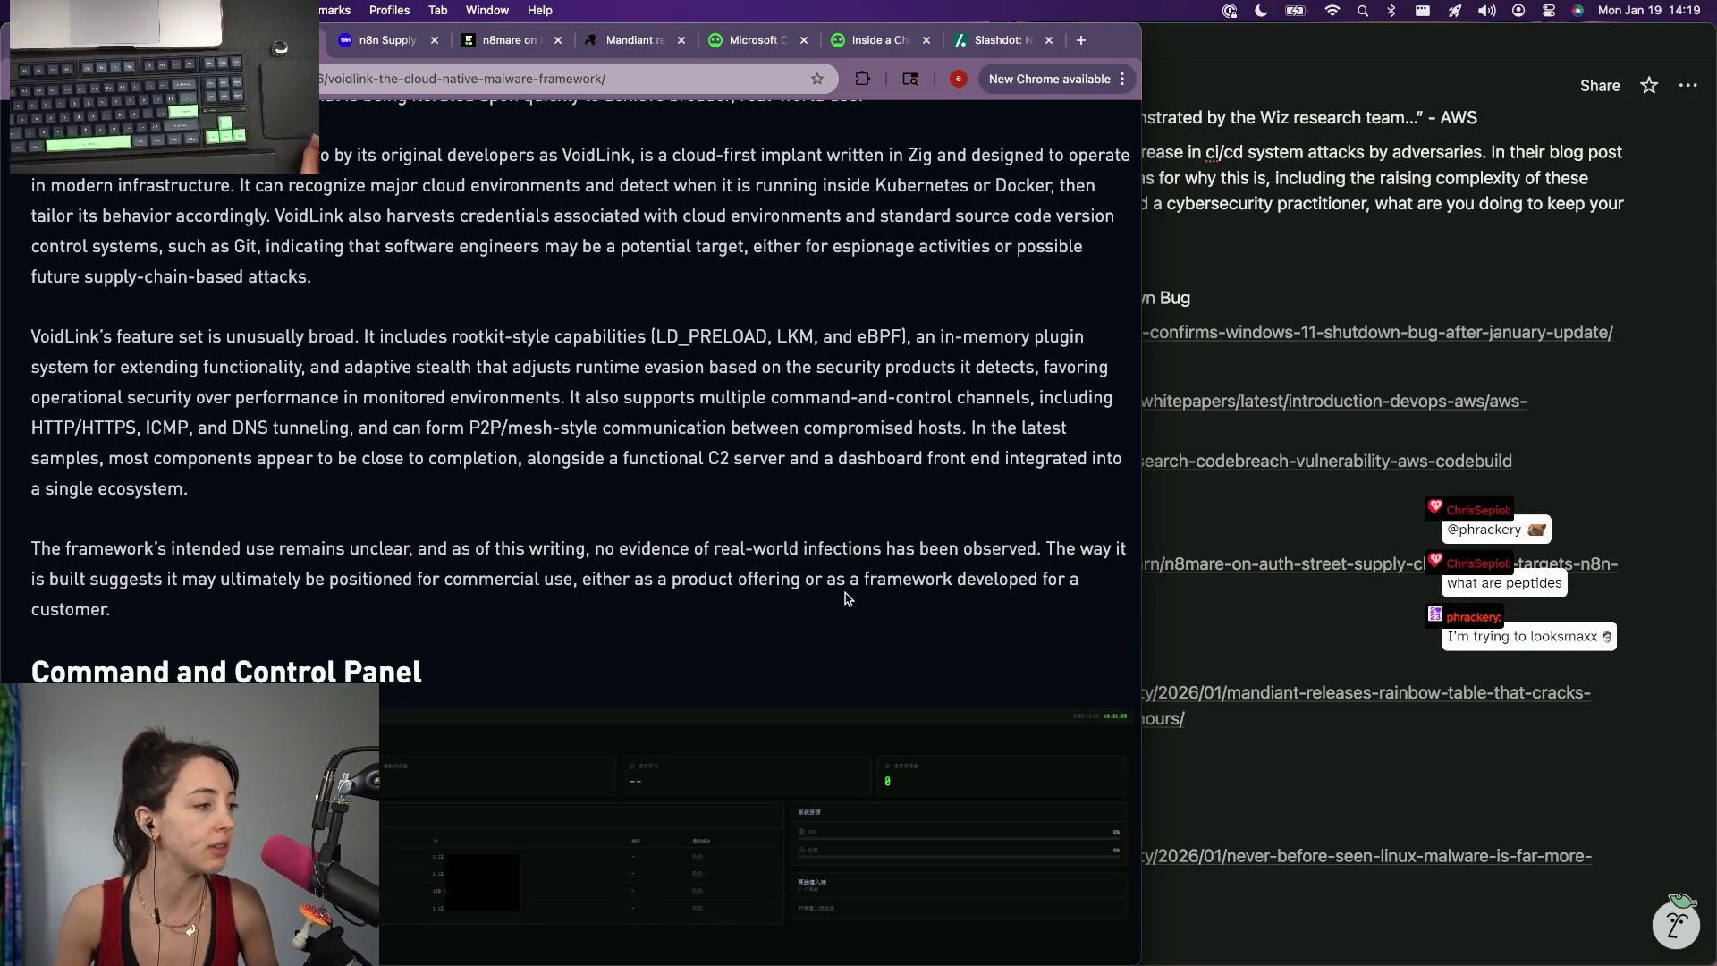
{"action": "scroll", "coordinate": [846, 600], "scroll_direction": "down", "scroll_amount": 3}
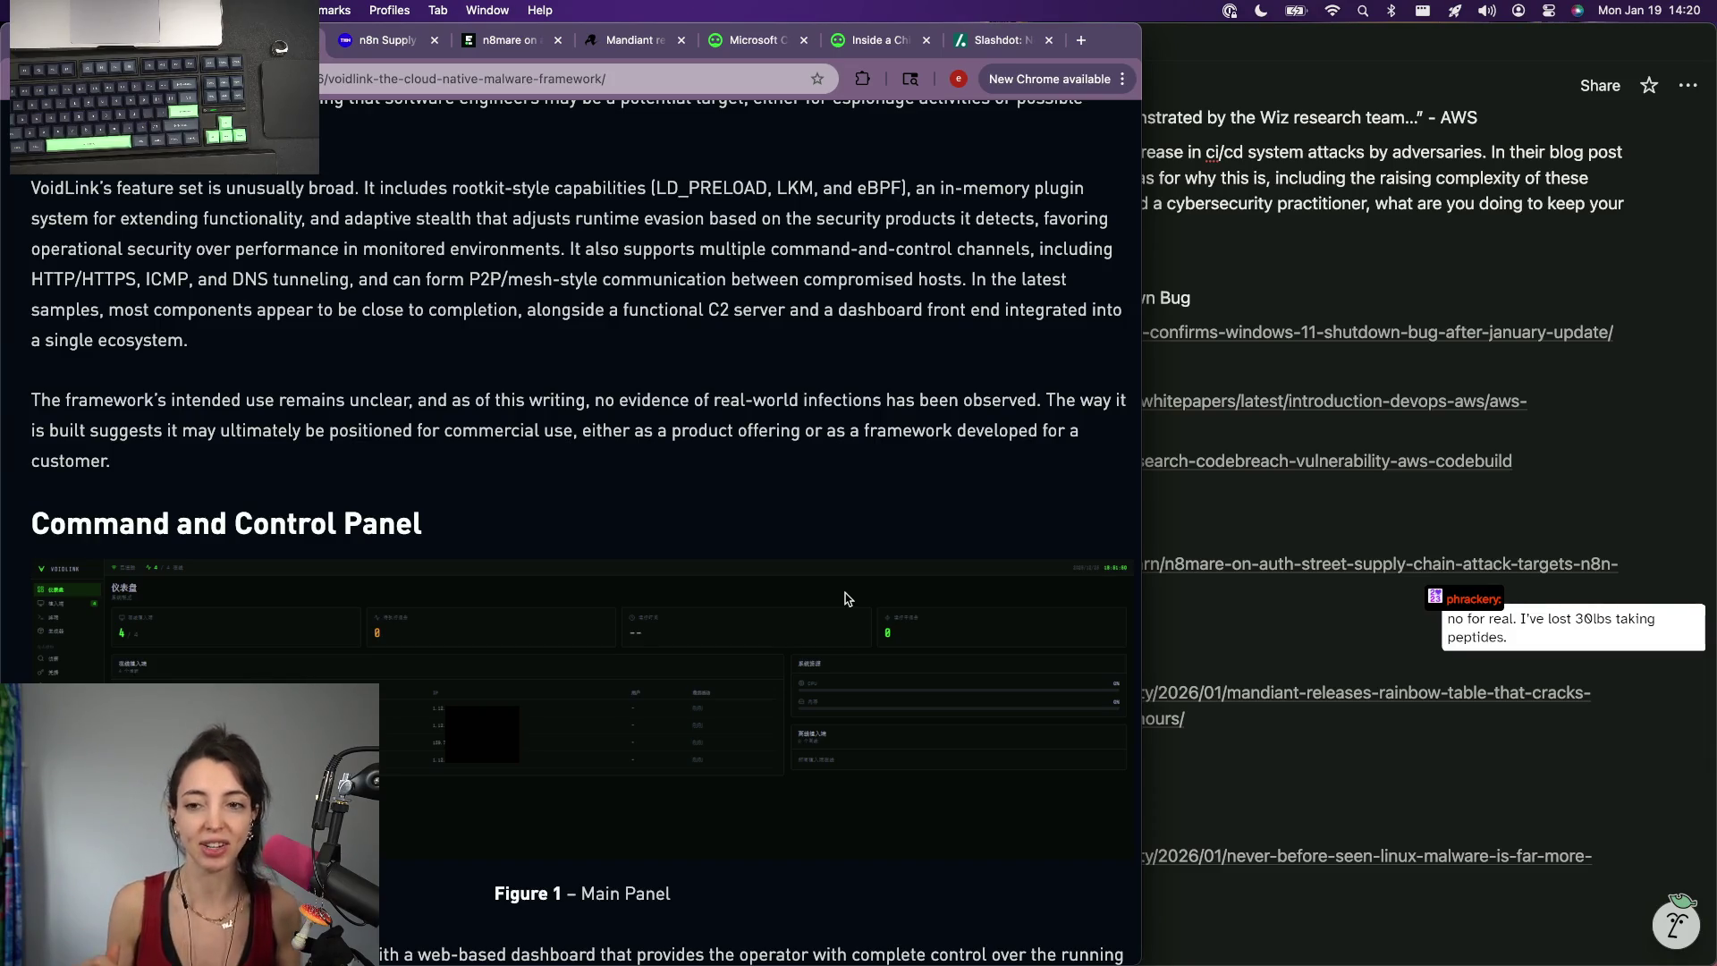
{"action": "scroll", "coordinate": [250, 449], "scroll_direction": "down", "scroll_amount": 5}
{"action": "scroll", "coordinate": [247, 448], "scroll_direction": "down", "scroll_amount": 3}
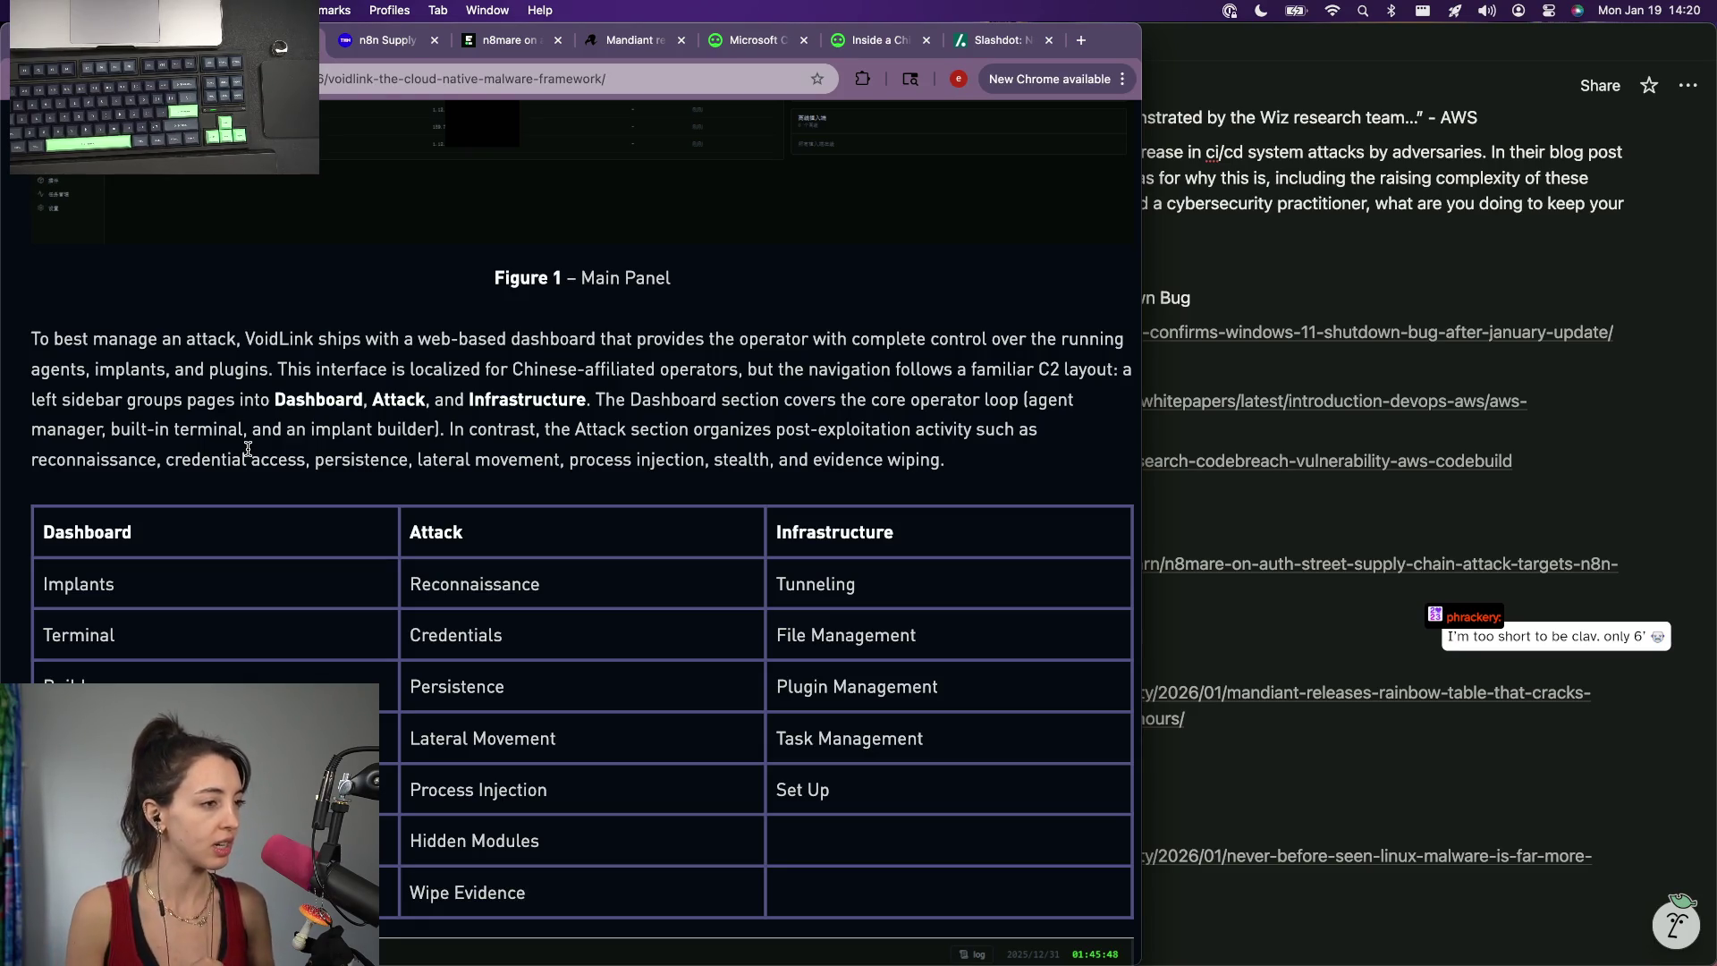
{"action": "scroll", "coordinate": [247, 452], "scroll_direction": "down", "scroll_amount": 3}
{"action": "scroll", "coordinate": [247, 453], "scroll_direction": "down", "scroll_amount": 2}
{"action": "scroll", "coordinate": [247, 453], "scroll_direction": "down", "scroll_amount": 3}
{"action": "scroll", "coordinate": [247, 453], "scroll_direction": "down", "scroll_amount": 2}
{"action": "scroll", "coordinate": [247, 455], "scroll_direction": "down", "scroll_amount": 2}
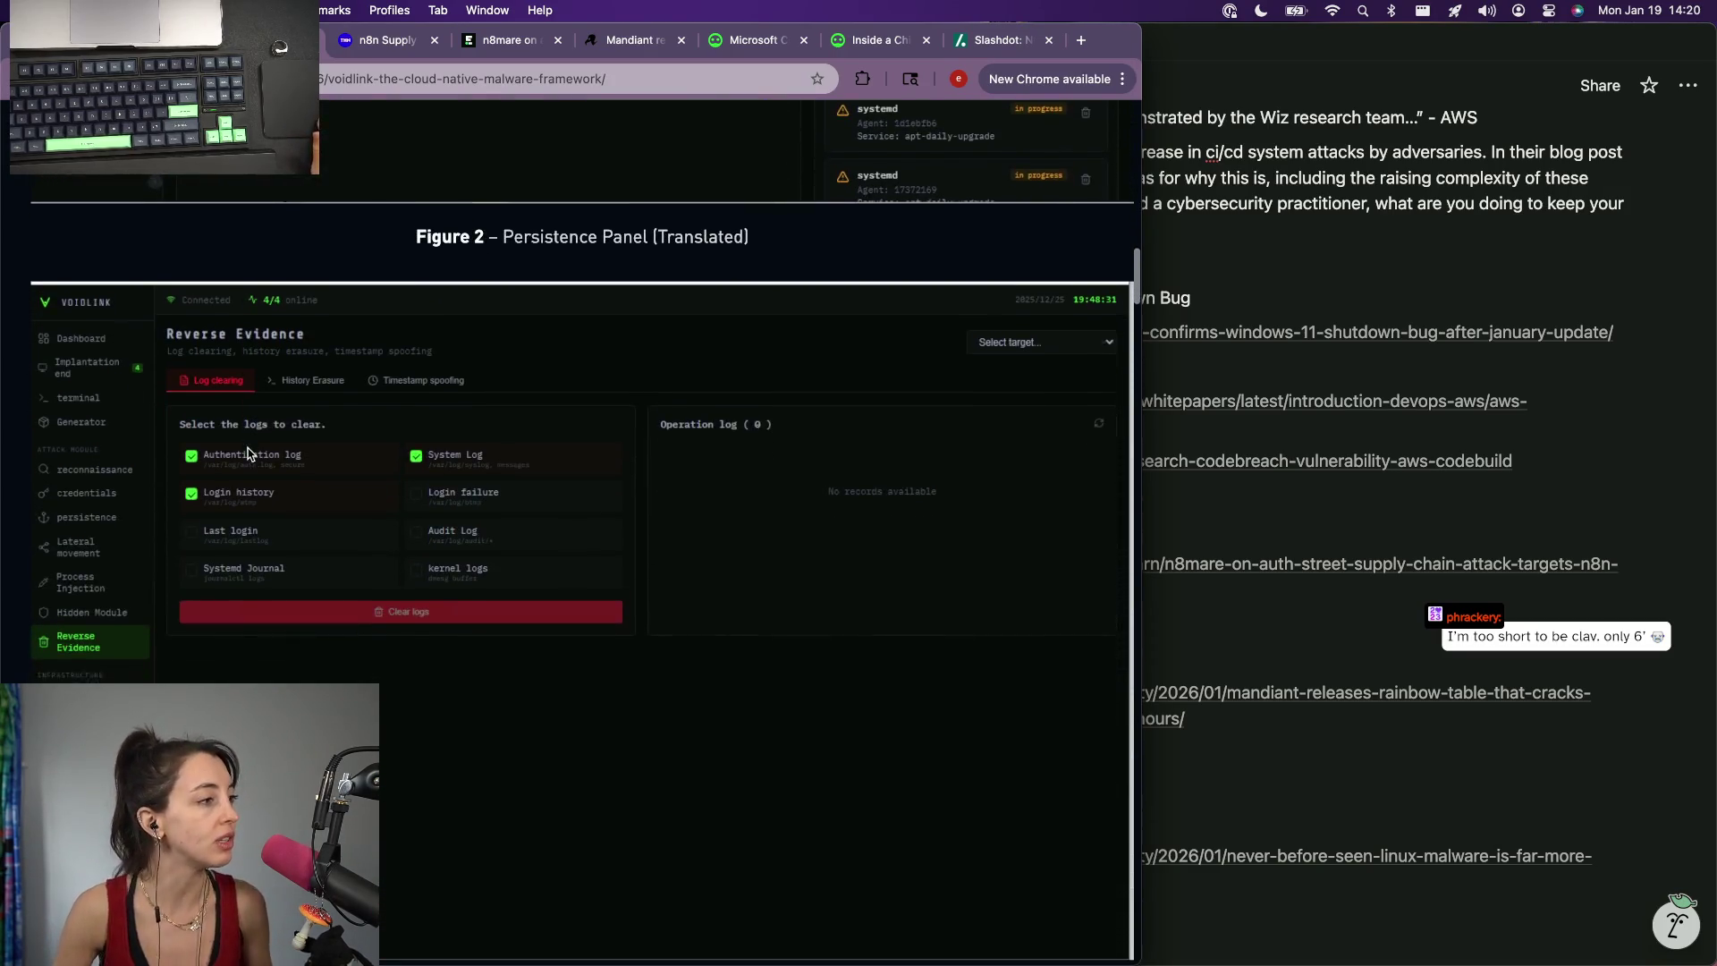
{"action": "scroll", "coordinate": [246, 453], "scroll_direction": "down", "scroll_amount": 3}
{"action": "scroll", "coordinate": [244, 452], "scroll_direction": "down", "scroll_amount": 4}
{"action": "scroll", "coordinate": [166, 429], "scroll_direction": "down", "scroll_amount": 1}
{"action": "scroll", "coordinate": [167, 429], "scroll_direction": "down", "scroll_amount": 3}
{"action": "key", "text": "Home"}
{"action": "scroll", "coordinate": [167, 436], "scroll_direction": "down", "scroll_amount": 3}
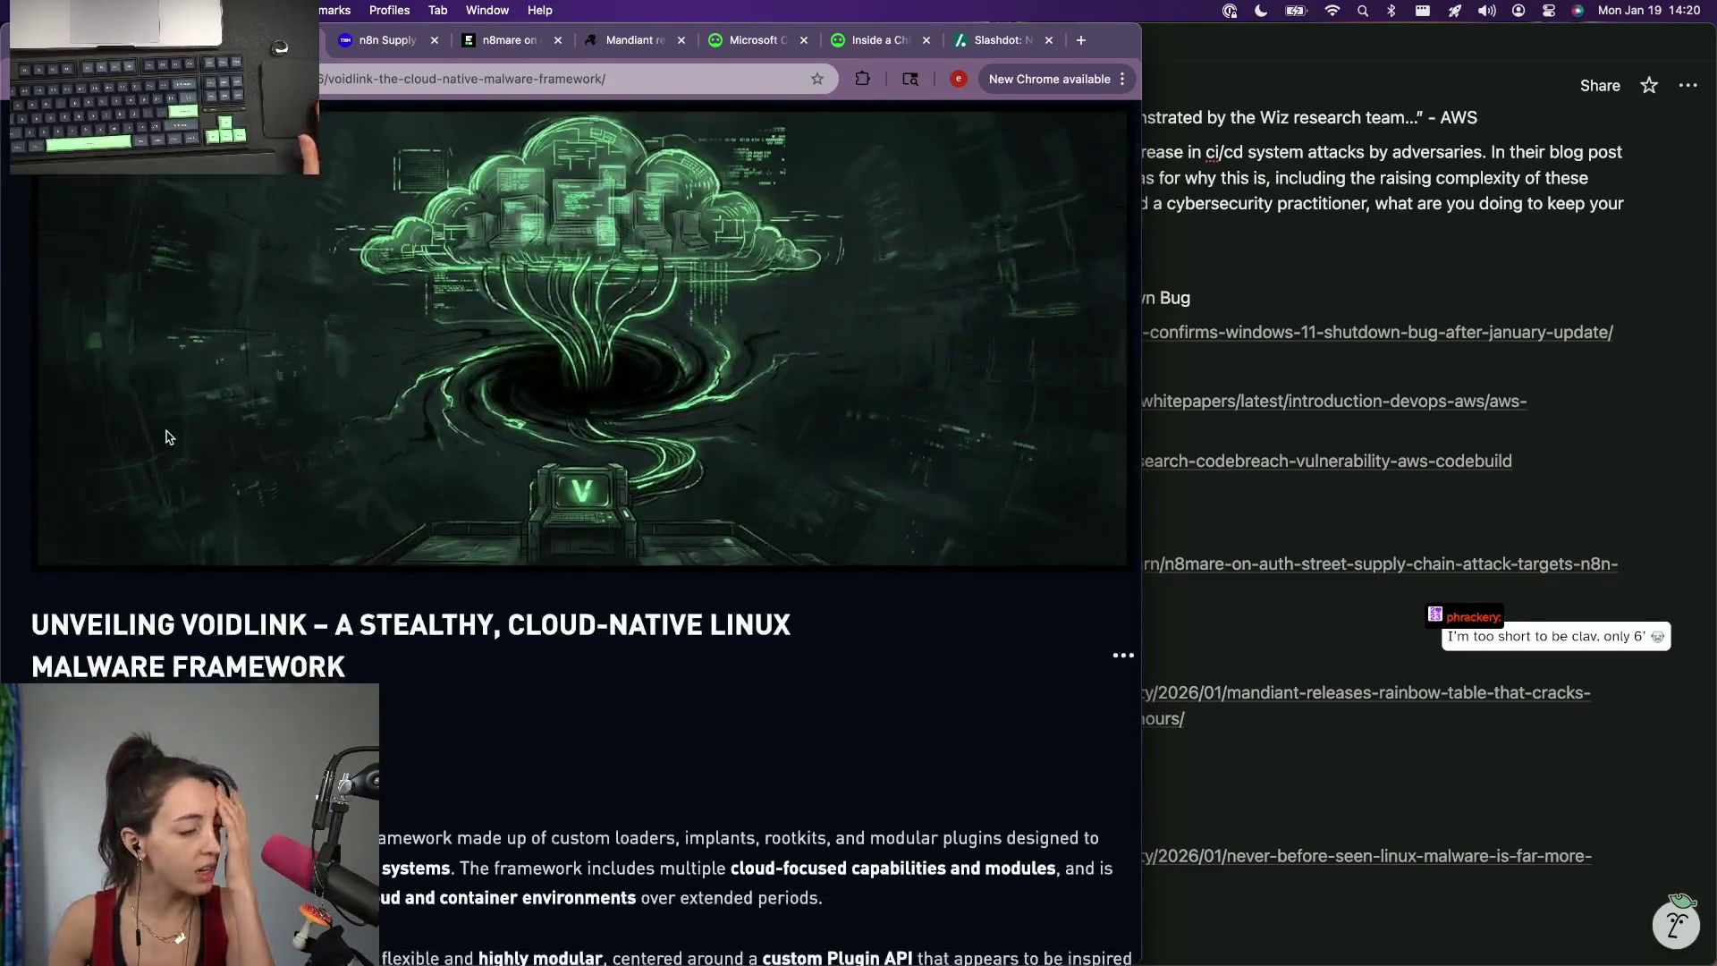
{"action": "scroll", "coordinate": [166, 435], "scroll_direction": "down", "scroll_amount": 3}
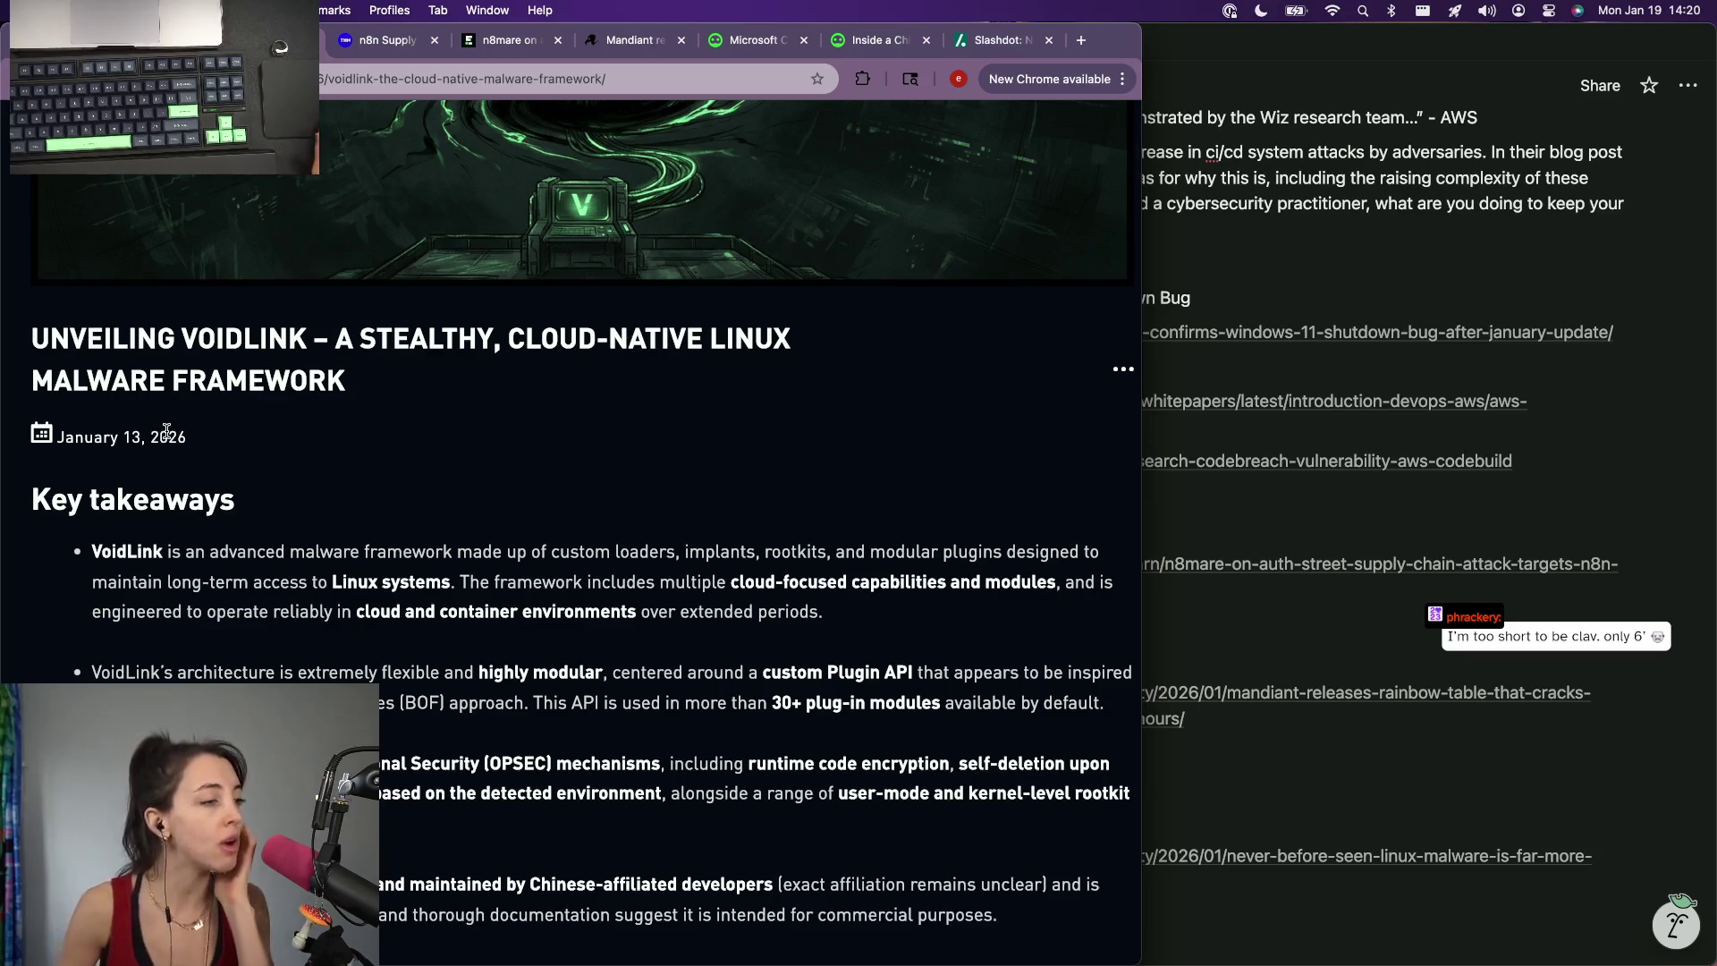
{"action": "scroll", "coordinate": [167, 429], "scroll_direction": "down", "scroll_amount": 1}
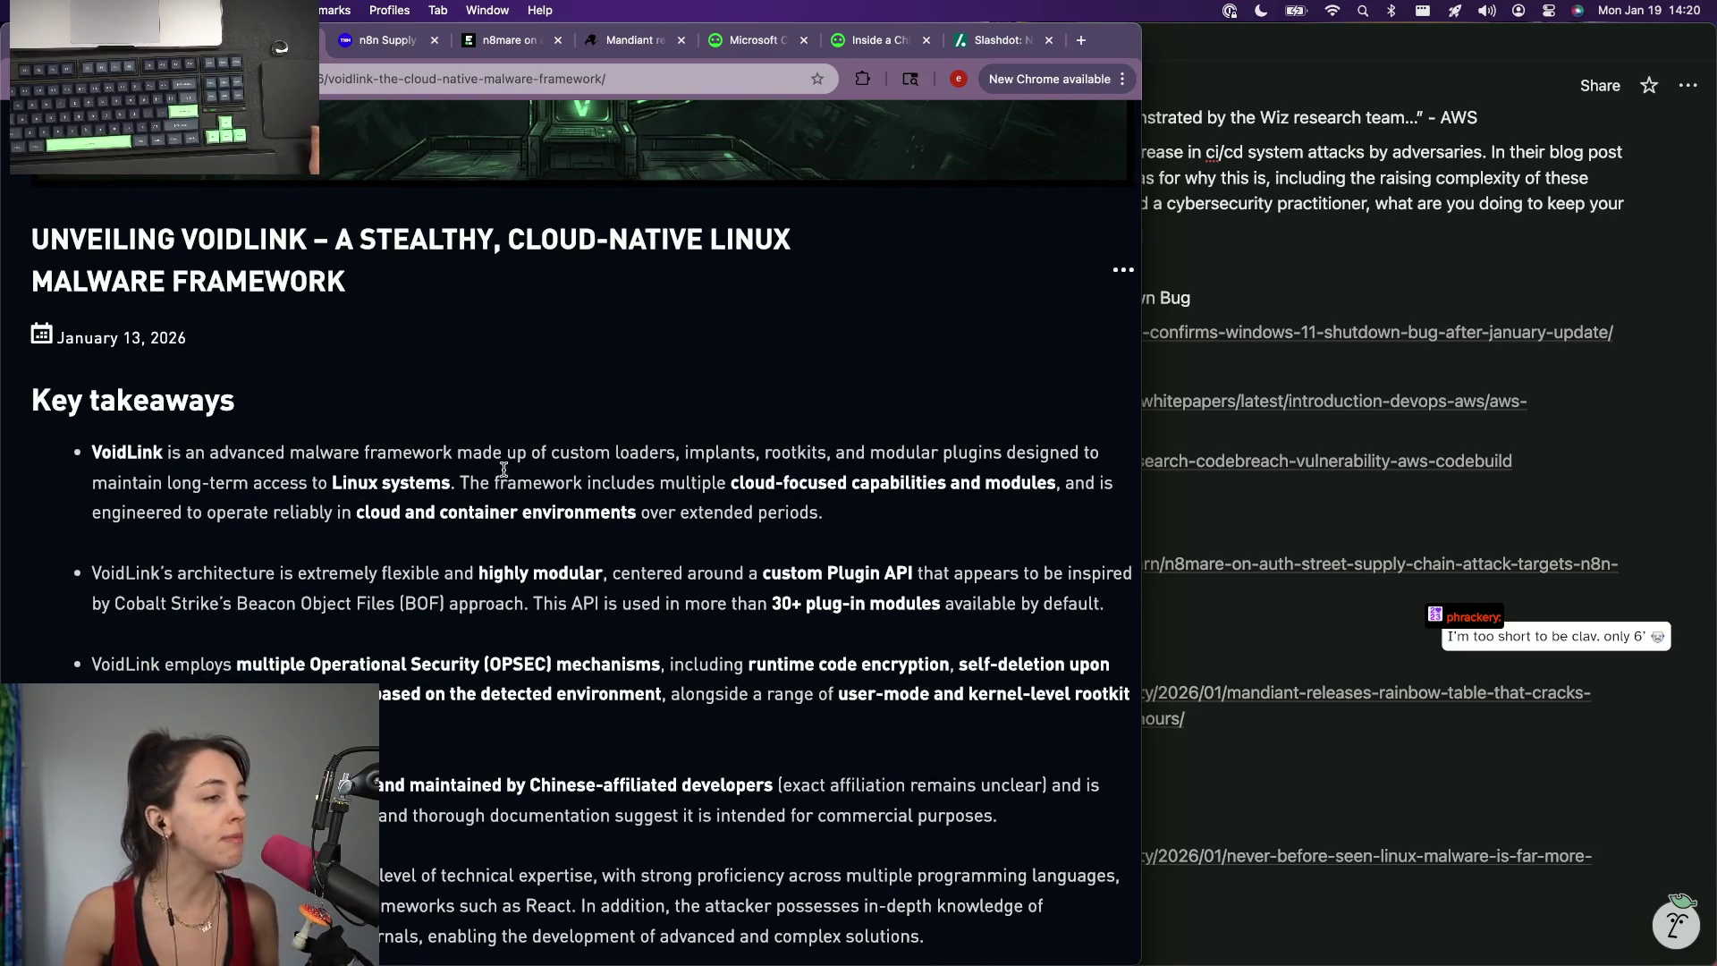
{"action": "scroll", "coordinate": [508, 465], "scroll_direction": "down", "scroll_amount": 1}
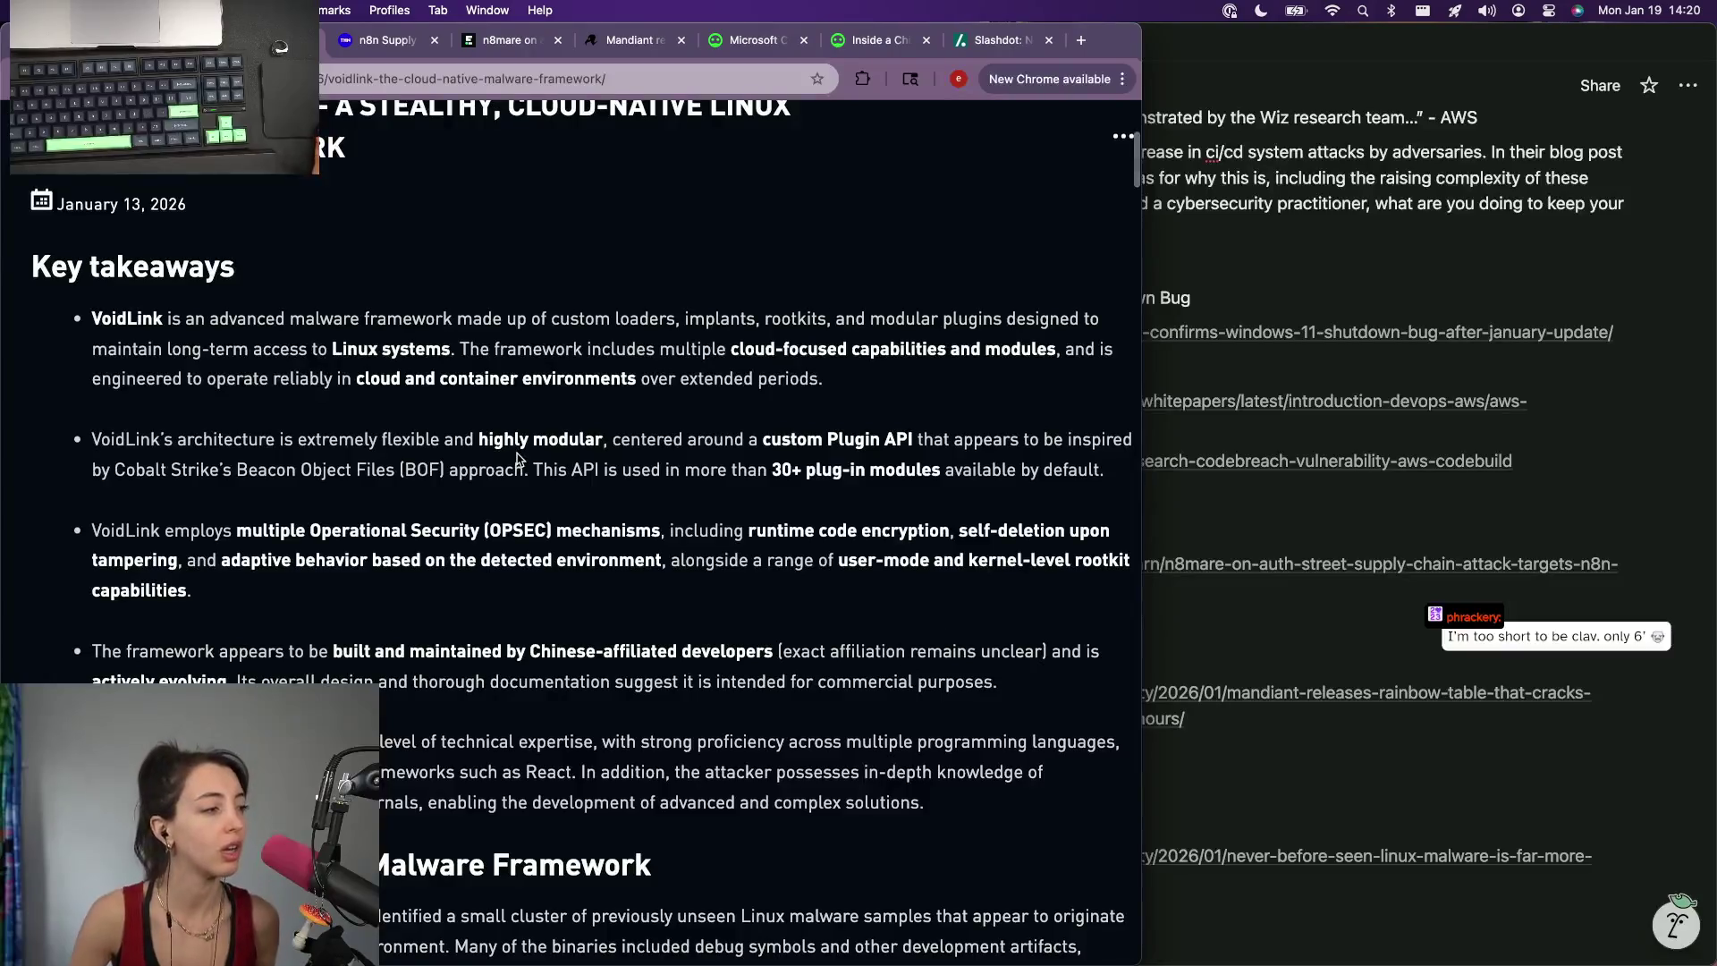
{"action": "scroll", "coordinate": [517, 457], "scroll_direction": "down", "scroll_amount": 1}
{"action": "scroll", "coordinate": [518, 457], "scroll_direction": "down", "scroll_amount": 1}
{"action": "scroll", "coordinate": [516, 455], "scroll_direction": "down", "scroll_amount": 1}
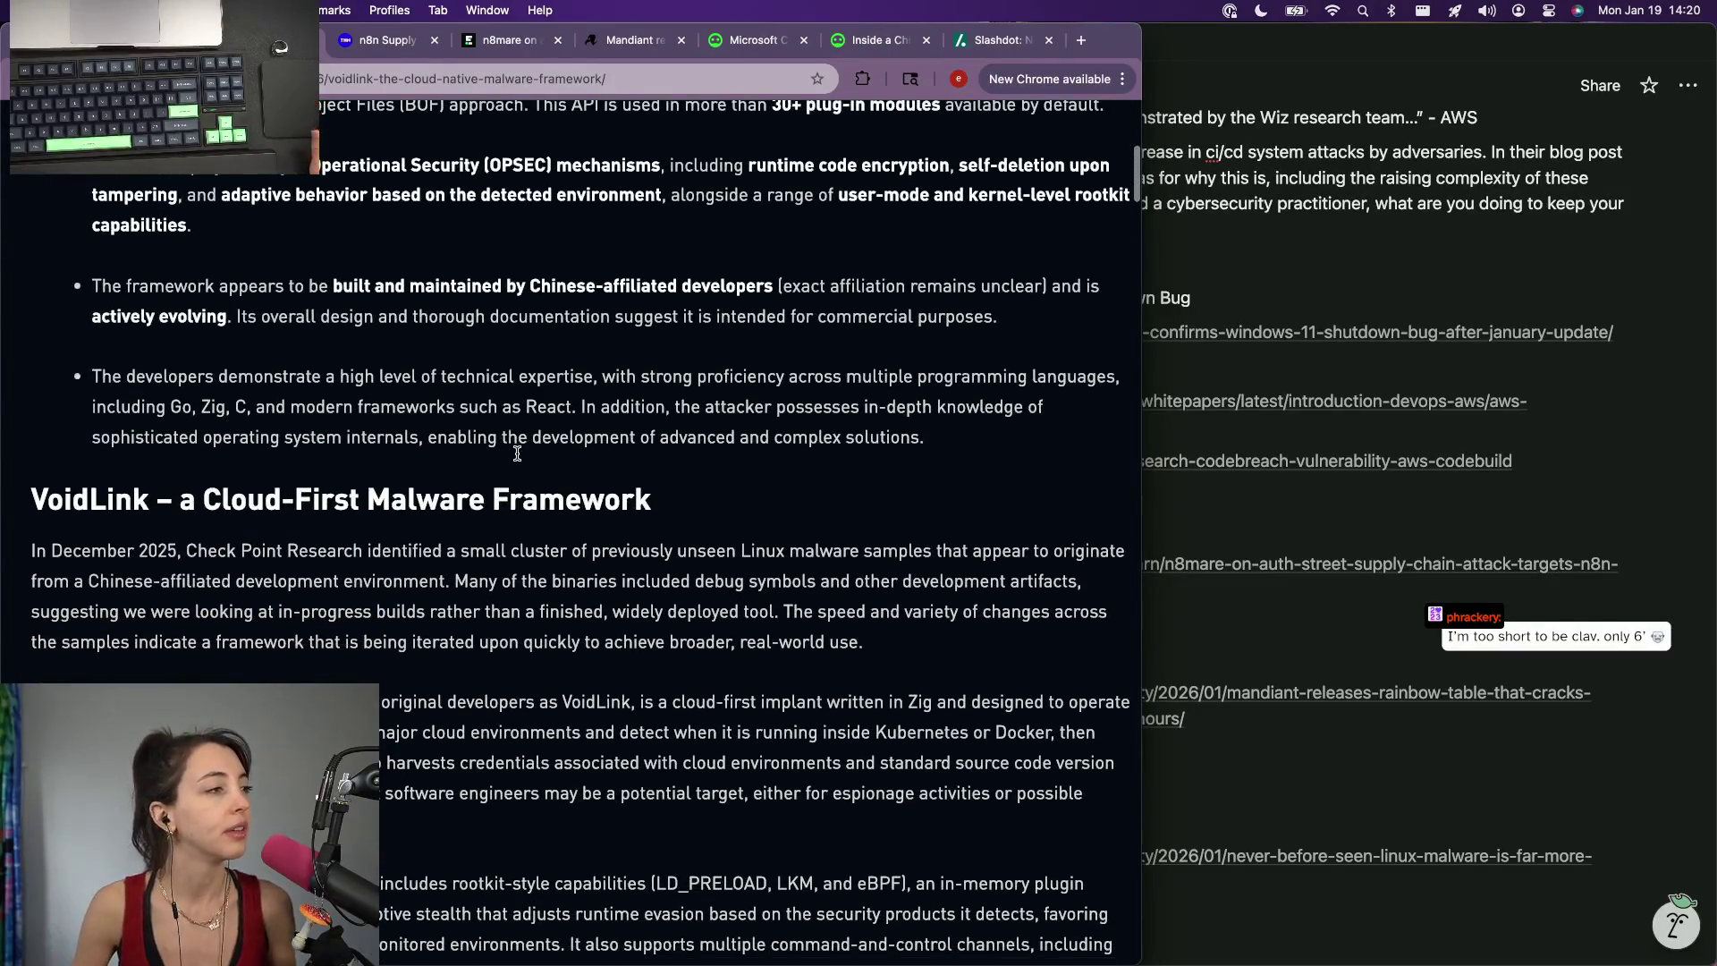
{"action": "scroll", "coordinate": [517, 454], "scroll_direction": "down", "scroll_amount": 1}
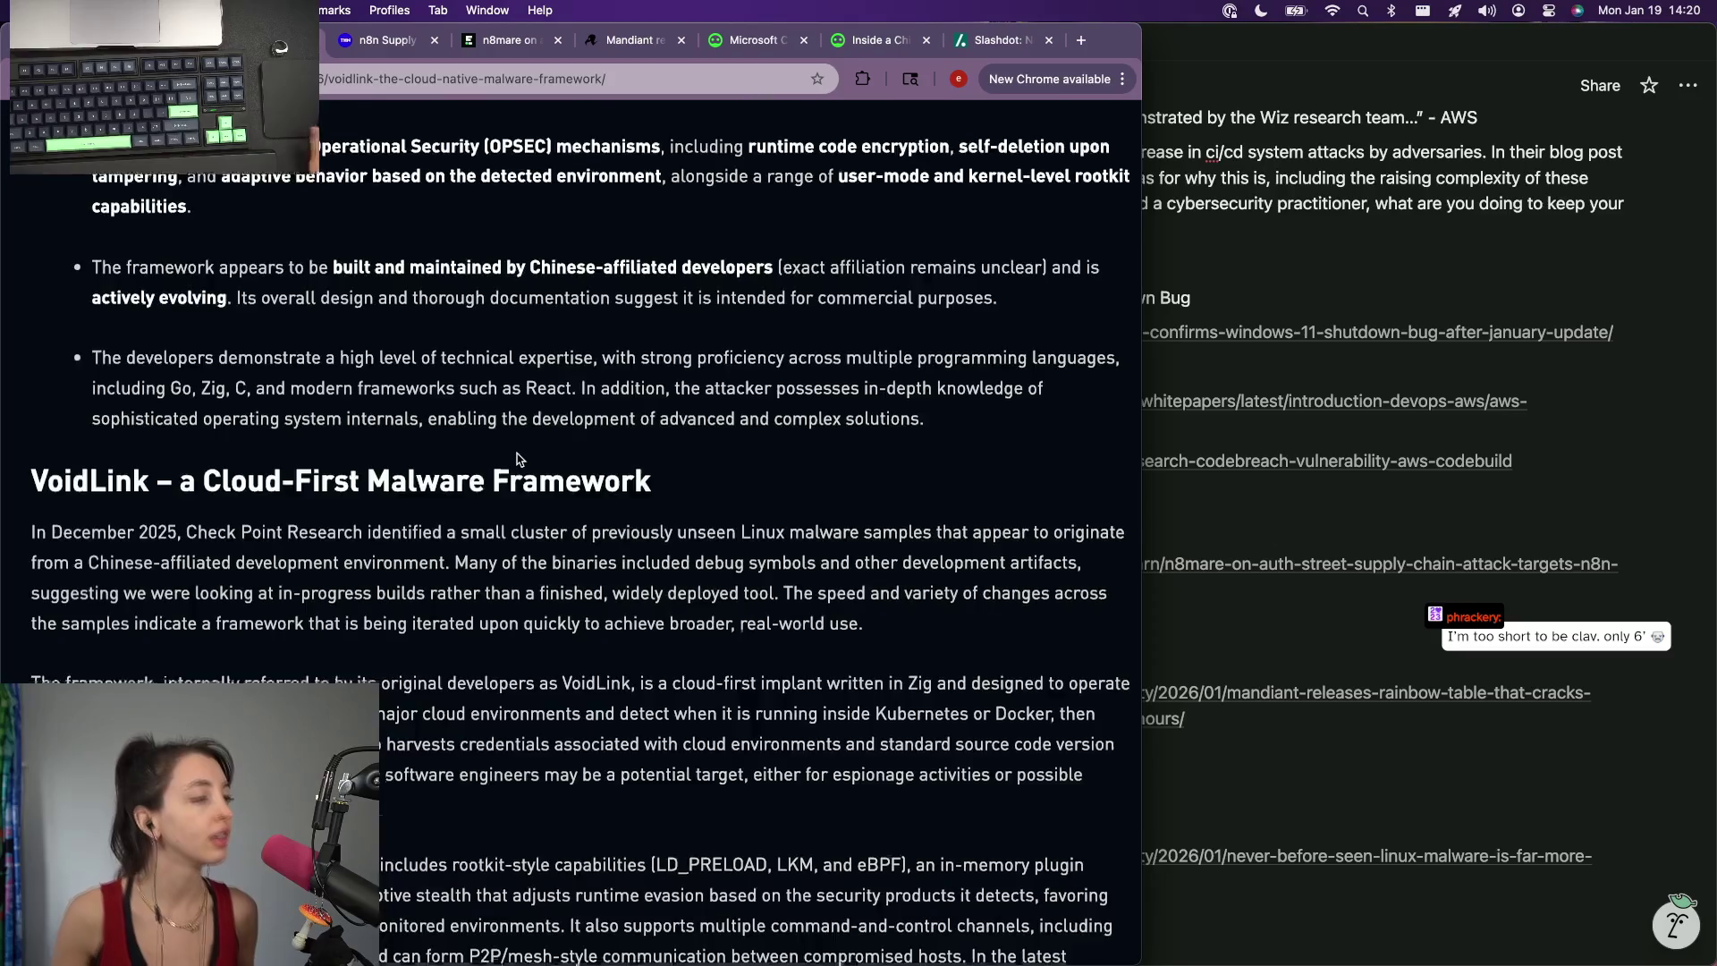
{"action": "key", "text": "super+minus"}
{"action": "key", "text": "super+minus"}
{"action": "key", "text": "super+minus"}
{"action": "scroll", "coordinate": [517, 457], "scroll_direction": "down", "scroll_amount": 1}
{"action": "scroll", "coordinate": [517, 455], "scroll_direction": "down", "scroll_amount": 5}
{"action": "scroll", "coordinate": [517, 454], "scroll_direction": "down", "scroll_amount": 2}
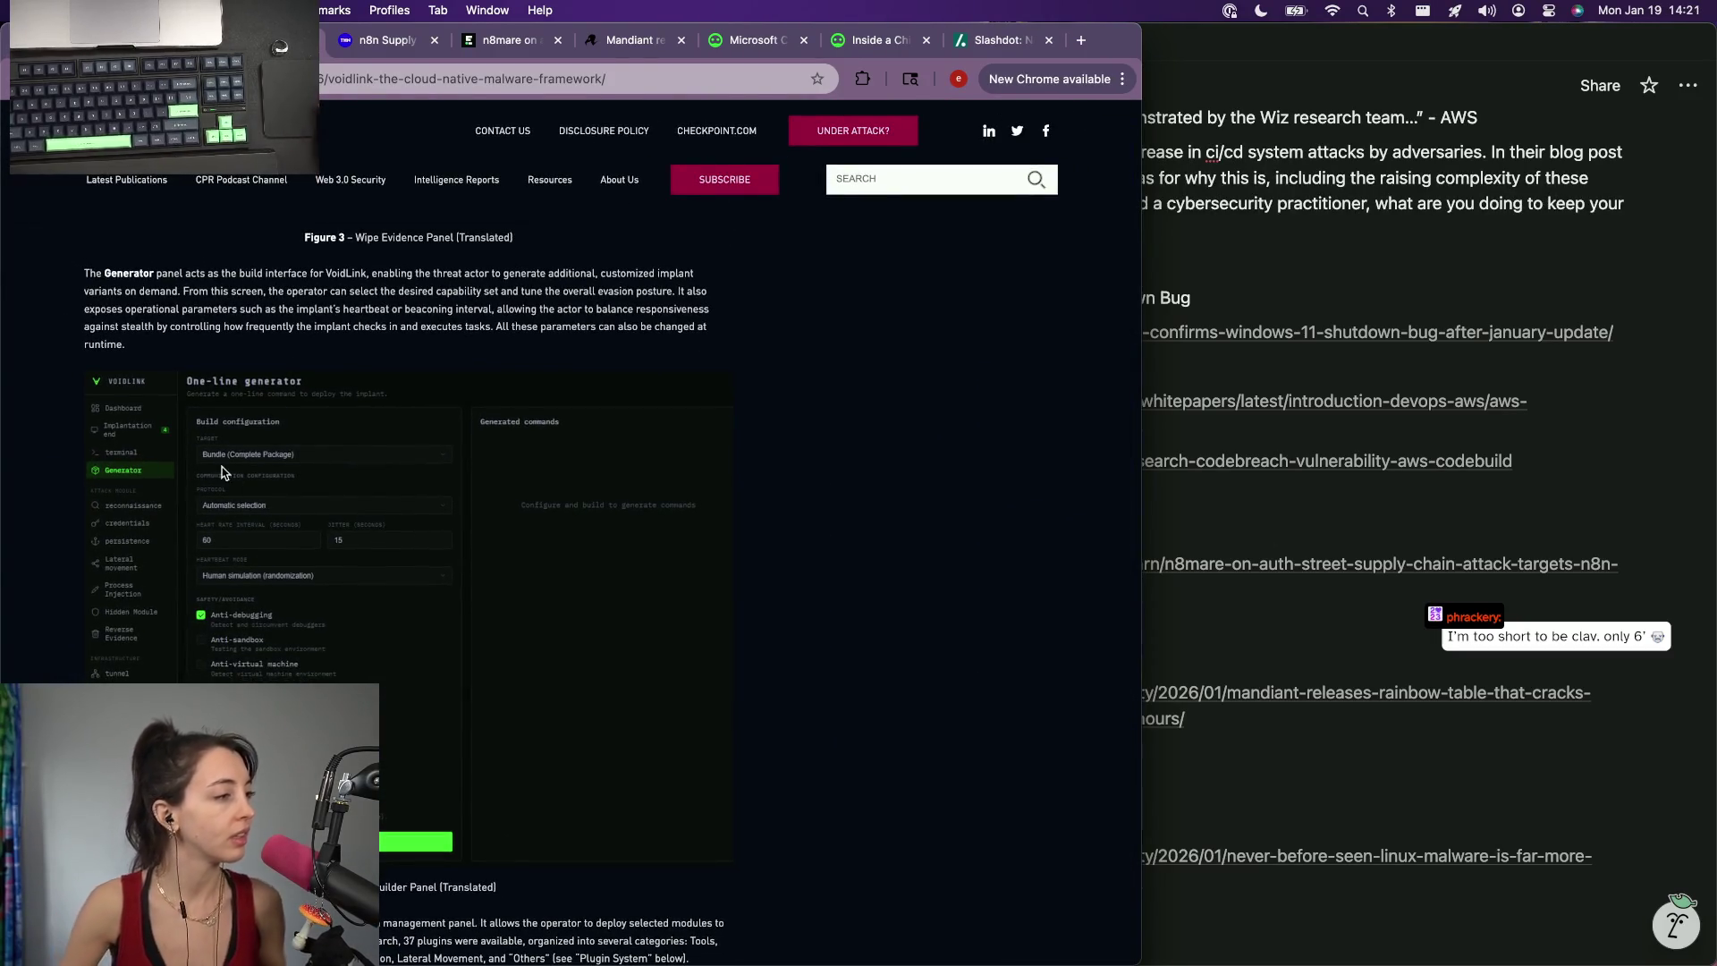
{"action": "key", "text": "super+plus"}
{"action": "key", "text": "super+plus"}
{"action": "scroll", "coordinate": [267, 453], "scroll_direction": "up", "scroll_amount": 2}
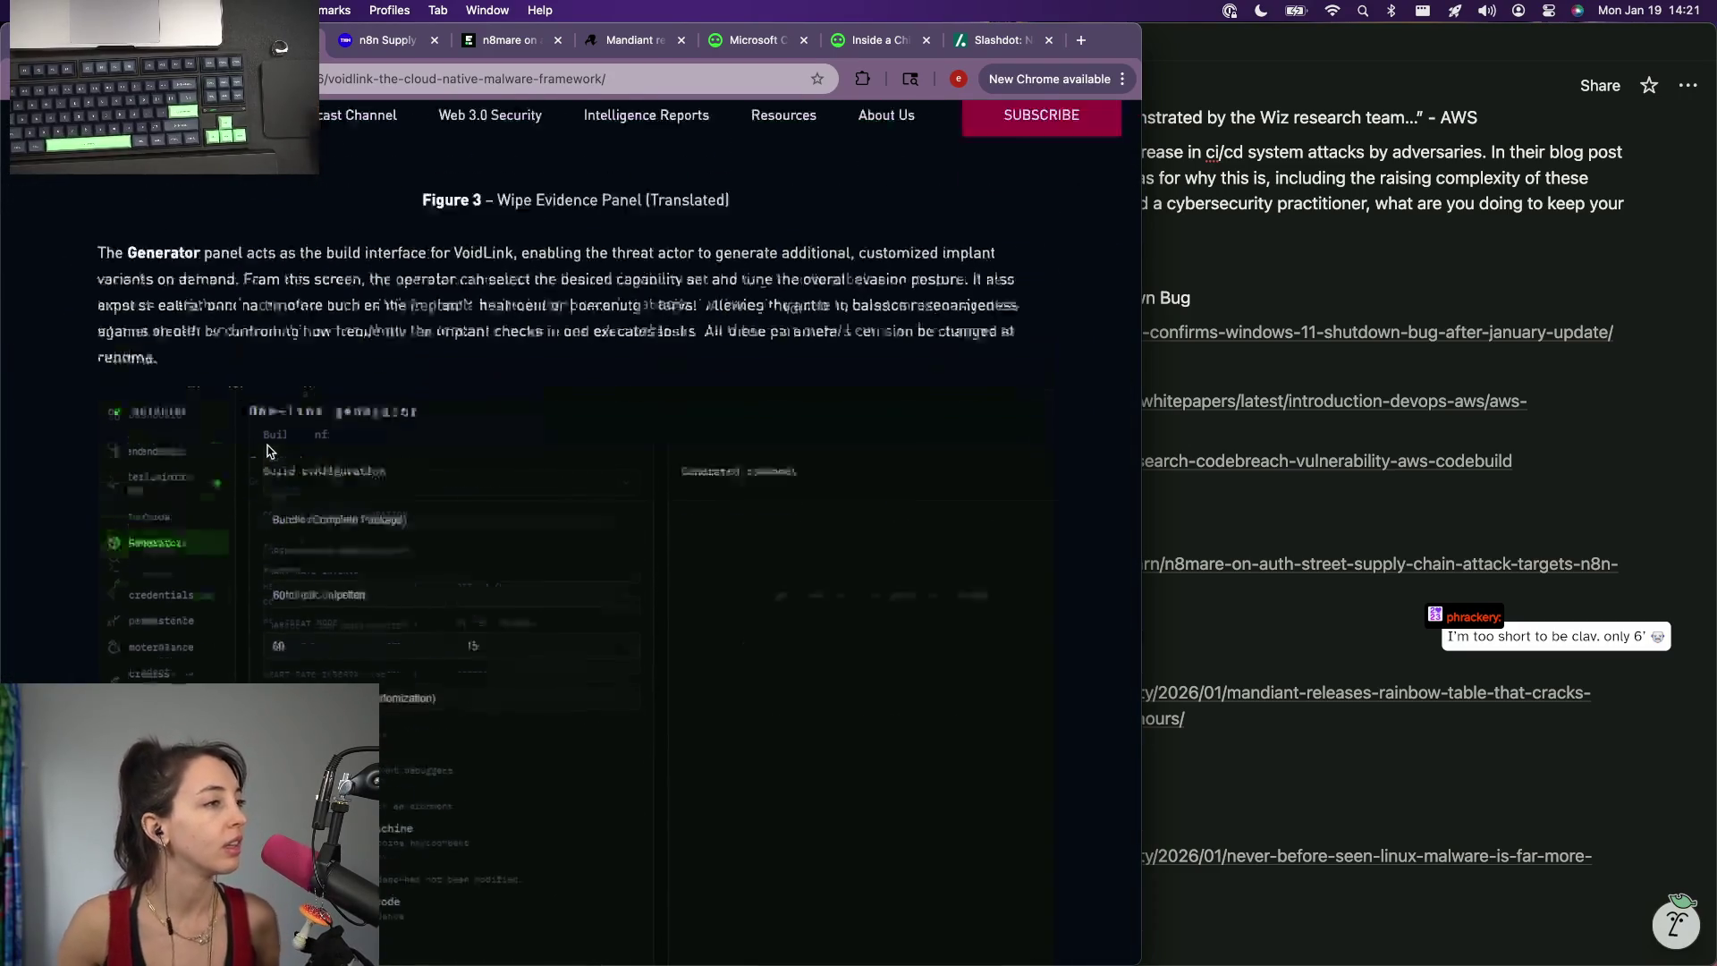
{"action": "scroll", "coordinate": [267, 453], "scroll_direction": "up", "scroll_amount": 5}
{"action": "scroll", "coordinate": [268, 452], "scroll_direction": "up", "scroll_amount": 3}
{"action": "scroll", "coordinate": [268, 452], "scroll_direction": "up", "scroll_amount": 3}
{"action": "scroll", "coordinate": [268, 453], "scroll_direction": "up", "scroll_amount": 3}
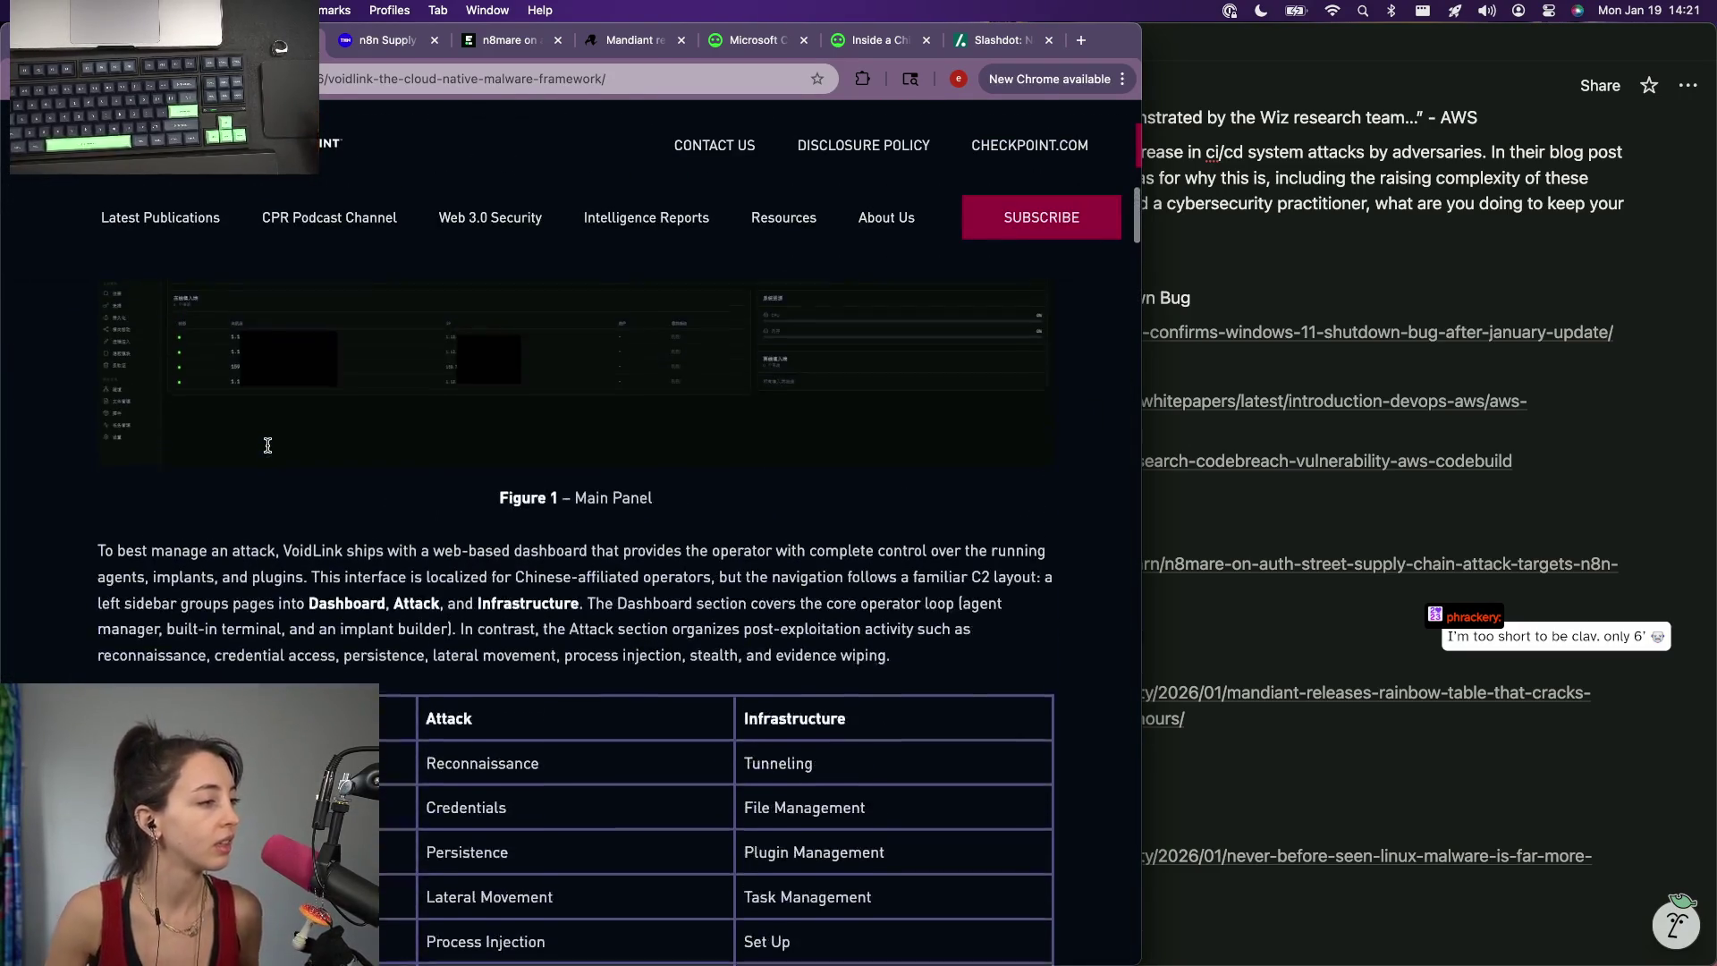
{"action": "scroll", "coordinate": [268, 452], "scroll_direction": "down", "scroll_amount": 2}
{"action": "scroll", "coordinate": [268, 451], "scroll_direction": "up", "scroll_amount": 1}
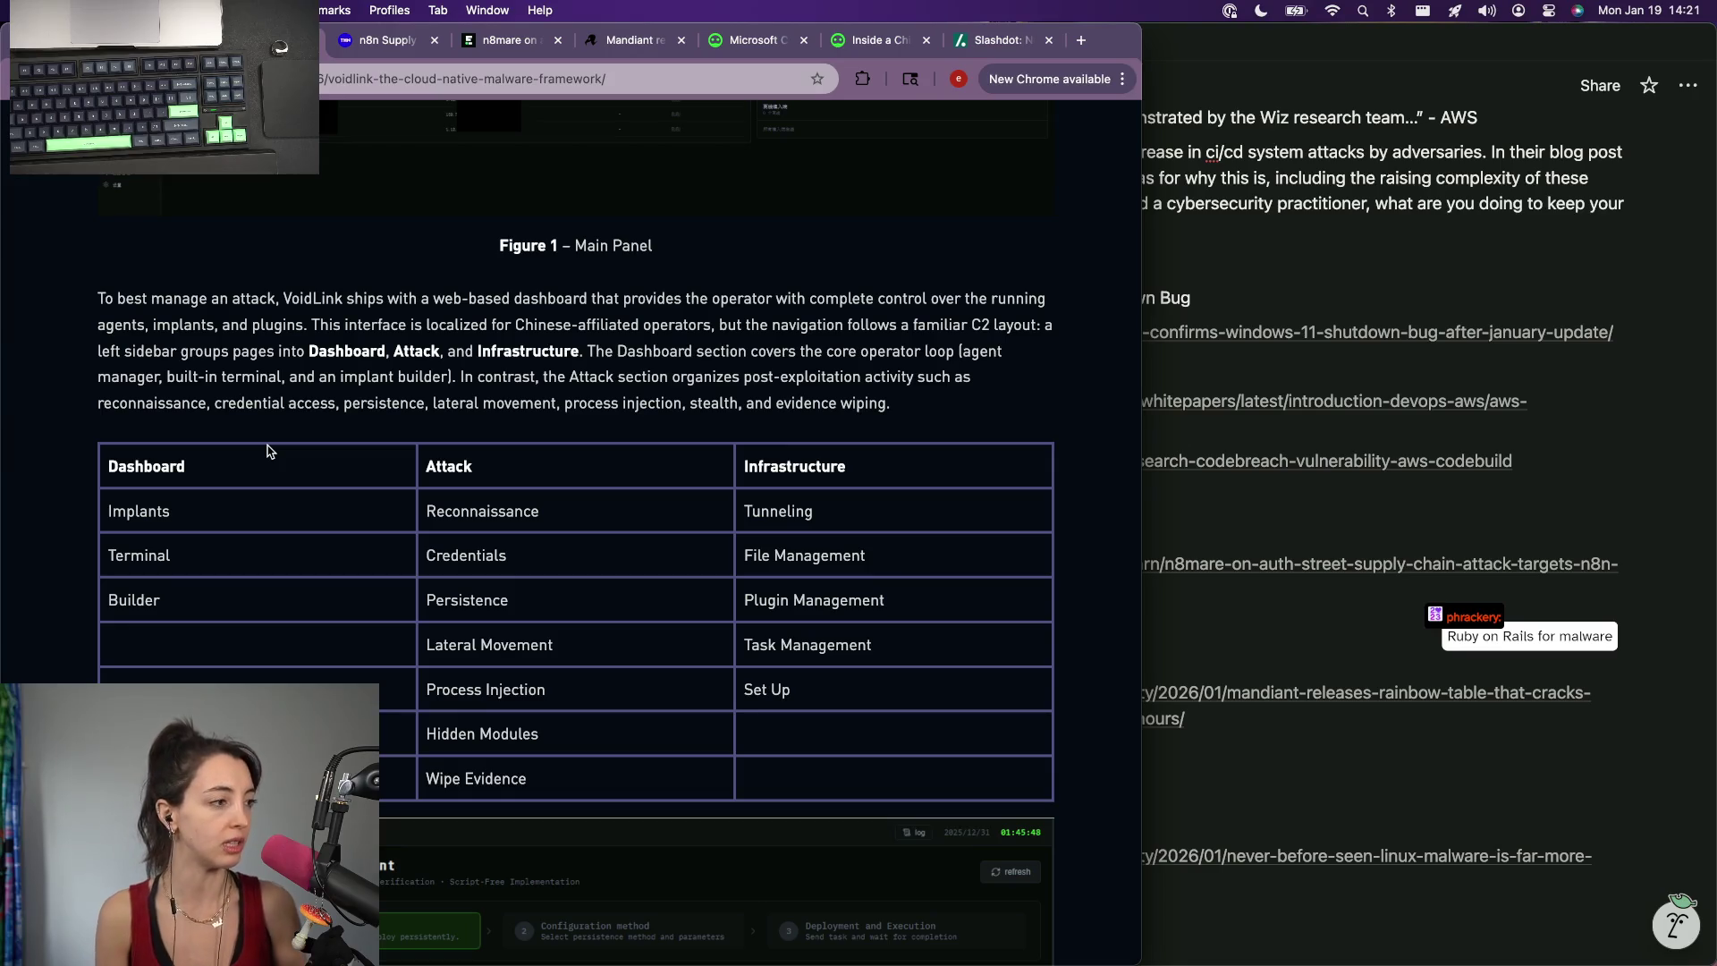
{"action": "scroll", "coordinate": [266, 451], "scroll_direction": "down", "scroll_amount": 3}
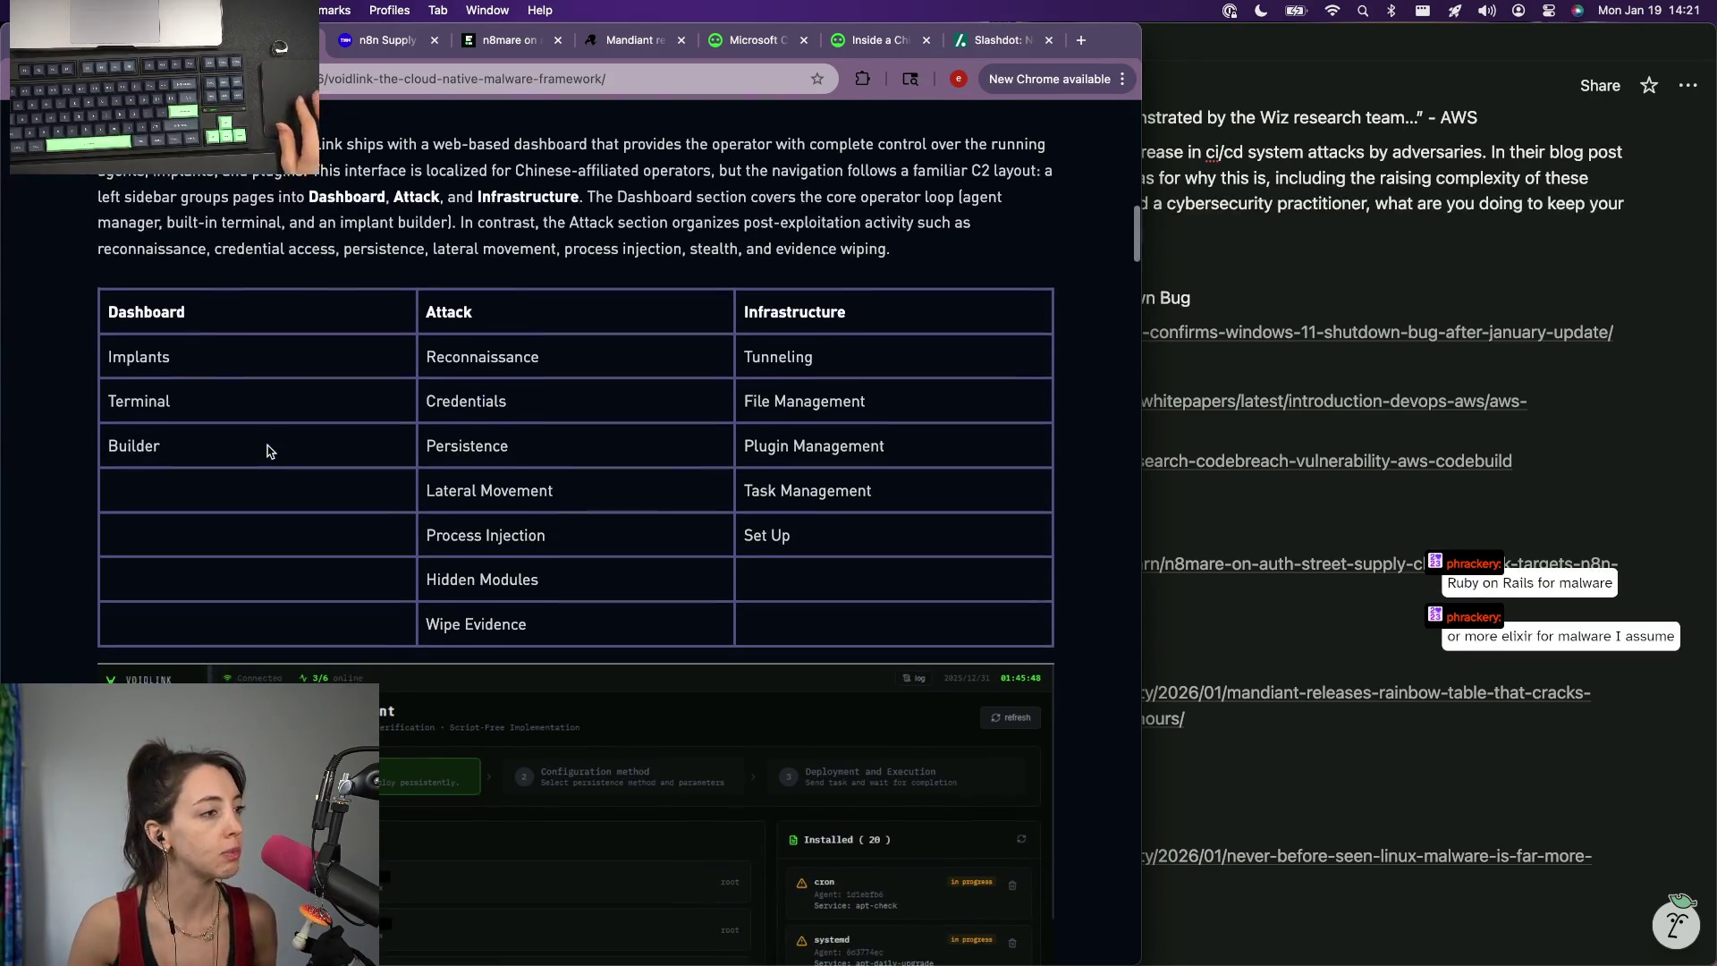
{"action": "scroll", "coordinate": [266, 451], "scroll_direction": "down", "scroll_amount": 3}
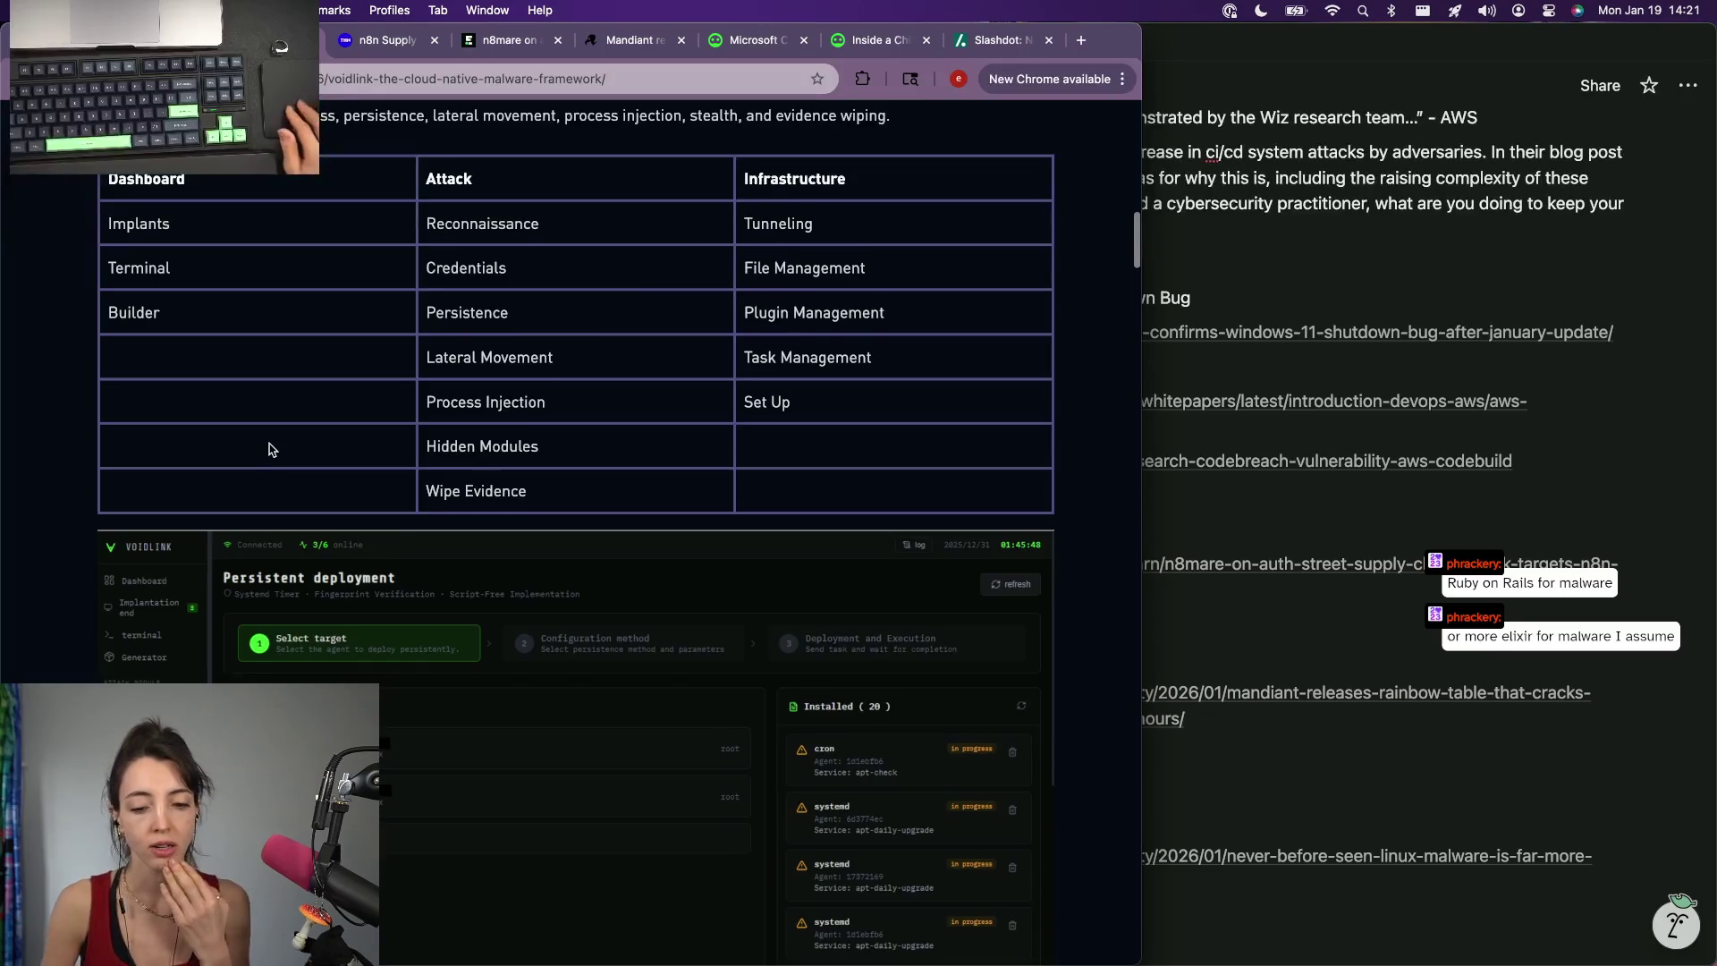
{"action": "scroll", "coordinate": [268, 450], "scroll_direction": "down", "scroll_amount": 2}
{"action": "scroll", "coordinate": [269, 450], "scroll_direction": "down", "scroll_amount": 6}
{"action": "scroll", "coordinate": [269, 450], "scroll_direction": "down", "scroll_amount": 4}
{"action": "scroll", "coordinate": [270, 449], "scroll_direction": "down", "scroll_amount": 2}
{"action": "scroll", "coordinate": [268, 450], "scroll_direction": "down", "scroll_amount": 2}
{"action": "scroll", "coordinate": [268, 449], "scroll_direction": "down", "scroll_amount": 3}
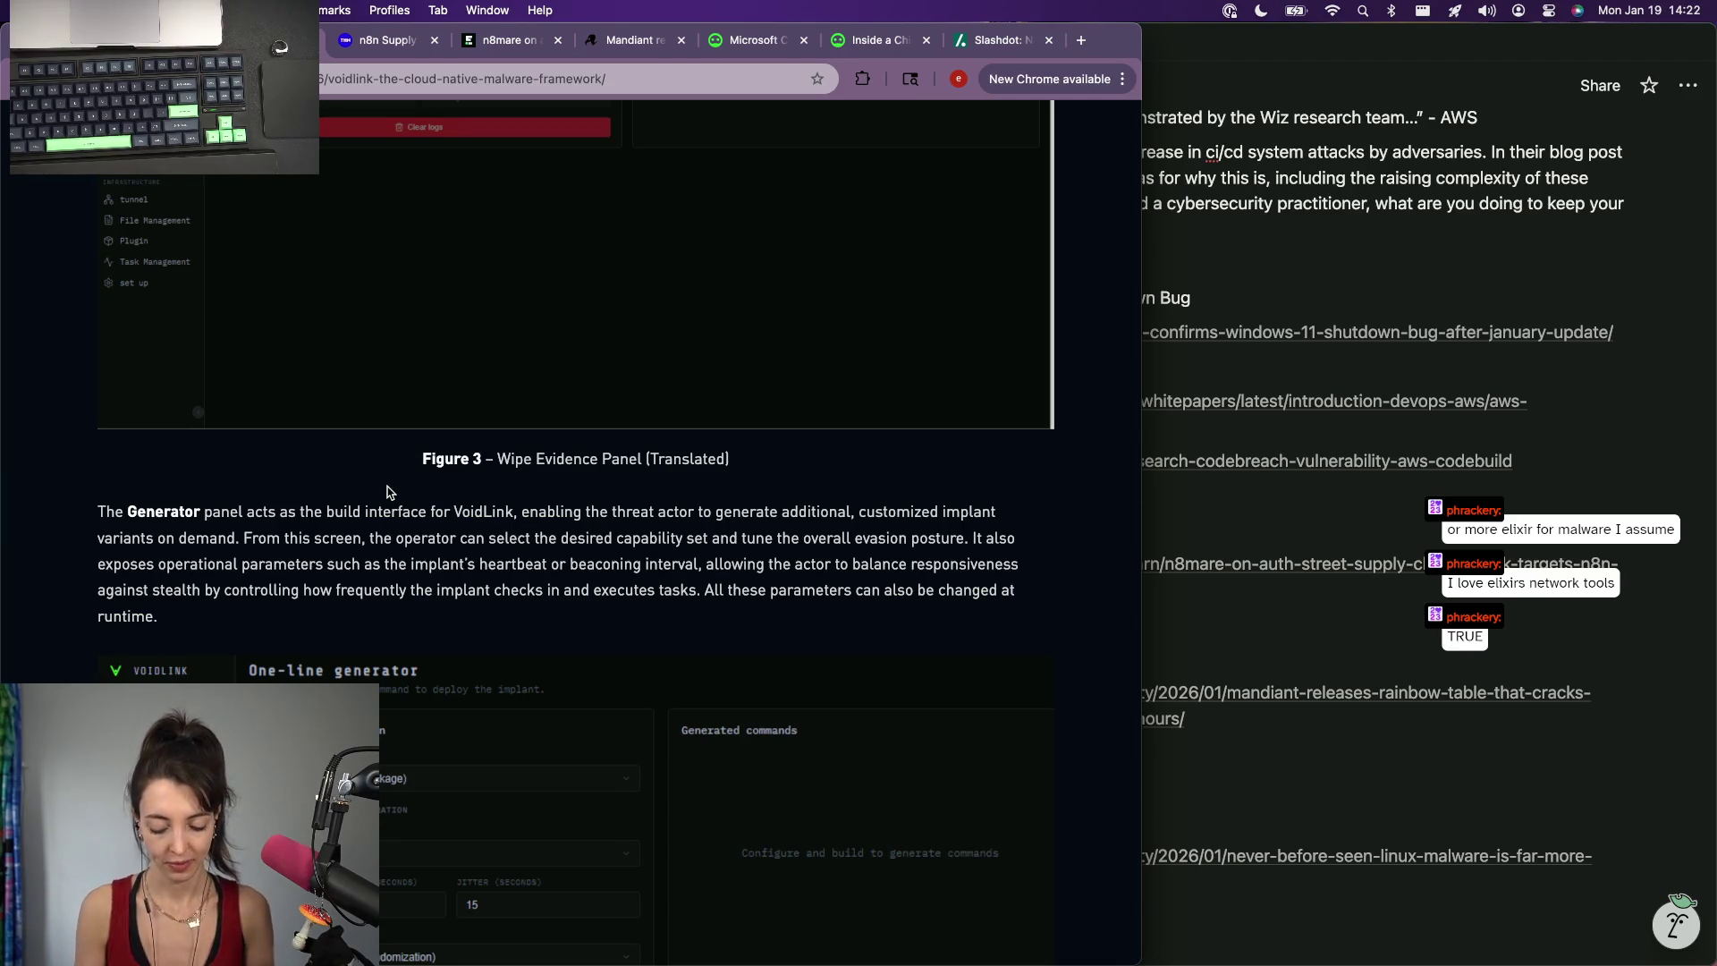
{"action": "scroll", "coordinate": [402, 580], "scroll_direction": "down", "scroll_amount": 5}
{"action": "scroll", "coordinate": [401, 579], "scroll_direction": "down", "scroll_amount": 1}
{"action": "scroll", "coordinate": [401, 580], "scroll_direction": "down", "scroll_amount": 4}
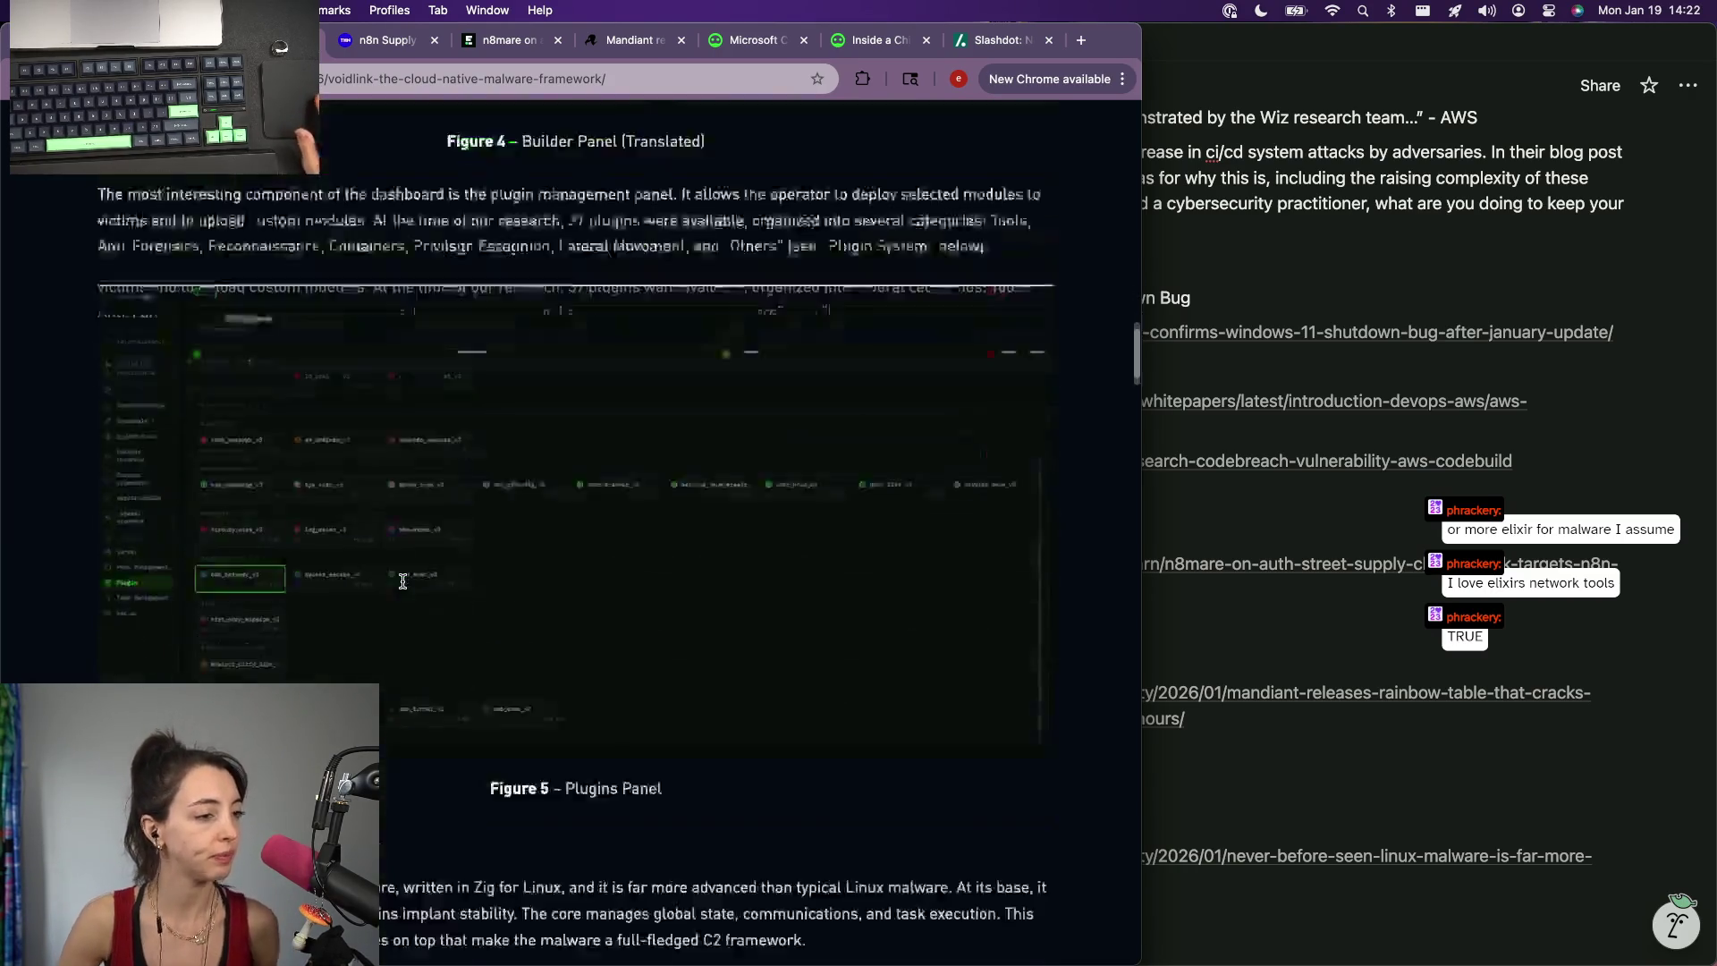
{"action": "scroll", "coordinate": [400, 580], "scroll_direction": "down", "scroll_amount": 4}
{"action": "scroll", "coordinate": [402, 580], "scroll_direction": "down", "scroll_amount": 1}
{"action": "scroll", "coordinate": [402, 586], "scroll_direction": "down", "scroll_amount": 3}
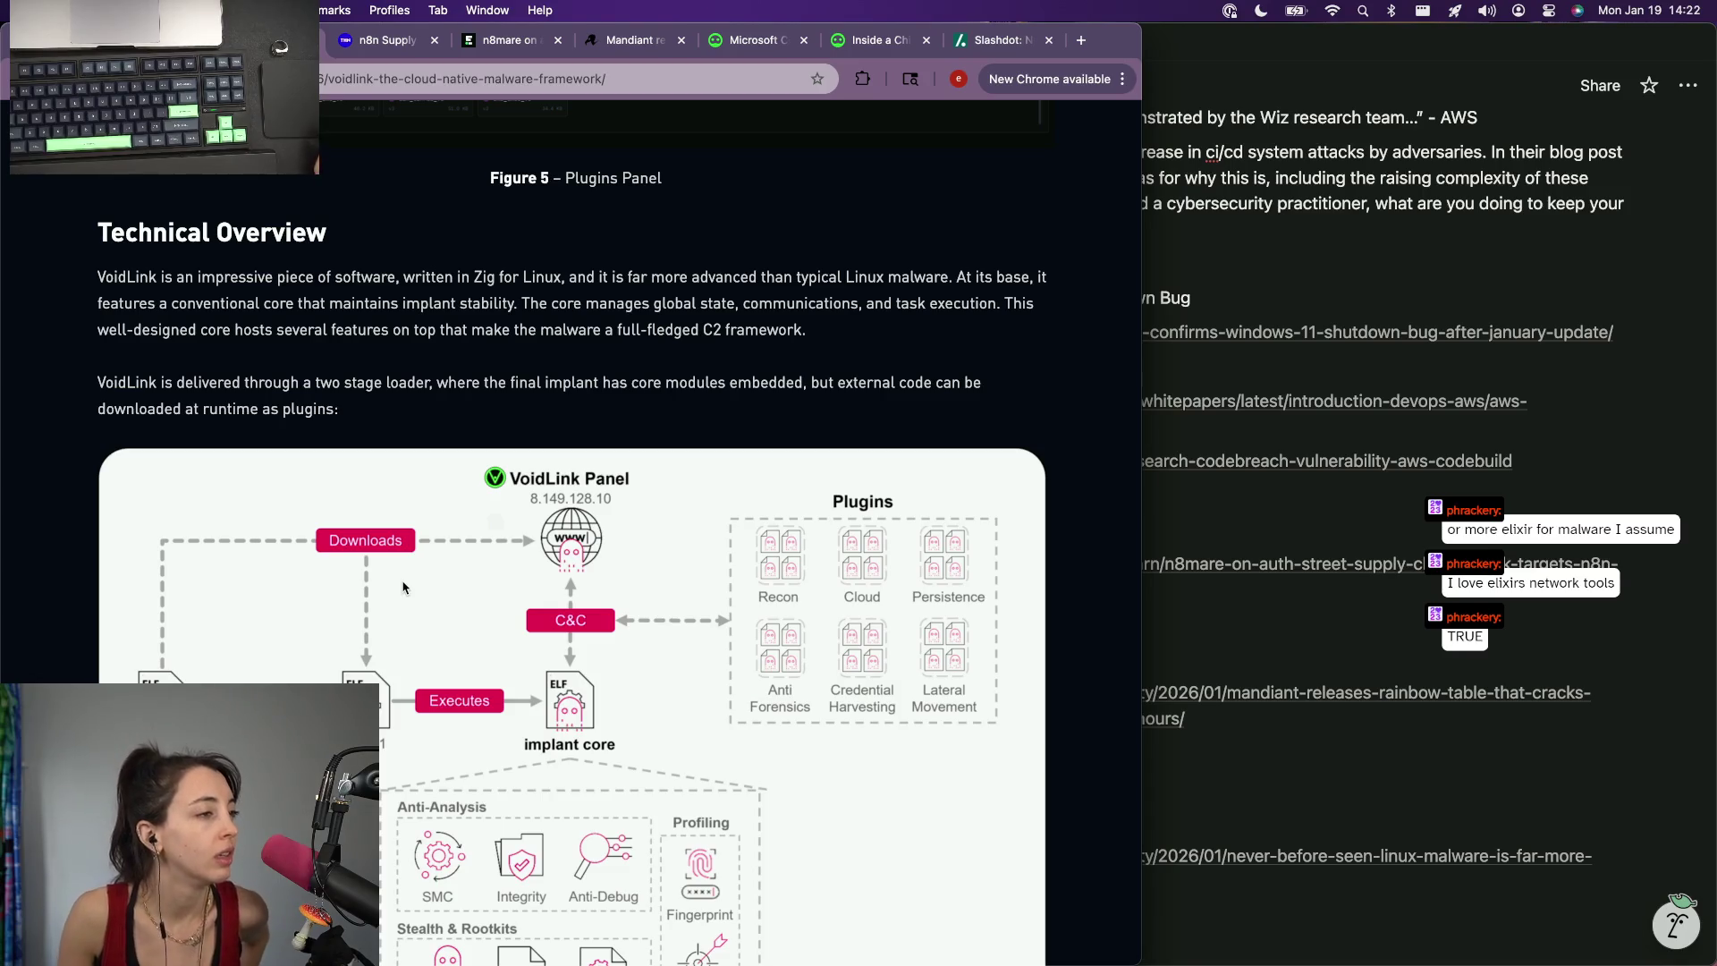
{"action": "scroll", "coordinate": [402, 586], "scroll_direction": "down", "scroll_amount": 10}
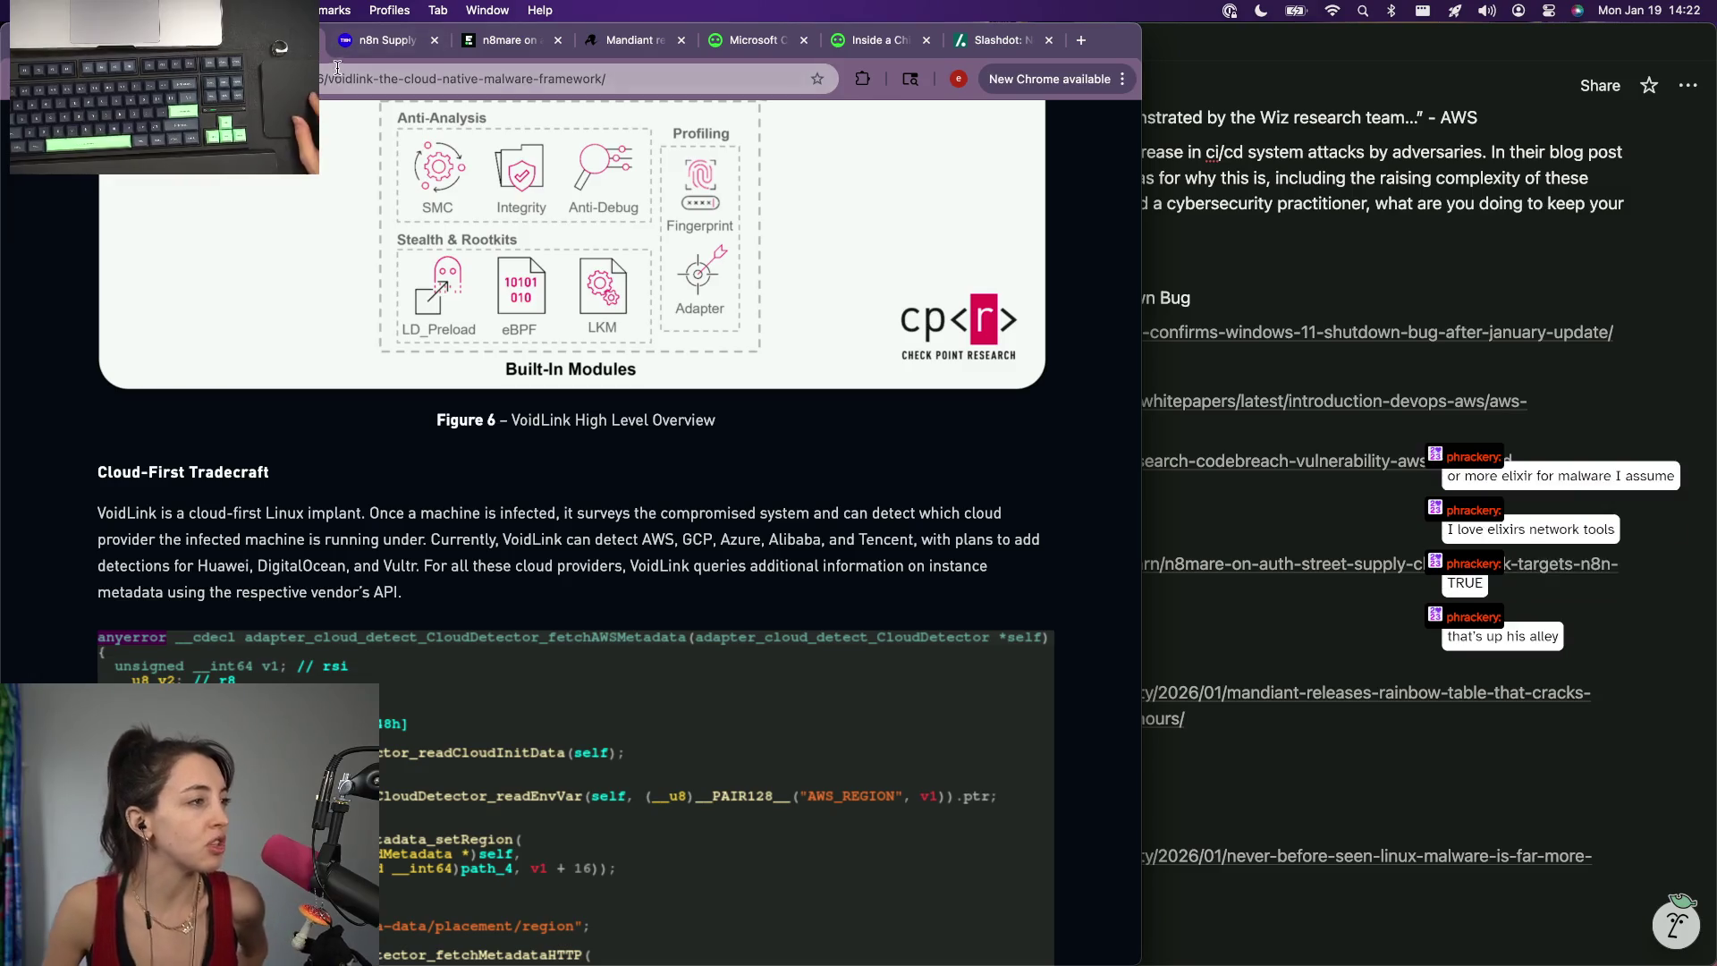
{"action": "key", "text": "super+l"}
{"action": "left_click", "coordinate": [1301, 624]}
{"action": "scroll", "coordinate": [1194, 694], "scroll_direction": "down", "scroll_amount": 3}
Add an "Other Trending Stories You Should Know" heading above the malware story in the notes.
{"action": "left_click", "coordinate": [1080, 693]}
{"action": "left_click", "coordinate": [1144, 704]}
{"action": "key", "text": "Up"}
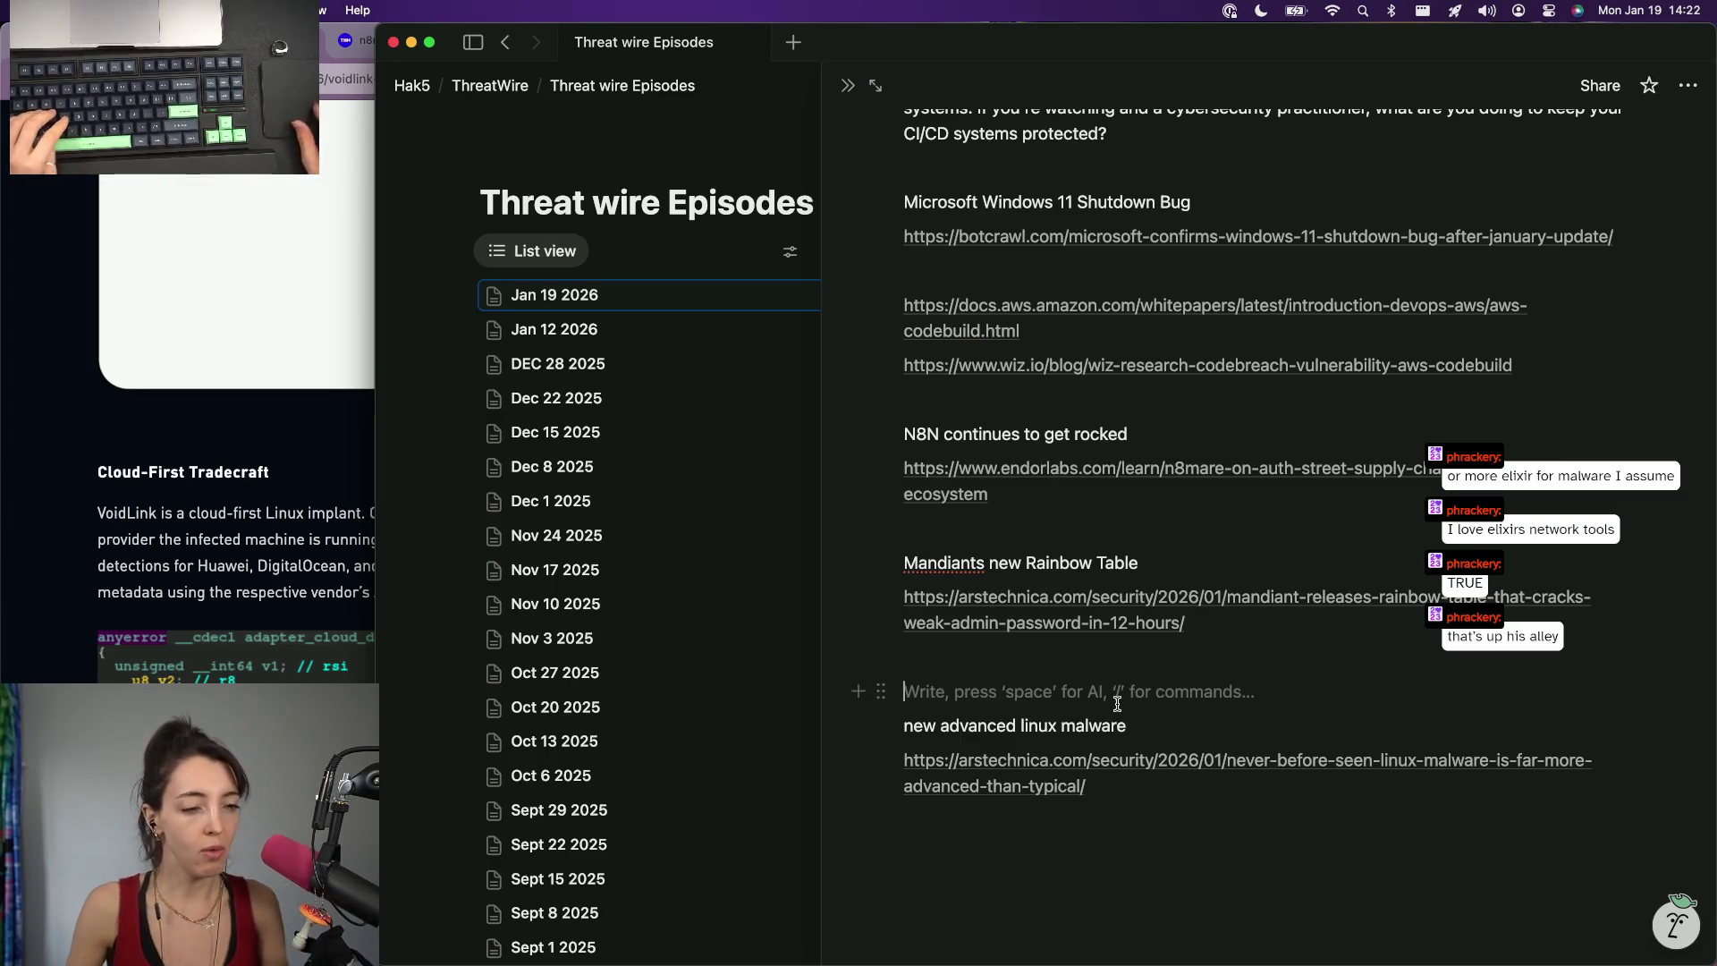
{"action": "key", "text": "Return"}
{"action": "type", "text": "Other T"}
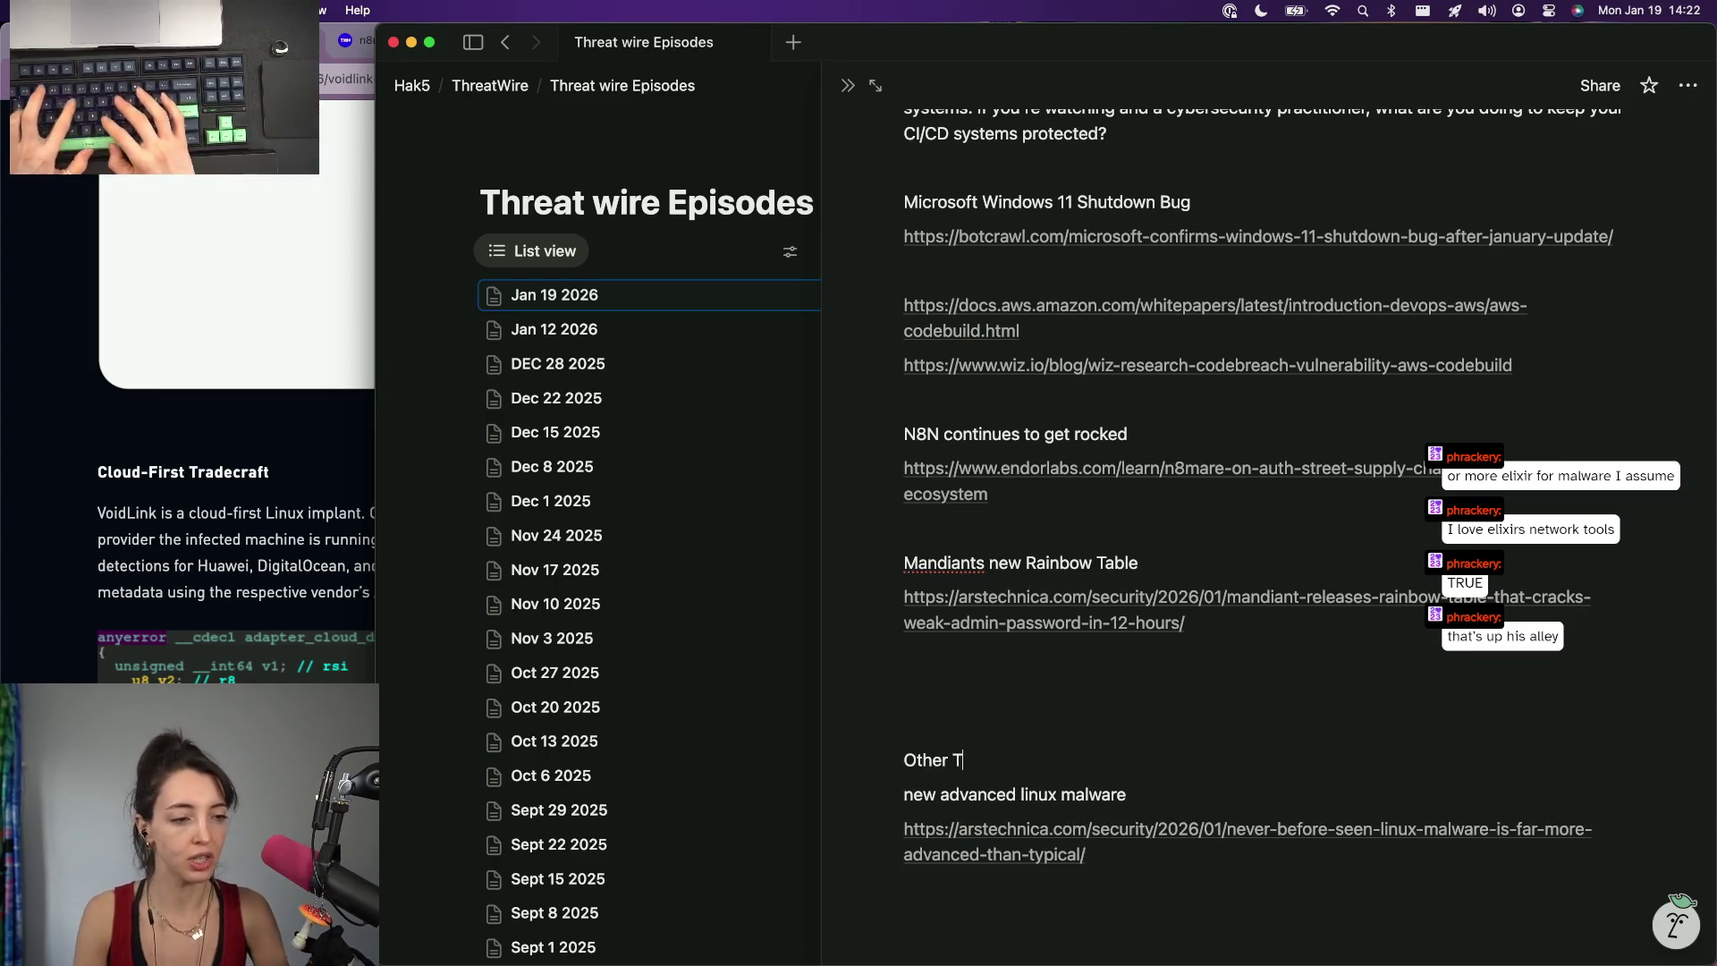
{"action": "type", "text": "rending Stories You"}
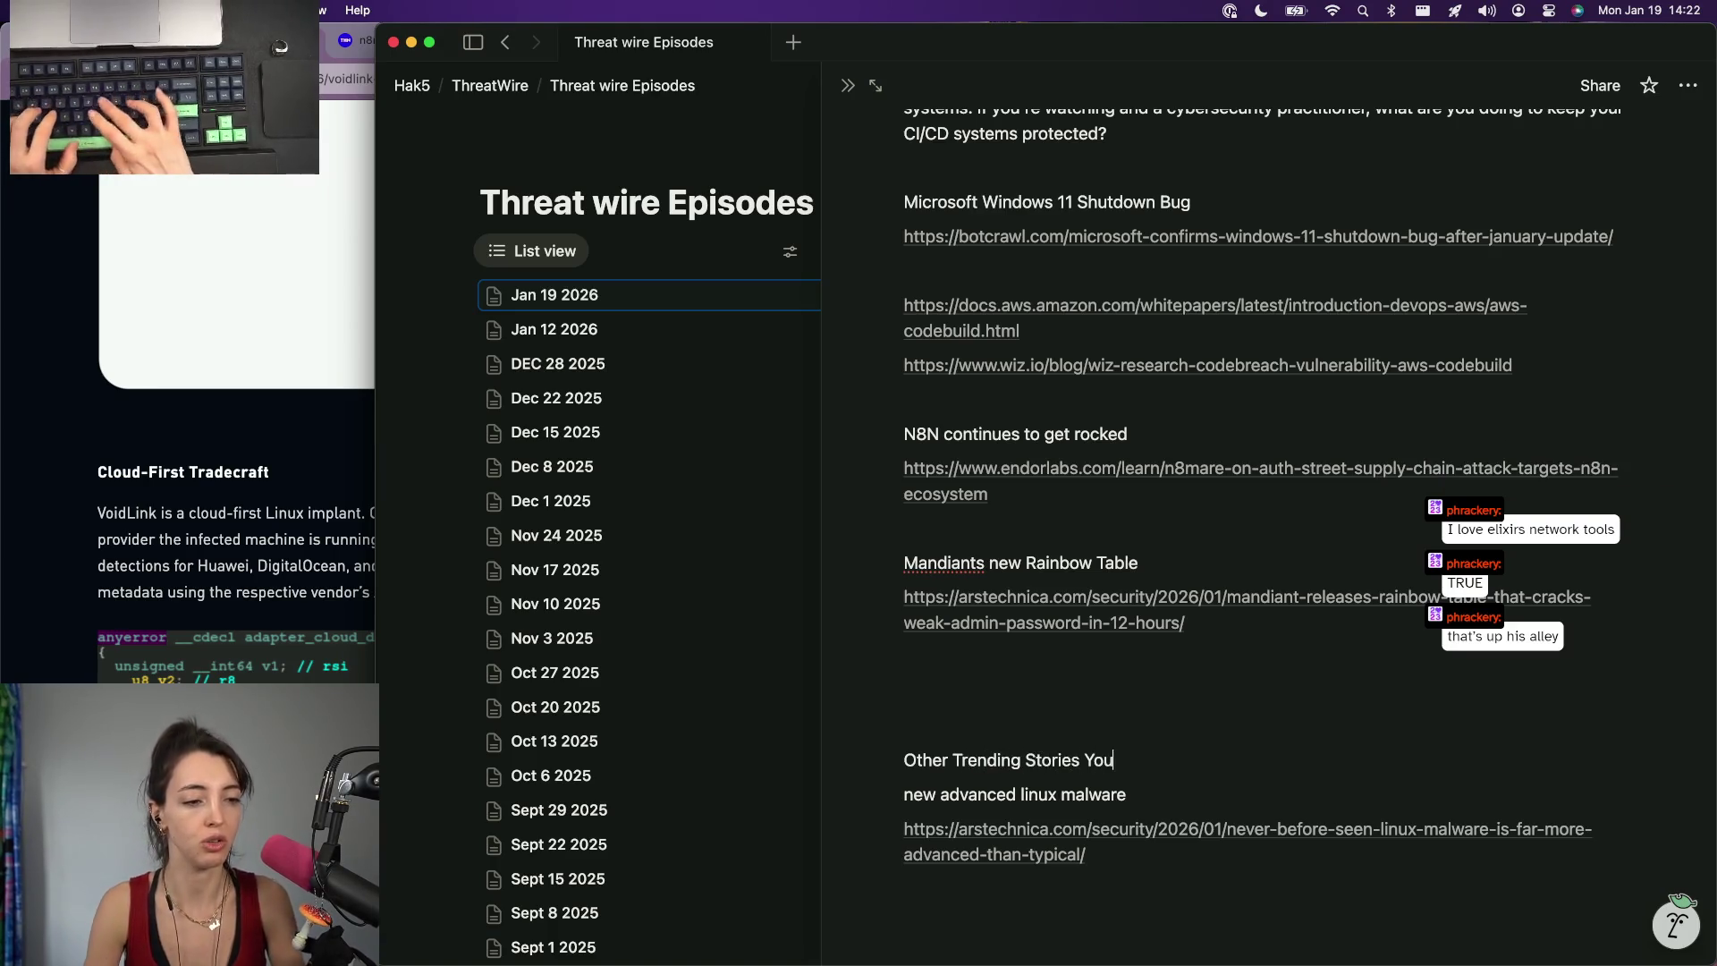
{"action": "type", "text": " Shoul"}
{"action": "type", "text": "d <"}
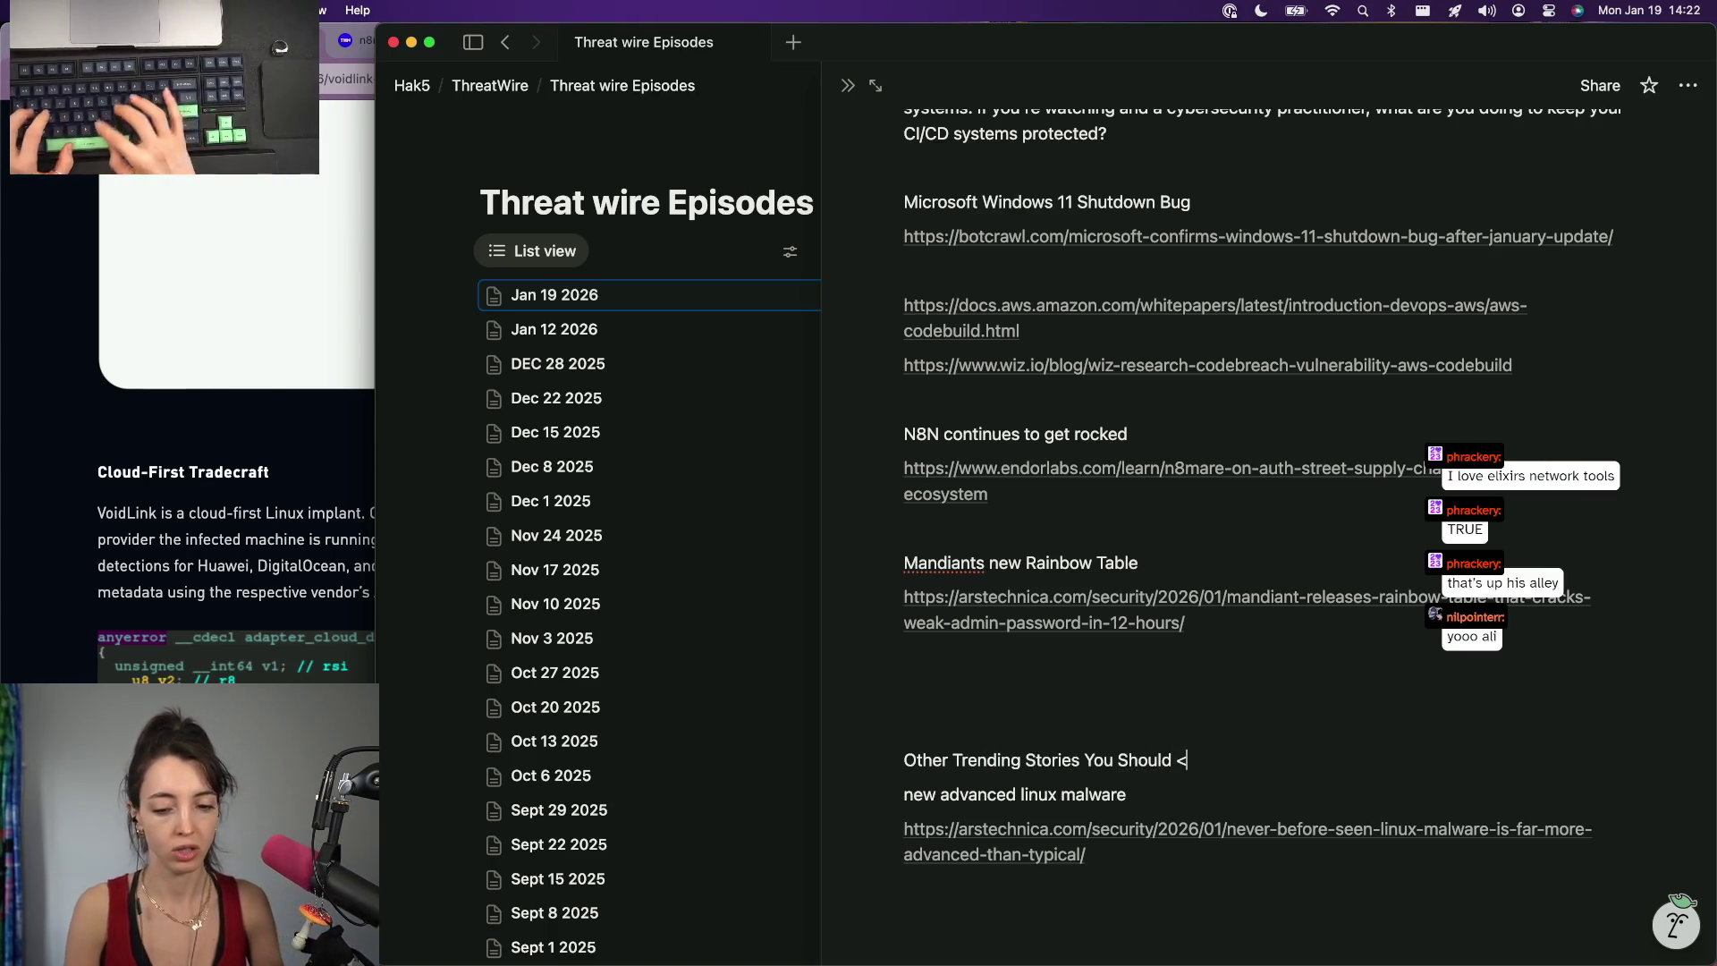
{"action": "key", "text": "BackSpace"}
{"action": "type", "text": "Know"}
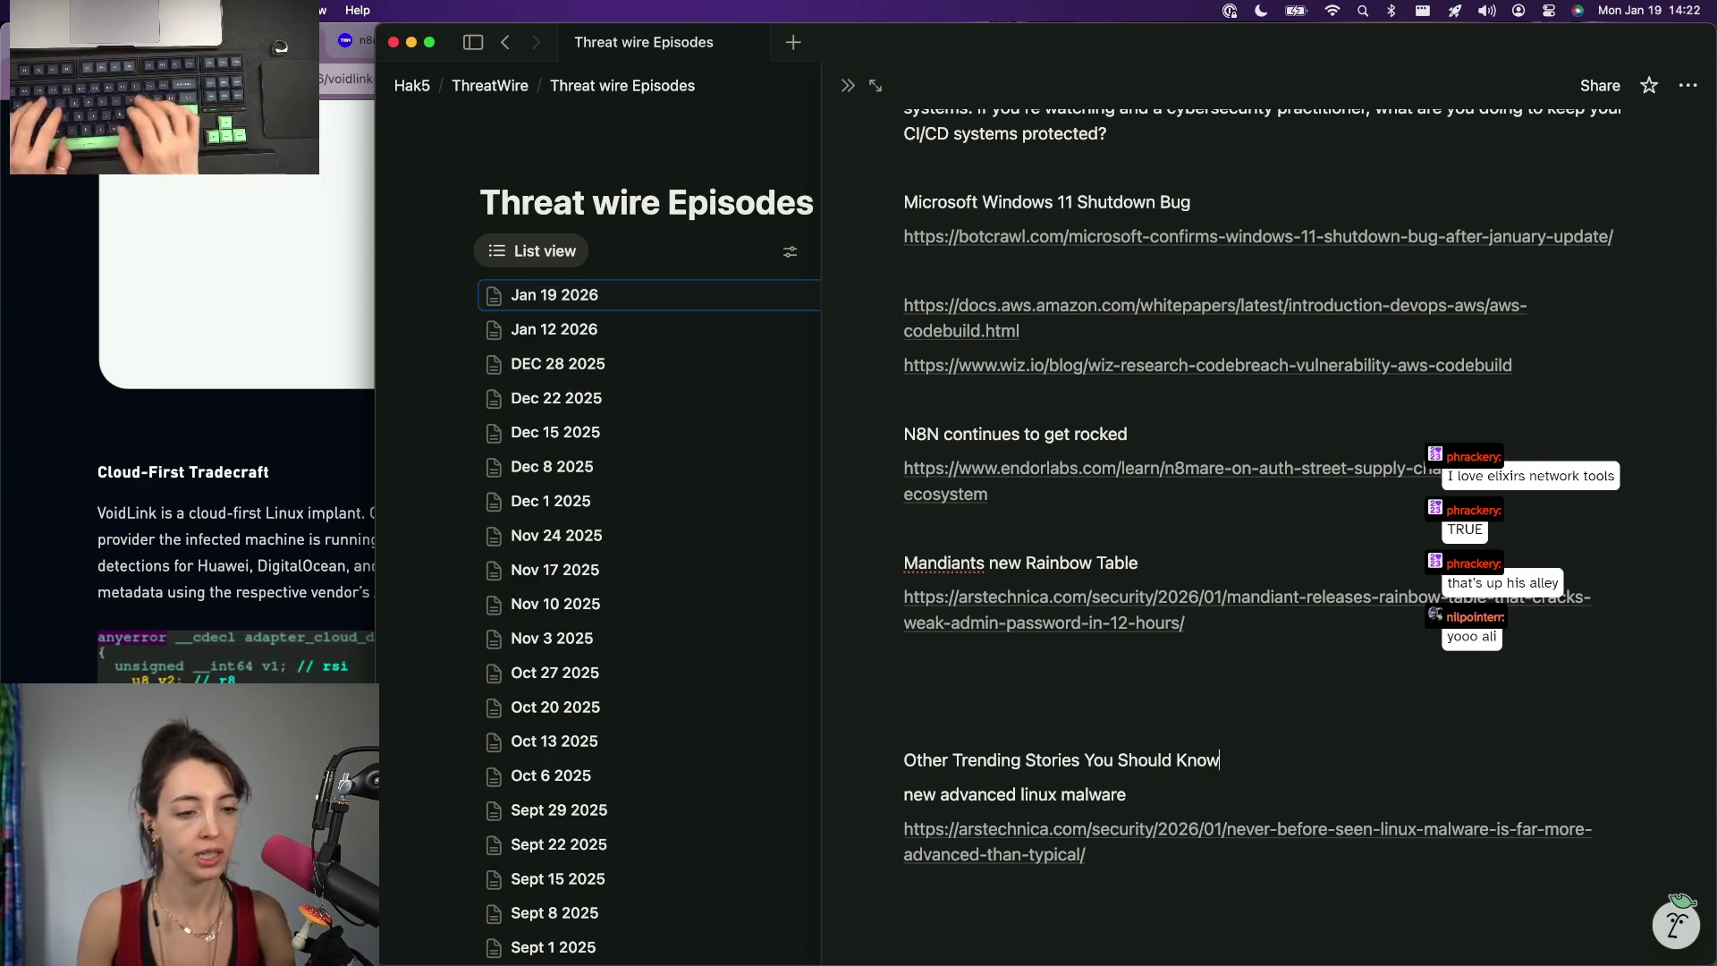
{"action": "key", "text": "Return"}
{"action": "key", "text": "BackSpace"}
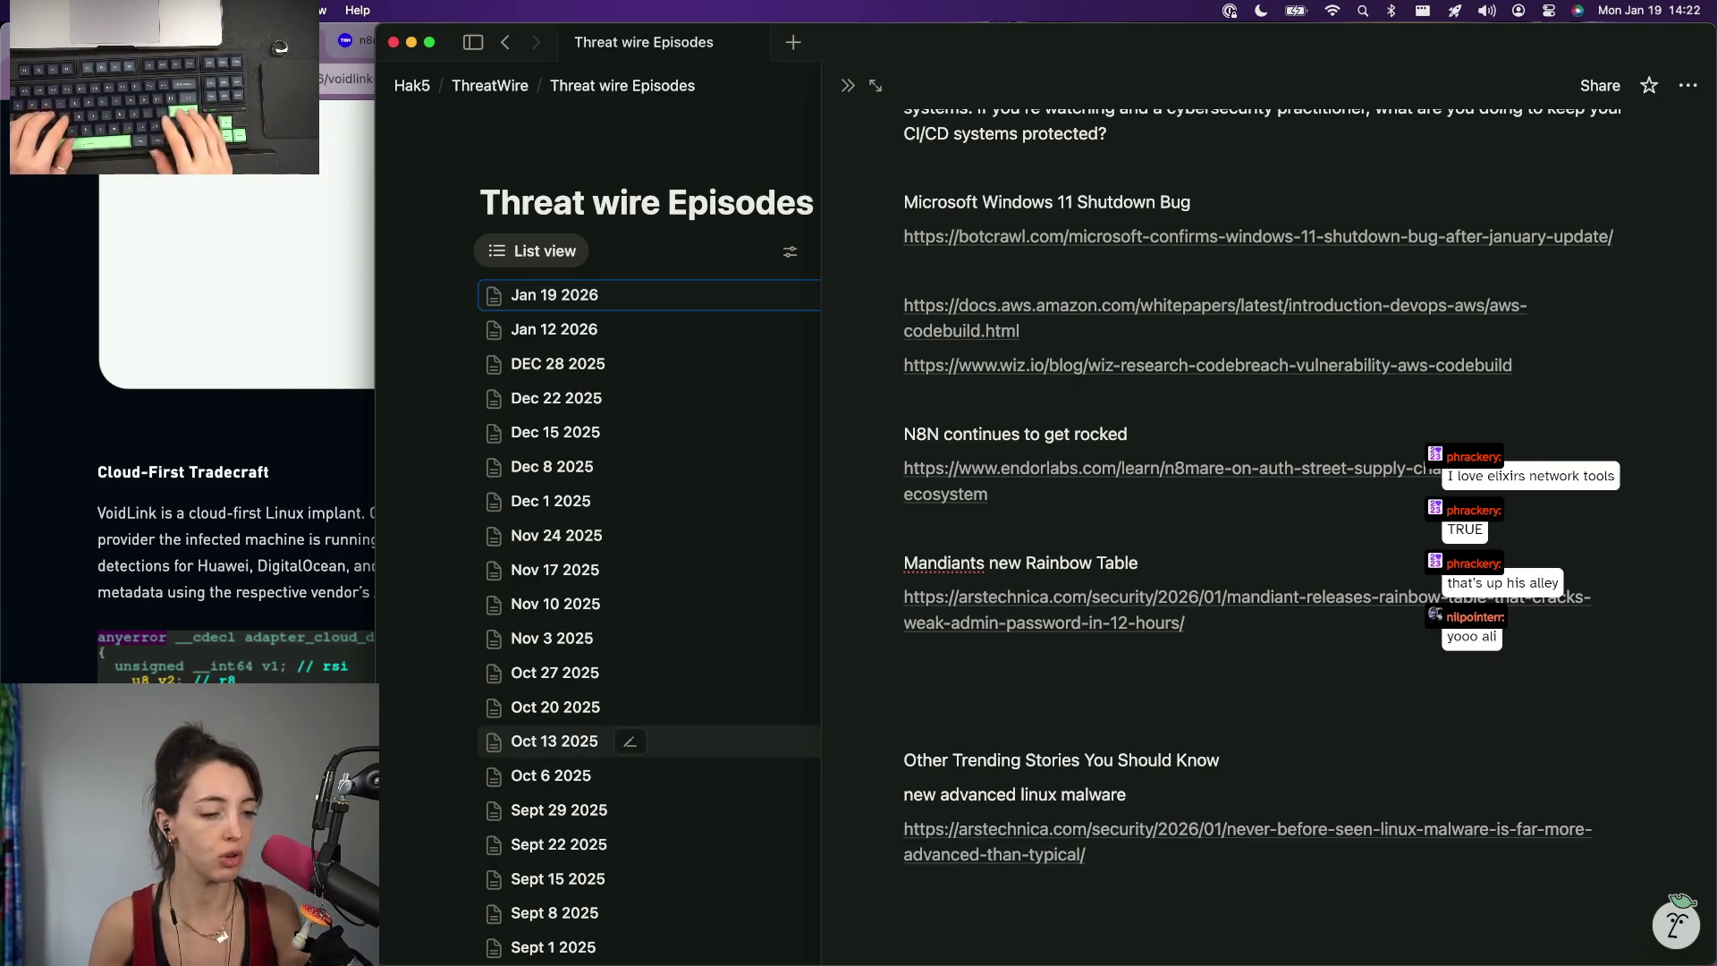
{"action": "key", "text": "Return"}
{"action": "type", "text": "A new malwa"}
Begin the line "A new" under the heading and return to the VoidLink article.
{"action": "key", "text": "BackSpace"}
{"action": "key", "text": "BackSpace"}
{"action": "key", "text": "BackSpace"}
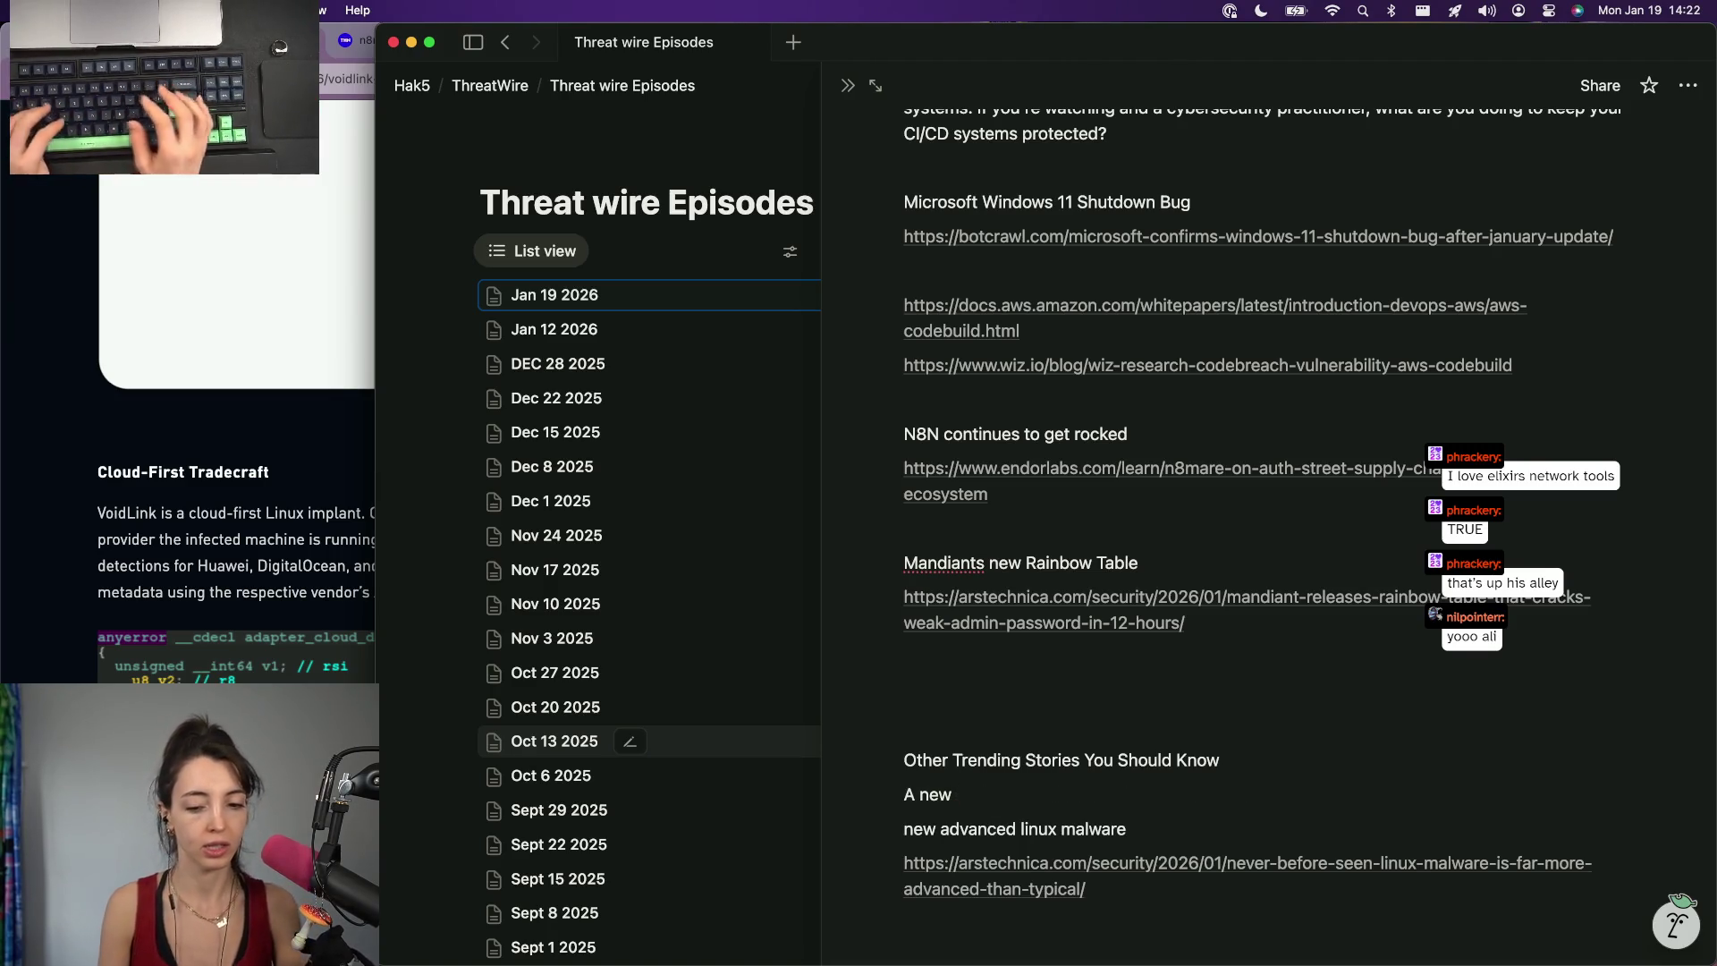
{"action": "left_click", "coordinate": [131, 556]}
{"action": "scroll", "coordinate": [133, 557], "scroll_direction": "up", "scroll_amount": 10}
{"action": "scroll", "coordinate": [132, 556], "scroll_direction": "up", "scroll_amount": 8}
{"action": "scroll", "coordinate": [132, 556], "scroll_direction": "up", "scroll_amount": 6}
{"action": "scroll", "coordinate": [132, 555], "scroll_direction": "down", "scroll_amount": 5}
{"action": "scroll", "coordinate": [132, 557], "scroll_direction": "up", "scroll_amount": 3}
{"action": "scroll", "coordinate": [525, 629], "scroll_direction": "down", "scroll_amount": 4}
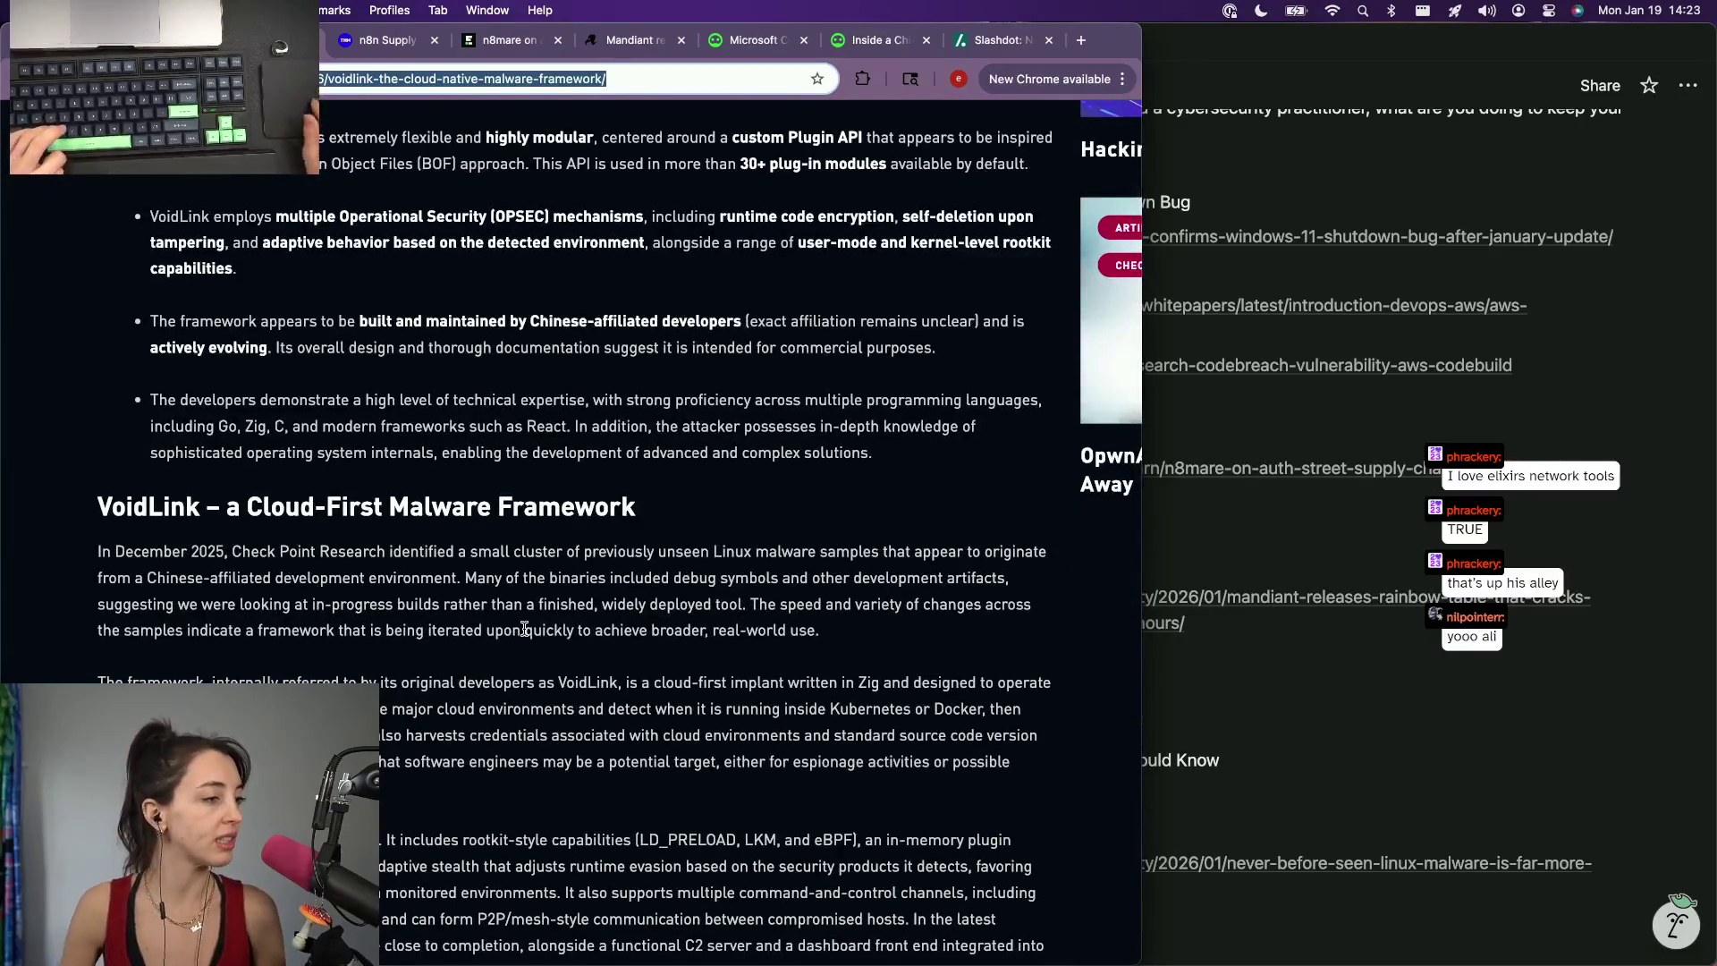
{"action": "scroll", "coordinate": [525, 630], "scroll_direction": "up", "scroll_amount": 2}
Finish the sentence ending "discovered by the team at Checkpoint" and bring the VoidLink article back.
{"action": "key", "text": "super+Tab"}
{"action": "left_click", "coordinate": [87, 550]}
{"action": "scroll", "coordinate": [85, 537], "scroll_direction": "up", "scroll_amount": 3}
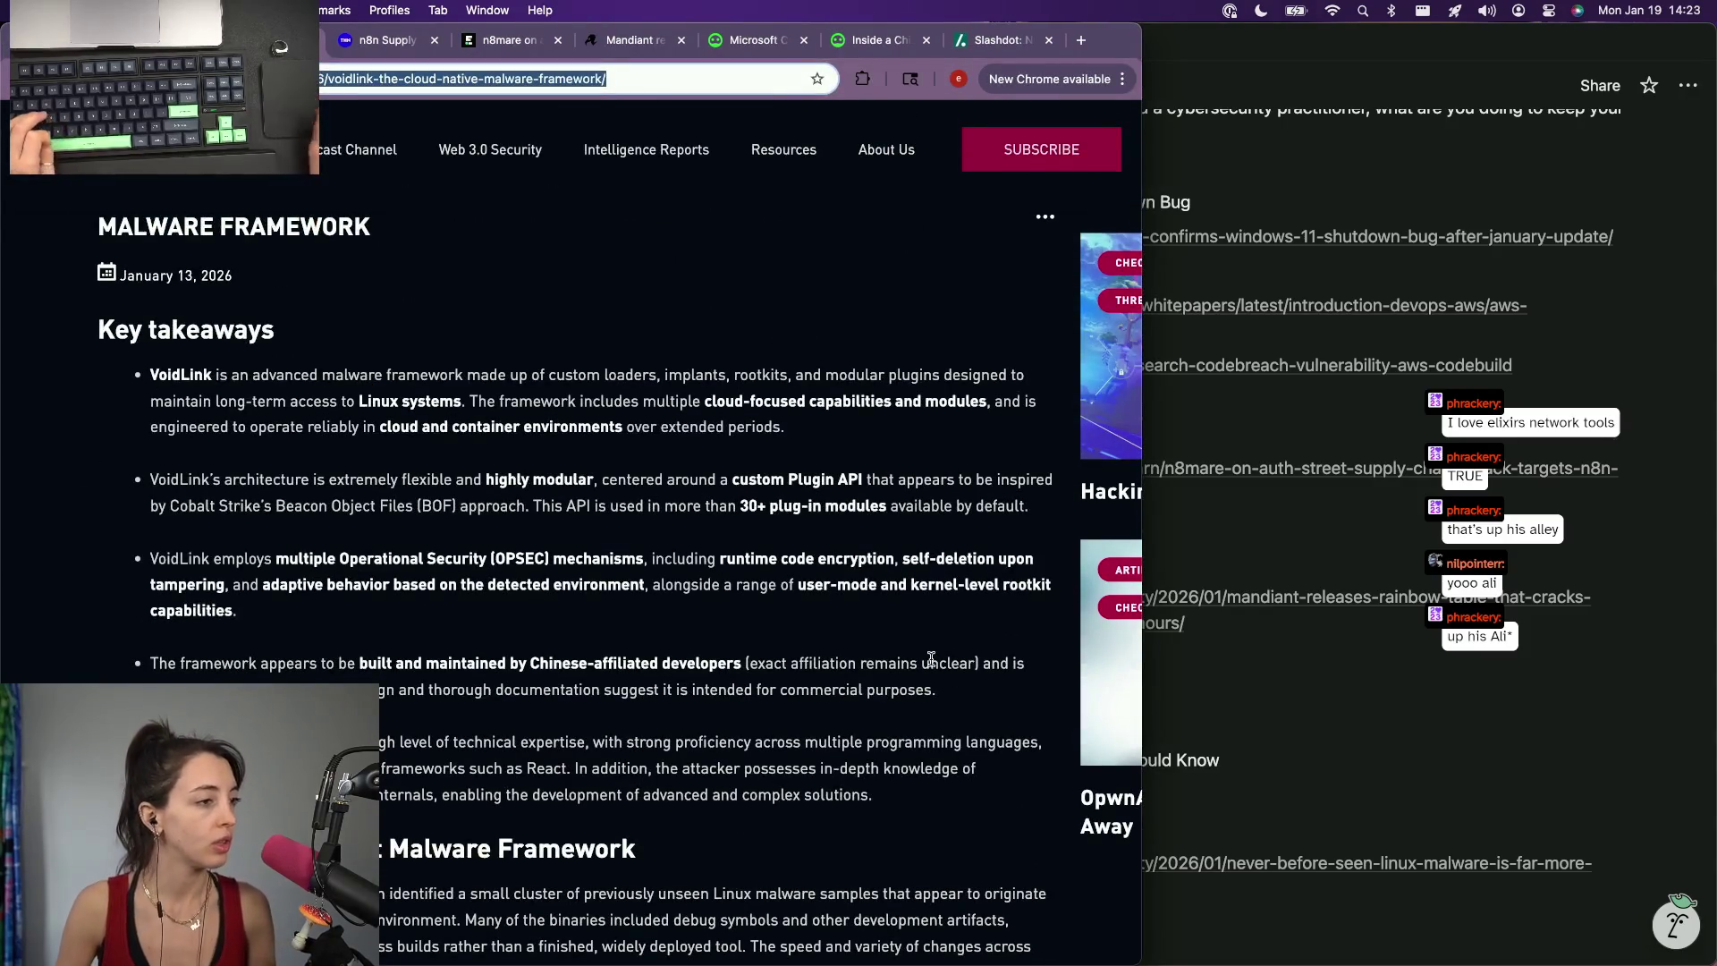
{"action": "left_click", "coordinate": [1274, 797]}
{"action": "type", "text": "A new chi"}
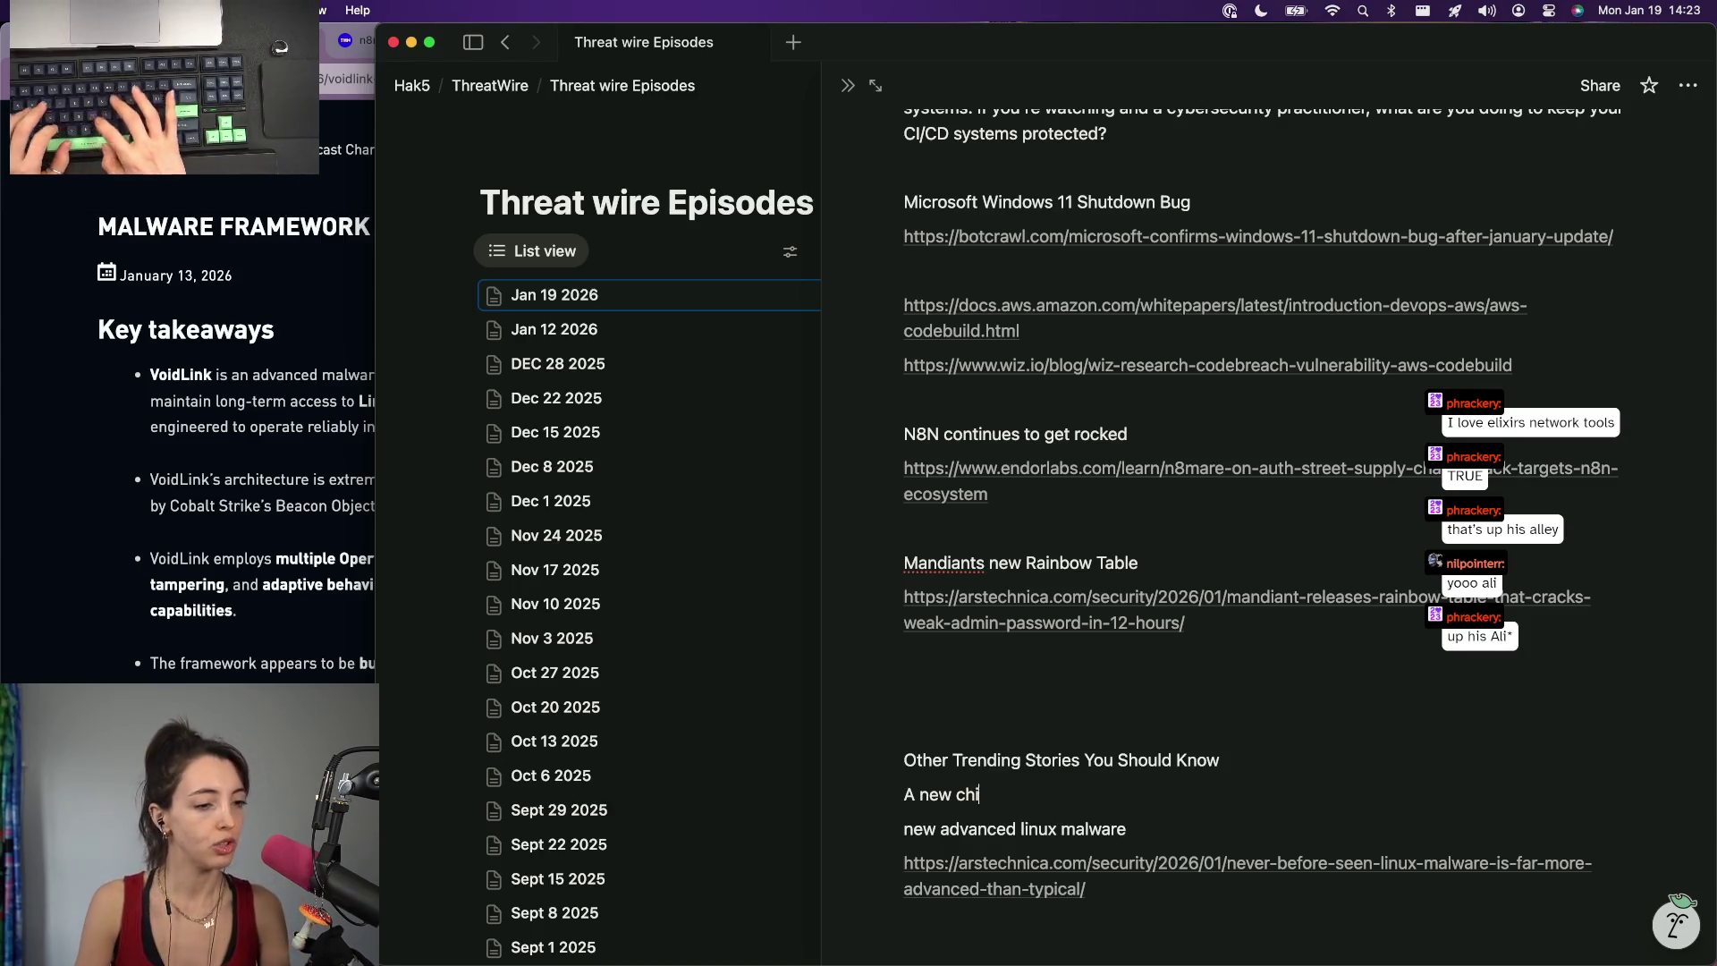
{"action": "type", "text": "nese afili"}
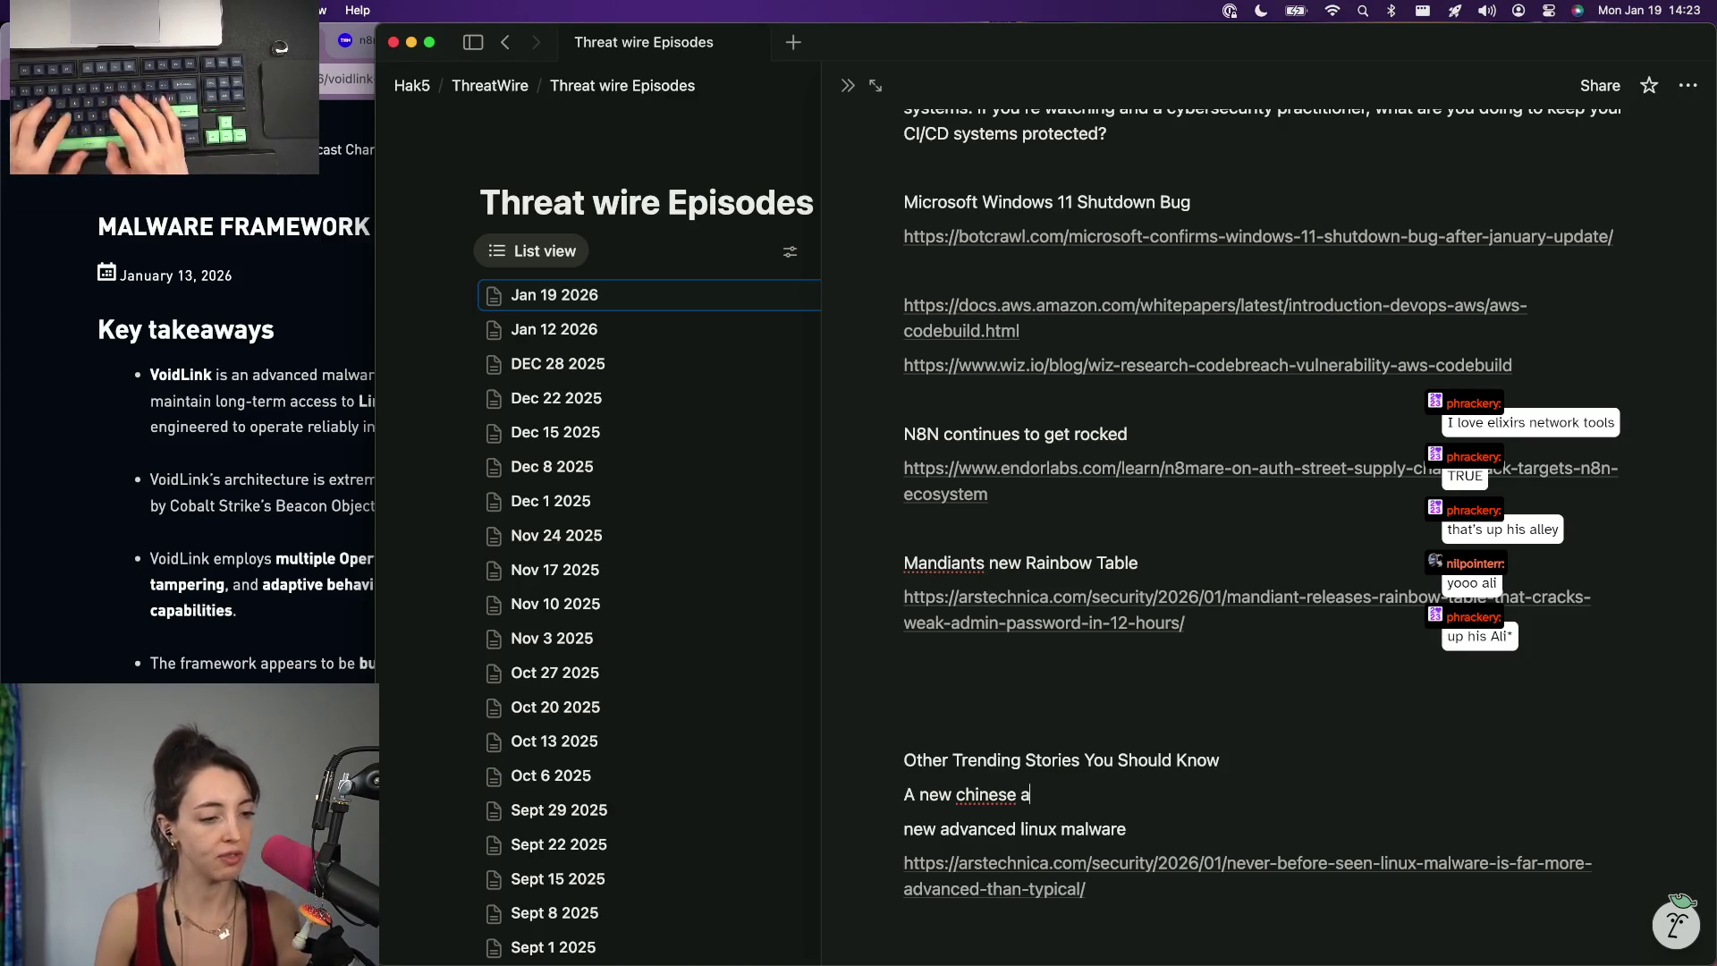
{"action": "type", "text": "tated Li"}
{"action": "key", "text": "BackSpace"}
{"action": "key", "text": "BackSpace"}
{"action": "key", "text": "BackSpace"}
{"action": "key", "text": "BackSpace"}
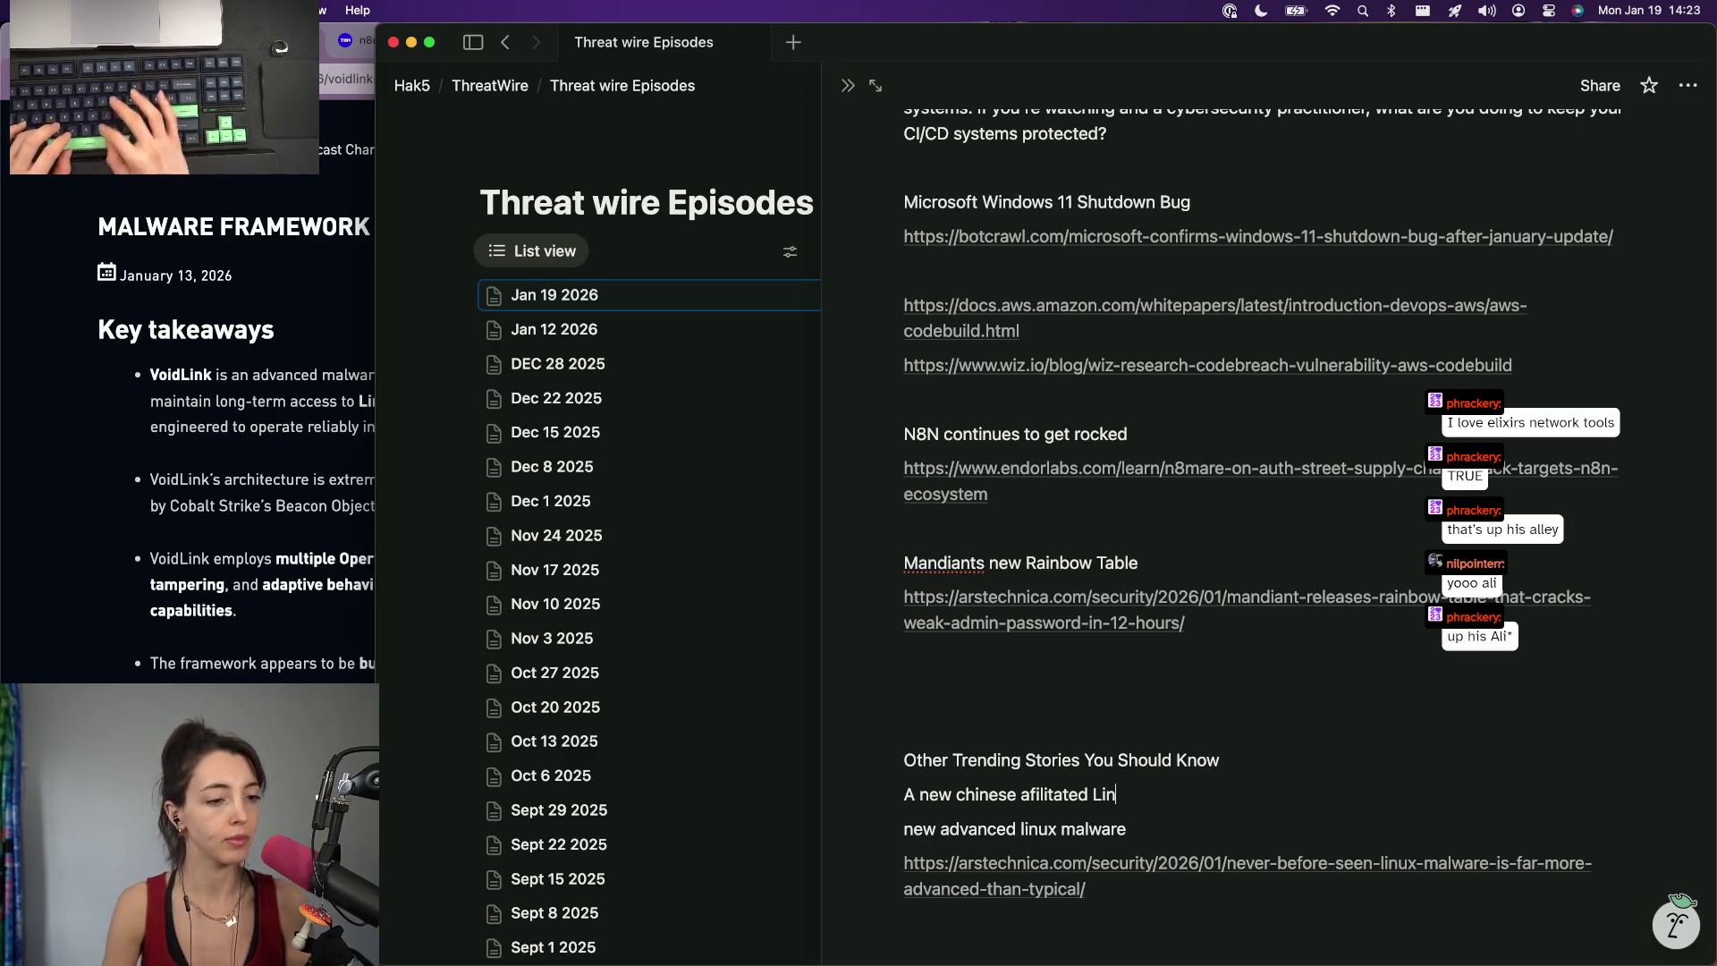
{"action": "type", "text": "ux based mal"}
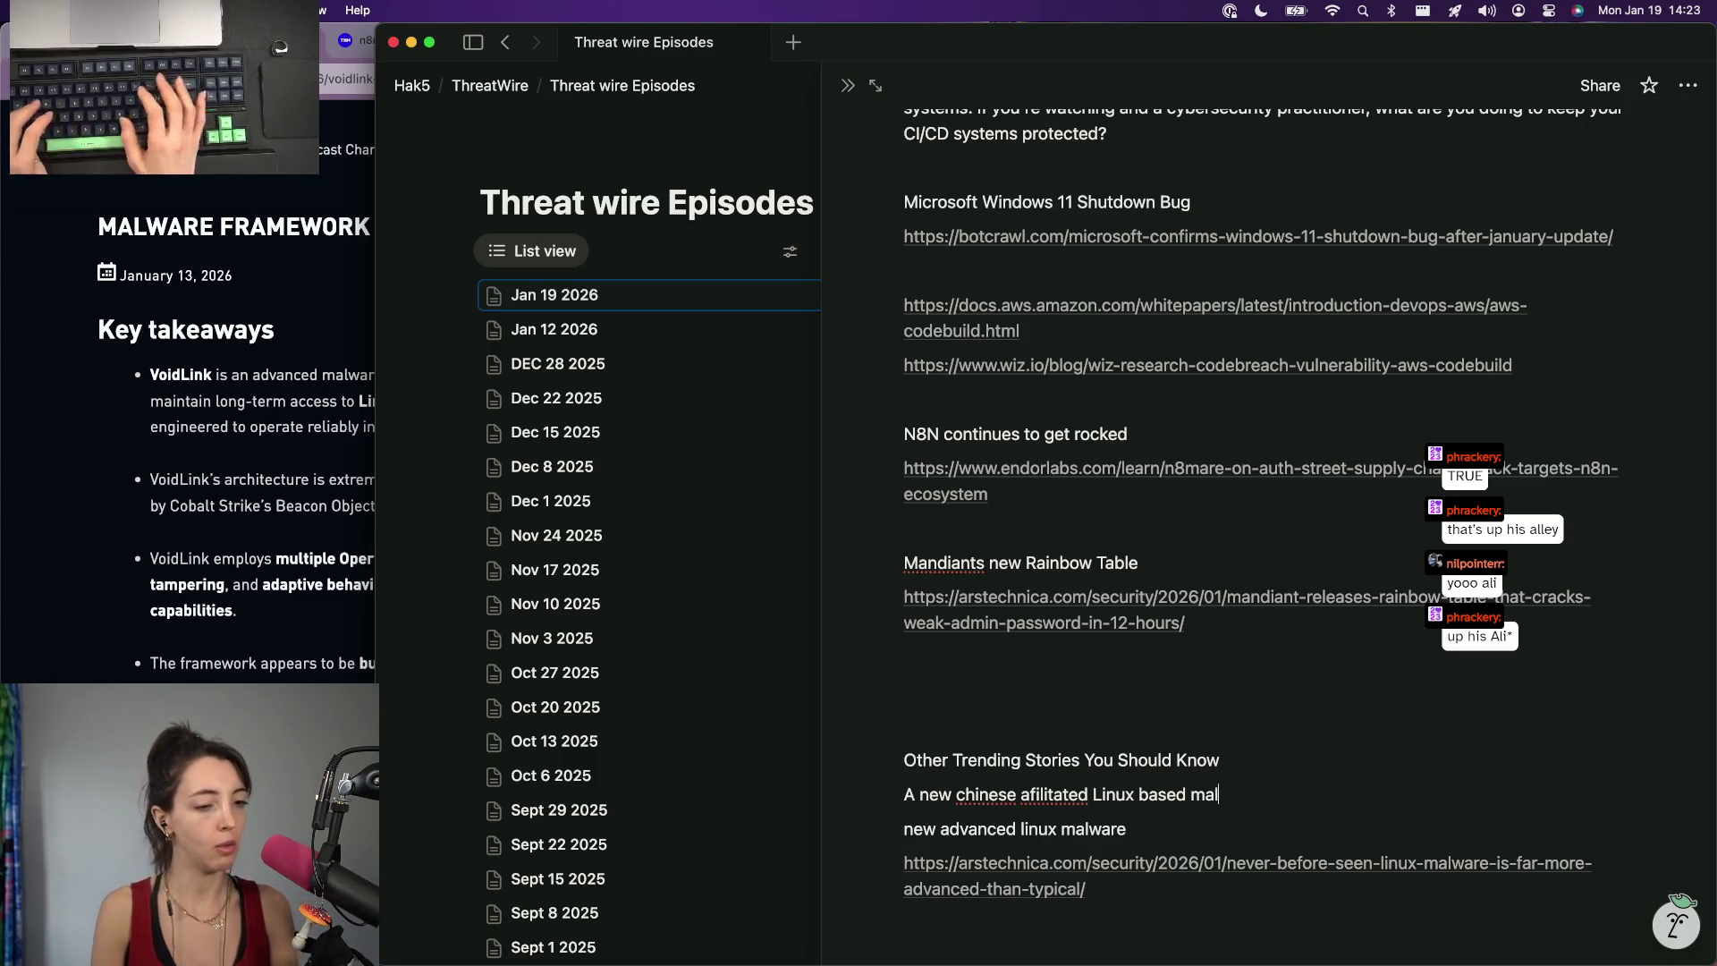
{"action": "key", "text": "BackSpace"}
{"action": "key", "text": "BackSpace"}
{"action": "key", "text": "BackSpace"}
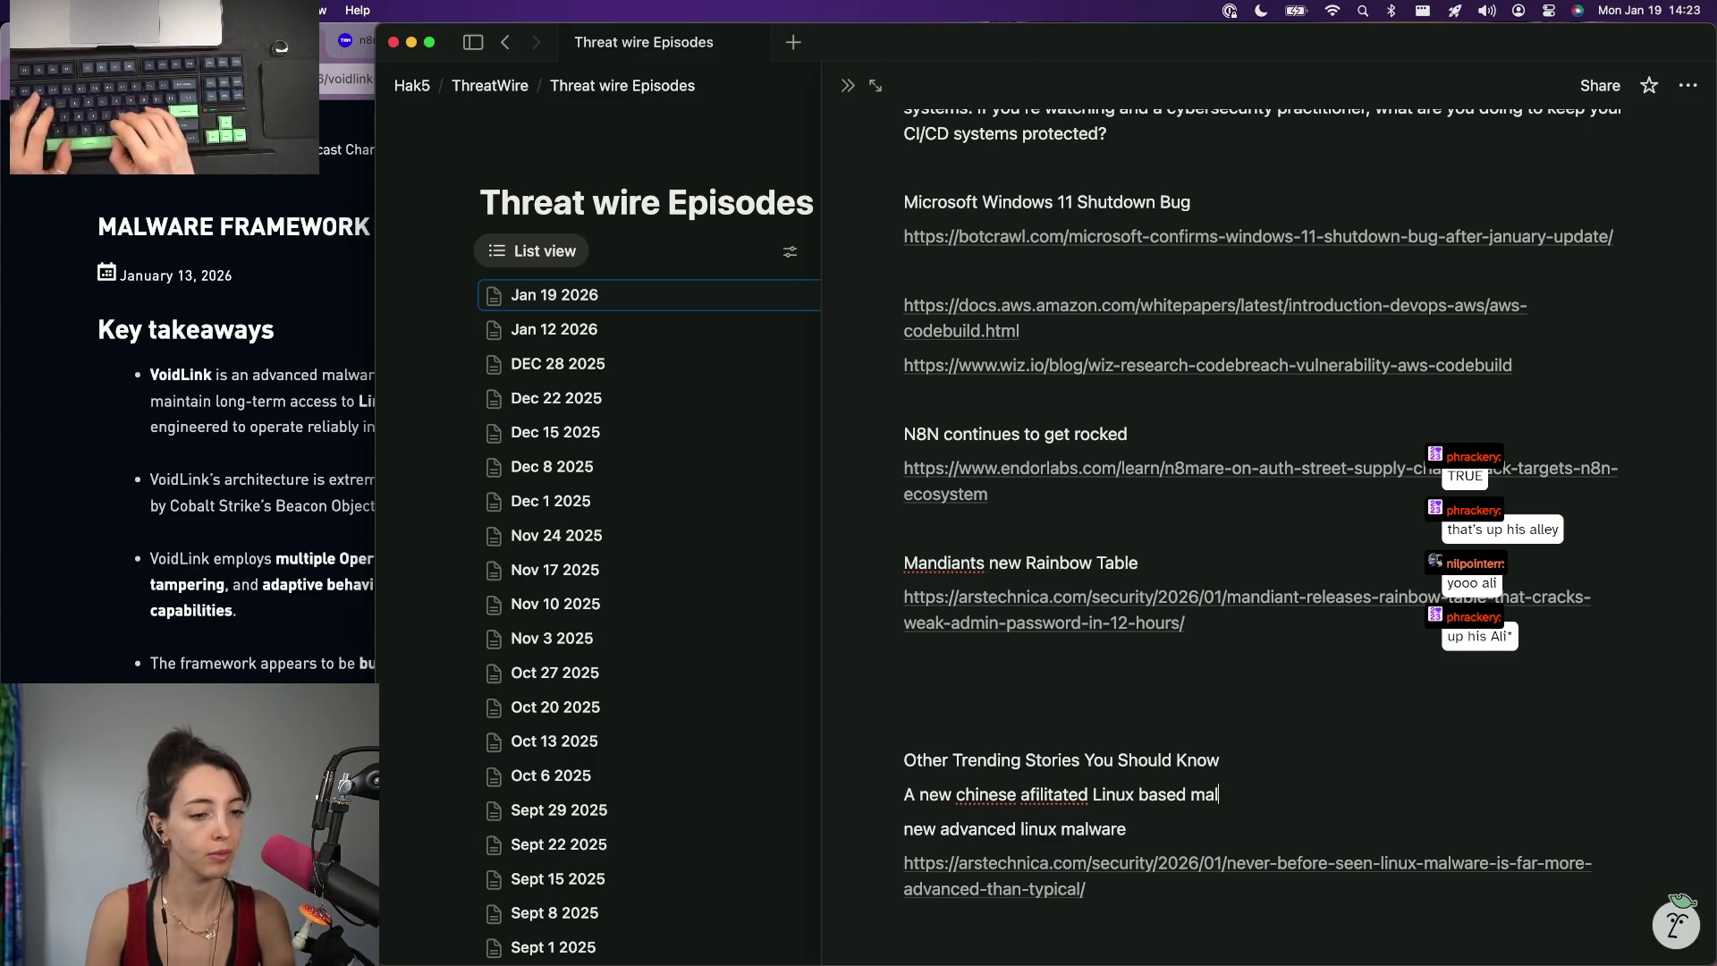
{"action": "type", "text": "ware orchestr"}
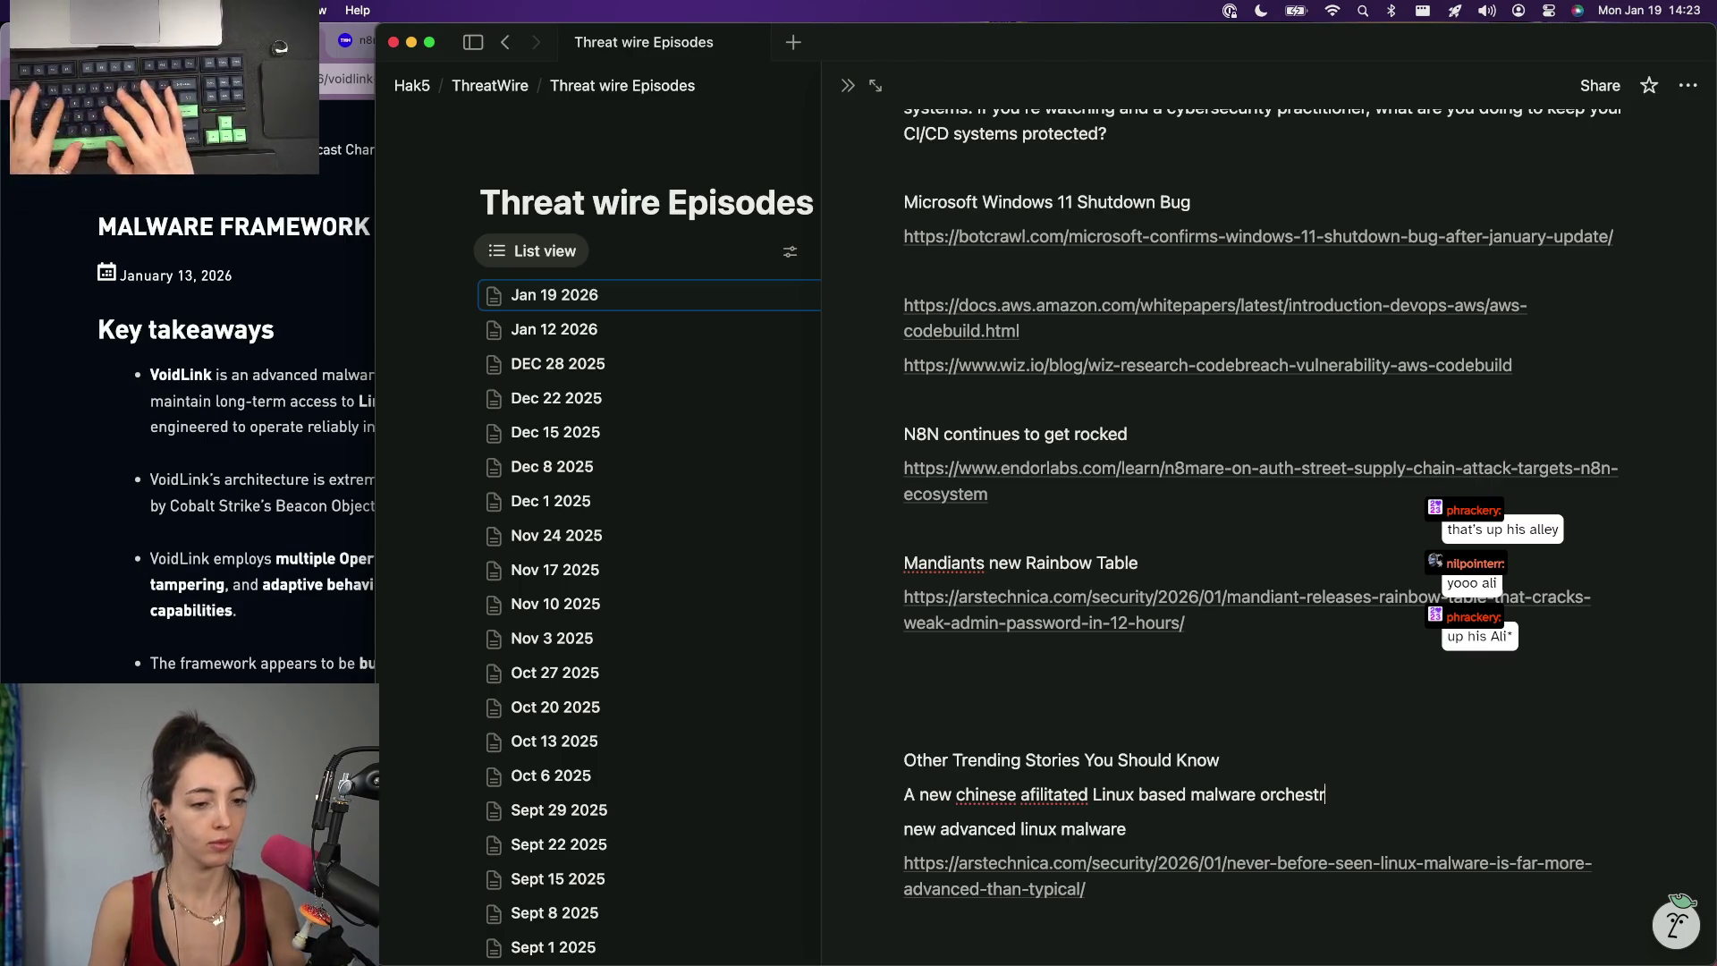
{"action": "type", "text": "ation tool has been discovered by th"}
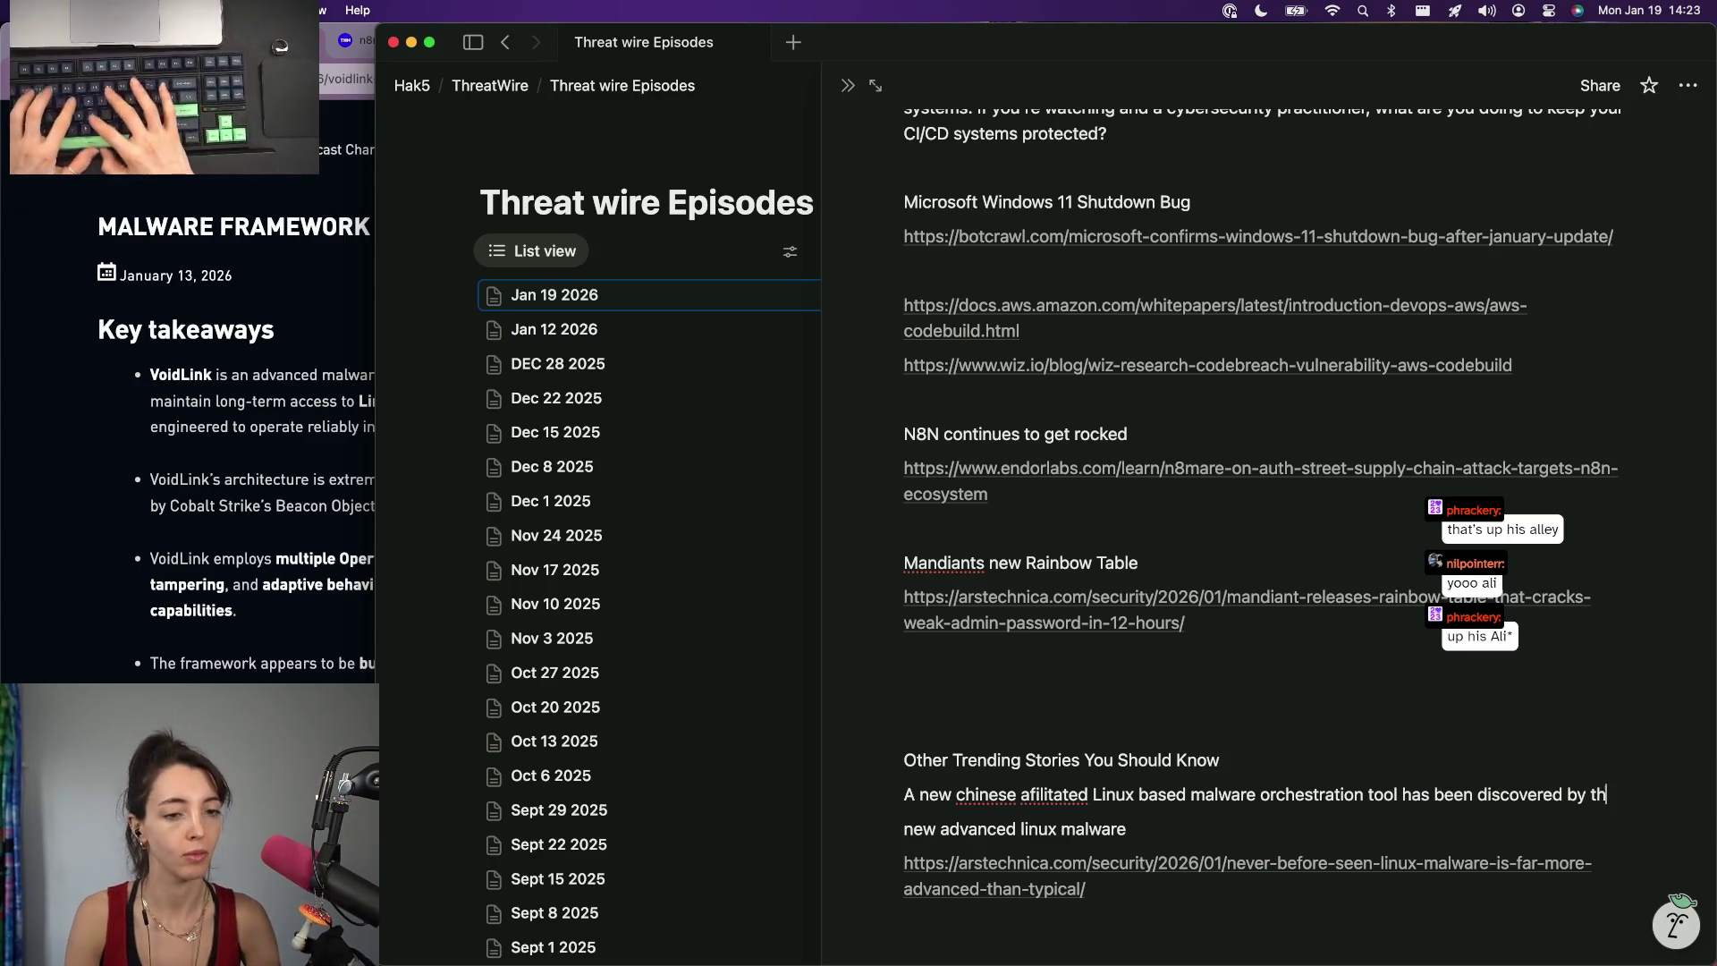
{"action": "type", "text": "e team at Checkpoint"}
{"action": "key", "text": "Return"}
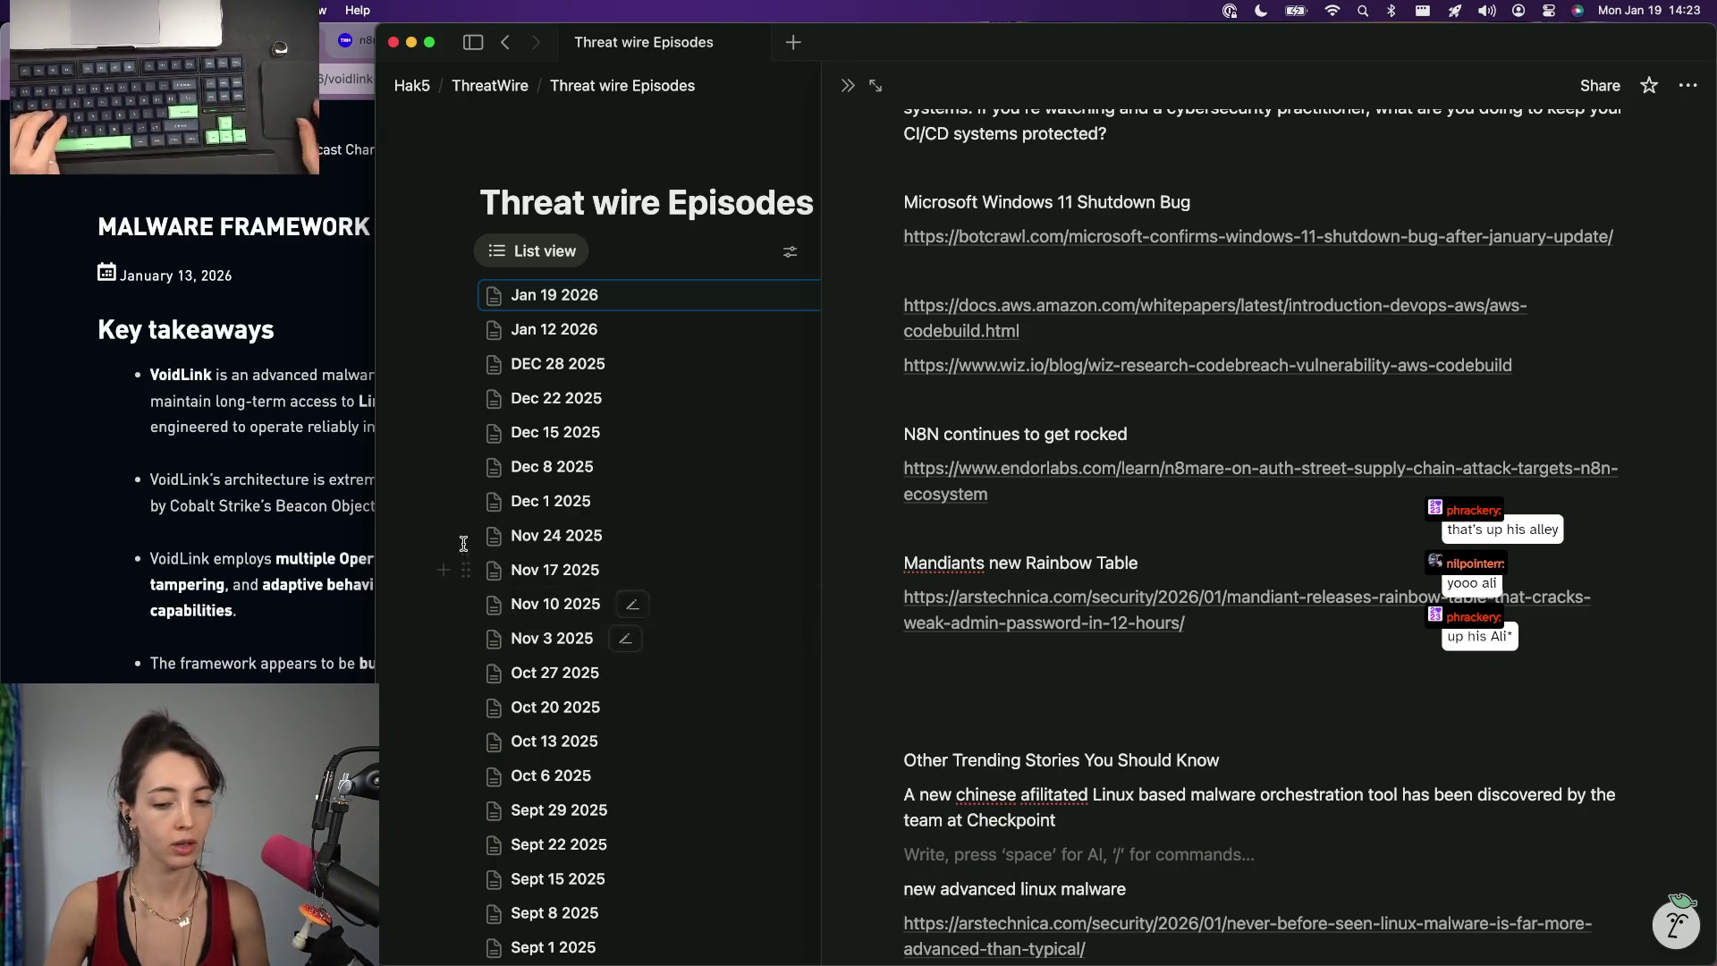
{"action": "key", "text": "super+Tab"}
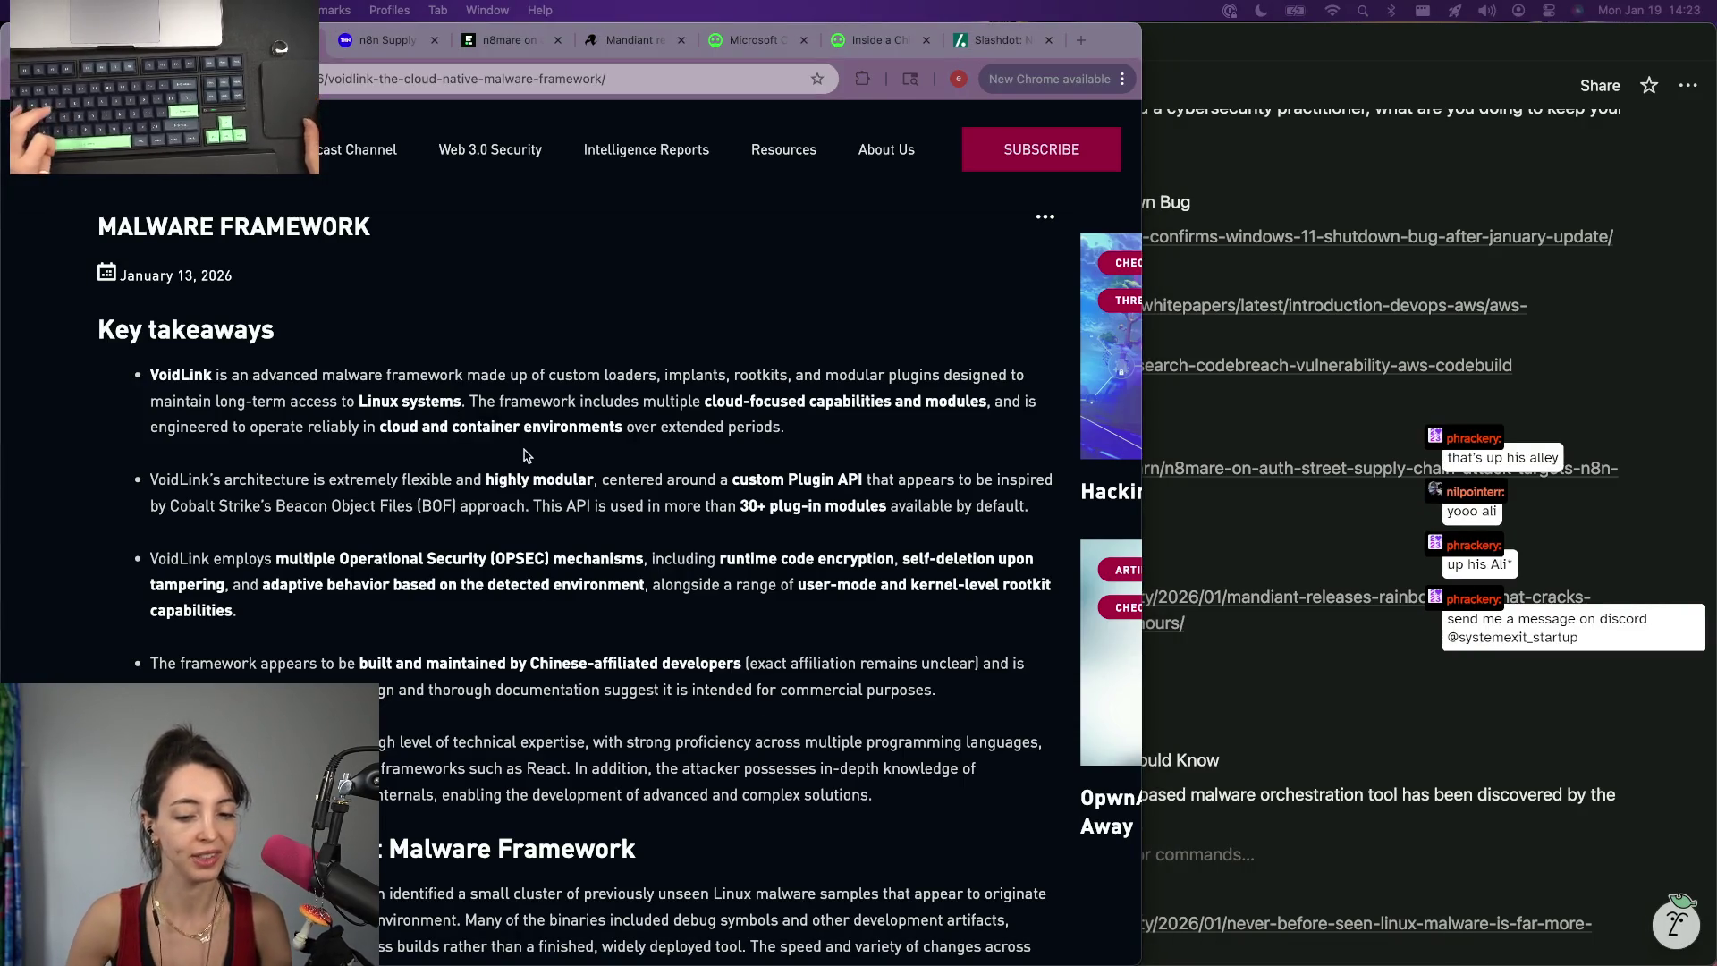
{"action": "key", "text": "super+Tab"}
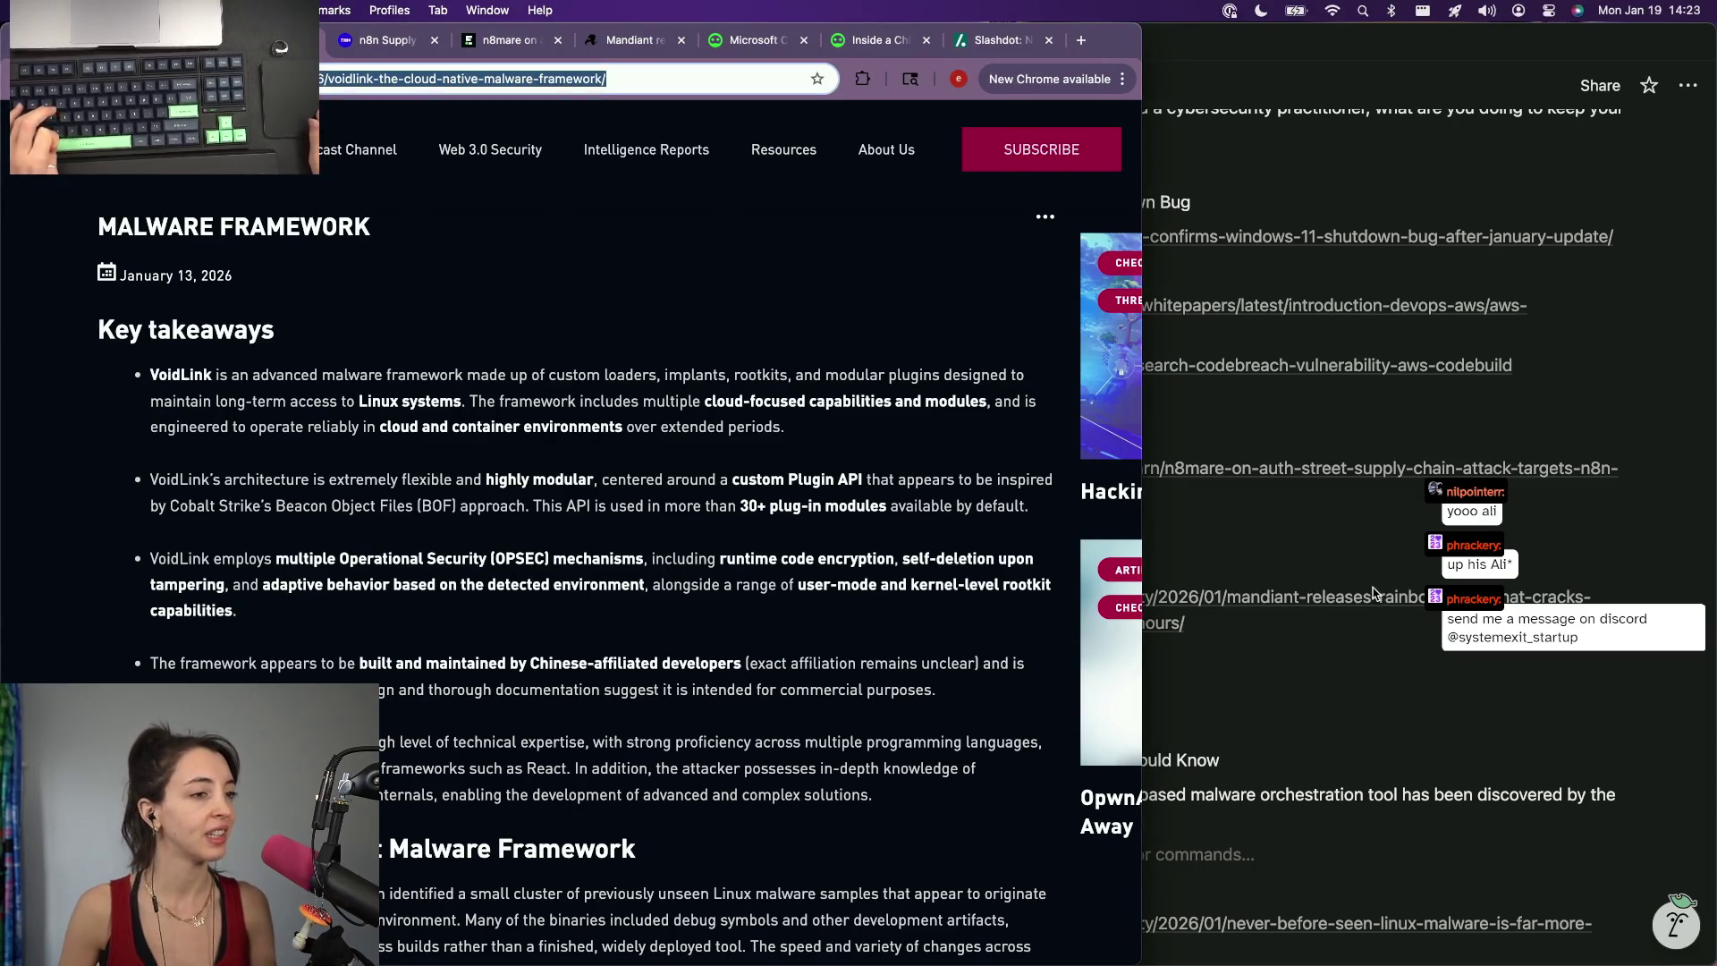
{"action": "key", "text": "super+Tab"}
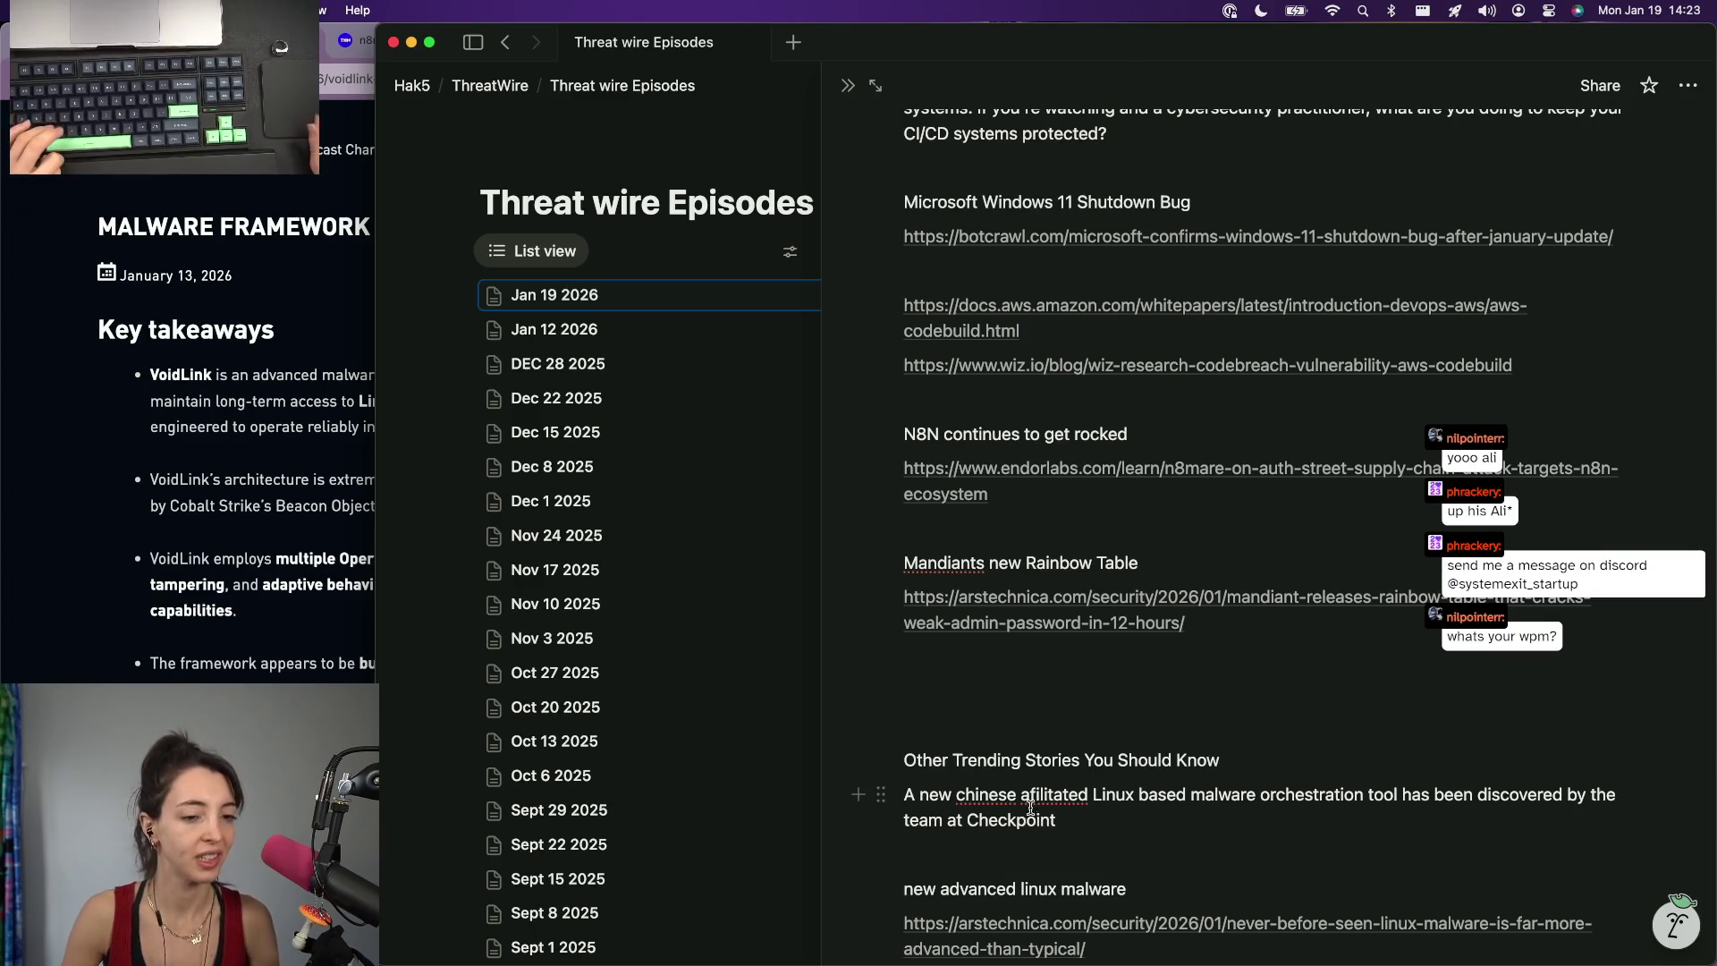
{"action": "key", "text": "super+Tab"}
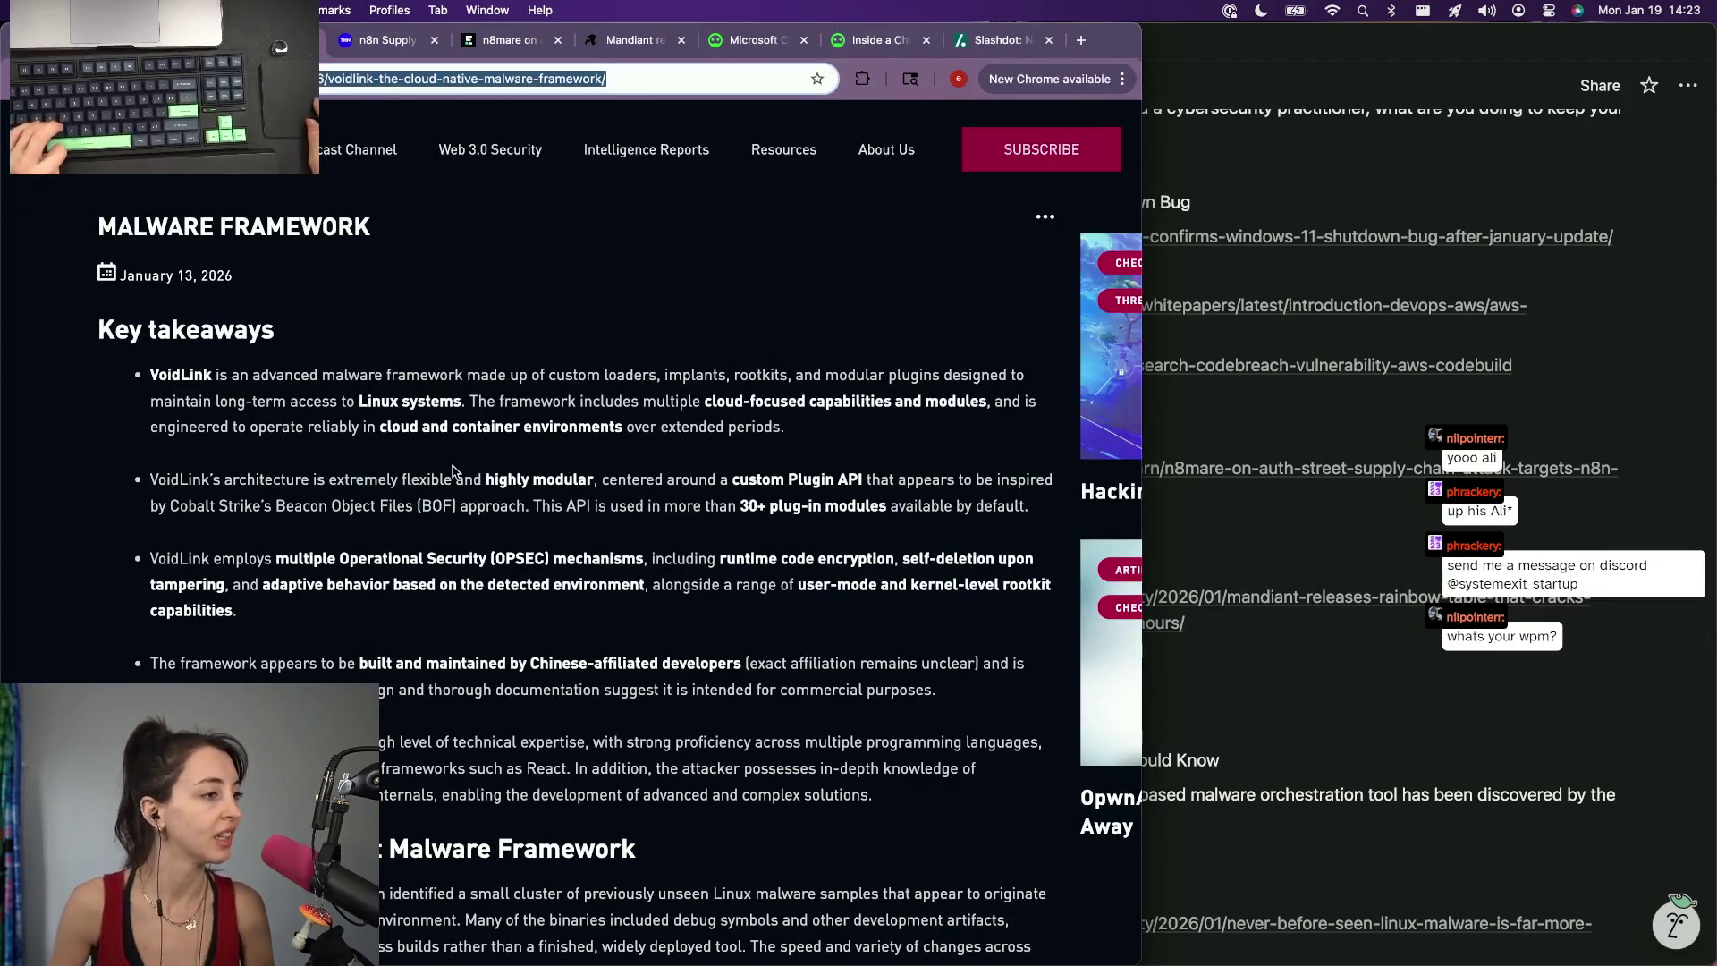
{"action": "left_click", "coordinate": [1295, 802]}
{"action": "double_click", "coordinate": [1294, 802]}
{"action": "type", "text": "framework"}
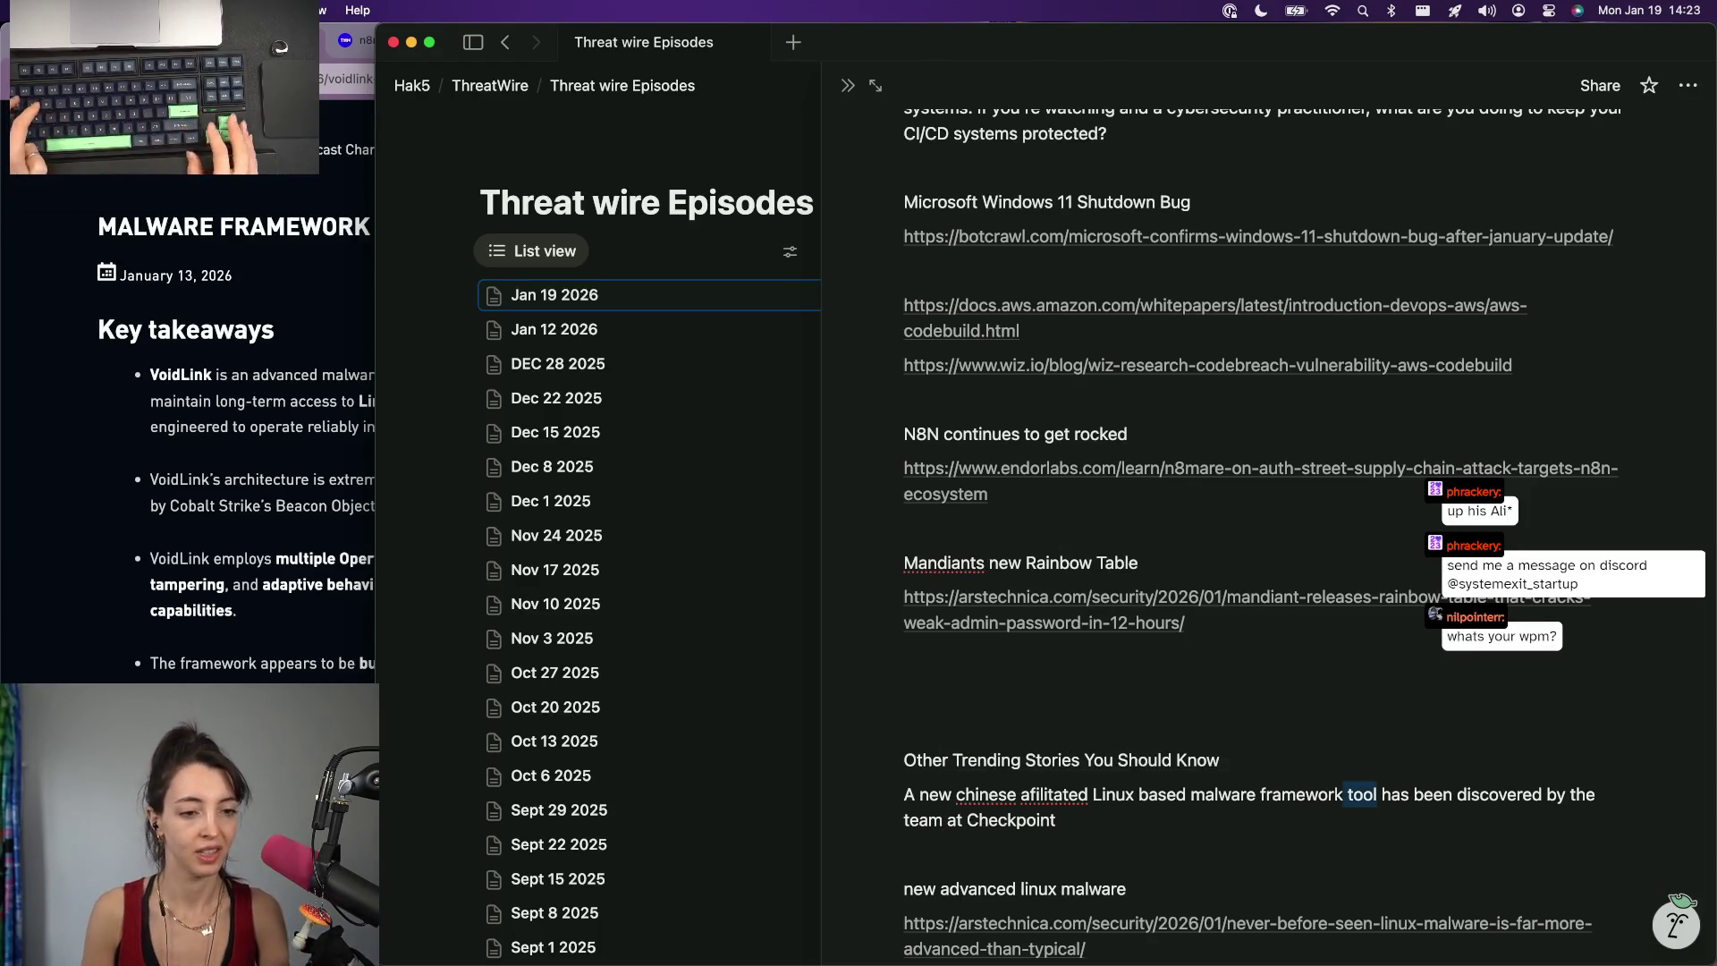
Replace "orchestration tool" with "framework" and start the follow-up sentence on stealth.
{"action": "key", "text": "Delete"}
{"action": "key", "text": "Delete"}
{"action": "key", "text": "Delete"}
{"action": "key", "text": "Down"}
{"action": "type", "text": ". The"}
{"action": "key", "text": "BackSpace"}
{"action": "key", "text": "BackSpace"}
{"action": "key", "text": "BackSpace"}
{"action": "type", "text": "It's sti"}
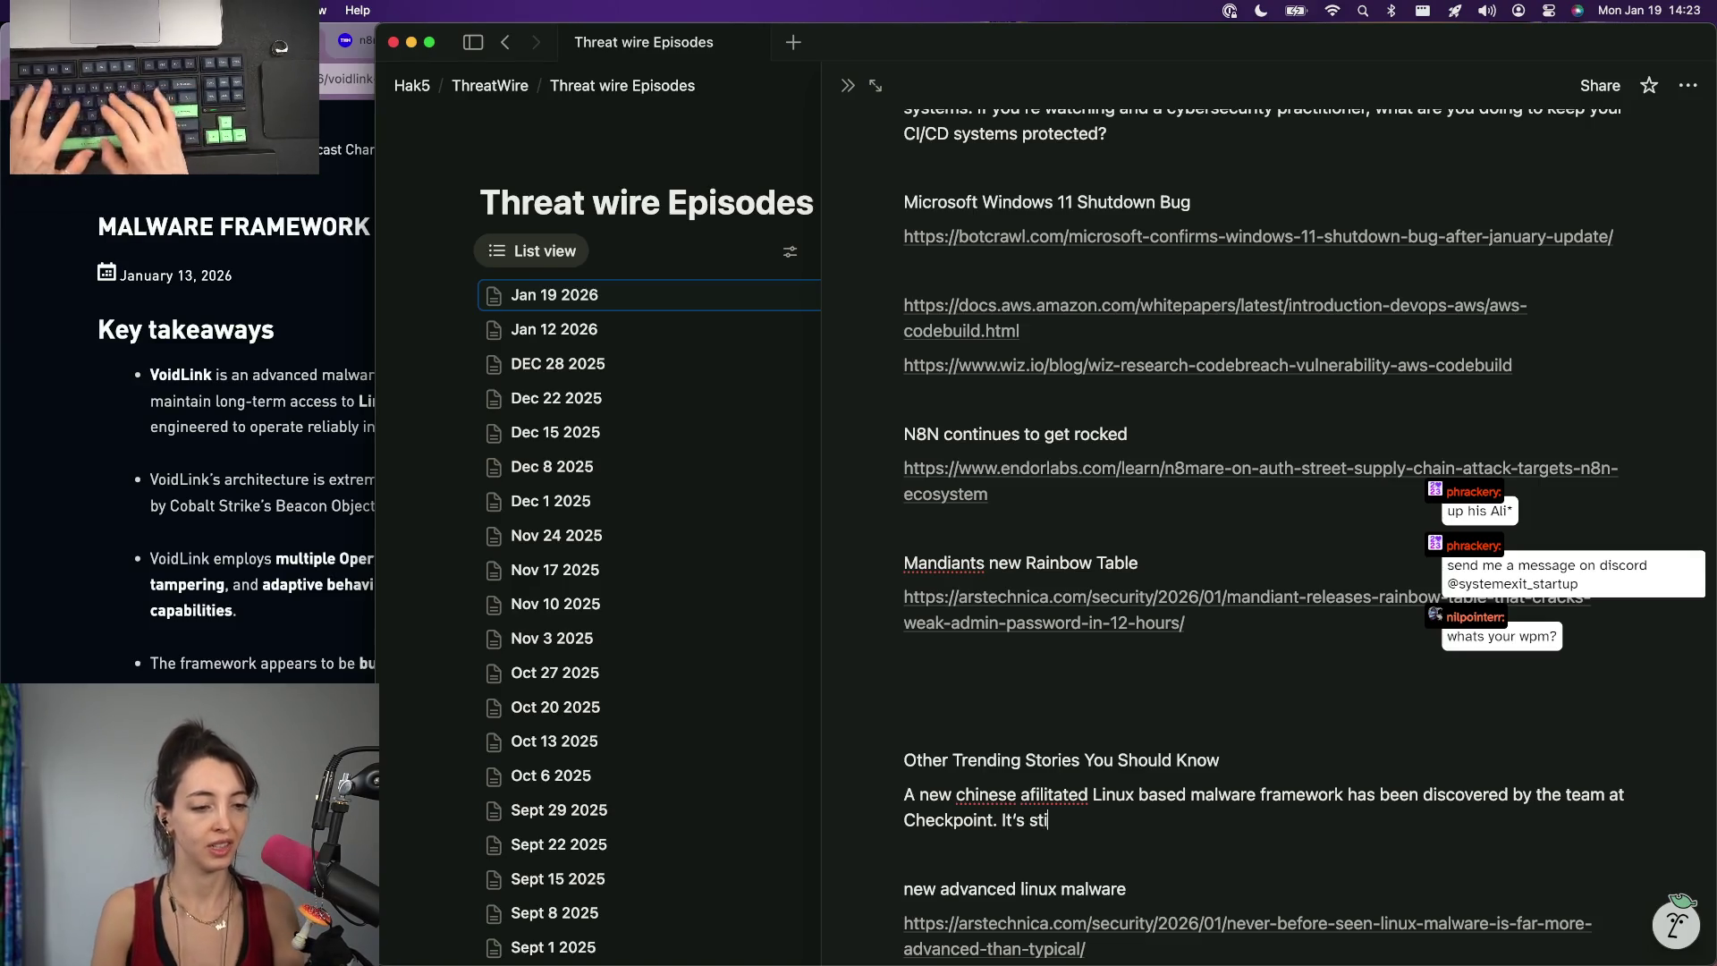
{"action": "type", "text": "ll in heavy development, but appears"}
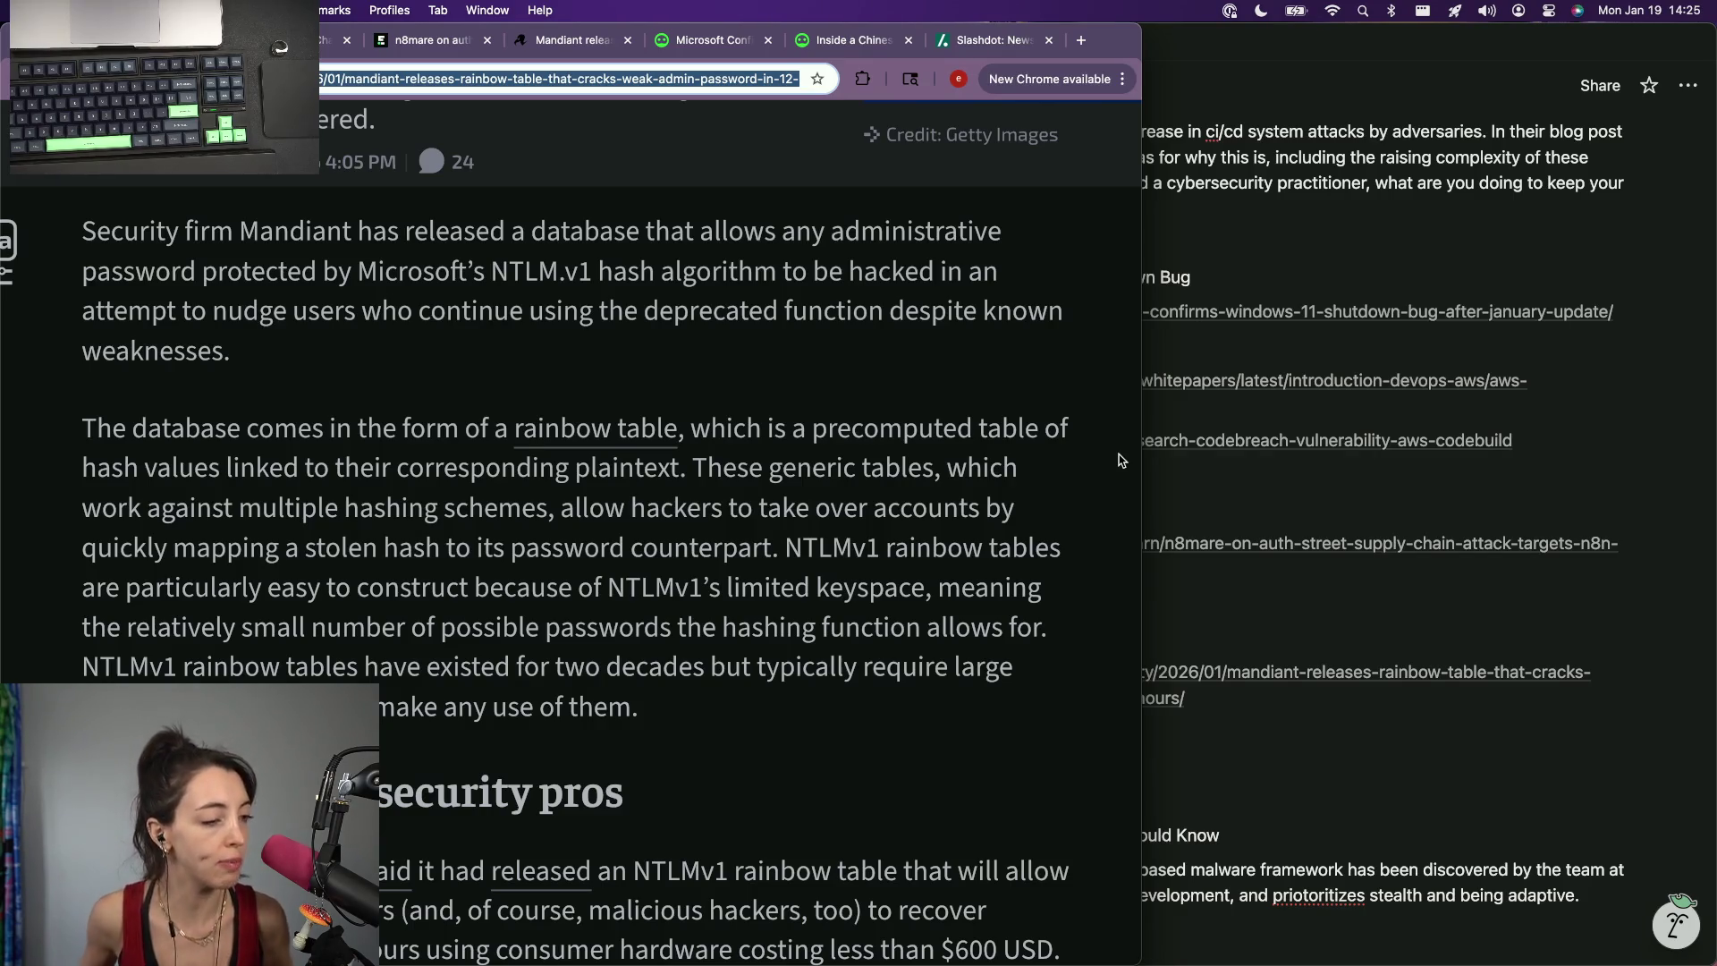
{"action": "scroll", "coordinate": [1118, 460], "scroll_direction": "down", "scroll_amount": 2}
{"action": "scroll", "coordinate": [1118, 460], "scroll_direction": "down", "scroll_amount": 4}
{"action": "scroll", "coordinate": [1118, 460], "scroll_direction": "down", "scroll_amount": 2}
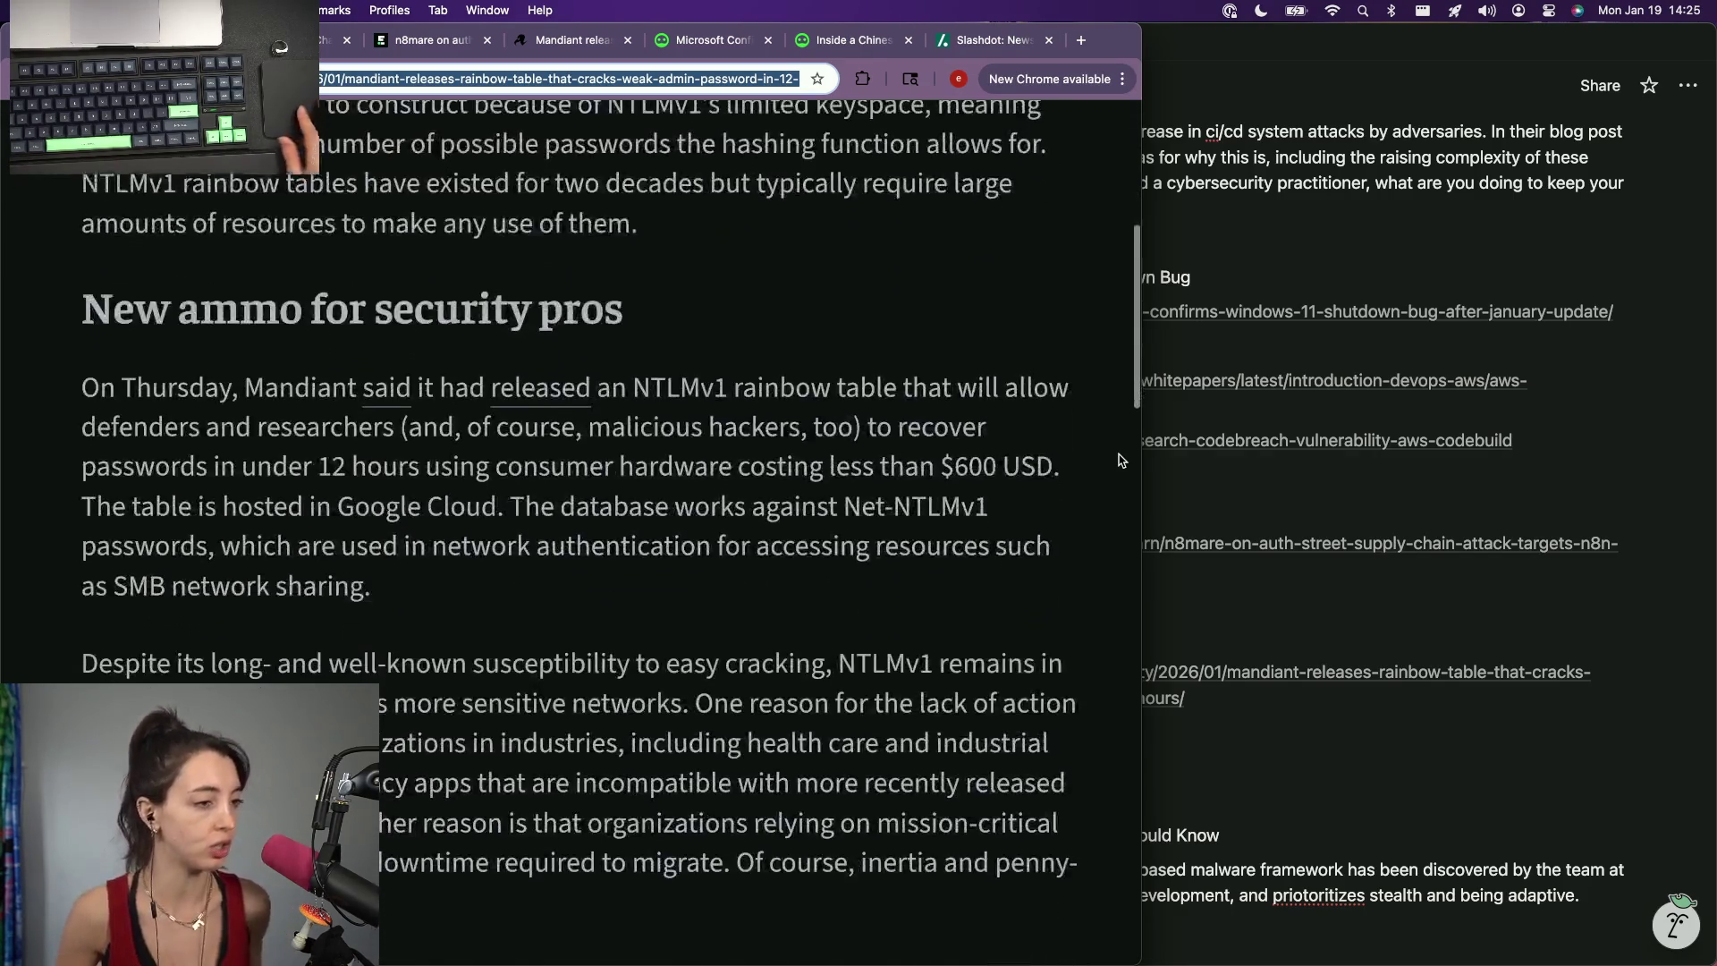
{"action": "scroll", "coordinate": [1118, 460], "scroll_direction": "down", "scroll_amount": 1}
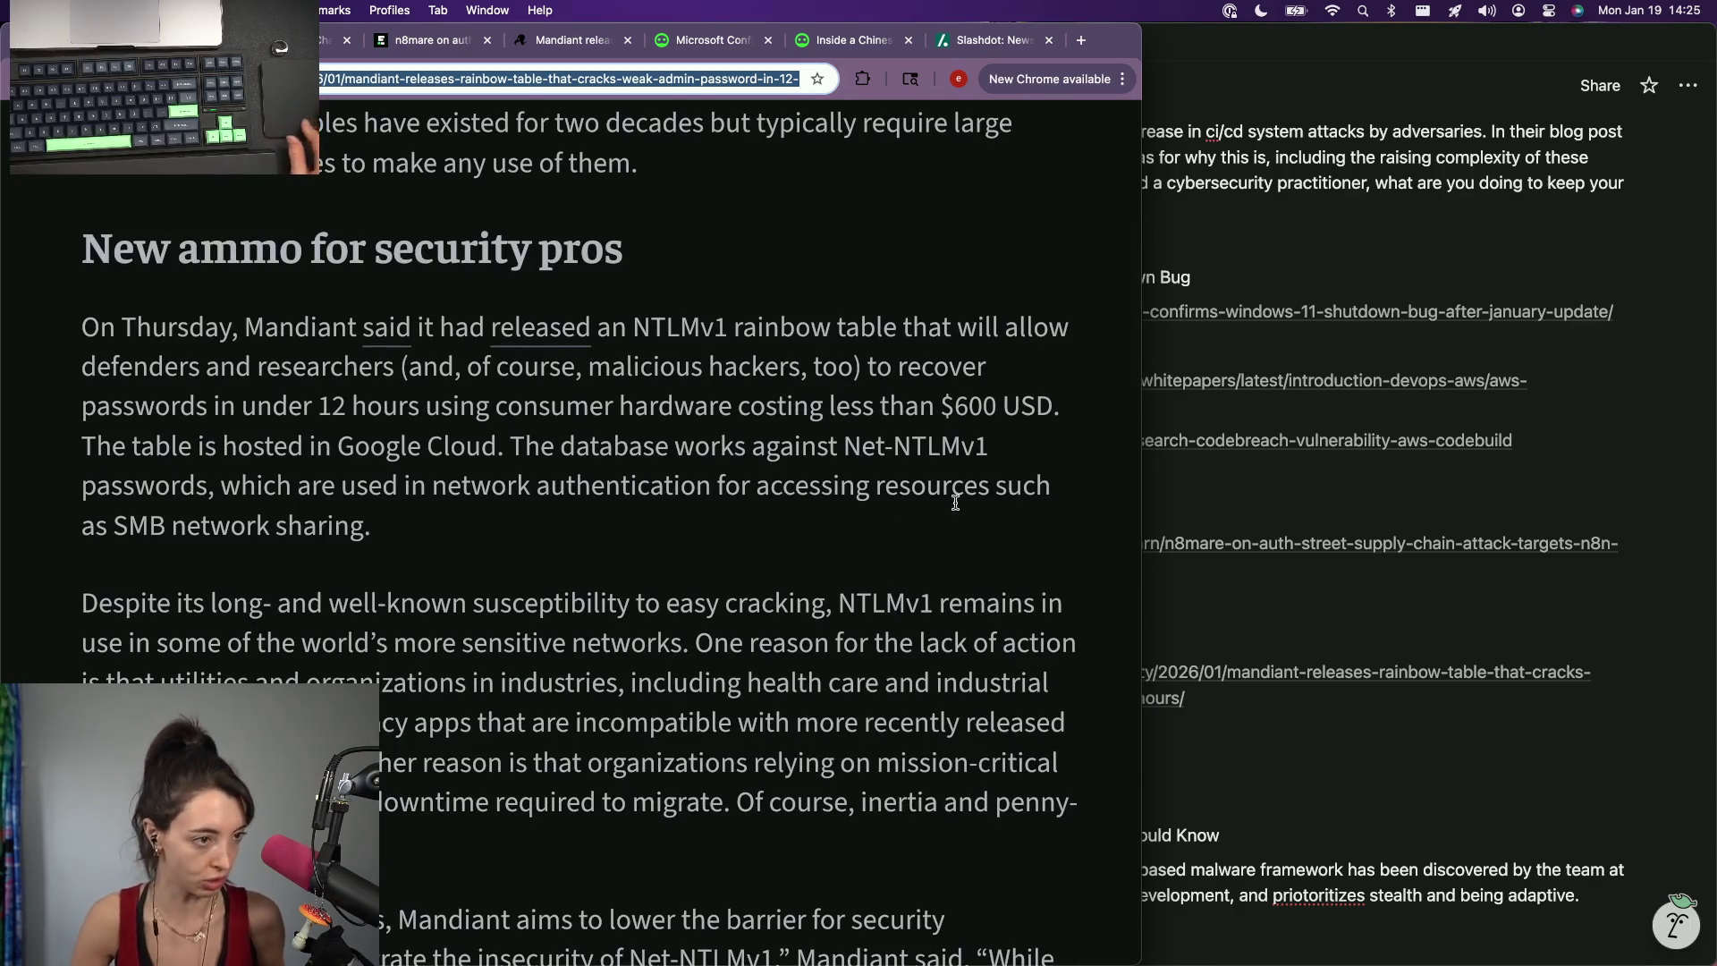
Glance at the rainbow-table dataset listing, then open Mandiant's own Net-NTLMv1 announcement in a new tab.
{"action": "left_click", "coordinate": [507, 330]}
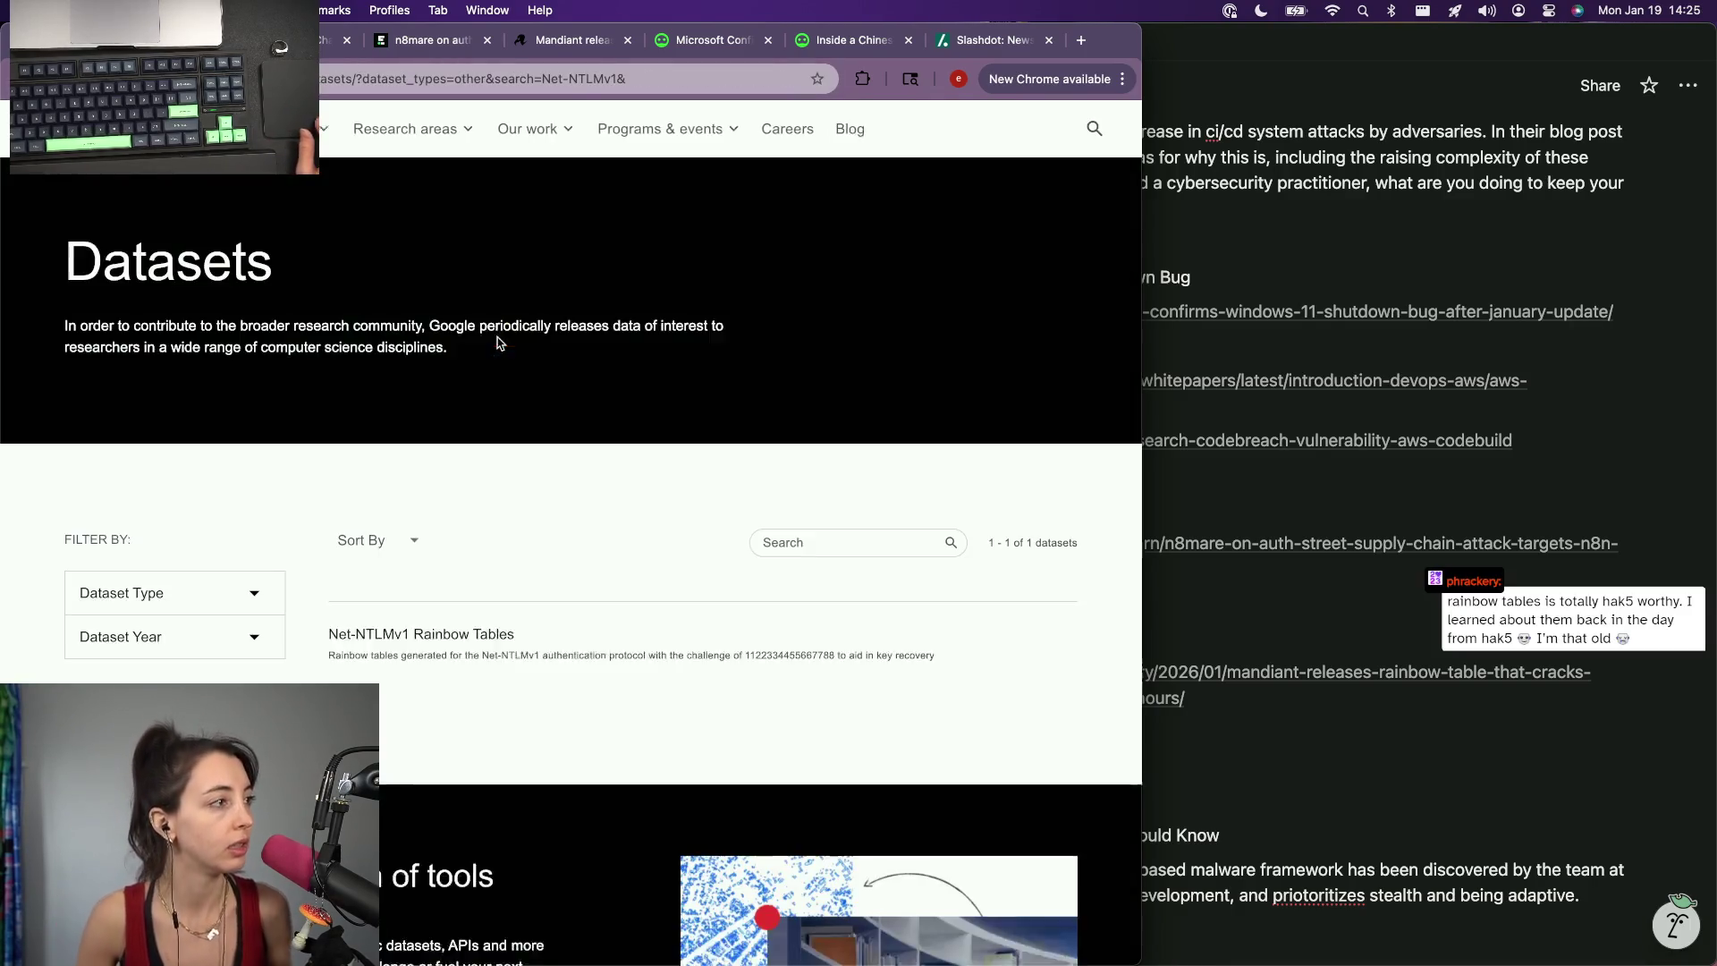
{"action": "scroll", "coordinate": [343, 379], "scroll_direction": "left", "scroll_amount": 5}
{"action": "left_click", "coordinate": [545, 327]}
{"action": "scroll", "coordinate": [471, 337], "scroll_direction": "left", "scroll_amount": 5}
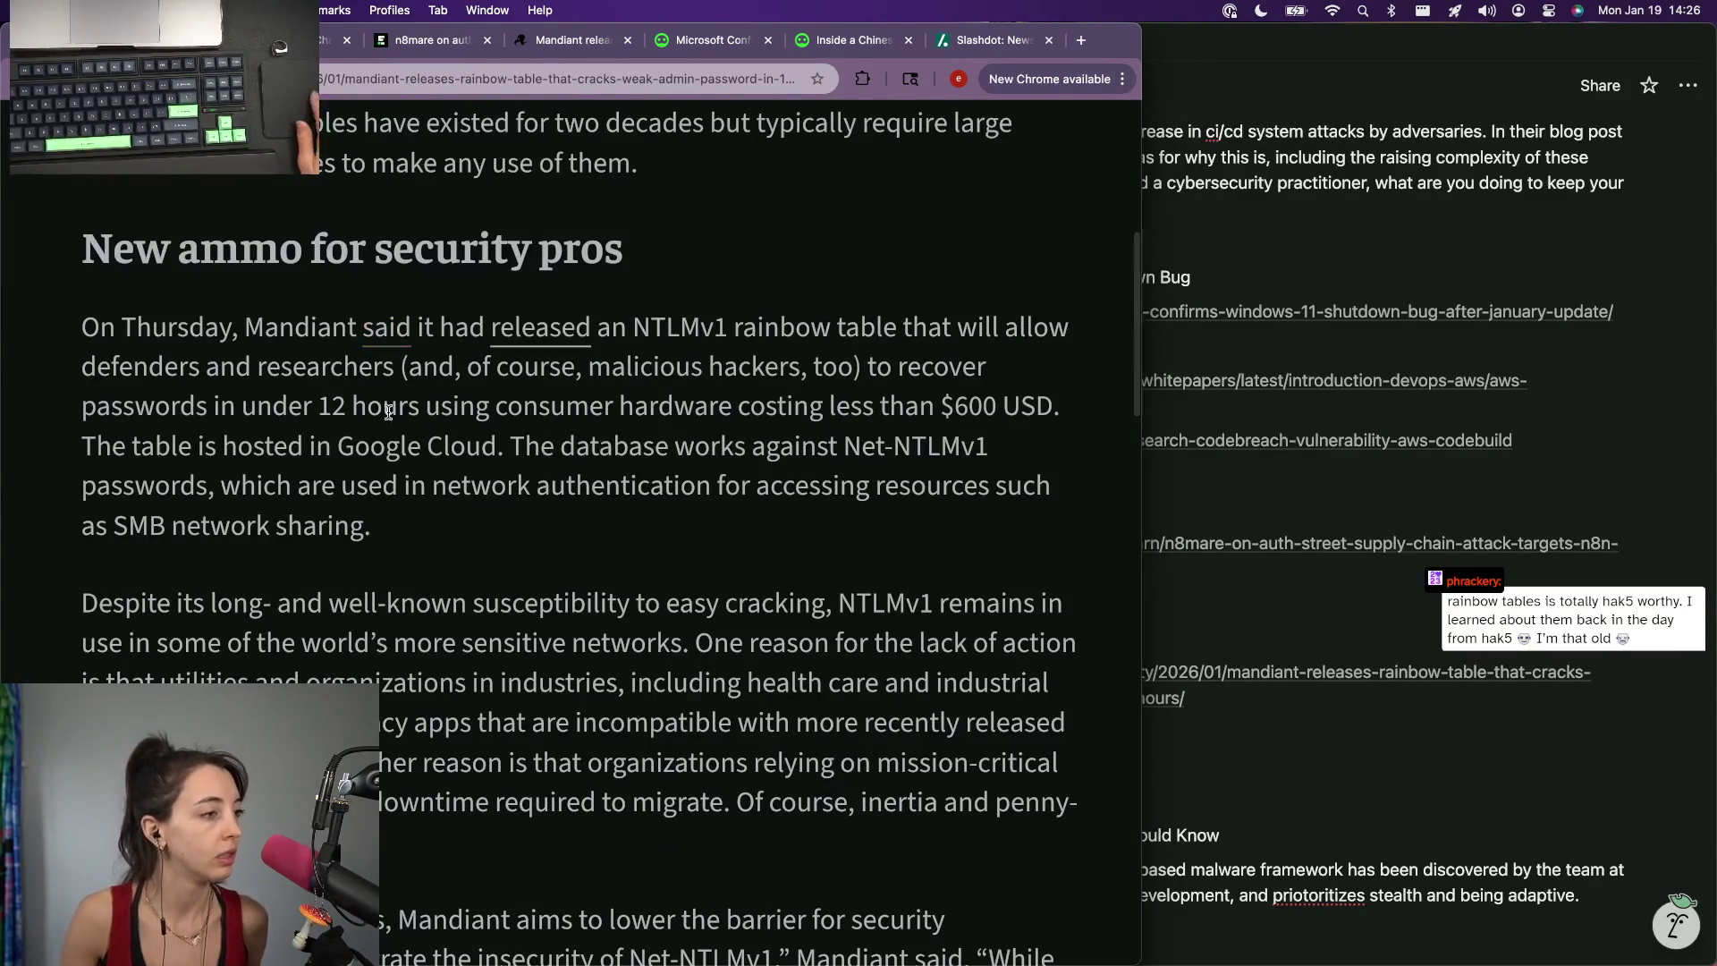
{"action": "left_click", "coordinate": [387, 327]}
{"action": "left_click", "coordinate": [234, 186]}
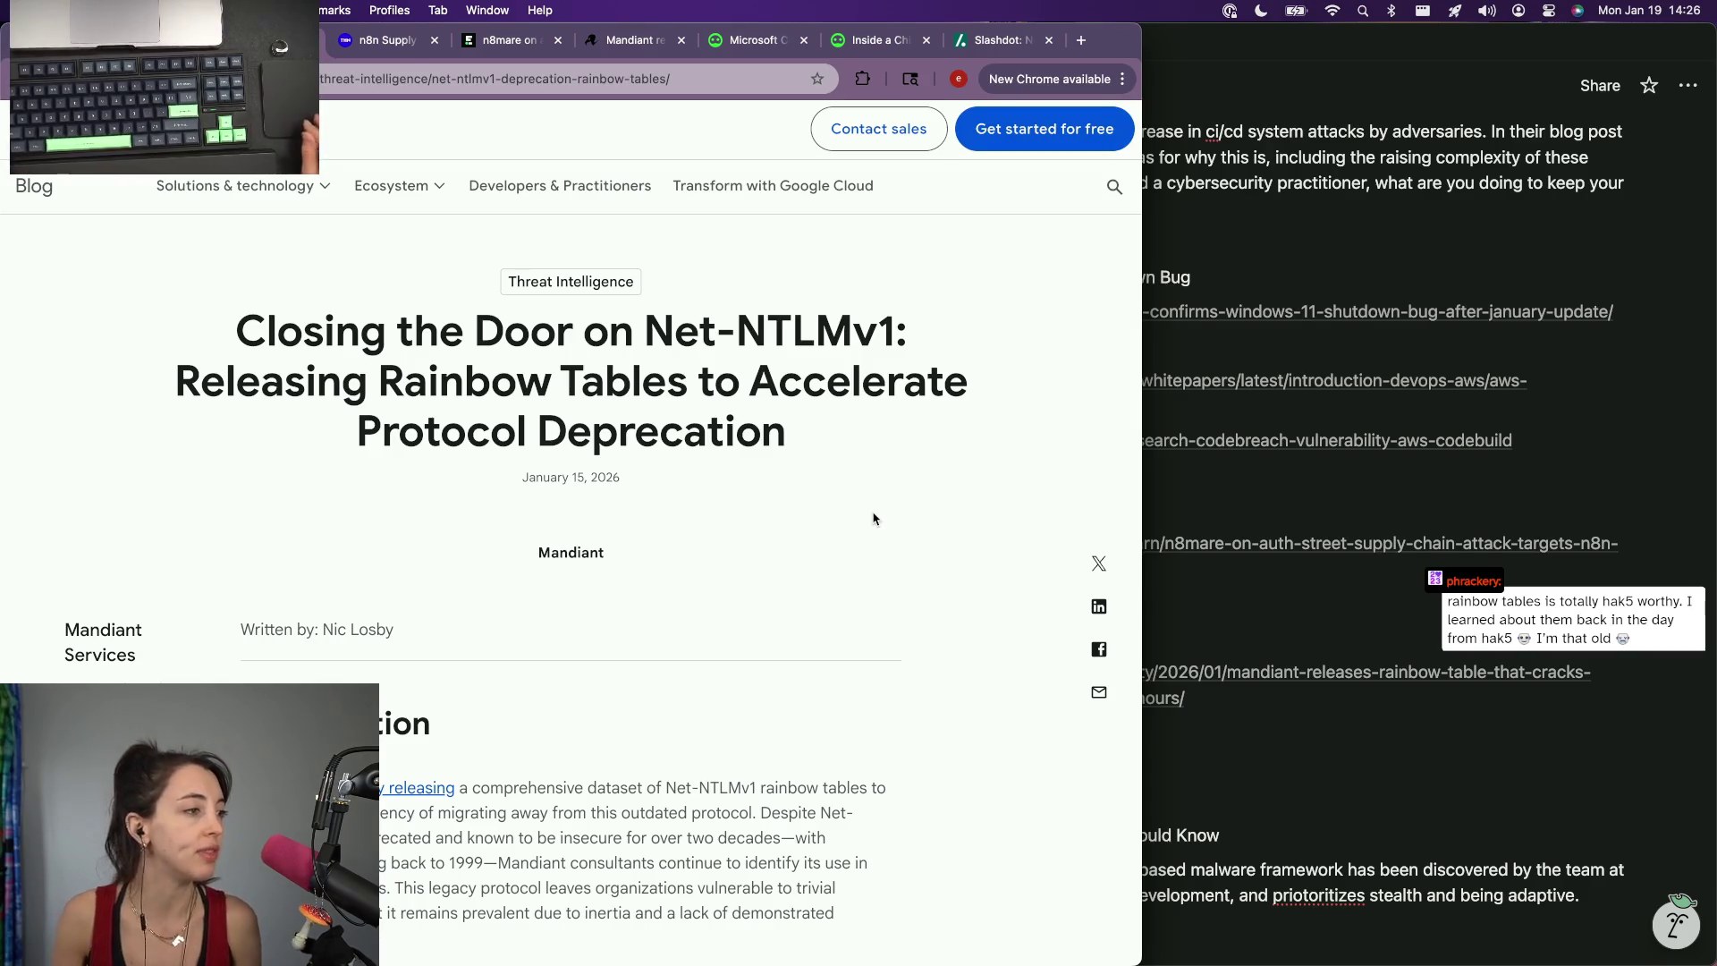
{"action": "scroll", "coordinate": [862, 458], "scroll_direction": "down", "scroll_amount": 3}
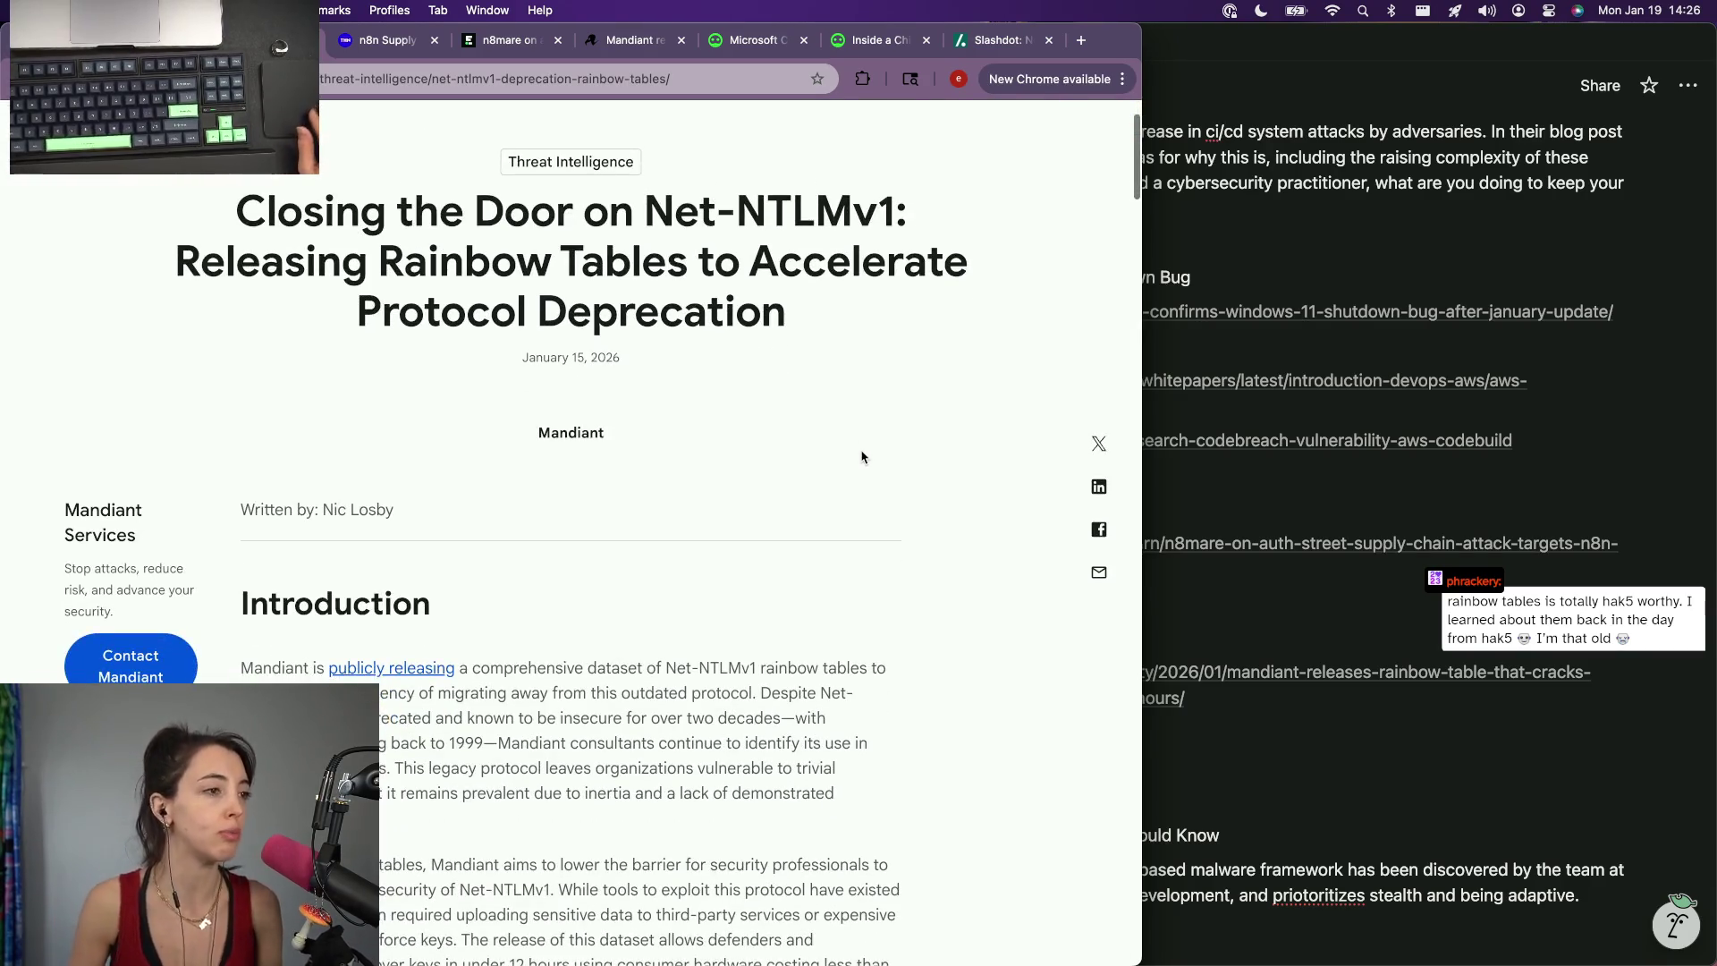
{"action": "scroll", "coordinate": [862, 457], "scroll_direction": "down", "scroll_amount": 2}
{"action": "scroll", "coordinate": [518, 599], "scroll_direction": "up", "scroll_amount": 3}
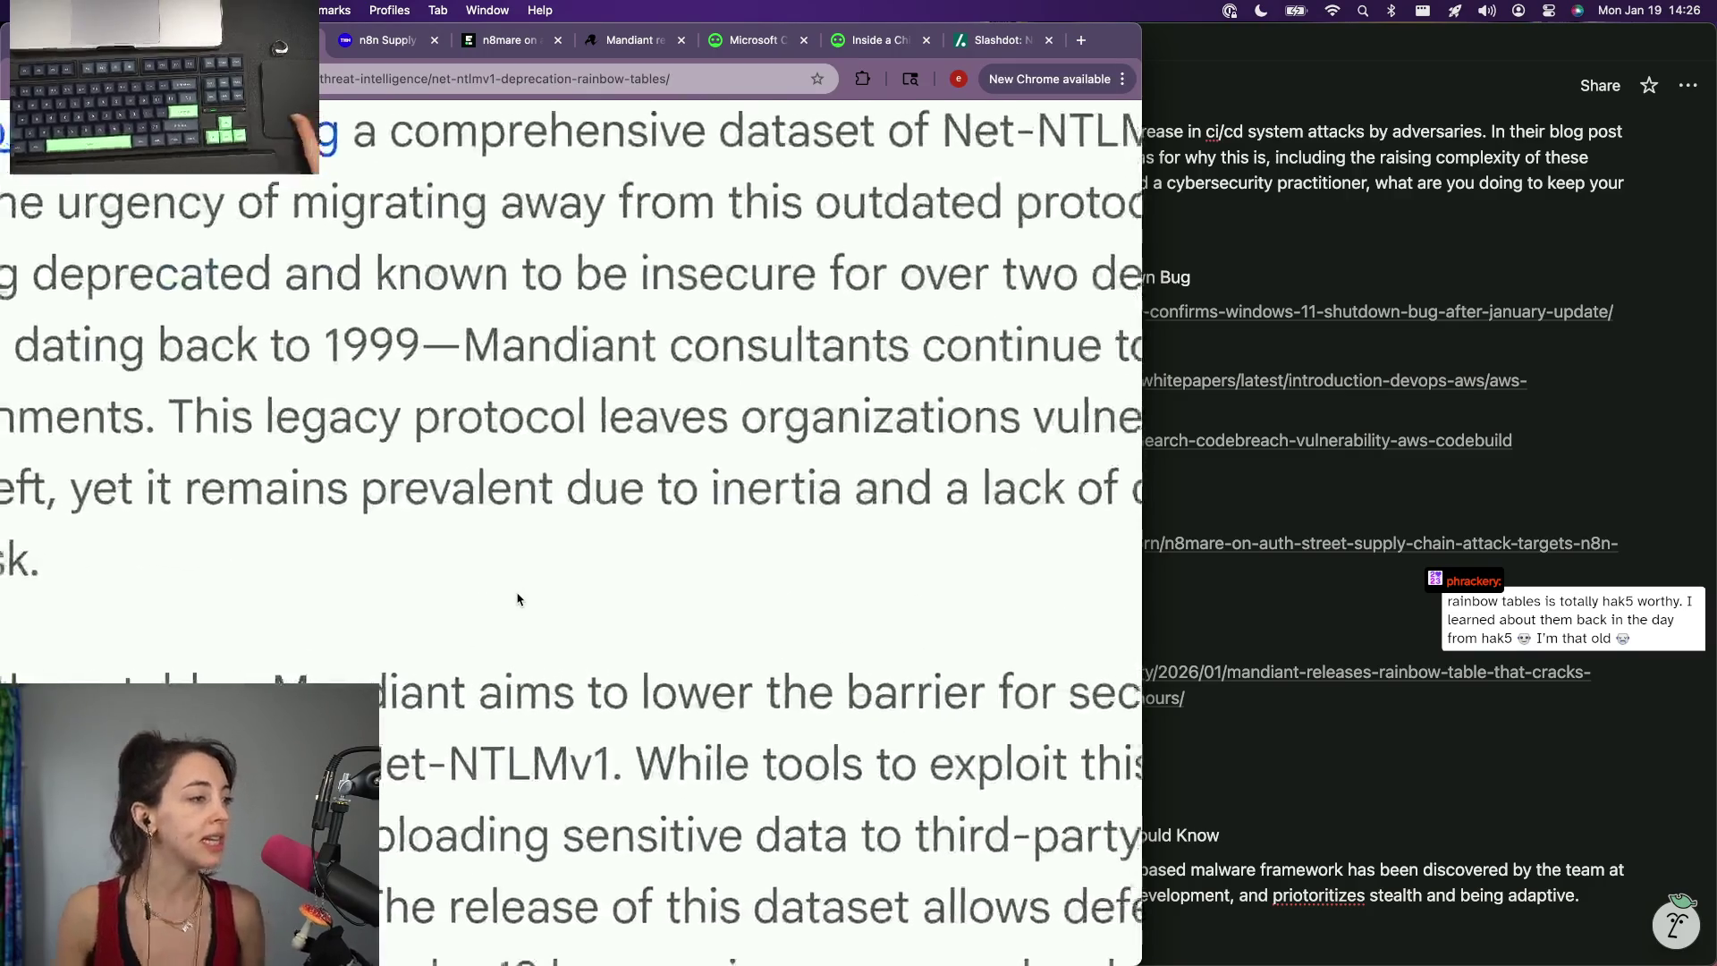
{"action": "scroll", "coordinate": [518, 598], "scroll_direction": "right", "scroll_amount": 1}
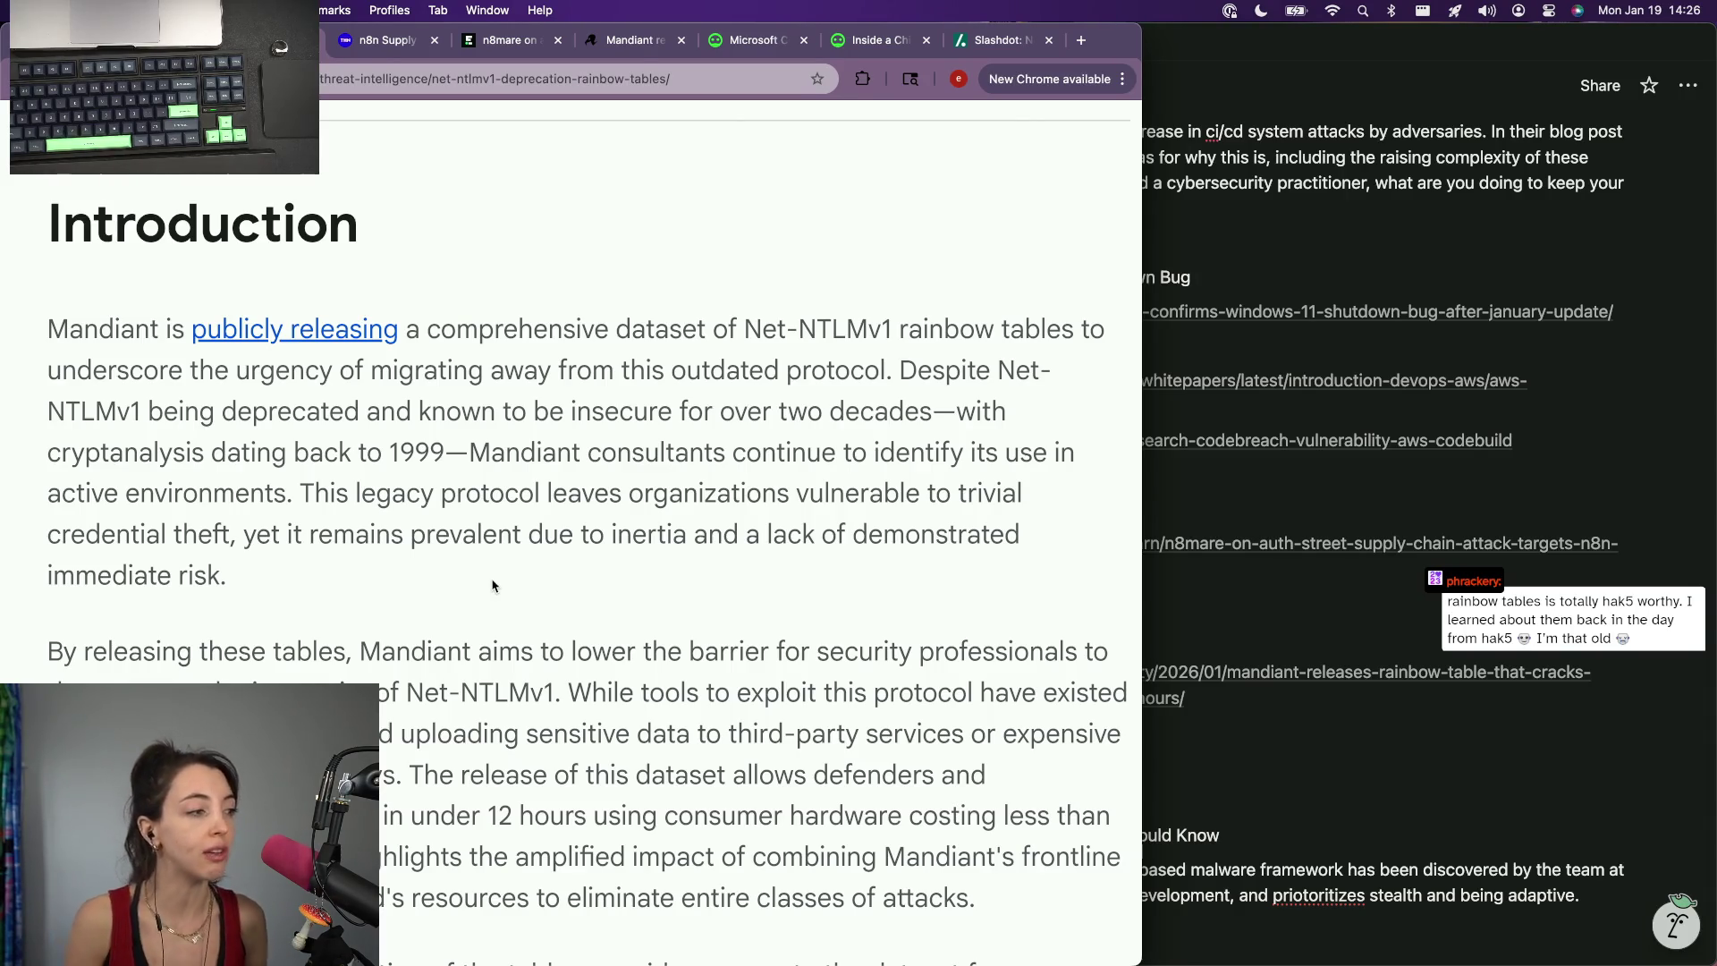
Copy the term Net-NTLMv1 from the Mandiant introduction and start a new tab to search for it.
{"action": "key", "text": "super+Tab"}
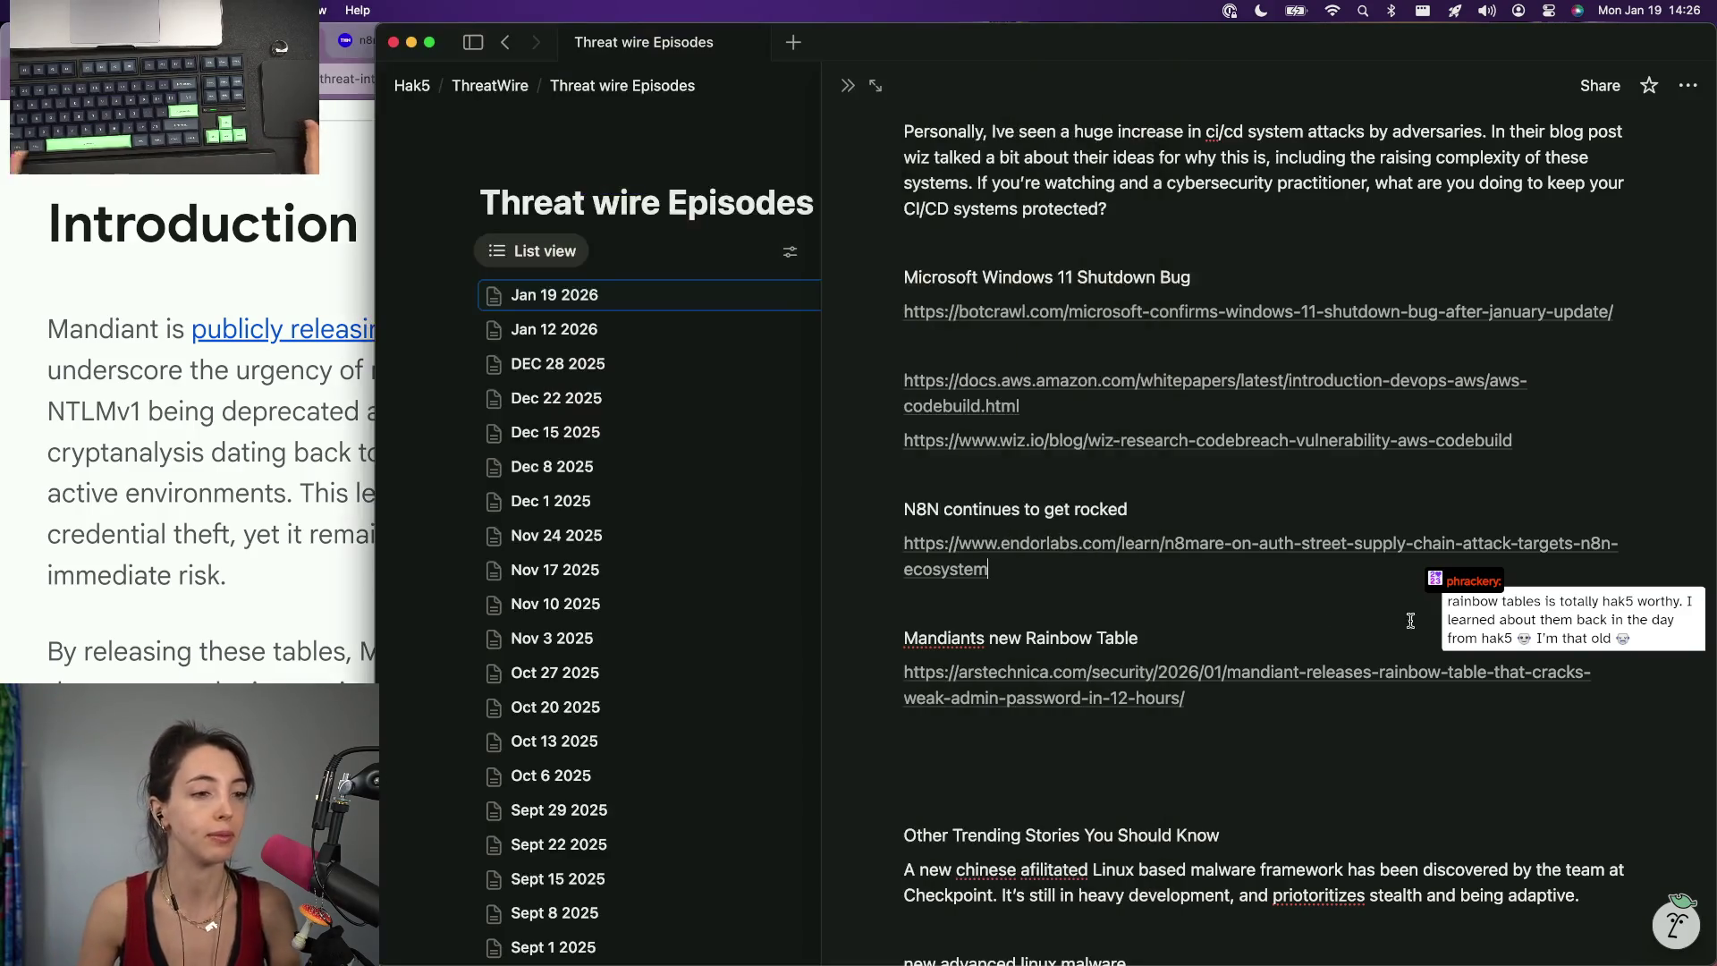
{"action": "left_click", "coordinate": [359, 446]}
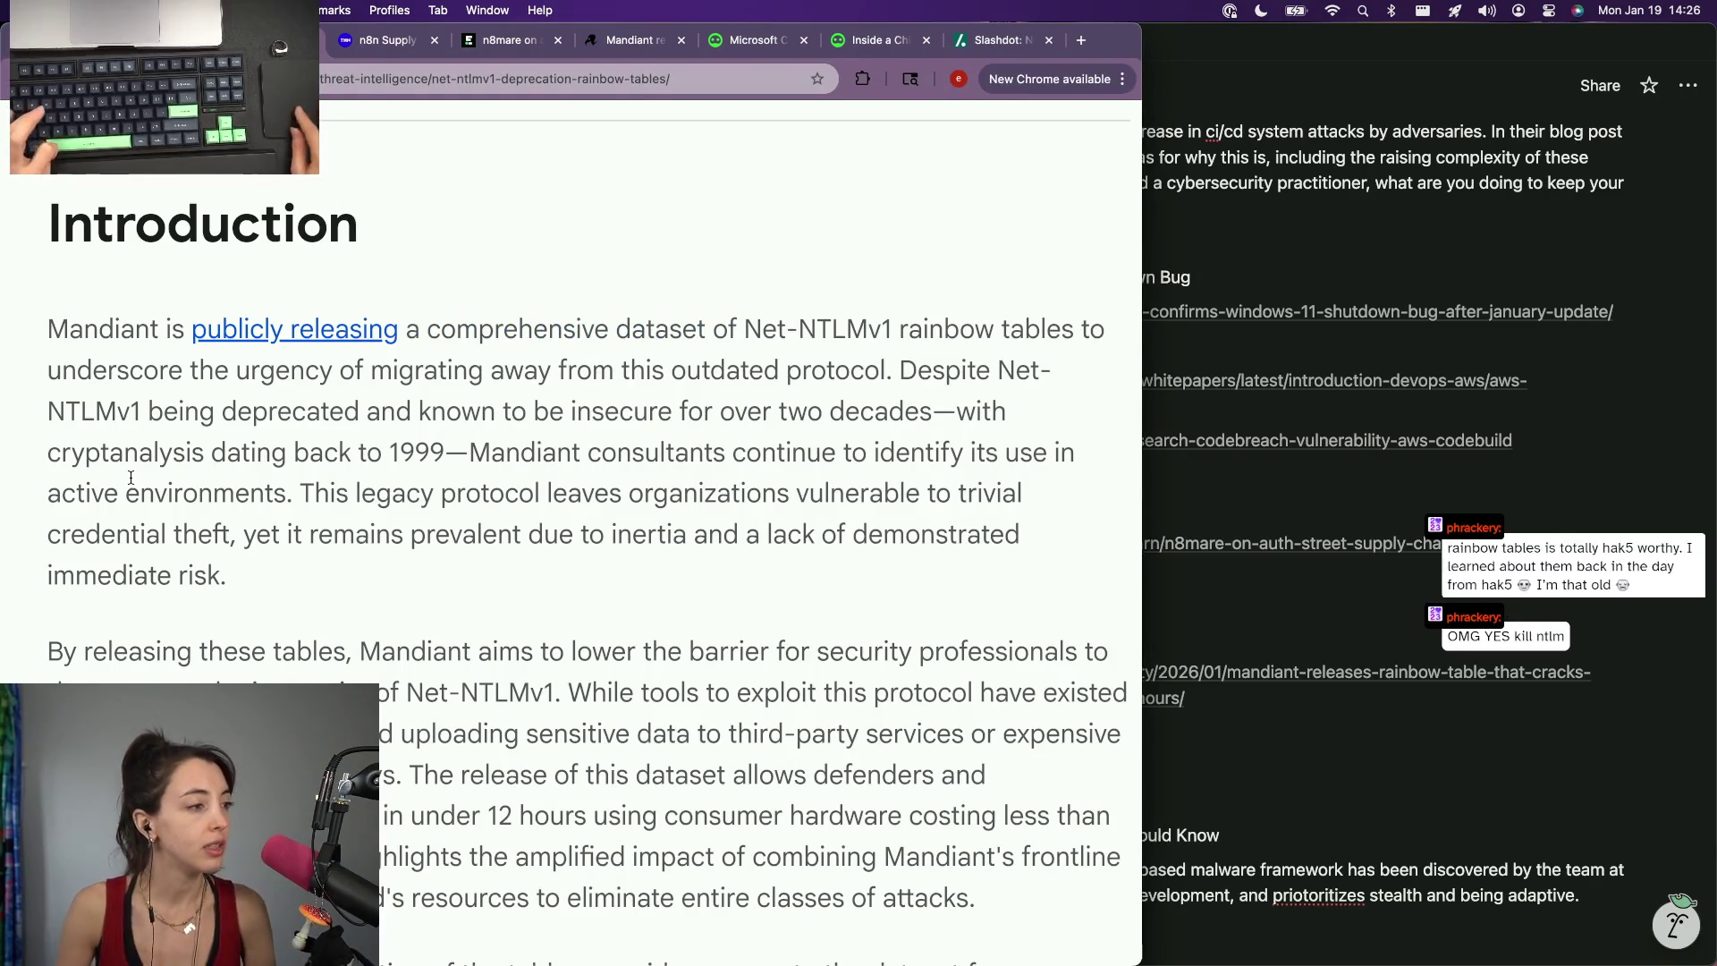
{"action": "scroll", "coordinate": [1000, 368], "scroll_direction": "right", "scroll_amount": 2}
{"action": "left_click_drag", "start_coordinate": [1012, 406], "coordinate": [991, 370]}
{"action": "left_click", "coordinate": [943, 370]}
{"action": "left_click_drag", "start_coordinate": [684, 329], "coordinate": [826, 329]}
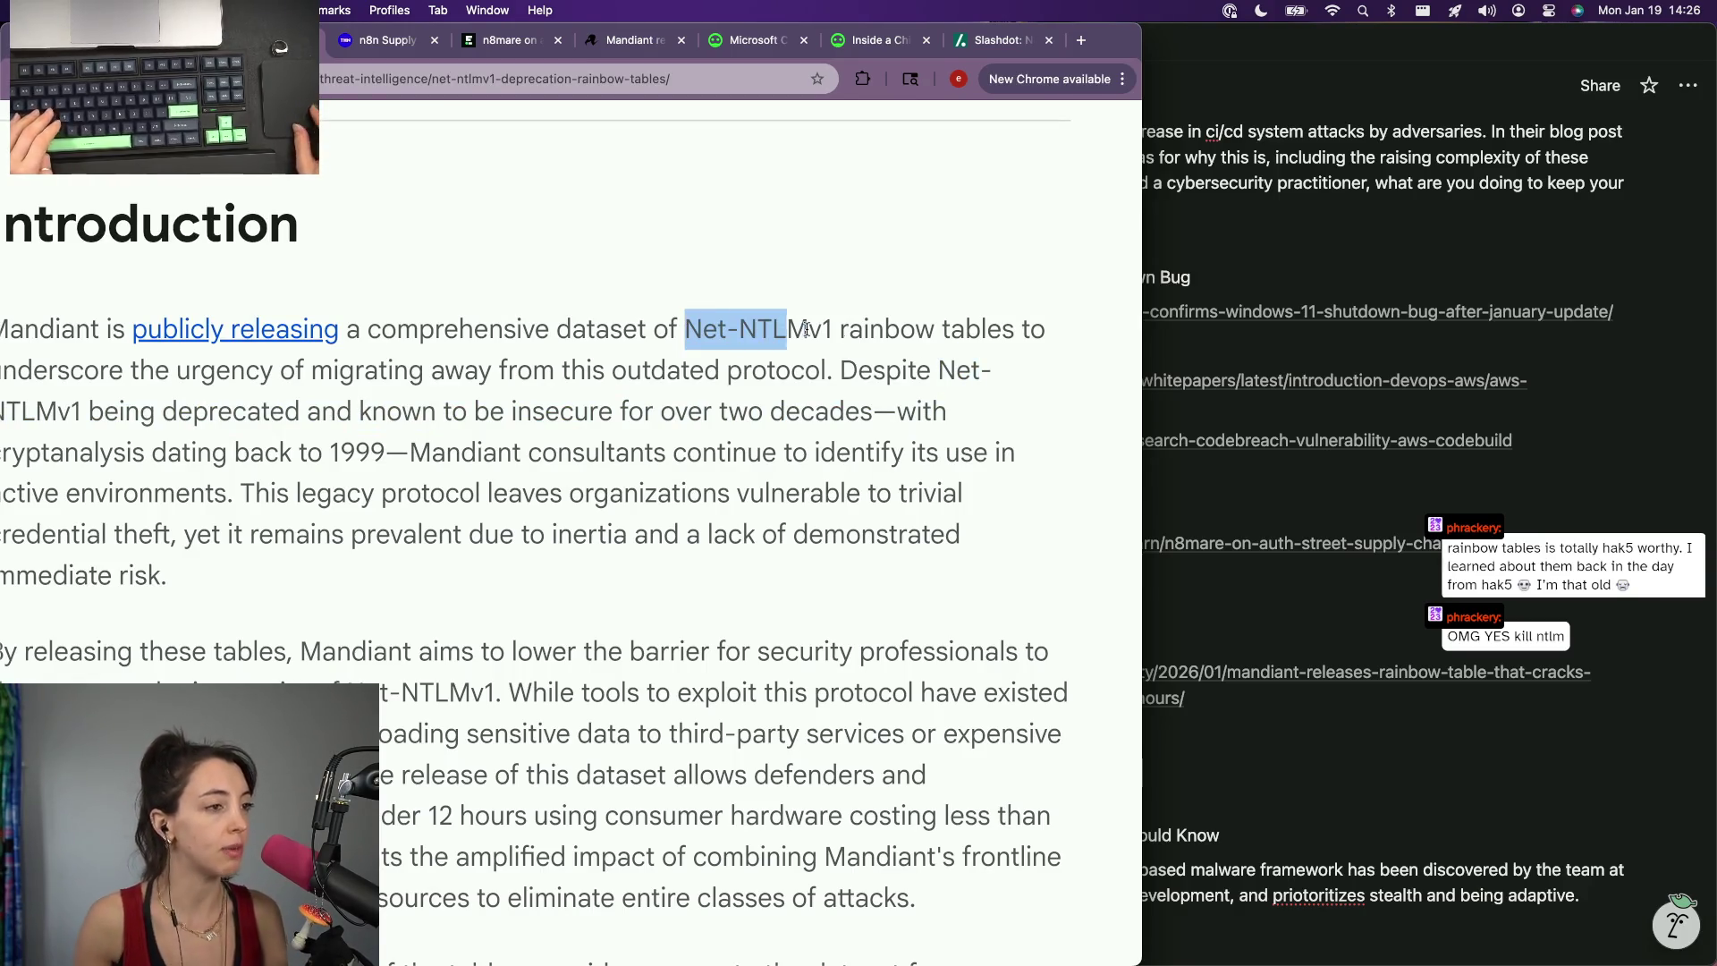
{"action": "key", "text": "super+c"}
{"action": "key", "text": "super+t"}
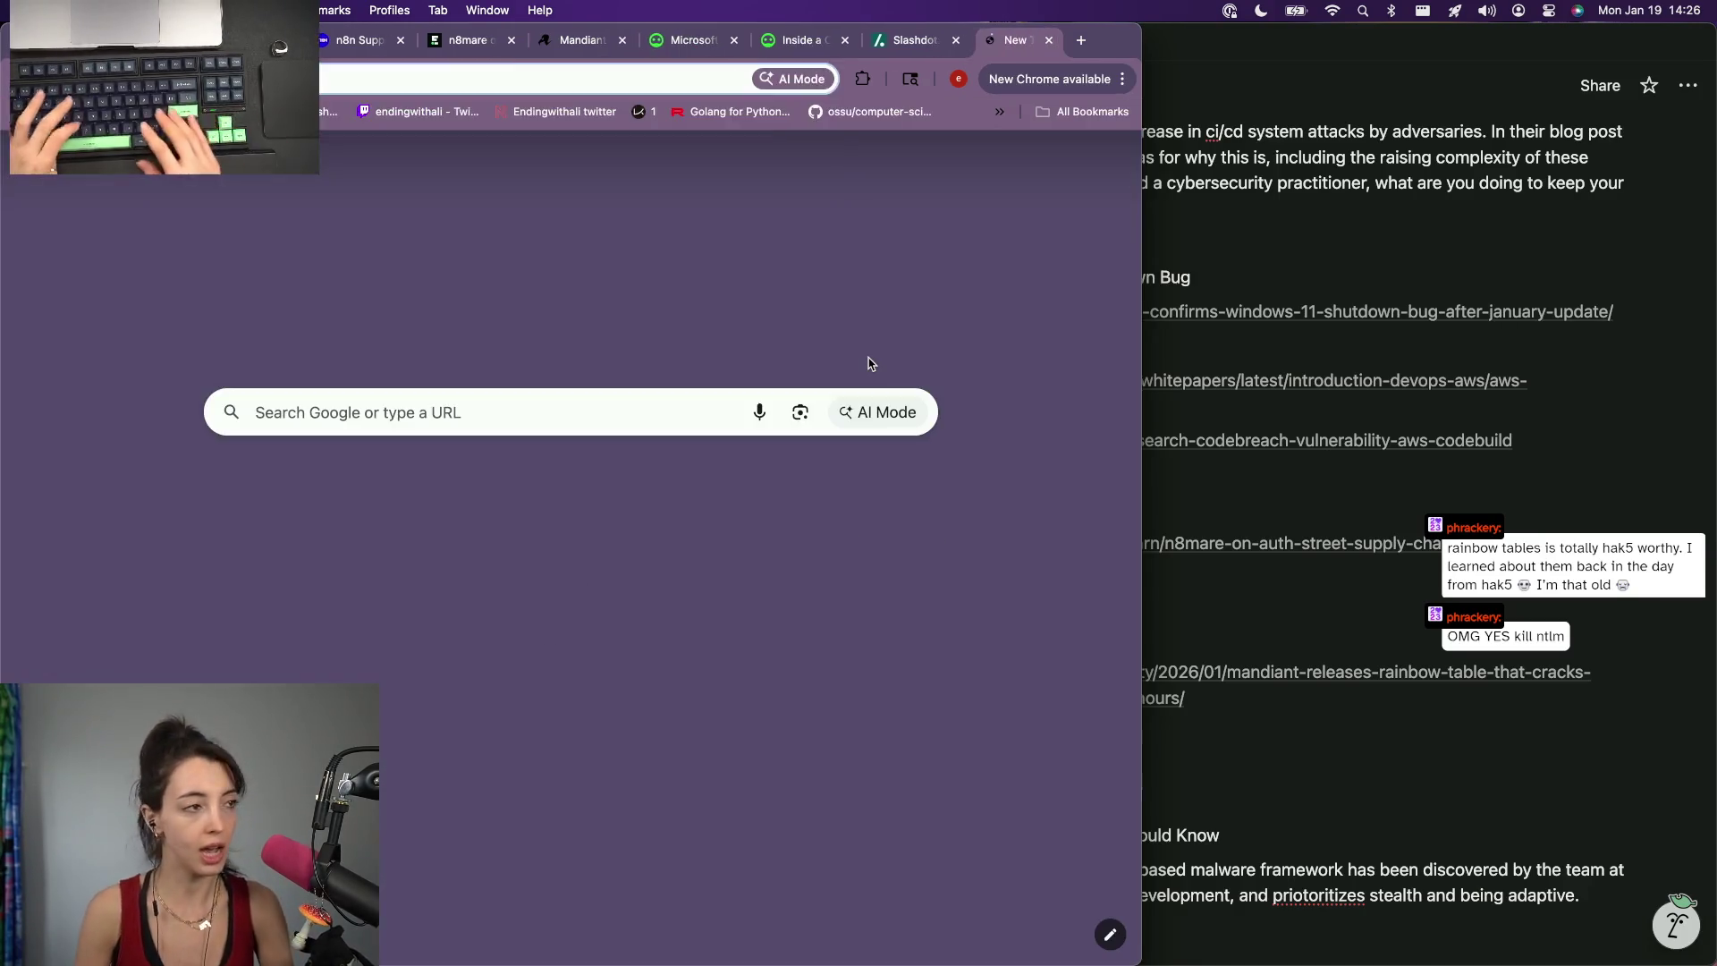
Search Google for Net-NTLMv1, read Microsoft's NTLMv1 security guidance page, and go back to the results.
{"action": "key", "text": "super+v"}
{"action": "key", "text": "Return"}
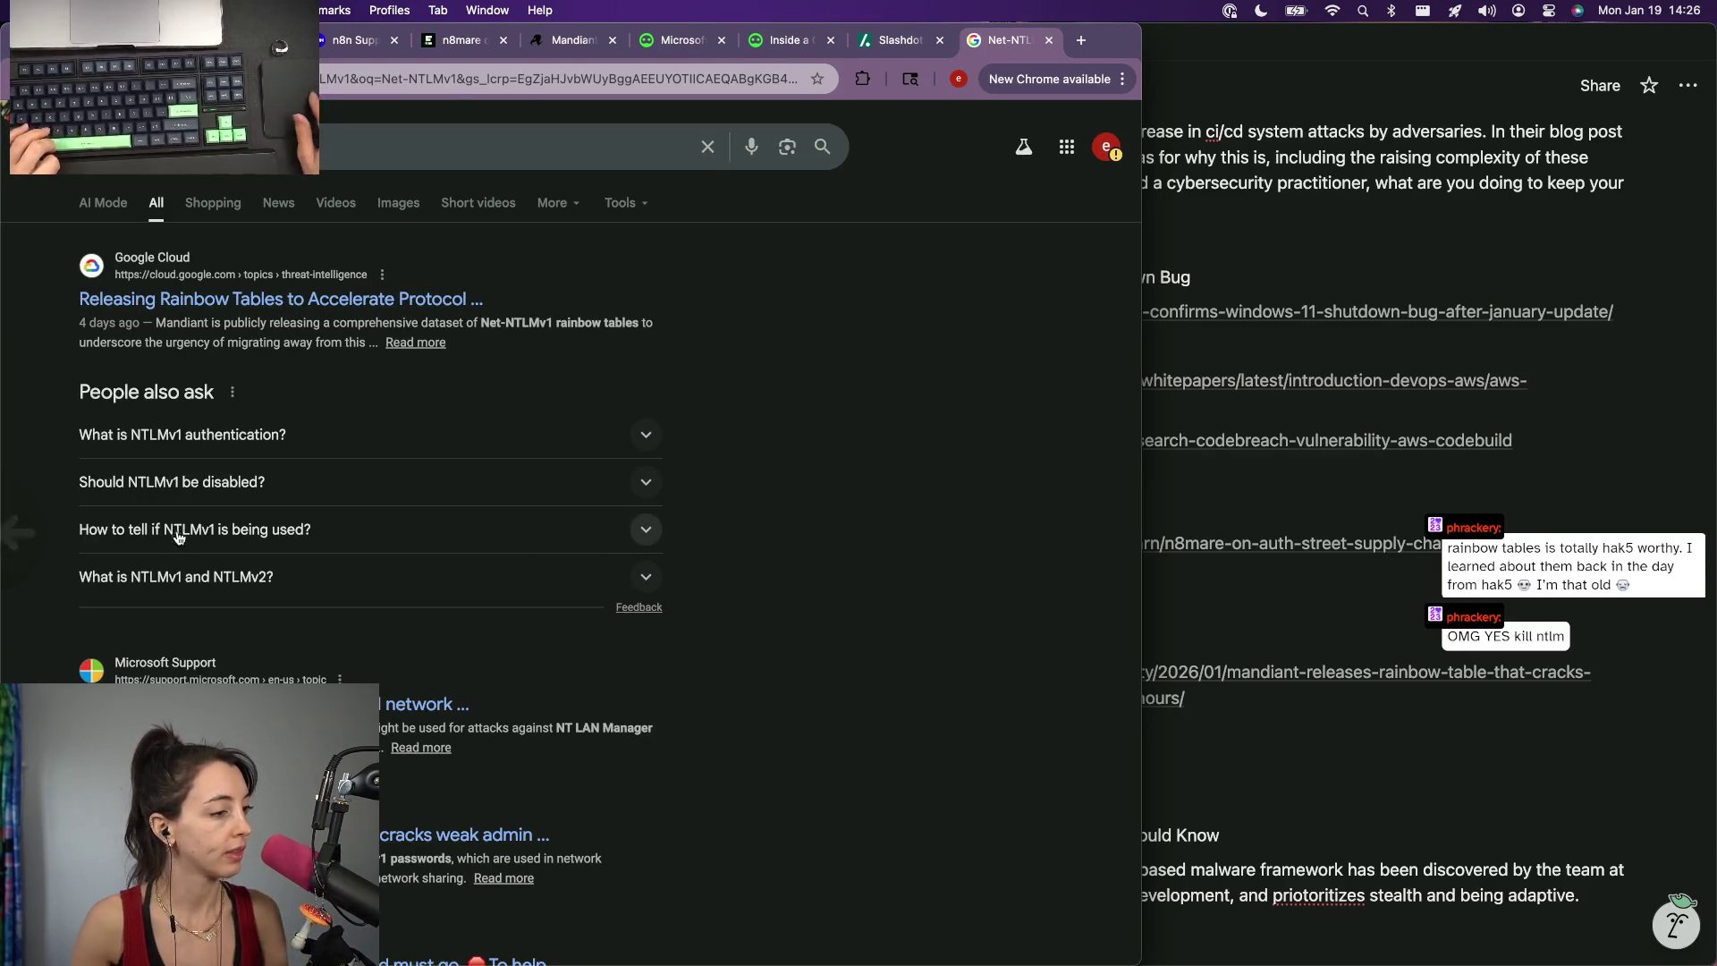
{"action": "scroll", "coordinate": [268, 675], "scroll_direction": "down", "scroll_amount": 3}
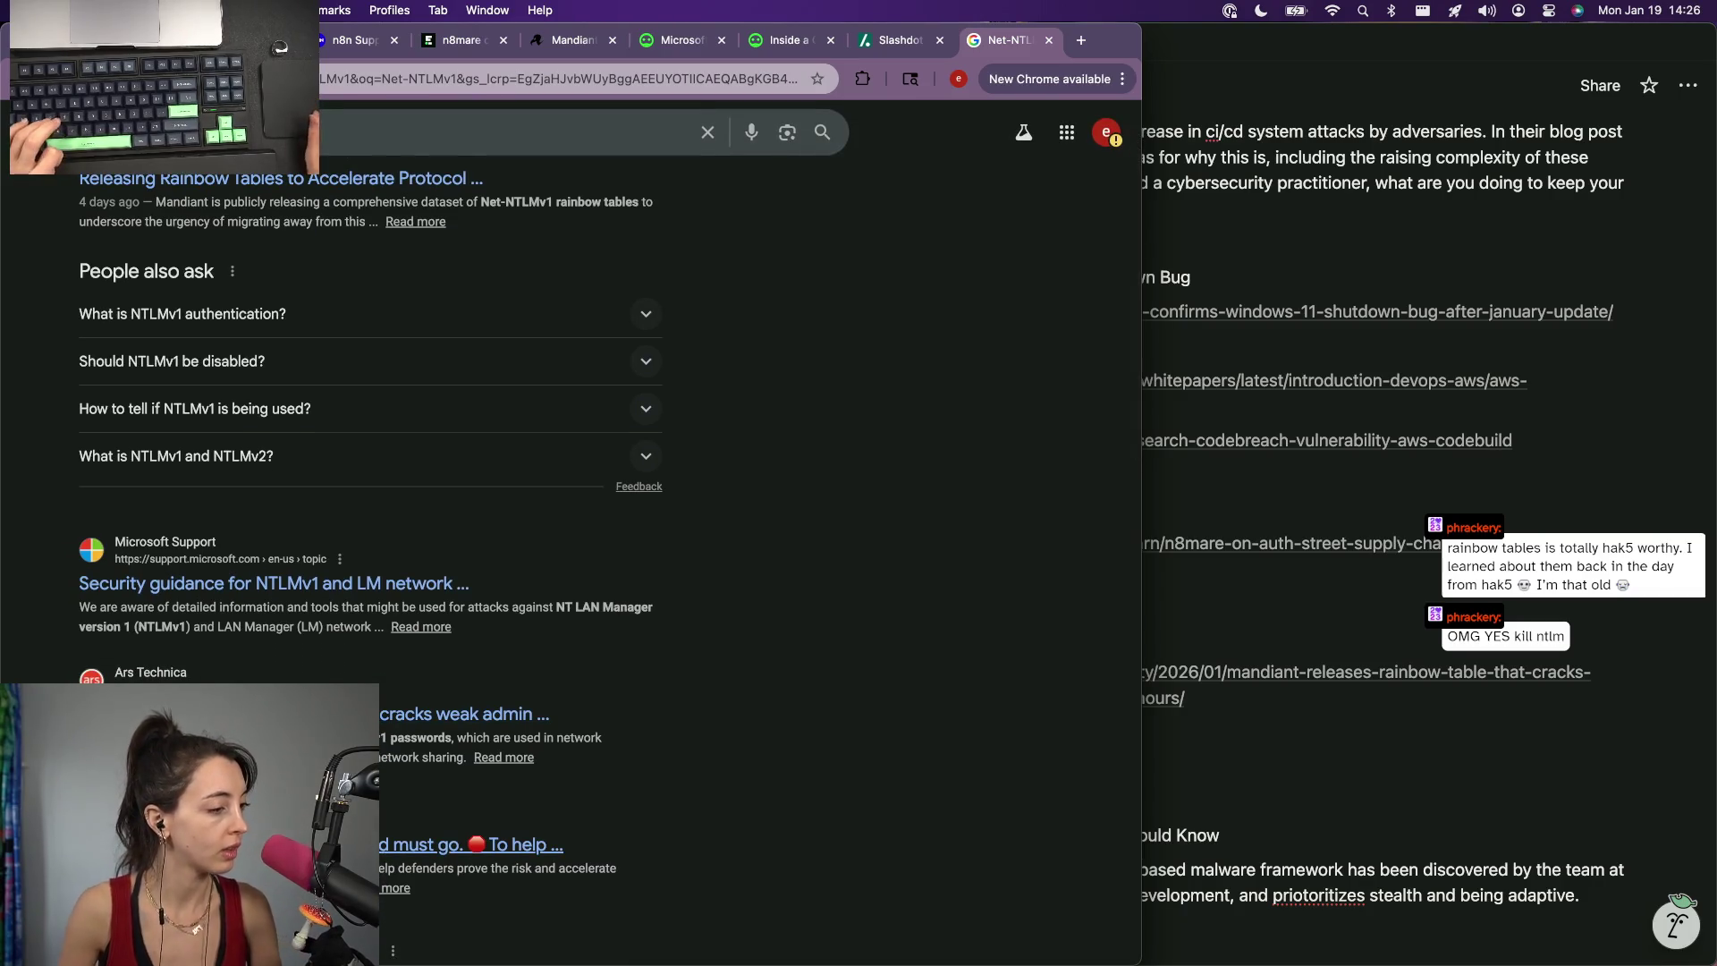
{"action": "left_click", "coordinate": [268, 585]}
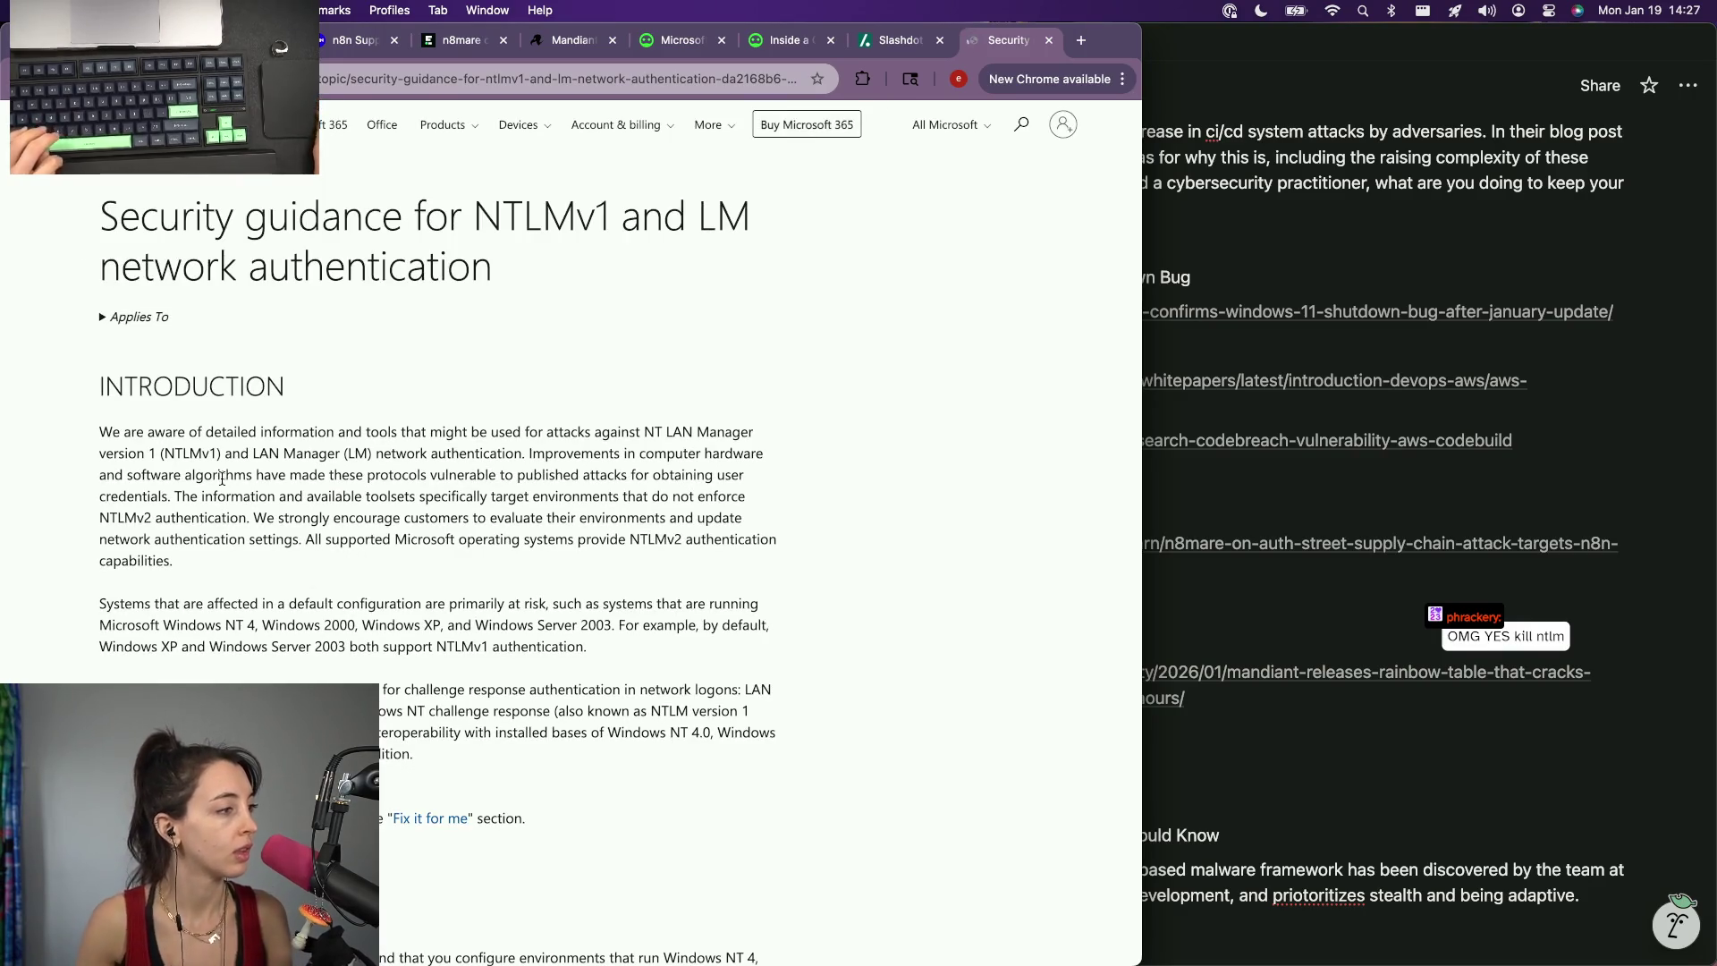
{"action": "scroll", "coordinate": [222, 478], "scroll_direction": "up", "scroll_amount": 5}
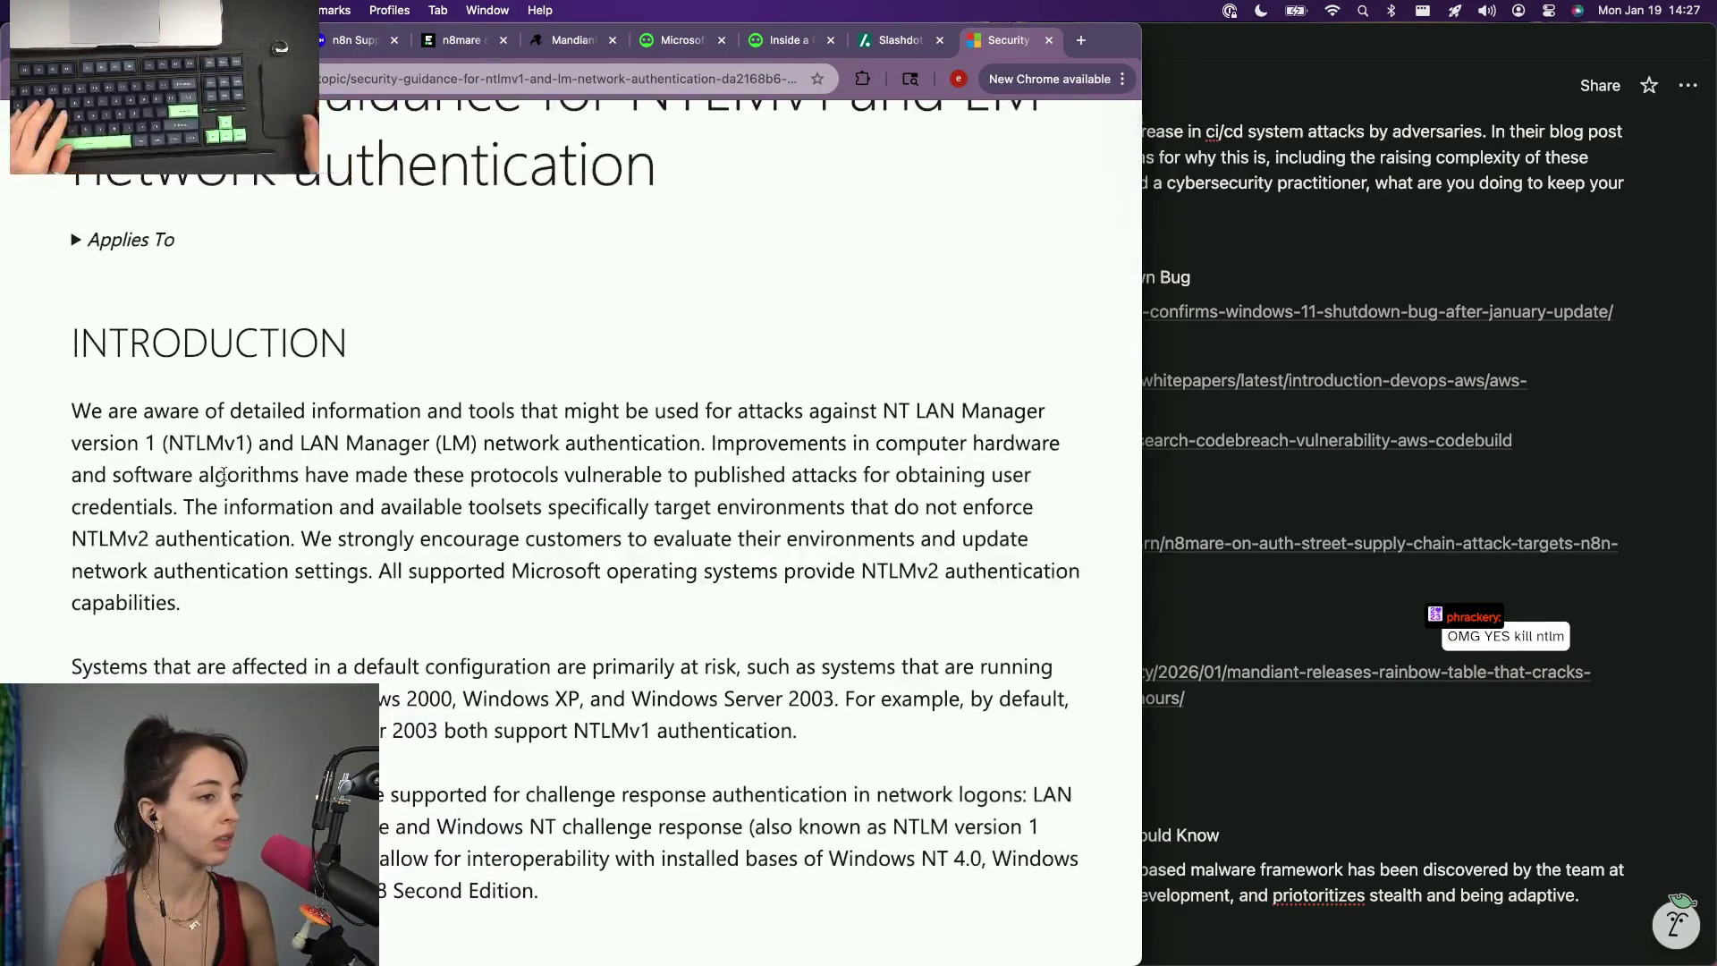
{"action": "scroll", "coordinate": [222, 477], "scroll_direction": "down", "scroll_amount": 2}
{"action": "scroll", "coordinate": [223, 477], "scroll_direction": "down", "scroll_amount": 3}
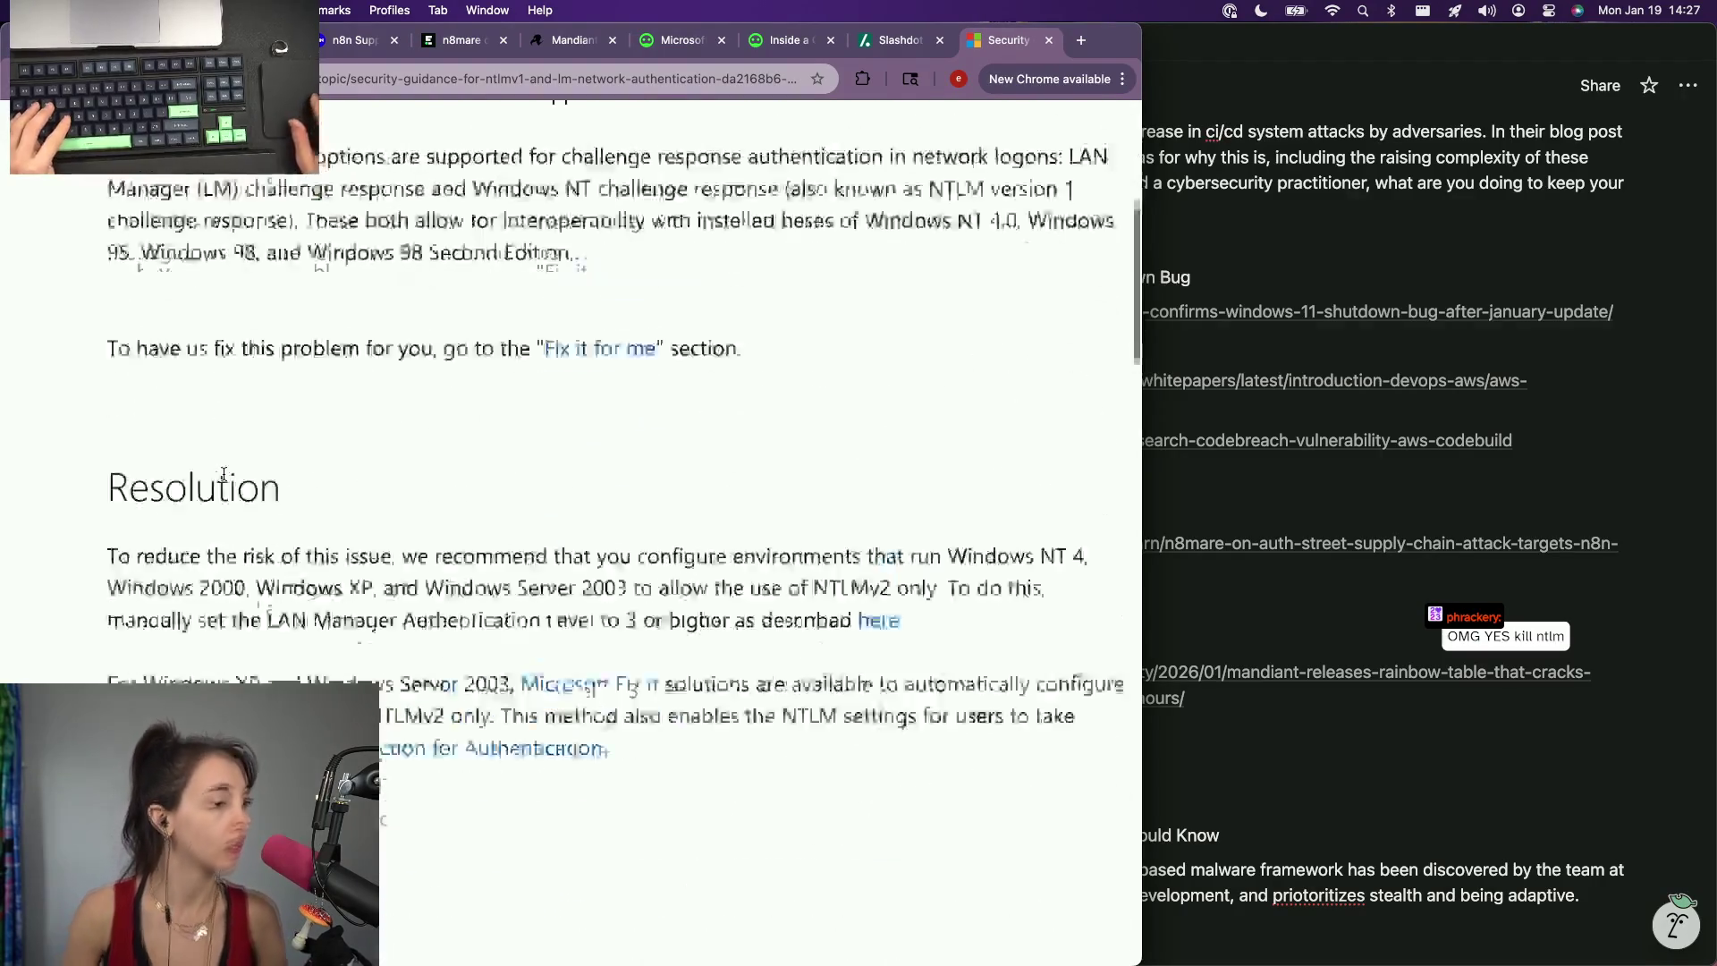
{"action": "scroll", "coordinate": [223, 477], "scroll_direction": "up", "scroll_amount": 2}
{"action": "scroll", "coordinate": [222, 476], "scroll_direction": "up", "scroll_amount": 1}
{"action": "scroll", "coordinate": [223, 474], "scroll_direction": "up", "scroll_amount": 2}
{"action": "scroll", "coordinate": [222, 474], "scroll_direction": "up", "scroll_amount": 2}
{"action": "scroll", "coordinate": [223, 474], "scroll_direction": "right", "scroll_amount": 1}
{"action": "scroll", "coordinate": [222, 475], "scroll_direction": "down", "scroll_amount": 1}
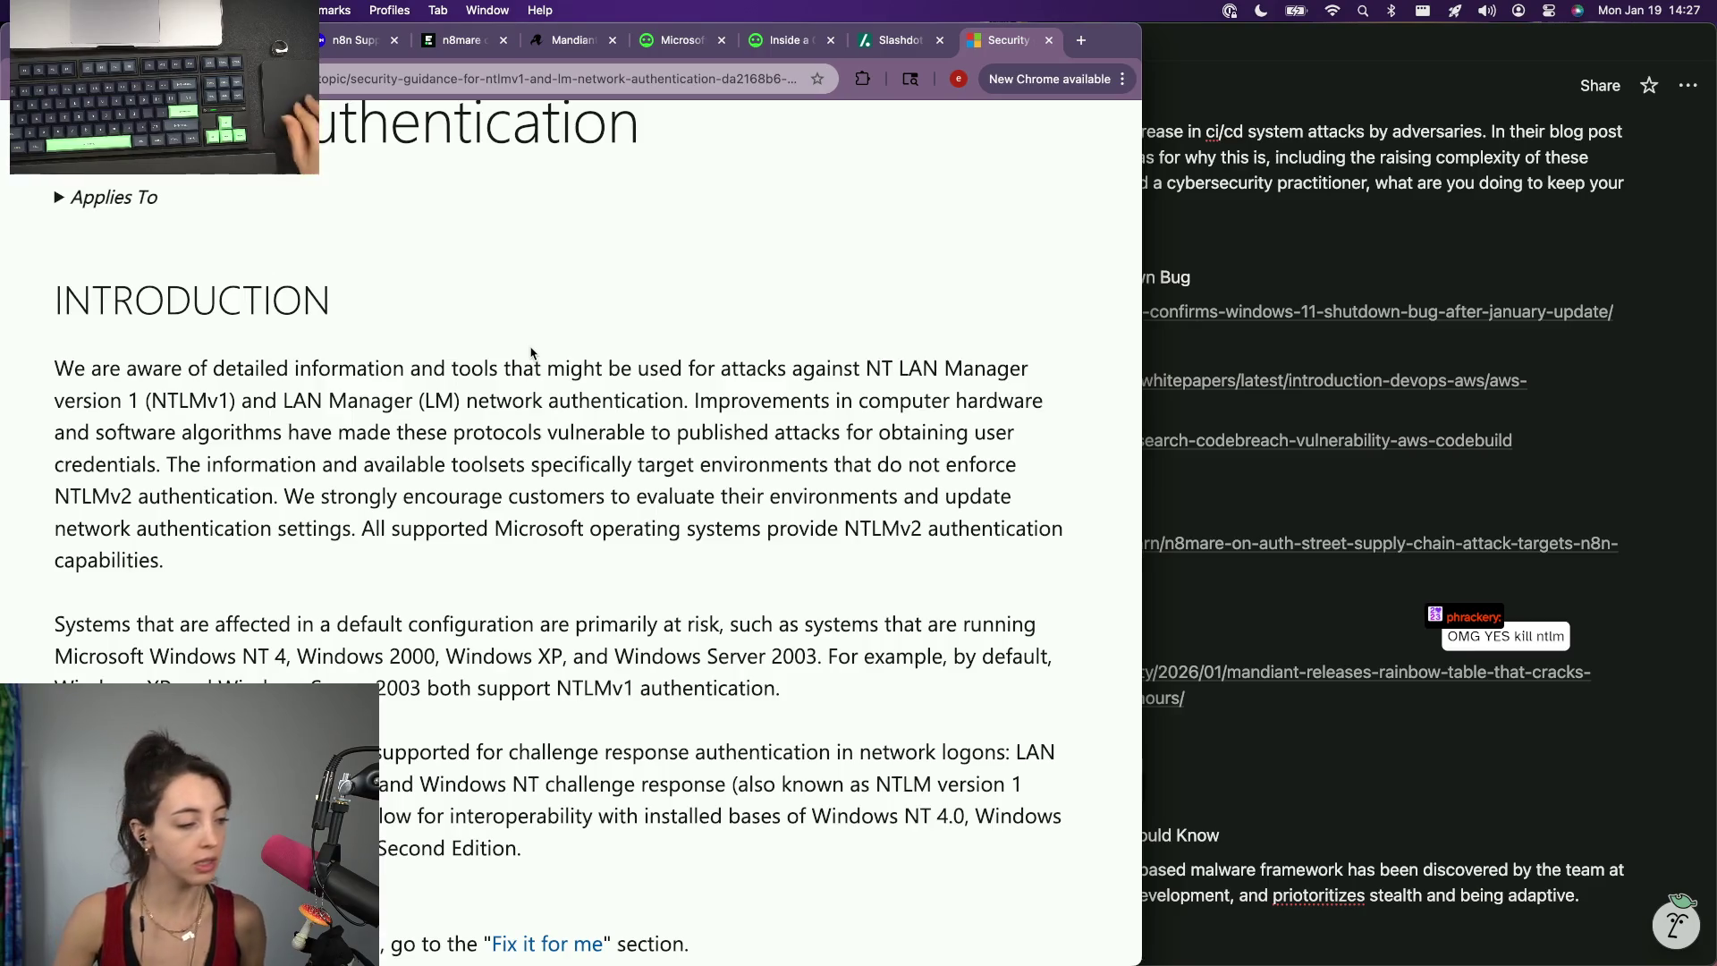
{"action": "scroll", "coordinate": [530, 353], "scroll_direction": "down", "scroll_amount": 3}
{"action": "scroll", "coordinate": [531, 349], "scroll_direction": "down", "scroll_amount": 4}
{"action": "scroll", "coordinate": [531, 348], "scroll_direction": "down", "scroll_amount": 3}
{"action": "scroll", "coordinate": [529, 349], "scroll_direction": "down", "scroll_amount": 5}
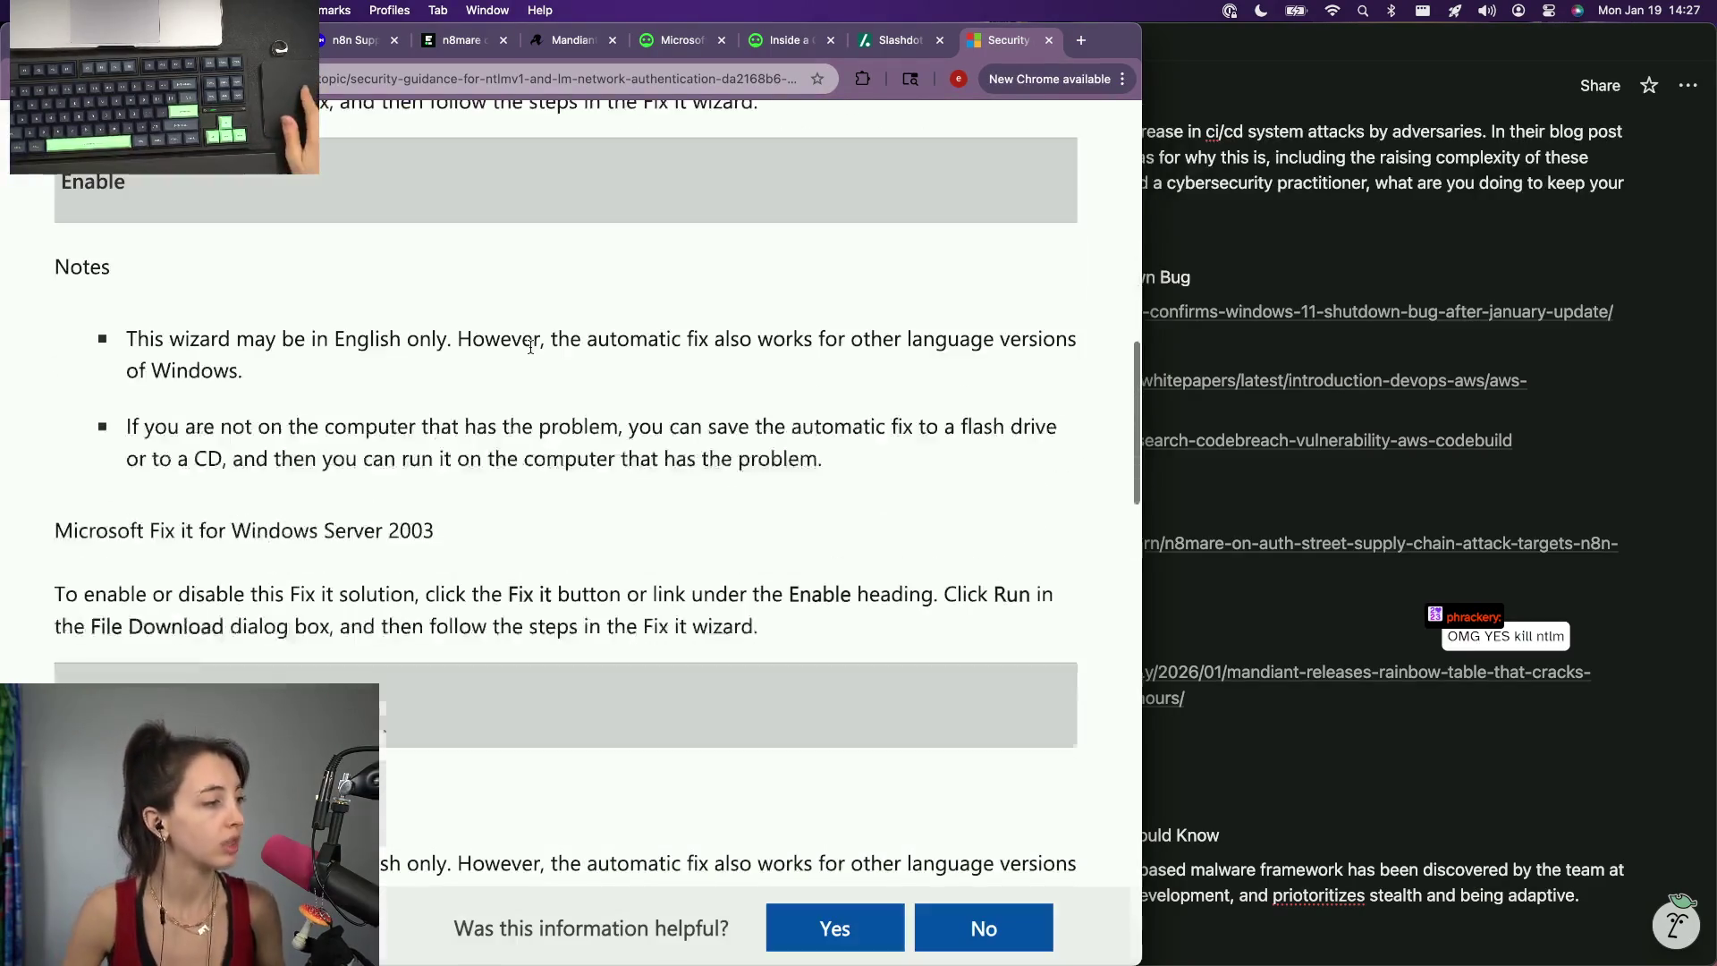
{"action": "scroll", "coordinate": [531, 353], "scroll_direction": "down", "scroll_amount": 2}
{"action": "key", "text": "super+minus"}
{"action": "key", "text": "super+minus"}
{"action": "key", "text": "super+minus"}
{"action": "scroll", "coordinate": [531, 354], "scroll_direction": "down", "scroll_amount": 3}
{"action": "scroll", "coordinate": [531, 353], "scroll_direction": "down", "scroll_amount": 4}
{"action": "scroll", "coordinate": [531, 354], "scroll_direction": "down", "scroll_amount": 5}
{"action": "scroll", "coordinate": [532, 356], "scroll_direction": "up", "scroll_amount": 5}
{"action": "scroll", "coordinate": [532, 354], "scroll_direction": "up", "scroll_amount": 3}
{"action": "scroll", "coordinate": [531, 354], "scroll_direction": "up", "scroll_amount": 3}
{"action": "scroll", "coordinate": [530, 353], "scroll_direction": "up", "scroll_amount": 3}
{"action": "scroll", "coordinate": [531, 354], "scroll_direction": "up", "scroll_amount": 3}
{"action": "scroll", "coordinate": [530, 353], "scroll_direction": "up", "scroll_amount": 2}
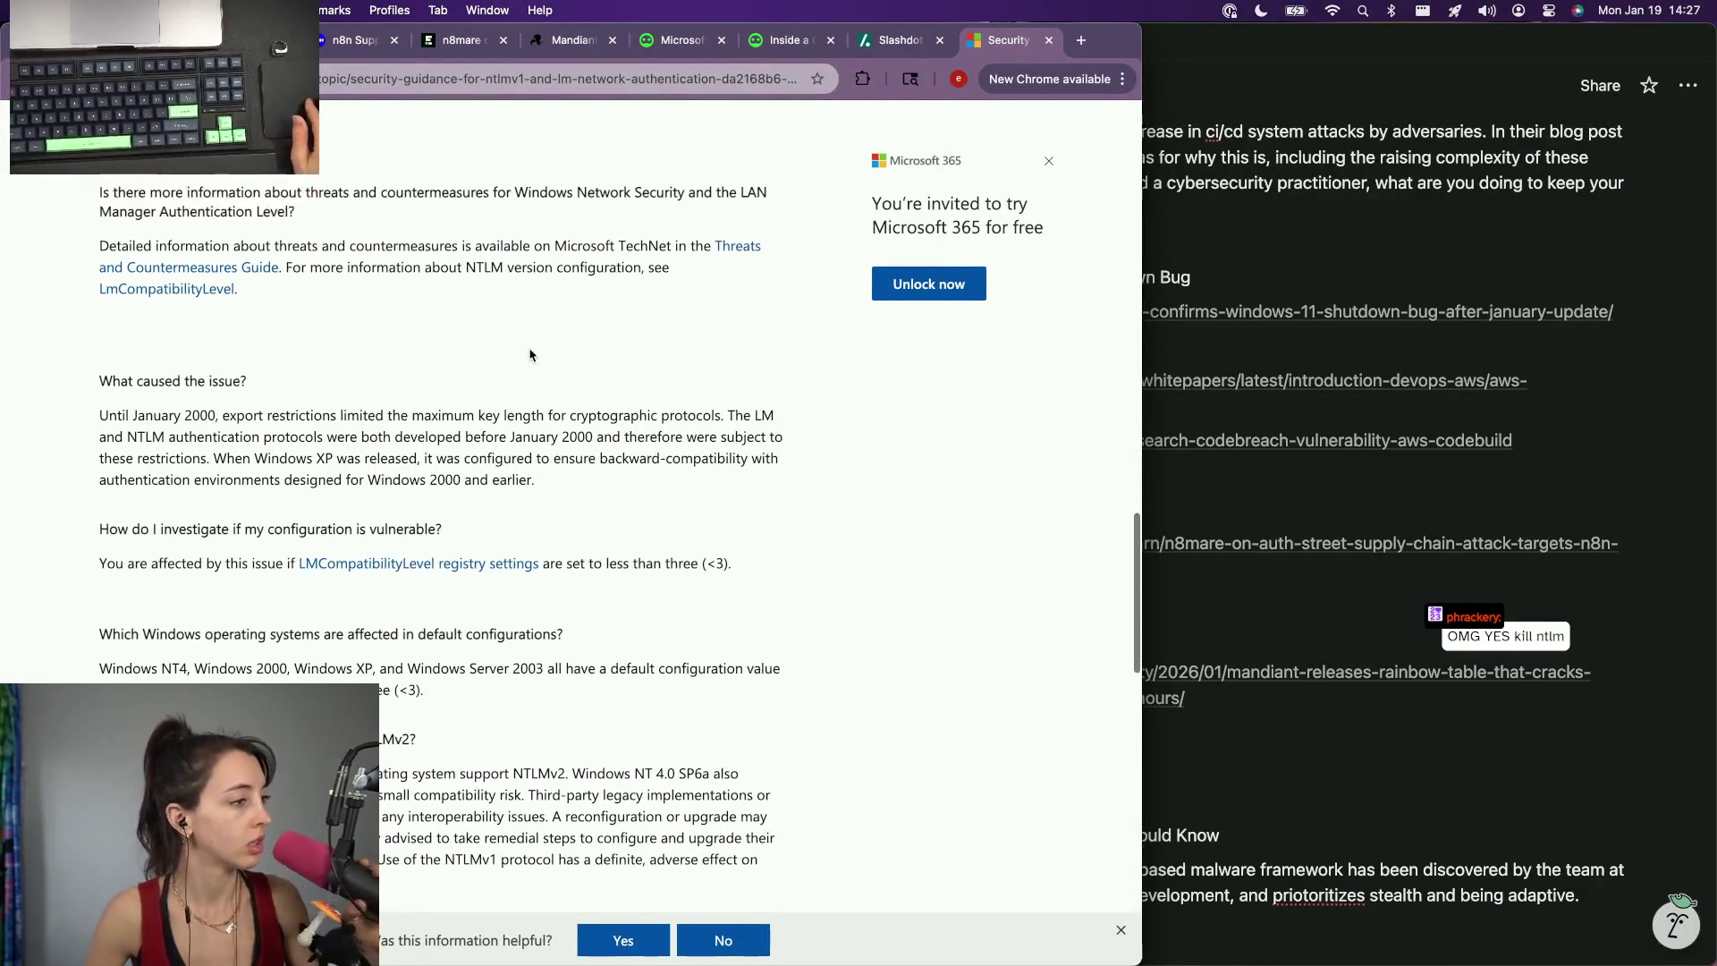
{"action": "key", "text": "super+bracketleft"}
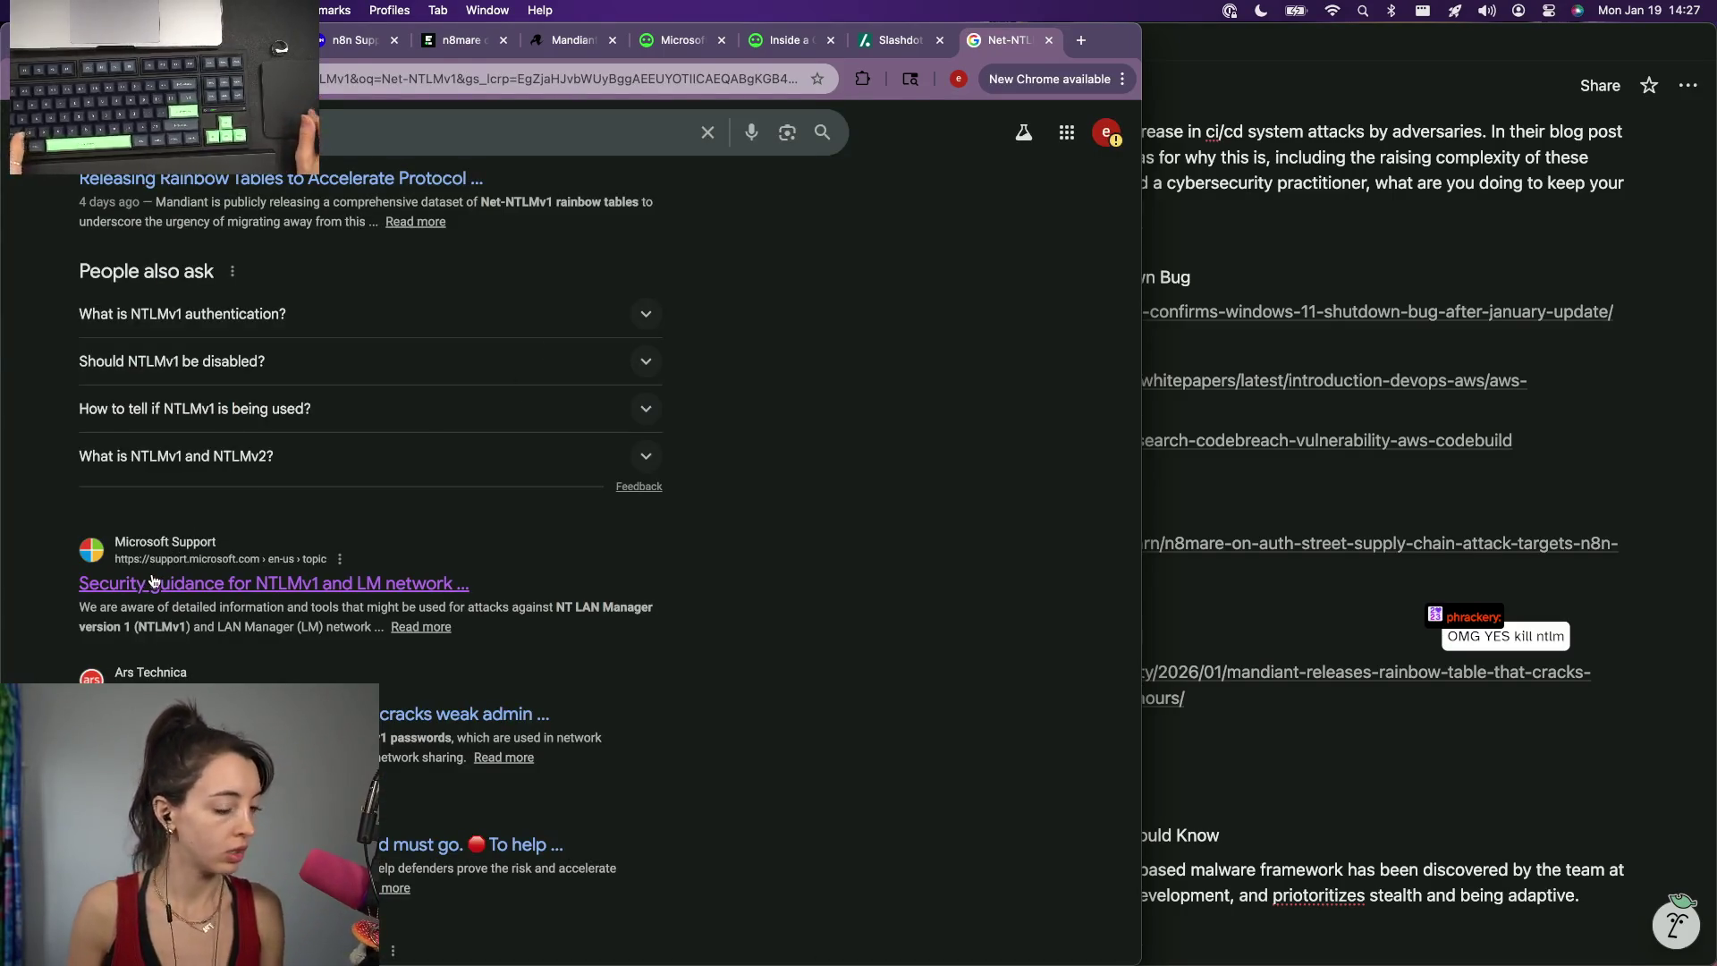
Switch the Net-NTLMv1 search to News and open the Cybernews story on cracking old Windows logins.
{"action": "left_click", "coordinate": [134, 586], "text": "super"}
{"action": "scroll", "coordinate": [370, 537], "scroll_direction": "down", "scroll_amount": 2}
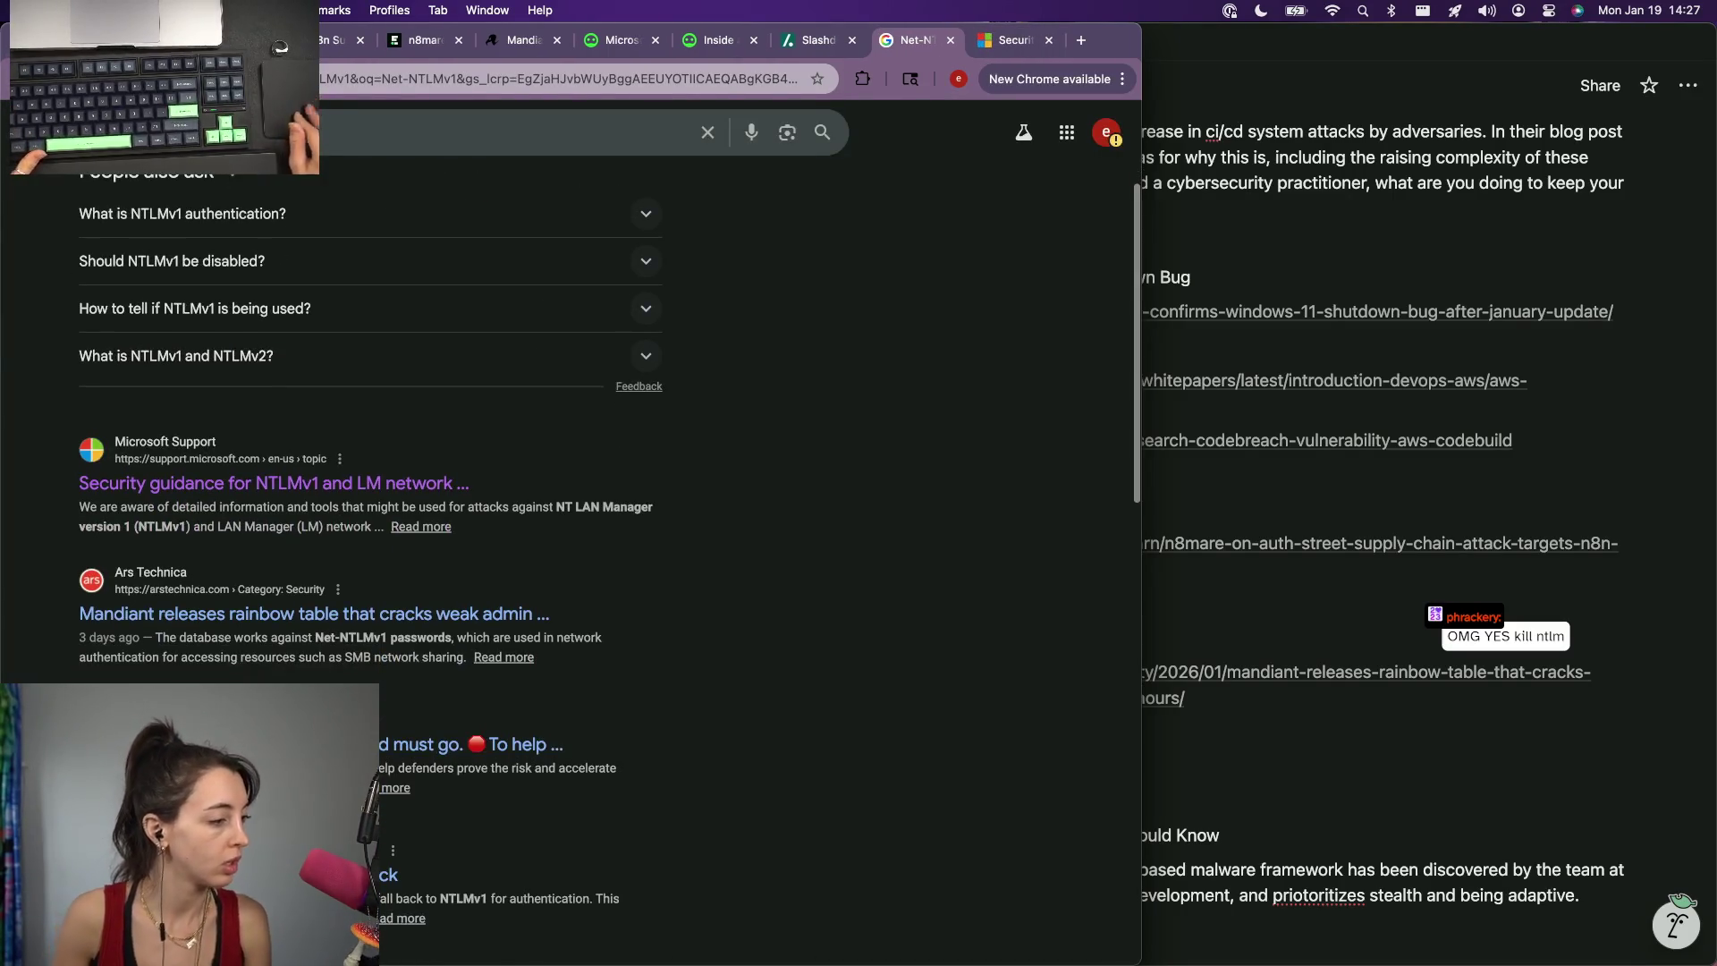
{"action": "scroll", "coordinate": [604, 564], "scroll_direction": "down", "scroll_amount": 4}
{"action": "scroll", "coordinate": [605, 563], "scroll_direction": "down", "scroll_amount": 3}
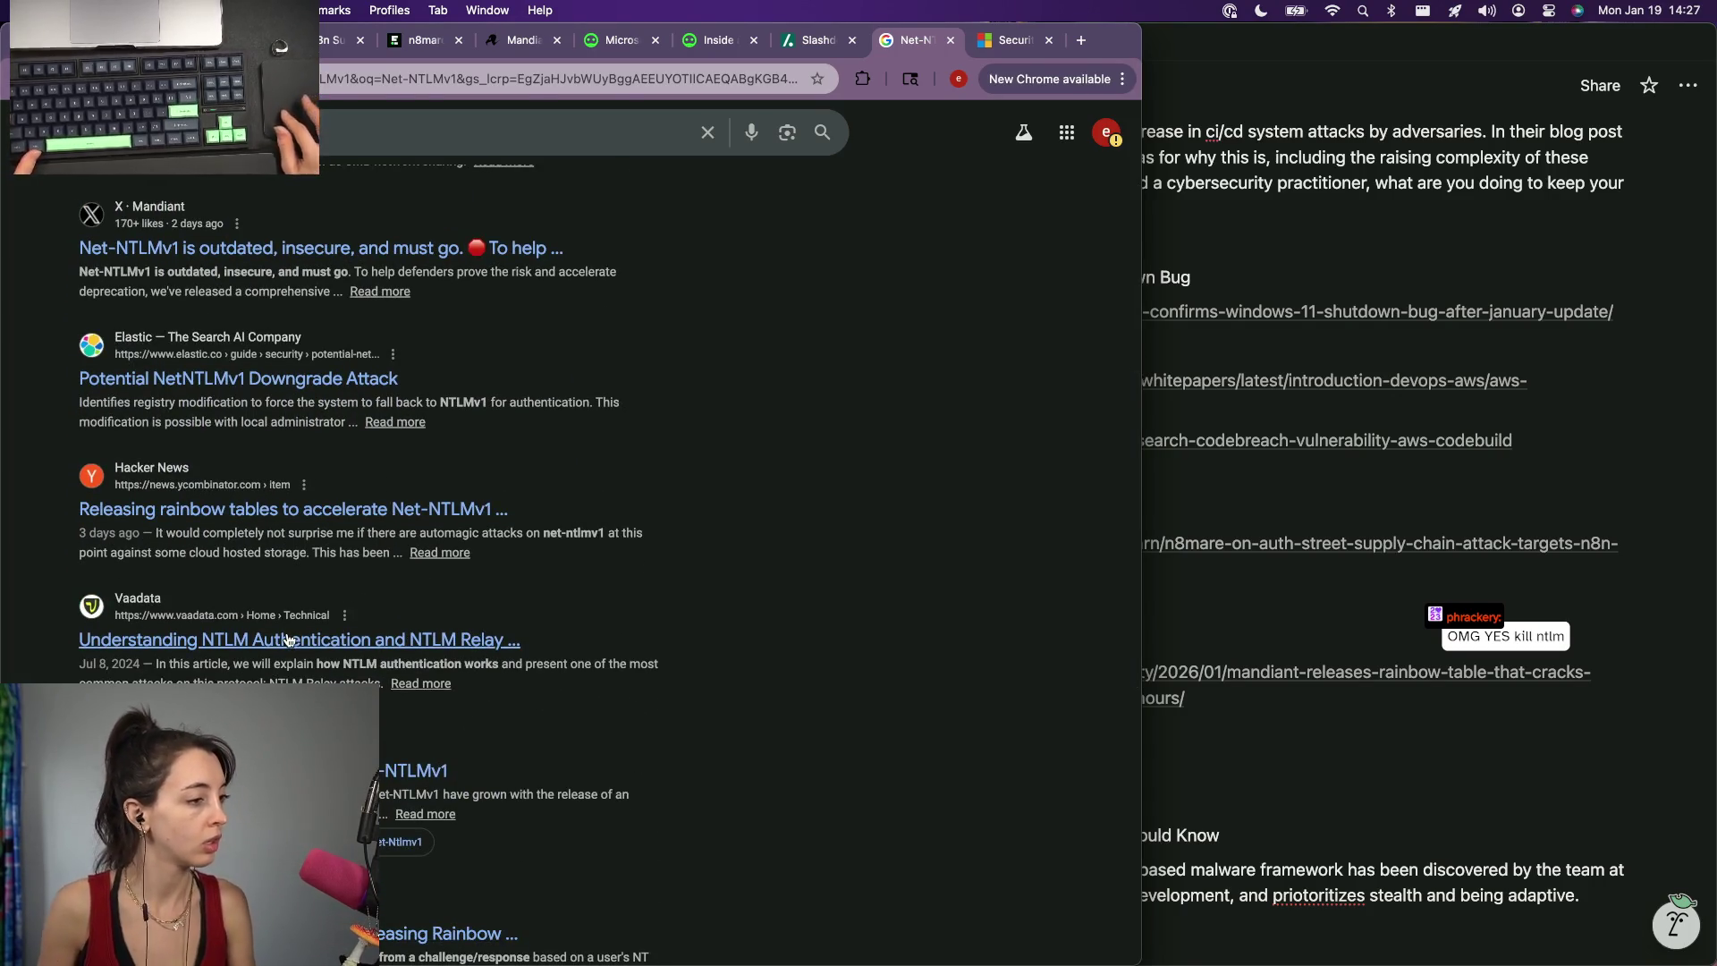
{"action": "scroll", "coordinate": [287, 640], "scroll_direction": "down", "scroll_amount": 3}
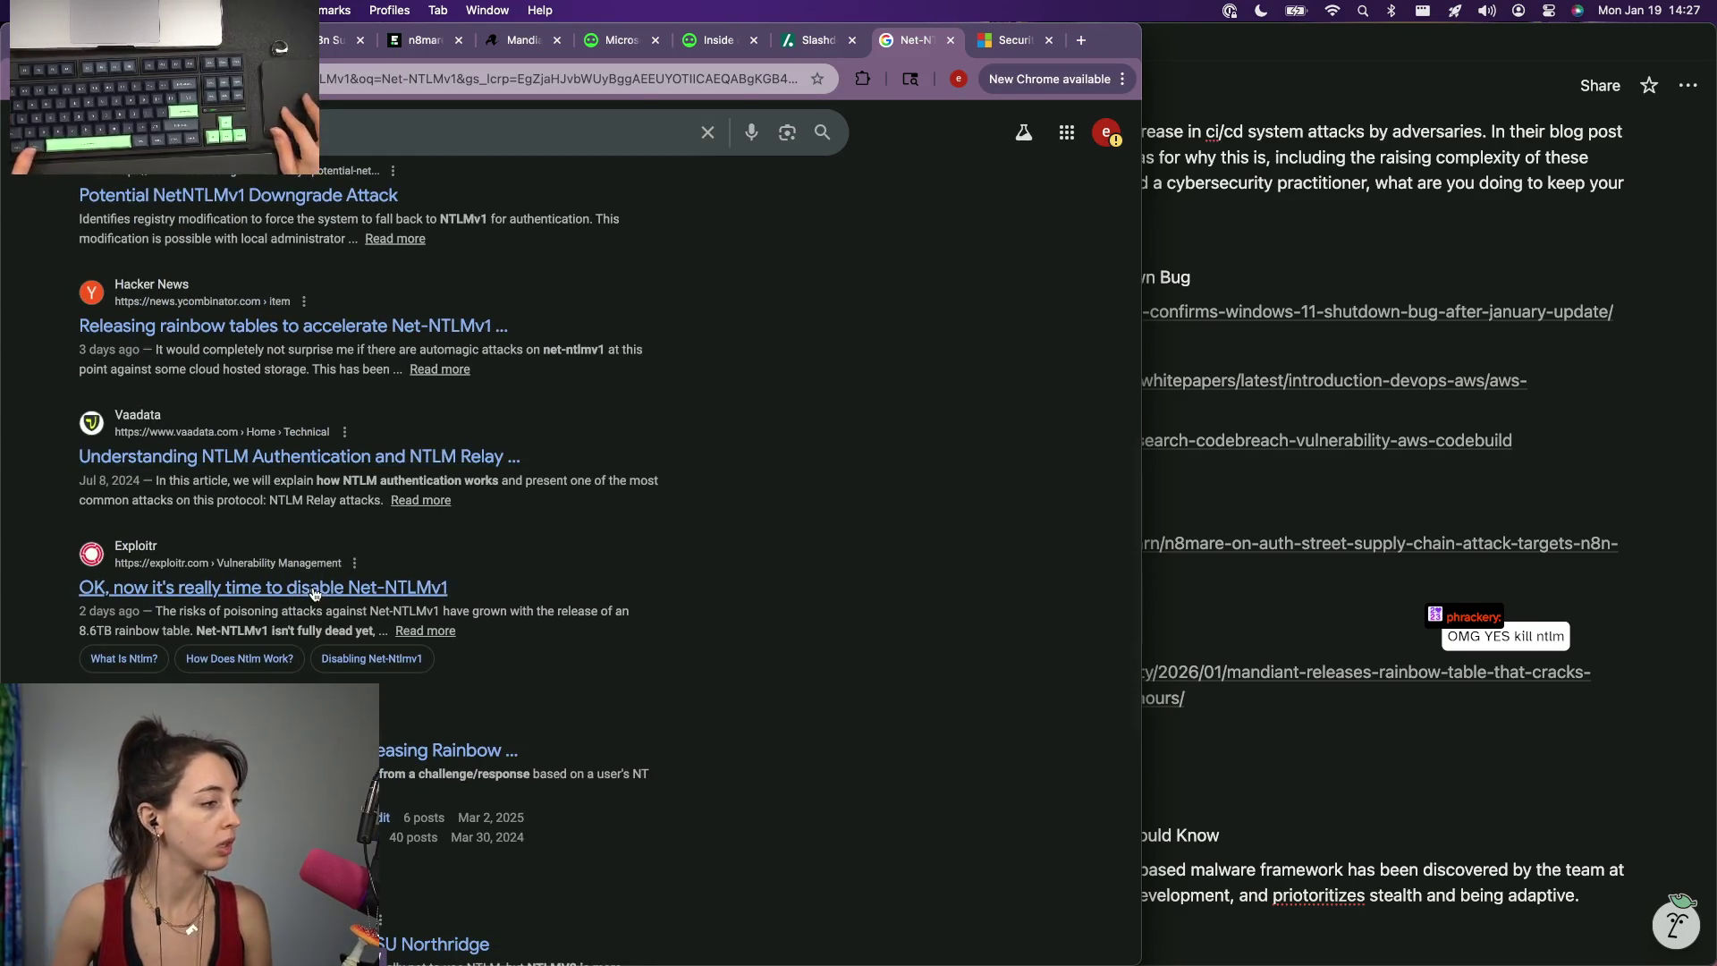
{"action": "scroll", "coordinate": [238, 659], "scroll_direction": "down", "scroll_amount": 2}
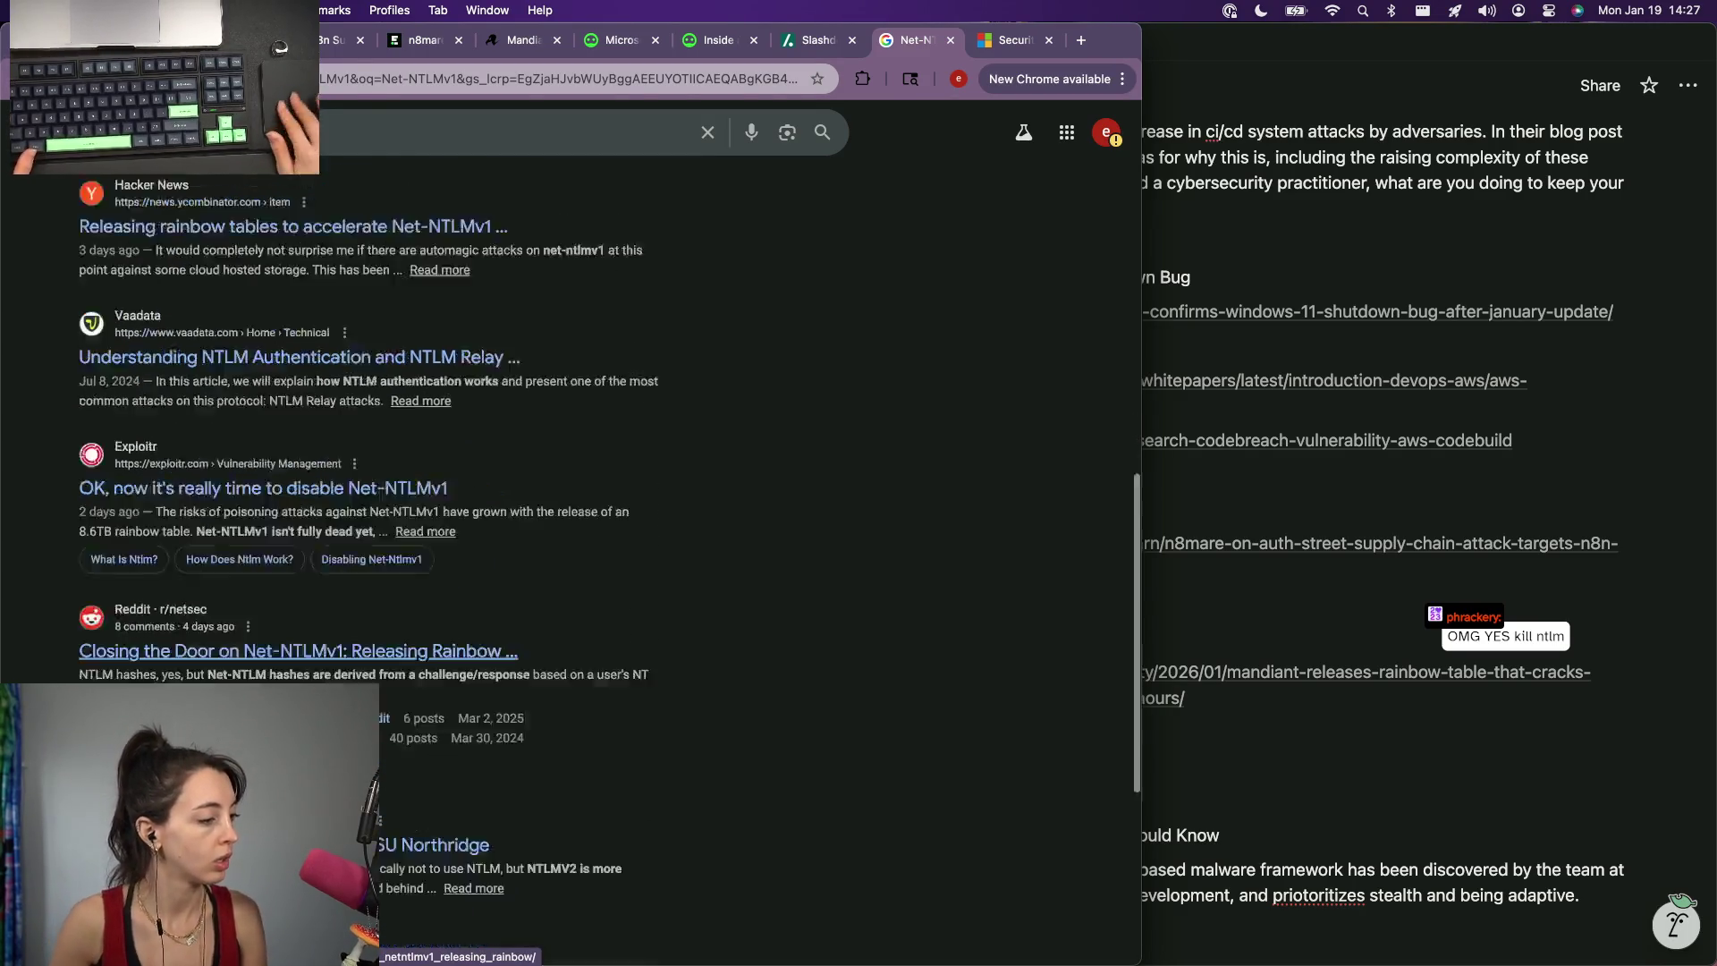
{"action": "scroll", "coordinate": [239, 658], "scroll_direction": "down", "scroll_amount": 3}
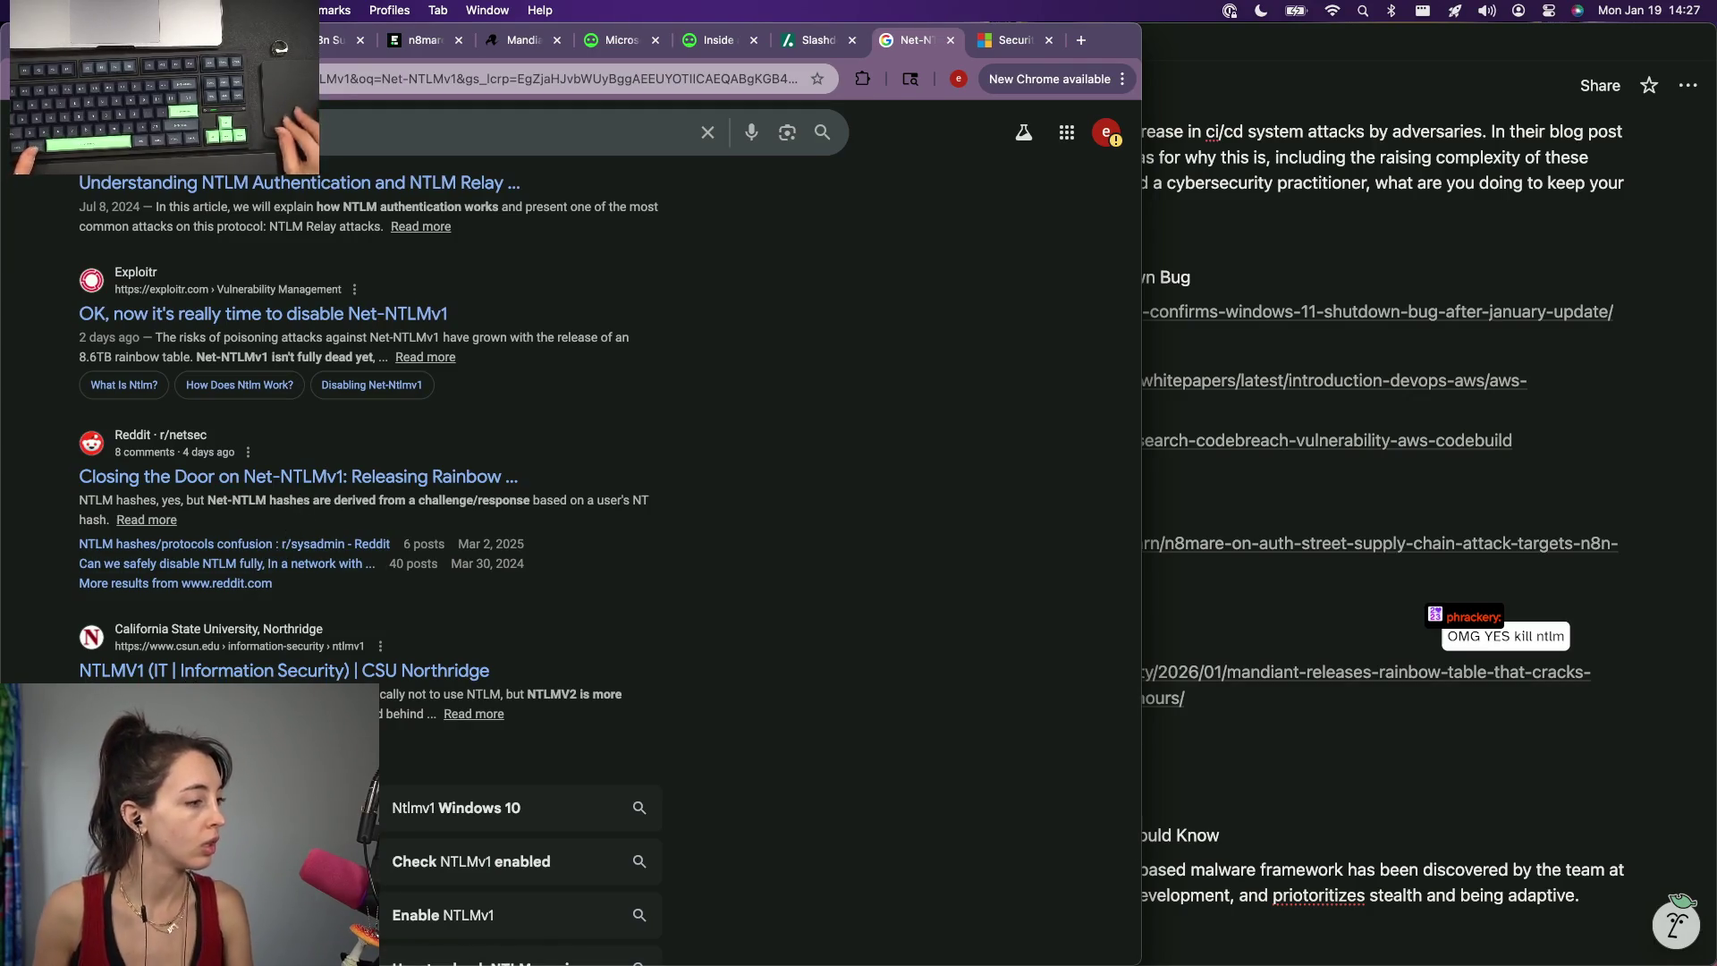
{"action": "scroll", "coordinate": [572, 536], "scroll_direction": "down", "scroll_amount": 4}
{"action": "scroll", "coordinate": [285, 205], "scroll_direction": "up", "scroll_amount": 10}
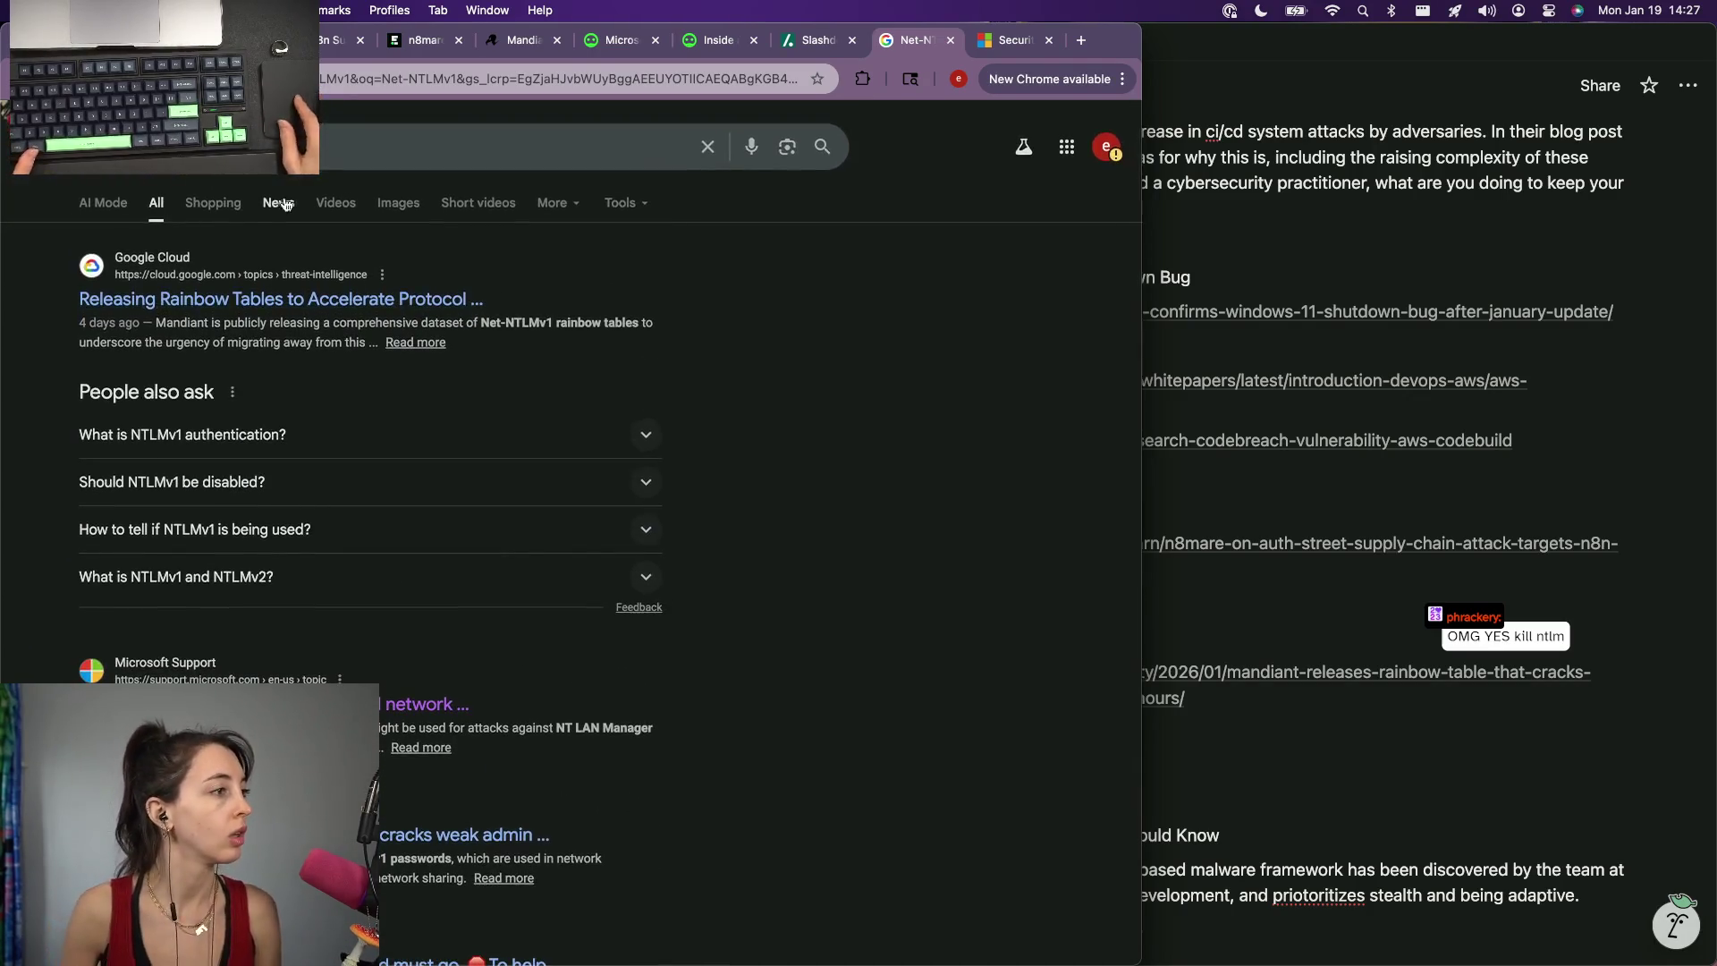
{"action": "left_click", "coordinate": [280, 203]}
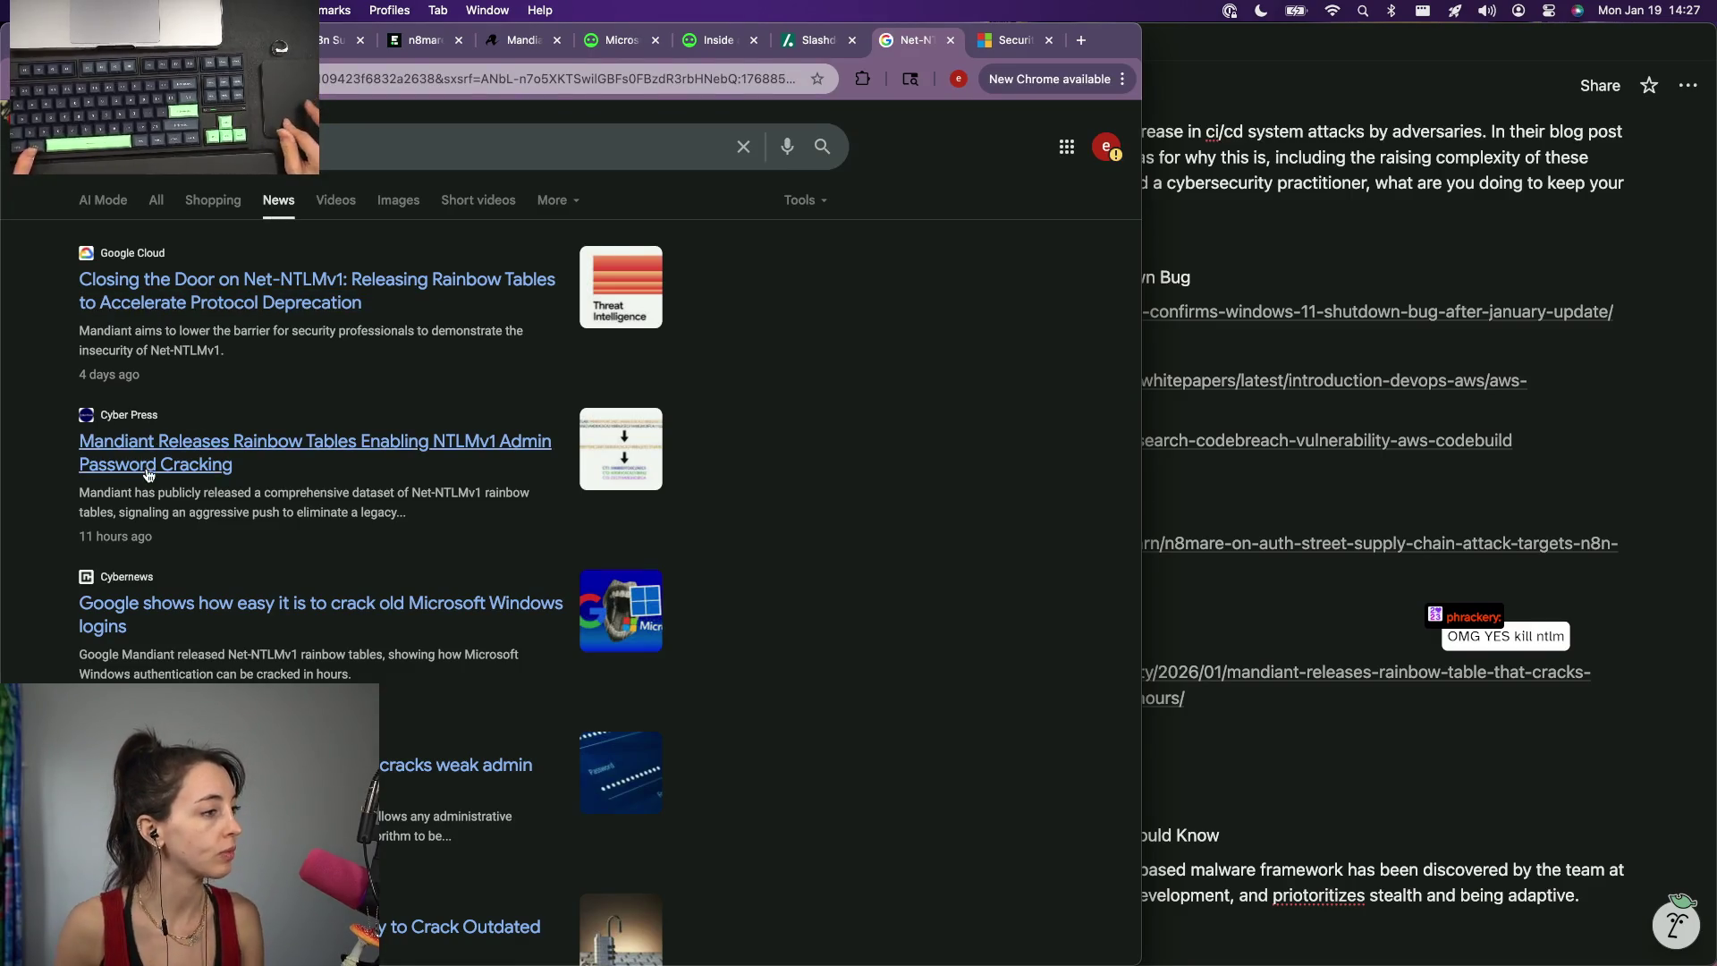
{"action": "scroll", "coordinate": [216, 524], "scroll_direction": "down", "scroll_amount": 2}
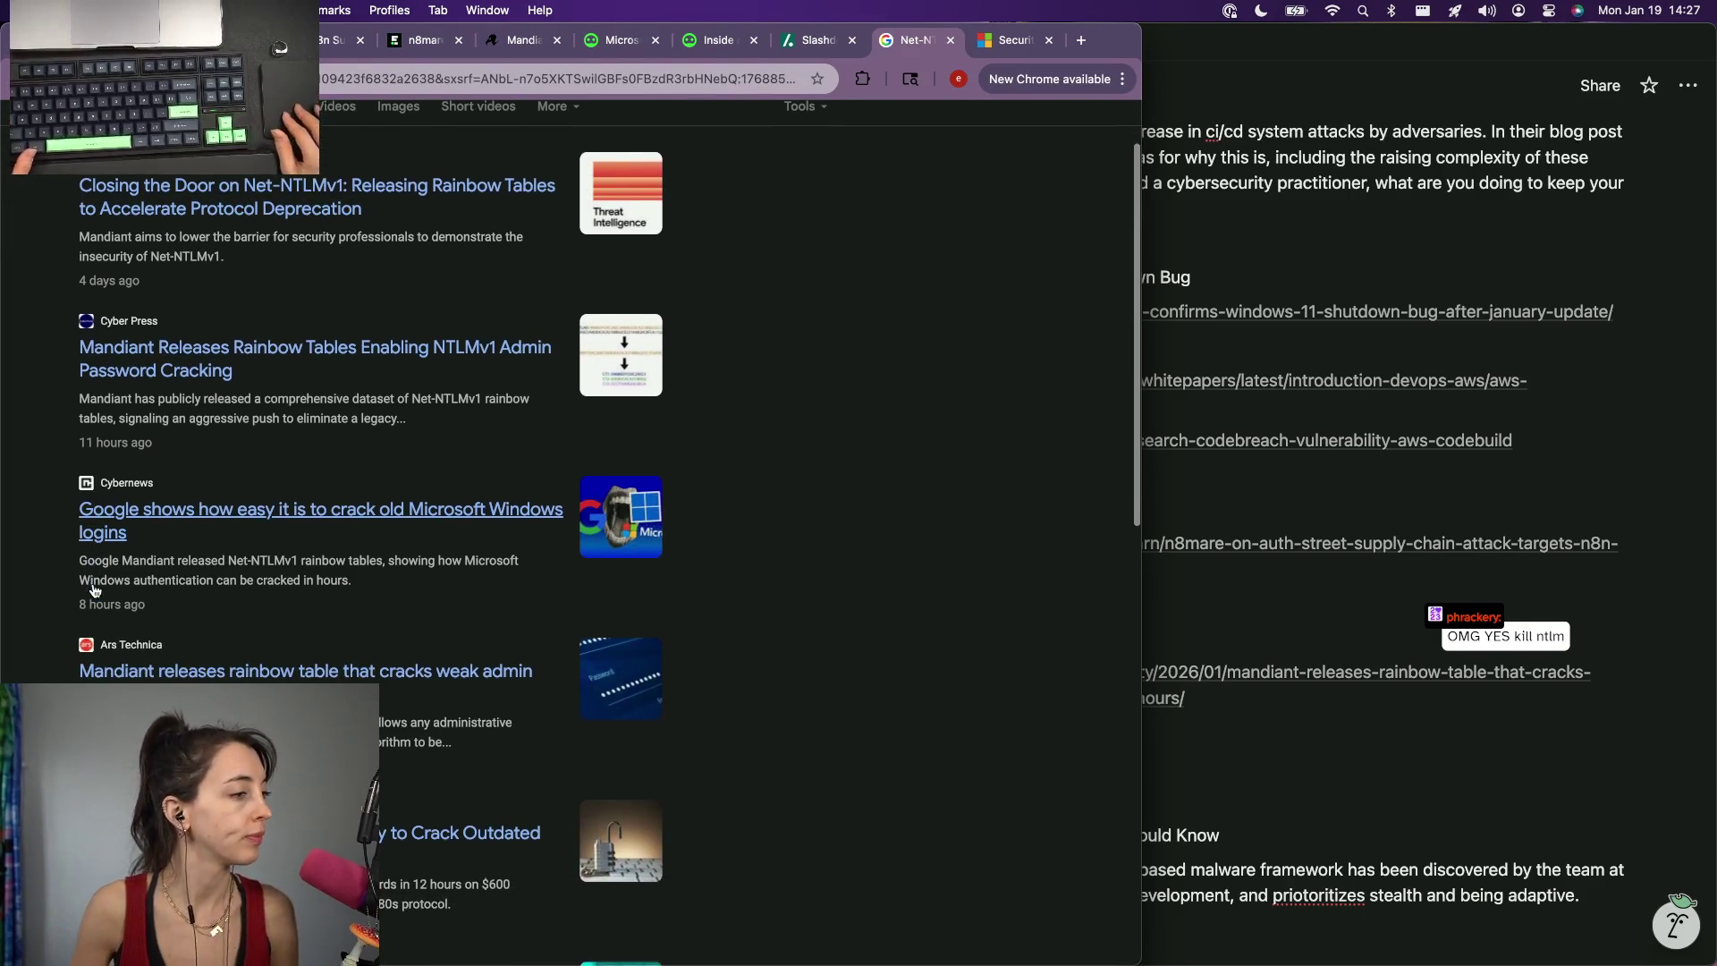
{"action": "left_click", "coordinate": [227, 508], "text": "super"}
{"action": "left_click", "coordinate": [1042, 48]}
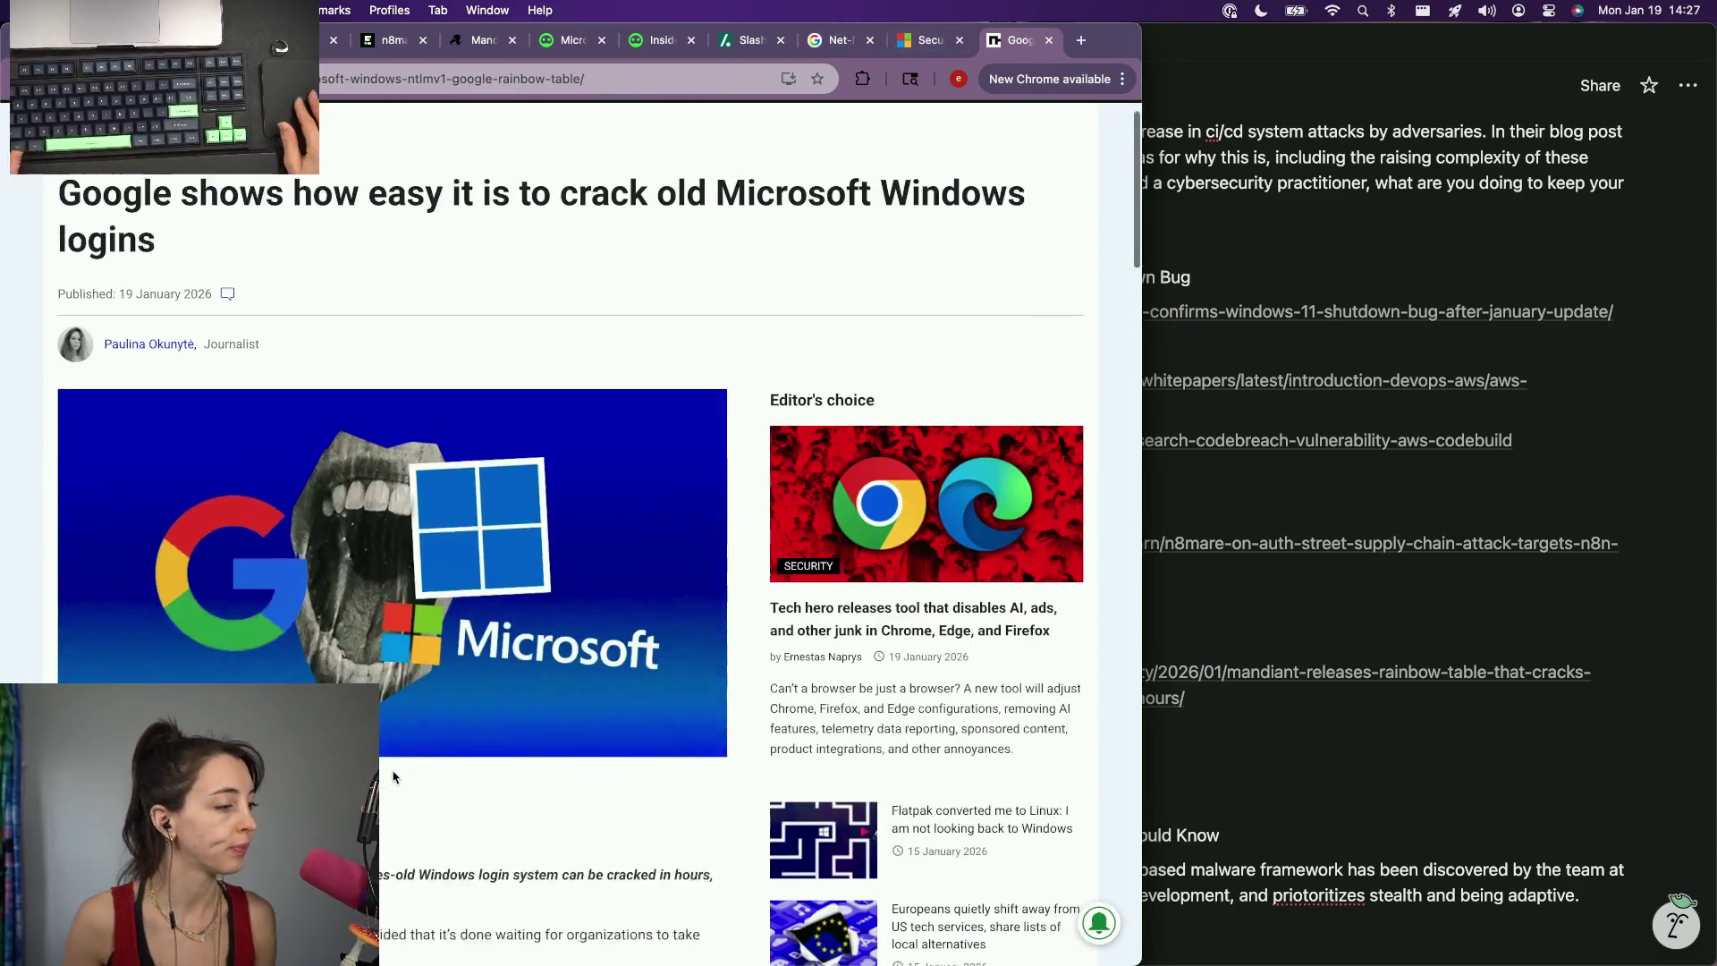
{"action": "scroll", "coordinate": [571, 536], "scroll_direction": "down", "scroll_amount": 2}
{"action": "scroll", "coordinate": [570, 537], "scroll_direction": "down", "scroll_amount": 3}
Adjust the Cybernews article's zoom for reading, then bring the Threat wire episode notes forward to edit.
{"action": "key", "text": "ctrl+plus"}
{"action": "key", "text": "super+minus"}
{"action": "key", "text": "super+minus"}
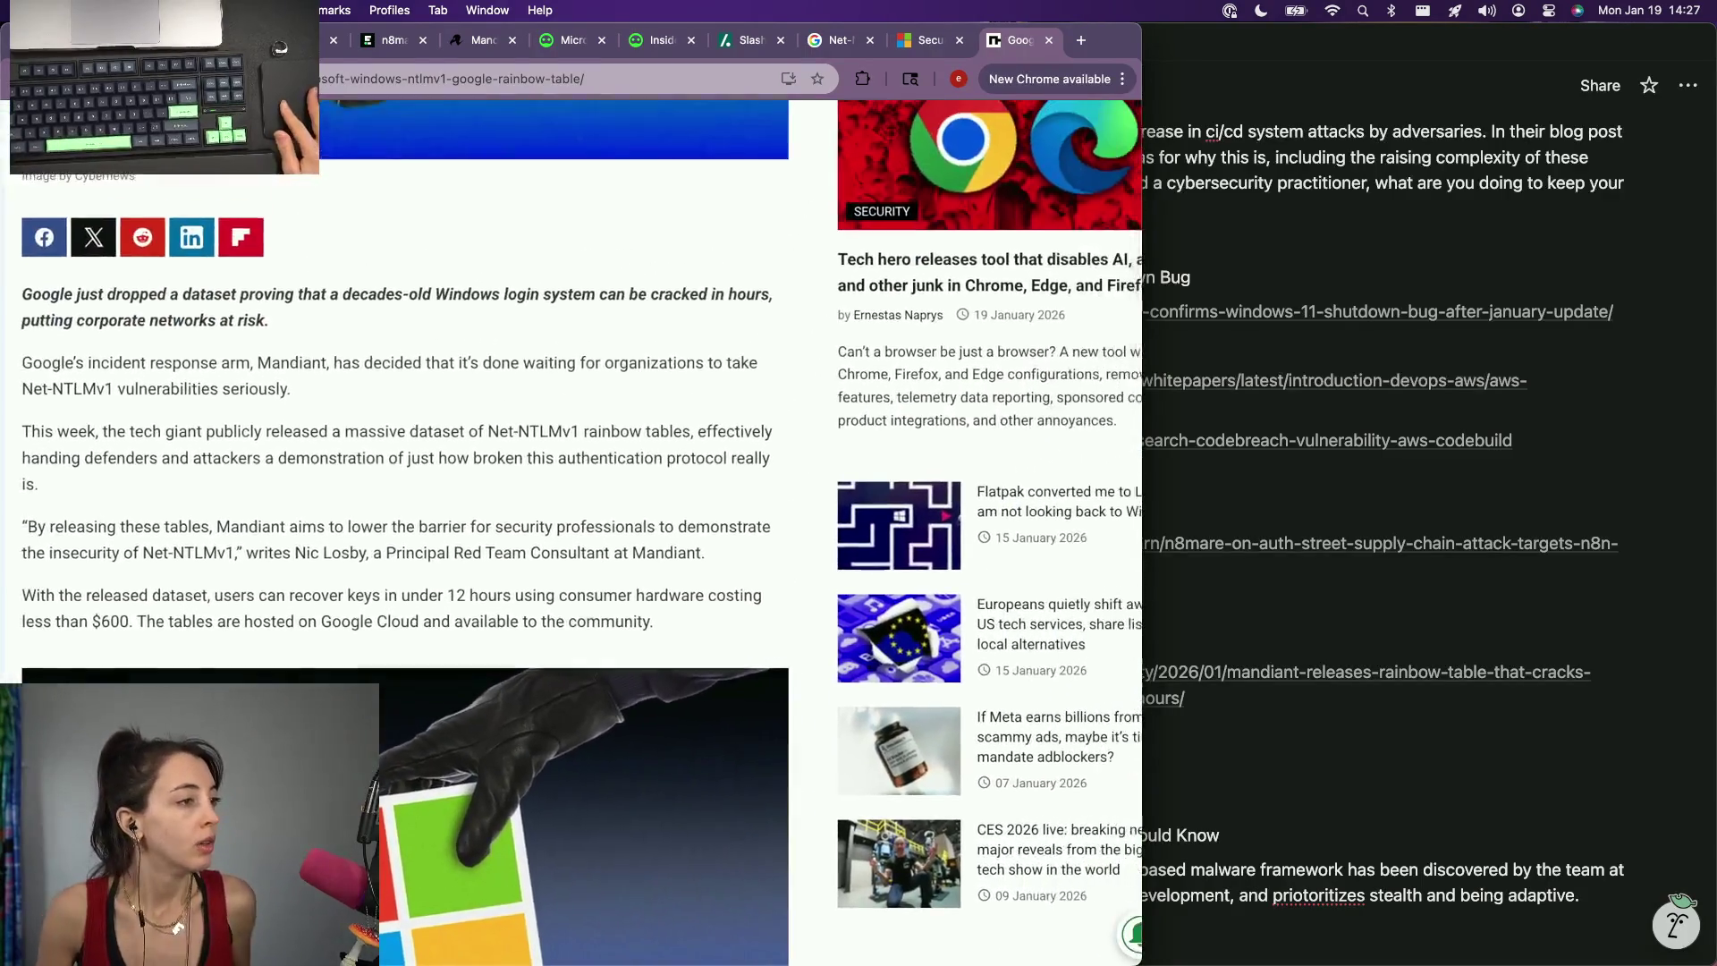
{"action": "key", "text": "super+plus"}
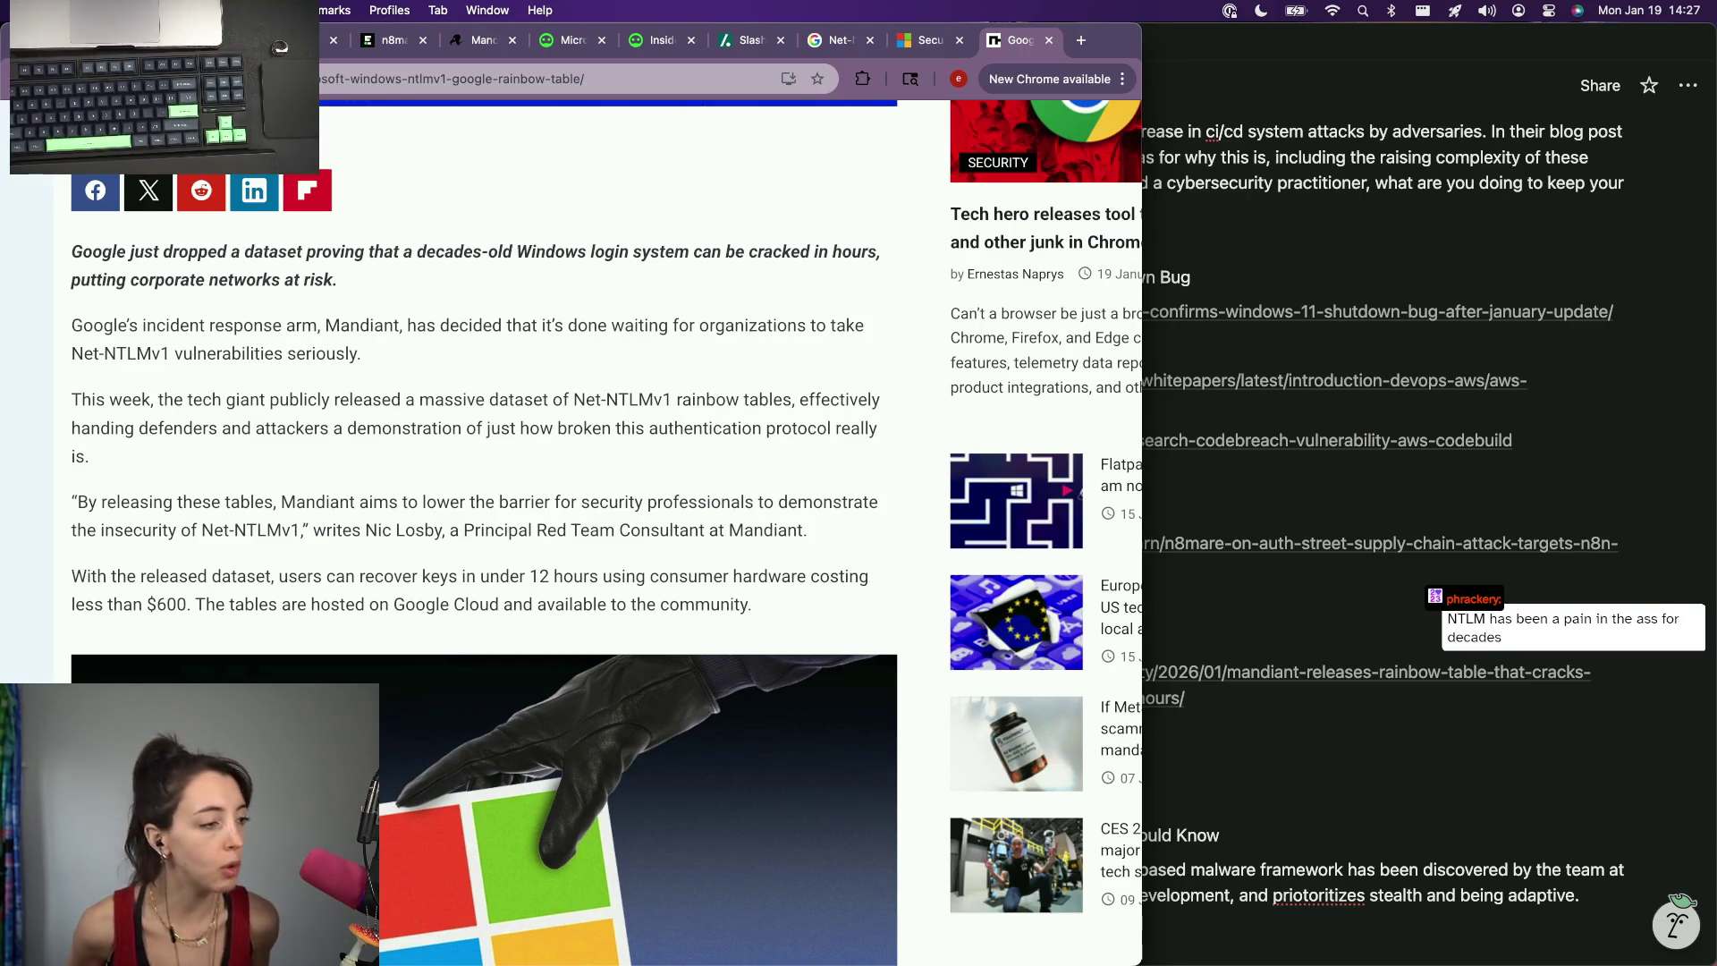
{"action": "scroll", "coordinate": [484, 537], "scroll_direction": "down", "scroll_amount": 5}
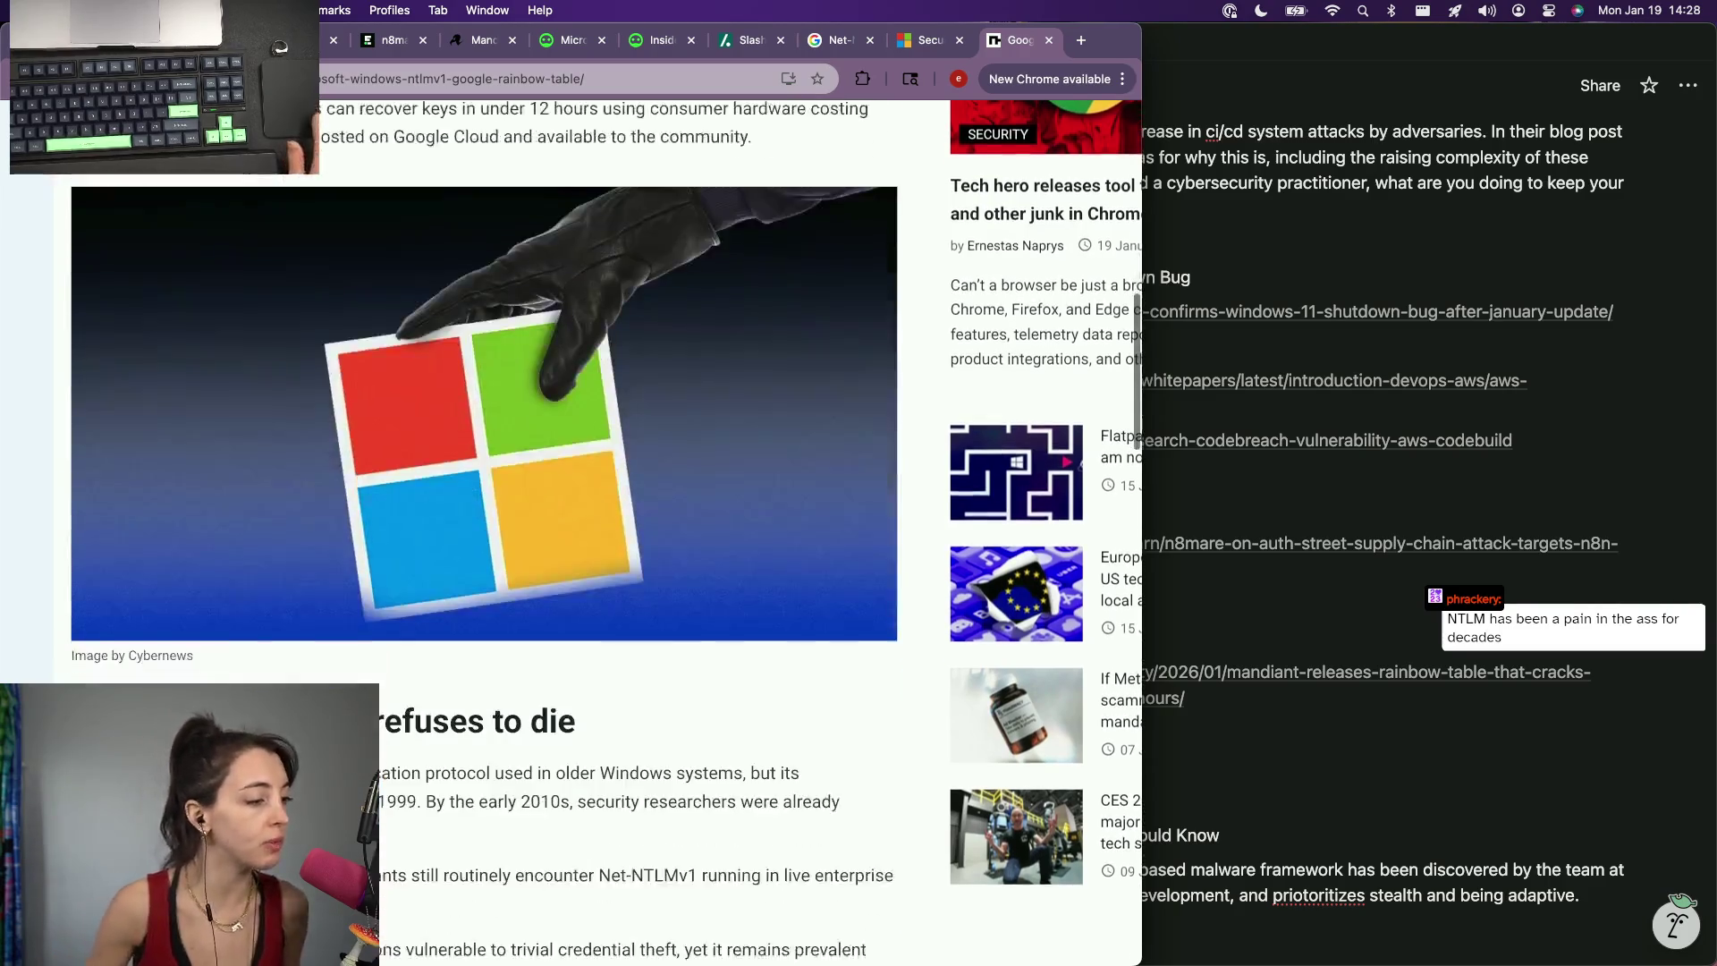
{"action": "scroll", "coordinate": [437, 657], "scroll_direction": "down", "scroll_amount": 3}
{"action": "scroll", "coordinate": [437, 658], "scroll_direction": "up", "scroll_amount": 2}
{"action": "scroll", "coordinate": [435, 657], "scroll_direction": "down", "scroll_amount": 1}
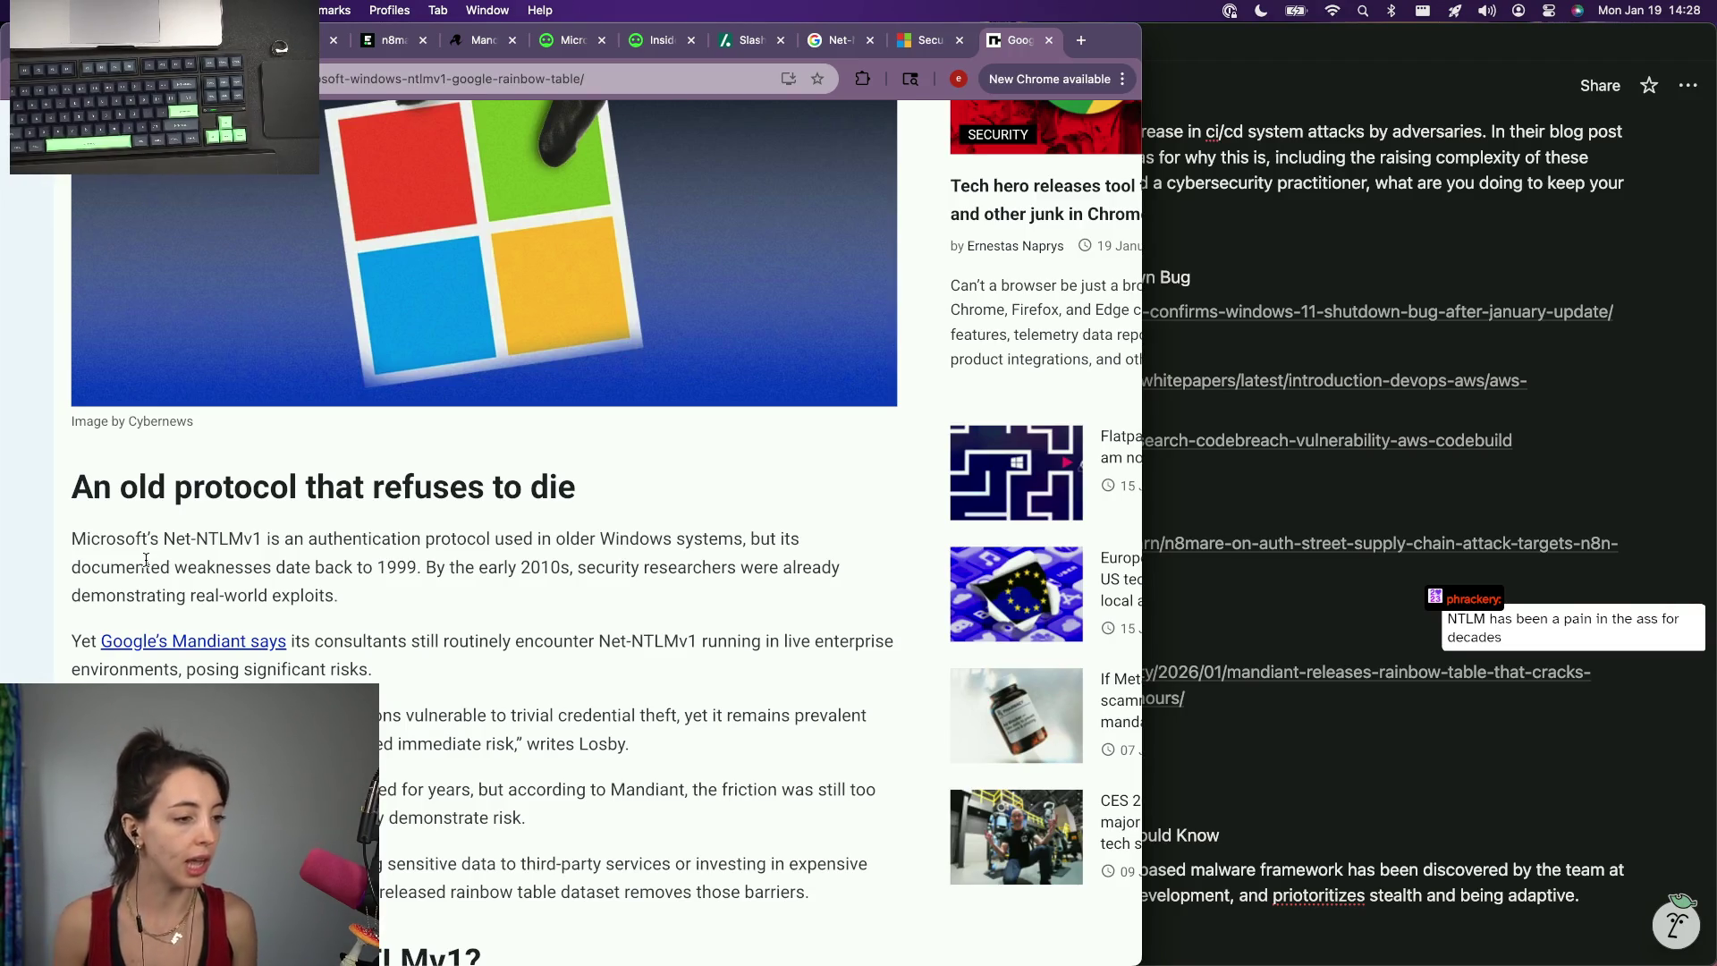
{"action": "left_click", "coordinate": [1150, 822]}
{"action": "scroll", "coordinate": [1149, 821], "scroll_direction": "down", "scroll_amount": 2}
{"action": "left_click", "coordinate": [1178, 450]}
{"action": "scroll", "coordinate": [1170, 456], "scroll_direction": "down", "scroll_amount": 2}
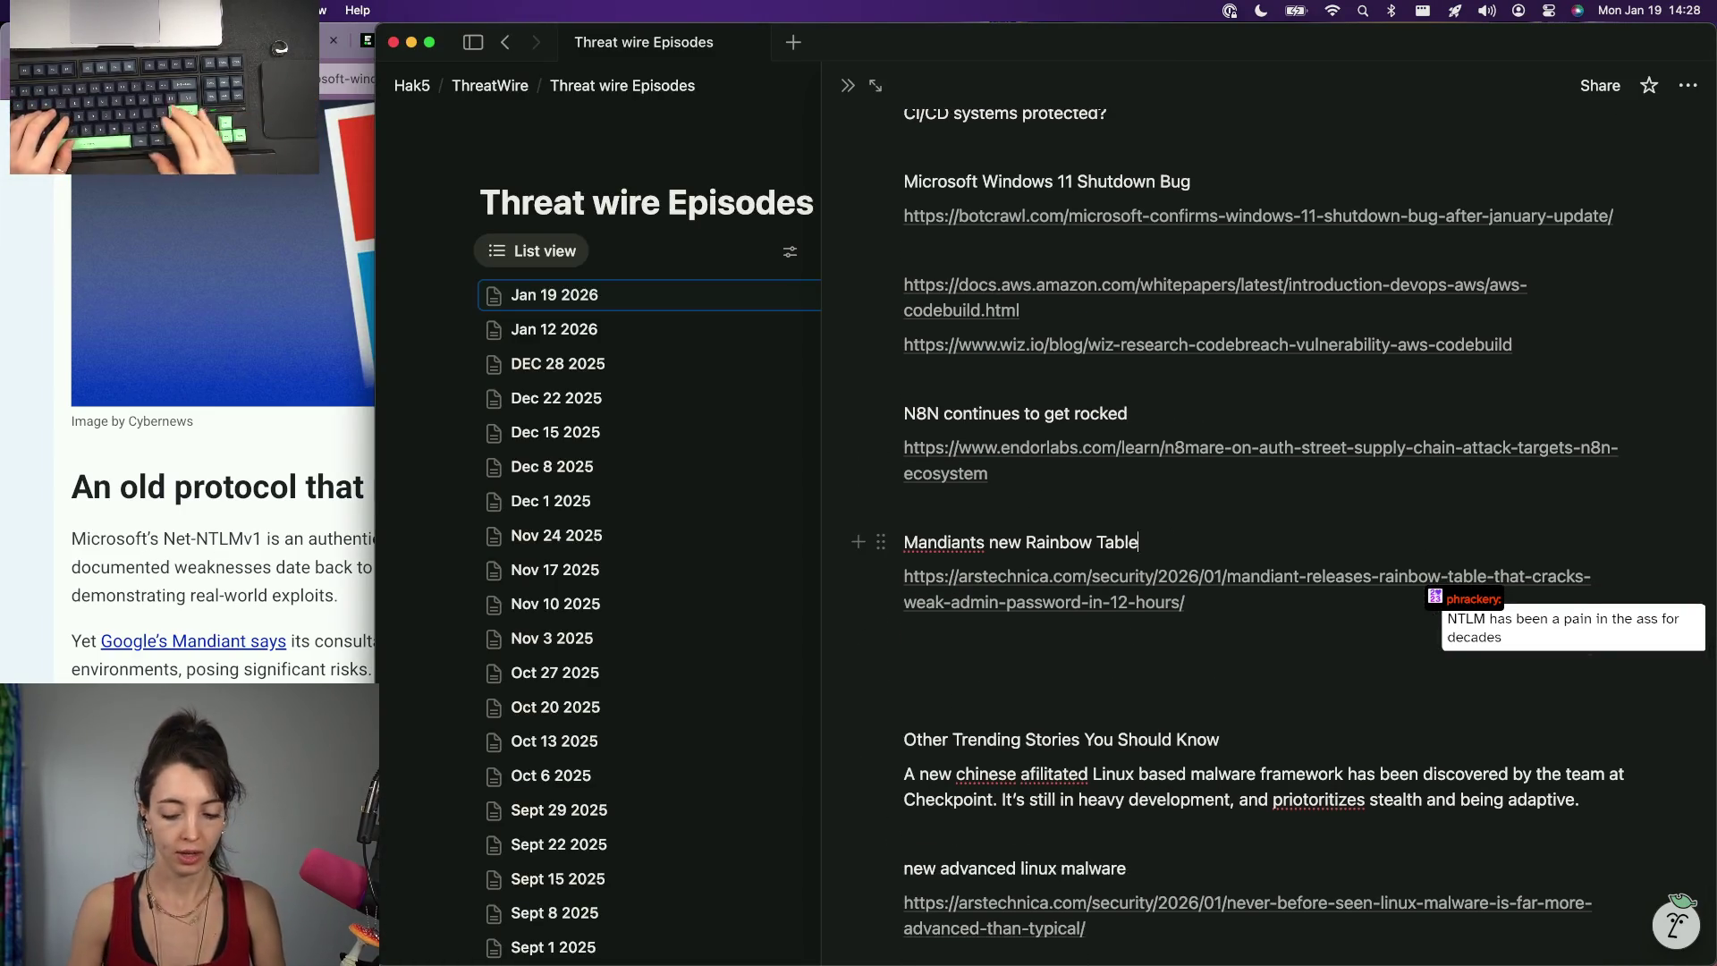
Write the 'insecure for over two decades' line under the Mandiants new Rainbow Table heading, dropping the Microsoft continues sentence.
{"action": "left_click", "coordinate": [1166, 529]}
{"action": "key", "text": "Return"}
{"action": "type", "text": "Imagine using"}
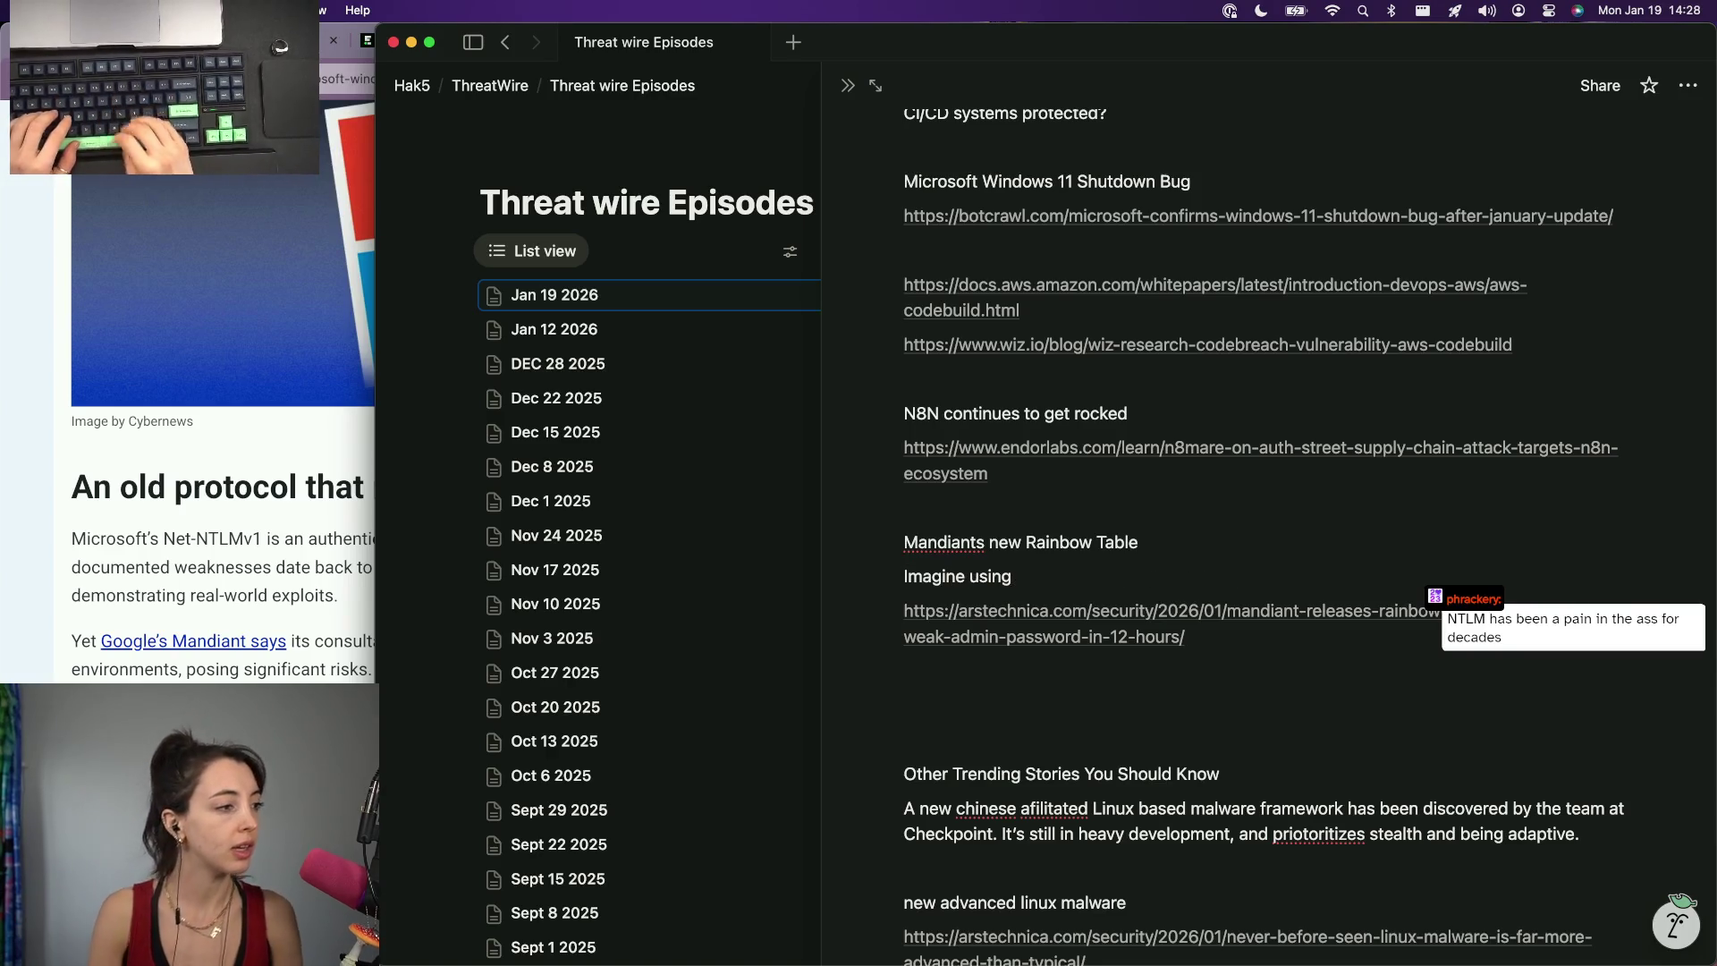
{"action": "key", "text": "super+BackSpace"}
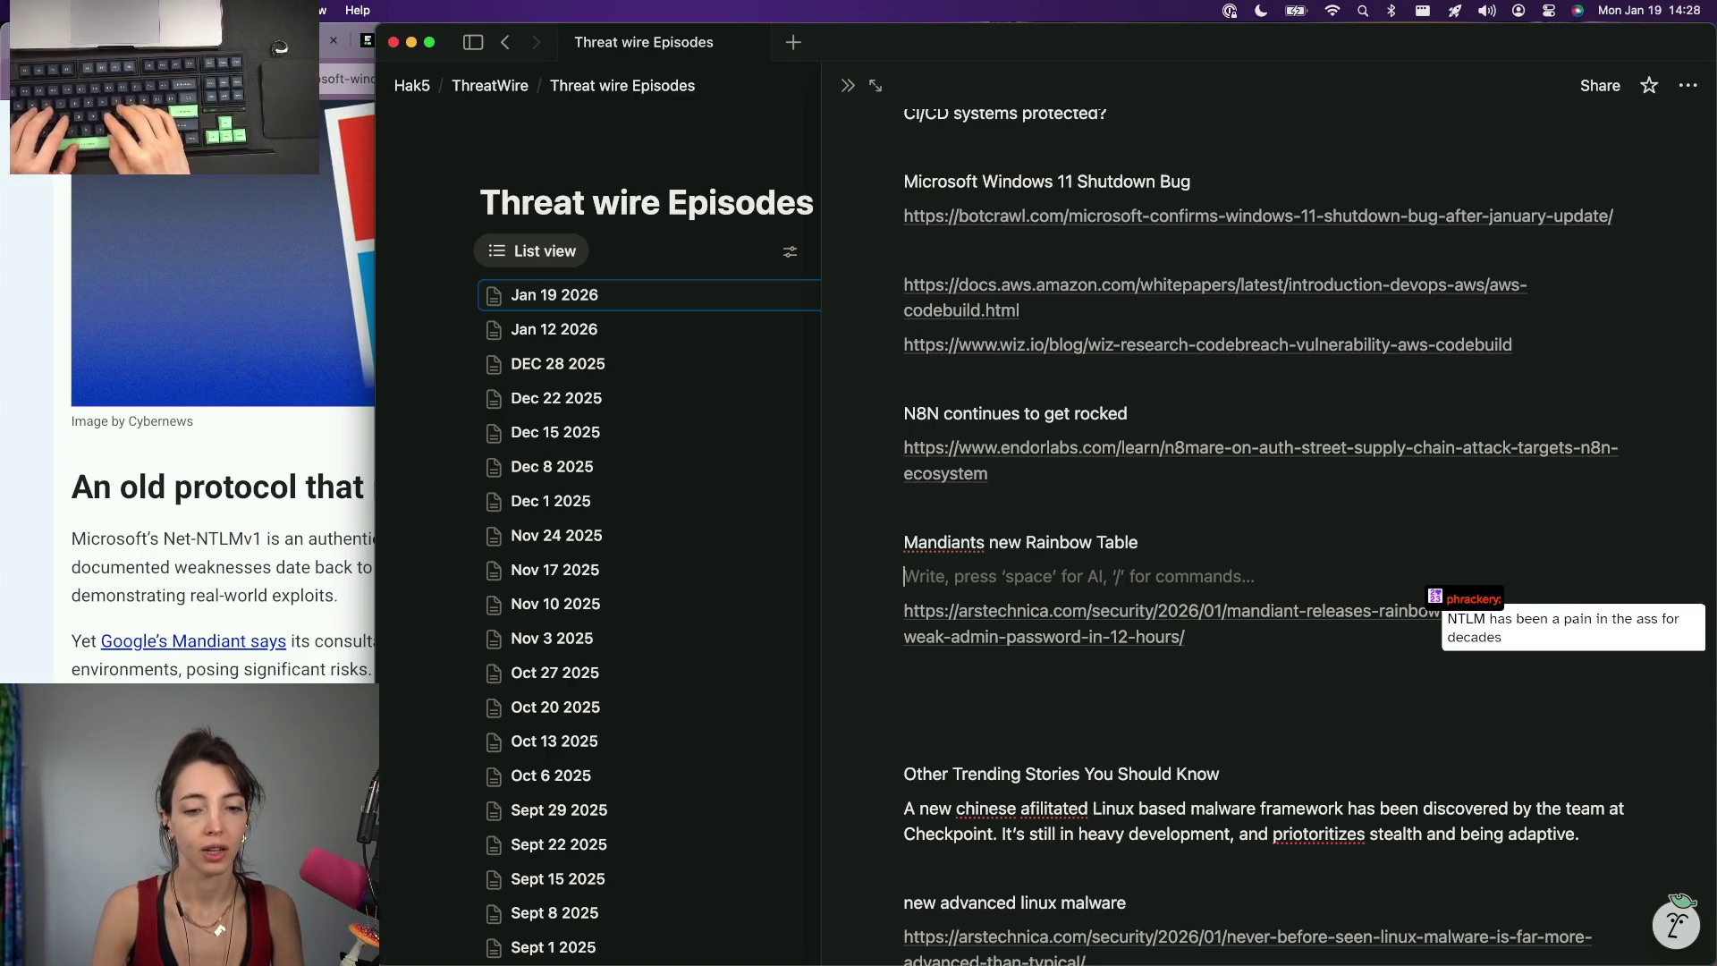
{"action": "type", "text": "("}
{"action": "type", "text": "using "}
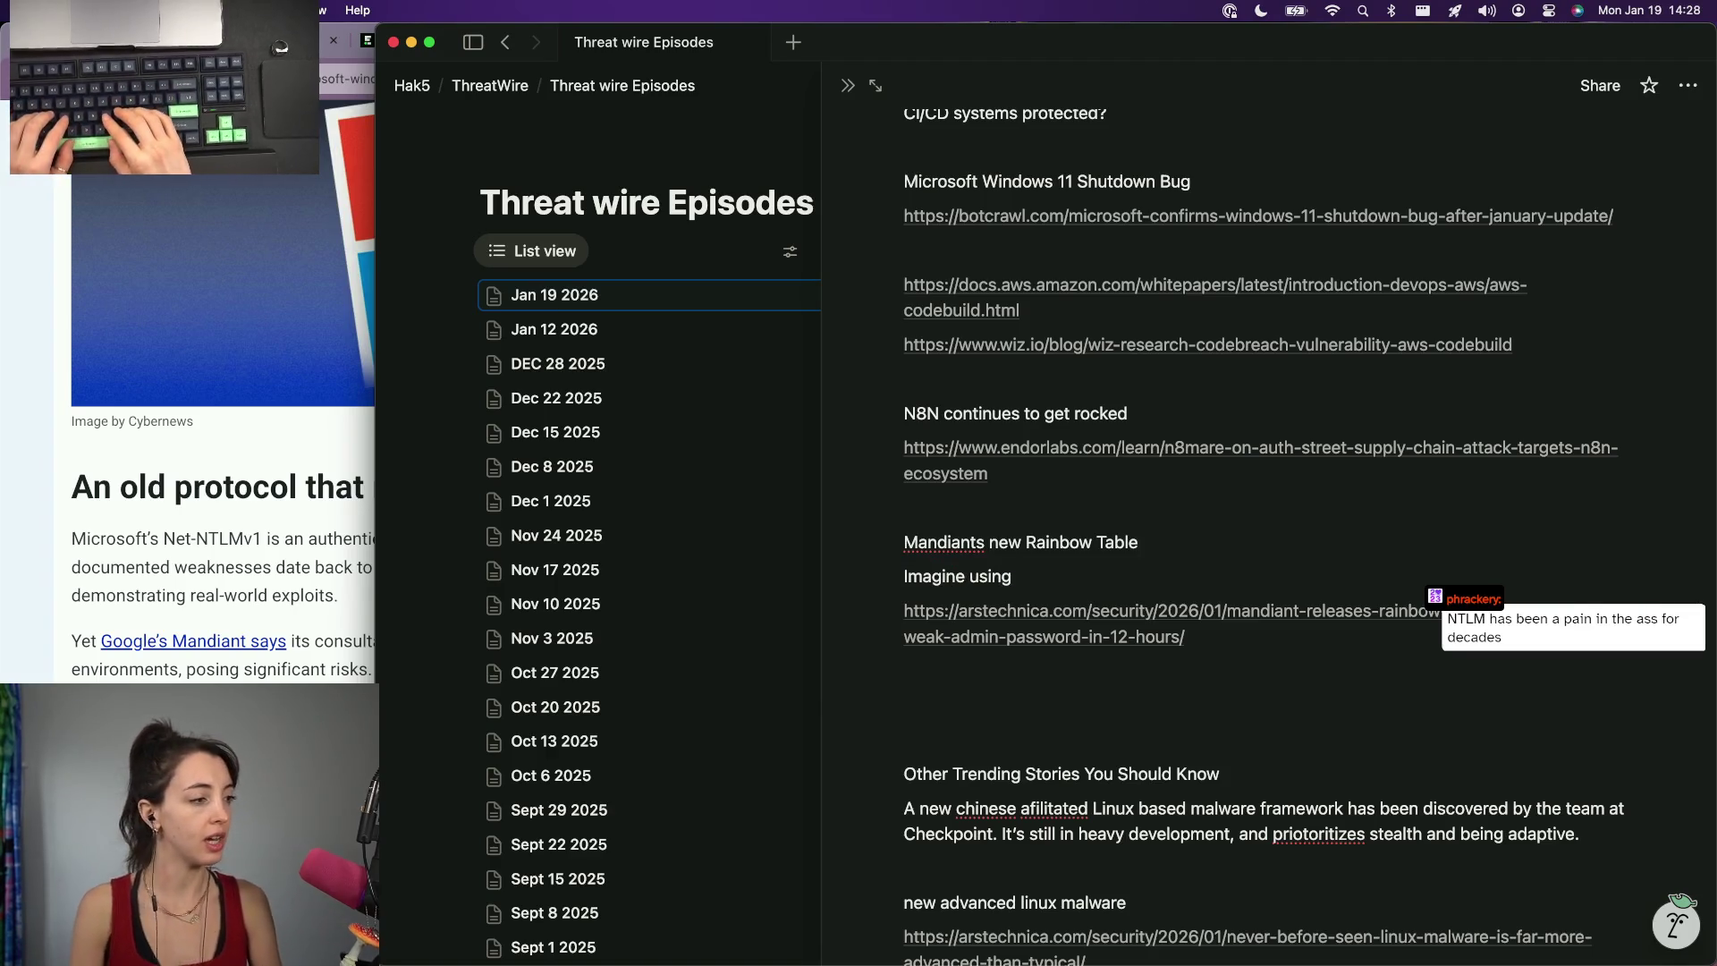
{"action": "type", "text": "nology proven to mben"}
{"action": "key", "text": "BackSpace"}
{"action": "key", "text": "BackSpace"}
{"action": "type", "text": "se"}
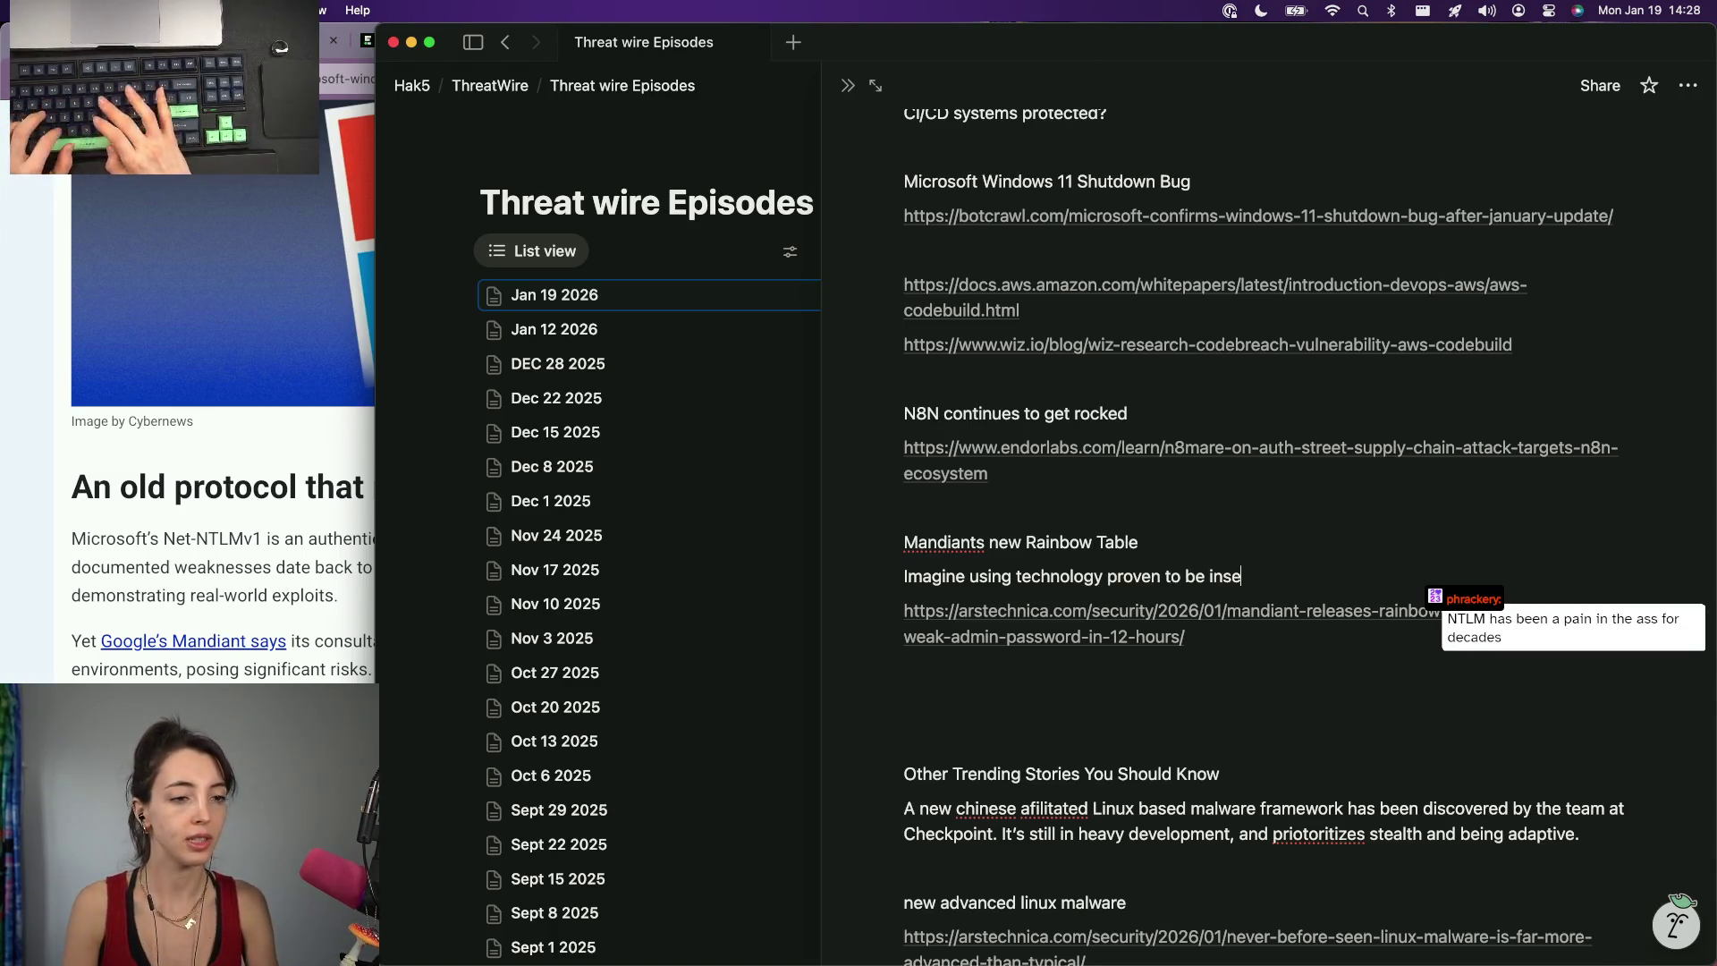
{"action": "type", "text": "cure for over two "}
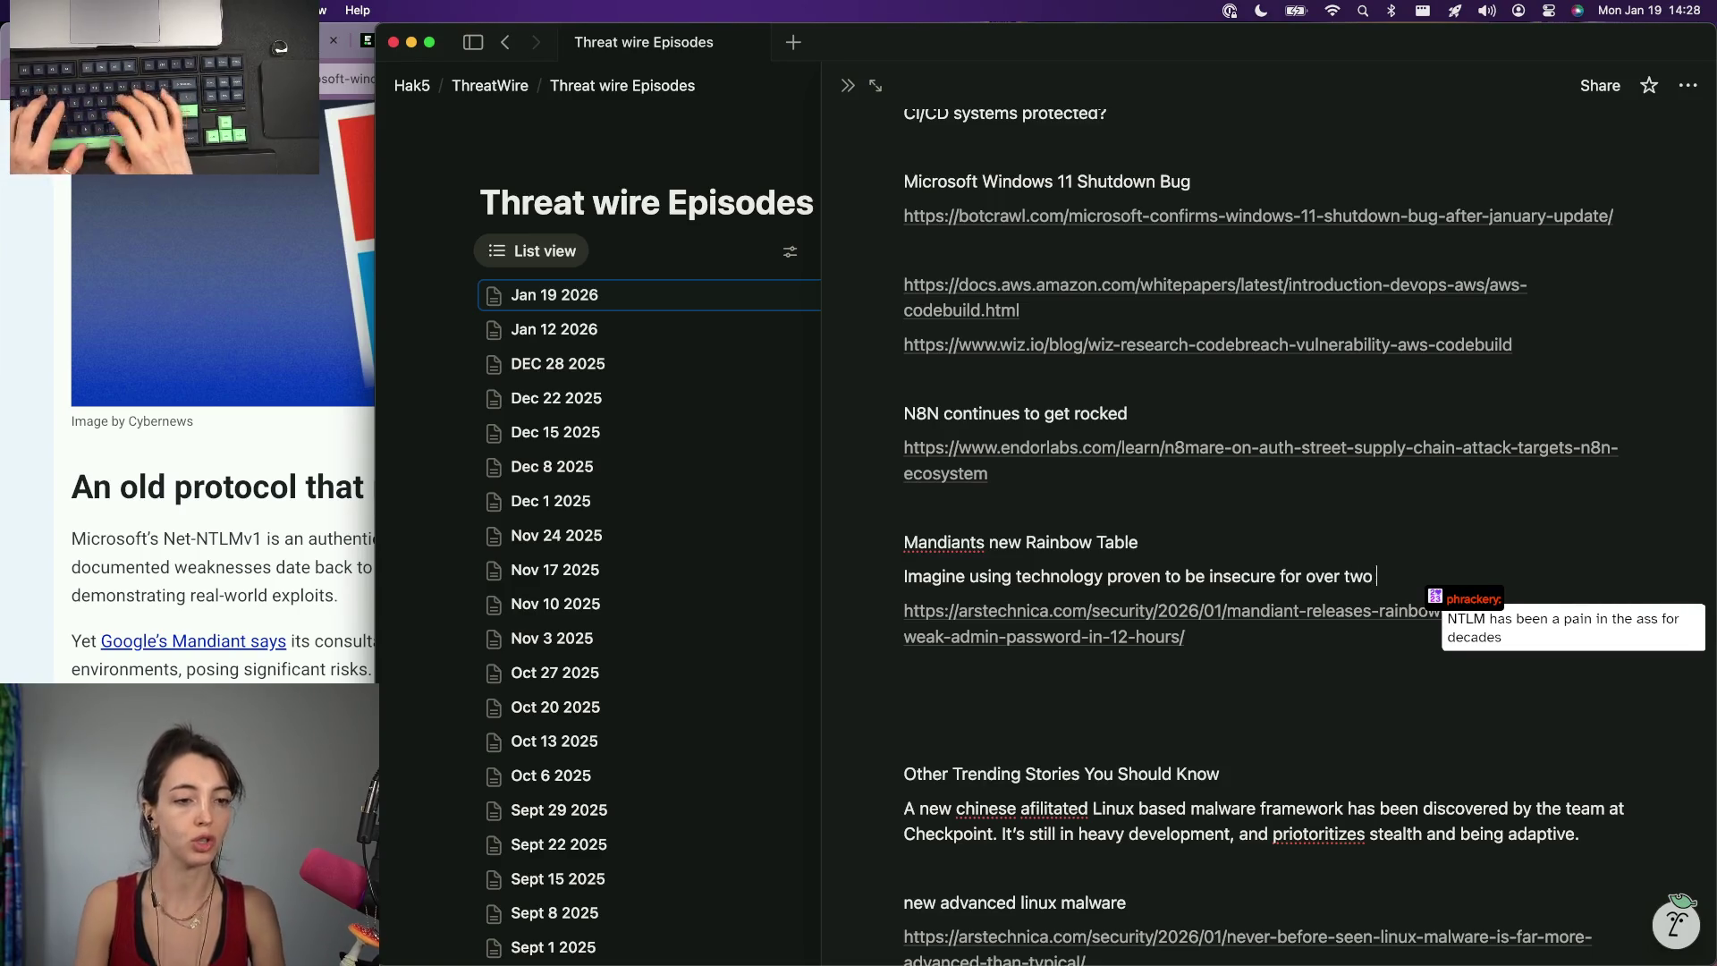
{"action": "type", "text": "decades. T"}
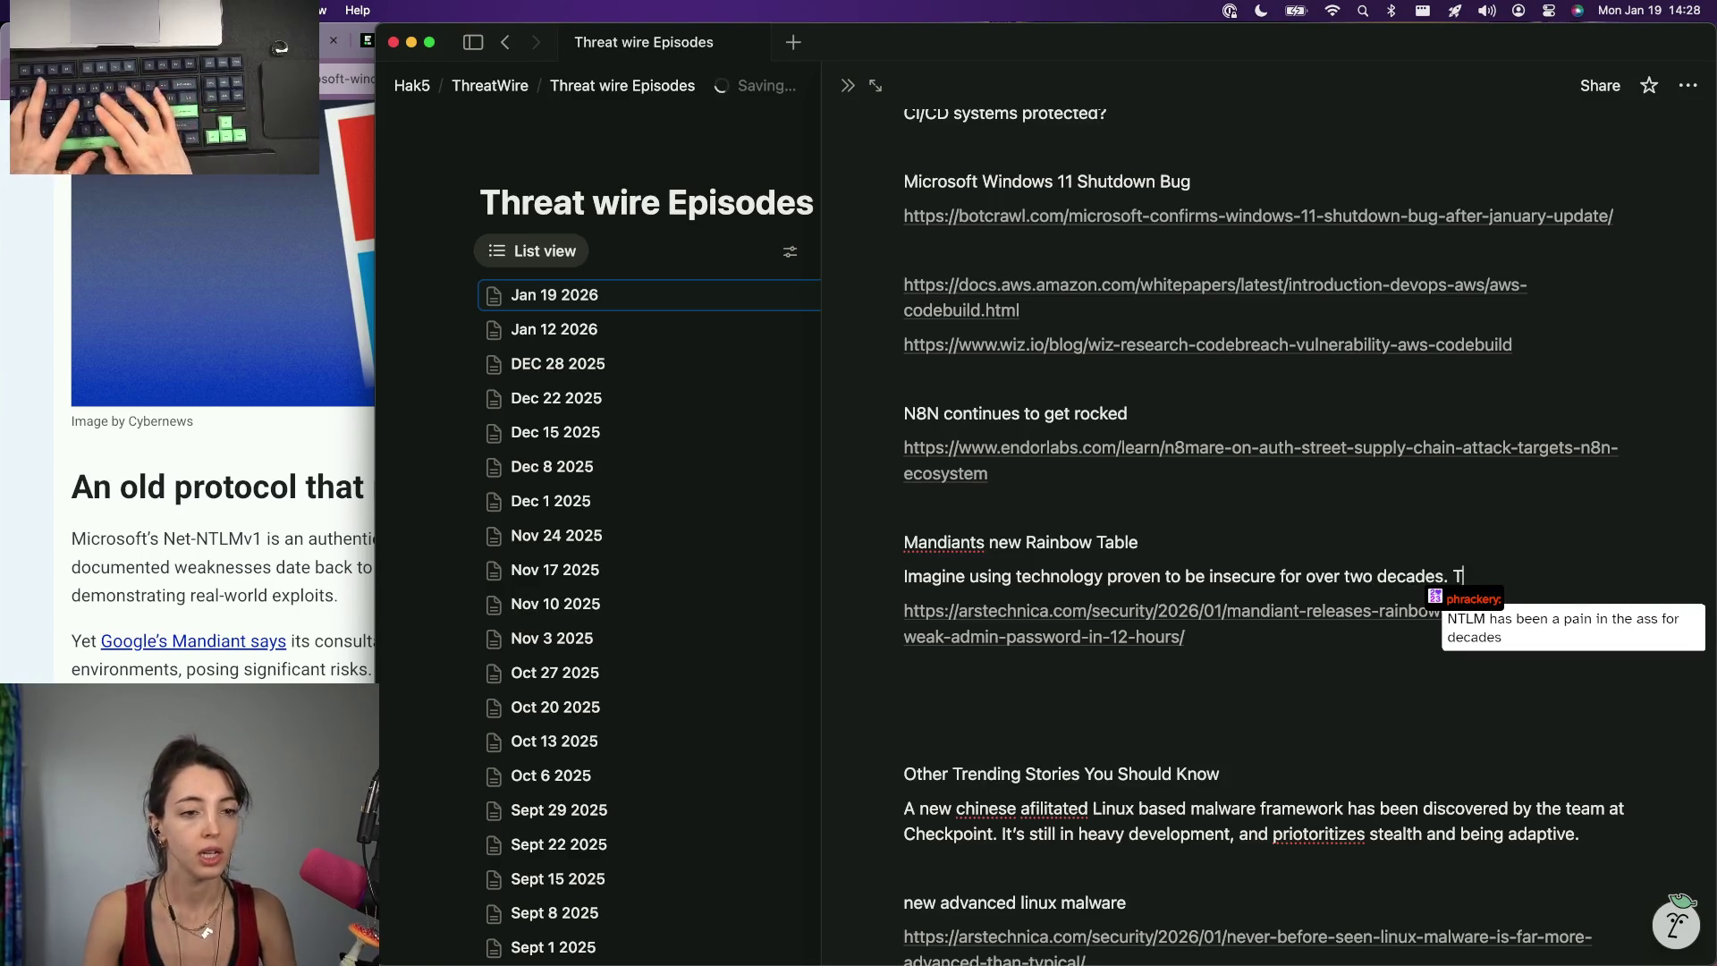
{"action": "type", "text": "icro"}
{"action": "key", "text": "alt+BackSpace"}
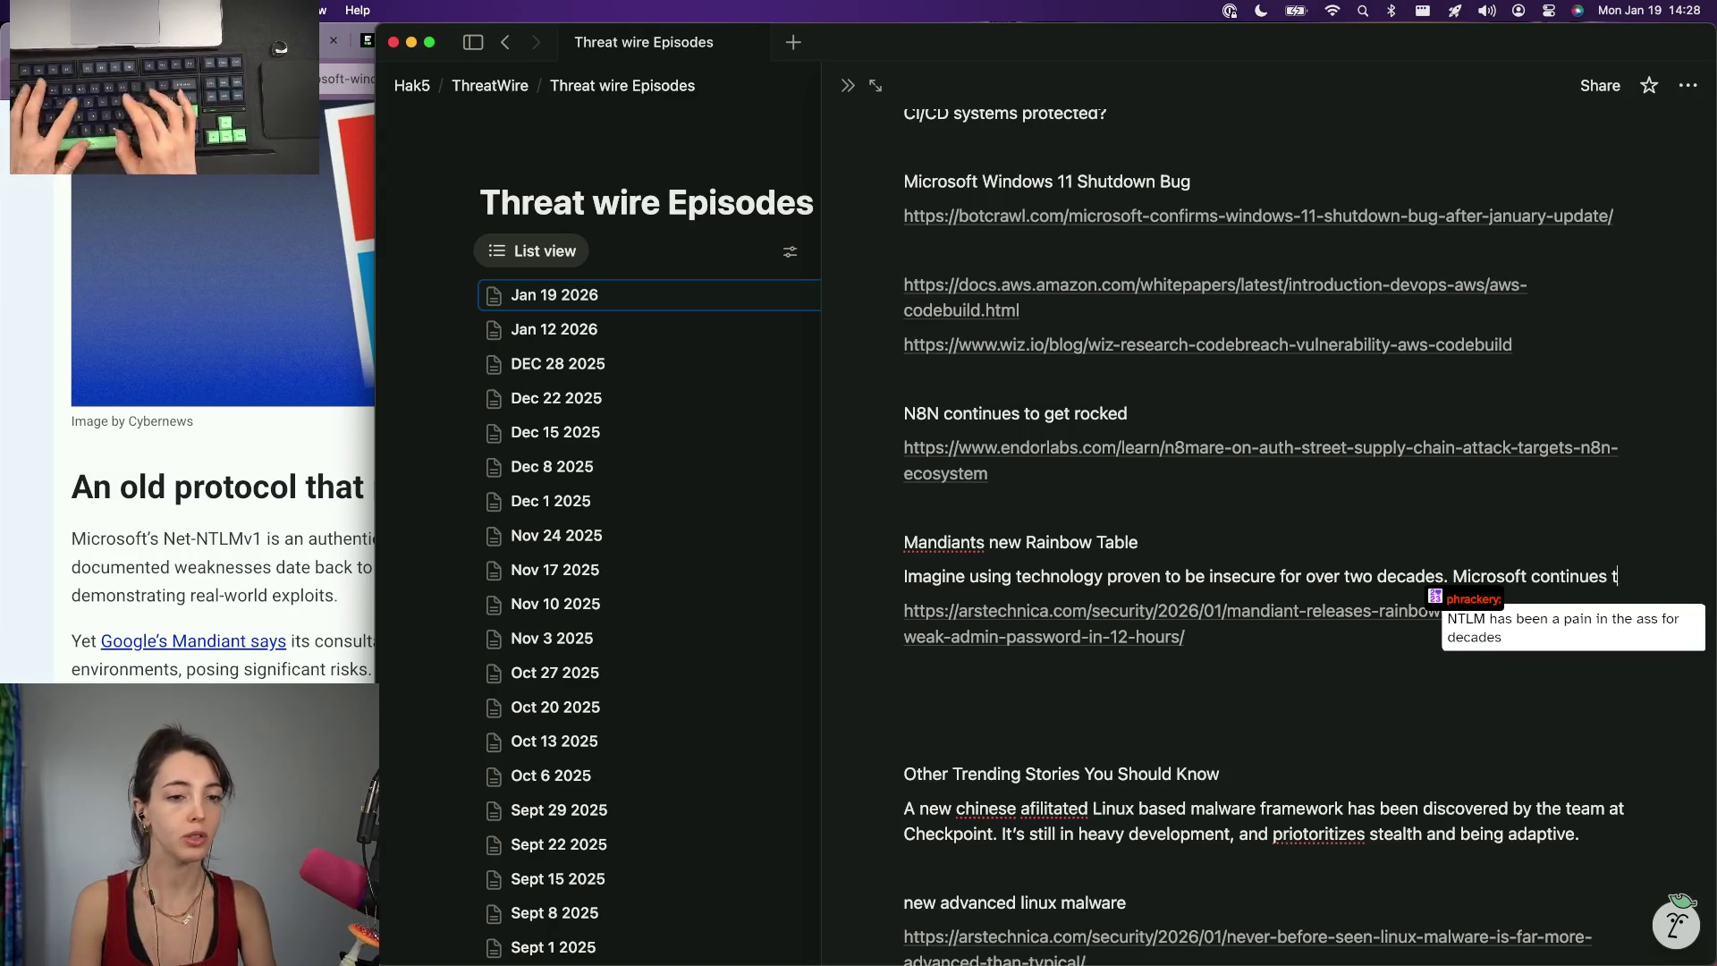
{"action": "key", "text": "alt+BackSpace"}
{"action": "key", "text": "alt+BackSpace"}
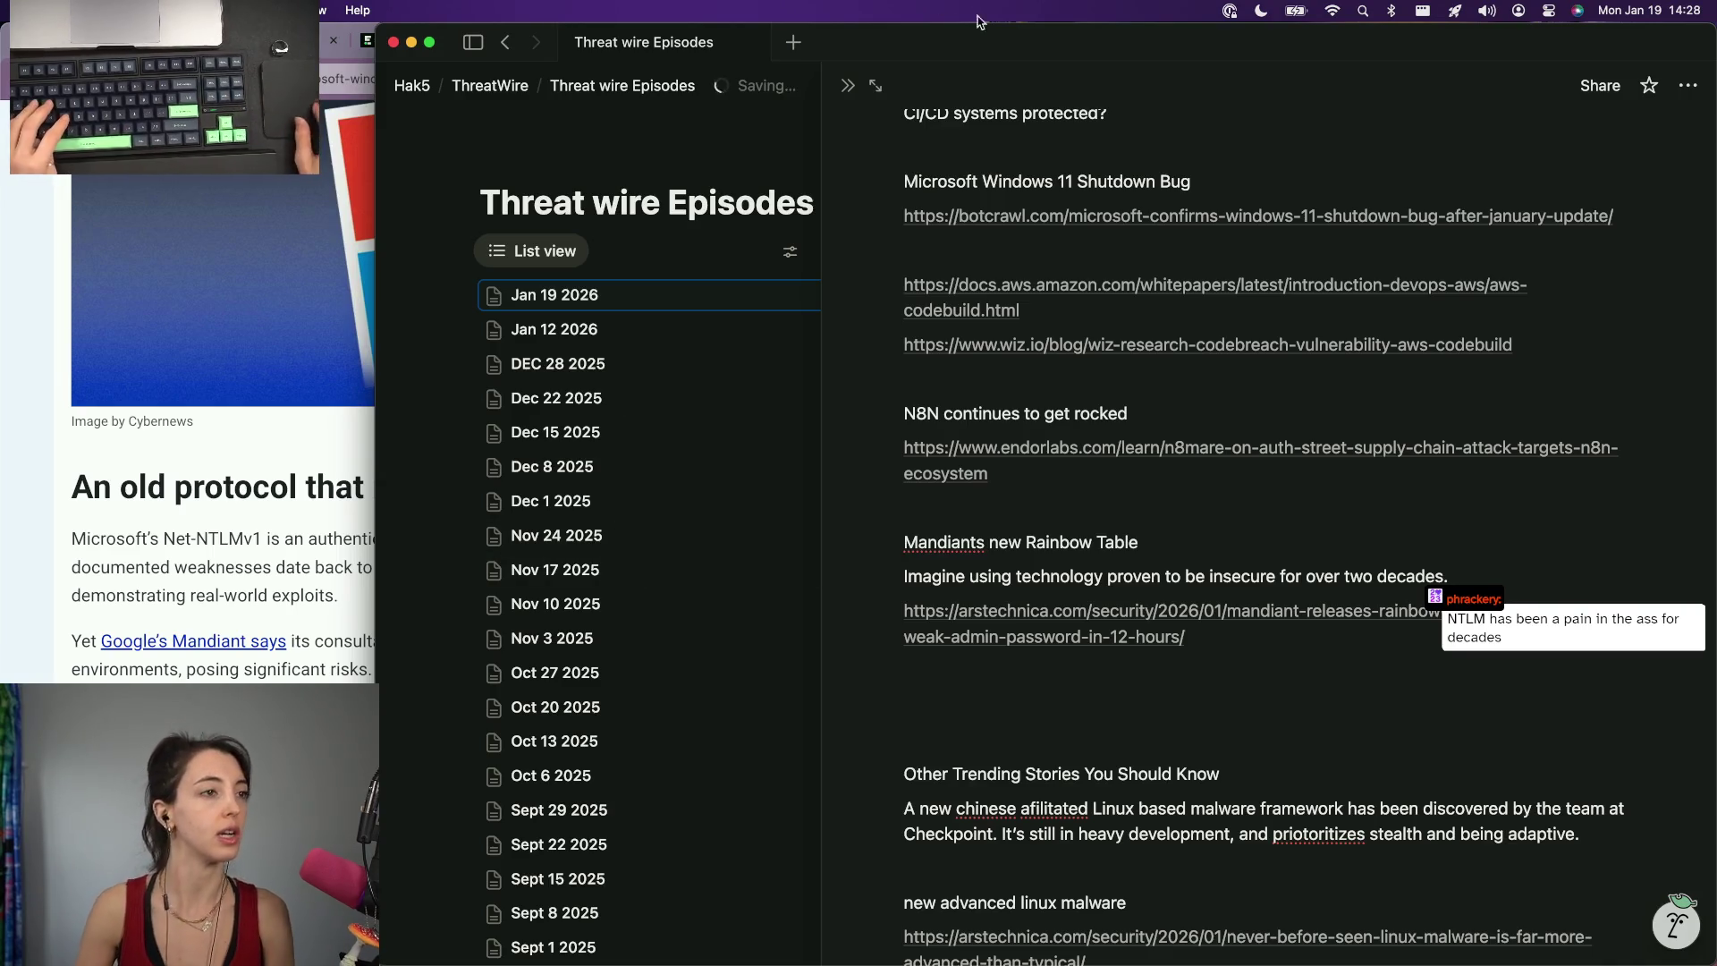
Open the Jan 19 2026 episode as a full page on the right half of the screen.
{"action": "left_click", "coordinate": [871, 88]}
{"action": "left_click_drag", "start_coordinate": [900, 50], "coordinate": [1714, 54]}
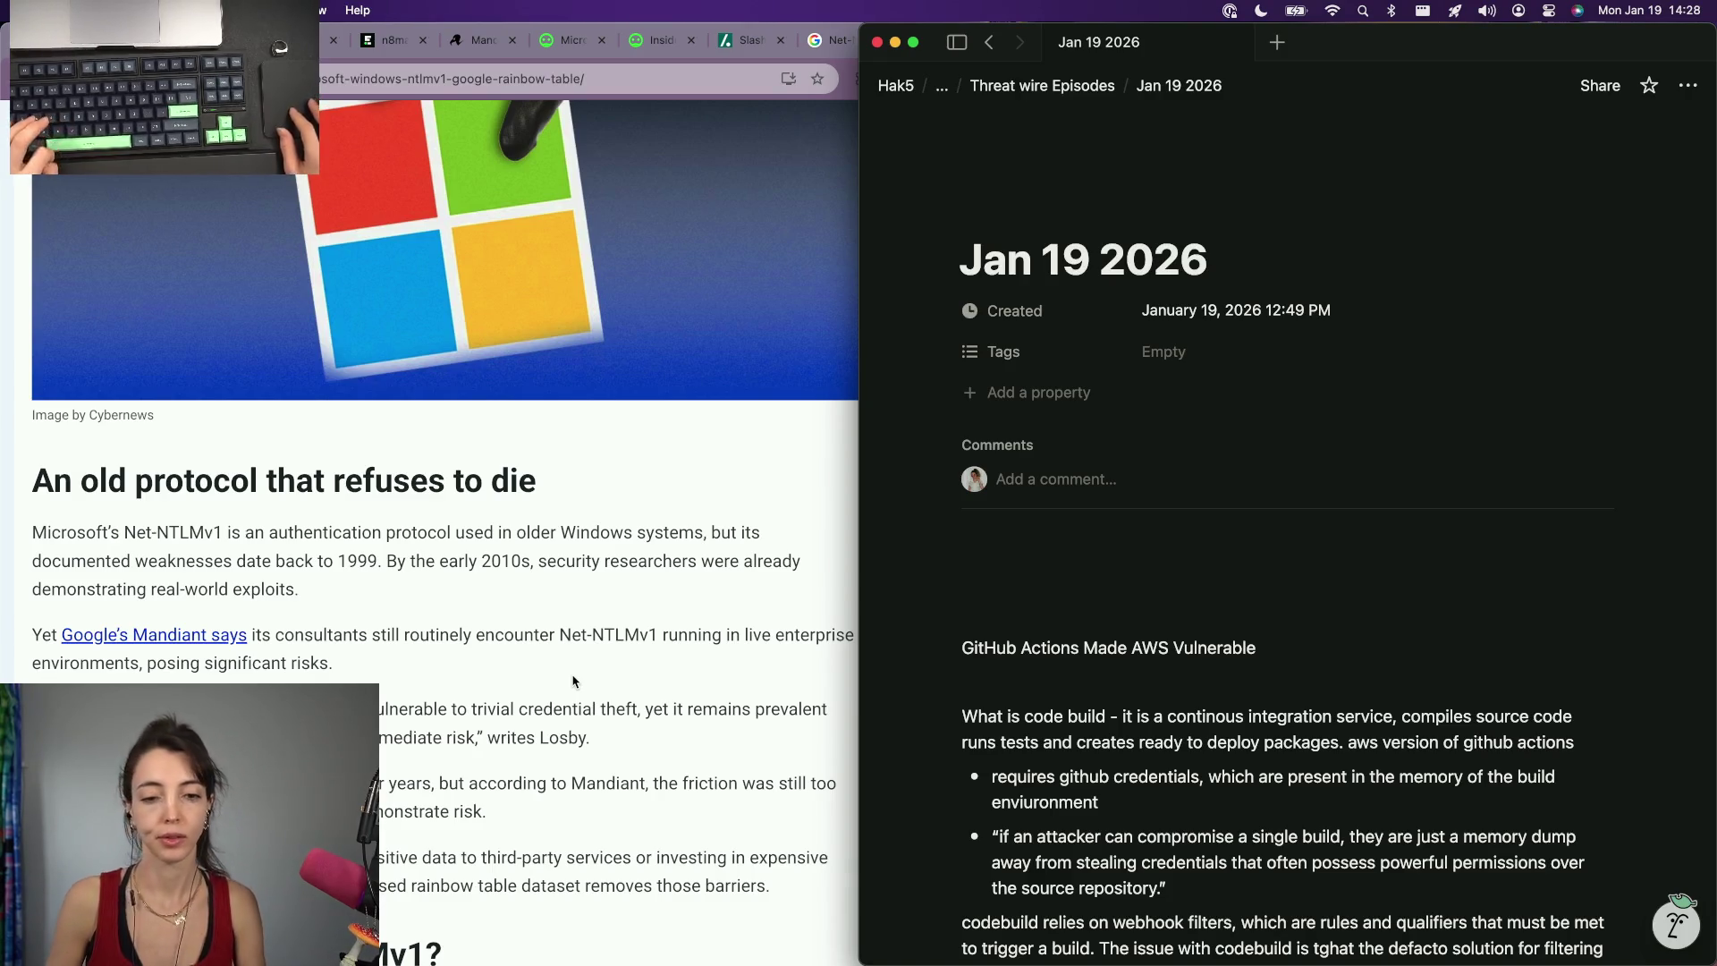
Paste the Windows 11 Shutdown Bug heading and link under Other Trending Stories, then return to the two decades sentence.
{"action": "key", "text": "super+Tab"}
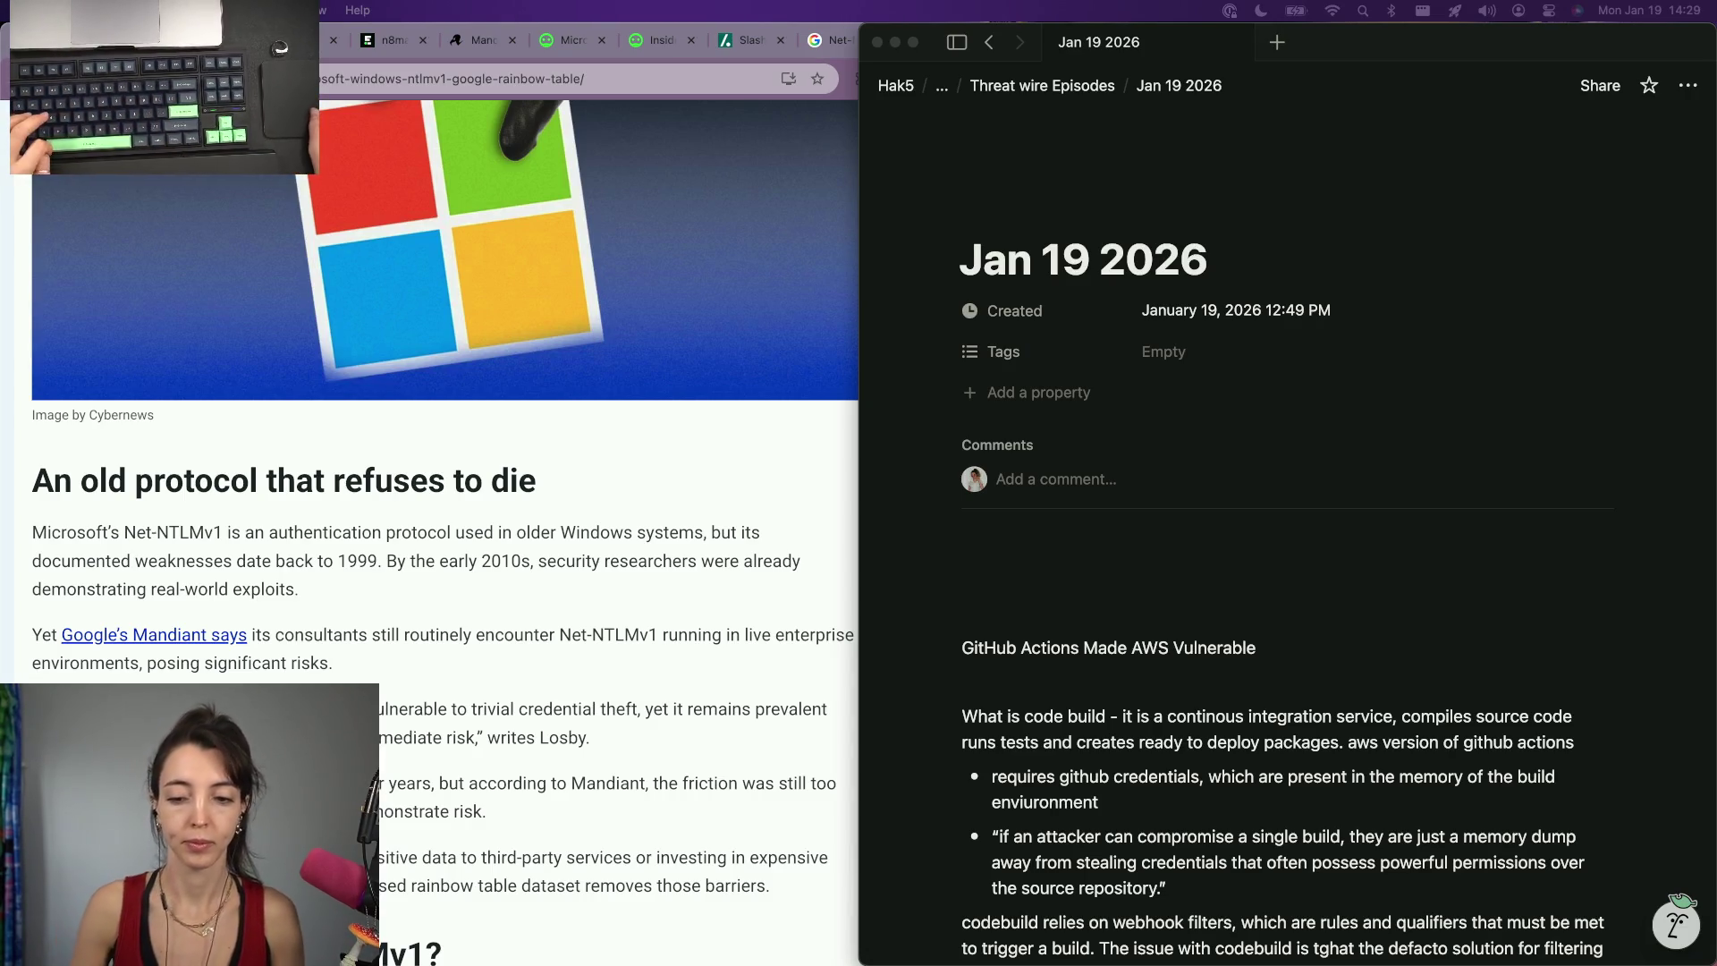
{"action": "scroll", "coordinate": [1078, 644], "scroll_direction": "down", "scroll_amount": 3}
{"action": "scroll", "coordinate": [1061, 637], "scroll_direction": "down", "scroll_amount": 3}
{"action": "scroll", "coordinate": [1033, 629], "scroll_direction": "down", "scroll_amount": 5}
{"action": "scroll", "coordinate": [1011, 616], "scroll_direction": "down", "scroll_amount": 5}
{"action": "scroll", "coordinate": [1011, 616], "scroll_direction": "down", "scroll_amount": 1}
{"action": "left_click_drag", "start_coordinate": [1086, 471], "coordinate": [957, 409]}
{"action": "key", "text": "super+c"}
{"action": "scroll", "coordinate": [978, 467], "scroll_direction": "down", "scroll_amount": 5}
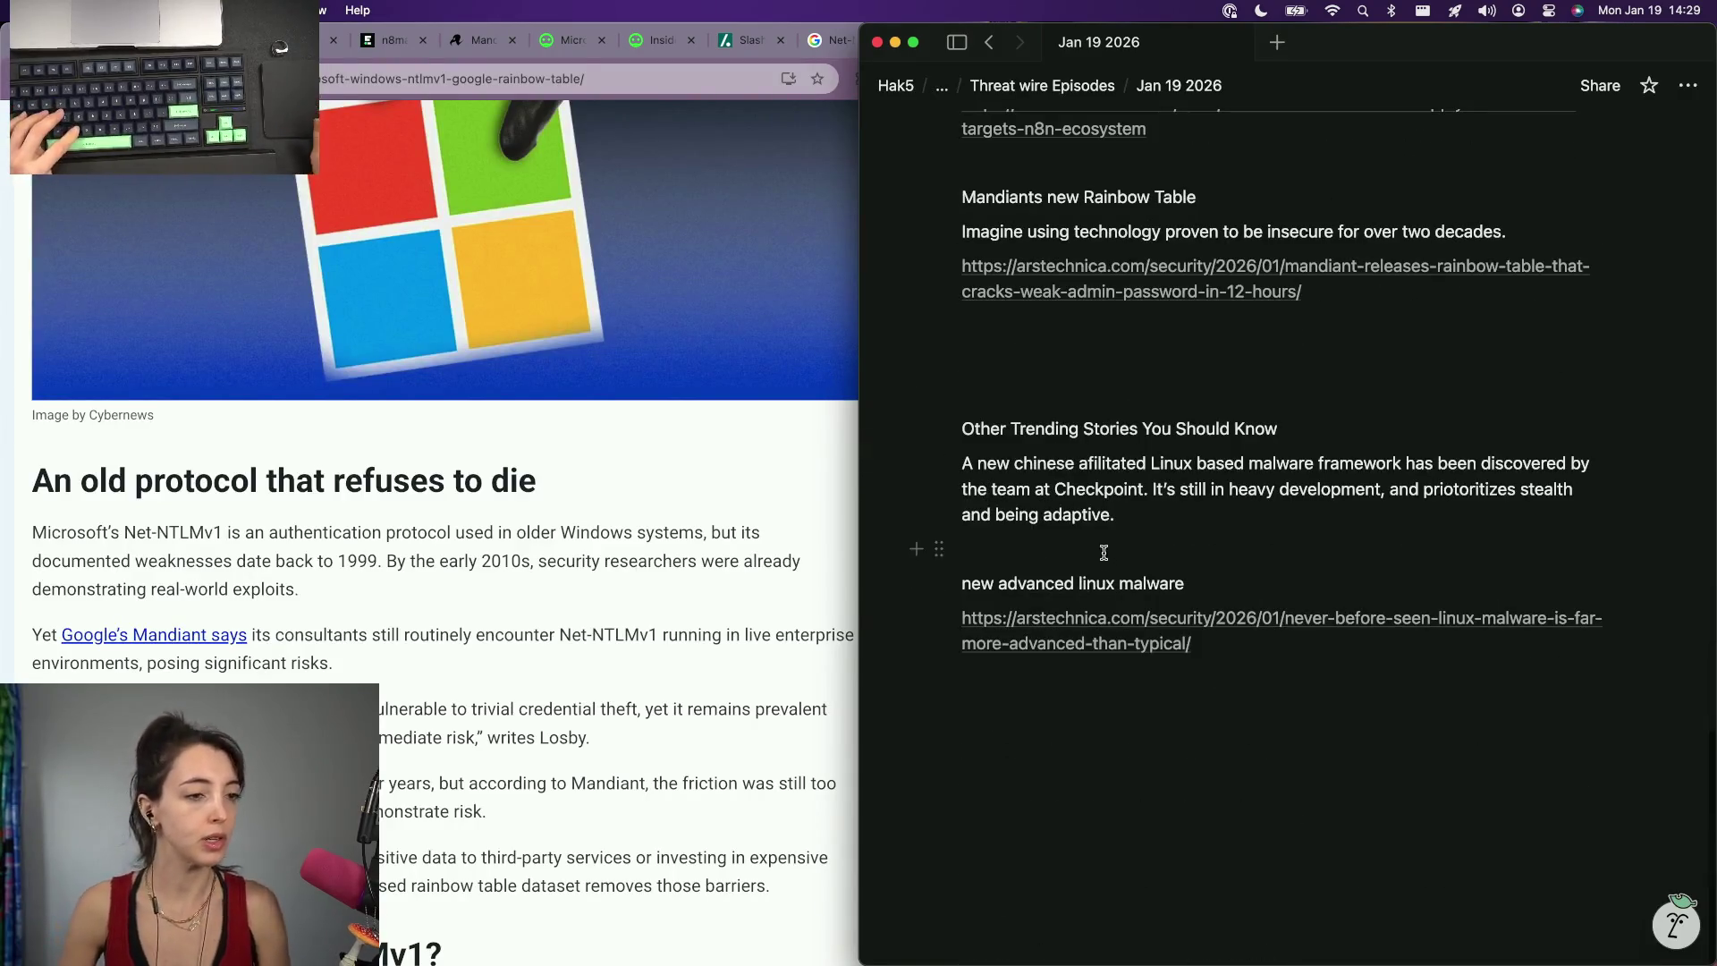
{"action": "left_click", "coordinate": [1170, 549]}
{"action": "key", "text": "super+v"}
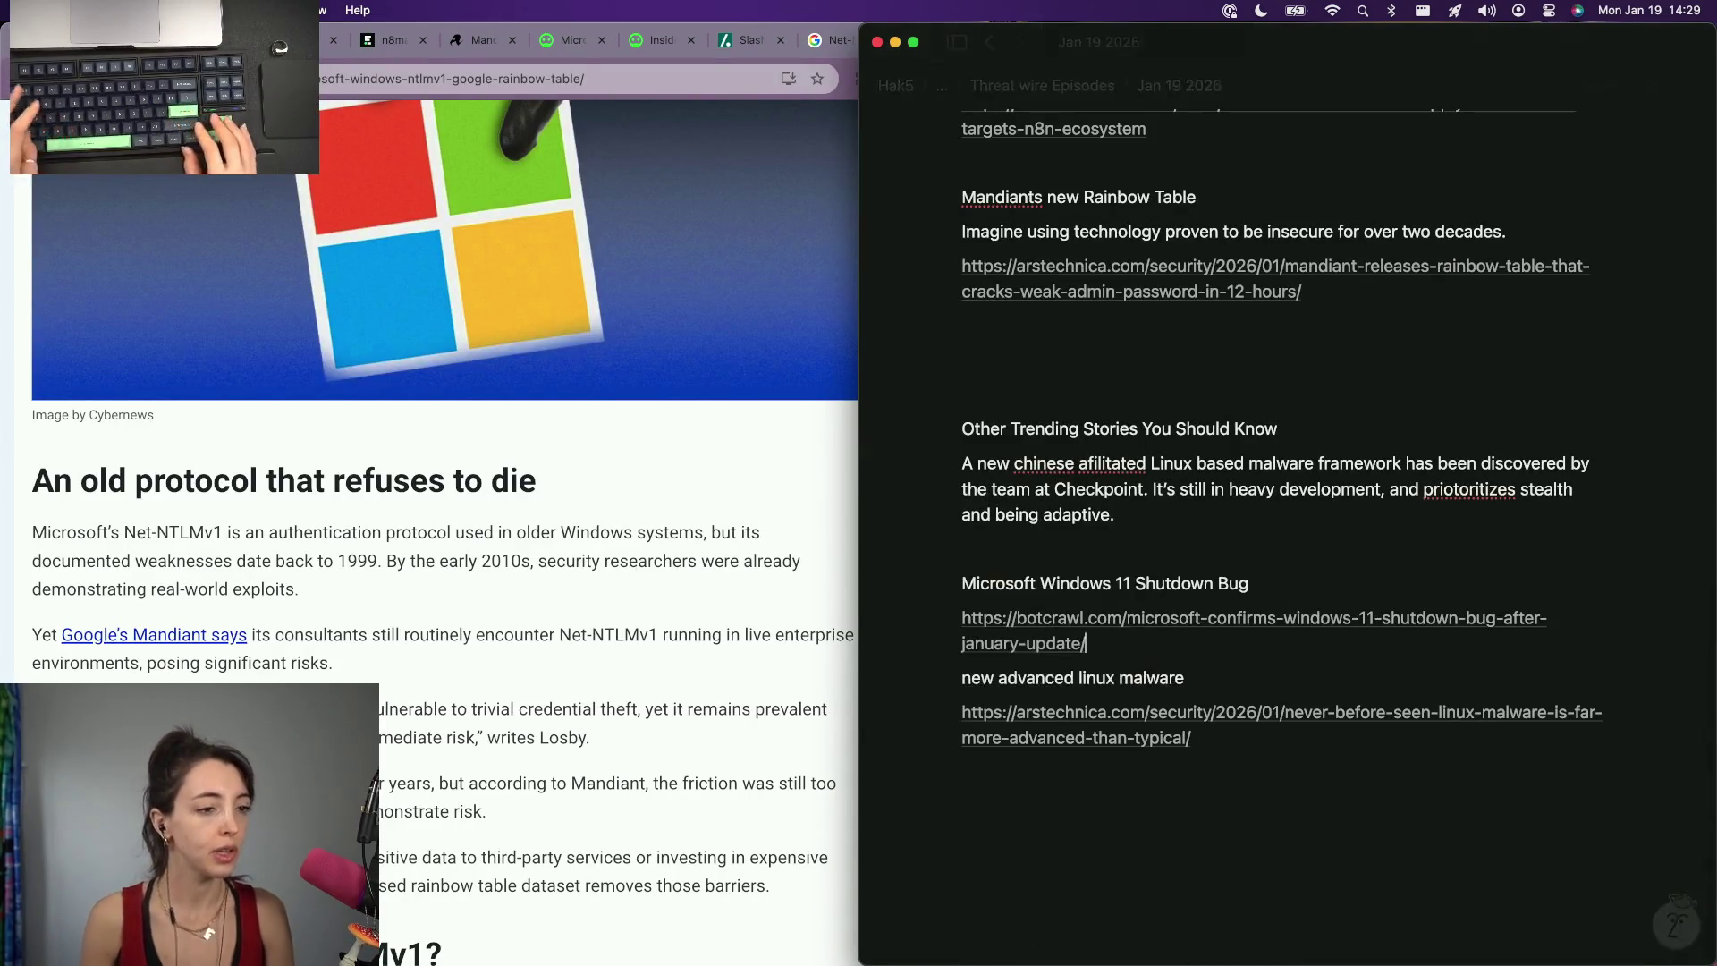
{"action": "key", "text": "Up"}
{"action": "key", "text": "Down"}
{"action": "scroll", "coordinate": [1383, 403], "scroll_direction": "up", "scroll_amount": 2}
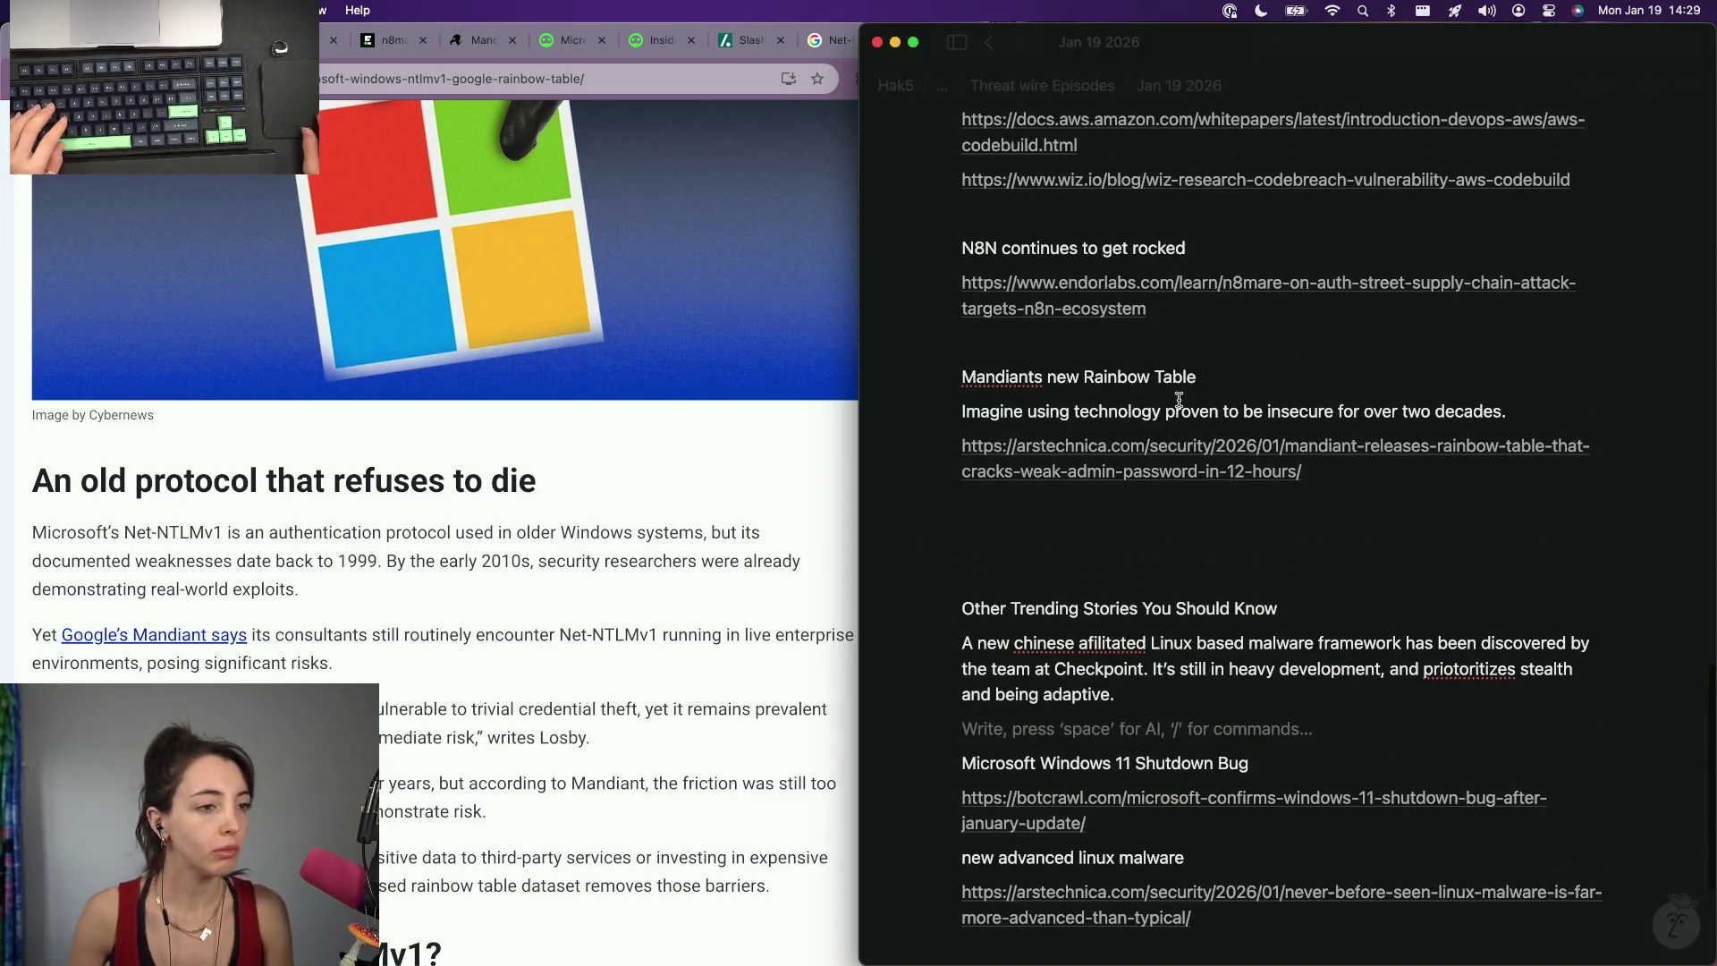
{"action": "left_click", "coordinate": [1382, 411]}
{"action": "left_click", "coordinate": [1521, 412]}
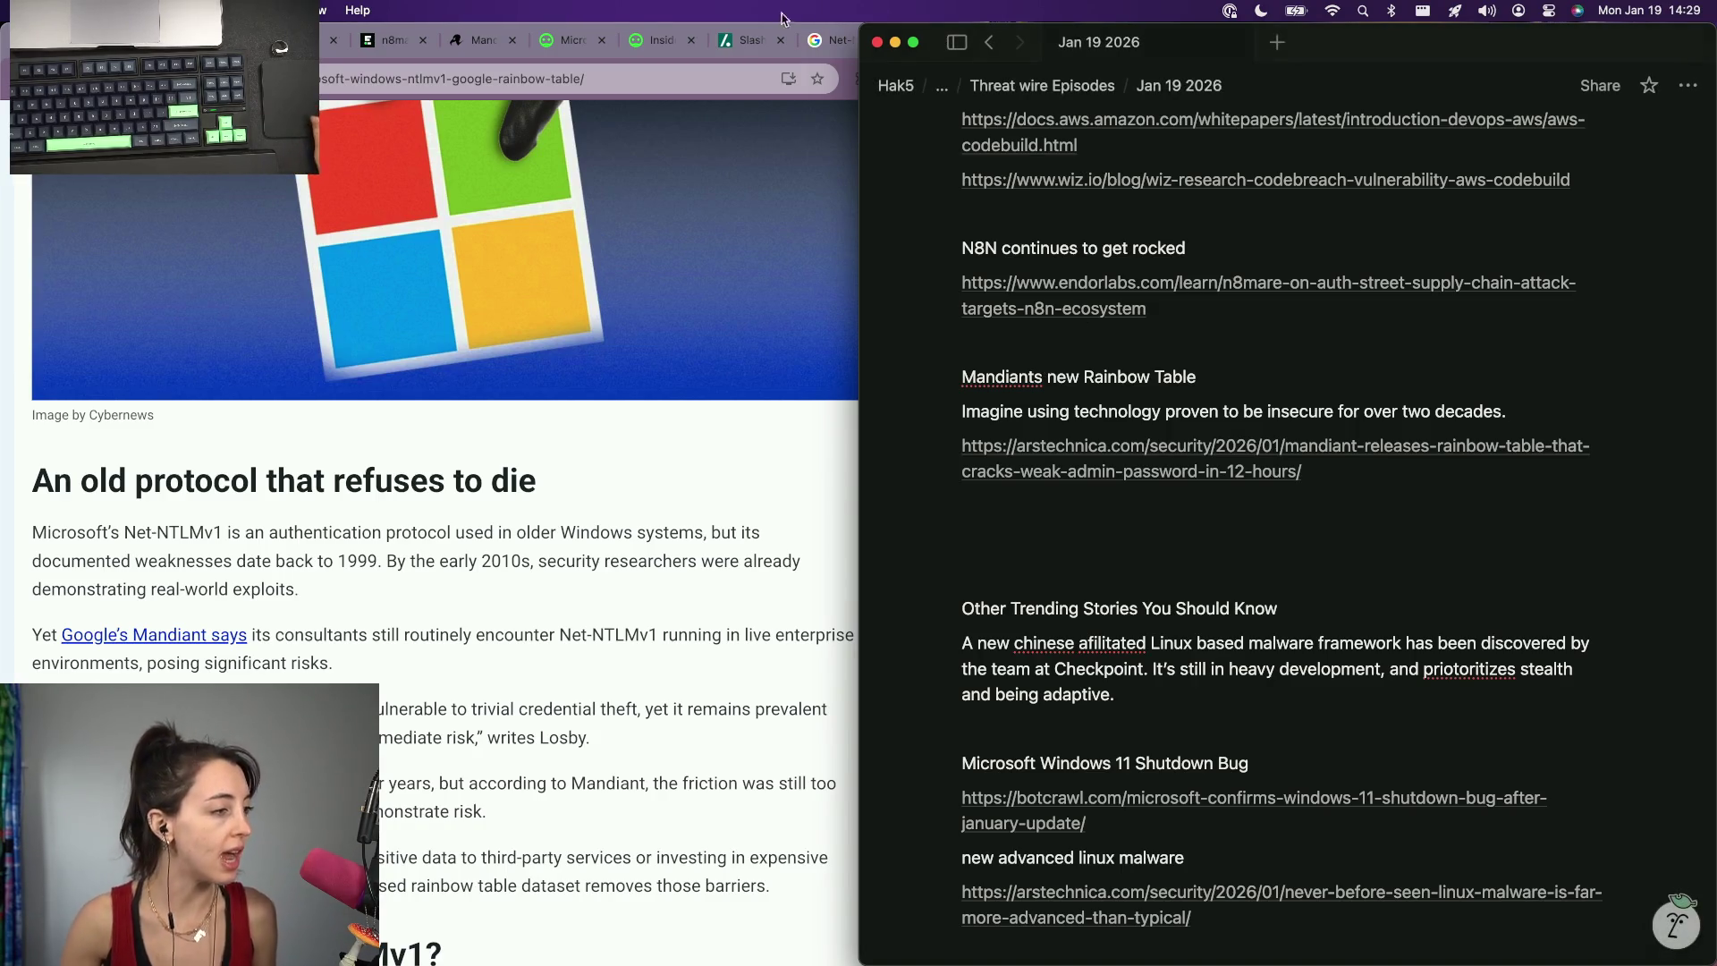
Search 'what is Net-NTLMv1', expand the 'What is NTLMv1 used for?' answer and open the ExtraHop page.
{"action": "left_click", "coordinate": [260, 485]}
{"action": "left_click_drag", "start_coordinate": [125, 533], "coordinate": [221, 533]}
{"action": "key", "text": "super+c"}
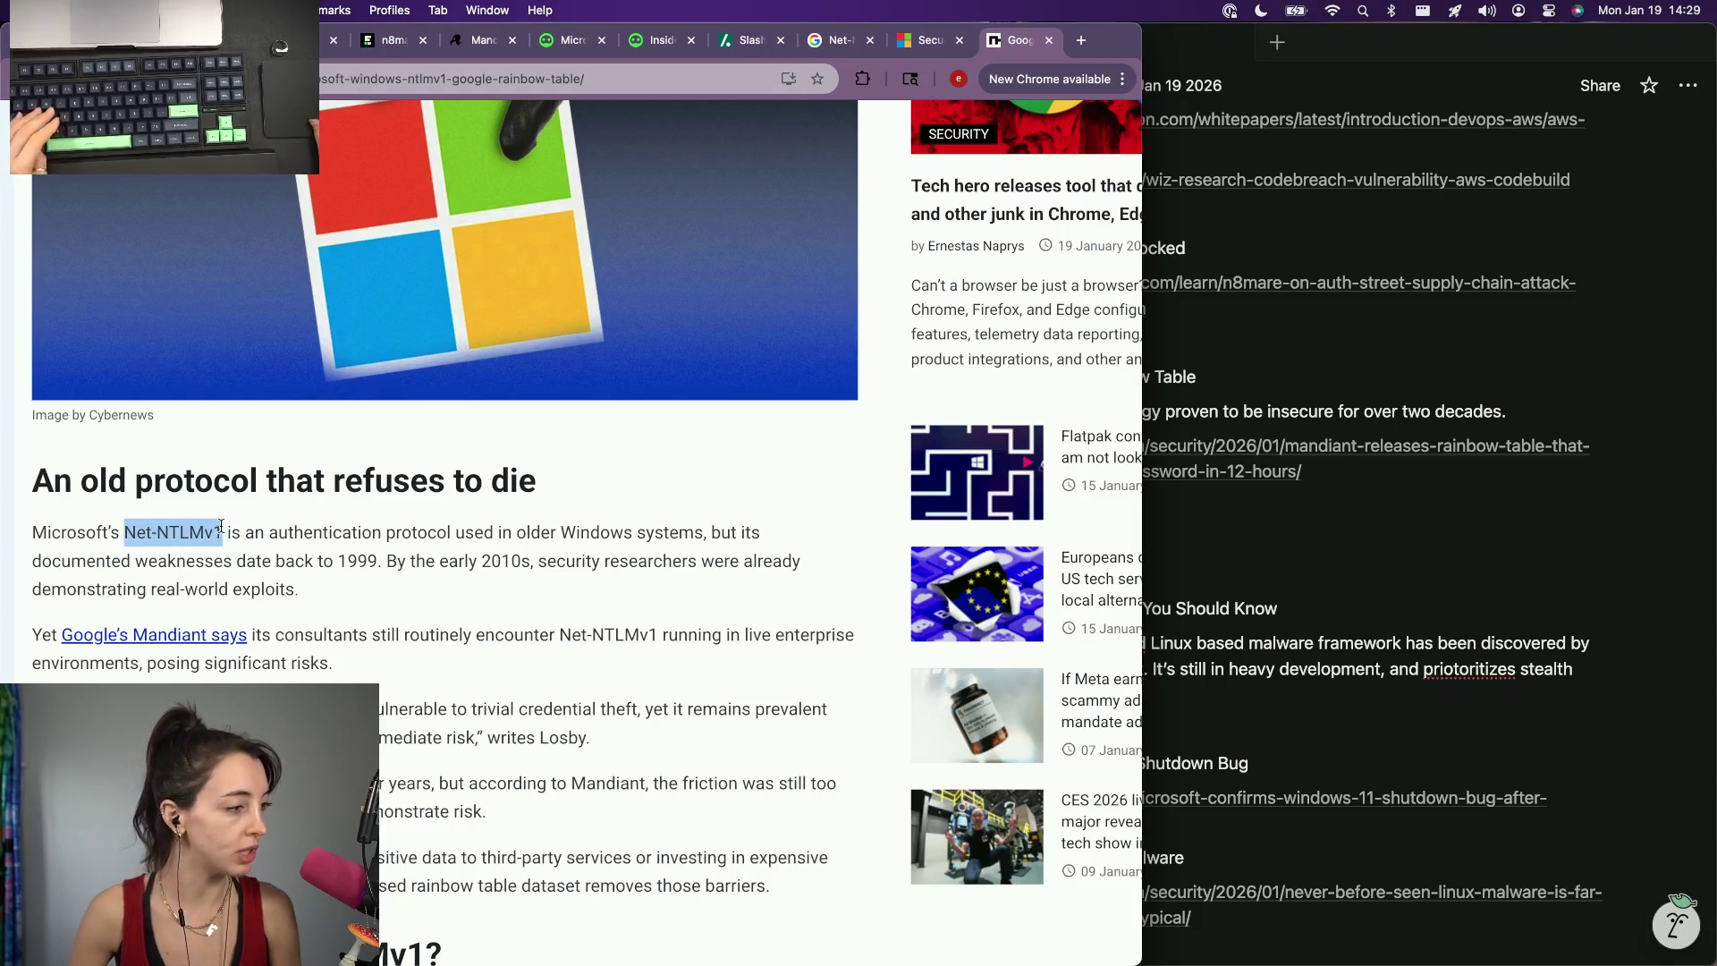
{"action": "key", "text": "super+t"}
{"action": "type", "text": "t"}
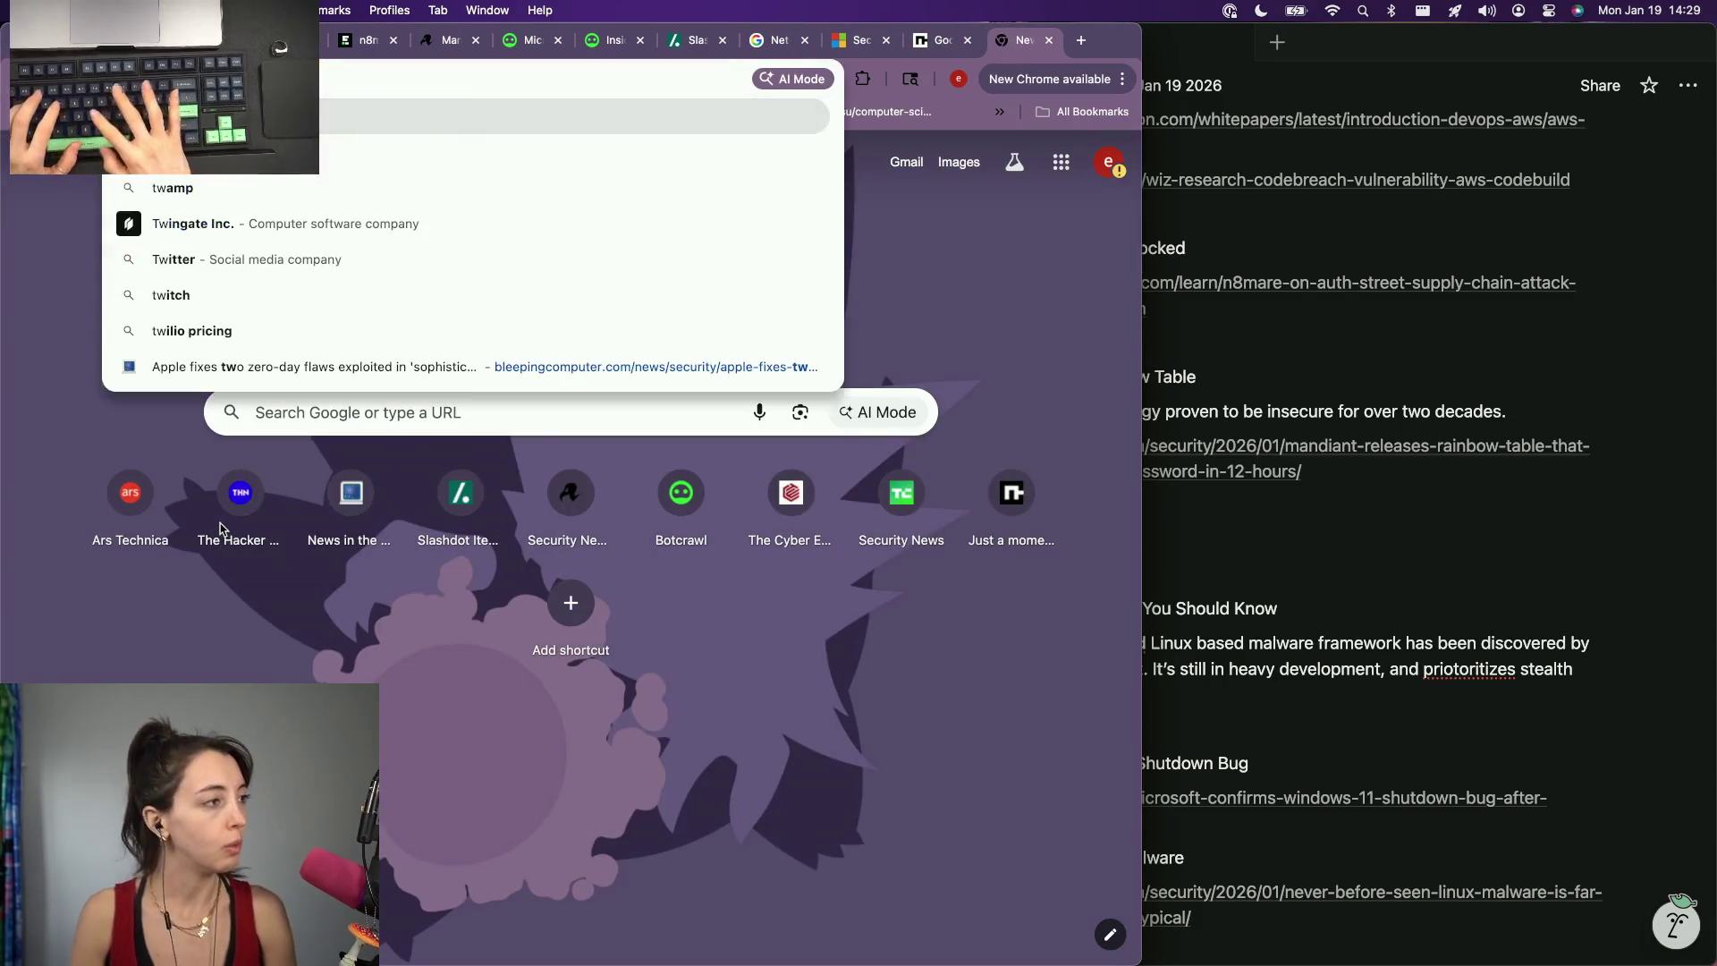
{"action": "type", "text": "what is"}
{"action": "key", "text": "super+v"}
{"action": "key", "text": "Return"}
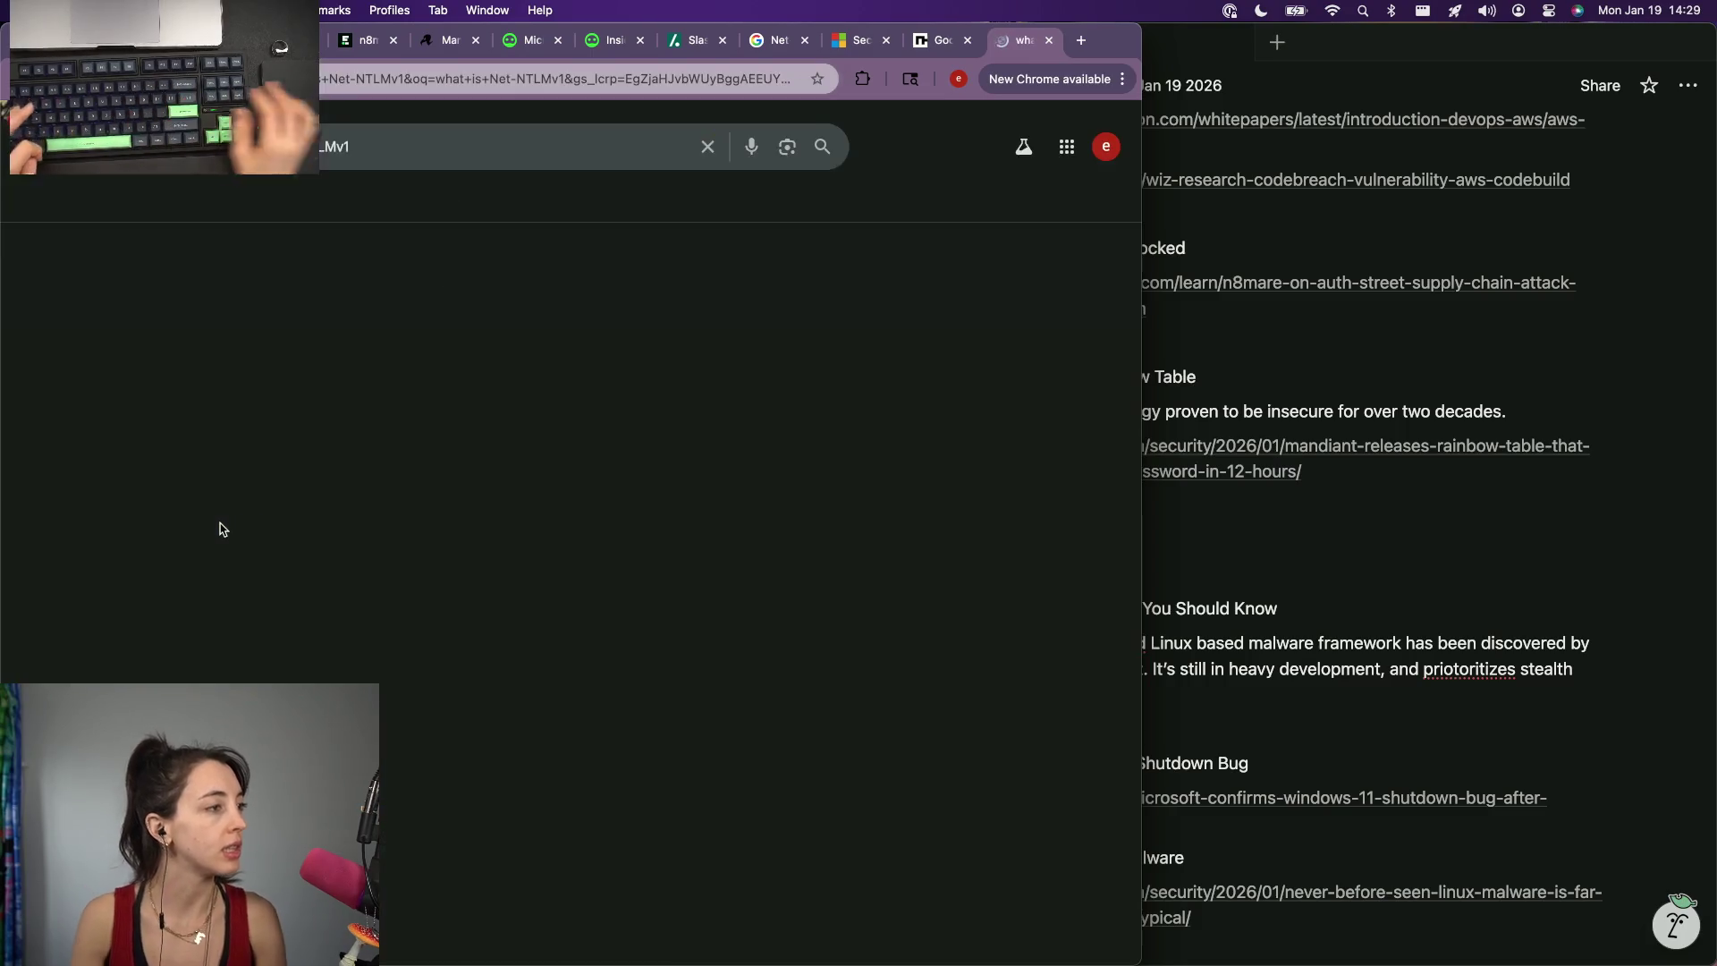
{"action": "scroll", "coordinate": [249, 483], "scroll_direction": "down", "scroll_amount": 2}
{"action": "left_click", "coordinate": [238, 548]}
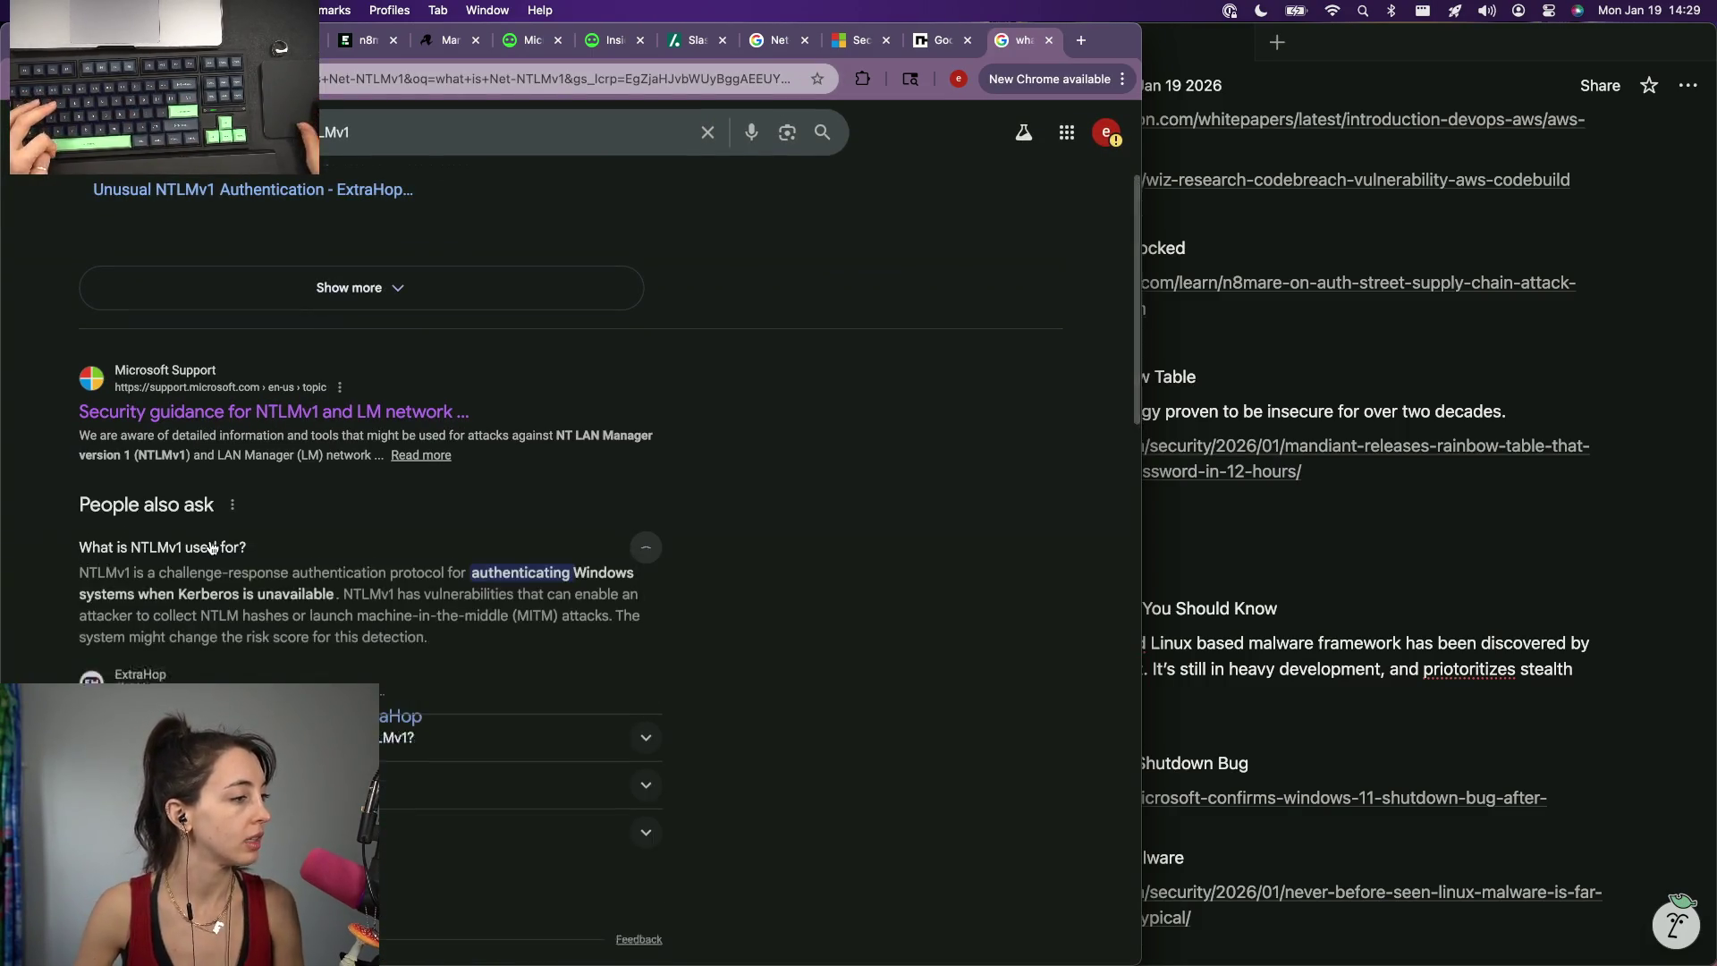
{"action": "left_click", "coordinate": [400, 726]}
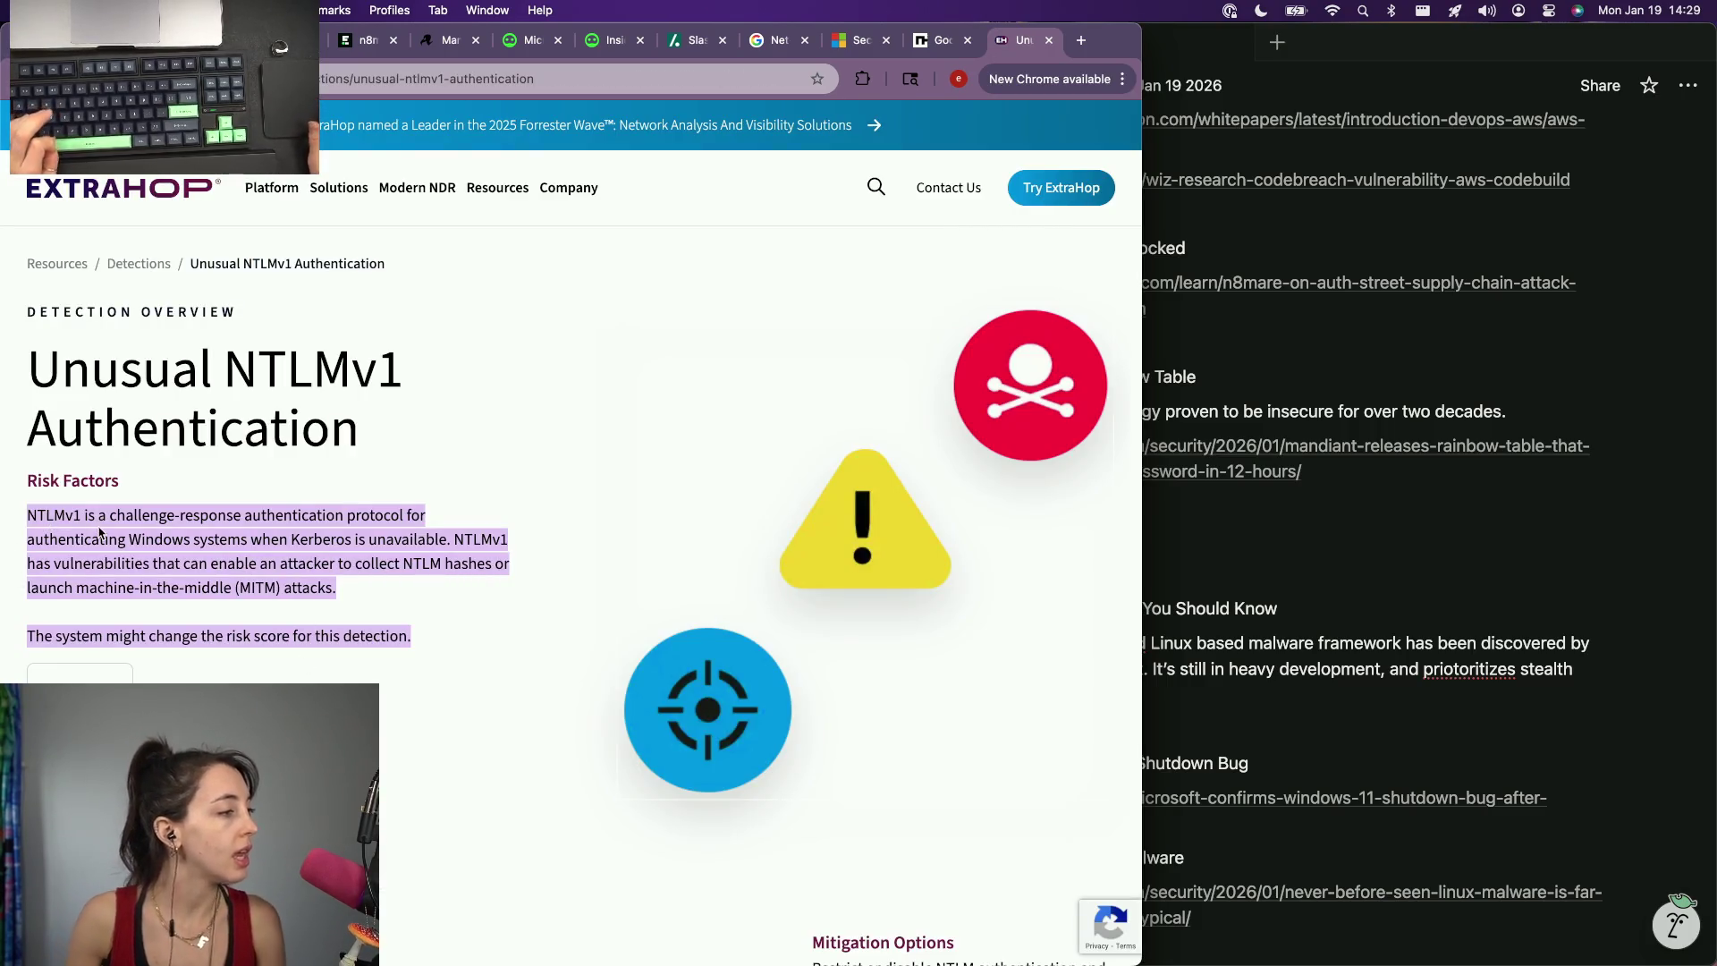
{"action": "scroll", "coordinate": [171, 502], "scroll_direction": "down", "scroll_amount": 2}
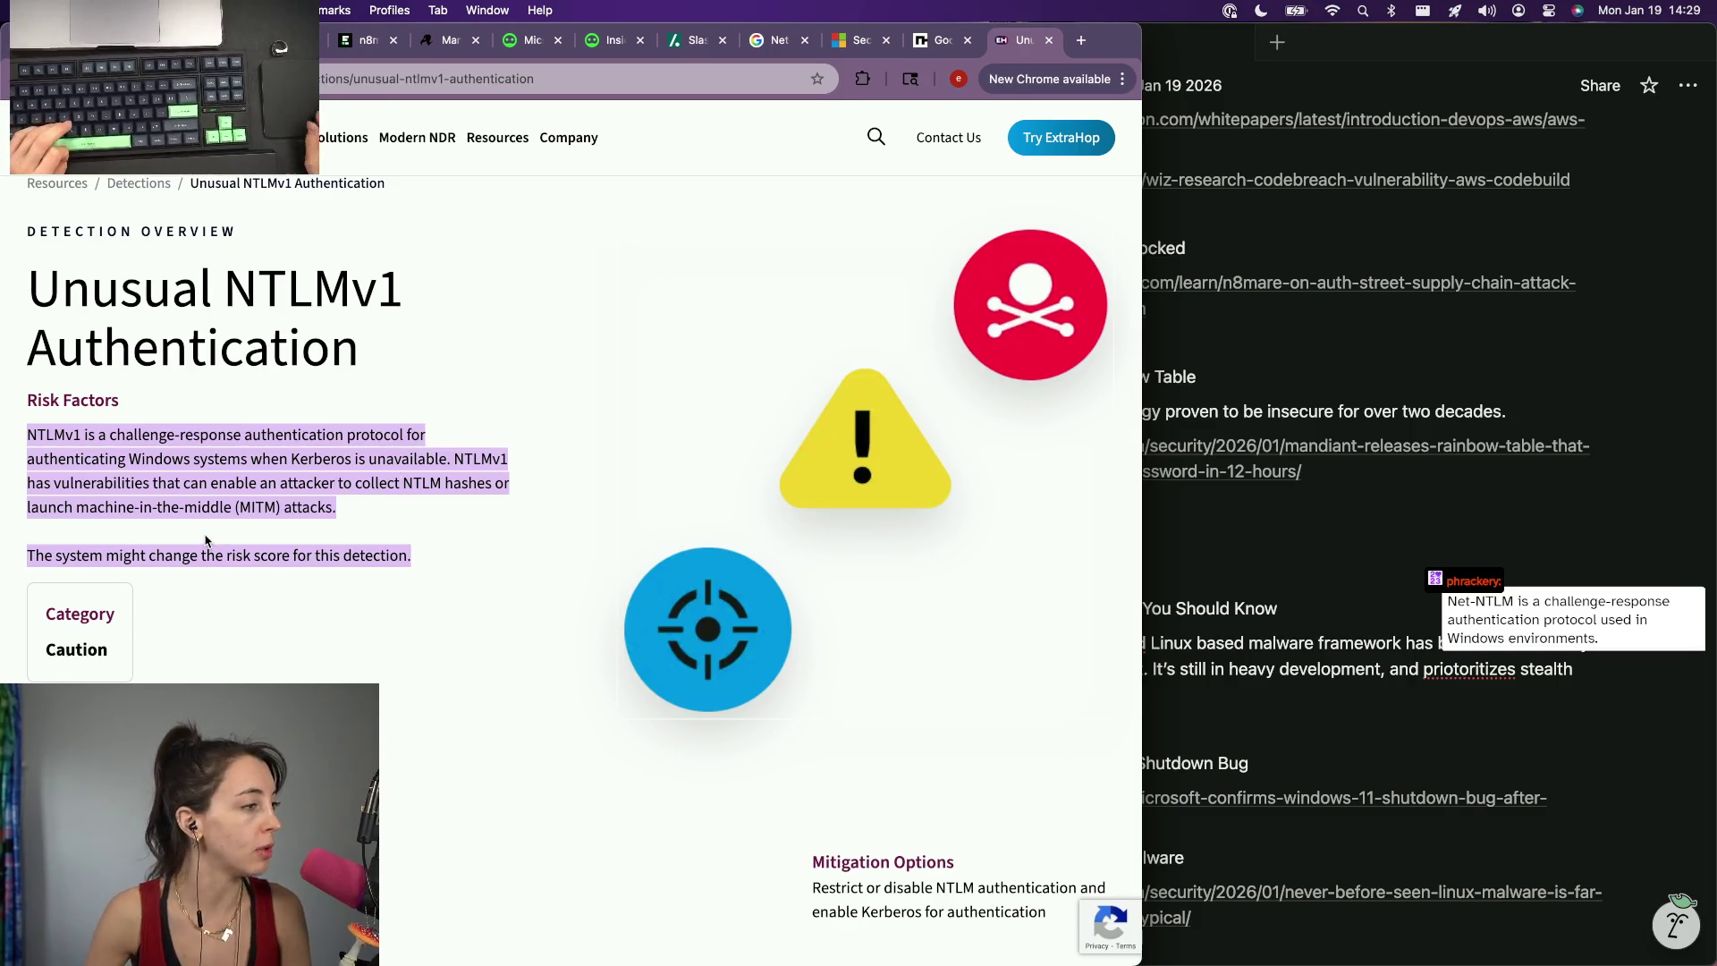
{"action": "scroll", "coordinate": [205, 541], "scroll_direction": "down", "scroll_amount": 2}
{"action": "scroll", "coordinate": [206, 540], "scroll_direction": "down", "scroll_amount": 2}
{"action": "scroll", "coordinate": [205, 537], "scroll_direction": "down", "scroll_amount": 5}
{"action": "scroll", "coordinate": [205, 536], "scroll_direction": "down", "scroll_amount": 1}
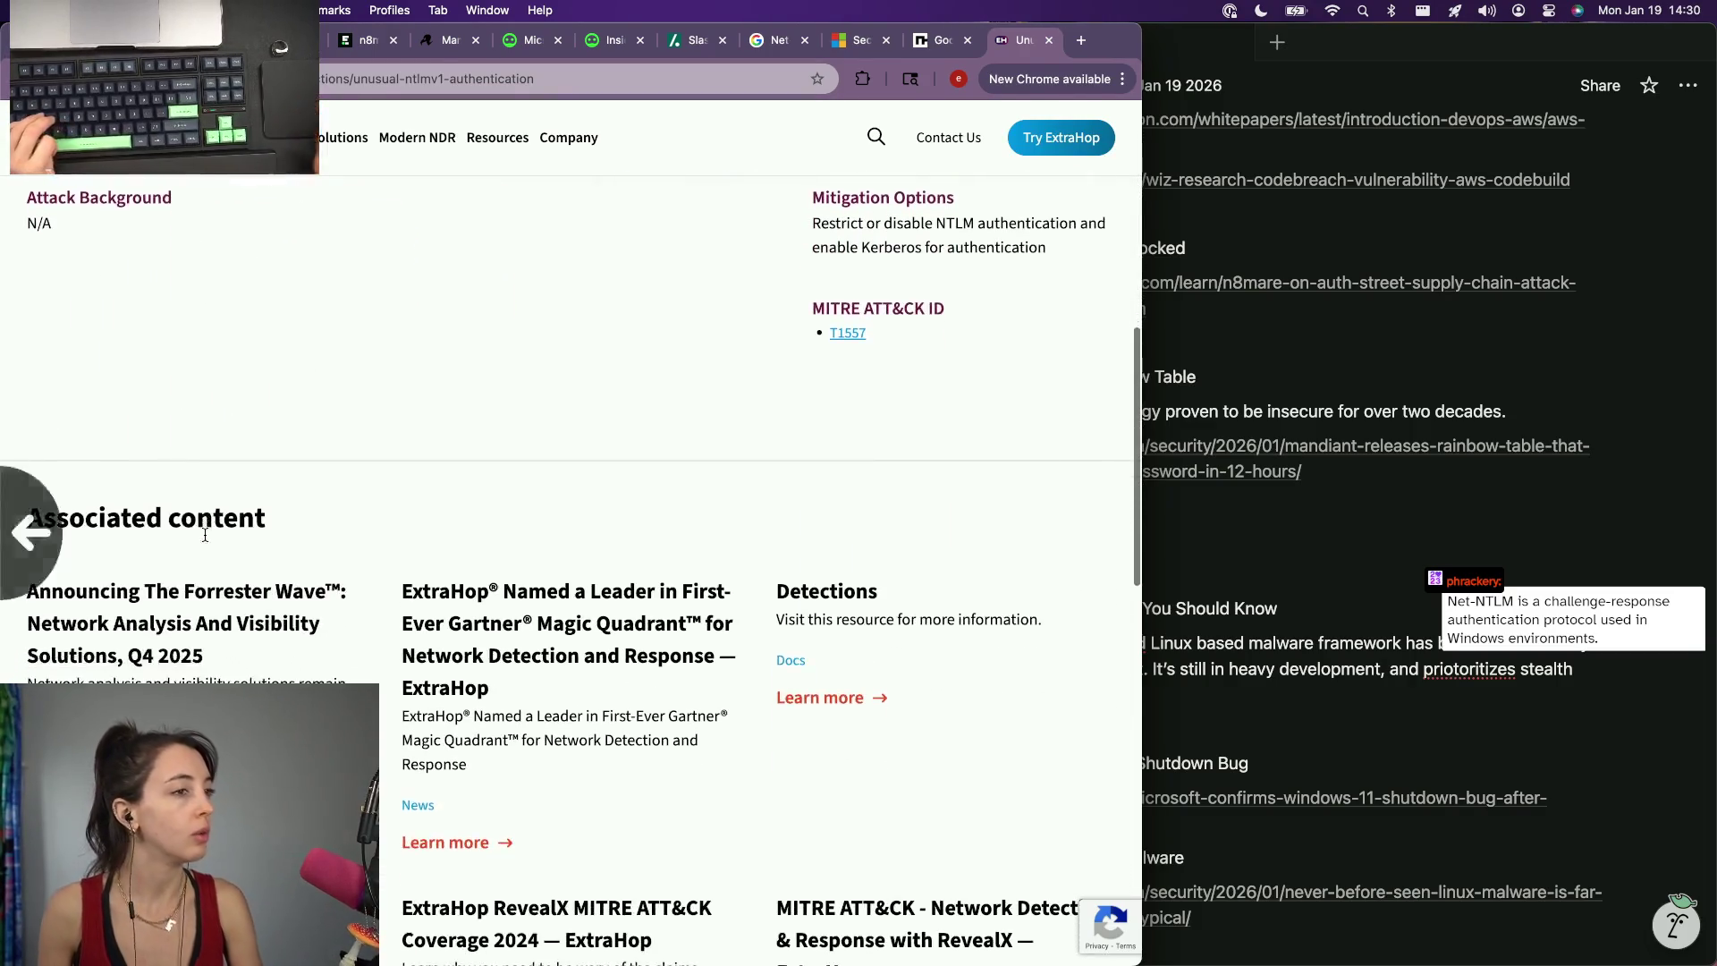
{"action": "scroll", "coordinate": [206, 535], "scroll_direction": "left", "scroll_amount": 5}
{"action": "scroll", "coordinate": [205, 535], "scroll_direction": "down", "scroll_amount": 3}
{"action": "scroll", "coordinate": [205, 536], "scroll_direction": "down", "scroll_amount": 2}
{"action": "scroll", "coordinate": [205, 535], "scroll_direction": "down", "scroll_amount": 1}
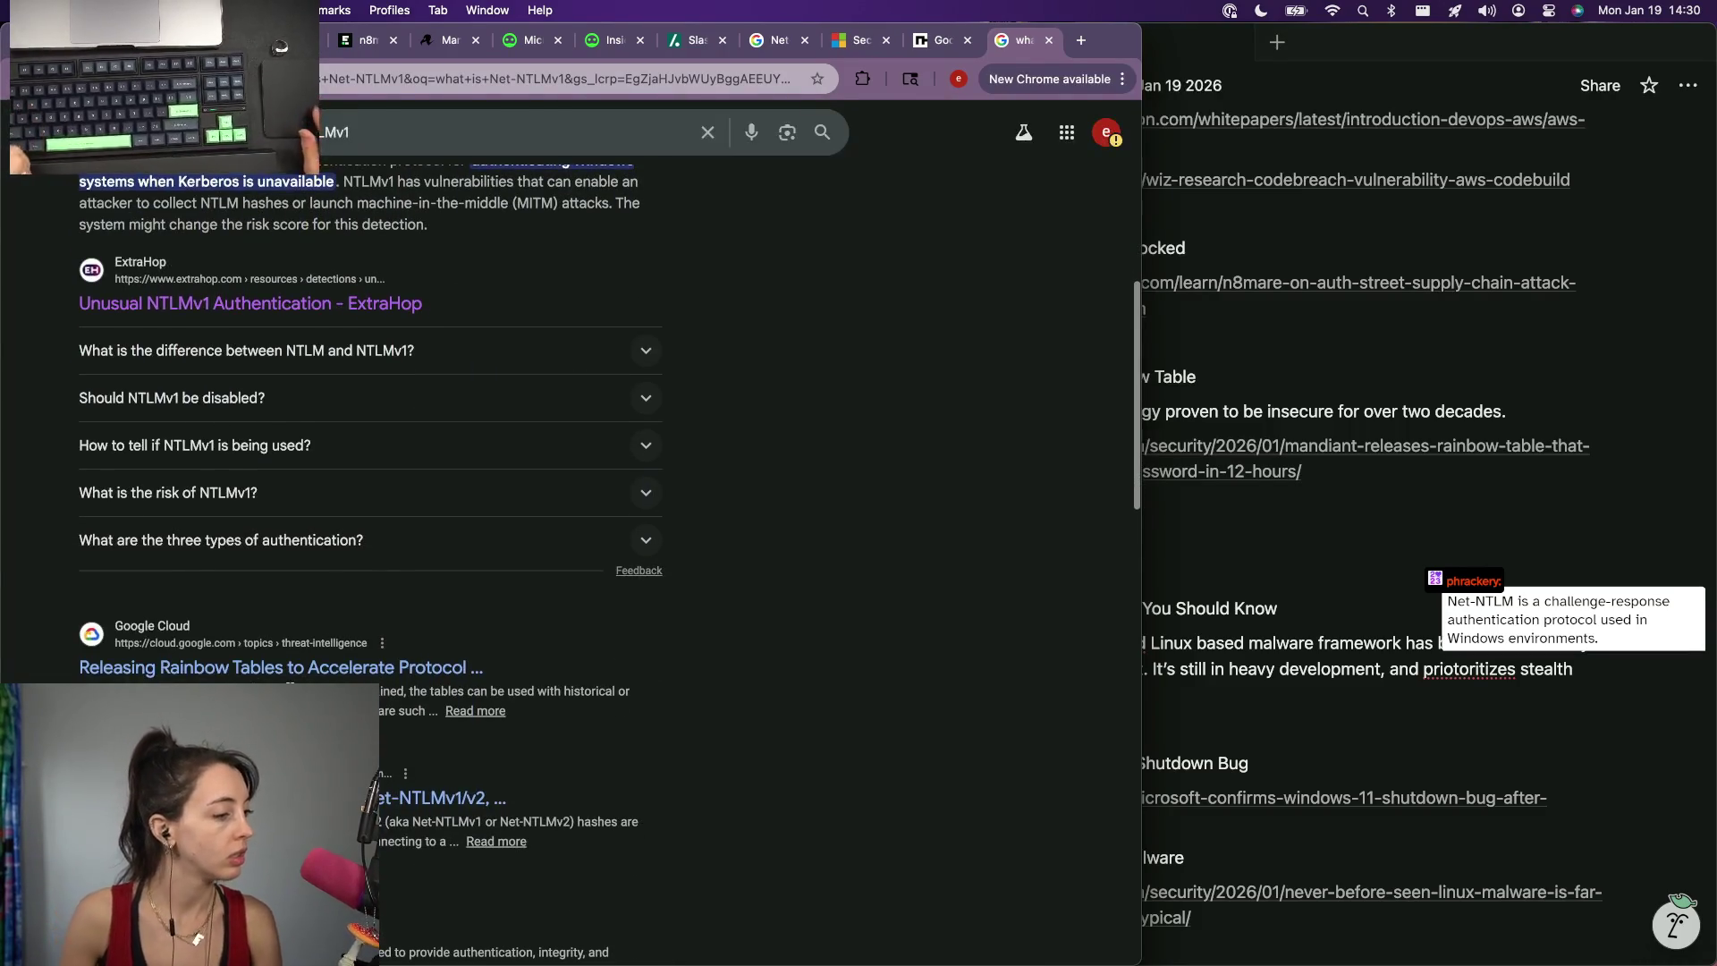
{"action": "scroll", "coordinate": [360, 620], "scroll_direction": "down", "scroll_amount": 4}
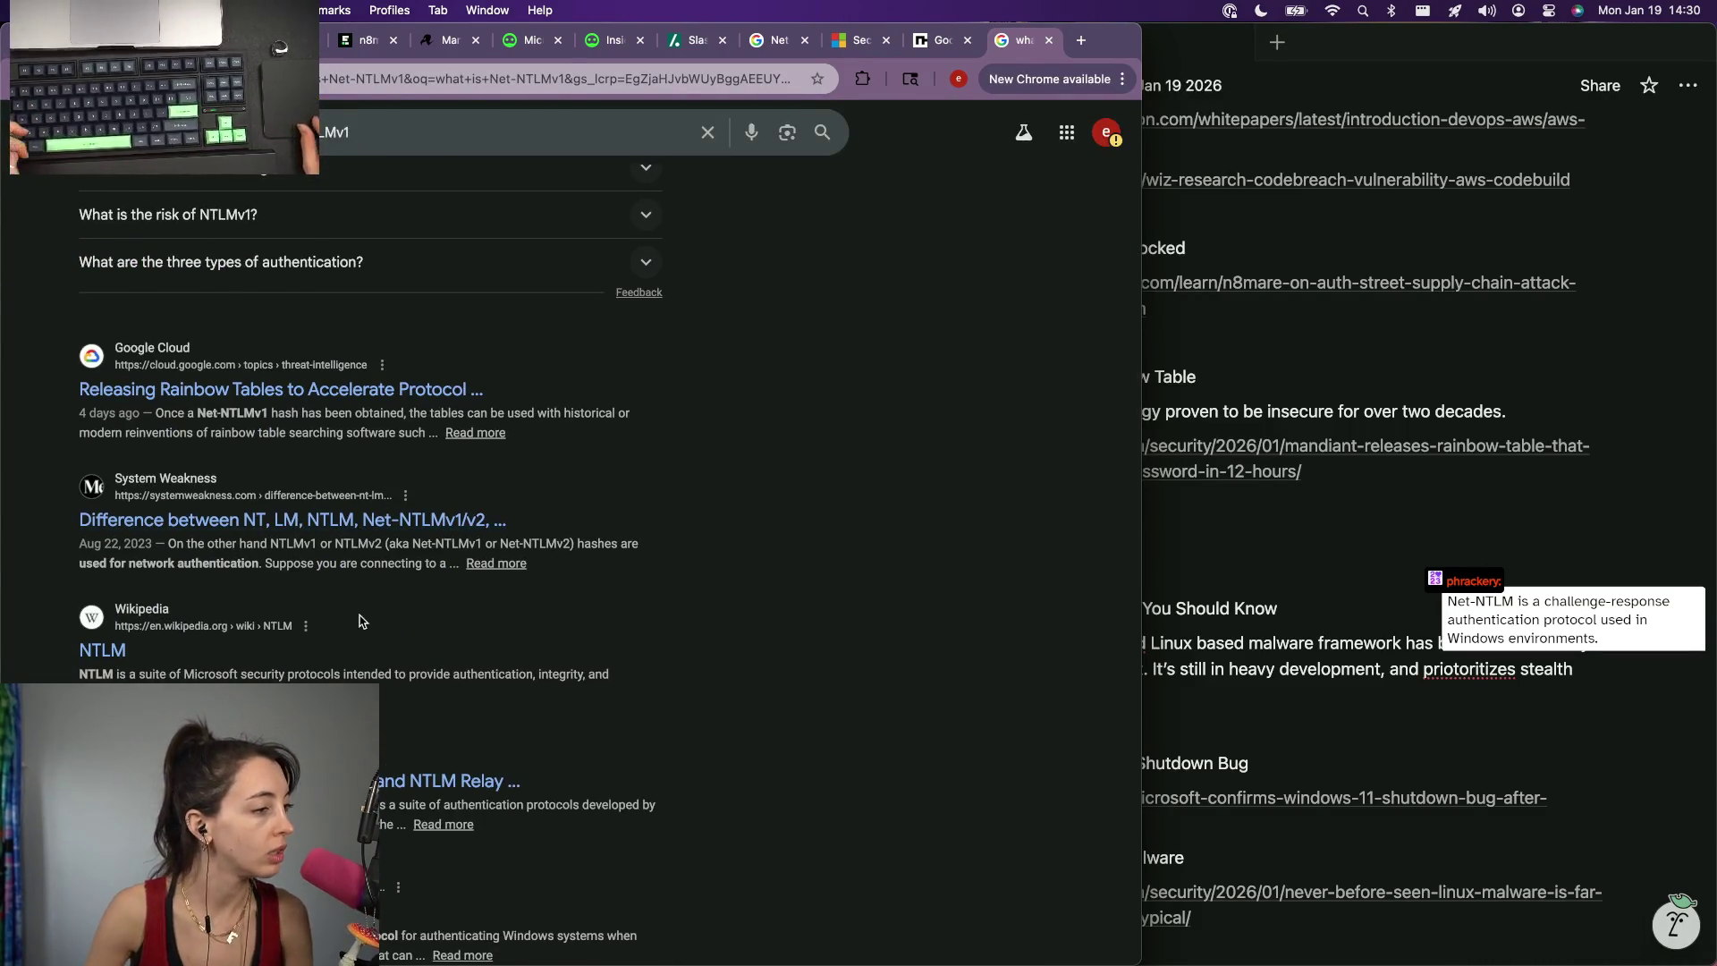
{"action": "scroll", "coordinate": [360, 621], "scroll_direction": "down", "scroll_amount": 1}
{"action": "scroll", "coordinate": [358, 621], "scroll_direction": "down", "scroll_amount": 1}
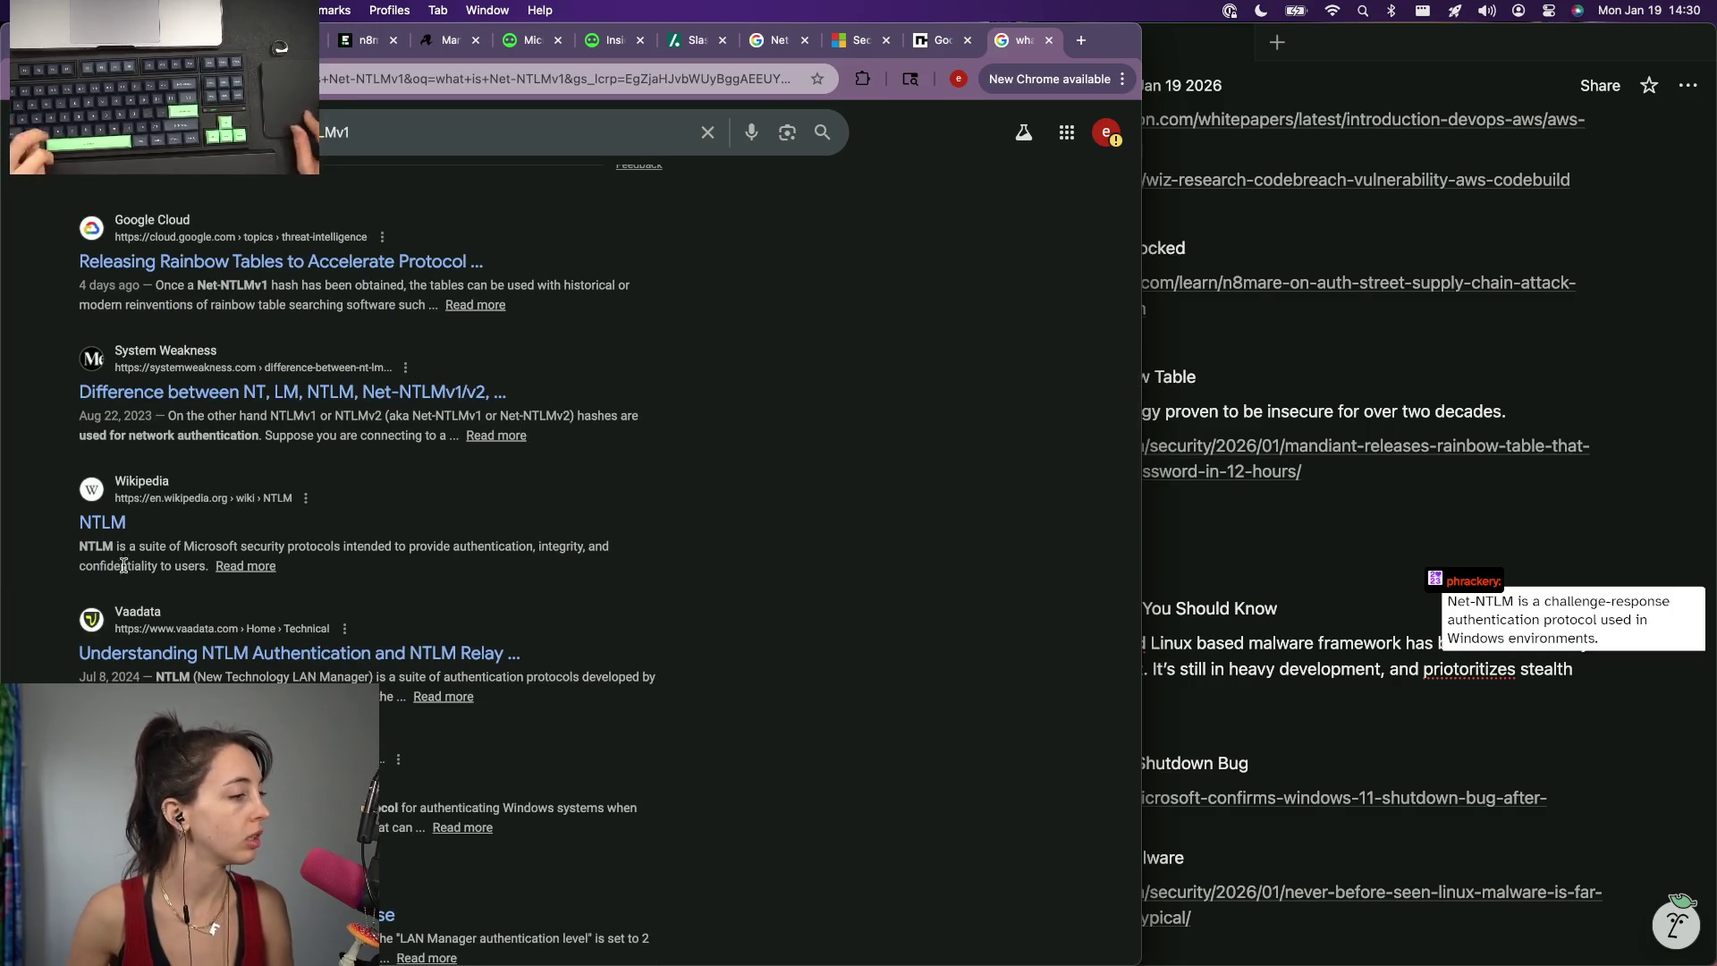
{"action": "left_click", "coordinate": [370, 391]}
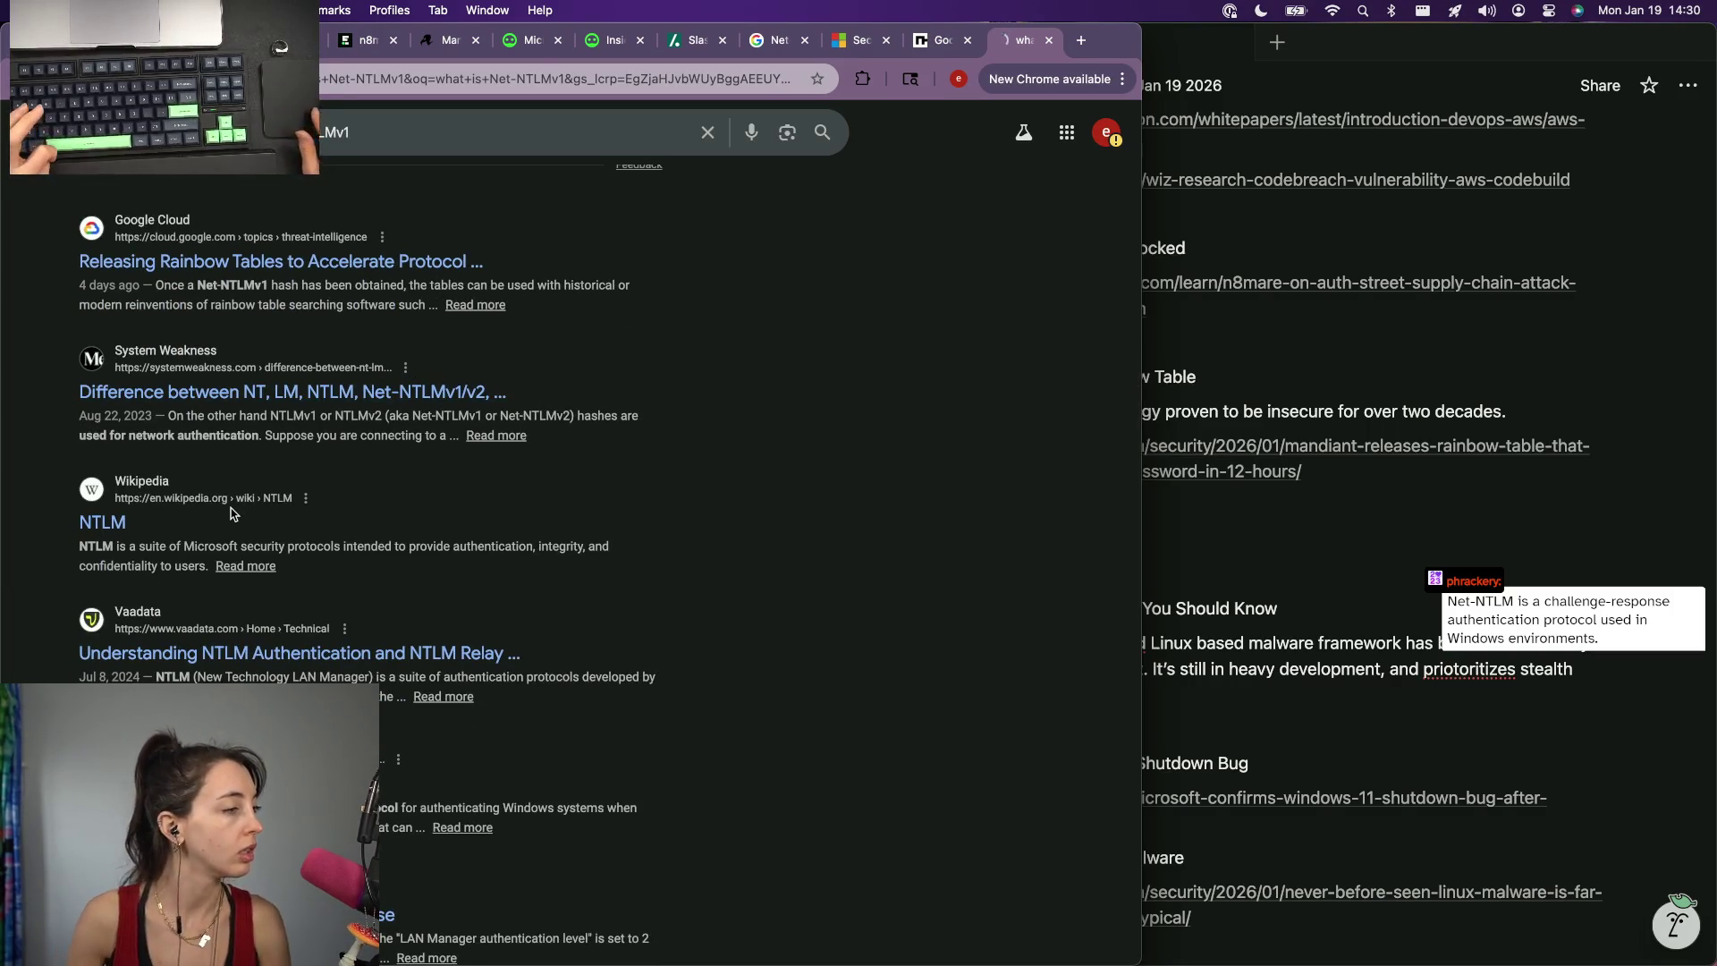
{"action": "scroll", "coordinate": [230, 514], "scroll_direction": "down", "scroll_amount": 5}
{"action": "scroll", "coordinate": [231, 515], "scroll_direction": "down", "scroll_amount": 2}
{"action": "scroll", "coordinate": [231, 514], "scroll_direction": "down", "scroll_amount": 1}
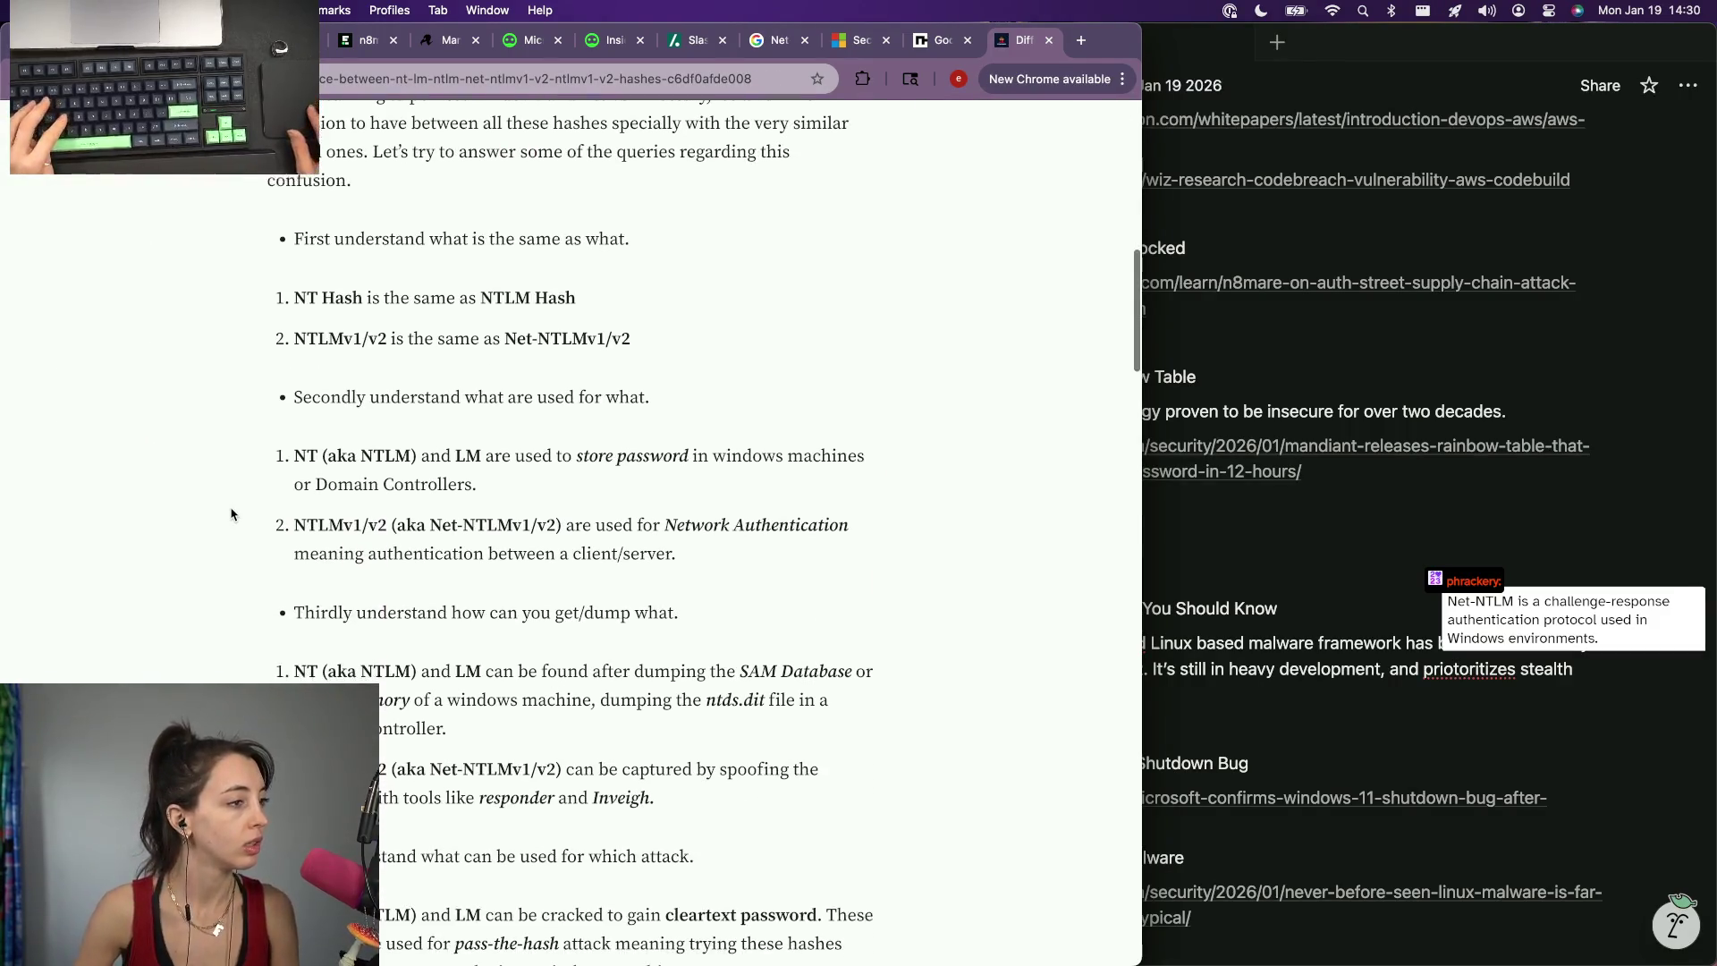
{"action": "scroll", "coordinate": [232, 514], "scroll_direction": "down", "scroll_amount": 3}
{"action": "scroll", "coordinate": [231, 514], "scroll_direction": "down", "scroll_amount": 4}
{"action": "key", "text": "ctrl+f"}
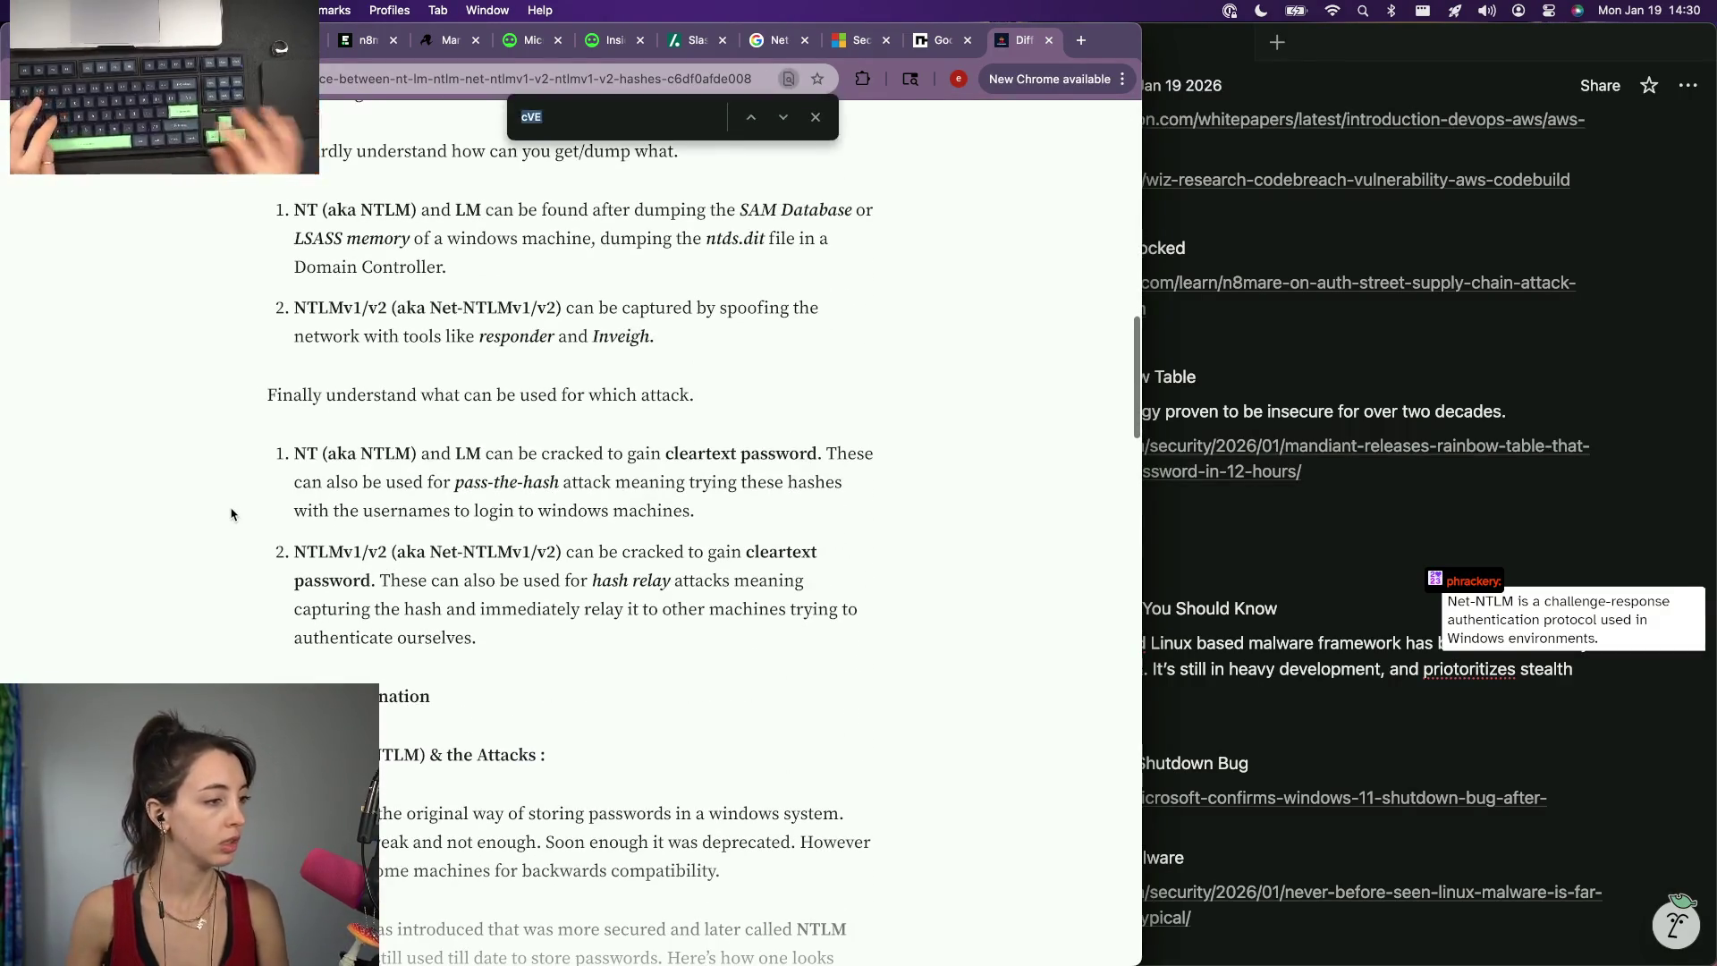
{"action": "key", "text": "Escape"}
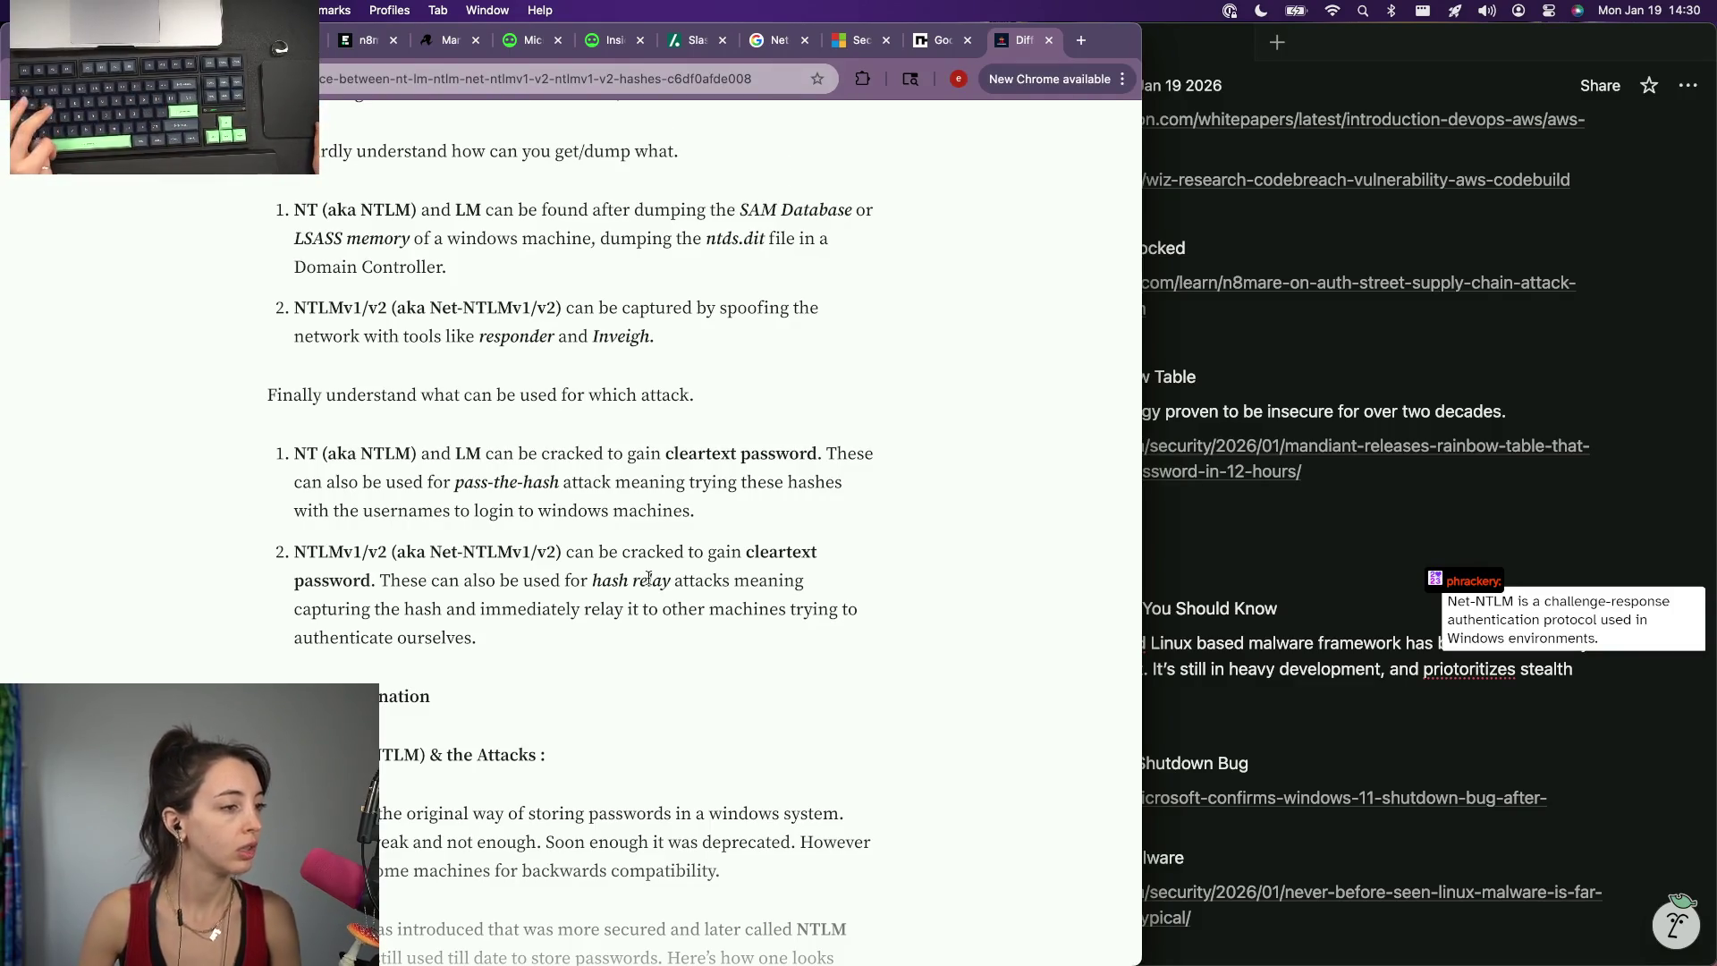
{"action": "scroll", "coordinate": [540, 552], "scroll_direction": "up", "scroll_amount": 2}
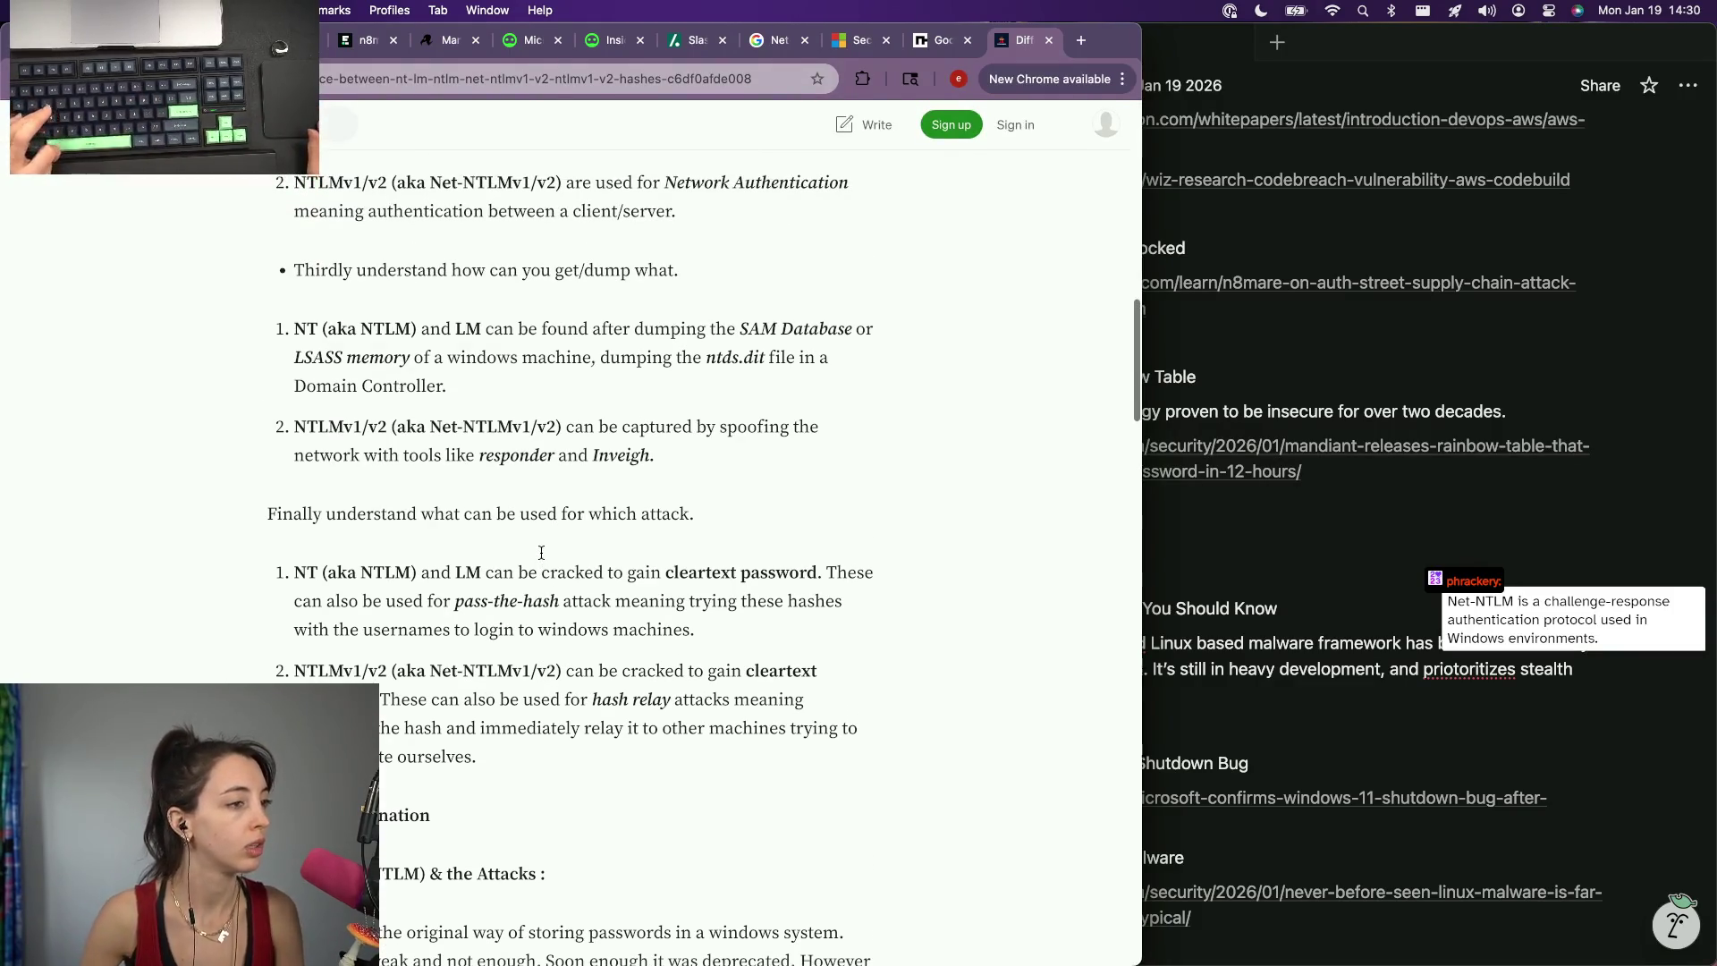
{"action": "scroll", "coordinate": [542, 558], "scroll_direction": "up", "scroll_amount": 3}
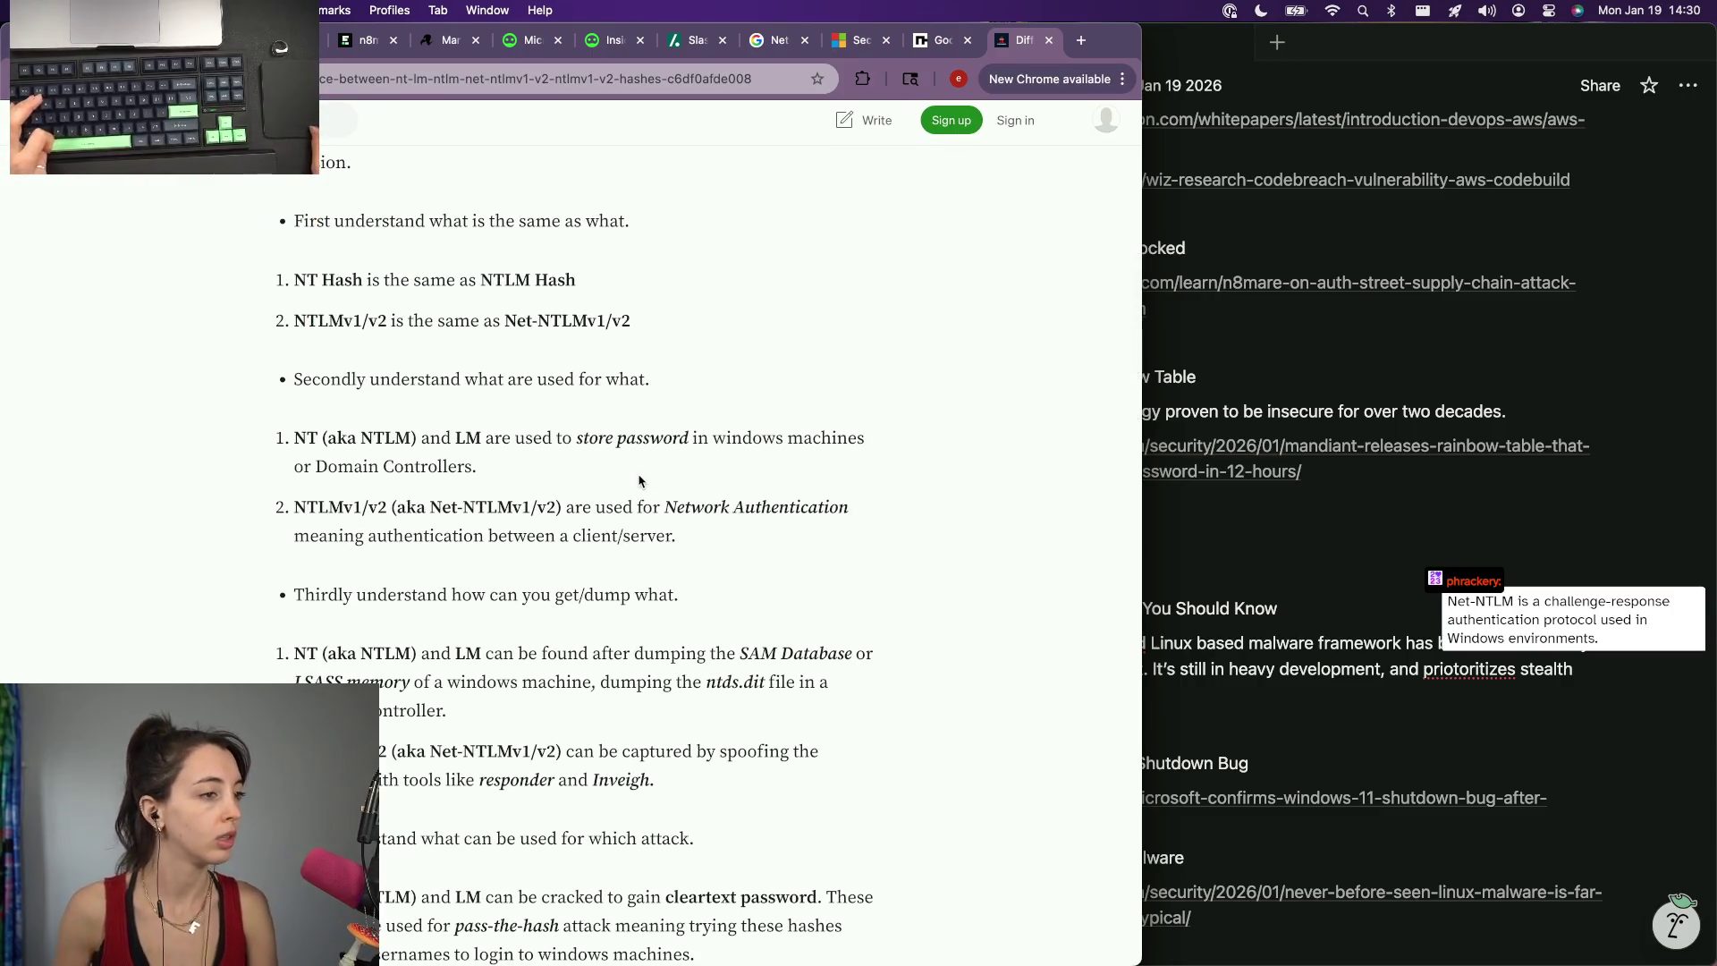
{"action": "triple_click", "coordinate": [636, 515]}
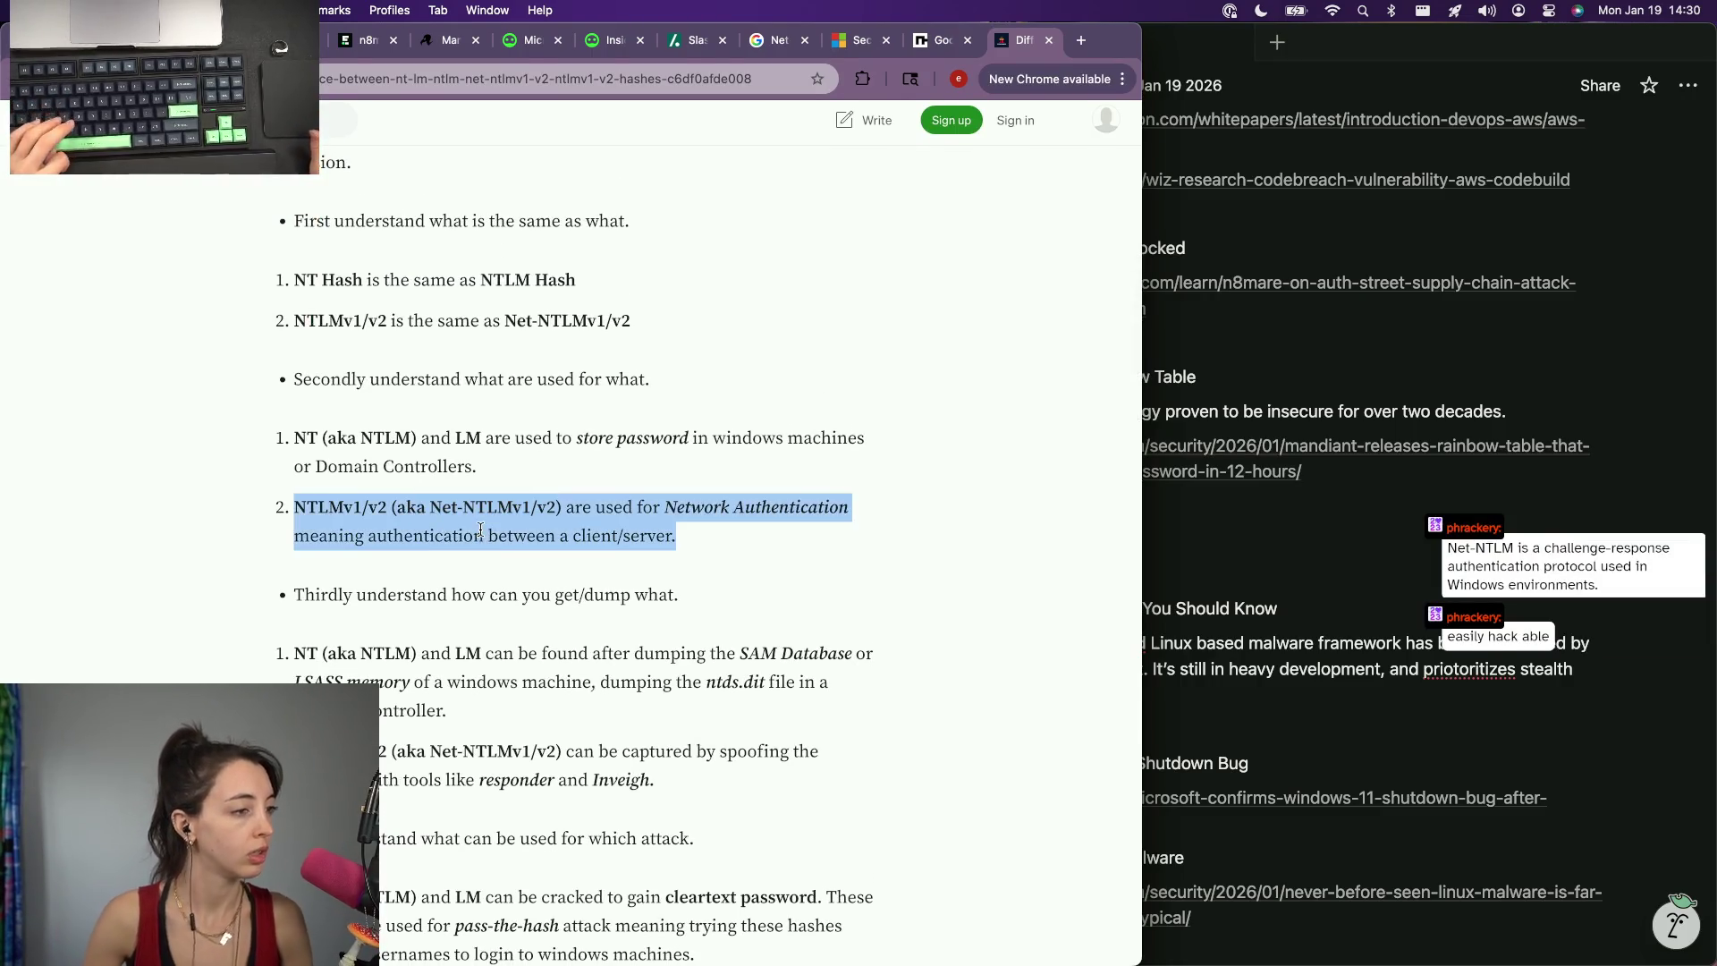
{"action": "left_click", "coordinate": [598, 556]}
{"action": "scroll", "coordinate": [593, 552], "scroll_direction": "up", "scroll_amount": 4}
{"action": "scroll", "coordinate": [594, 554], "scroll_direction": "up", "scroll_amount": 3}
{"action": "scroll", "coordinate": [595, 553], "scroll_direction": "left", "scroll_amount": 5}
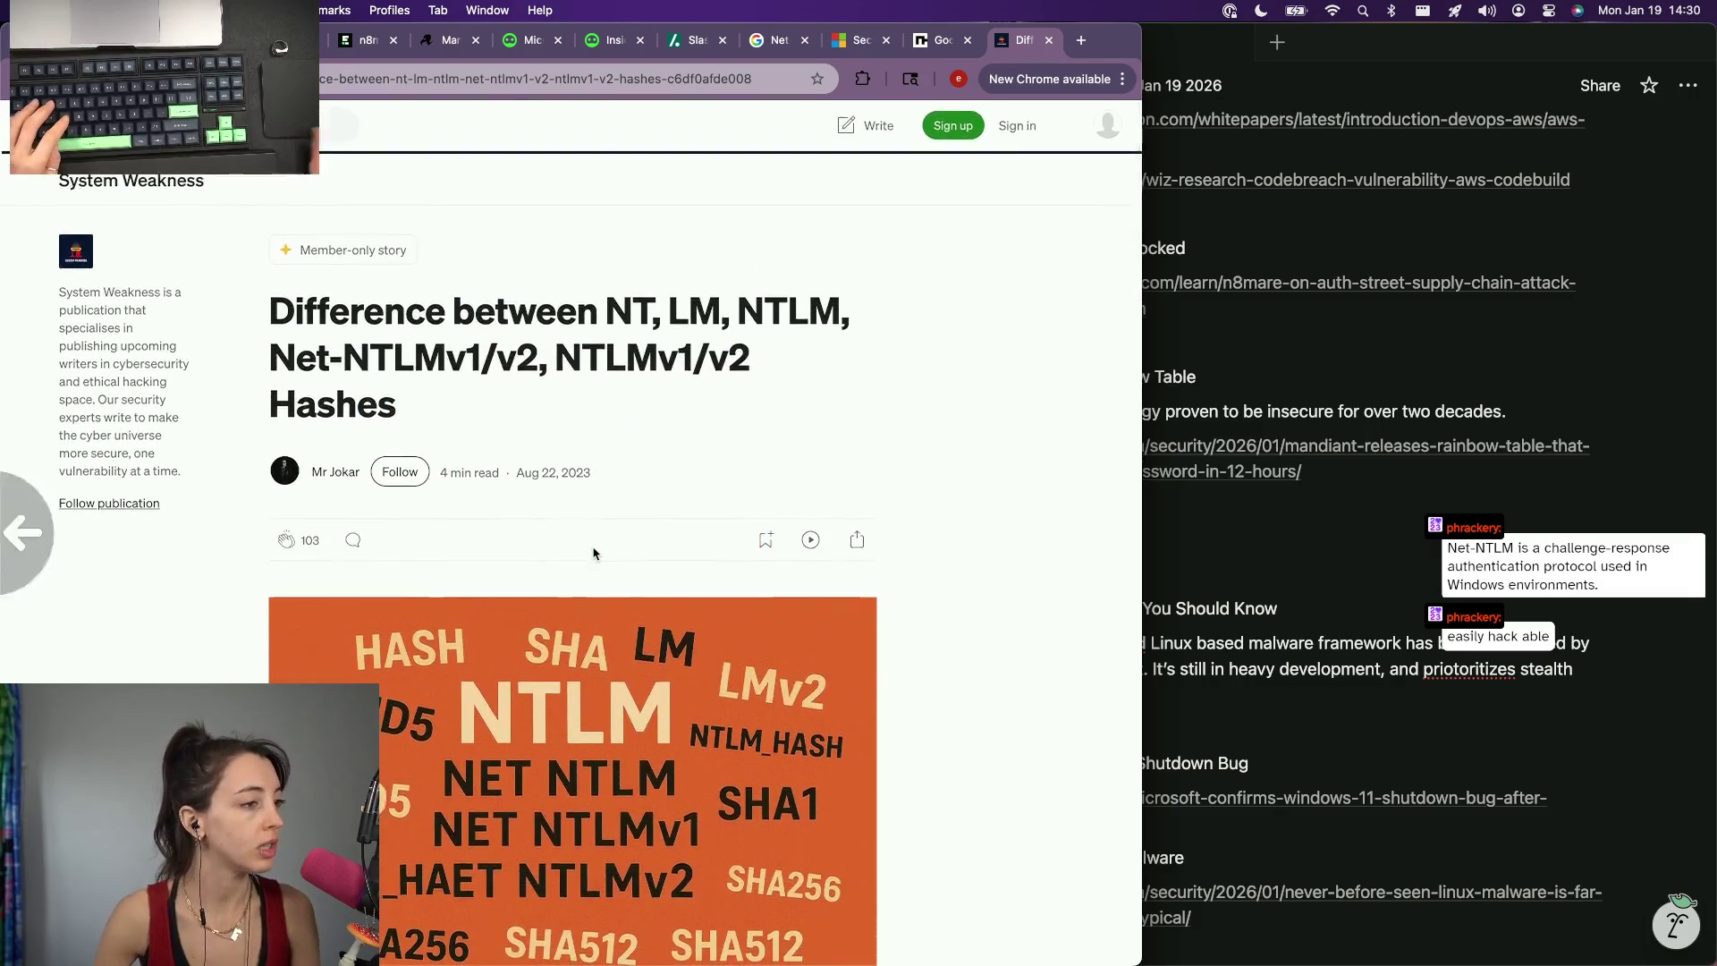
{"action": "scroll", "coordinate": [419, 715], "scroll_direction": "down", "scroll_amount": 3}
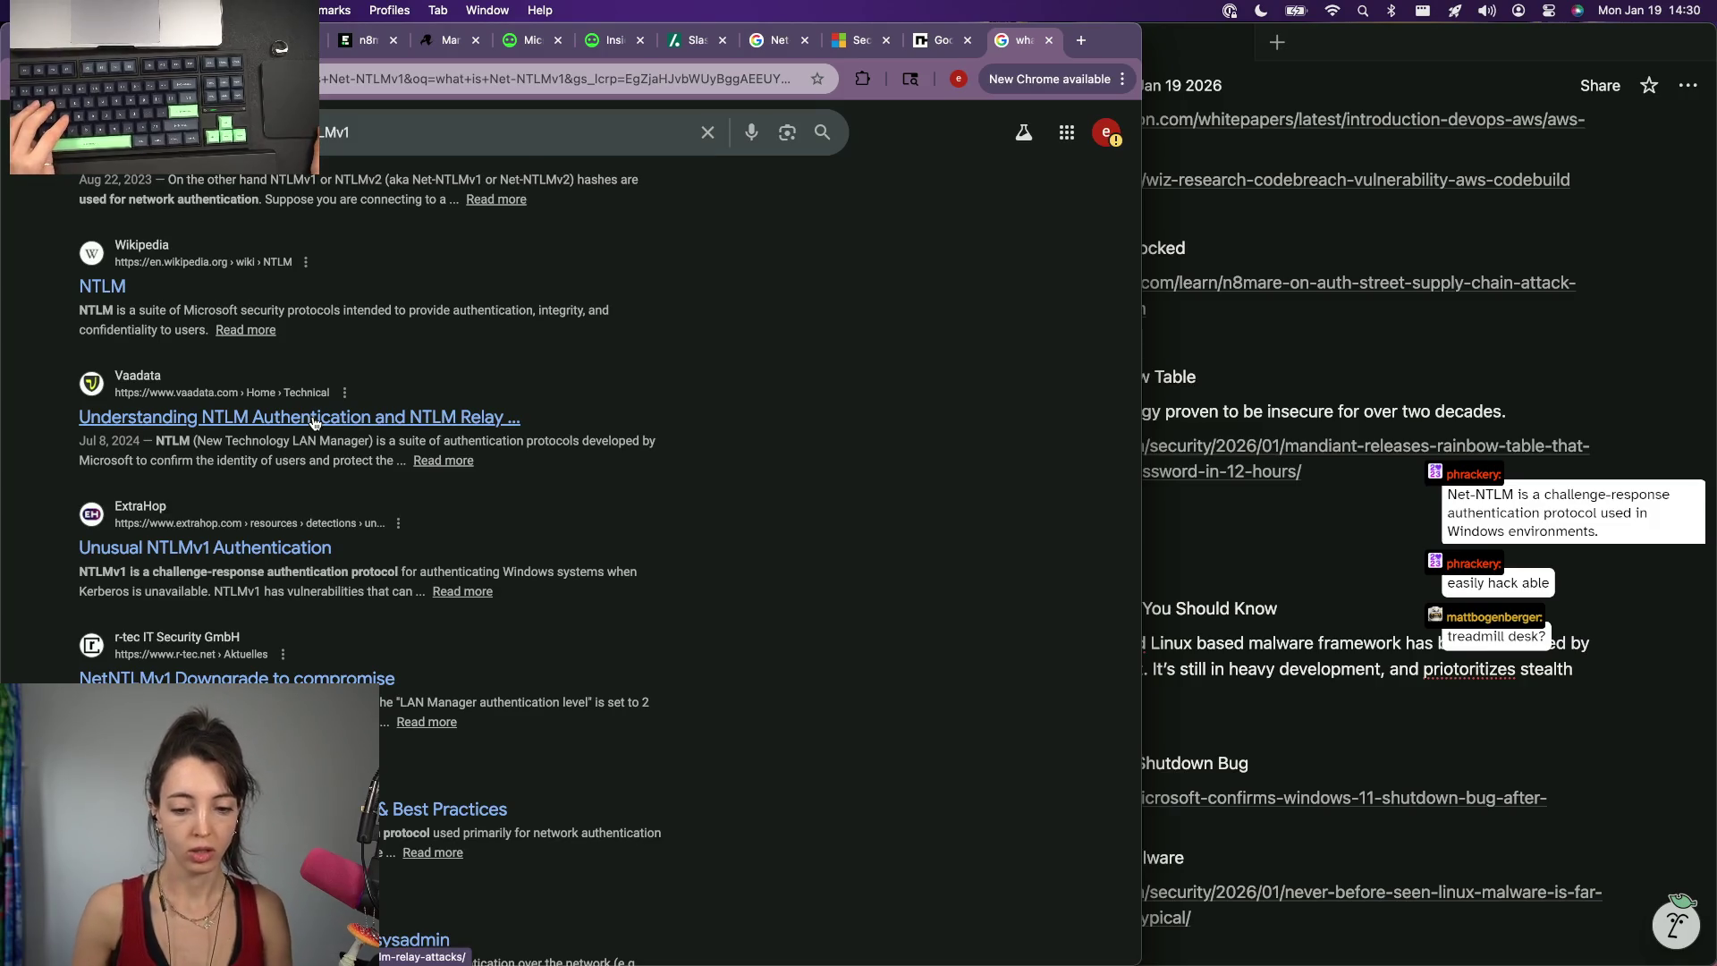
Check the Vaadata NTLM relay article for Net-NTLMv1 mentions and return to the results.
{"action": "left_click", "coordinate": [313, 418]}
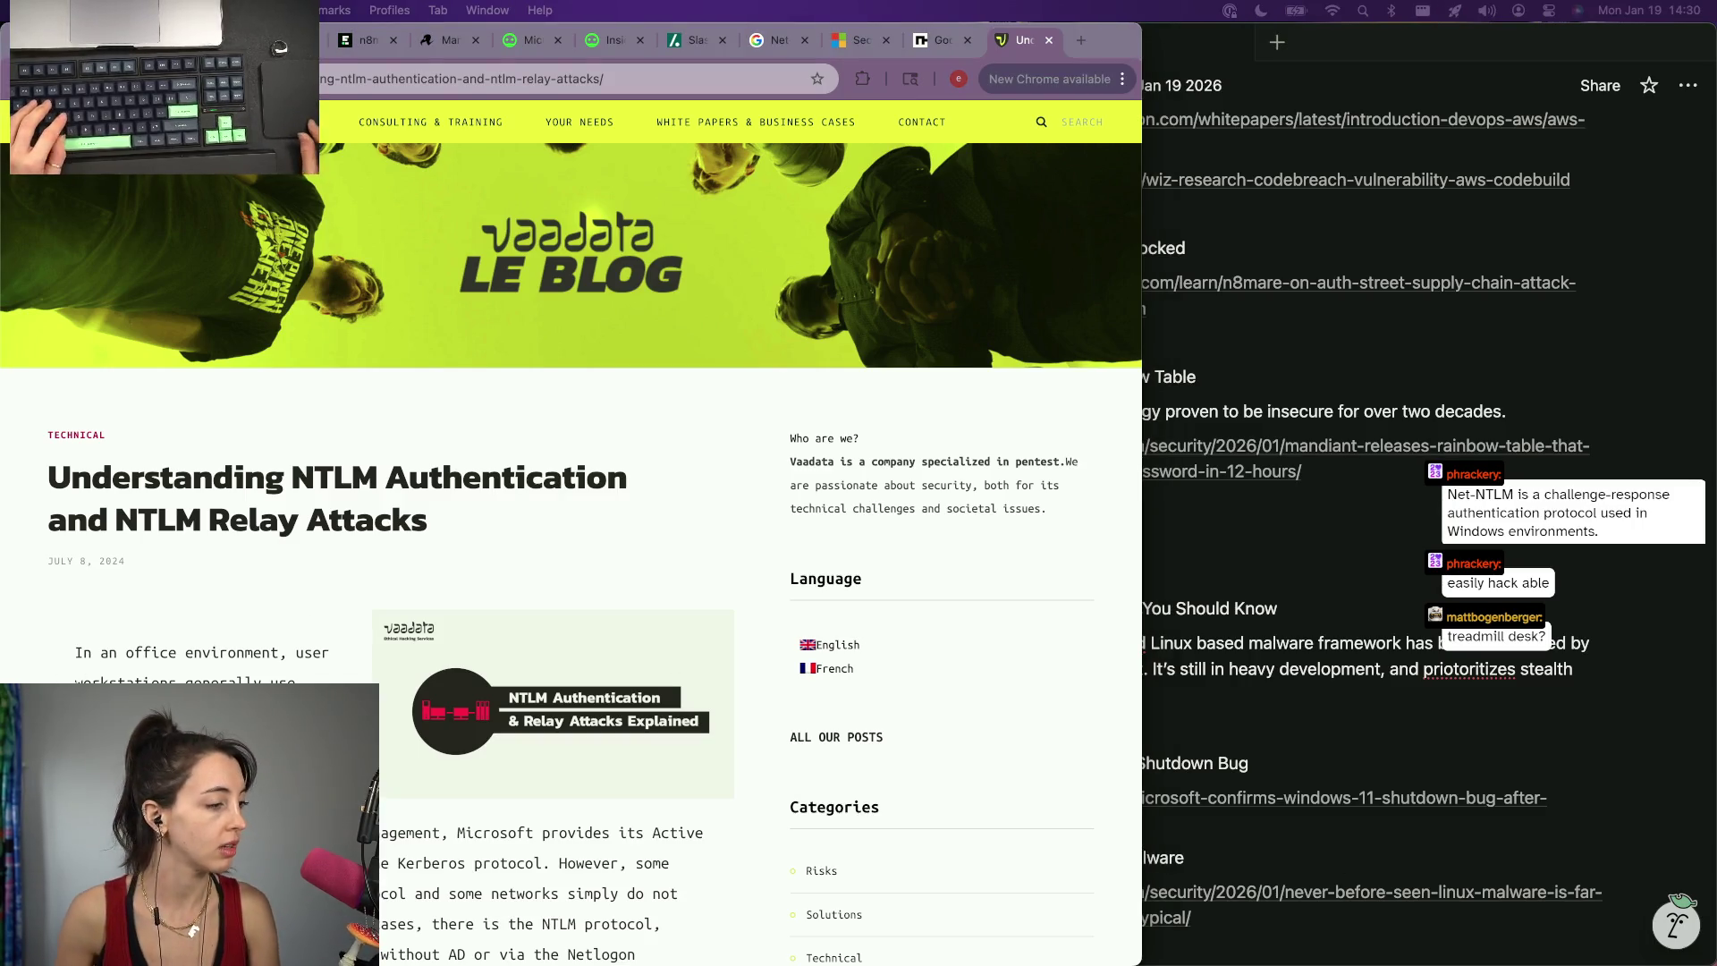
{"action": "key", "text": "super+f"}
{"action": "type", "text": "Net-NTLMv1"}
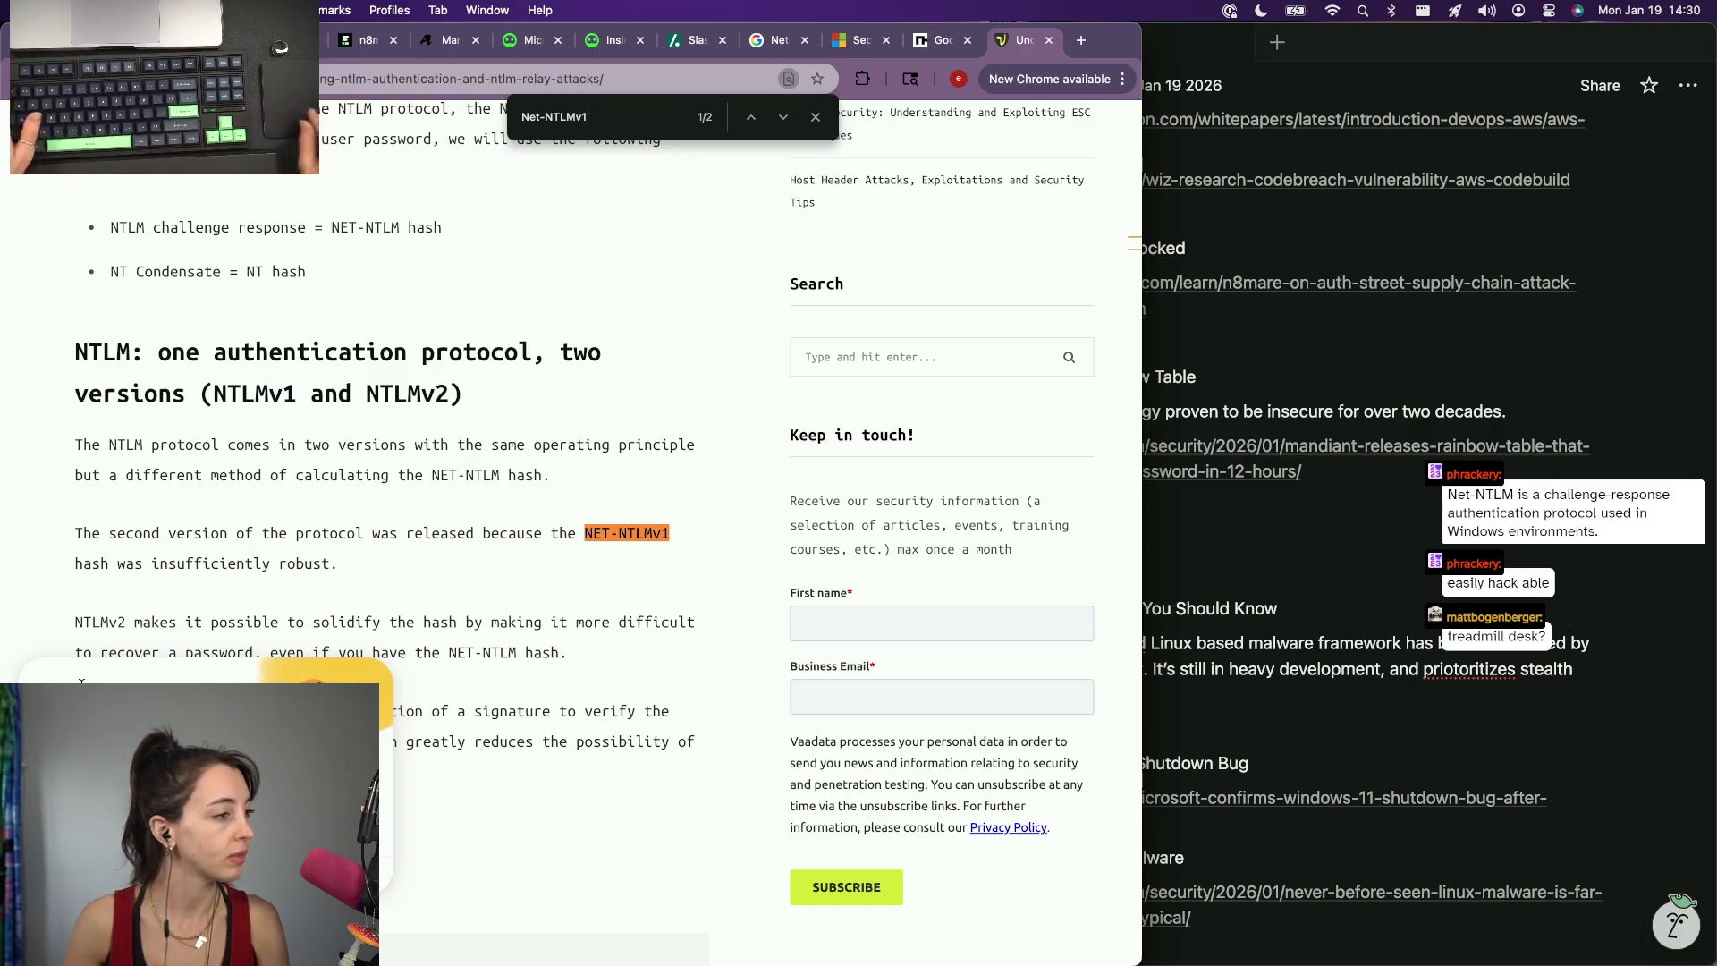
{"action": "scroll", "coordinate": [326, 648], "scroll_direction": "down", "scroll_amount": 2}
{"action": "scroll", "coordinate": [456, 446], "scroll_direction": "down", "scroll_amount": 1}
{"action": "scroll", "coordinate": [457, 445], "scroll_direction": "down", "scroll_amount": 1}
{"action": "scroll", "coordinate": [457, 445], "scroll_direction": "down", "scroll_amount": 2}
{"action": "scroll", "coordinate": [456, 447], "scroll_direction": "down", "scroll_amount": 4}
{"action": "scroll", "coordinate": [456, 446], "scroll_direction": "down", "scroll_amount": 4}
{"action": "scroll", "coordinate": [457, 445], "scroll_direction": "down", "scroll_amount": 5}
{"action": "scroll", "coordinate": [457, 445], "scroll_direction": "up", "scroll_amount": 1}
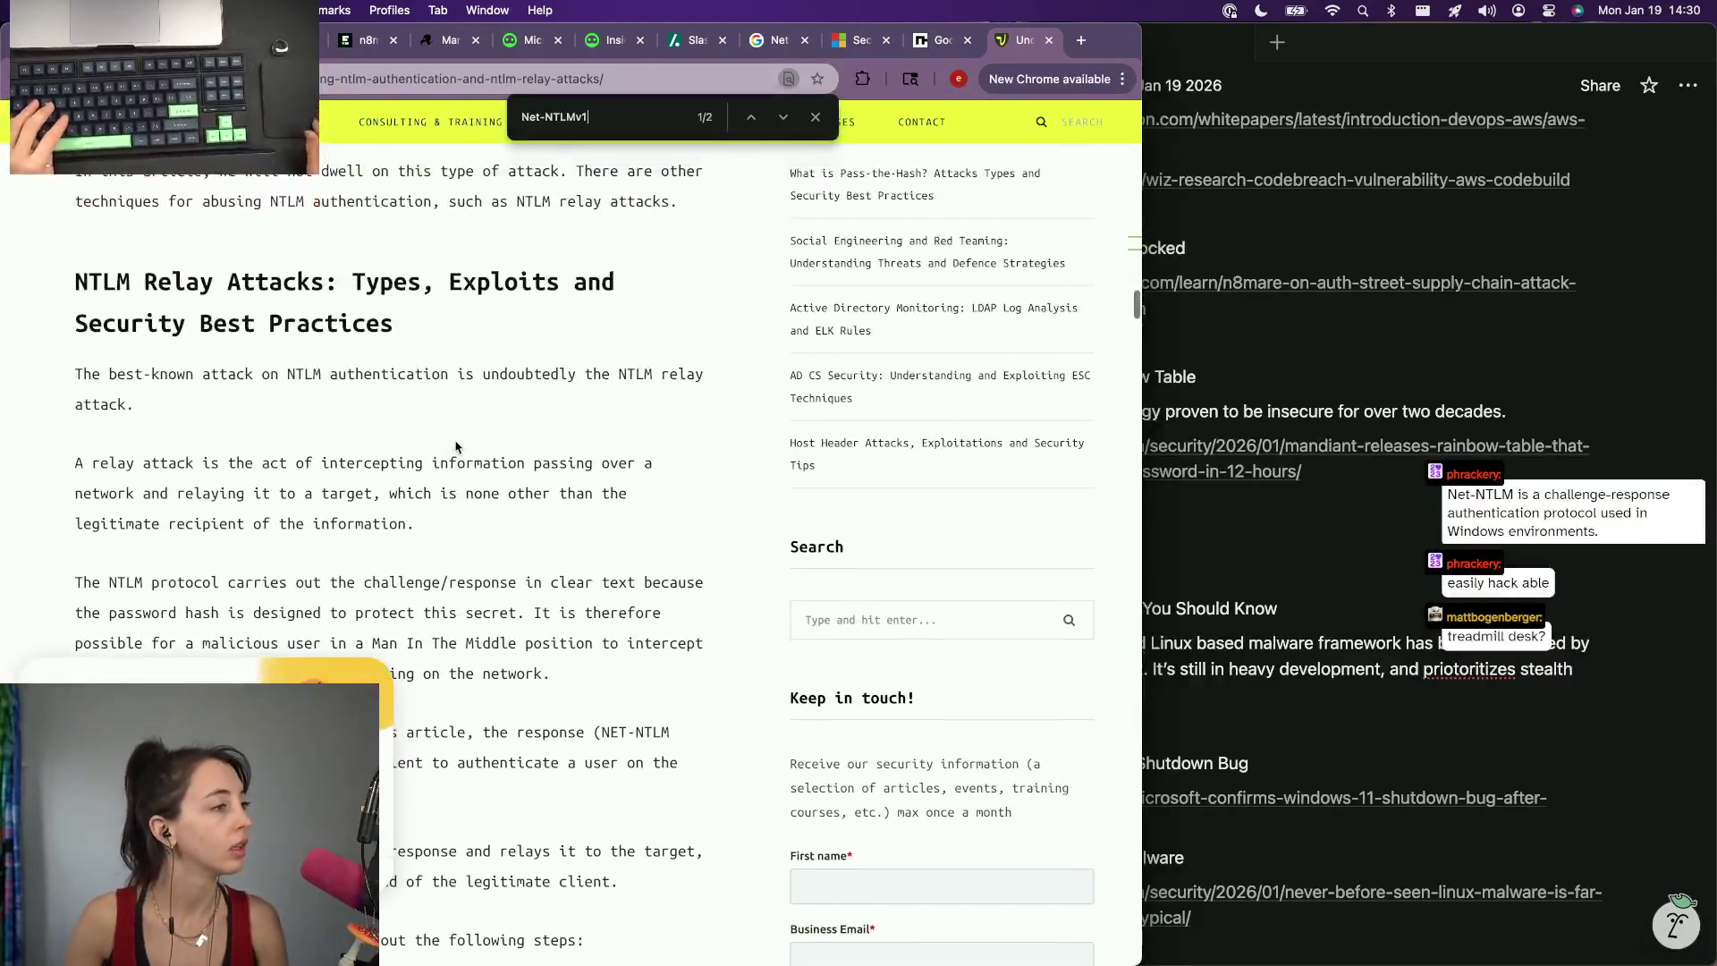
{"action": "key", "text": "super+f"}
{"action": "key", "text": "Return"}
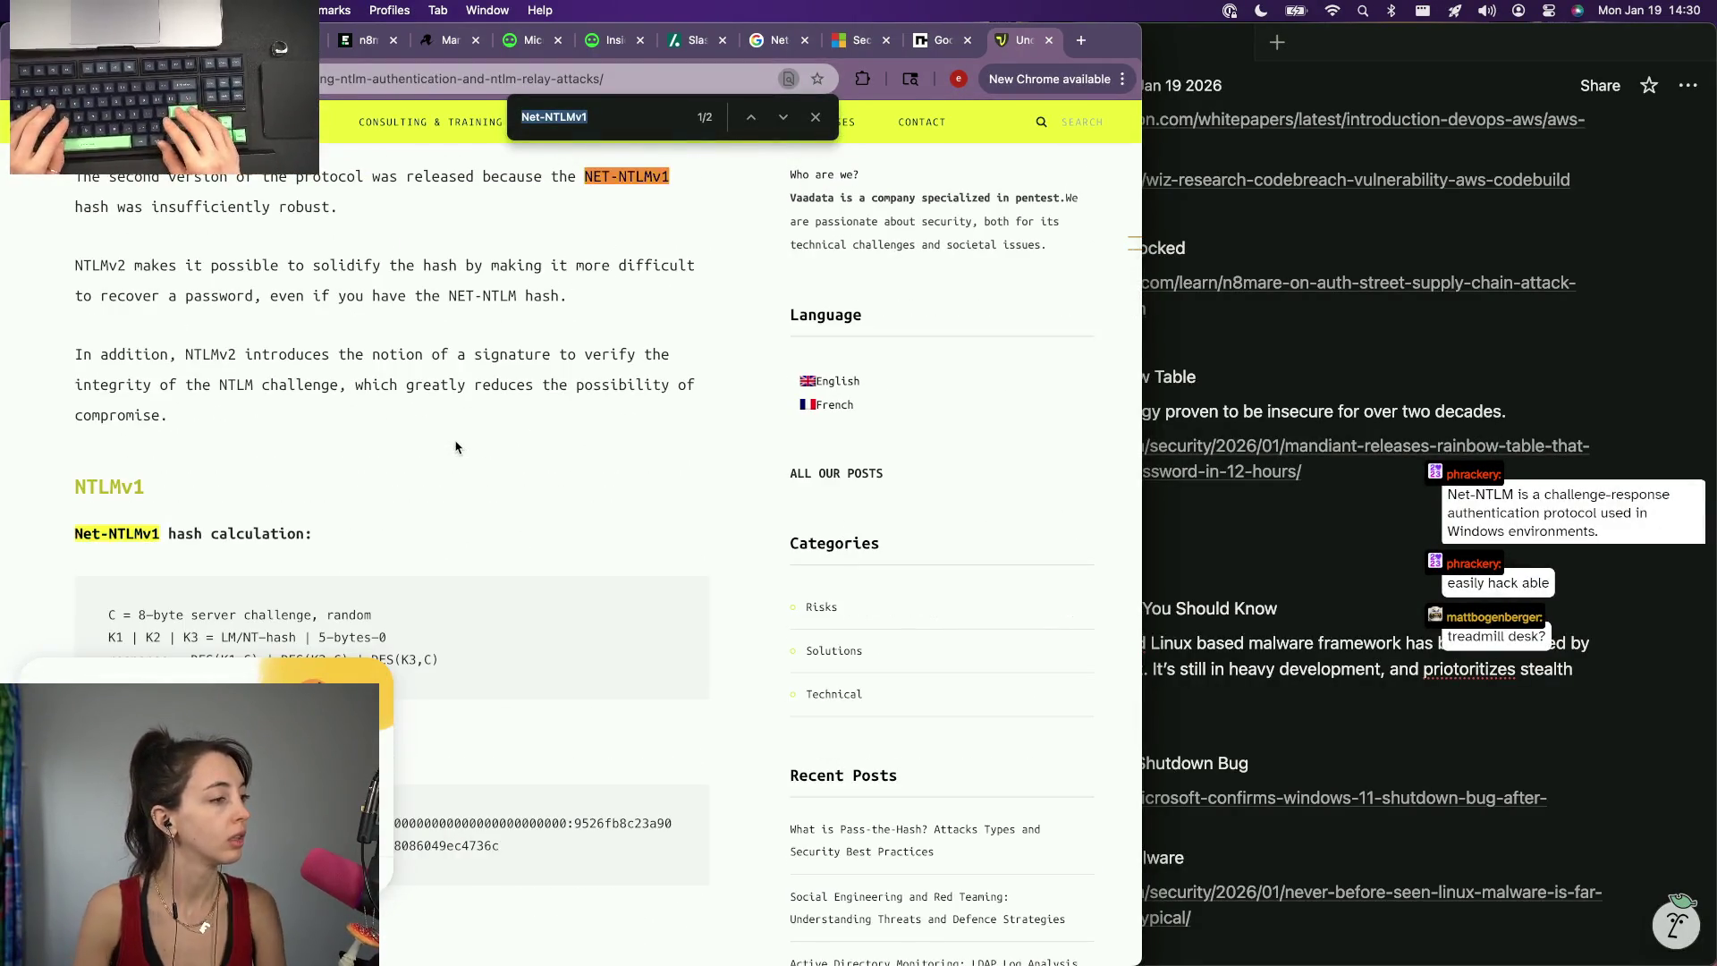
{"action": "scroll", "coordinate": [457, 448], "scroll_direction": "down", "scroll_amount": 3}
{"action": "scroll", "coordinate": [456, 446], "scroll_direction": "down", "scroll_amount": 1}
{"action": "key", "text": "super+bracketleft"}
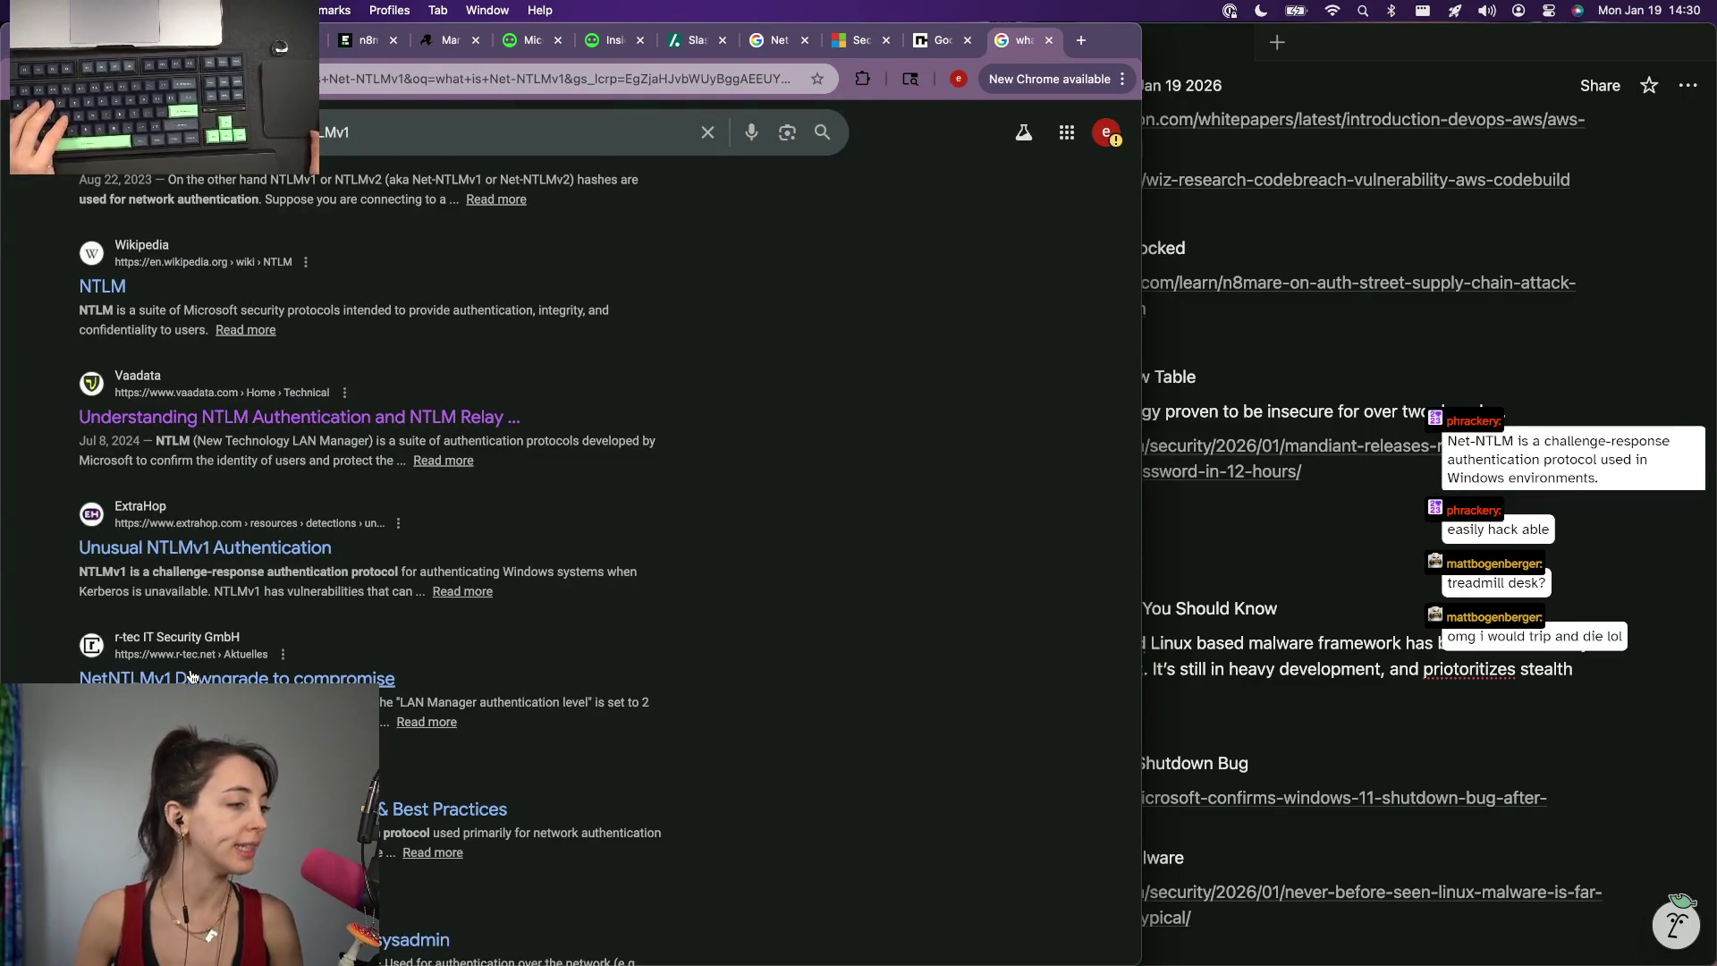
Try the r-tec downgrade article, then open CalCom's NTLM v1 vs v2 vs Kerberos article and return to the notes.
{"action": "left_click", "coordinate": [162, 678]}
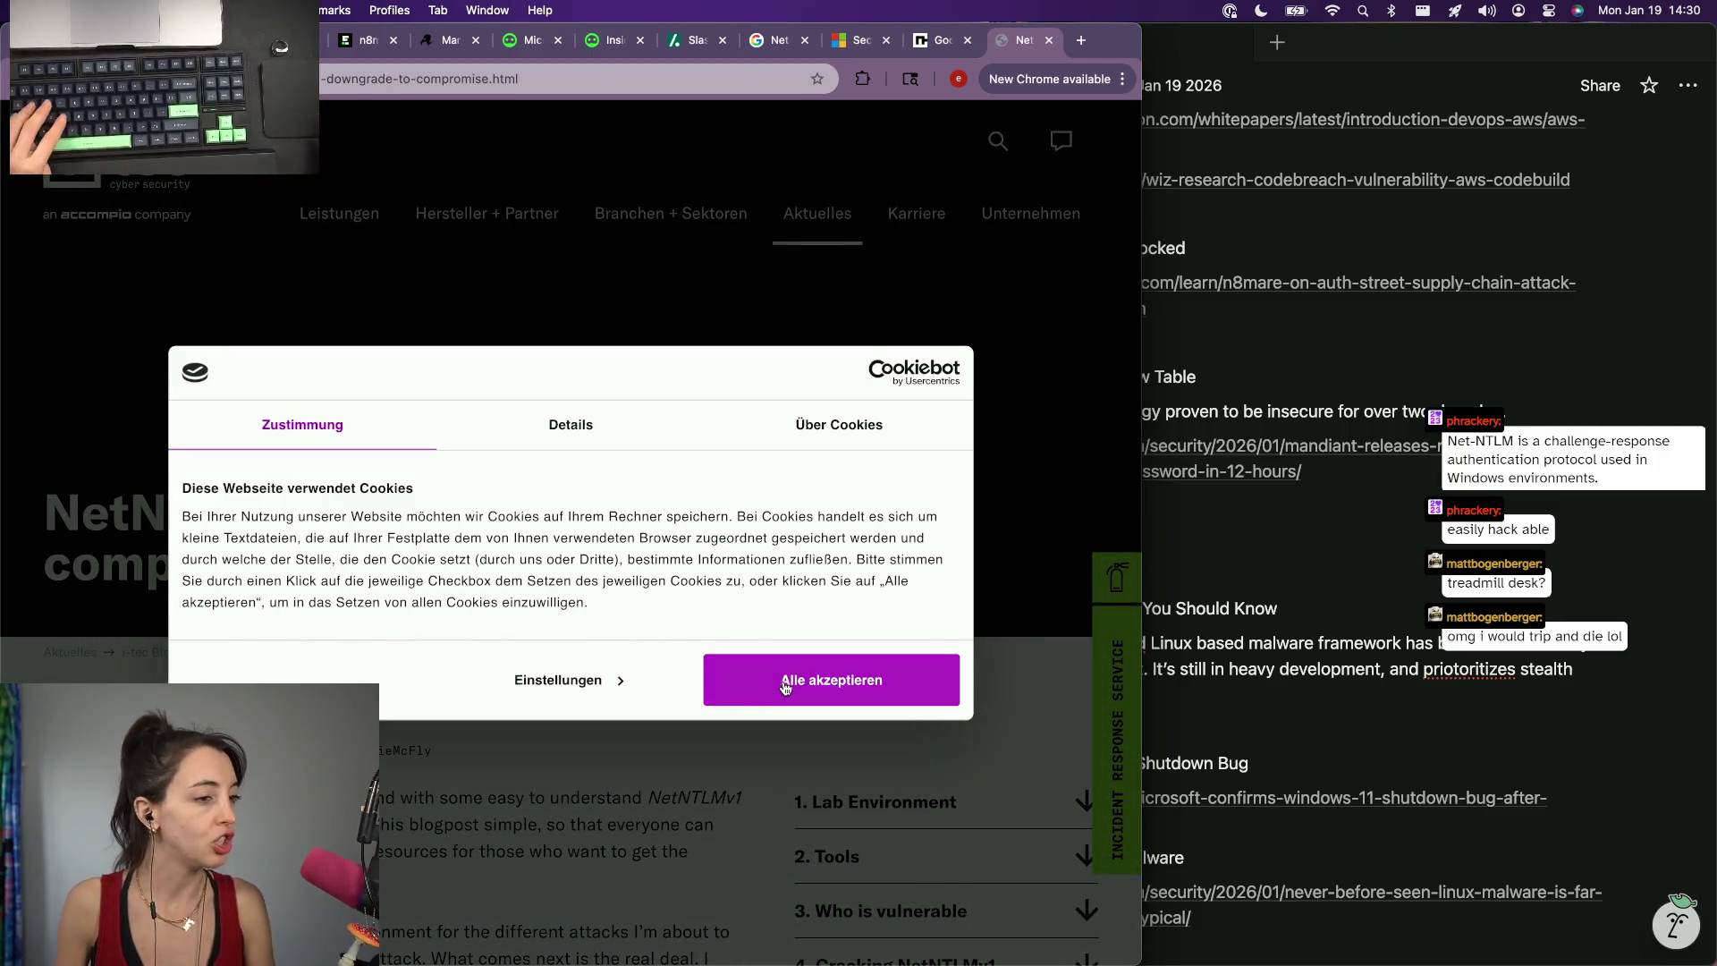
{"action": "left_click", "coordinate": [787, 682]}
{"action": "key", "text": "super+bracketleft"}
{"action": "scroll", "coordinate": [380, 755], "scroll_direction": "down", "scroll_amount": 1}
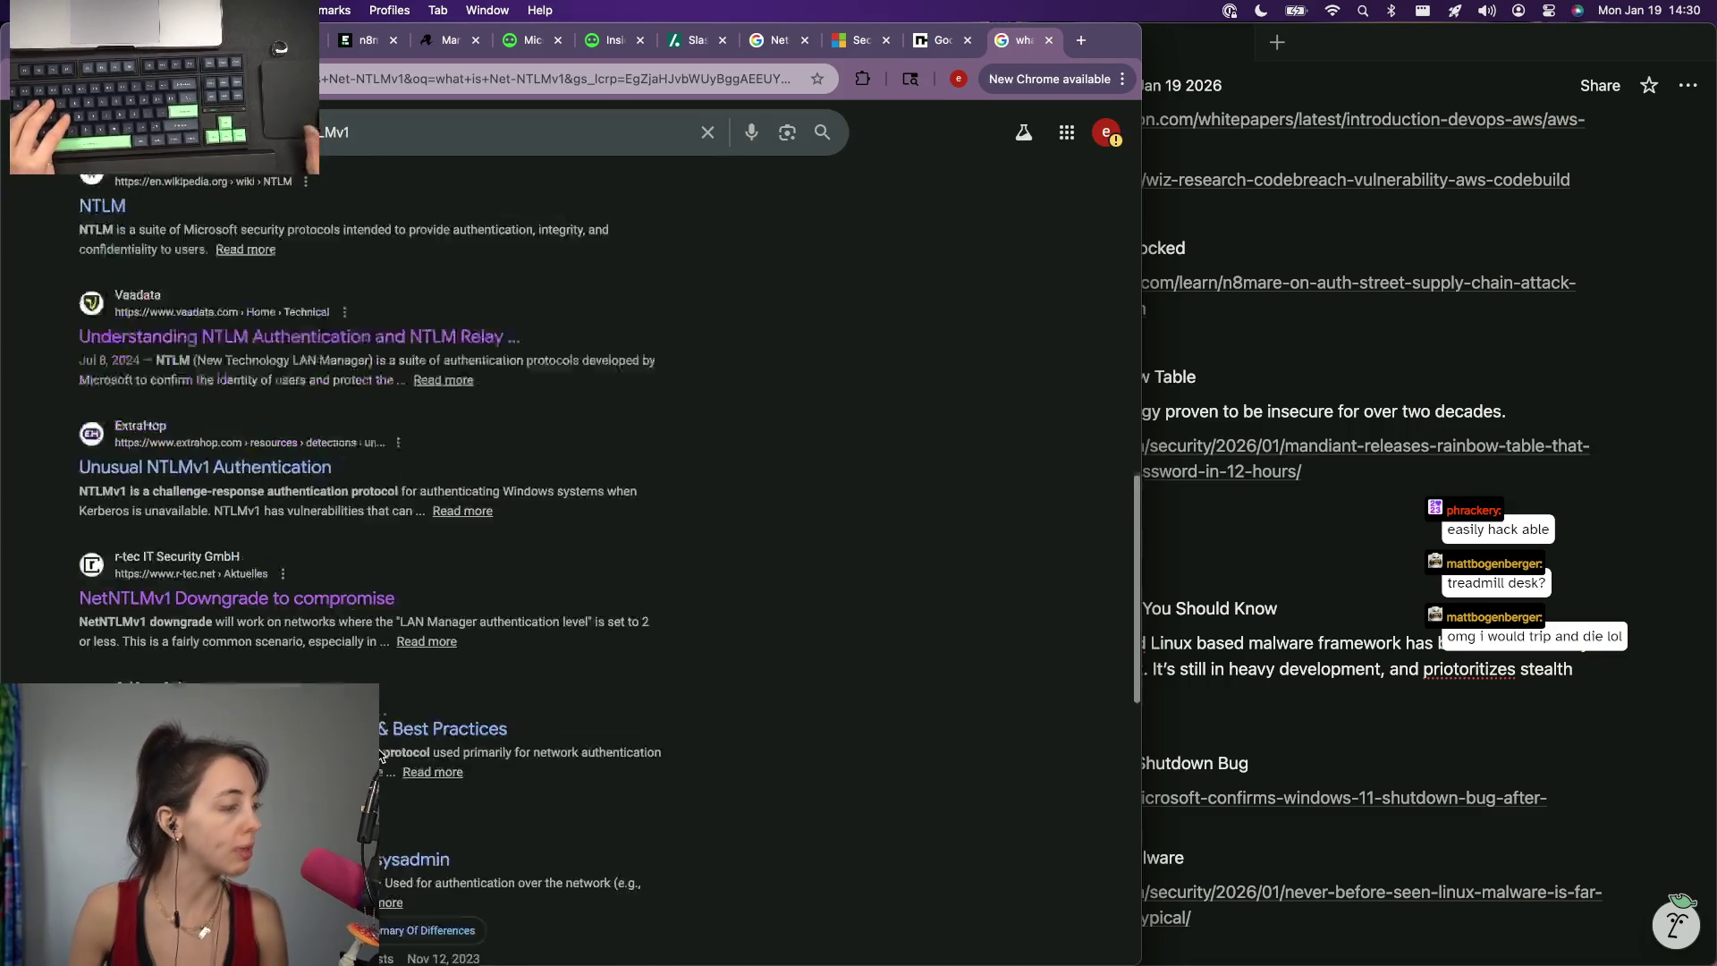
{"action": "scroll", "coordinate": [201, 590], "scroll_direction": "down", "scroll_amount": 3}
{"action": "left_click", "coordinate": [259, 534]}
{"action": "key", "text": "super+f"}
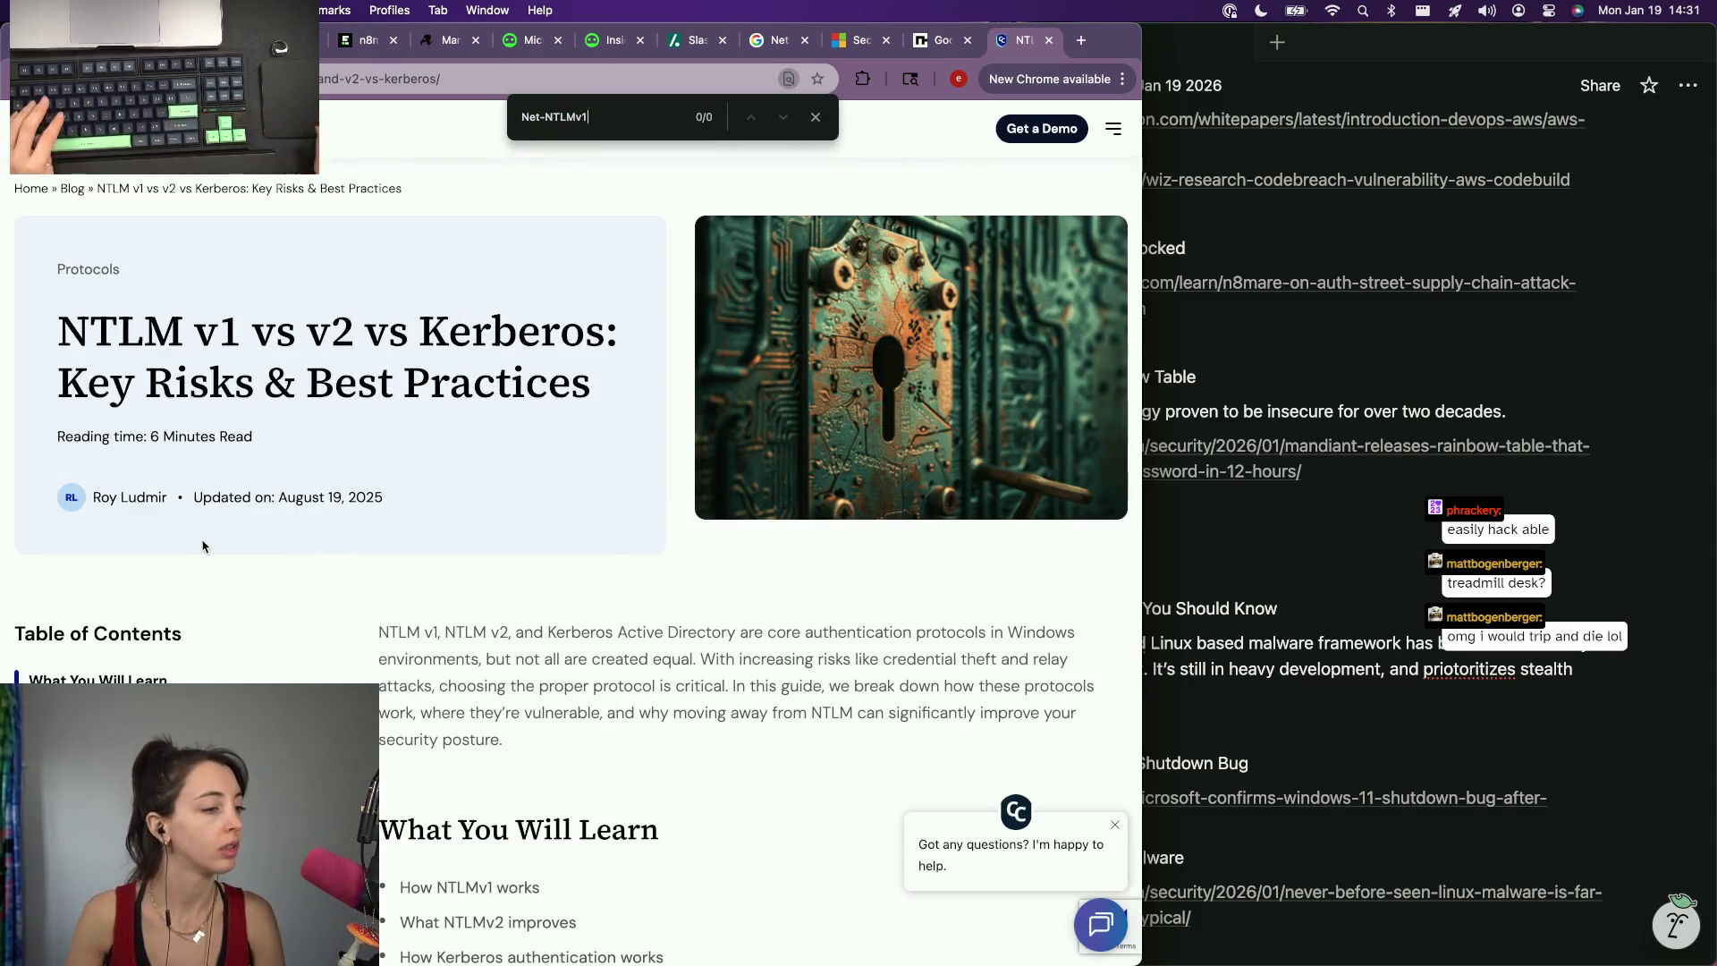
{"action": "scroll", "coordinate": [202, 547], "scroll_direction": "down", "scroll_amount": 5}
{"action": "scroll", "coordinate": [586, 622], "scroll_direction": "down", "scroll_amount": 2}
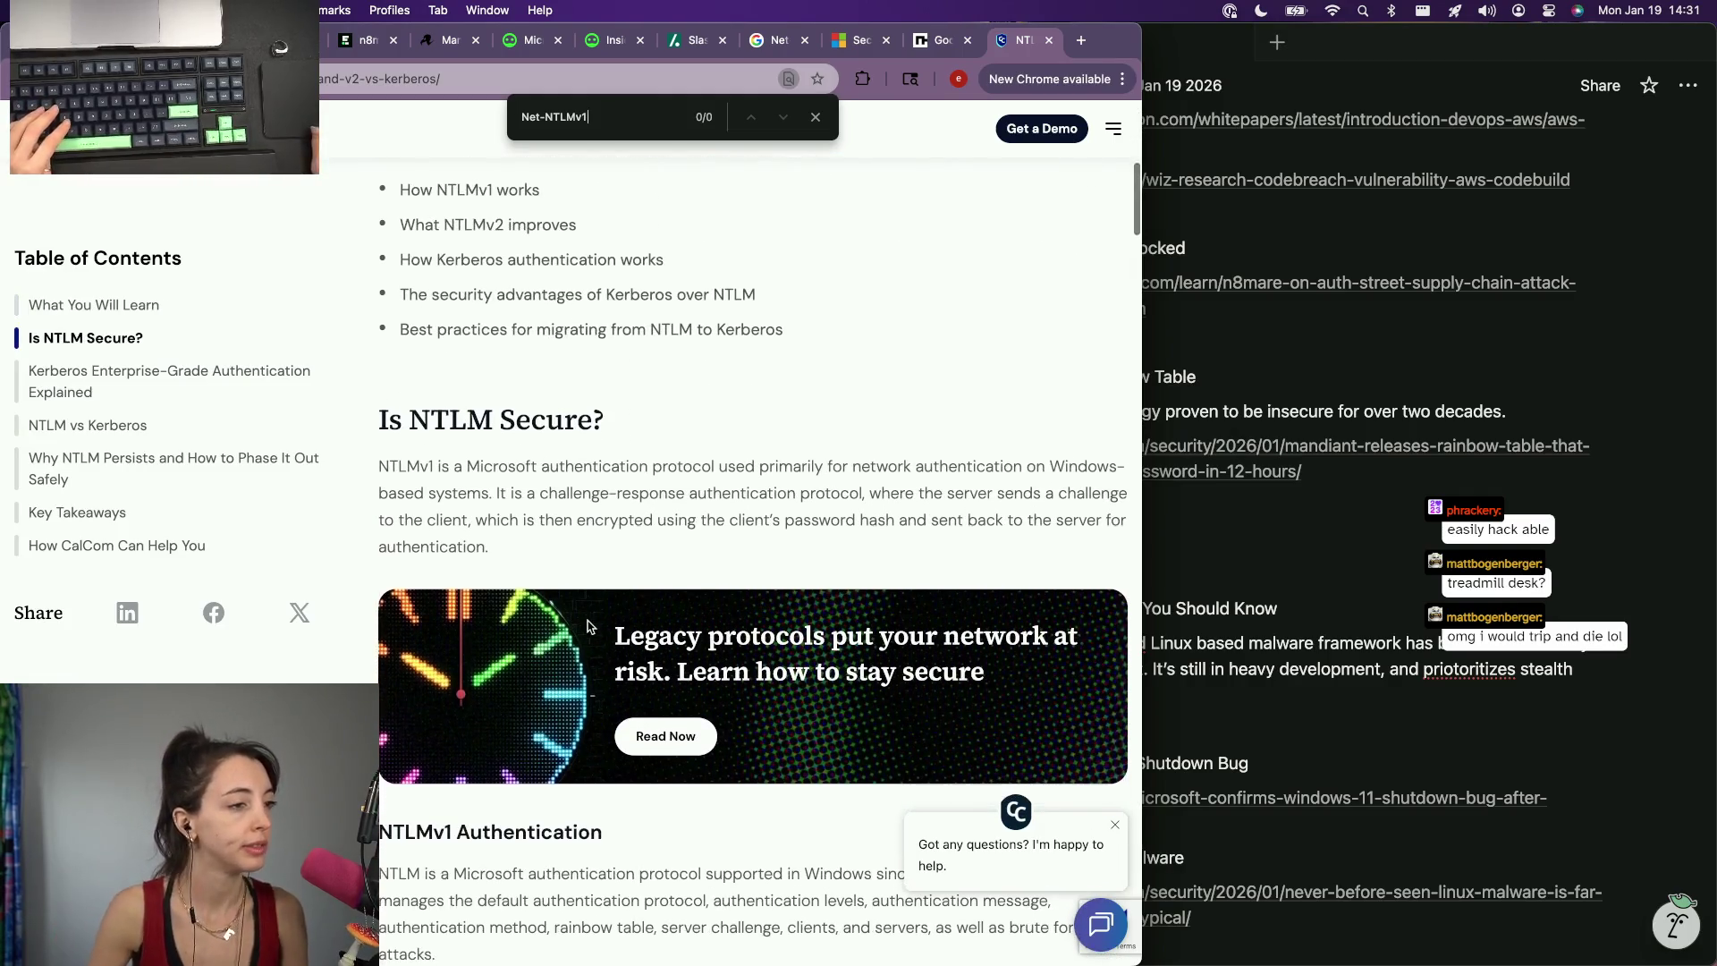
{"action": "left_click", "coordinate": [1188, 721]}
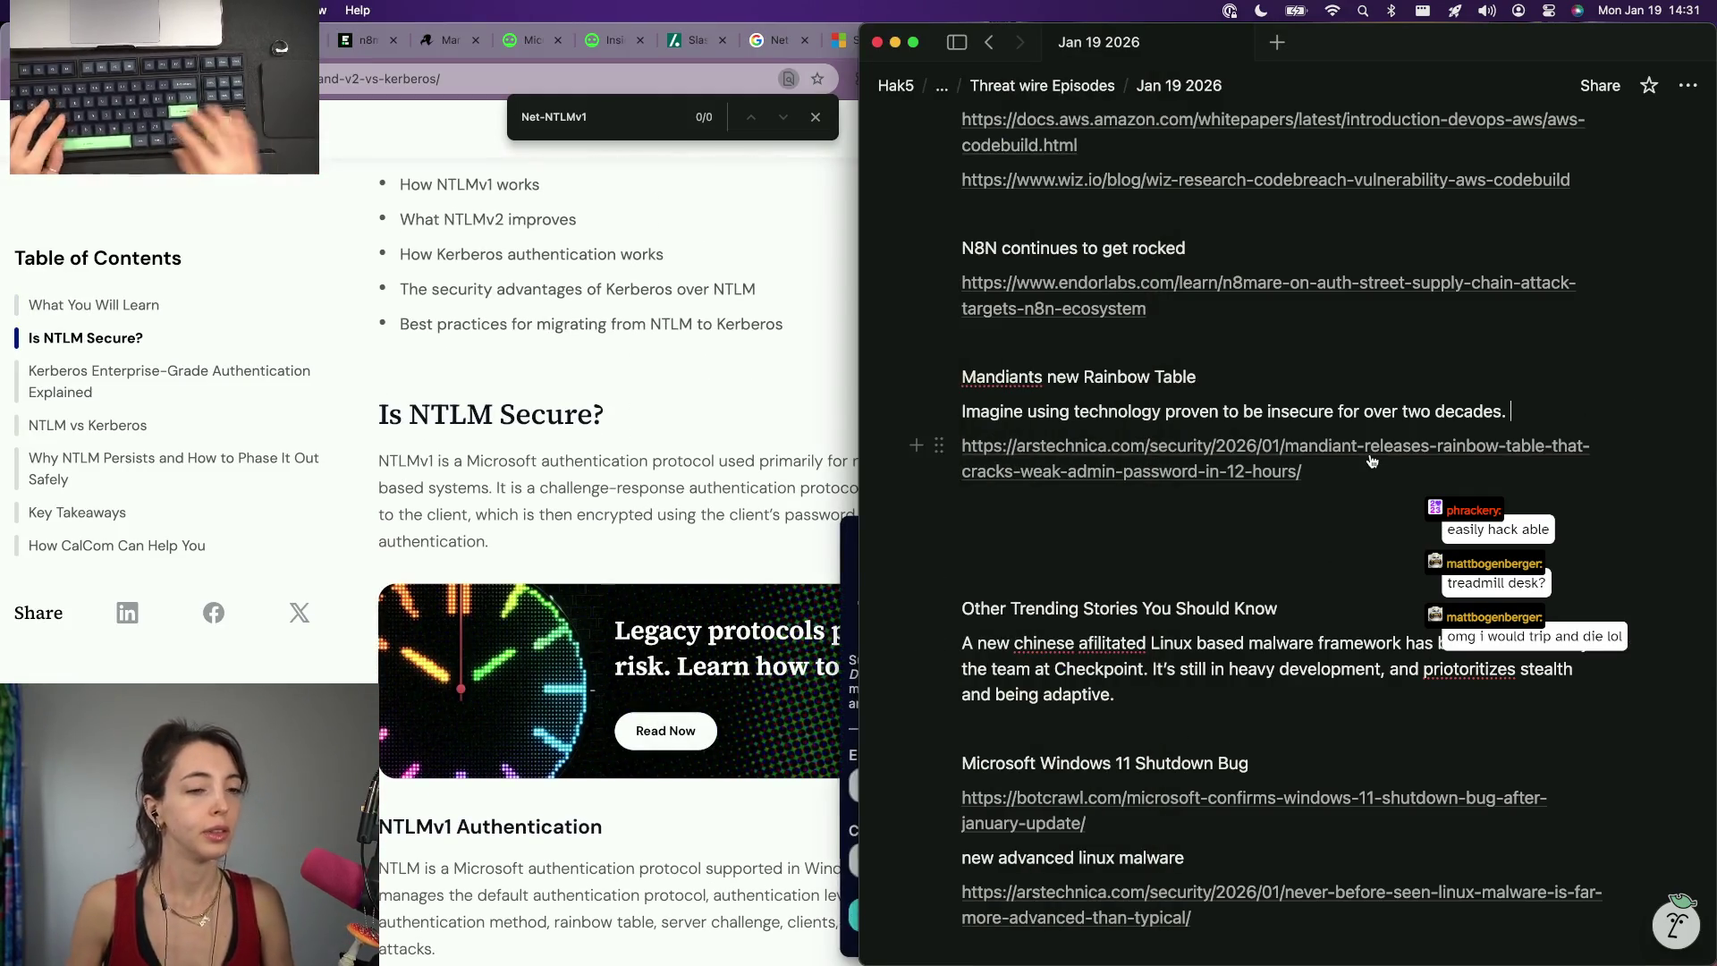
{"action": "type", "text": "This"}
Add that Mandiant acted on old Net-NTLMv1 technology, splitting the 'since 1999' sentence into its own paragraph.
{"action": "key", "text": "BackSpace"}
{"action": "key", "text": "BackSpace"}
{"action": "key", "text": "BackSpace"}
{"action": "type", "text": "The"}
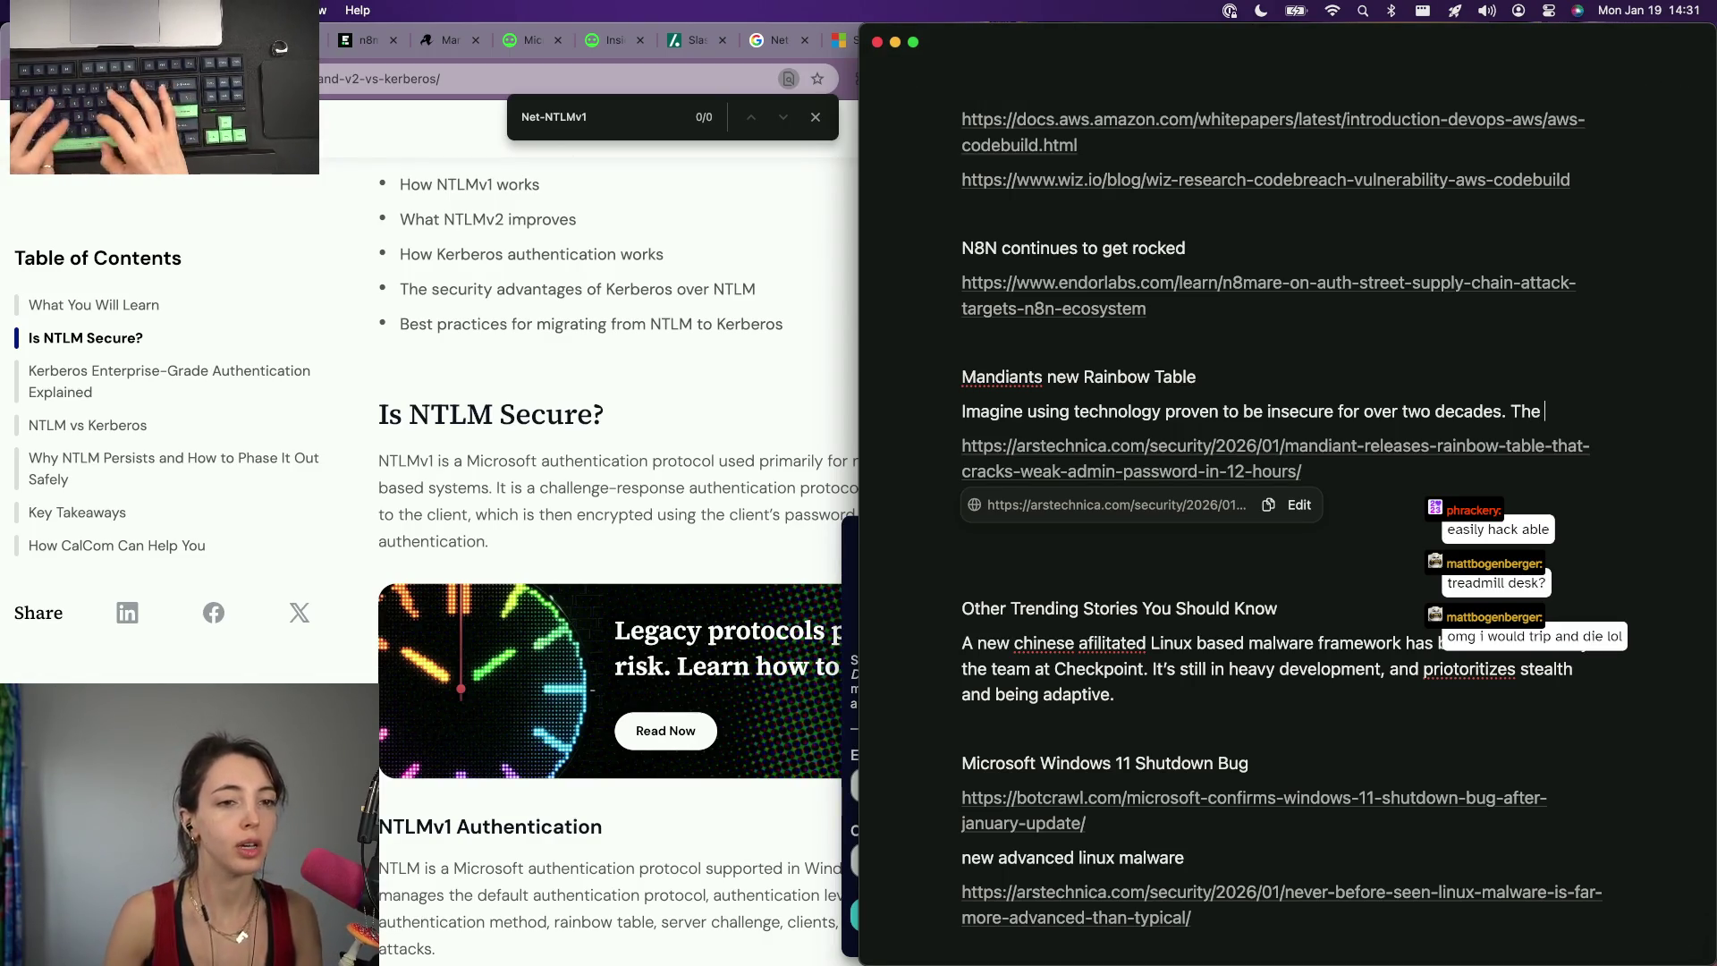
{"action": "key", "text": "super+space"}
{"action": "key", "text": "Escape"}
{"action": "key", "text": "Escape"}
{"action": "type", "text": "Net-NTLMv1"}
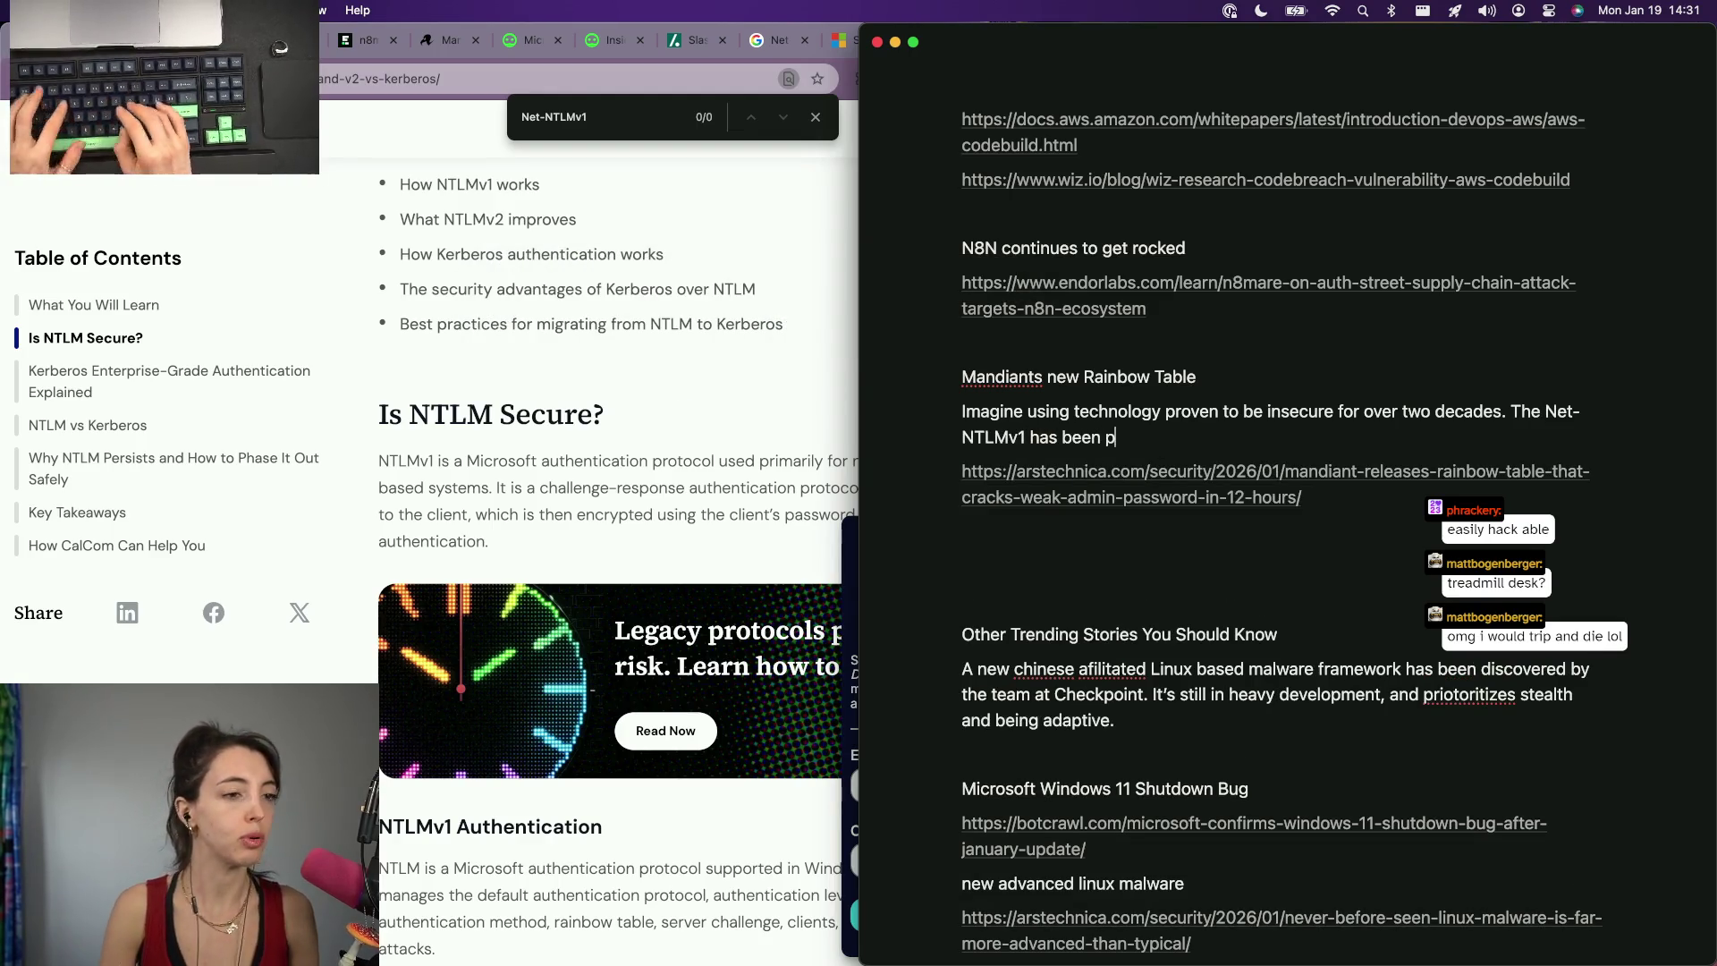
{"action": "type", "text": "proven to be ins"}
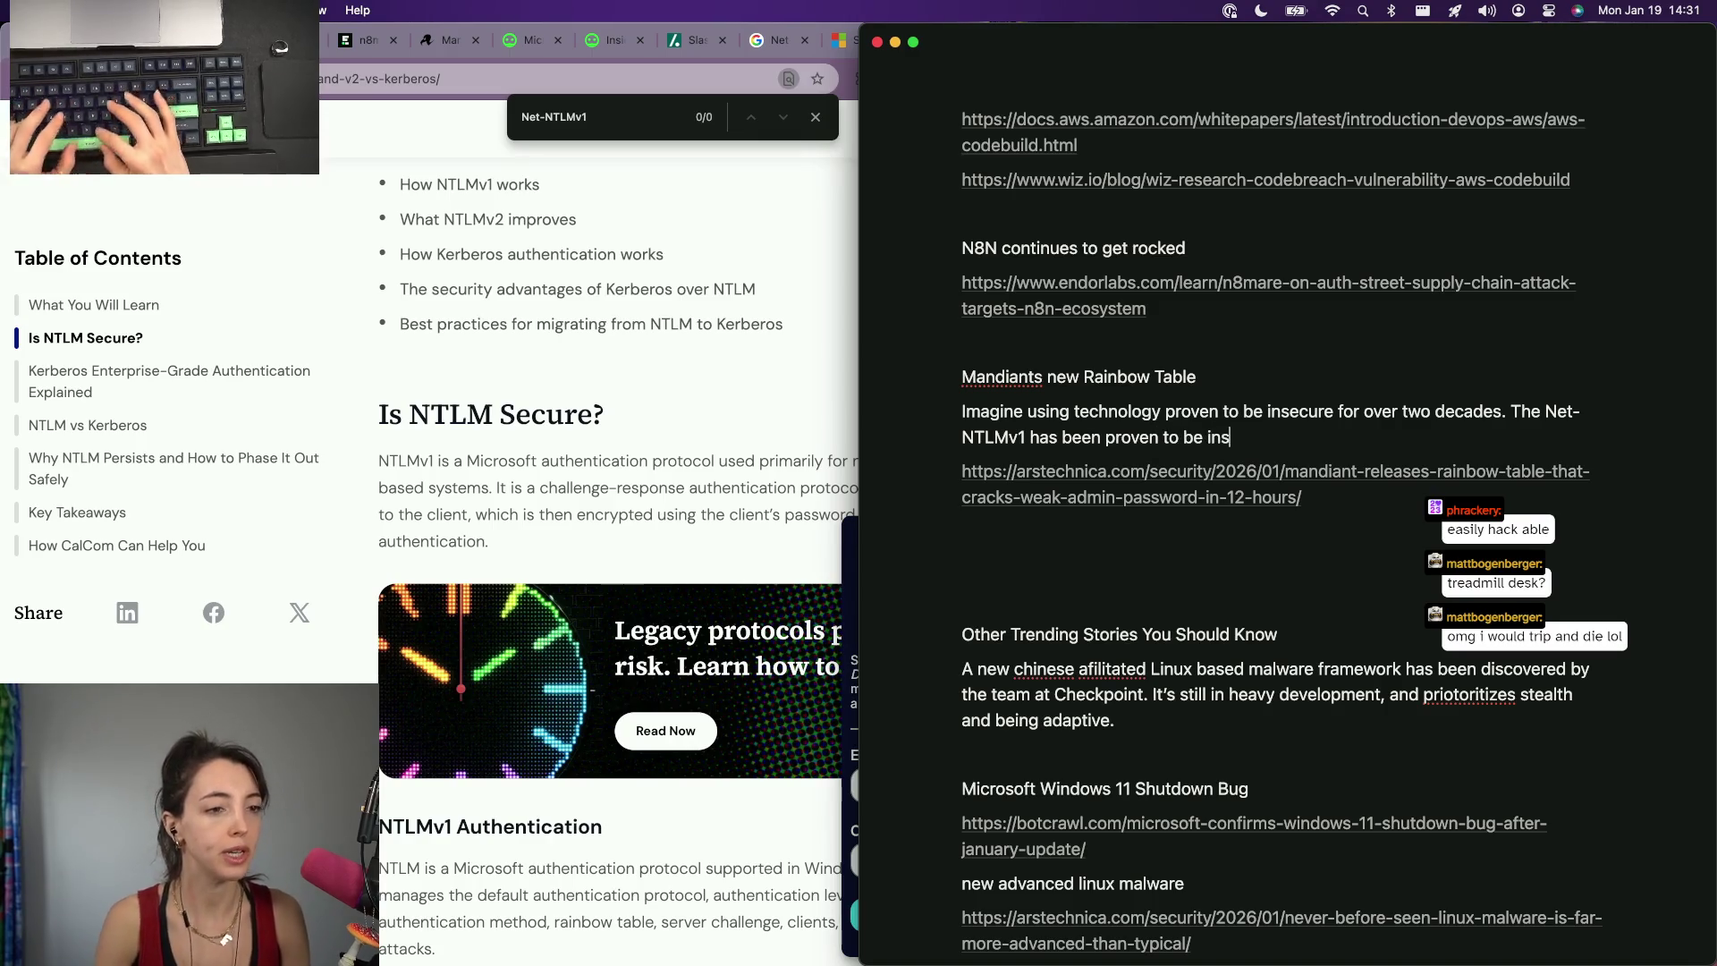
{"action": "type", "text": "1999, which af"}
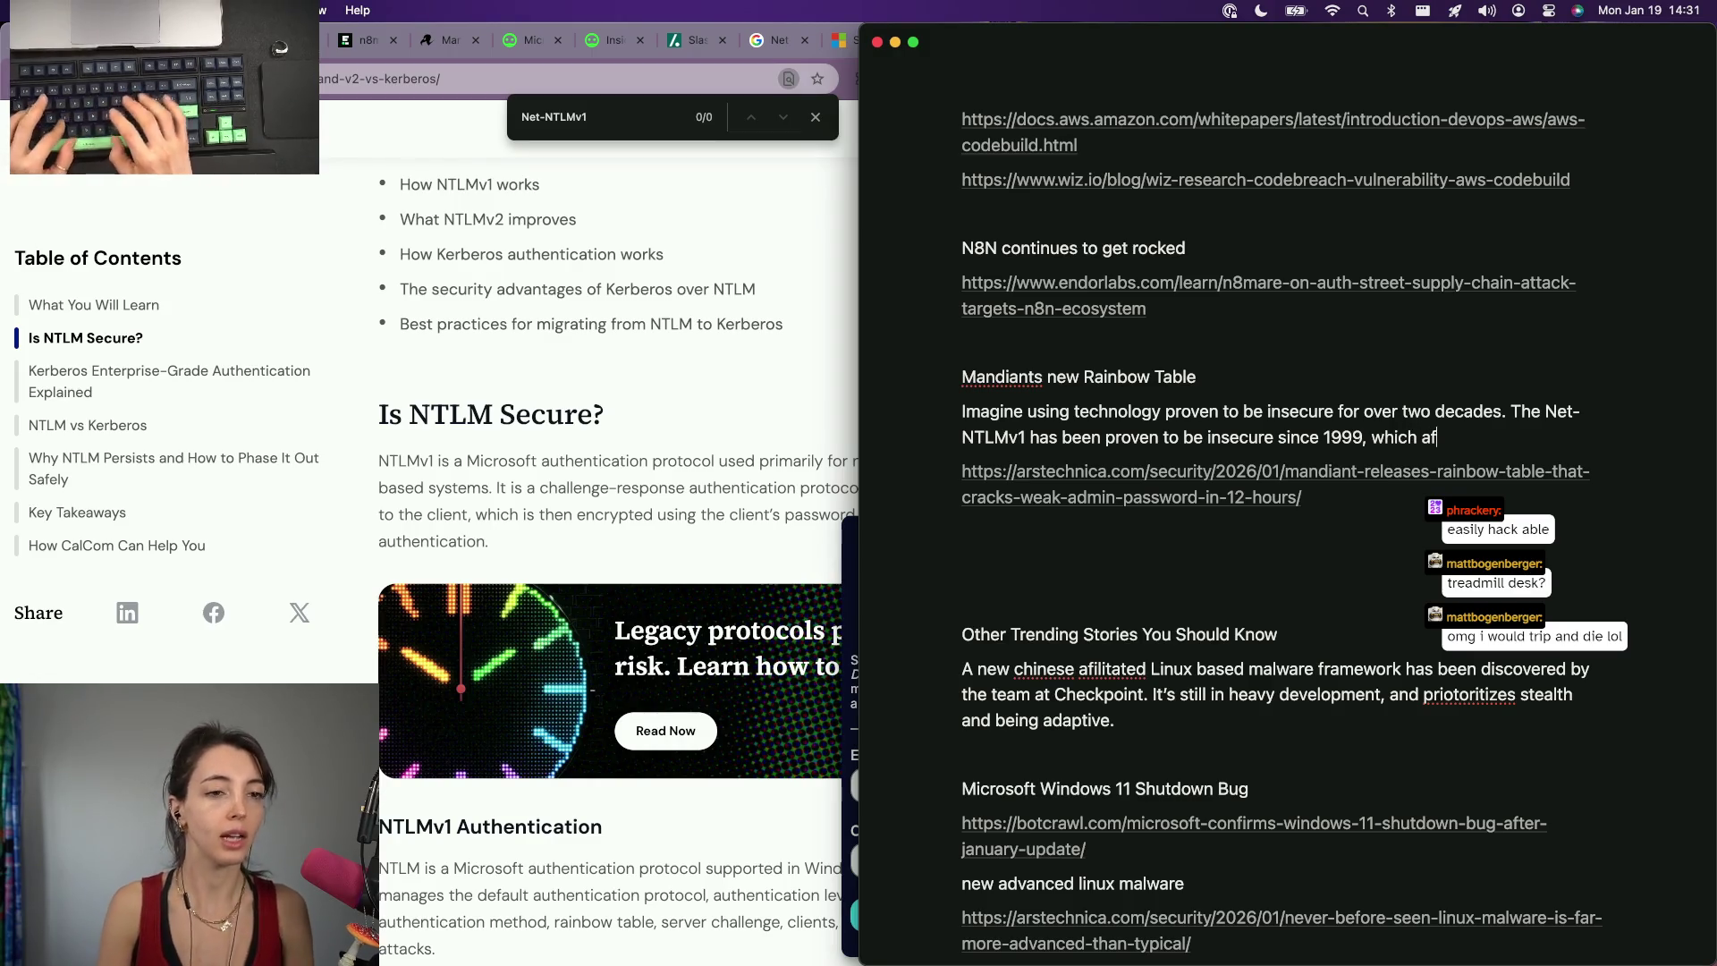
{"action": "type", "text": "cti"}
{"action": "type", "text": "xploits"}
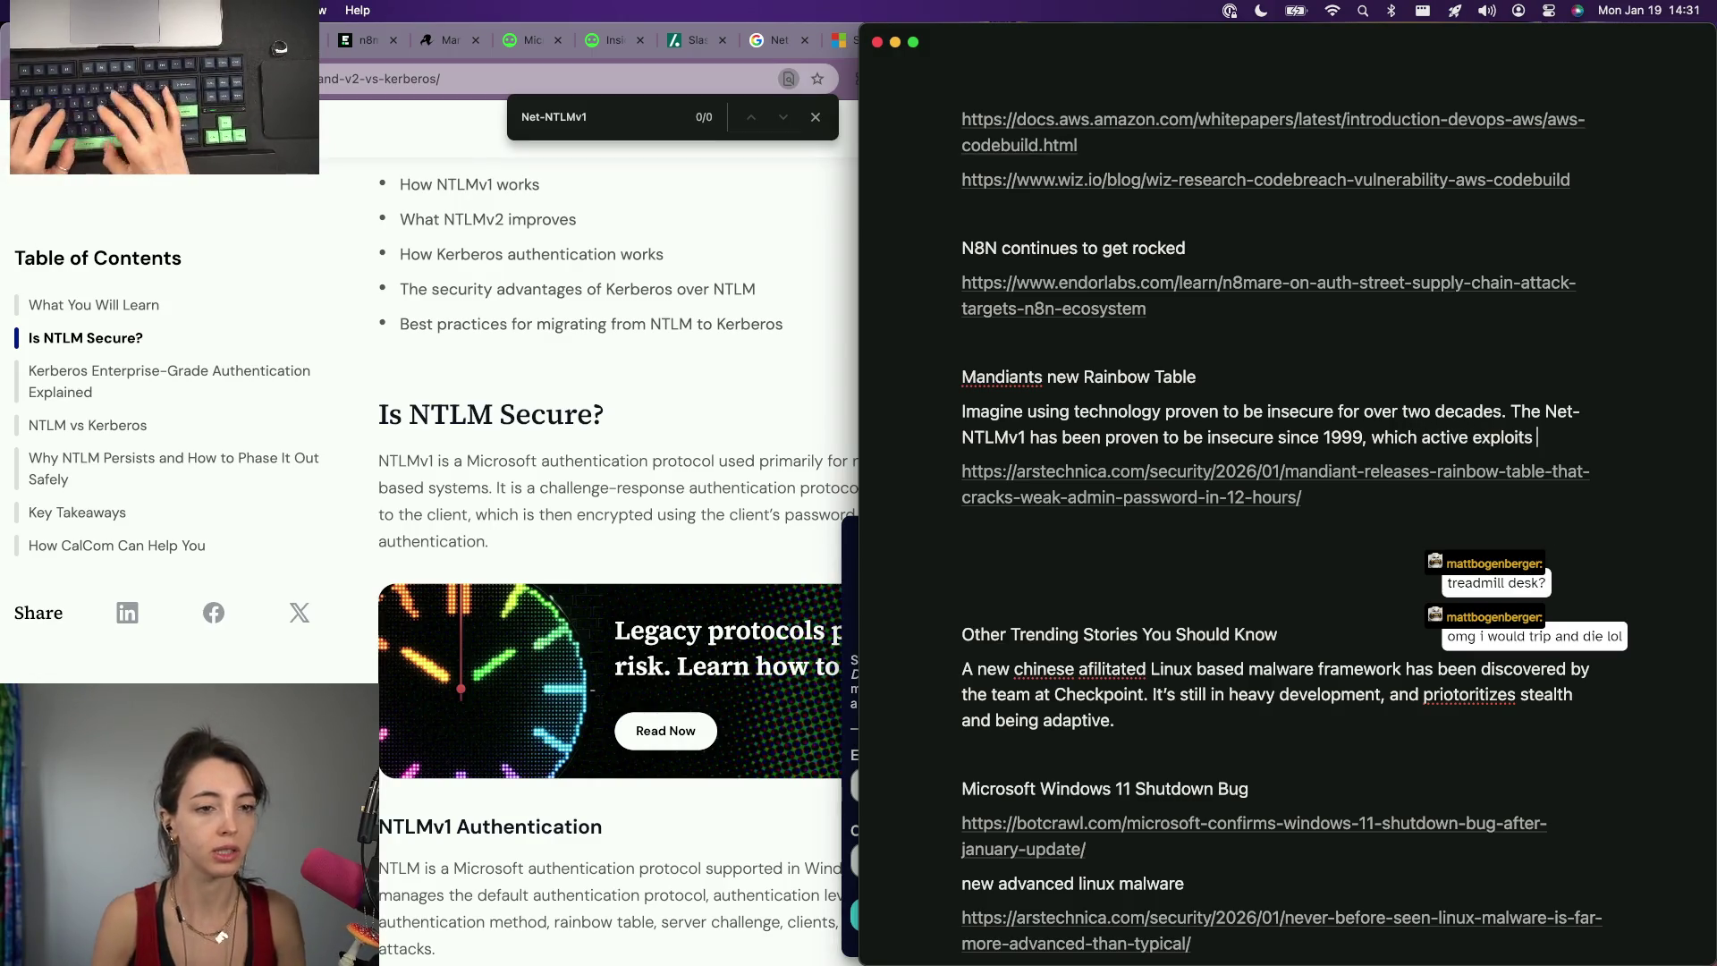
{"action": "key", "text": "alt+BackSpace"}
{"action": "key", "text": "alt+BackSpace"}
{"action": "key", "text": "alt+BackSpace"}
{"action": "type", "text": ". "}
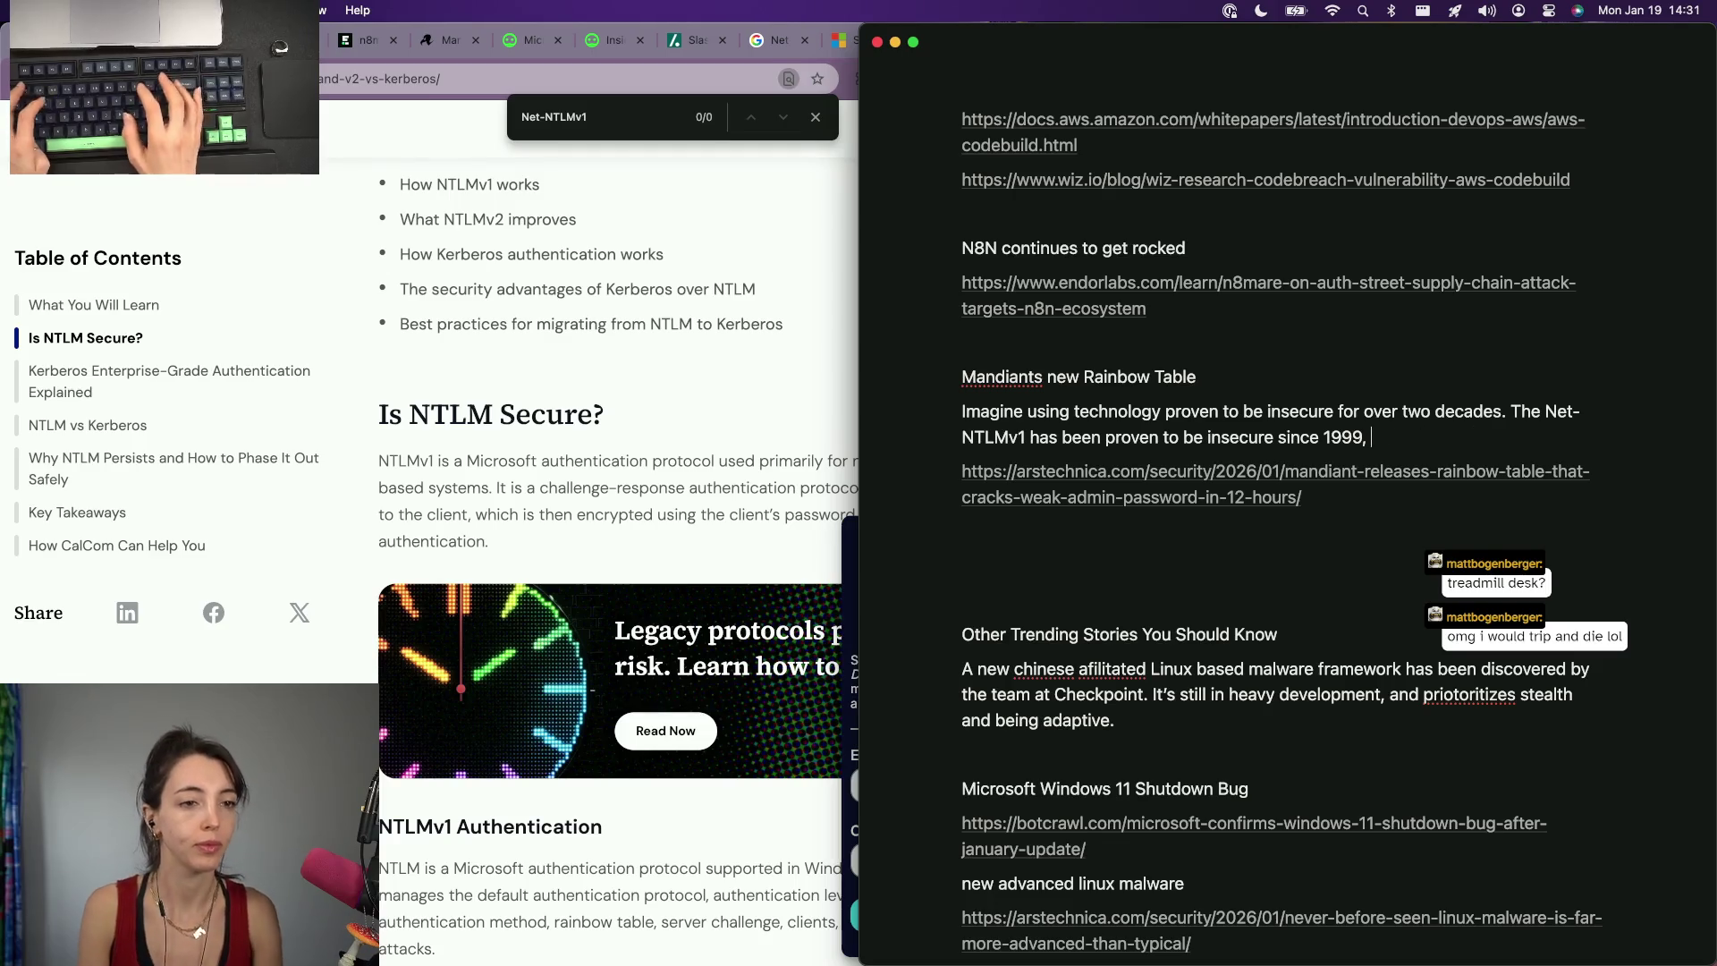
{"action": "type", "text": ","}
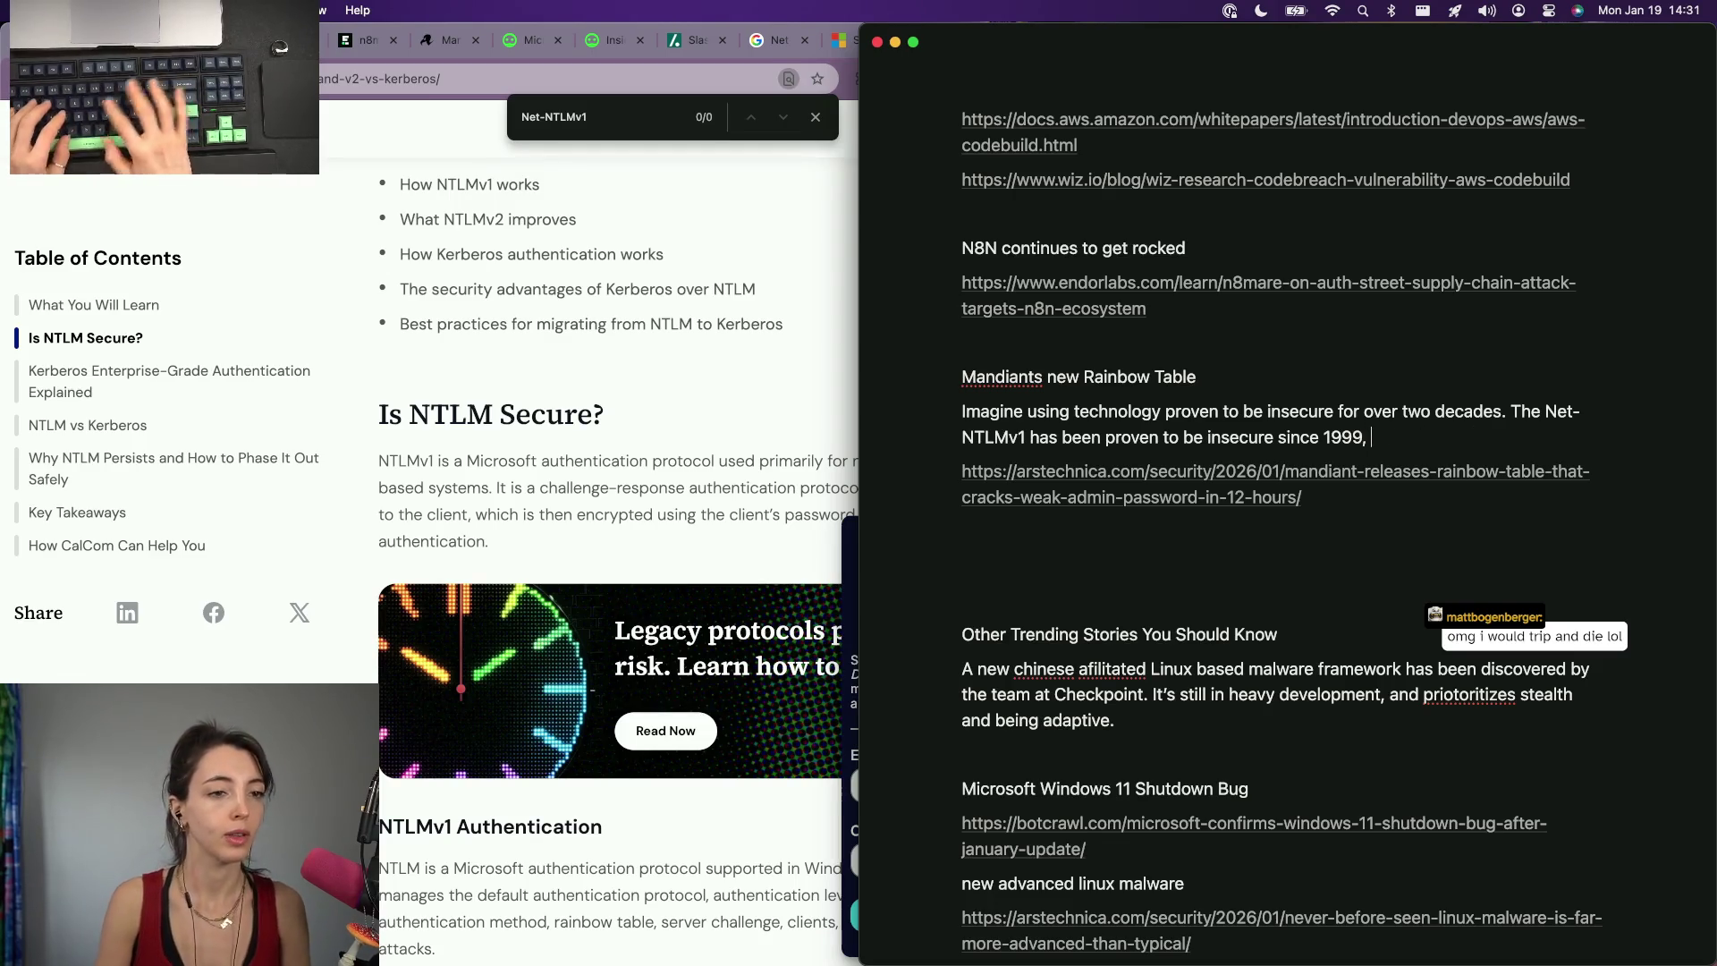
{"action": "key", "text": "super+Left"}
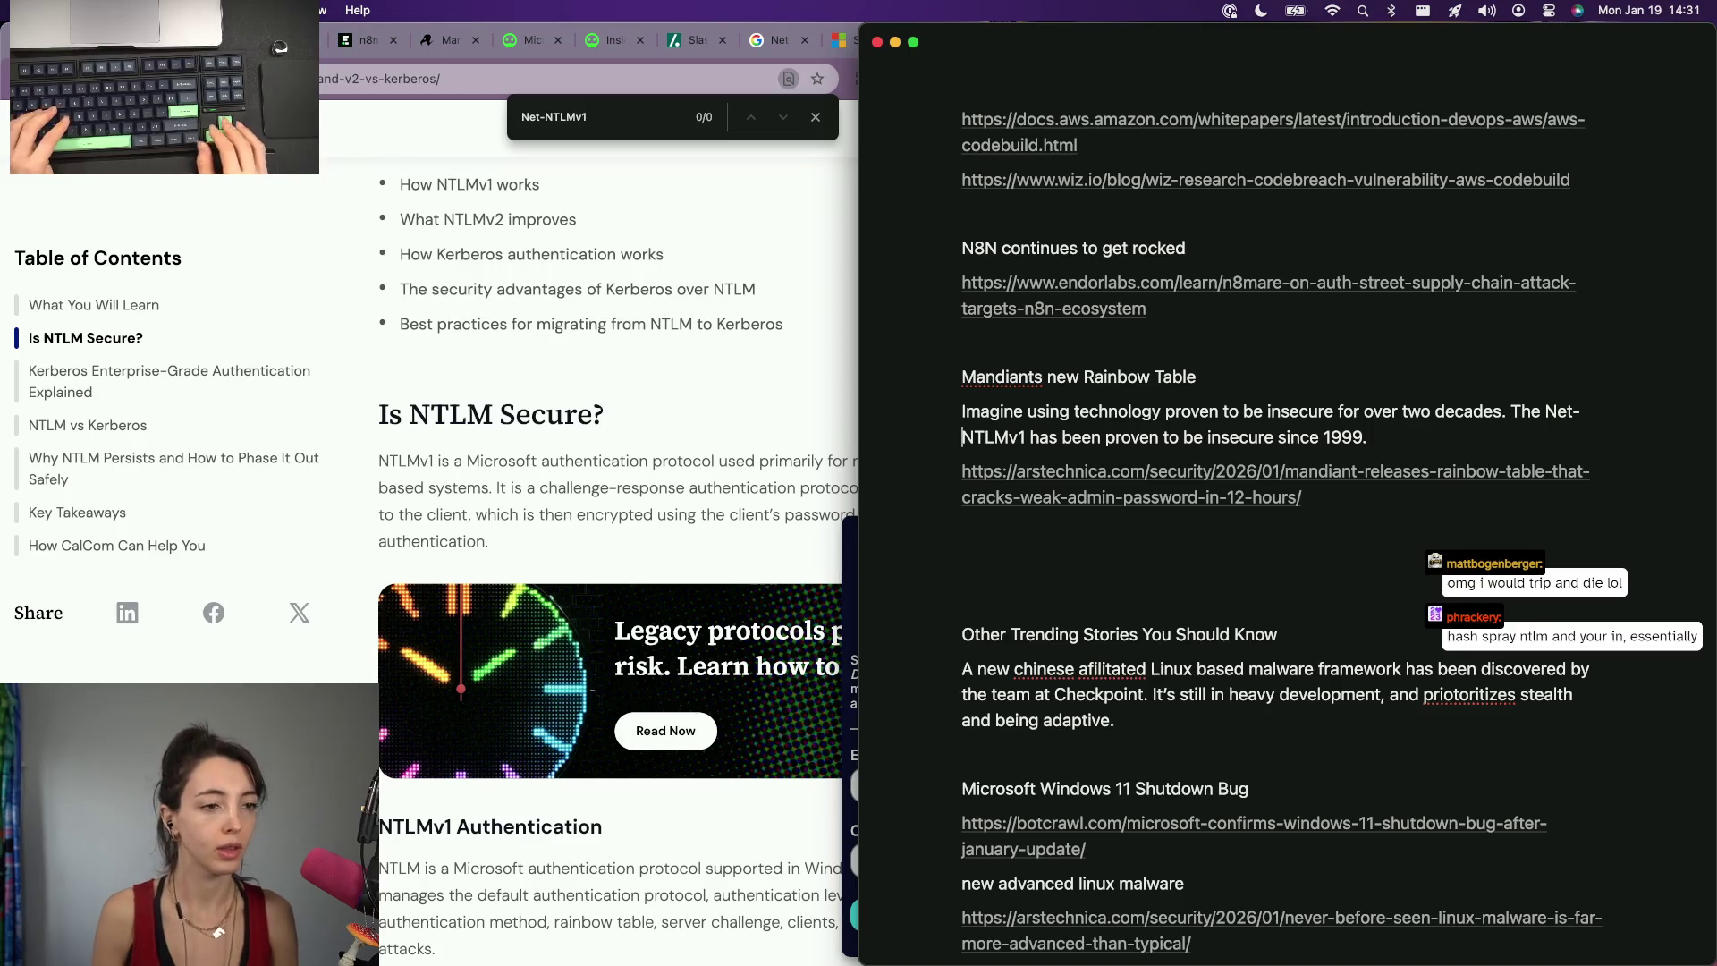
{"action": "key", "text": "Return"}
{"action": "key", "text": "Return"}
{"action": "key", "text": "Up"}
{"action": "type", "text": "M"}
{"action": "key", "text": "BackSpace"}
{"action": "key", "text": "BackSpace"}
{"action": "type", "text": "e r"}
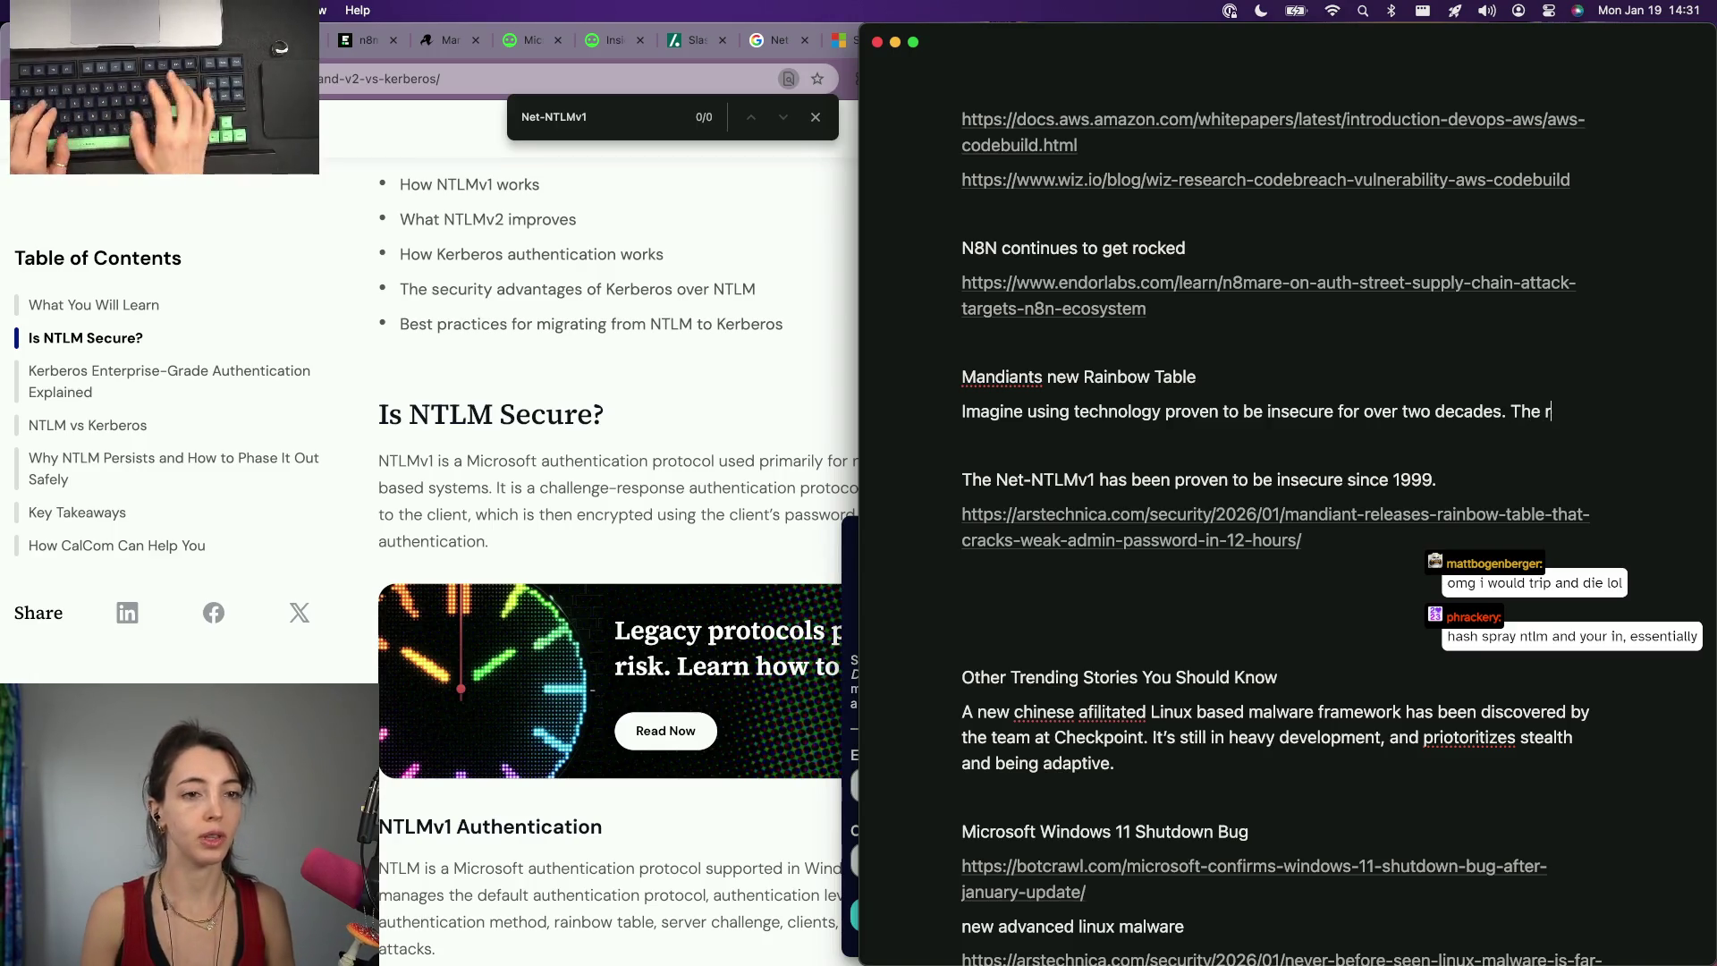
{"action": "key", "text": "BackSpace"}
{"action": "type", "text": "team at mand"}
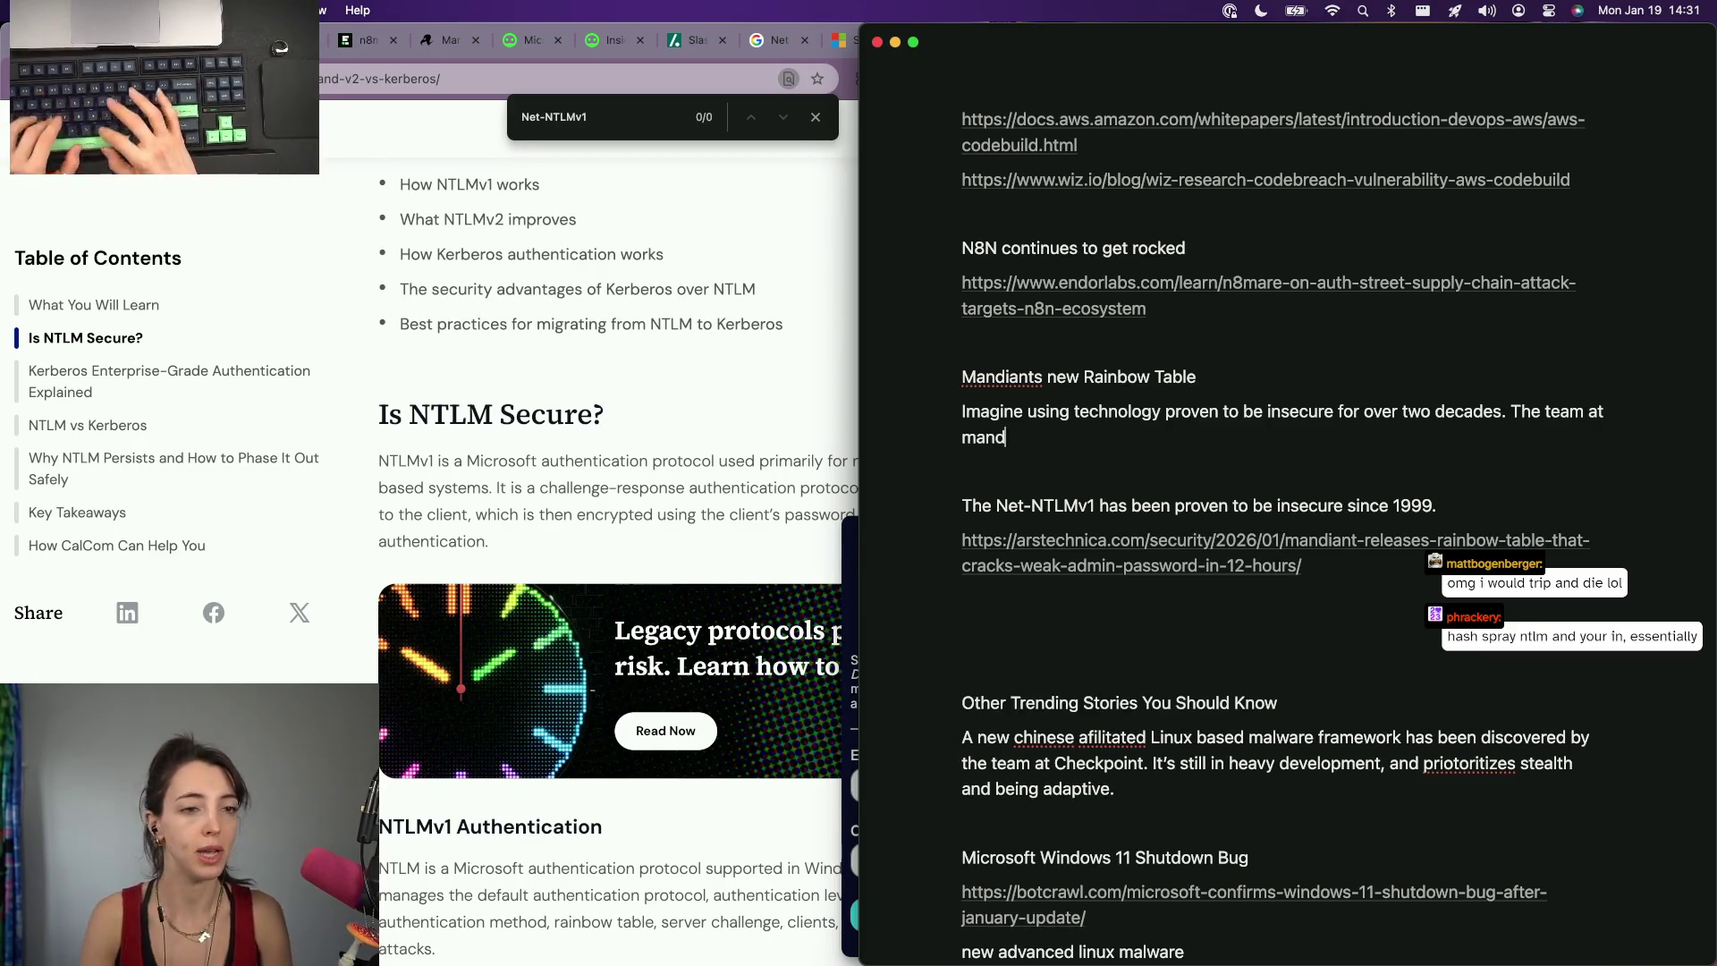
{"action": "type", "text": "iant finally reached"}
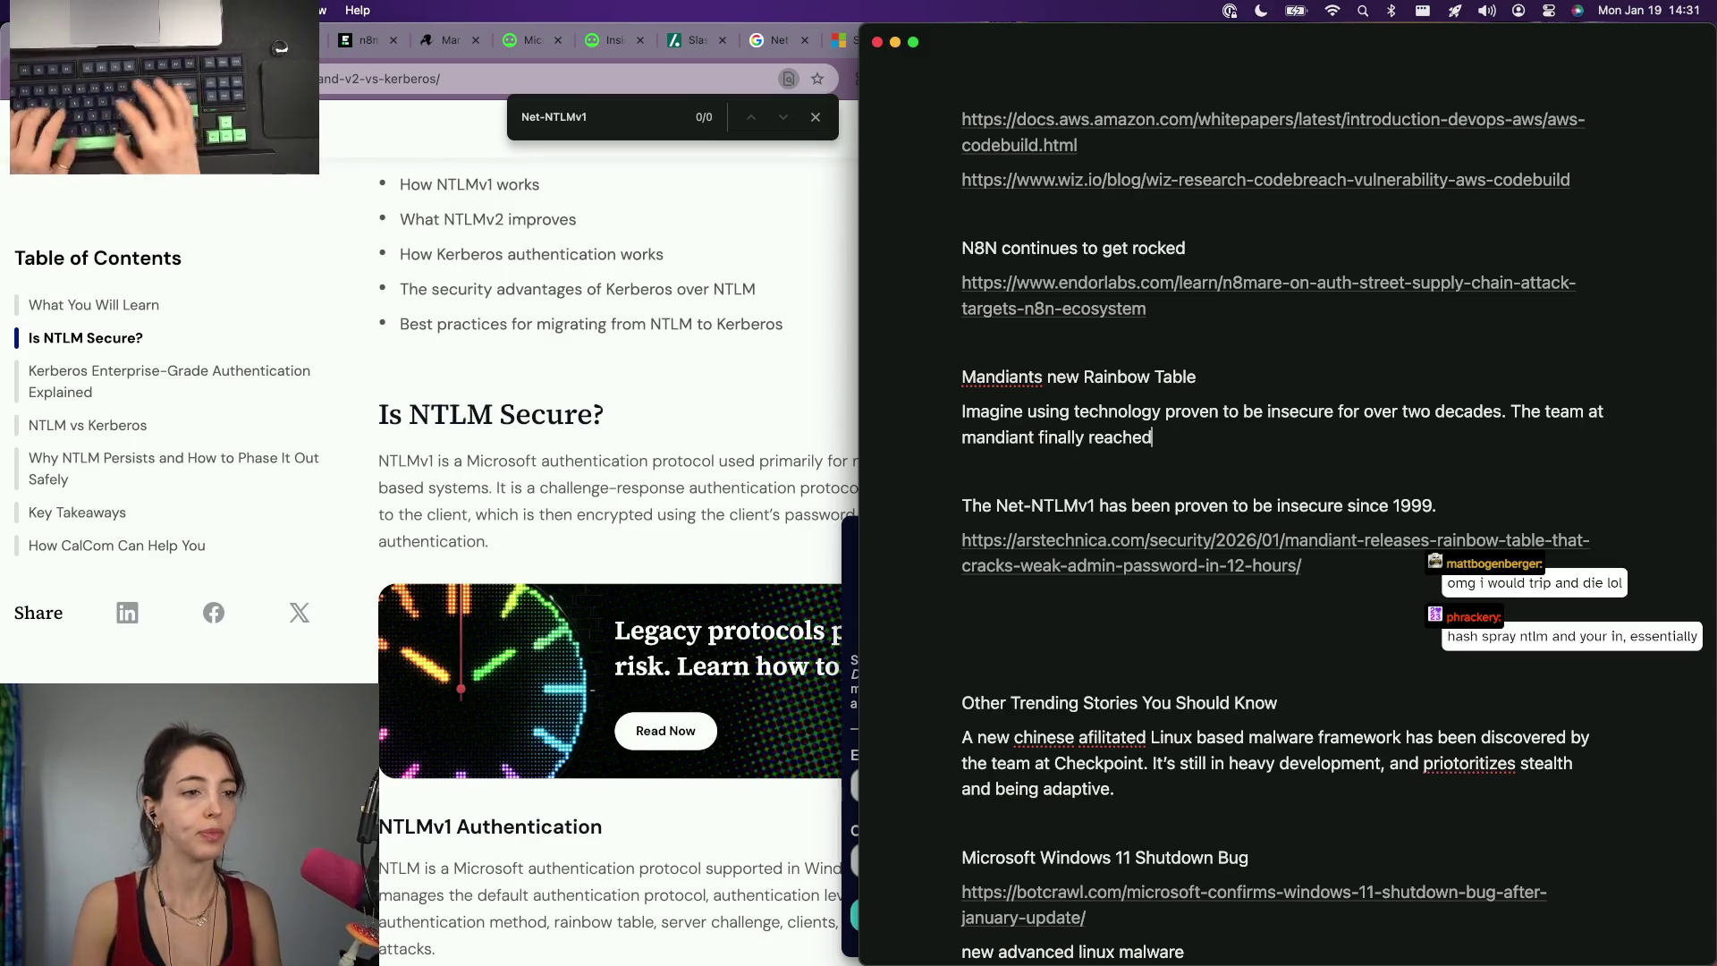
{"action": "type", "text": "it with people using"}
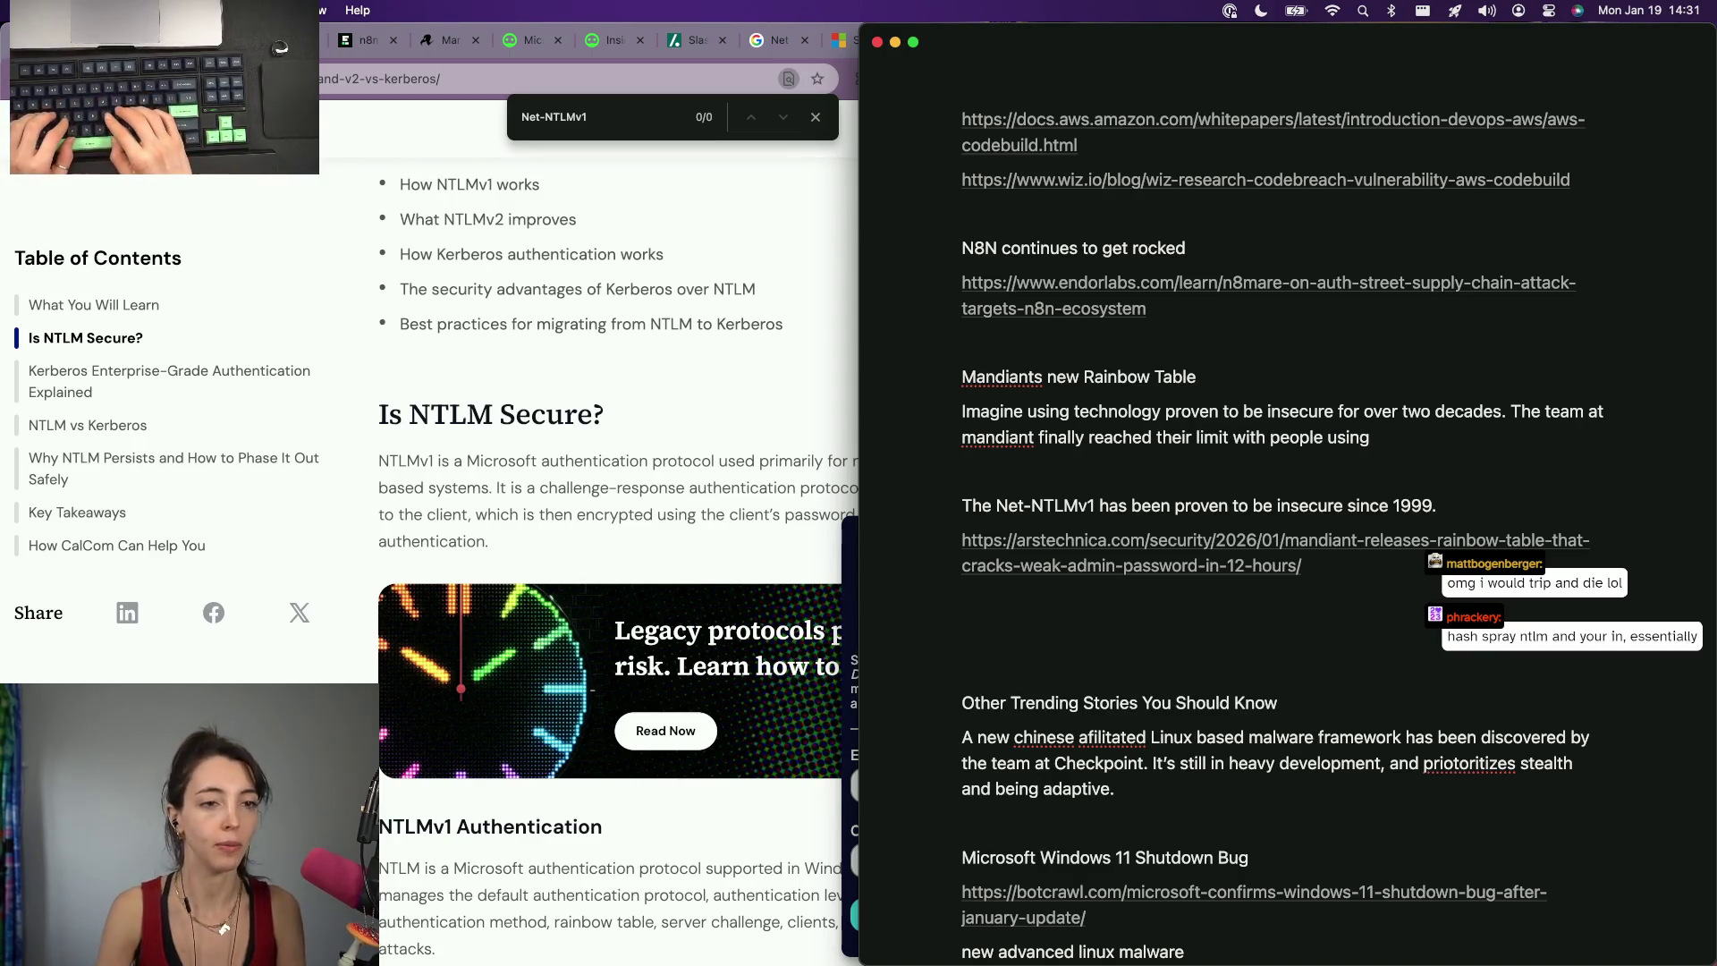
{"action": "type", "text": " old technology and di"}
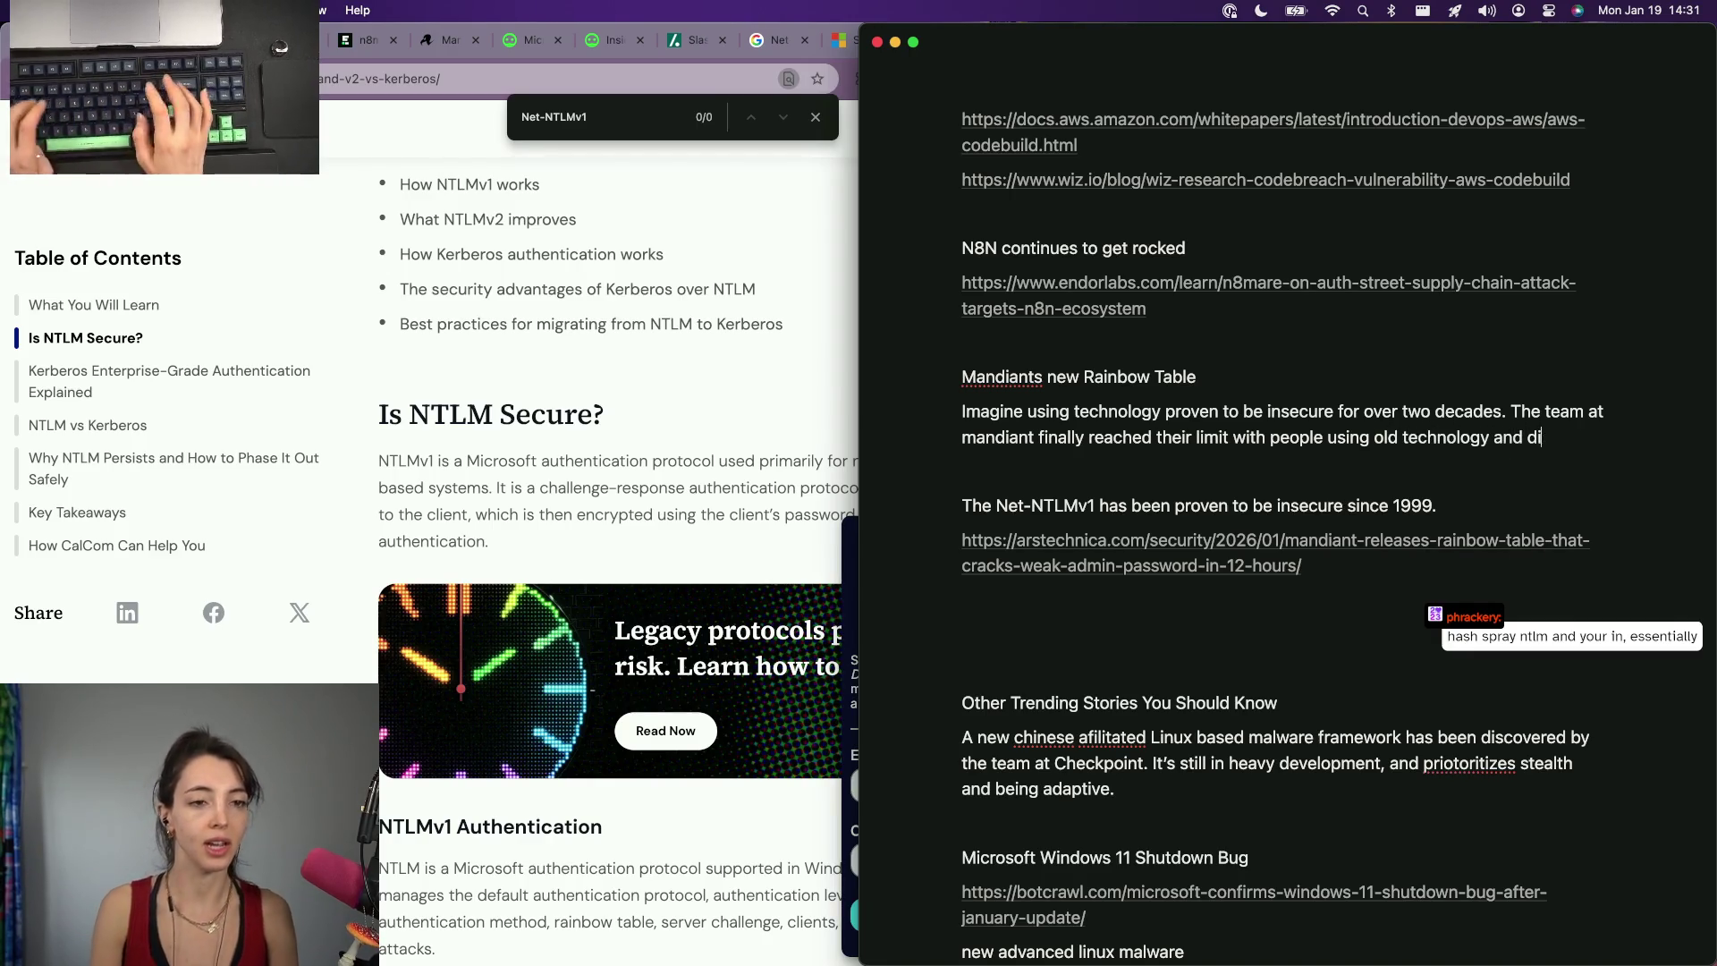
{"action": "key", "text": "BackSpace"}
{"action": "type", "text": "ecided "}
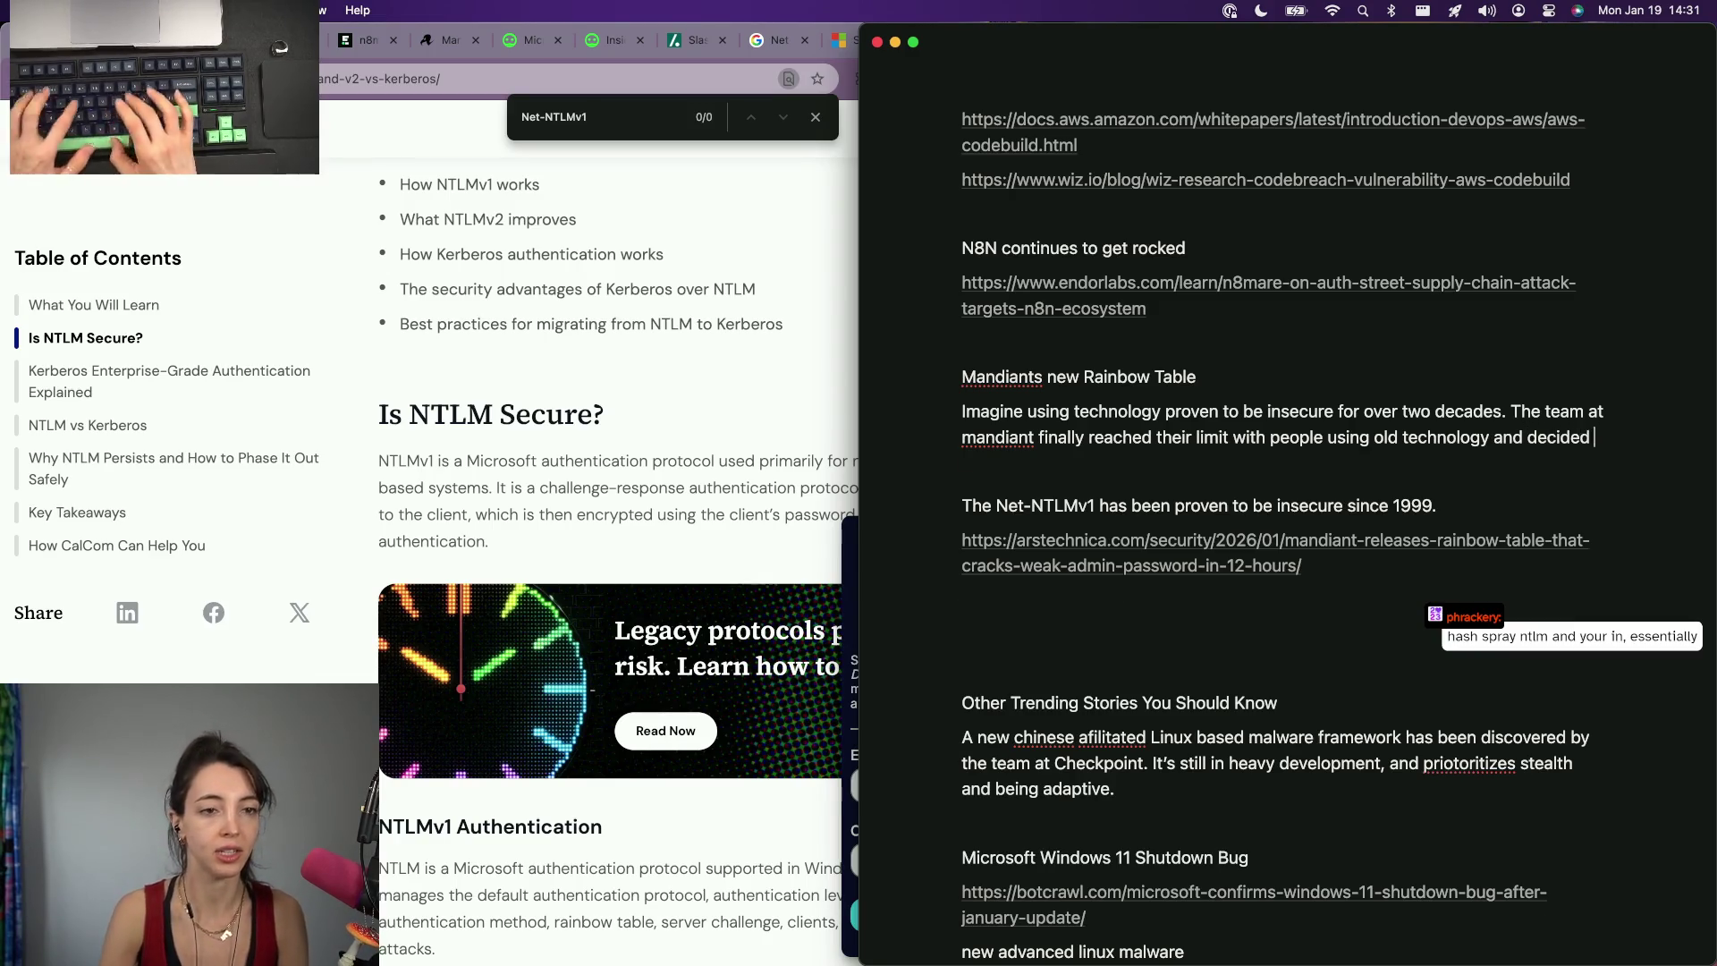
{"action": "type", "text": "to act on it."}
Add the line 'For context, Net-NTLMv1 is a microsoft autentication protocol'.
{"action": "key", "text": "Return"}
{"action": "type", "text": "For context,"}
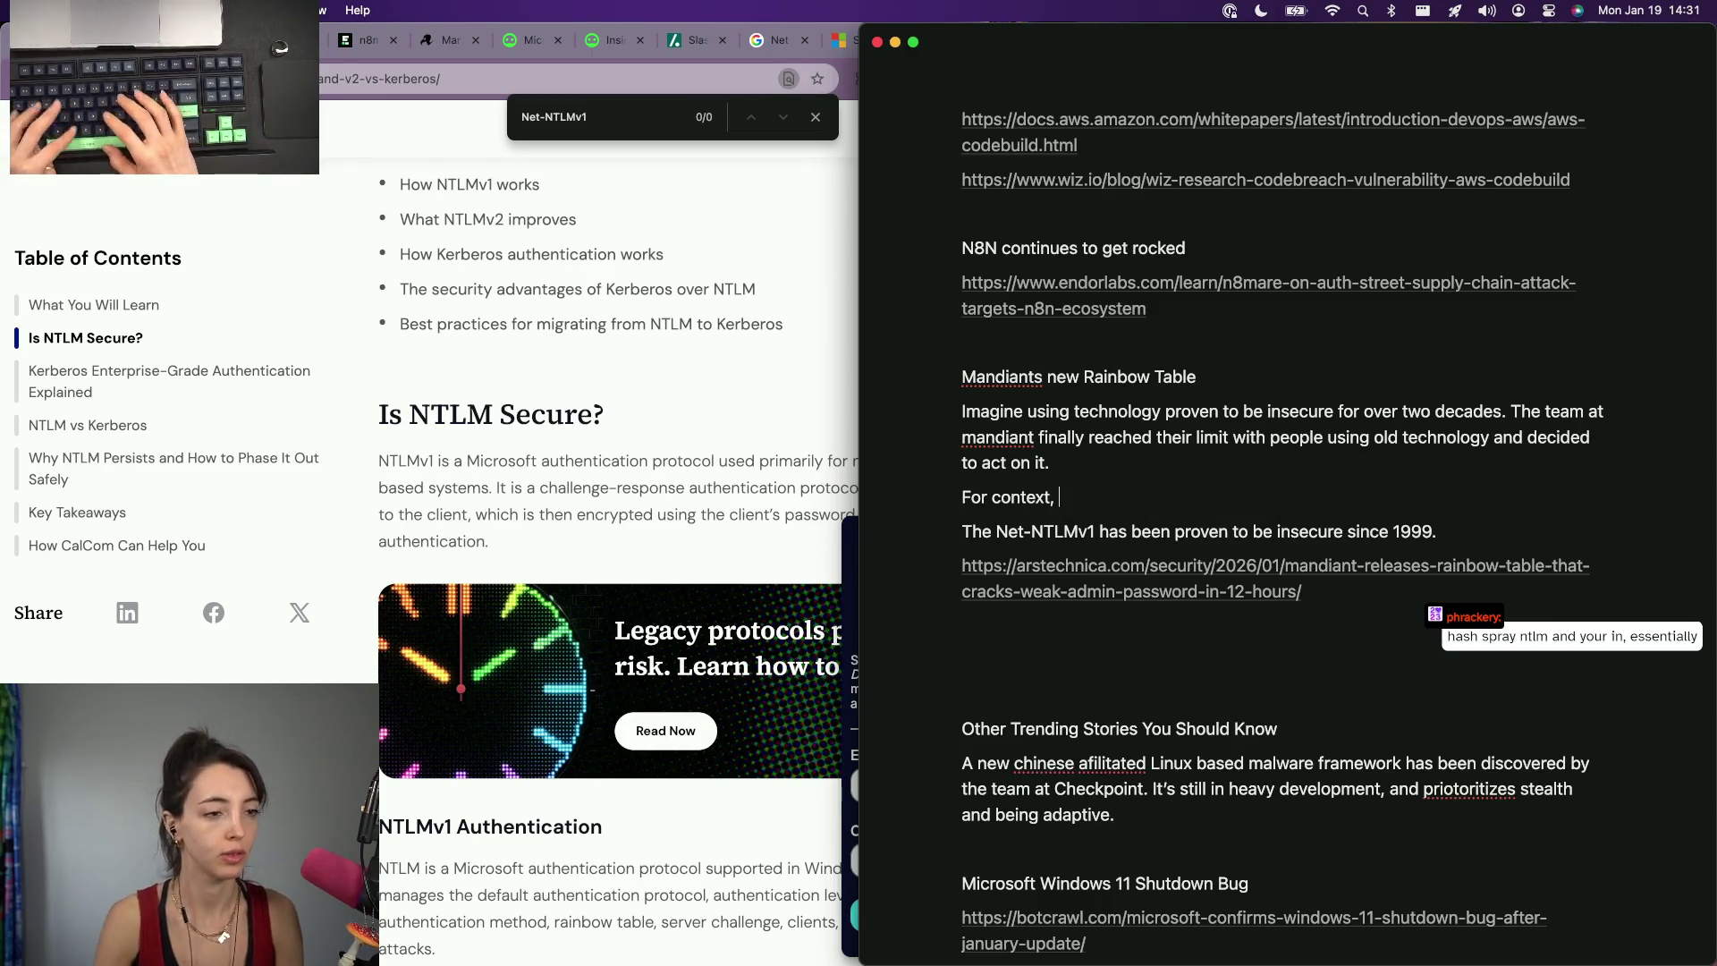
{"action": "type", "text": "Net-NTLMv1"}
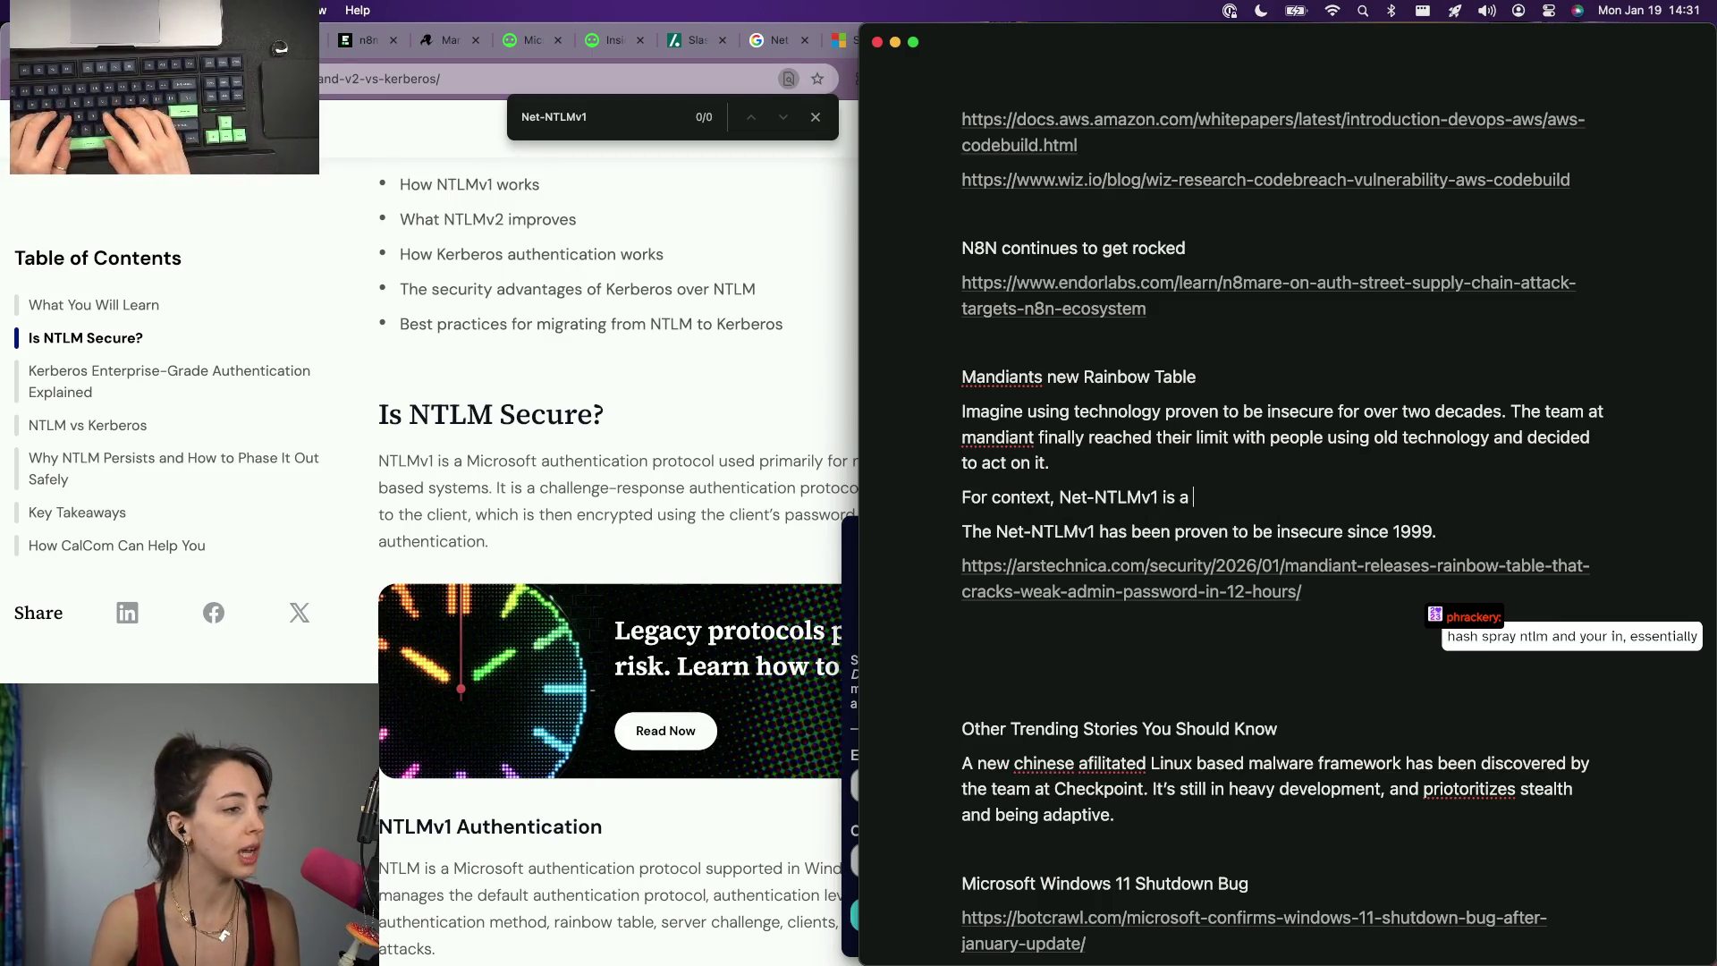
{"action": "key", "text": "BackSpace"}
{"action": "key", "text": "BackSpace"}
{"action": "type", "text": "rosoft autentication protocol"}
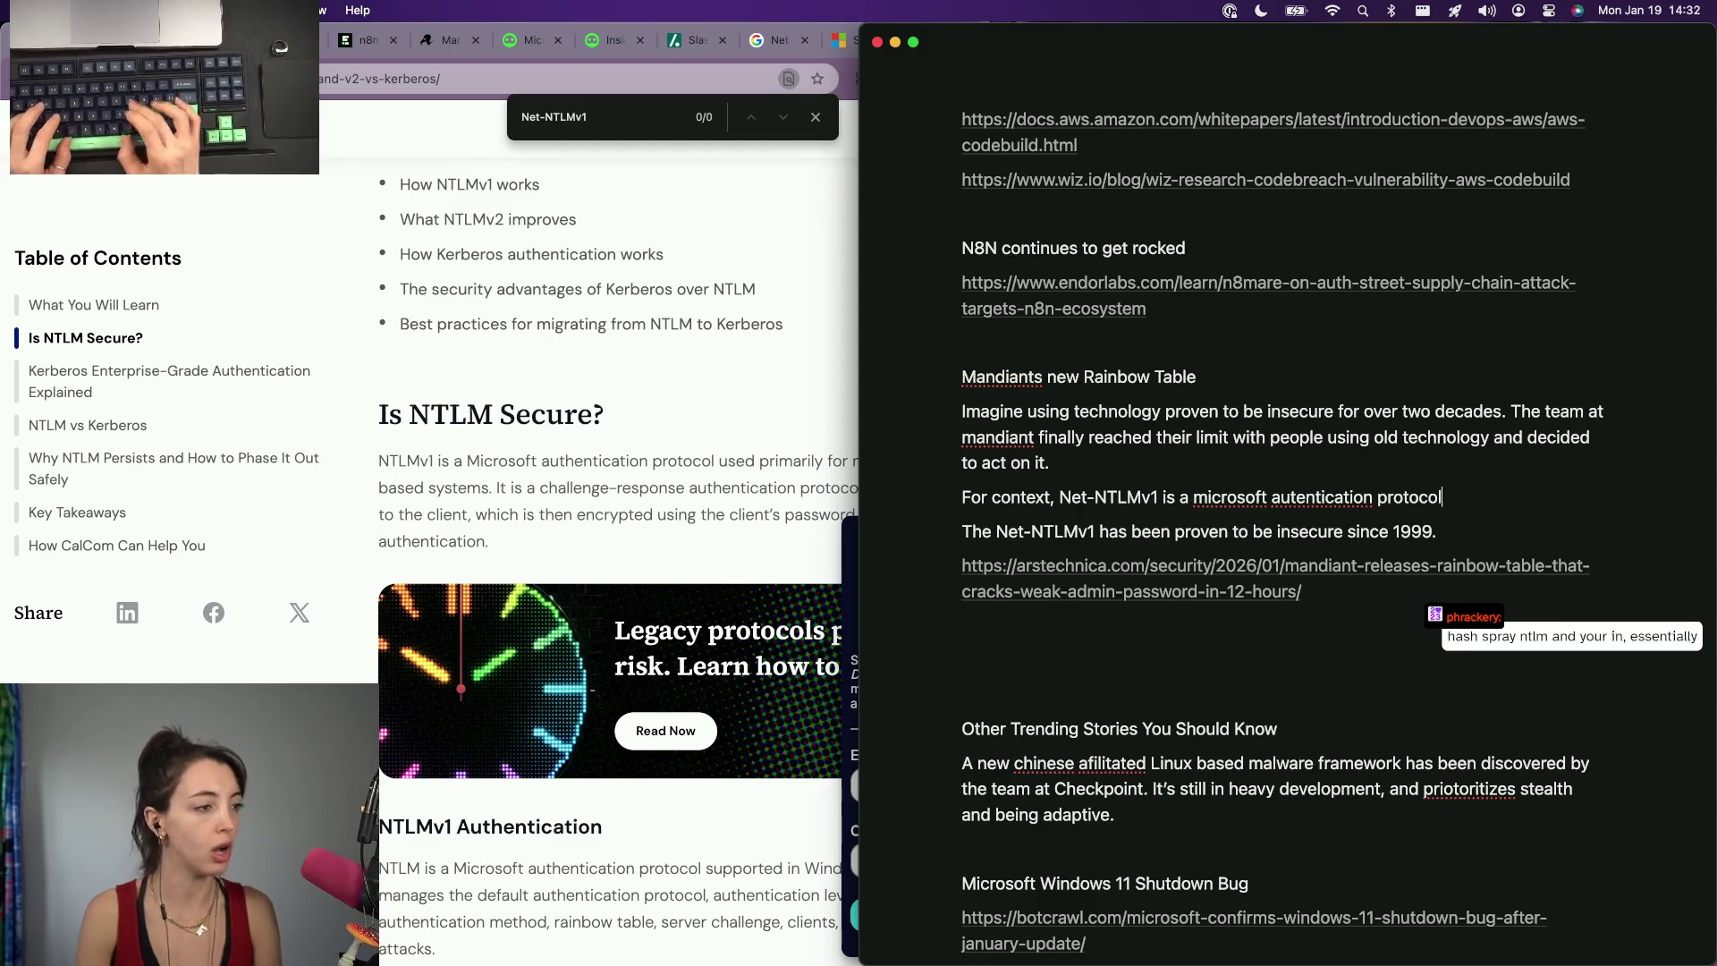
{"action": "mouse_move", "coordinate": [860, 443]}
{"action": "left_mouse_down"}
{"action": "mouse_move", "coordinate": [1139, 443]}
{"action": "mouse_move", "coordinate": [861, 443]}
{"action": "left_mouse_up"}
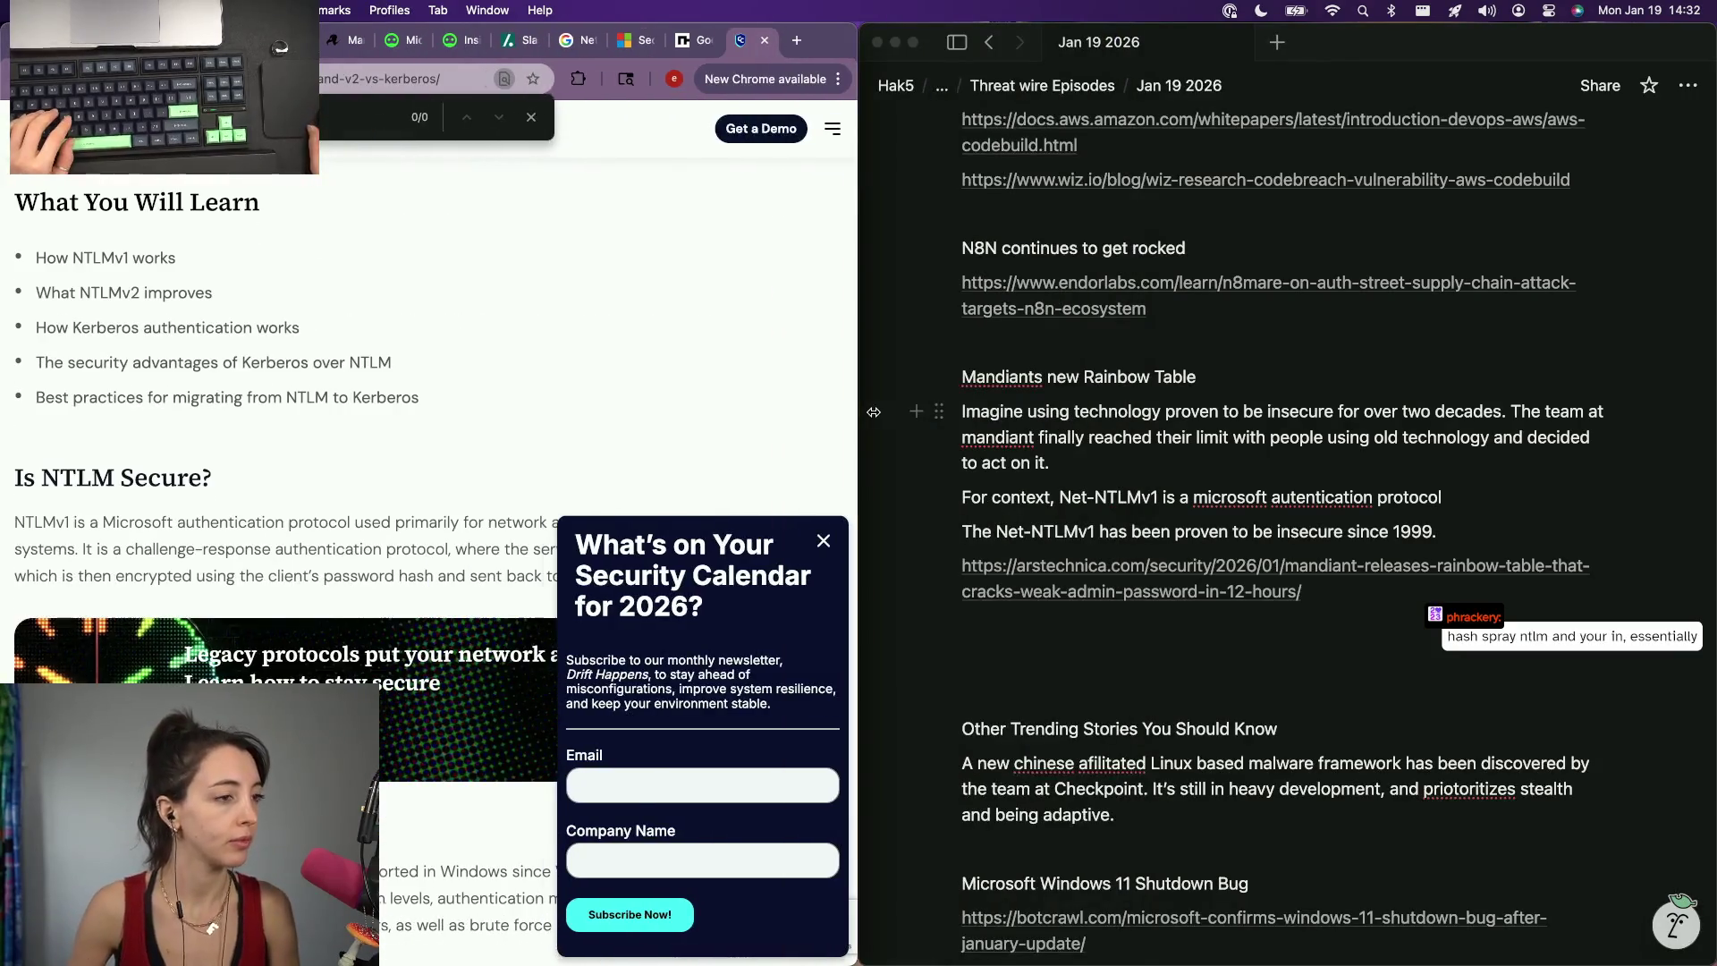
{"action": "left_click", "coordinate": [823, 542]}
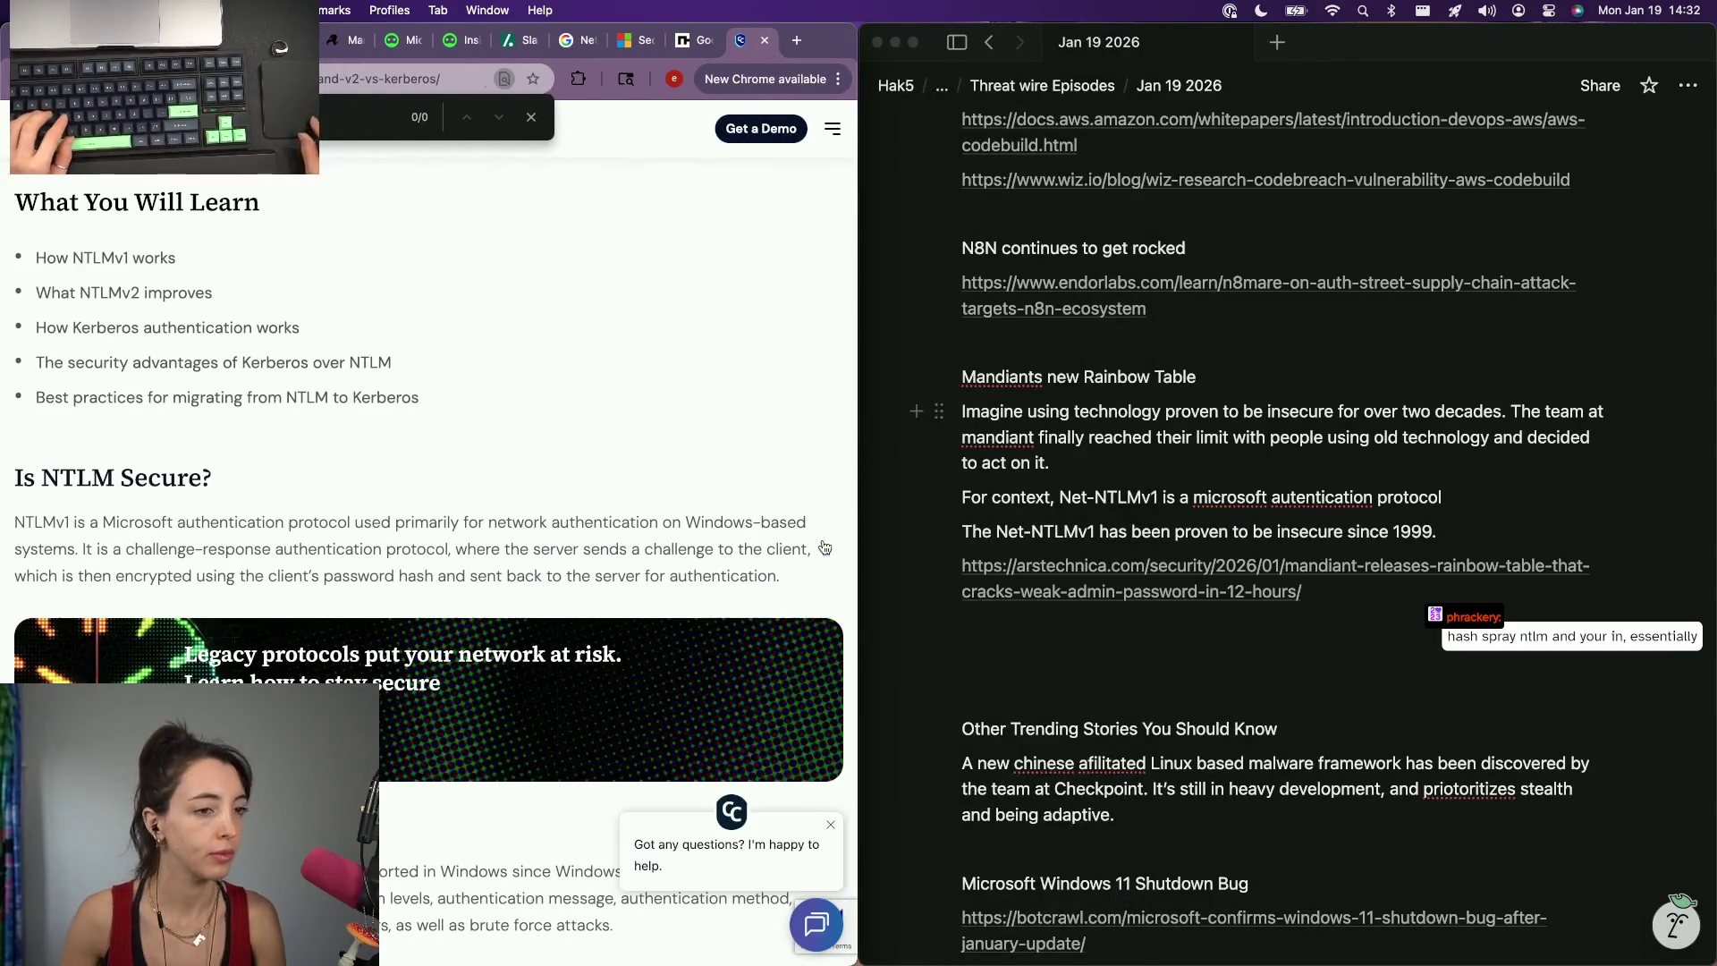
Reword the context line to 'challenge response protocol for network auth on windows systems' and merge the 1999 sentence into it.
{"action": "double_click", "coordinate": [1327, 499]}
{"action": "type", "text": "challenge response autentic"}
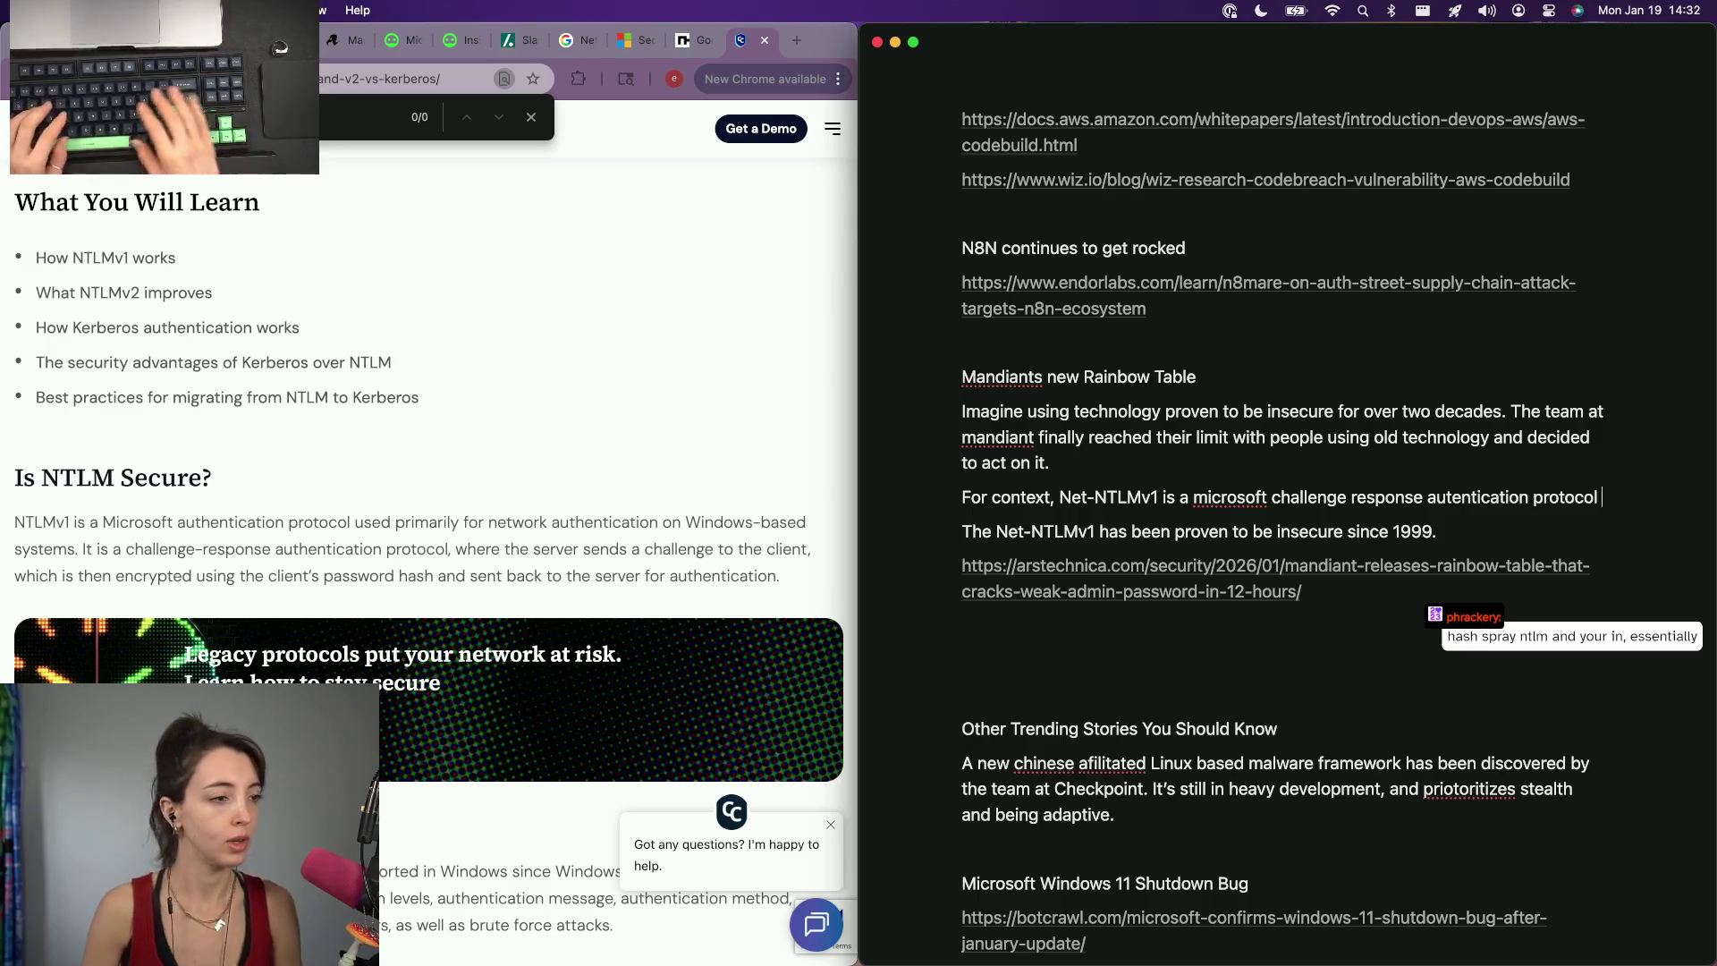
{"action": "type", "text": "or netwo"}
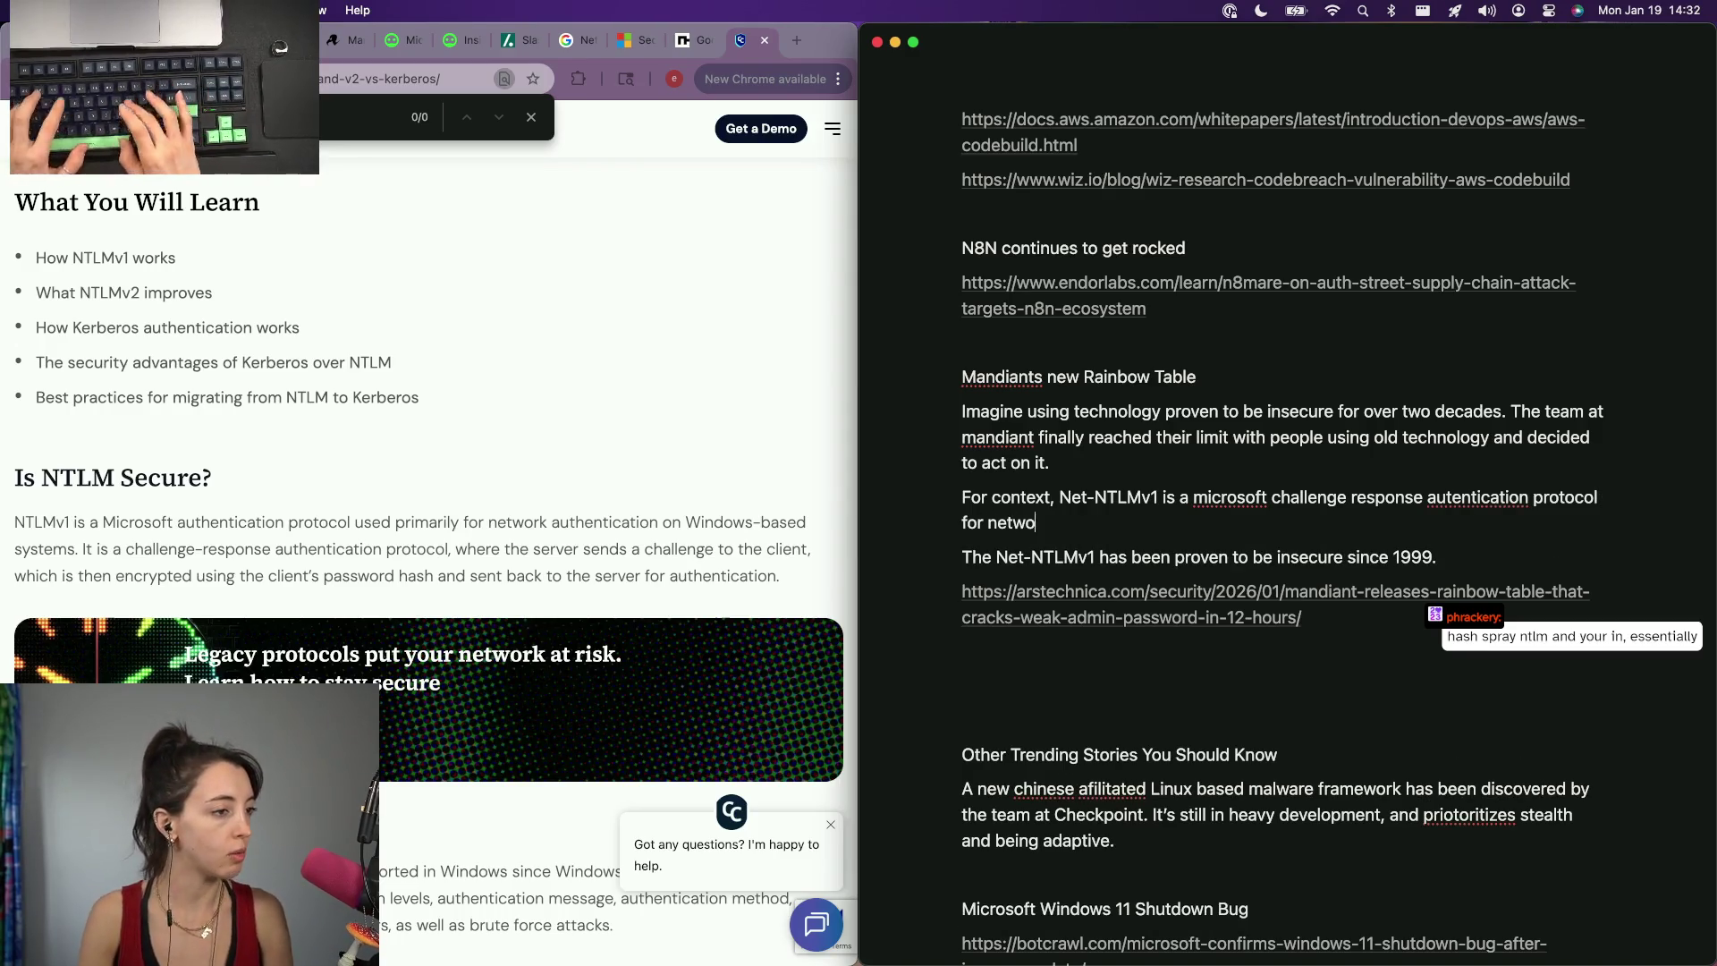
{"action": "type", "text": "window"}
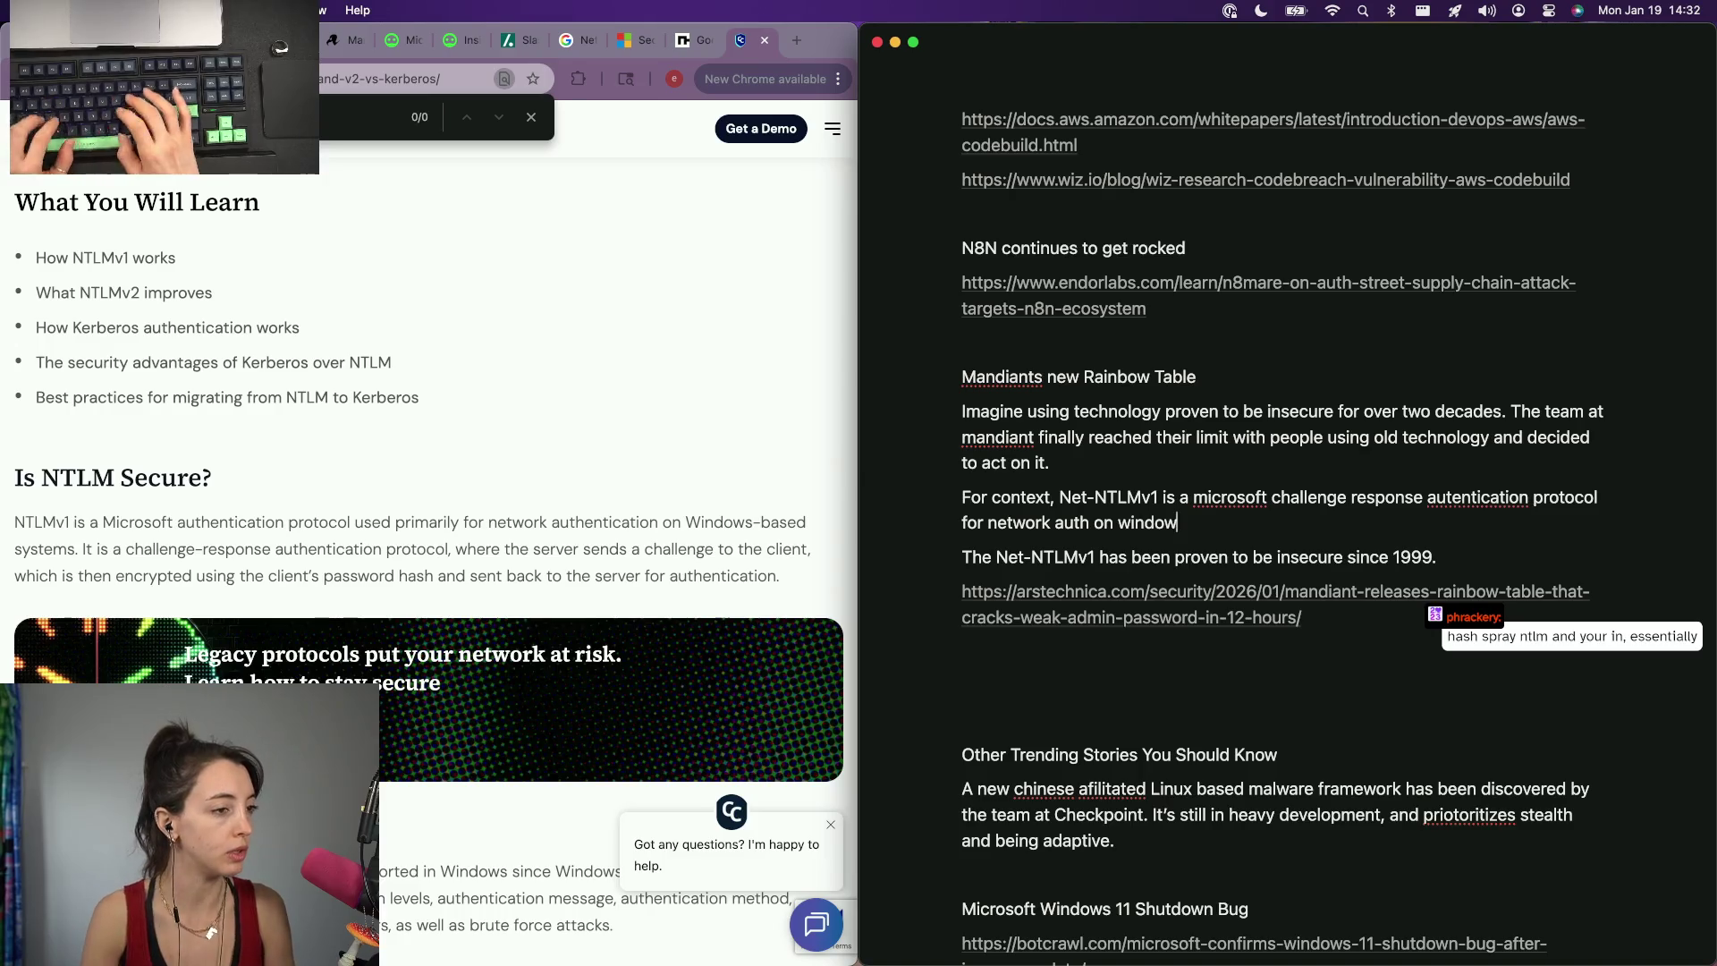
{"action": "type", "text": "s systems."}
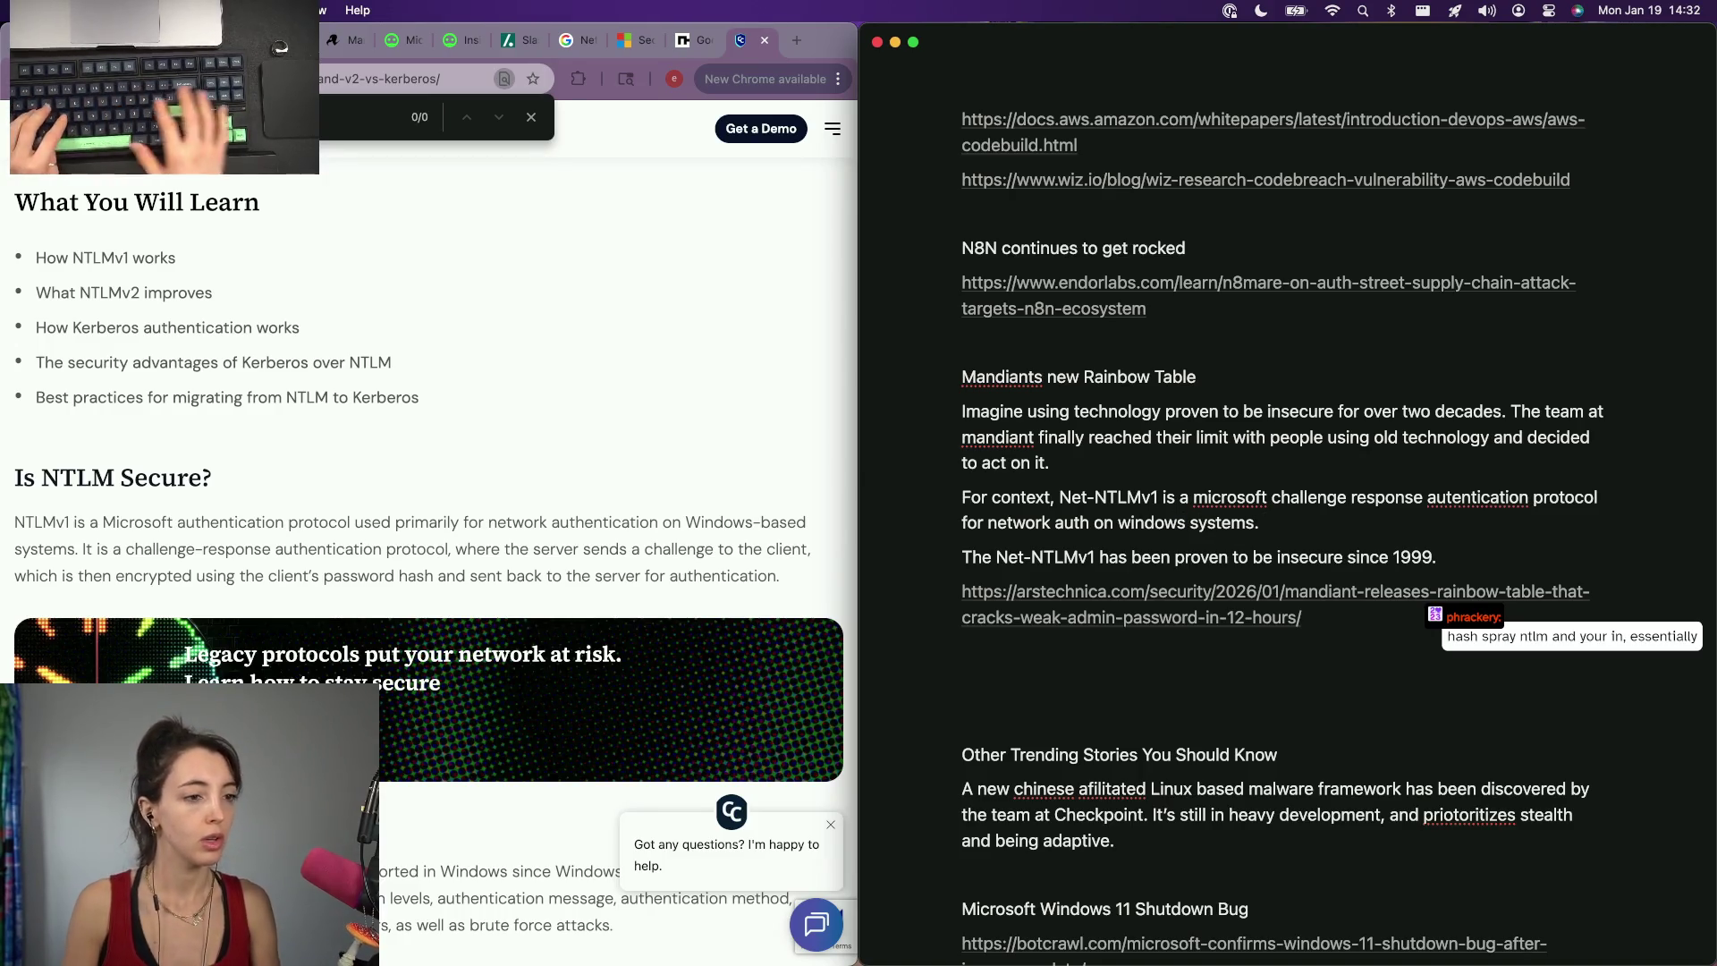
{"action": "key", "text": "BackSpace"}
{"action": "type", "text": "Bu"}
{"action": "key", "text": "BackSpace"}
{"action": "type", "text": "the"}
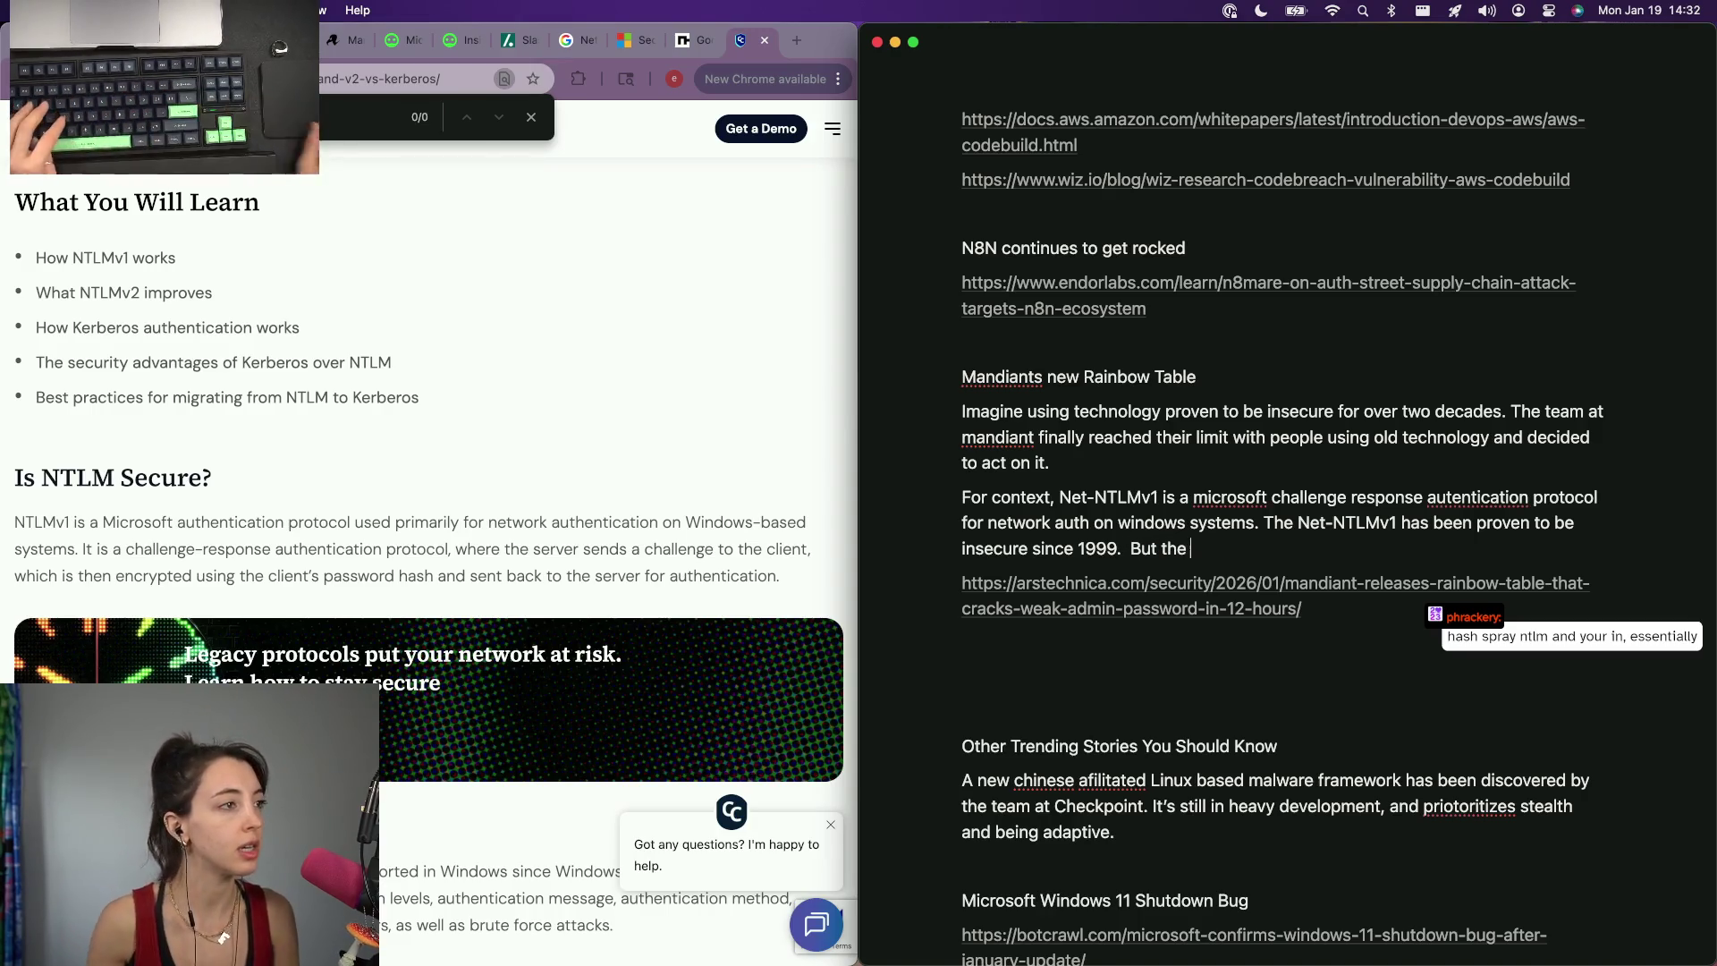
Close the Kerberos article in Chrome.
{"action": "left_click", "coordinate": [502, 172]}
{"action": "key", "text": "super+w"}
{"action": "scroll", "coordinate": [308, 427], "scroll_direction": "up", "scroll_amount": 2}
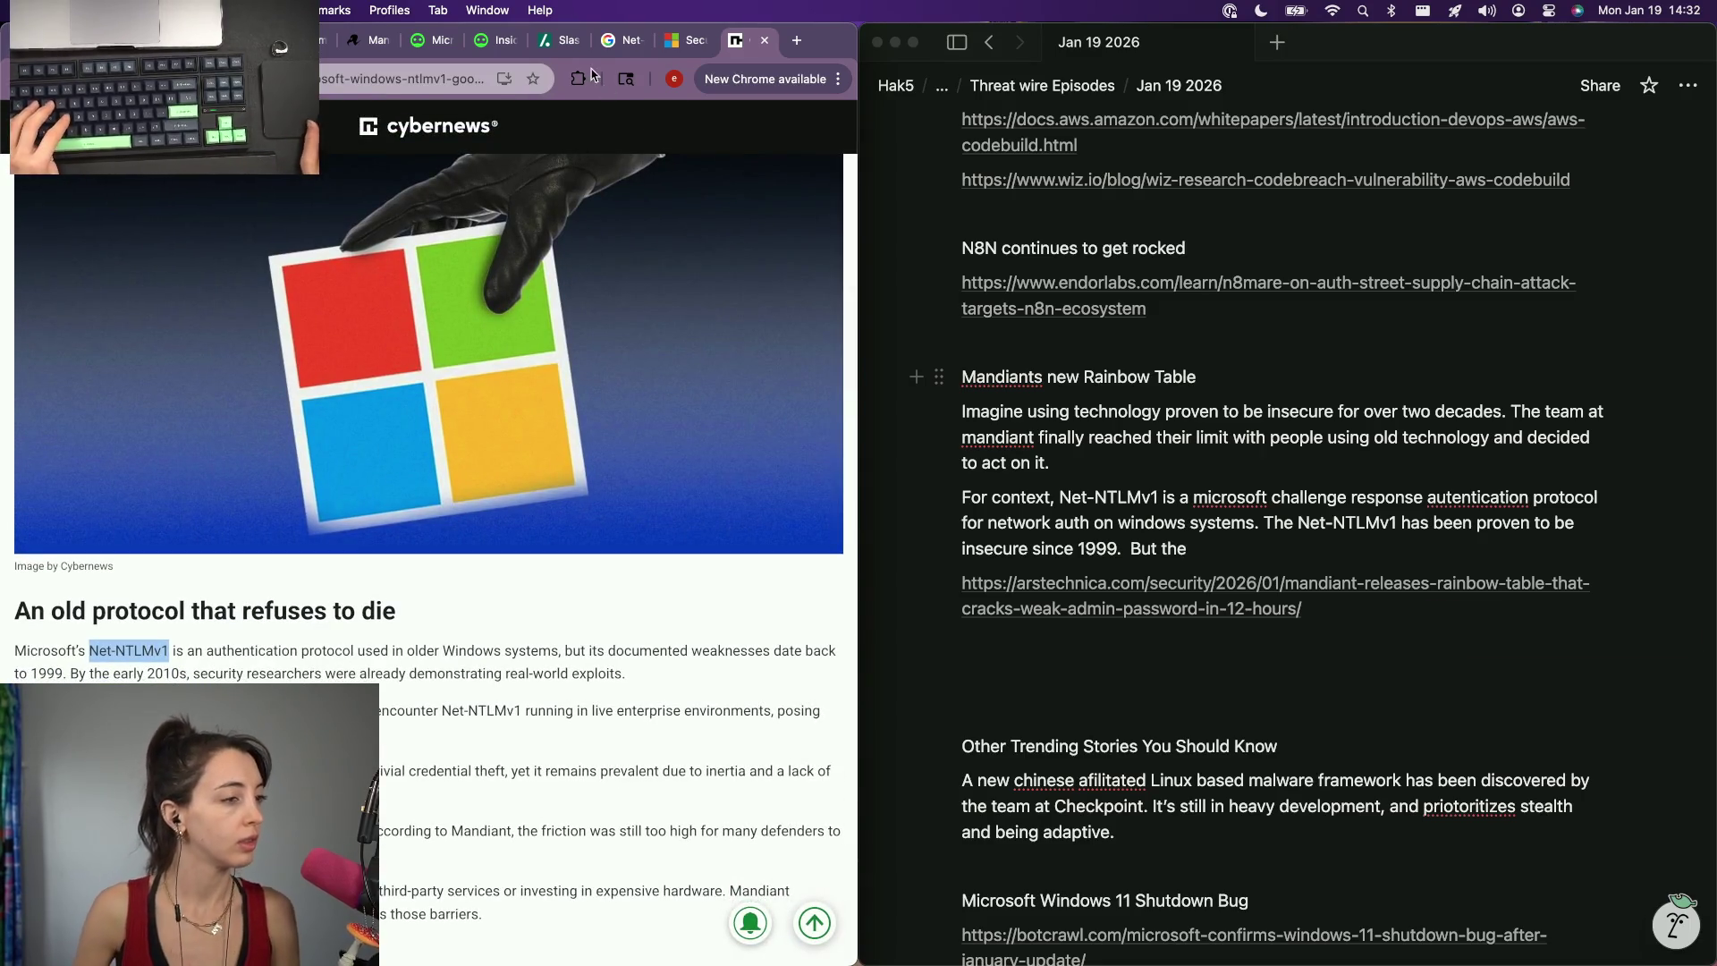
Reopen the closed article, copy its web address and paste it as a plain link under the Ars Technica link in the notes.
{"action": "key", "text": "super+w"}
{"action": "key", "text": "super+shift+t"}
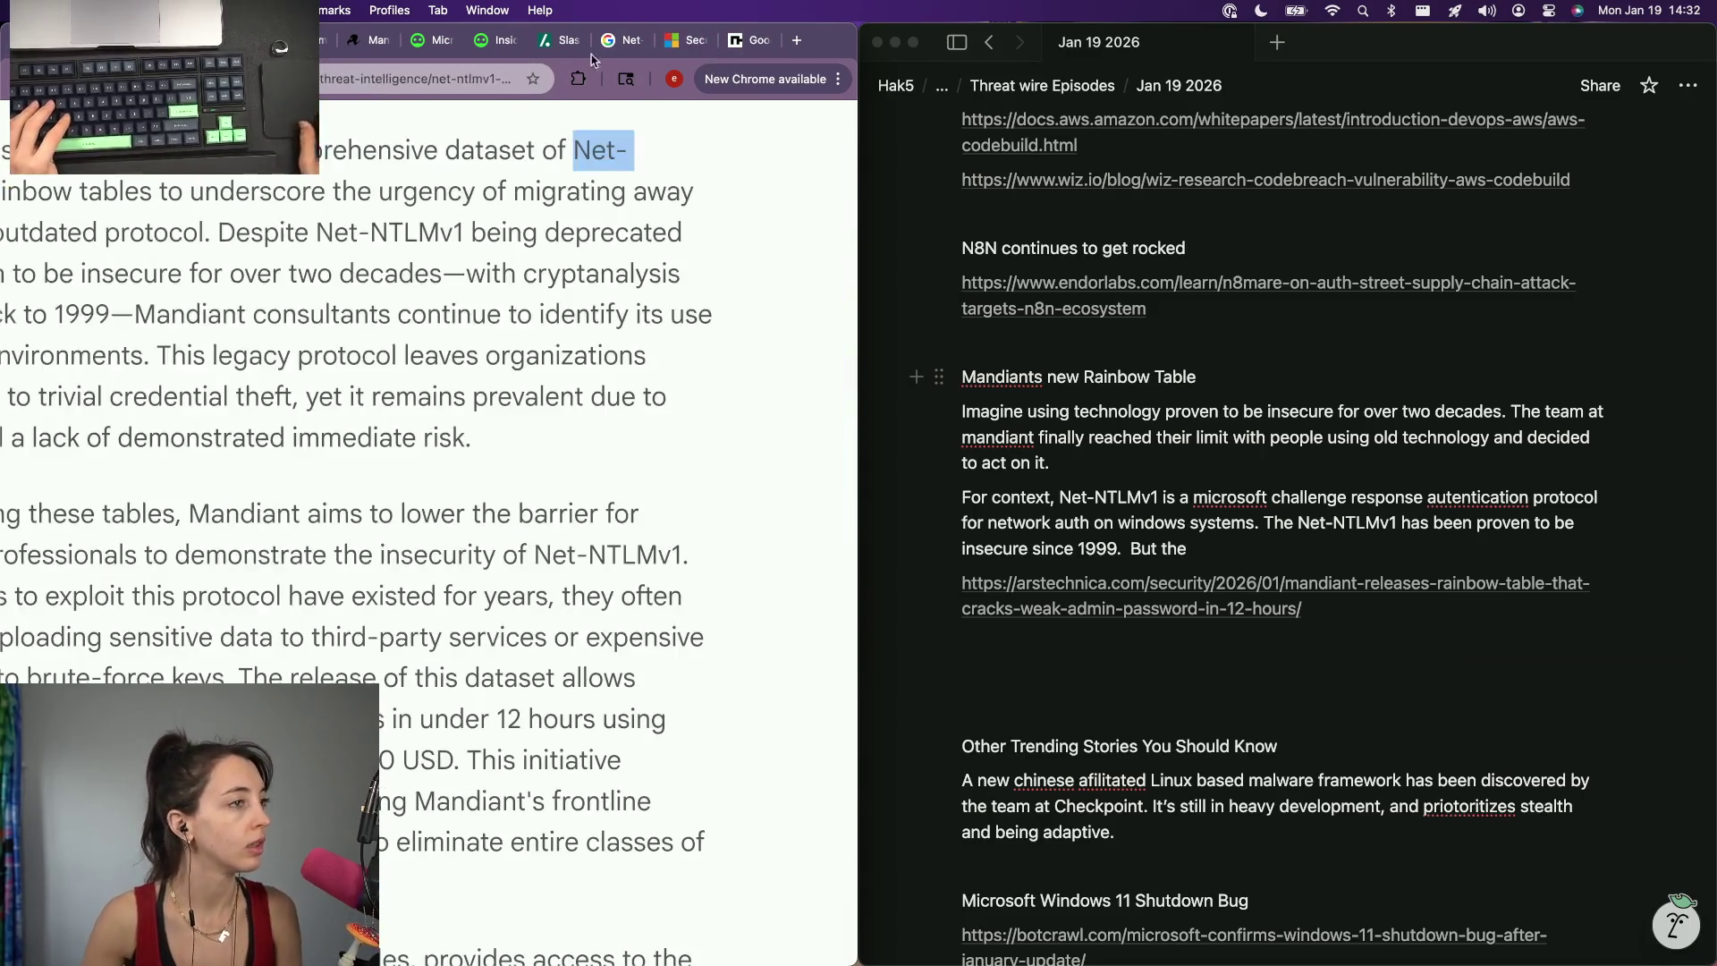
{"action": "key", "text": "super+shift+t"}
{"action": "left_click", "coordinate": [458, 91]}
{"action": "key", "text": "super+c"}
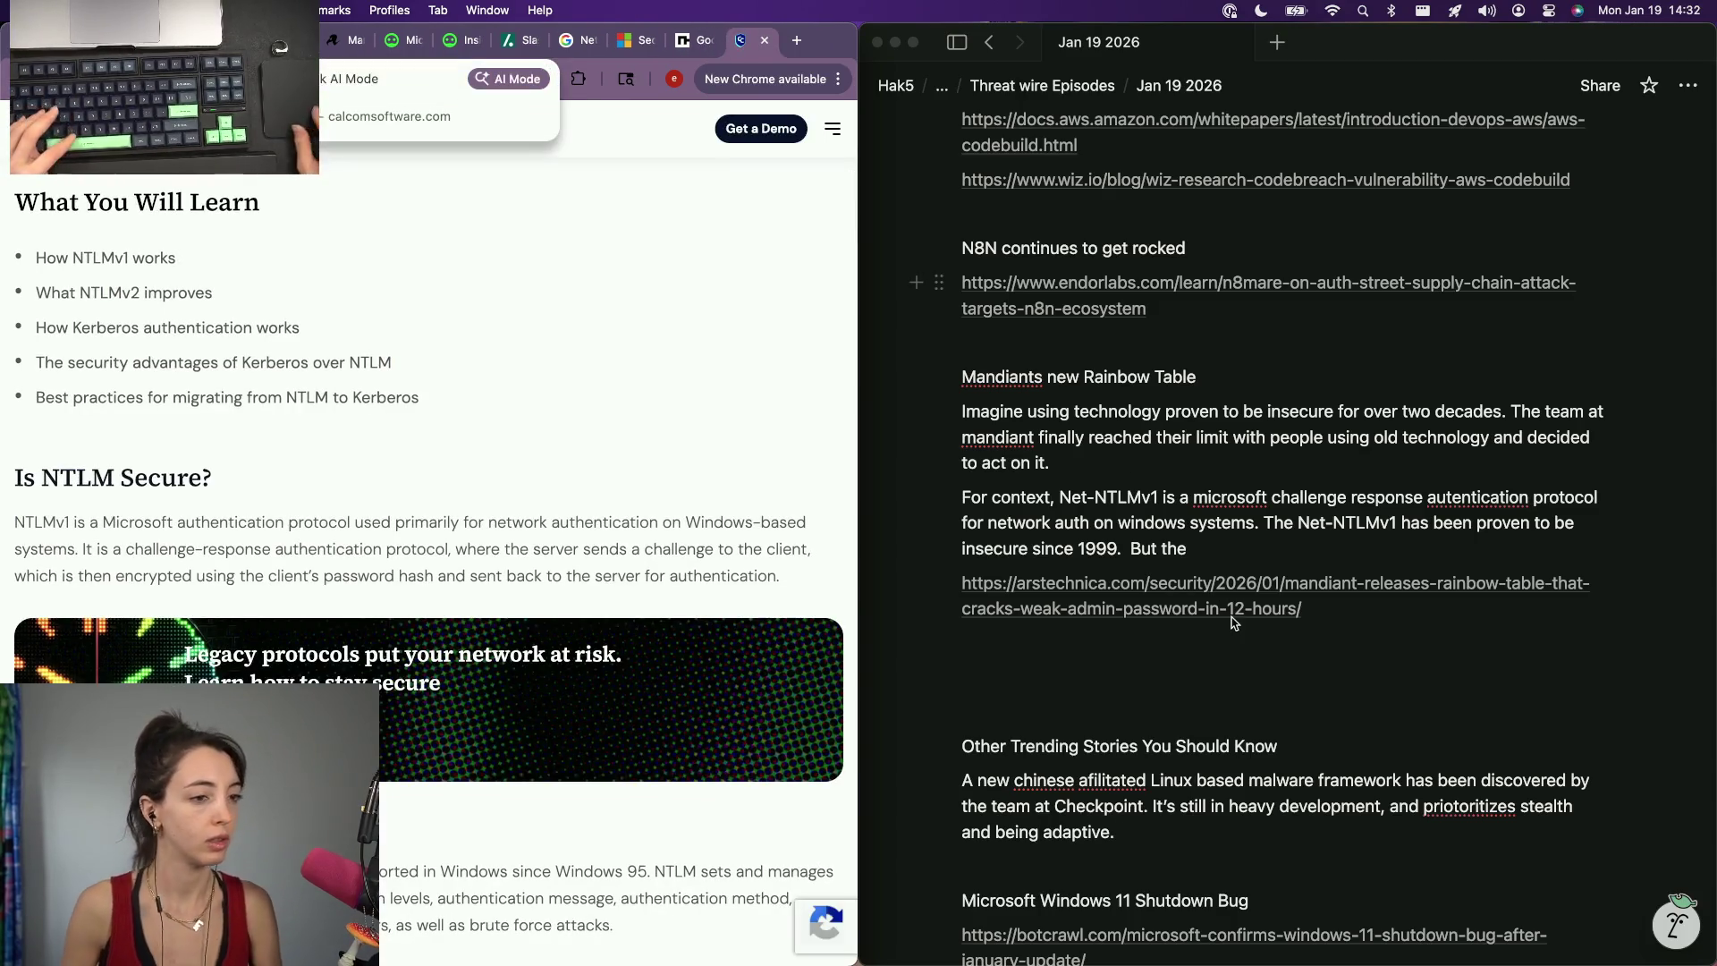
{"action": "key", "text": "super+Tab"}
{"action": "key", "text": "super+v"}
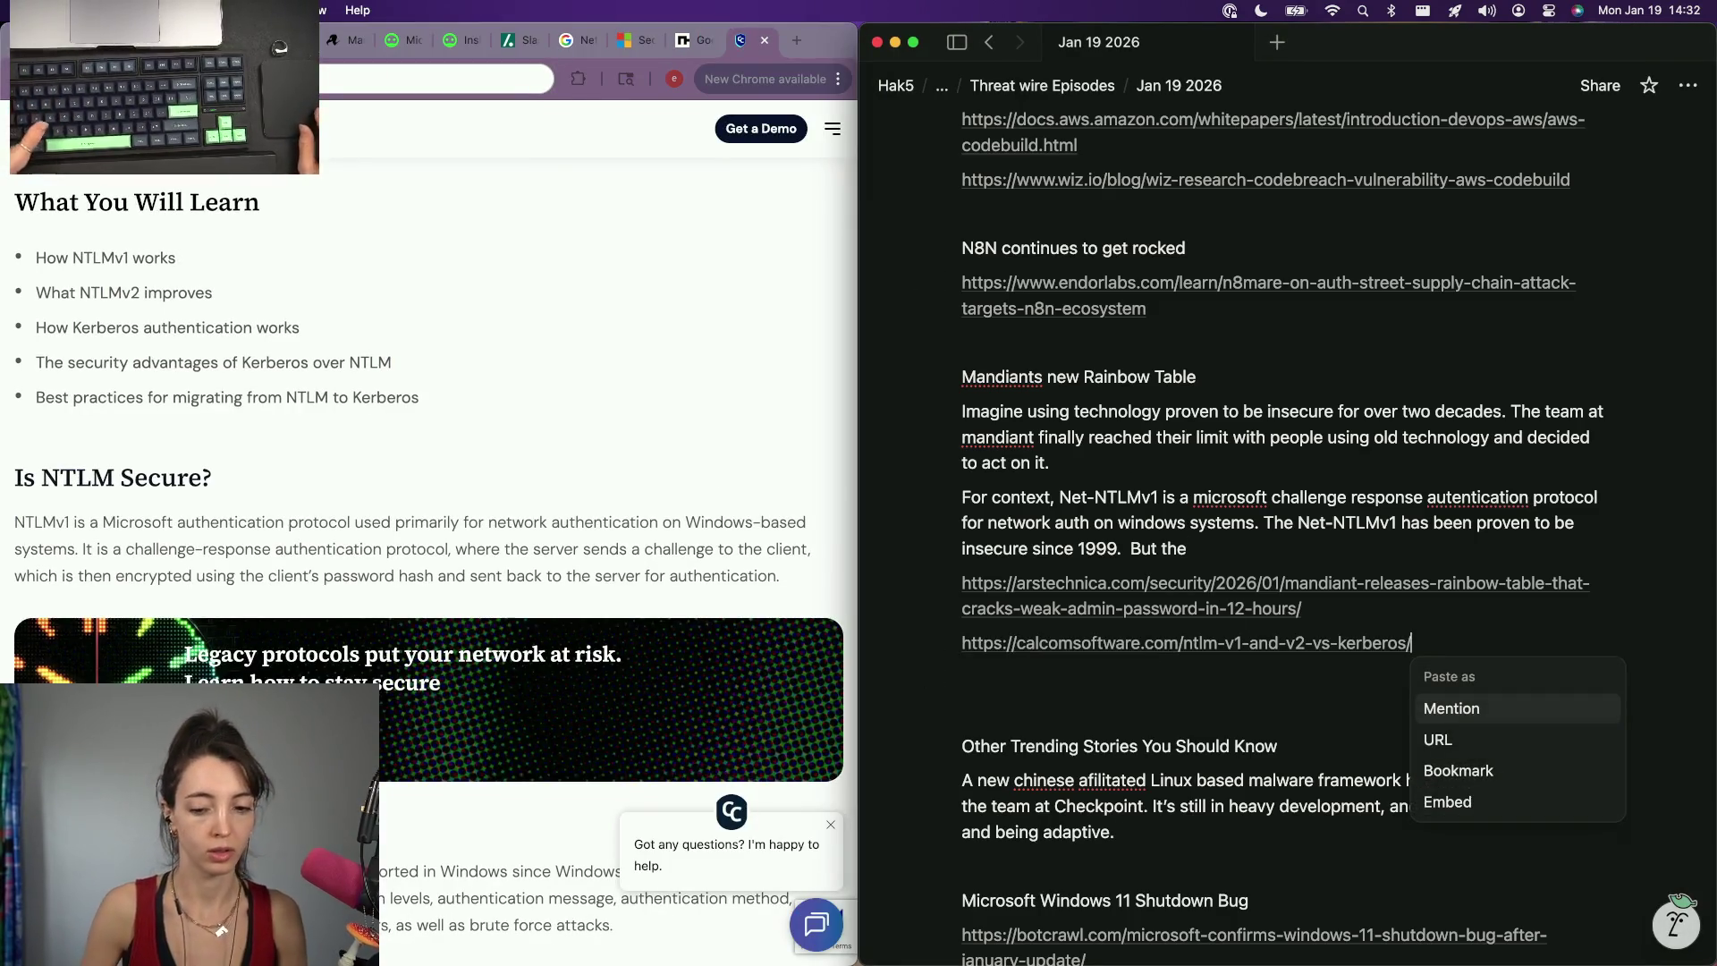
{"action": "key", "text": "Escape"}
Close the Kerberos and Cybernews tabs, leaving Mandiant's introduction, and return to the notes.
{"action": "key", "text": "super+Tab"}
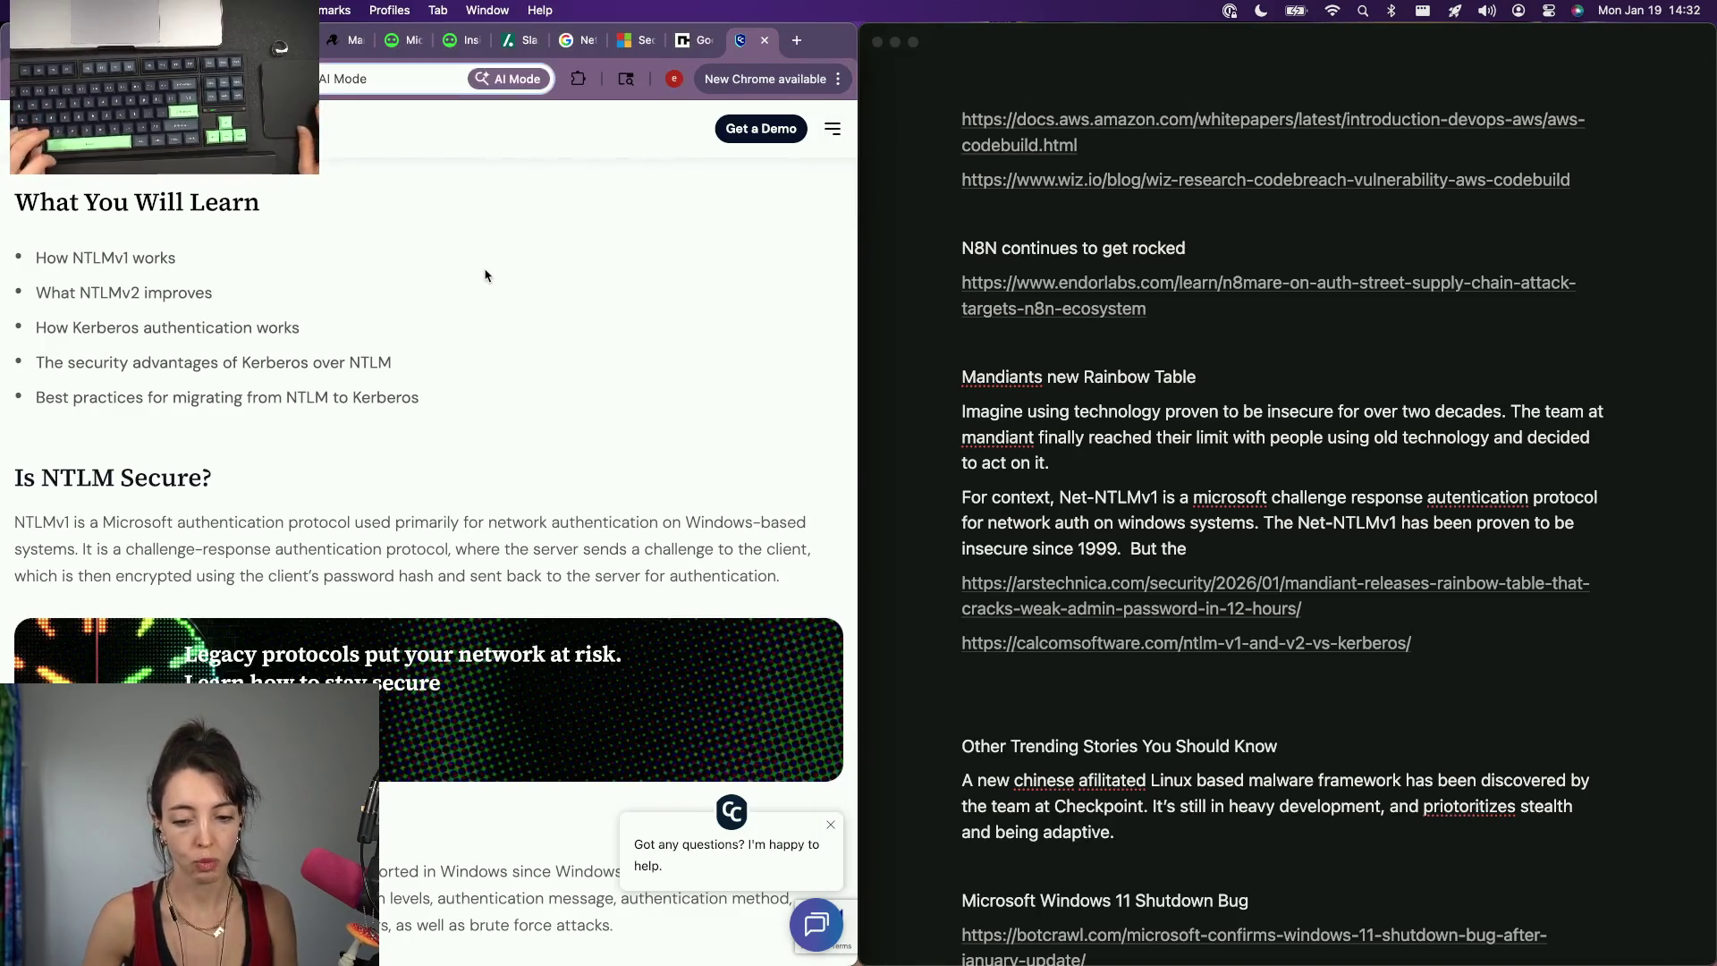
{"action": "key", "text": "super+w"}
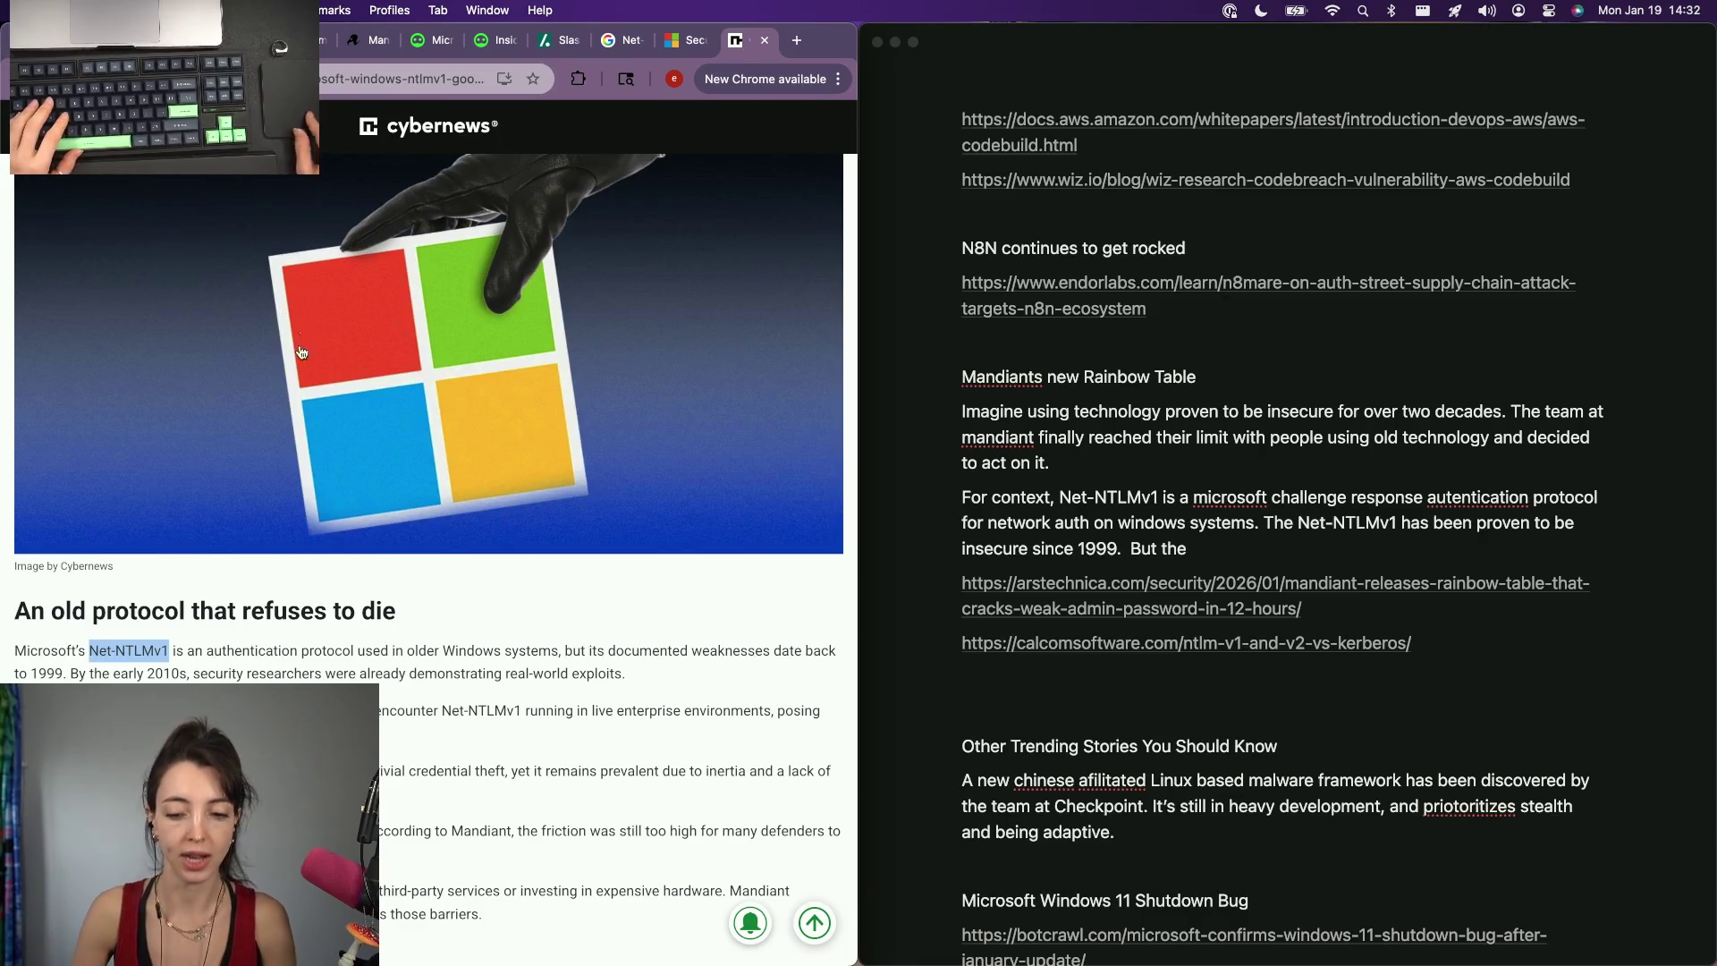
{"action": "scroll", "coordinate": [300, 352], "scroll_direction": "down", "scroll_amount": 1}
{"action": "scroll", "coordinate": [300, 352], "scroll_direction": "down", "scroll_amount": 2}
{"action": "scroll", "coordinate": [300, 352], "scroll_direction": "down", "scroll_amount": 2}
{"action": "scroll", "coordinate": [301, 352], "scroll_direction": "down", "scroll_amount": 1}
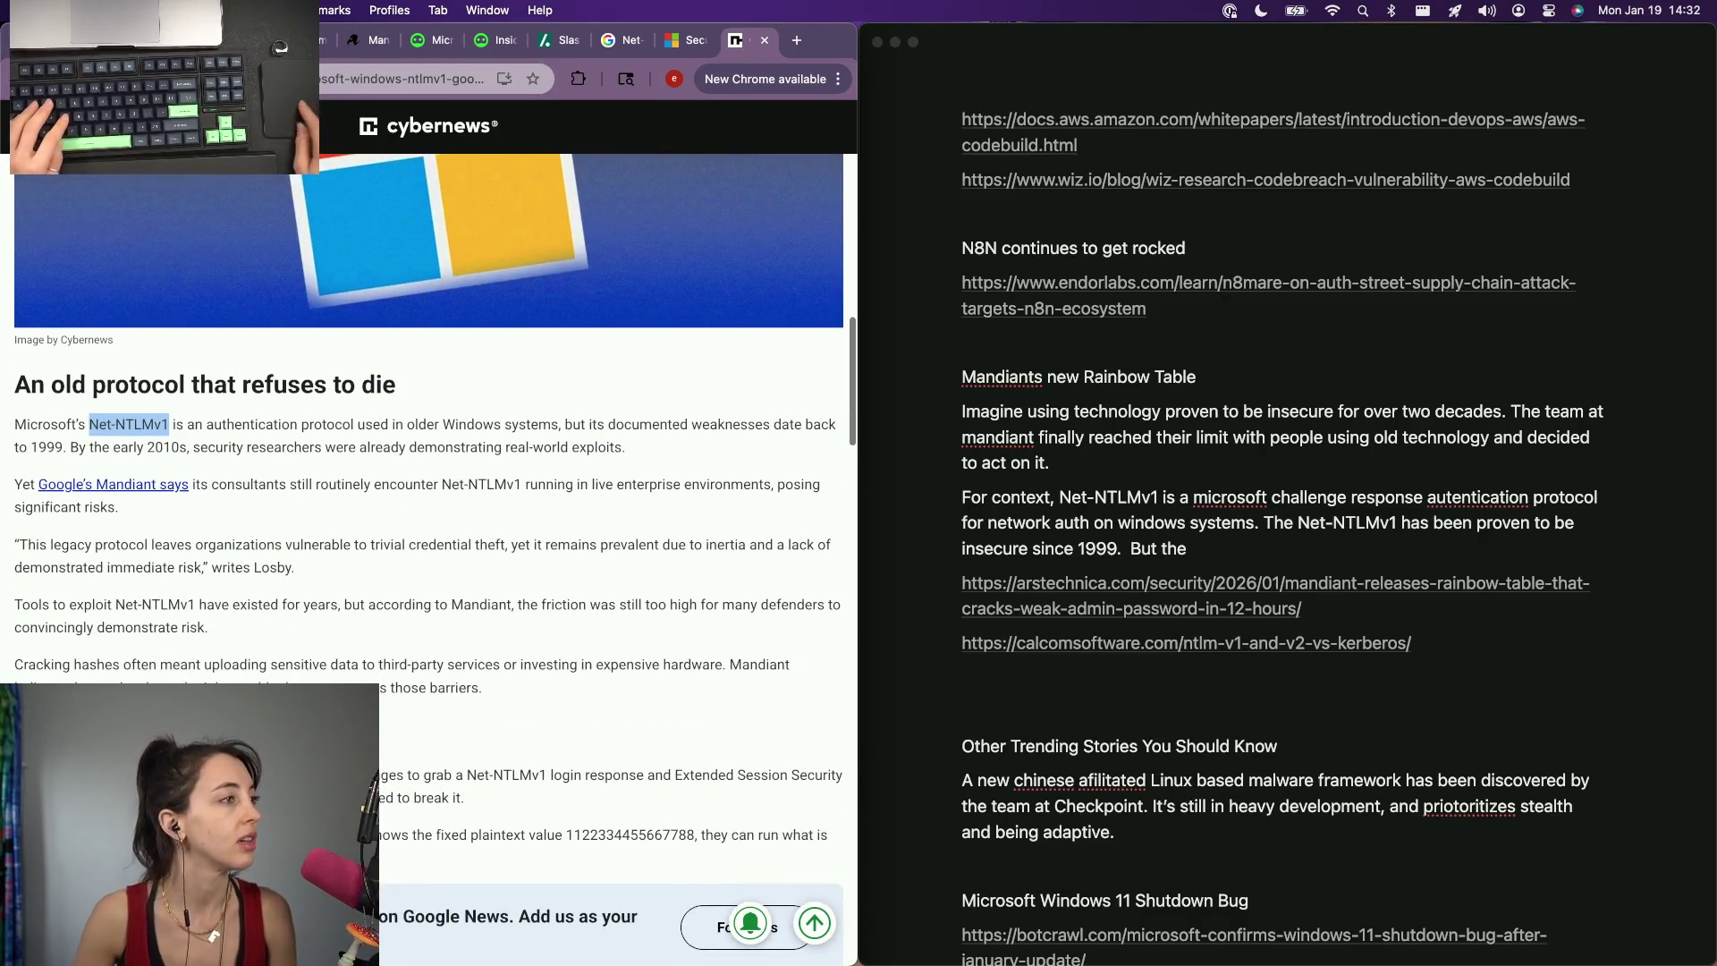
{"action": "key", "text": "super+w"}
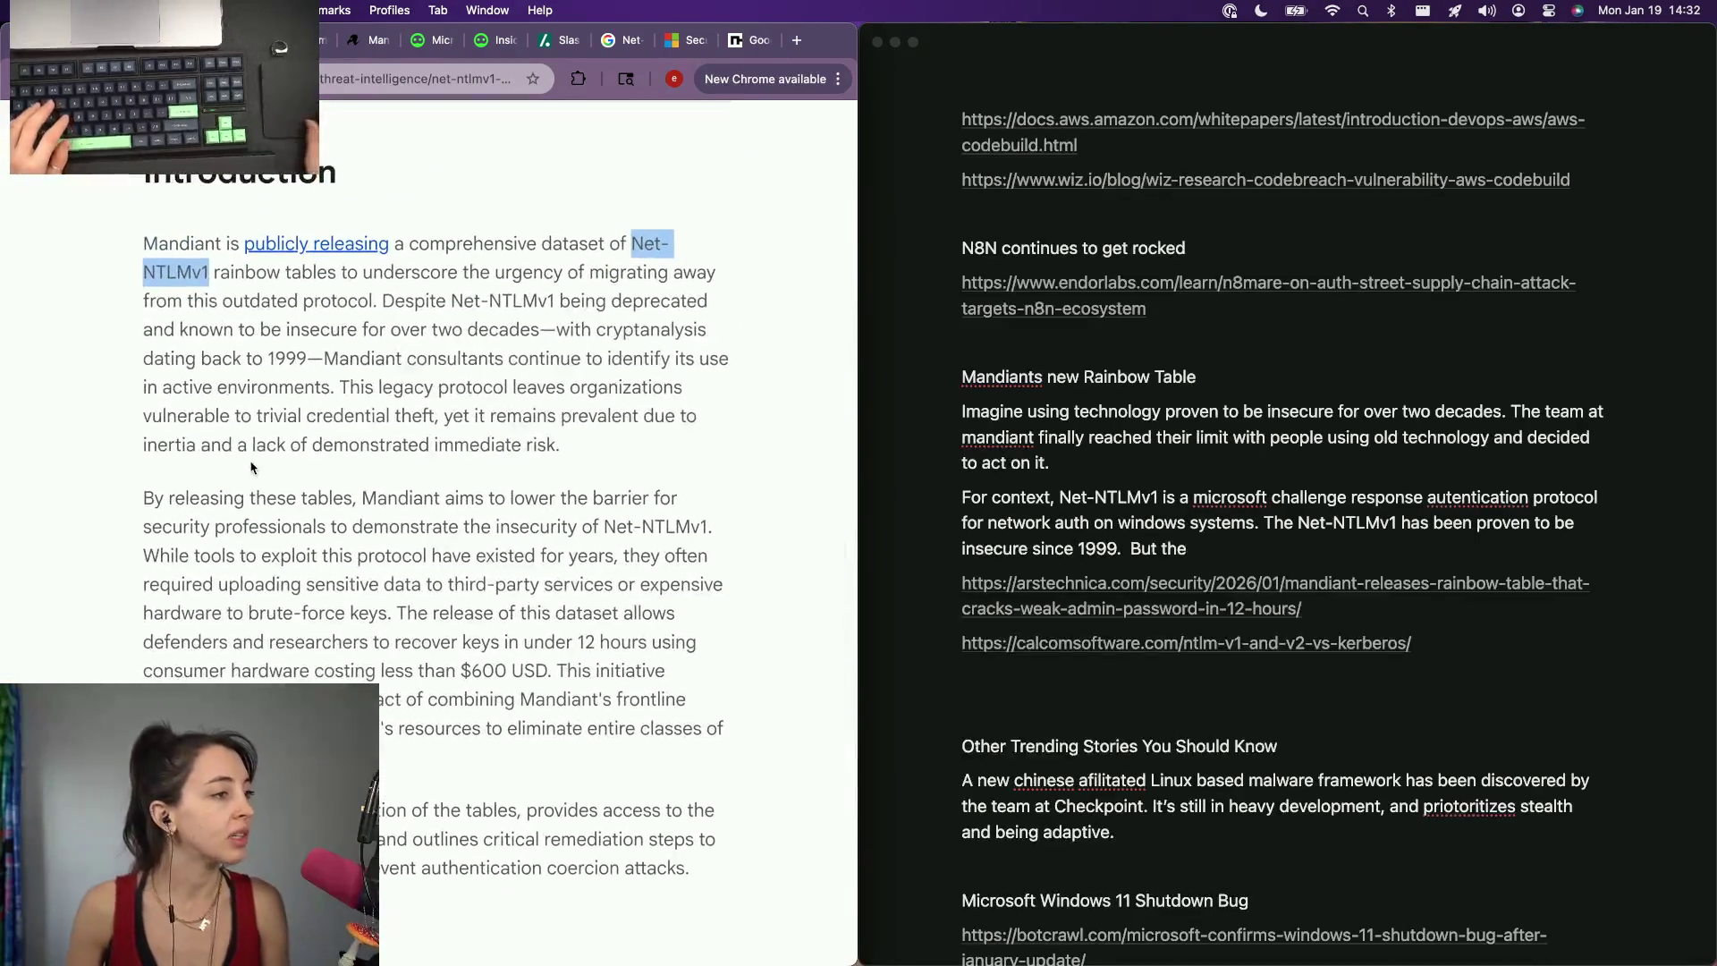
{"action": "scroll", "coordinate": [349, 402], "scroll_direction": "down", "scroll_amount": 3}
{"action": "scroll", "coordinate": [467, 346], "scroll_direction": "up", "scroll_amount": 1}
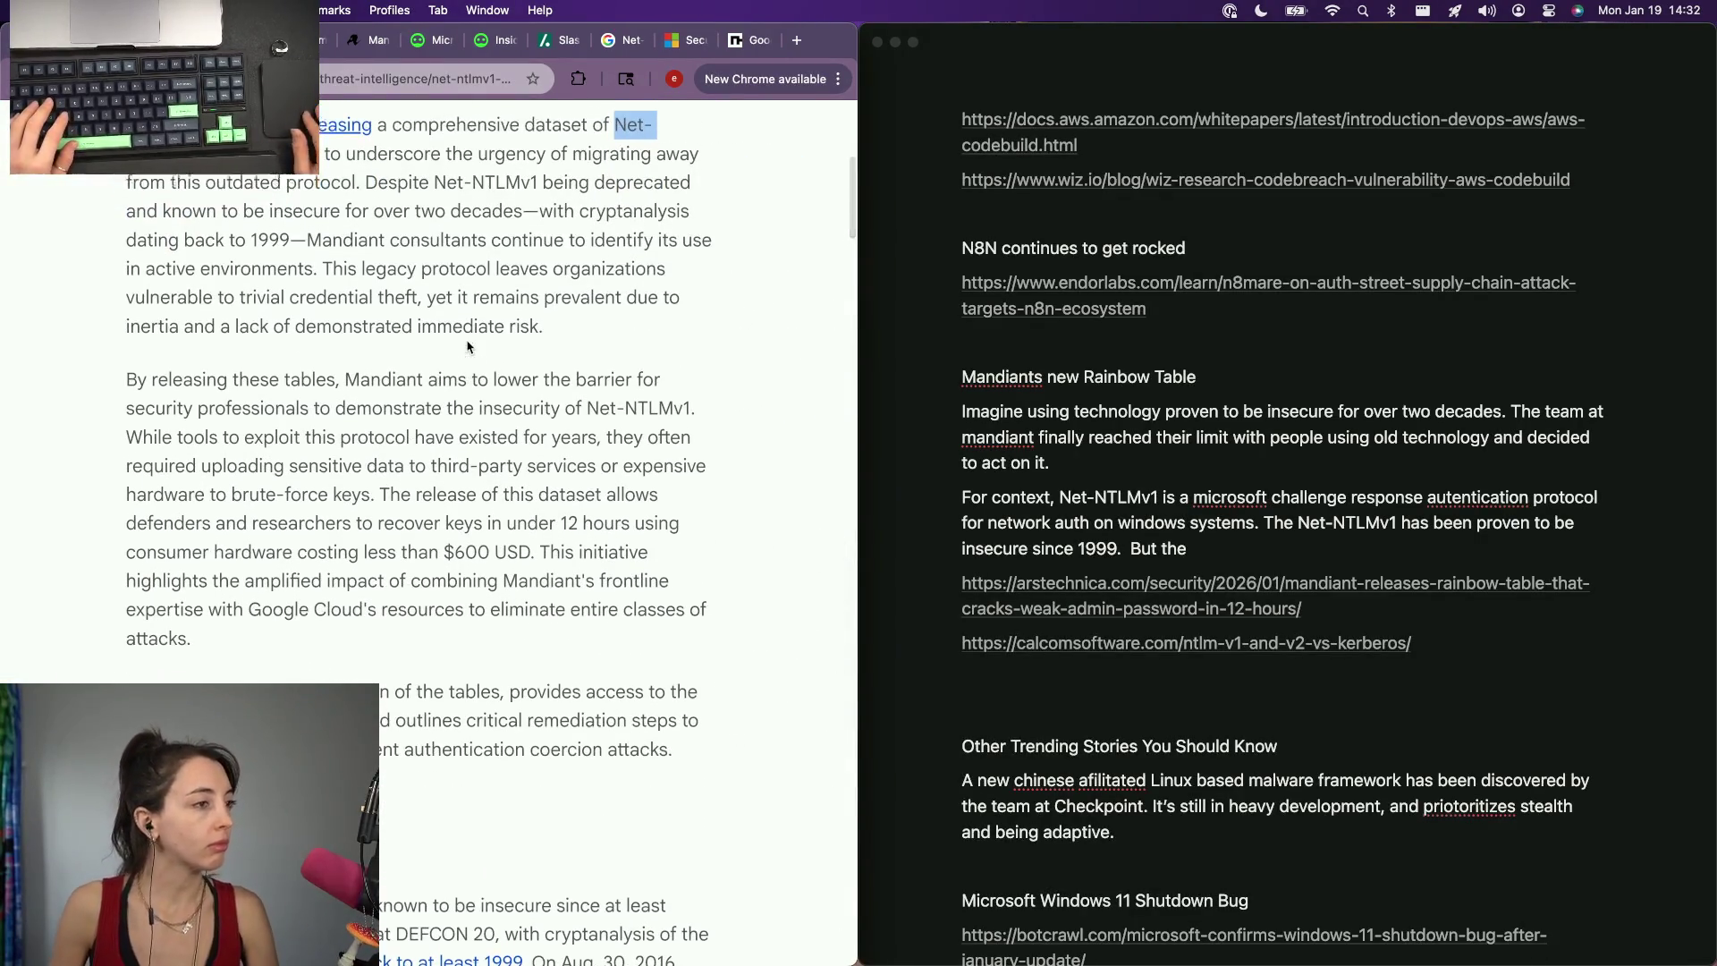
{"action": "left_click", "coordinate": [1242, 541]}
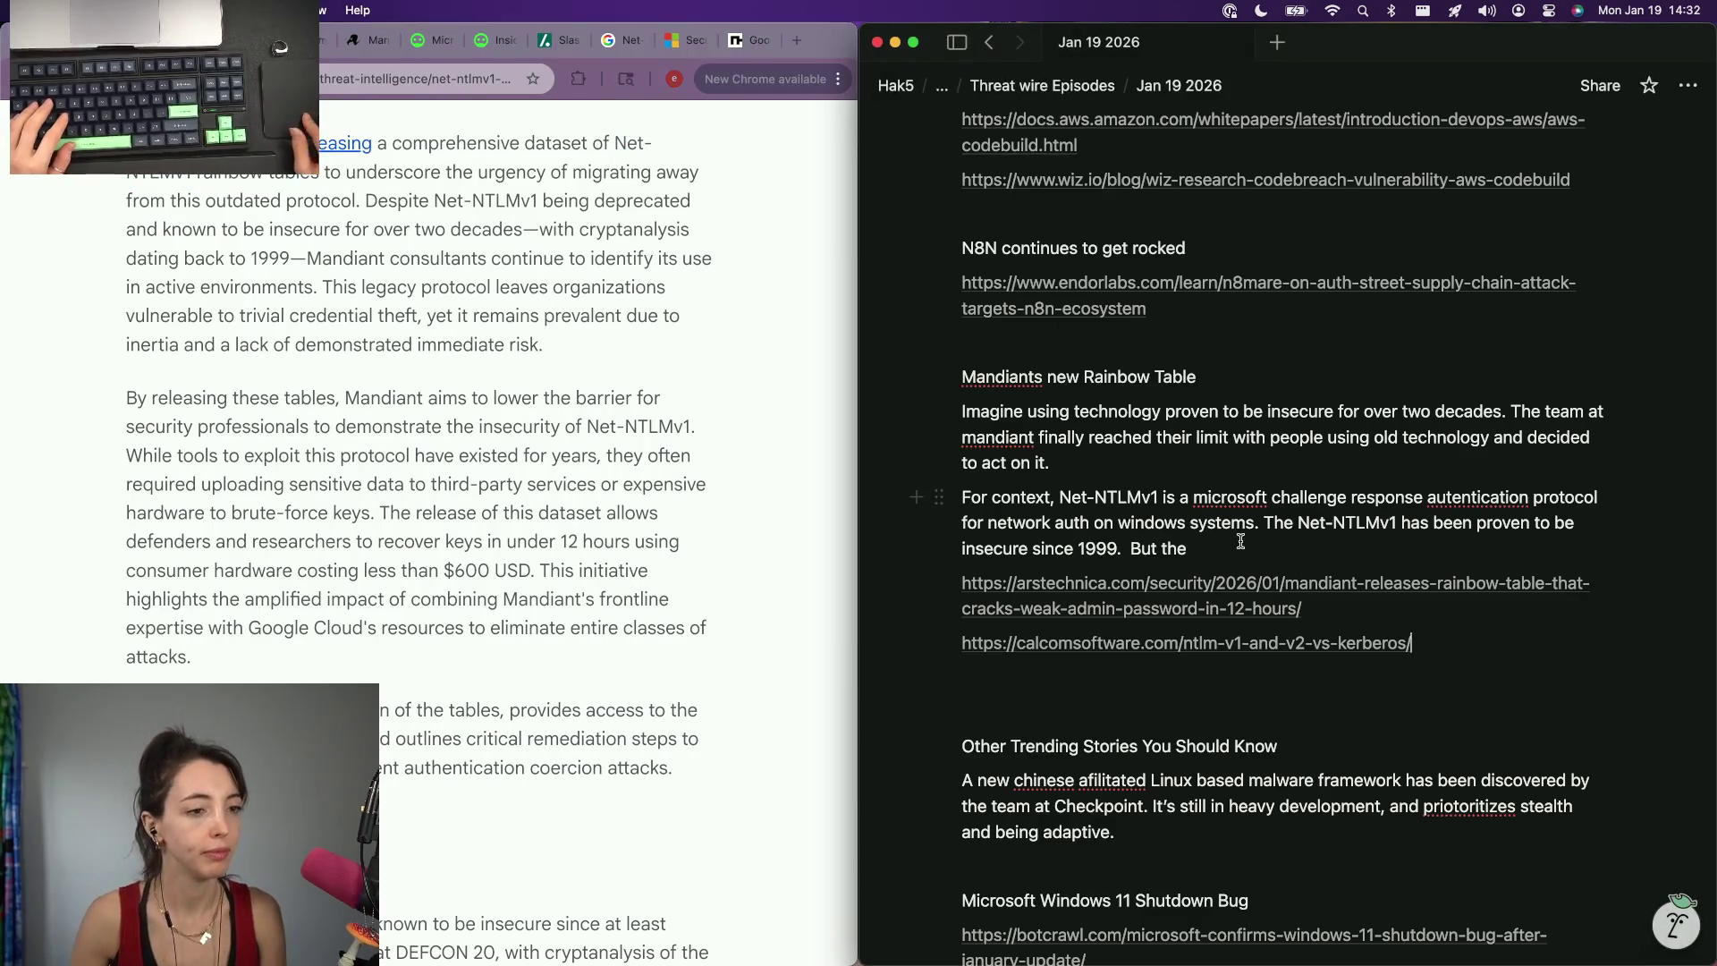
{"action": "type", "text": "ci"}
Write that Mandiant still finds the protocol up in live environments in 2026, then begin the 'To take a stance, they released a rainbow table' line.
{"action": "key", "text": "BackSpace"}
{"action": "left_click", "coordinate": [1234, 541]}
{"action": "type", "text": "team"}
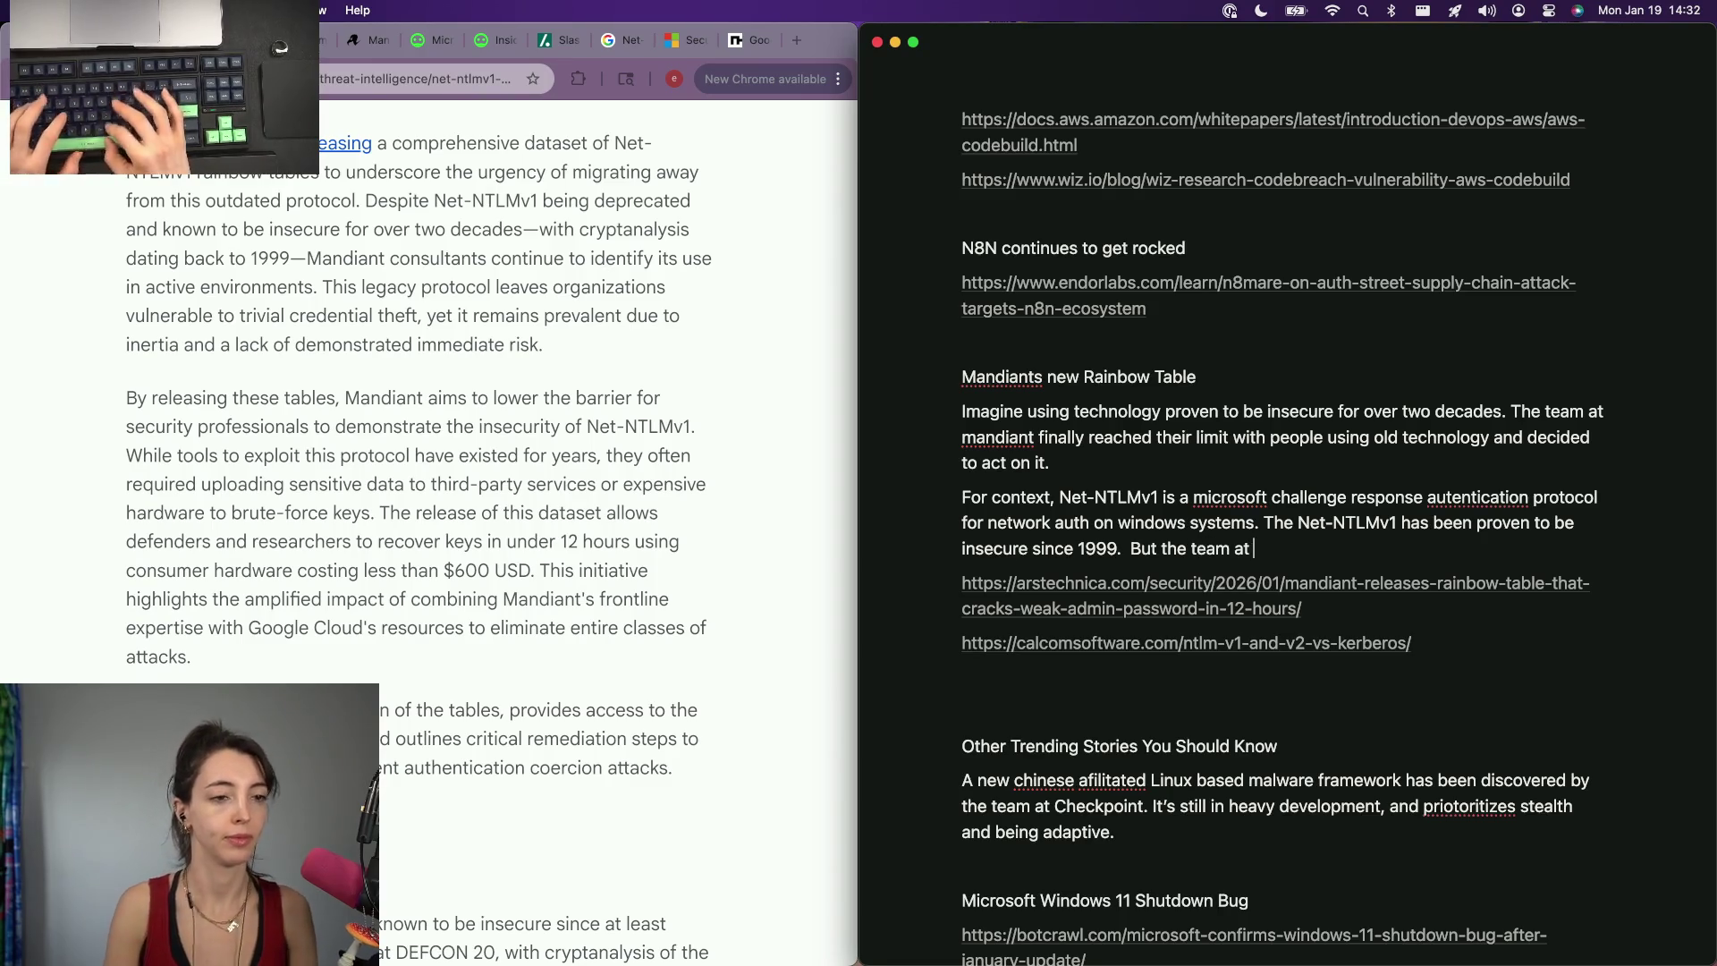
{"action": "type", "text": "at mandiant"}
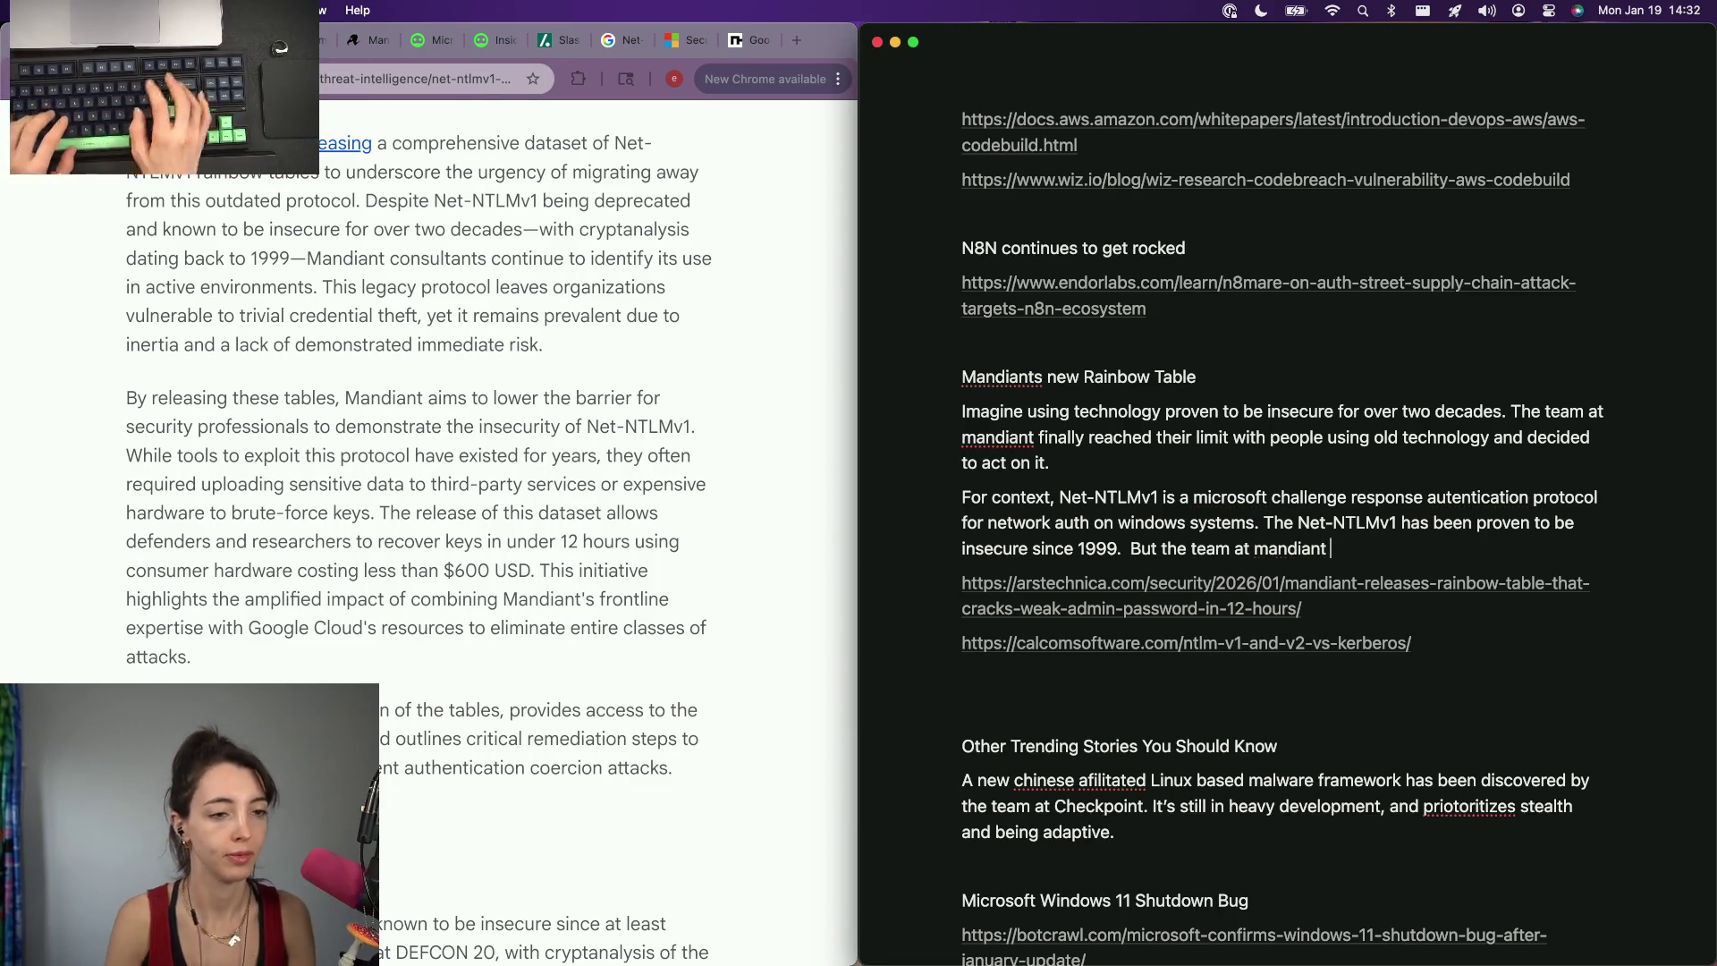
{"action": "type", "text": " continued to find"}
{"action": "key", "text": "alt+BackSpace"}
{"action": "key", "text": "alt+BackSpace"}
{"action": "key", "text": "alt+BackSpace"}
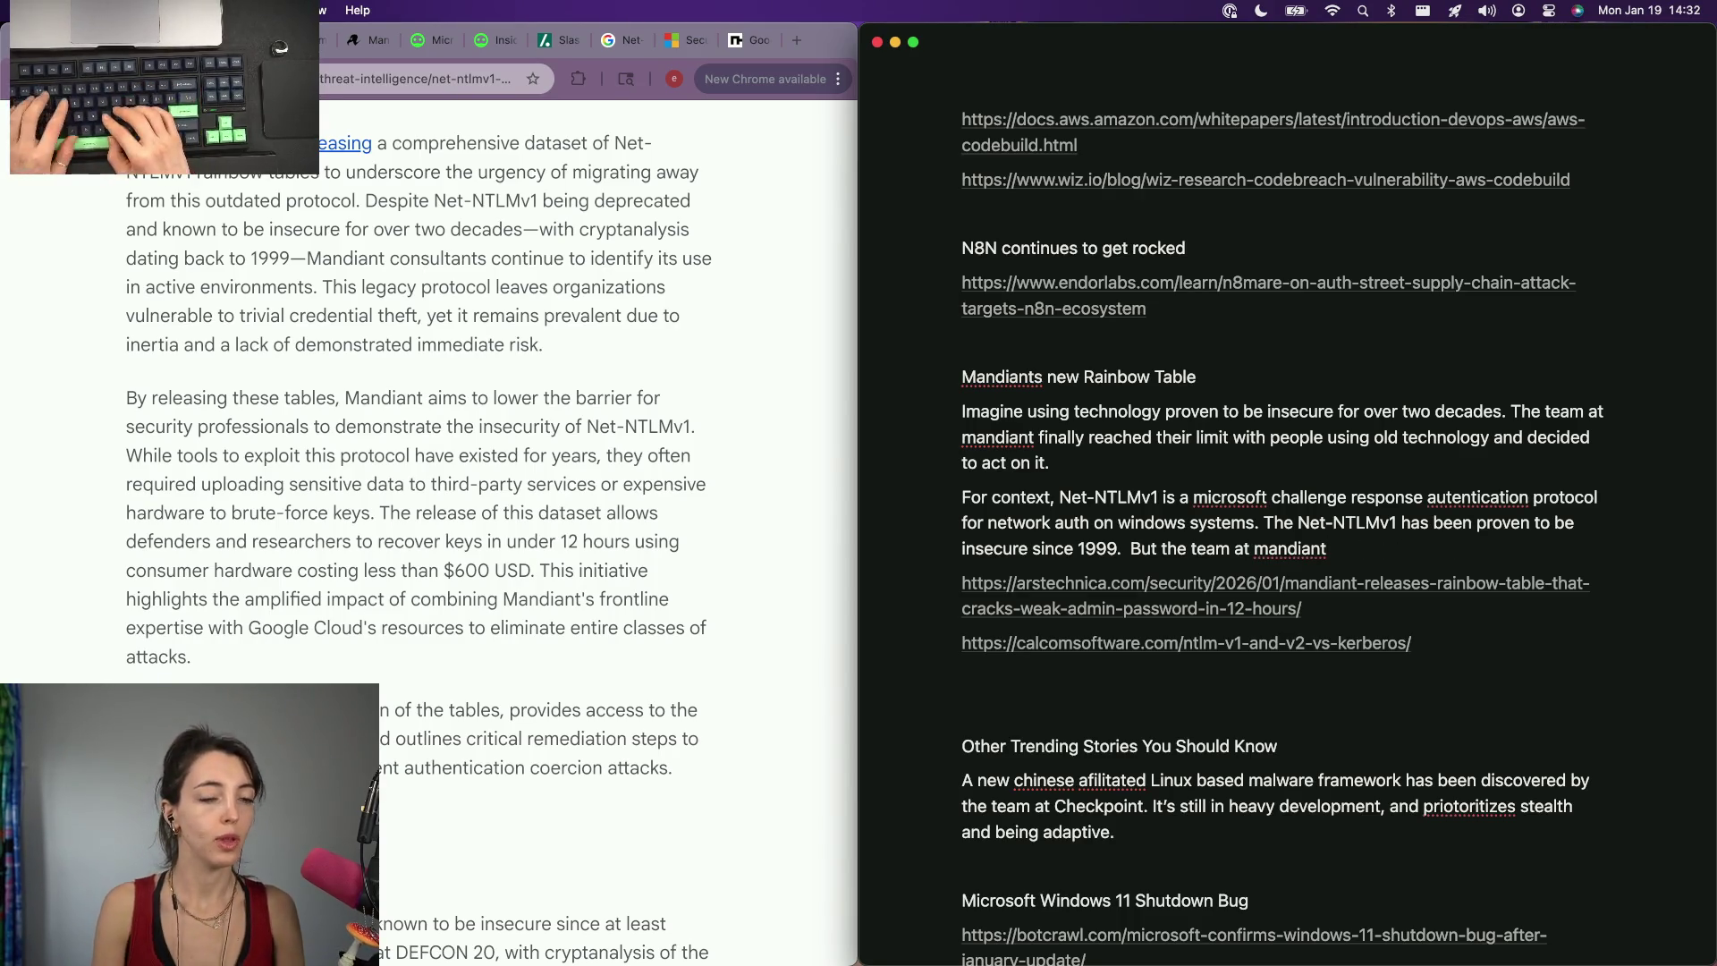
{"action": "key", "text": "alt+BackSpace"}
{"action": "key", "text": "alt+BackSpace"}
{"action": "key", "text": "alt+BackSpace"}
{"action": "type", "text": "up to d"}
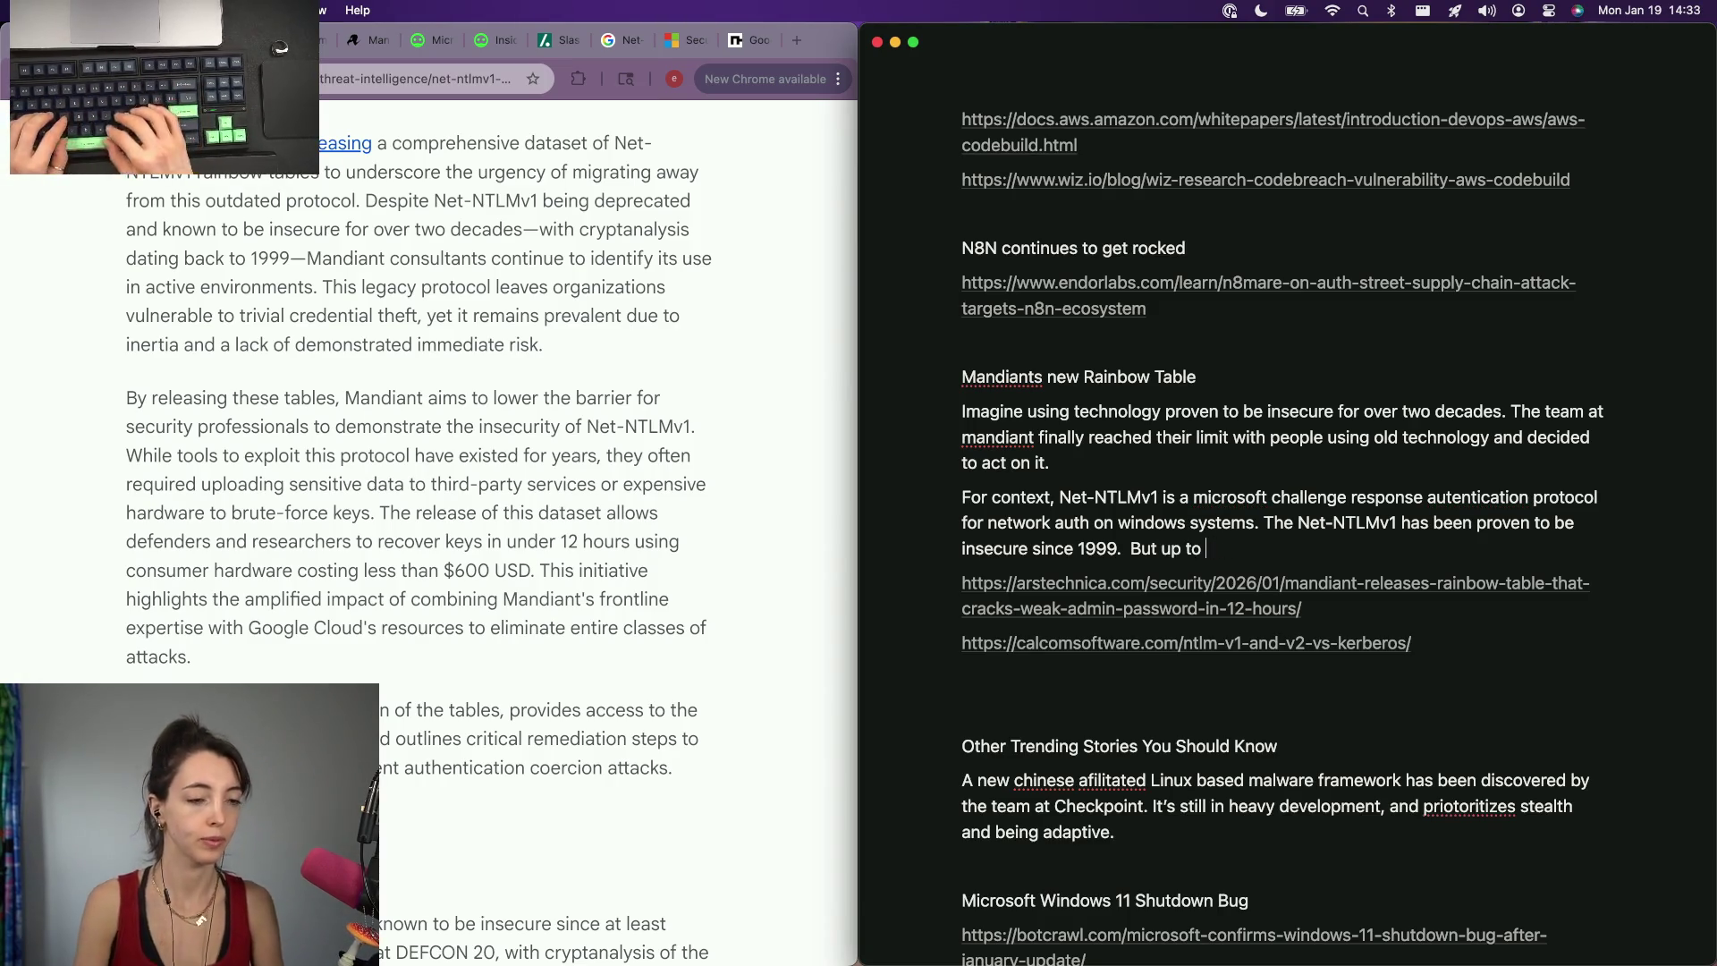
{"action": "key", "text": "alt+BackSpace"}
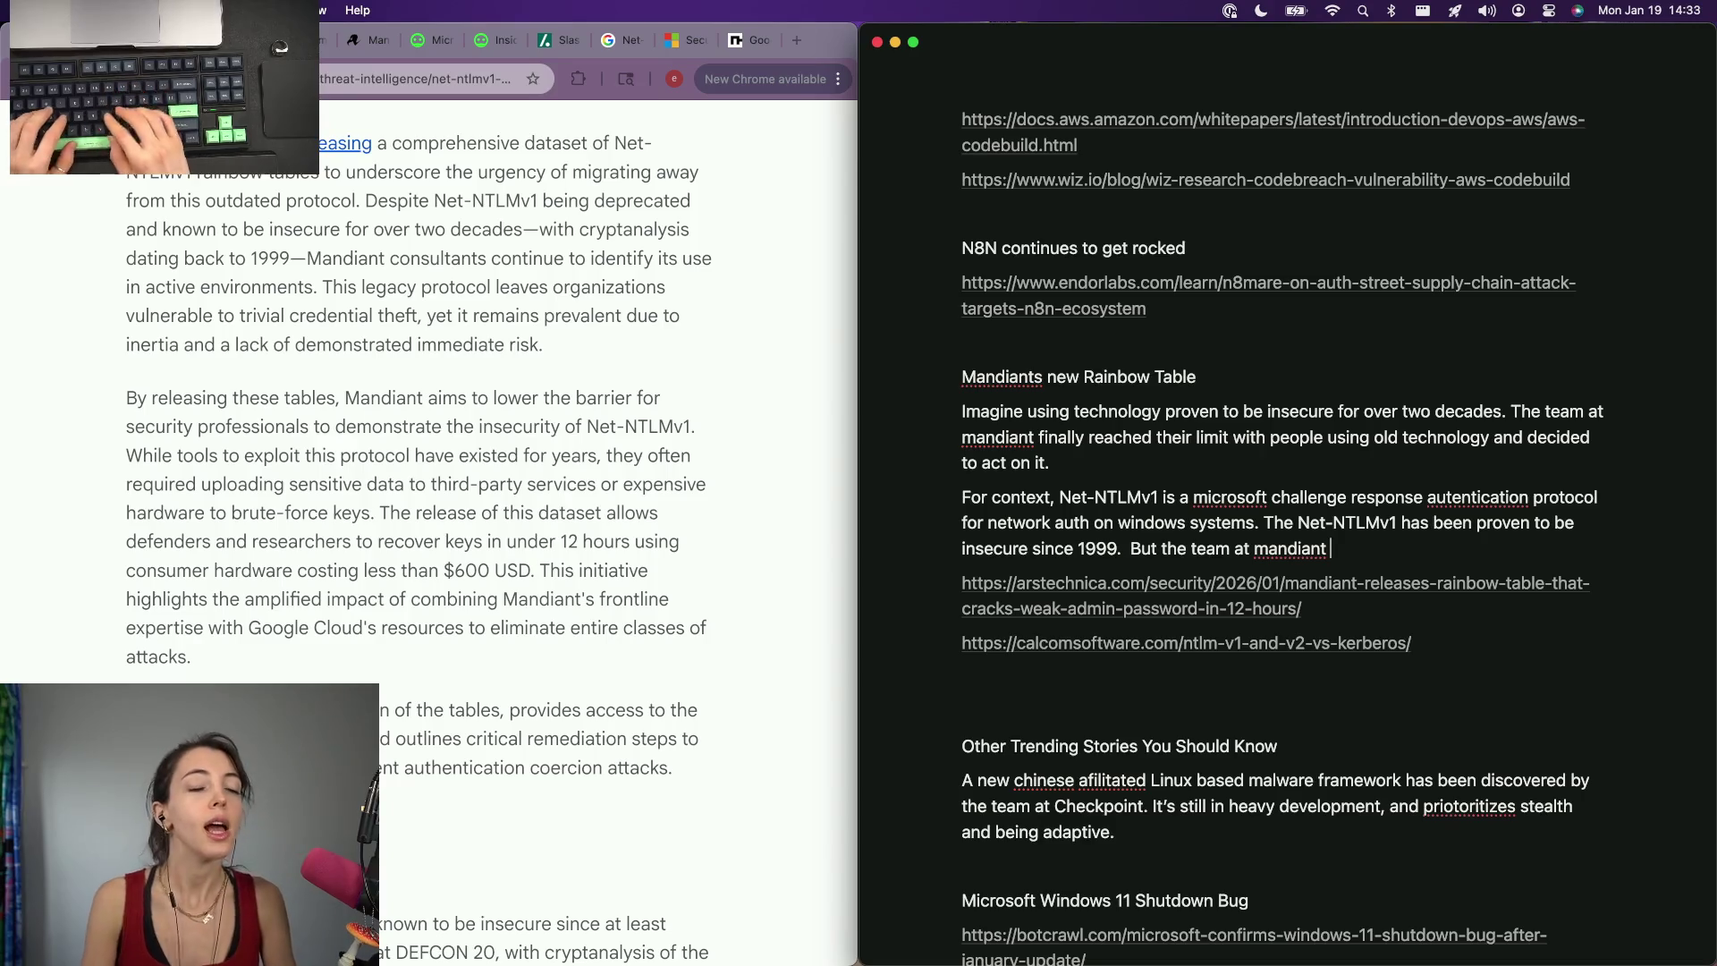
{"action": "type", "text": "ed to f"}
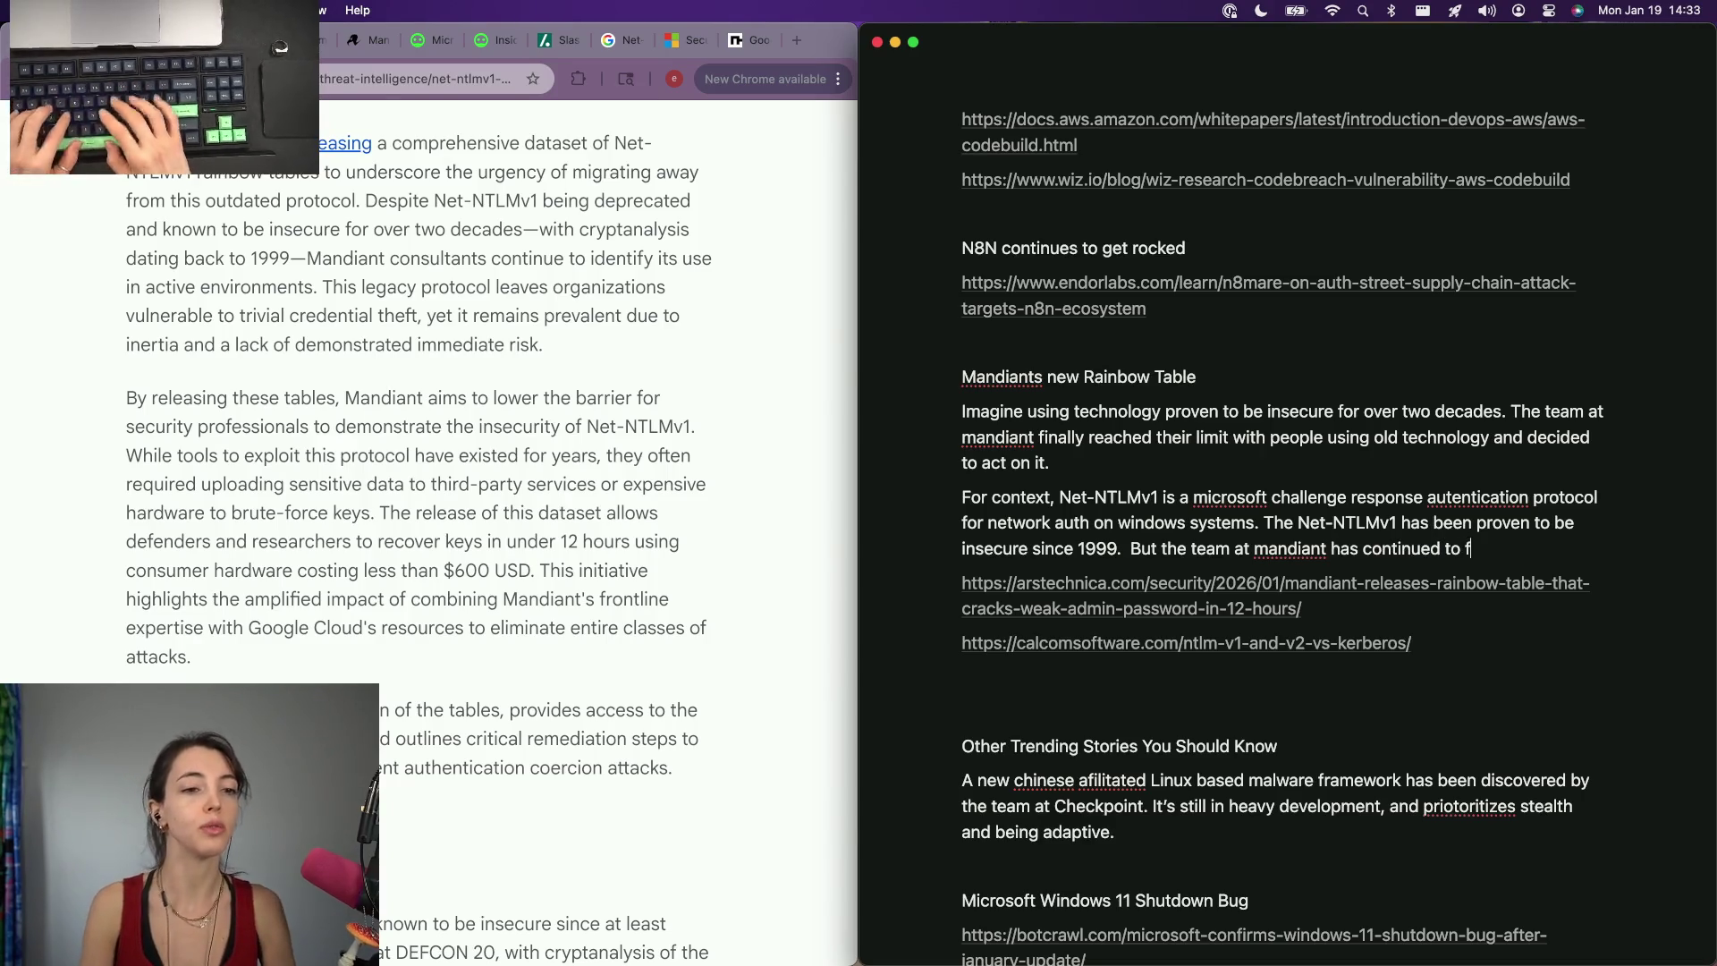
{"action": "type", "text": "ind live enviroment"}
{"action": "key", "text": "BackSpace"}
{"action": "key", "text": "BackSpace"}
{"action": "type", "text": "s"}
{"action": "key", "text": "BackSpace"}
{"action": "key", "text": "BackSpace"}
{"action": "type", "text": "ujsing "}
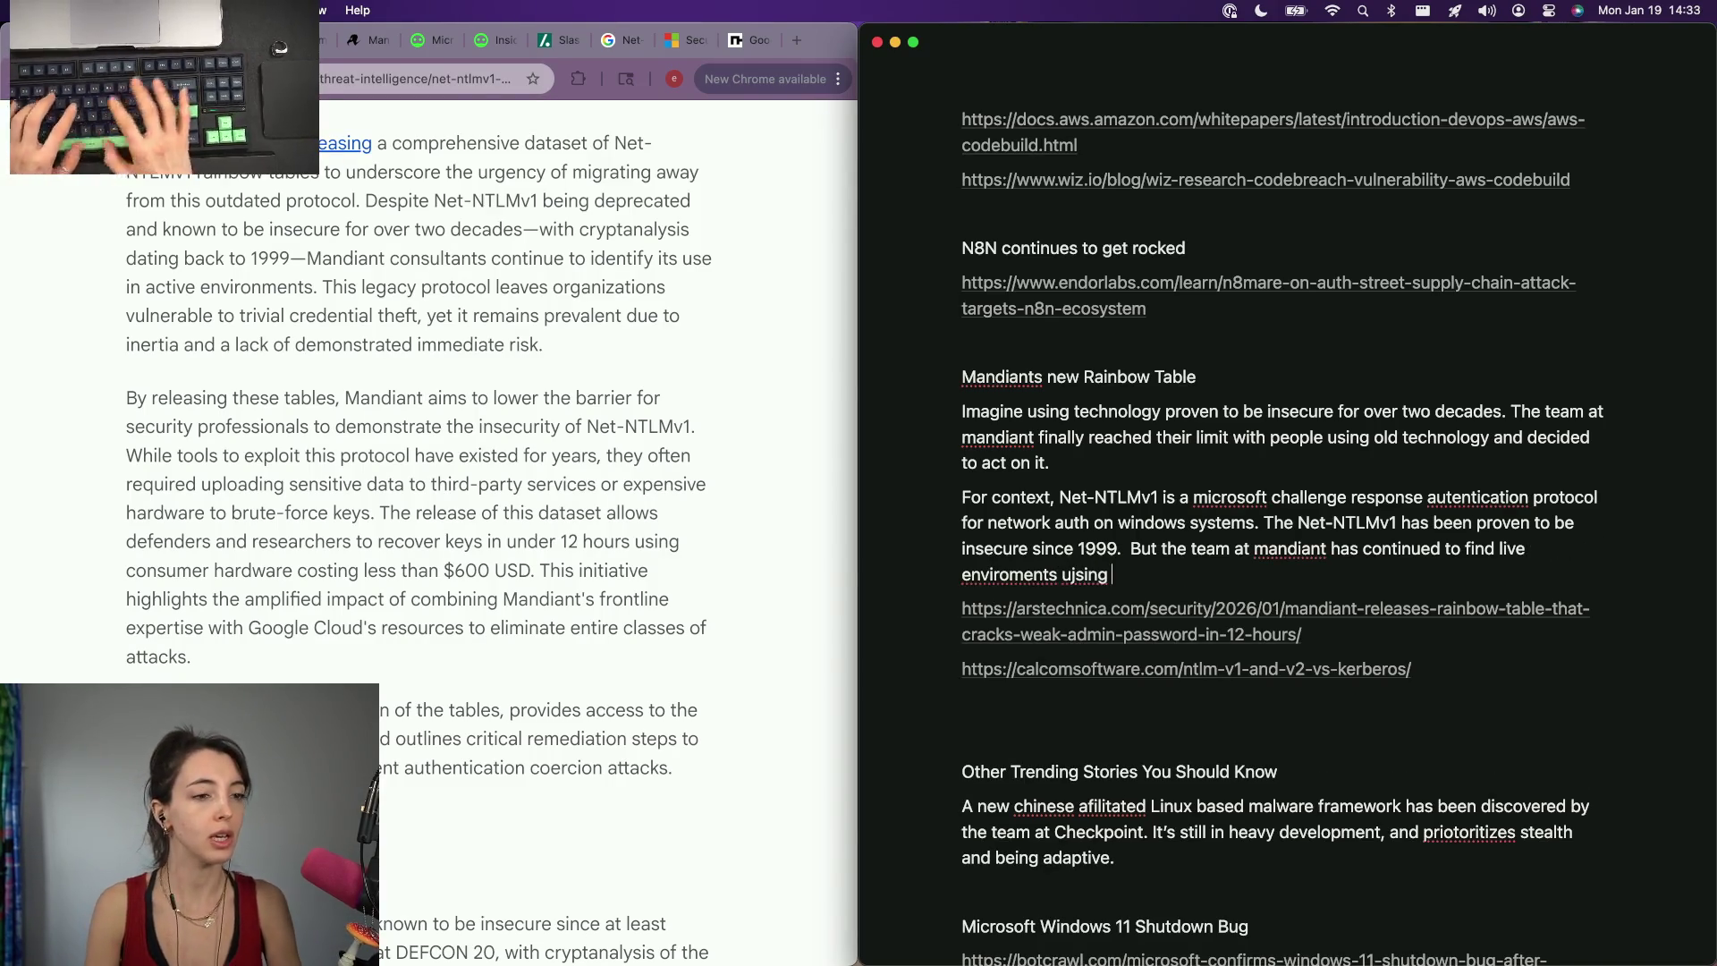
{"action": "key", "text": "BackSpace"}
{"action": "key", "text": "BackSpace"}
{"action": "key", "text": "BackSpace"}
{"action": "key", "text": "BackSpace"}
{"action": "key", "text": "BackSpace"}
{"action": "key", "text": "BackSpace"}
{"action": "type", "text": "sing this protocol"}
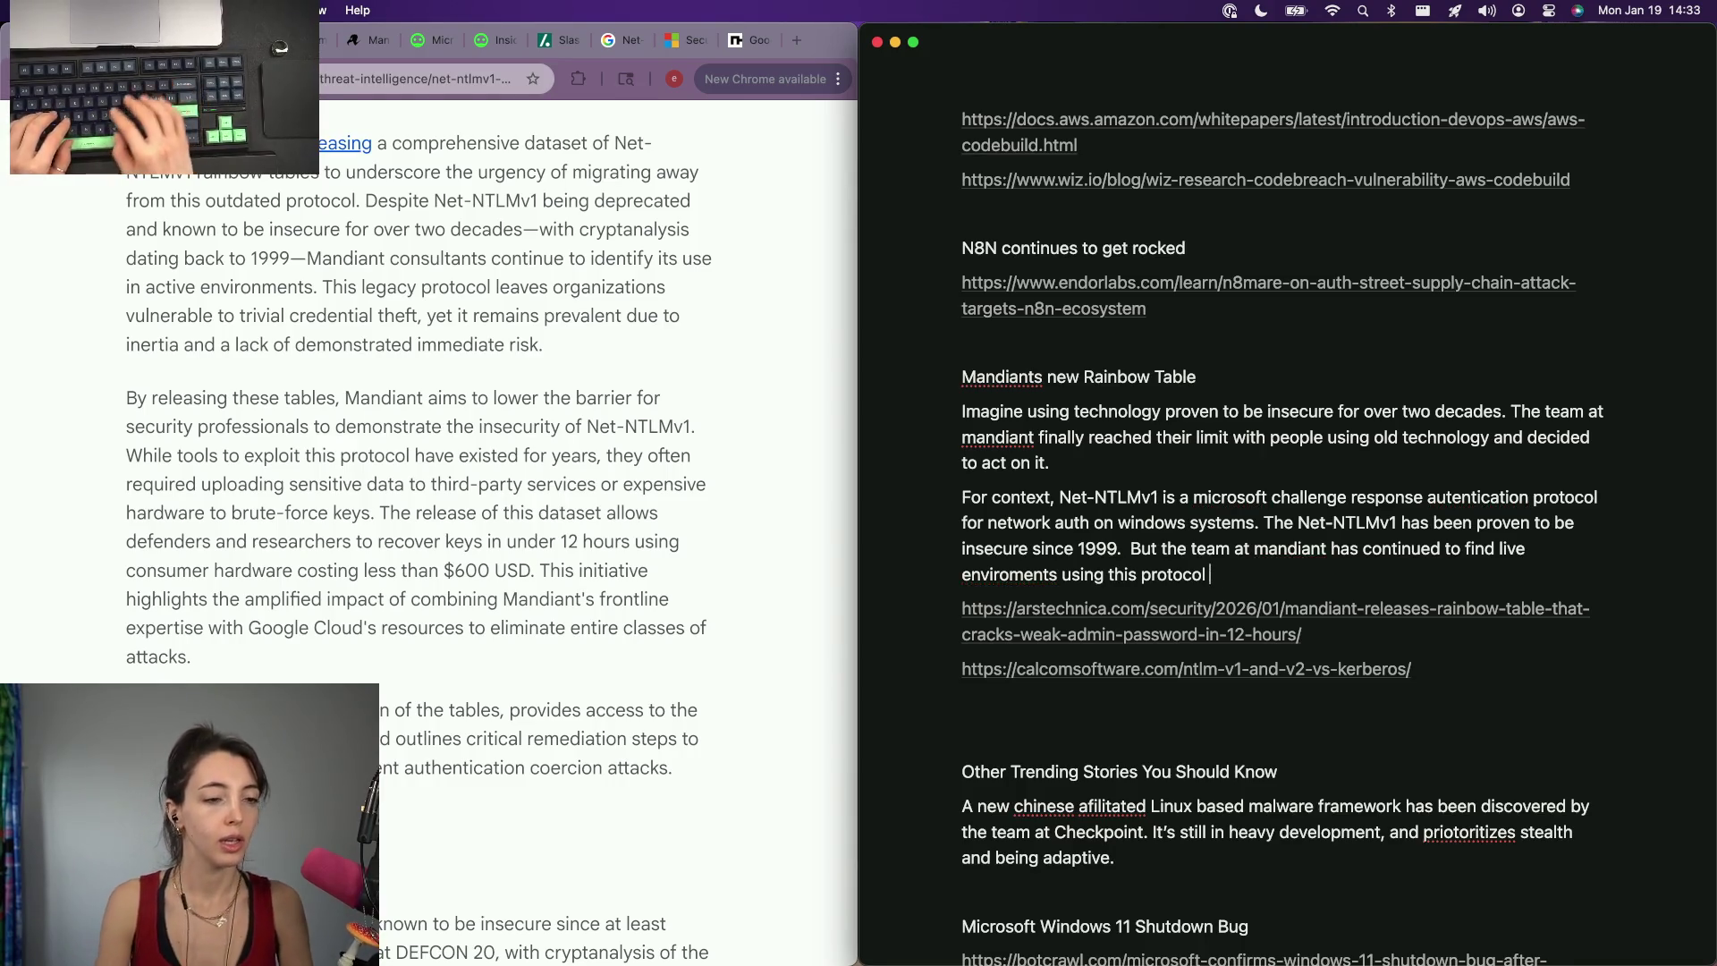
{"action": "type", "text": " the year of 2026."}
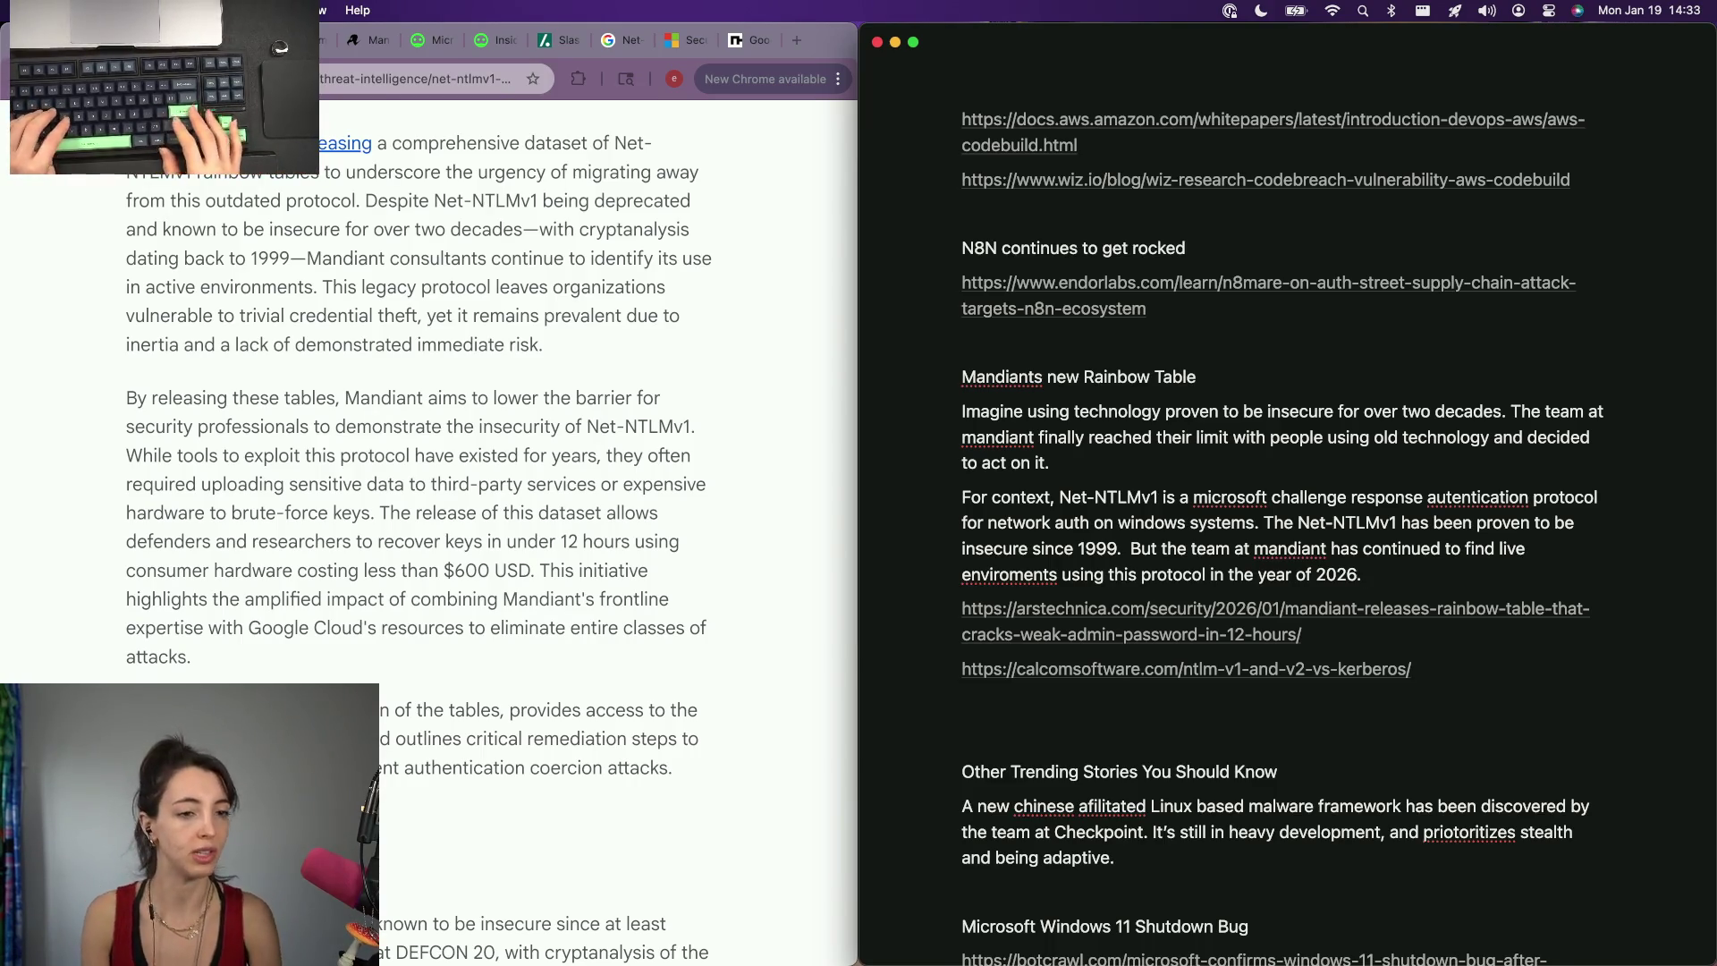
{"action": "key", "text": "Return"}
{"action": "type", "text": "To take a stance, they released a rainbow table"}
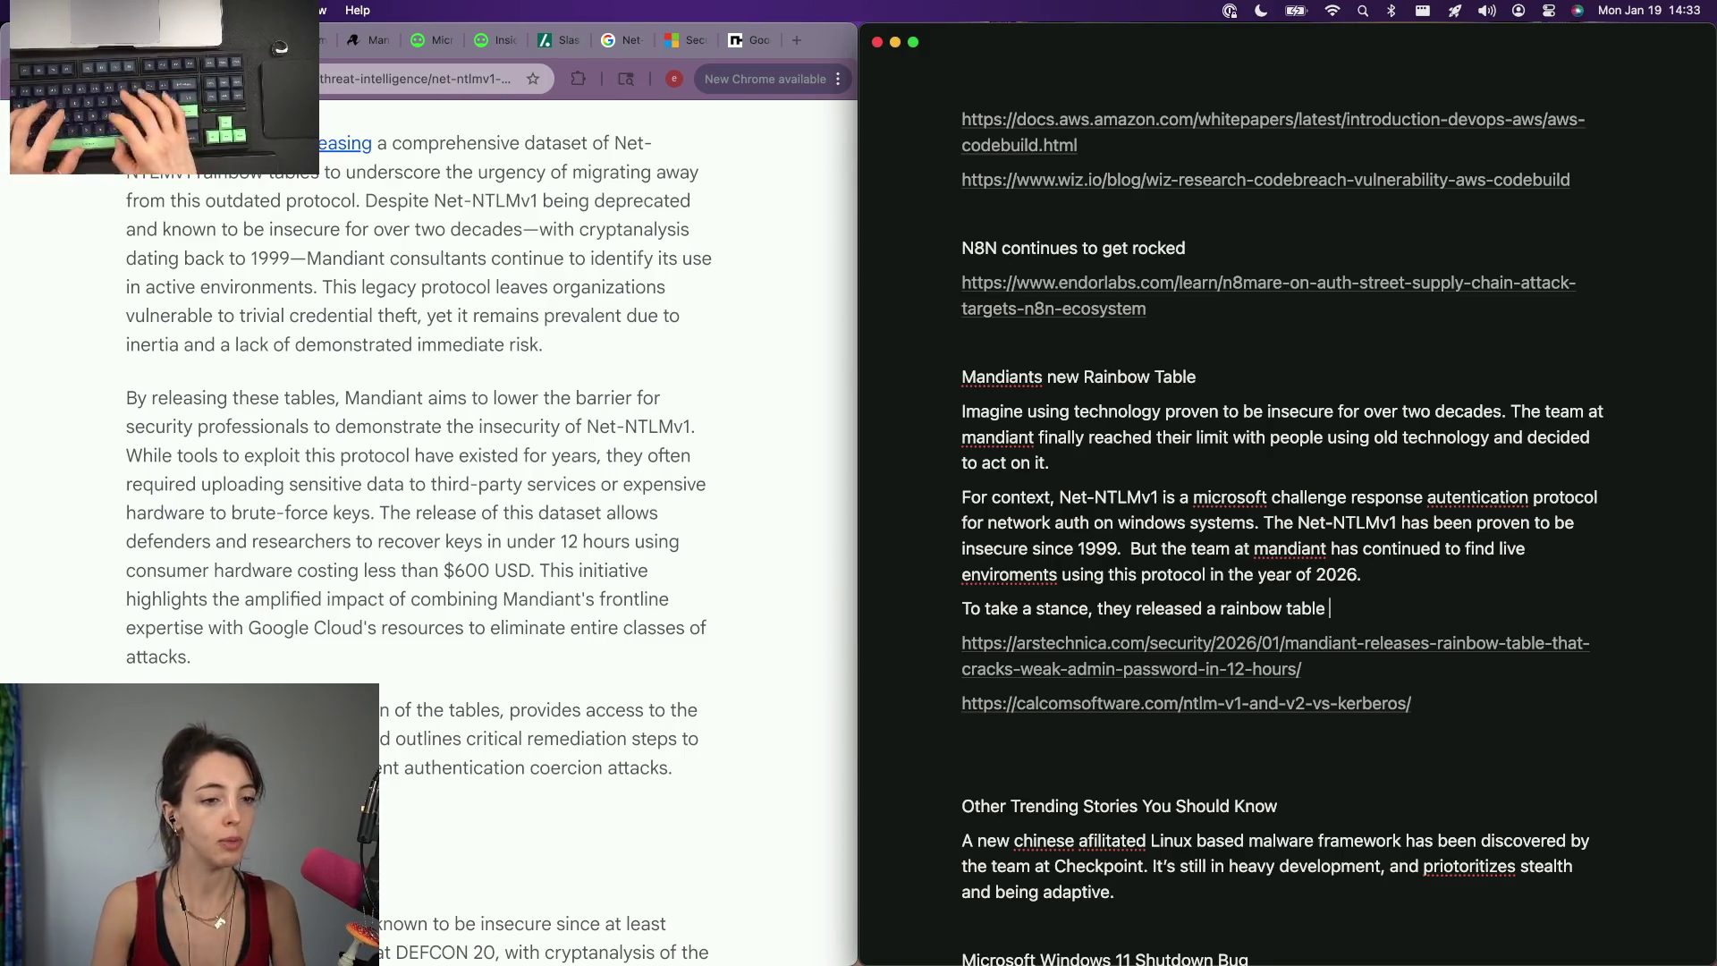
{"action": "type", "text": " all t"}
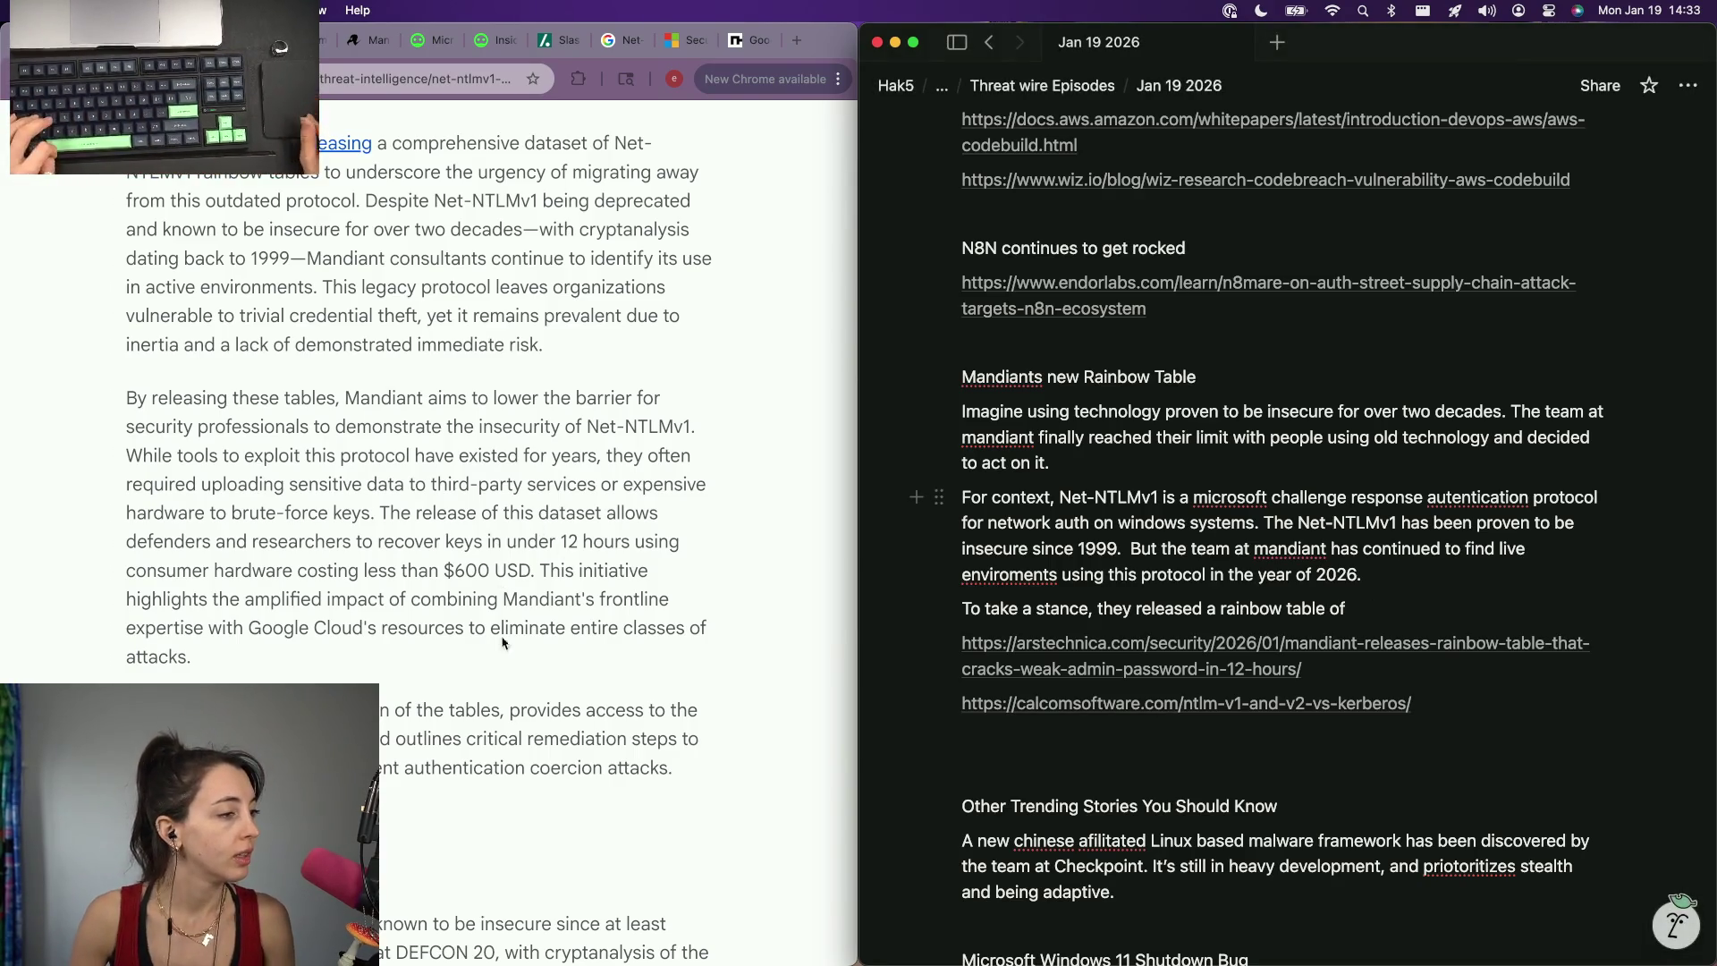
{"action": "scroll", "coordinate": [503, 653], "scroll_direction": "down", "scroll_amount": 1}
{"action": "scroll", "coordinate": [504, 654], "scroll_direction": "down", "scroll_amount": 1}
{"action": "scroll", "coordinate": [502, 654], "scroll_direction": "down", "scroll_amount": 5}
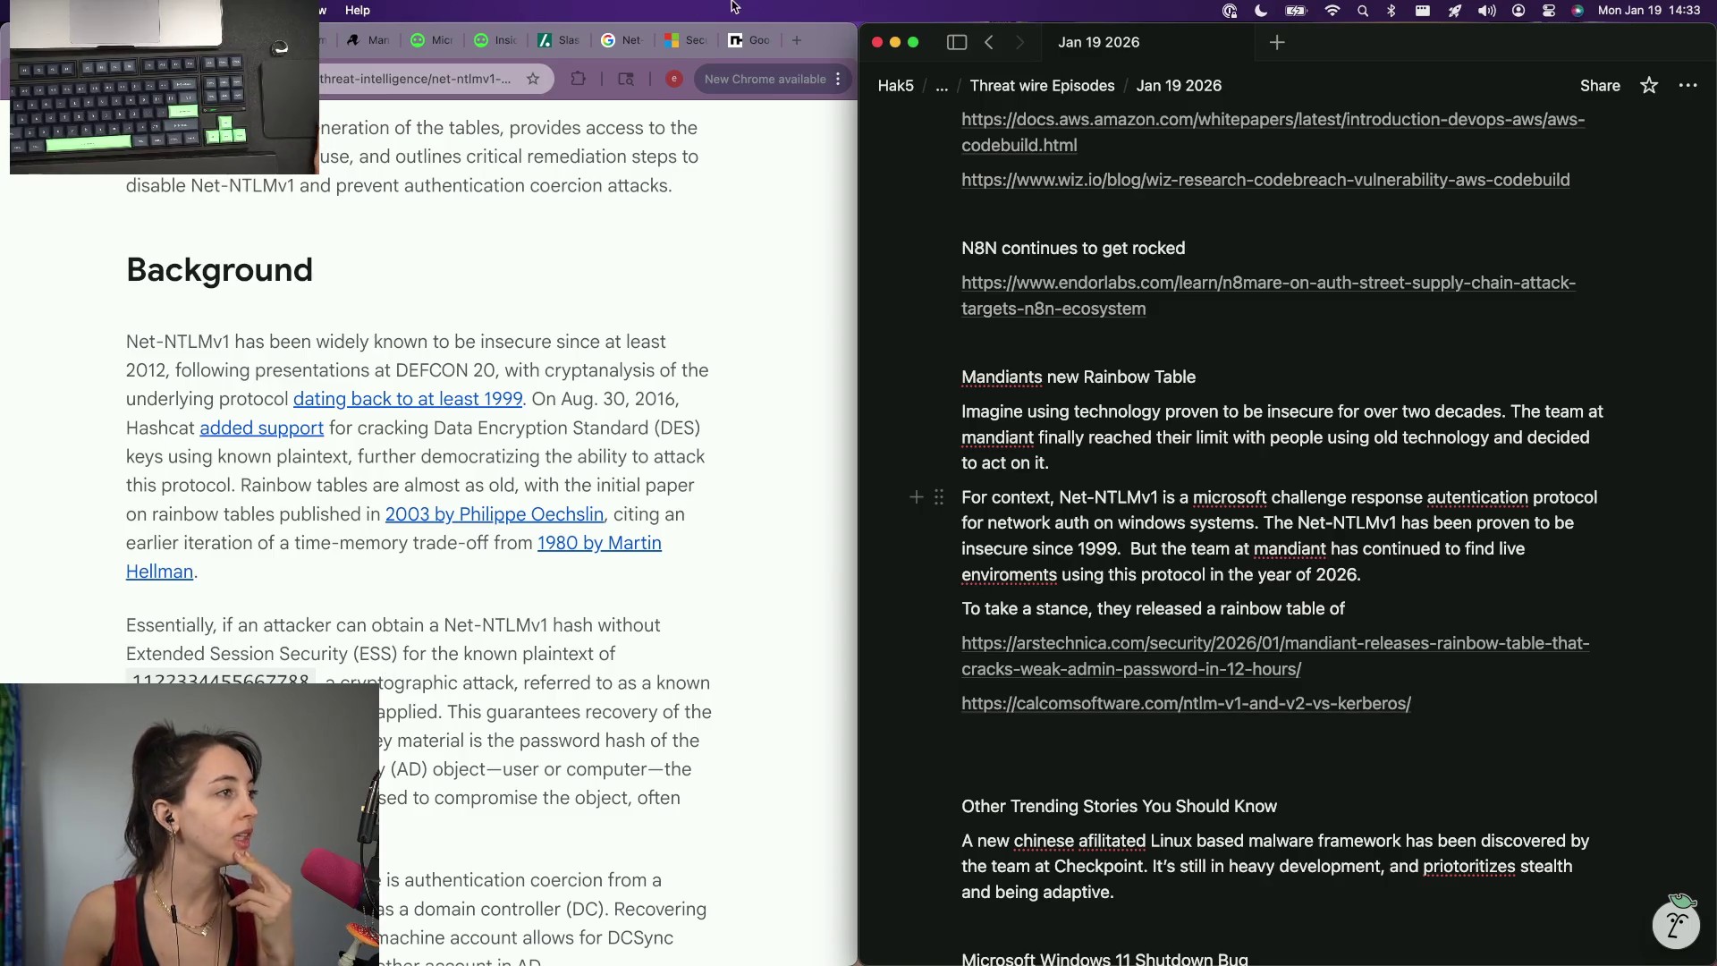
Check the Cybernews article, then select the word 'insecure' in the notes for replacement.
{"action": "left_click", "coordinate": [741, 40]}
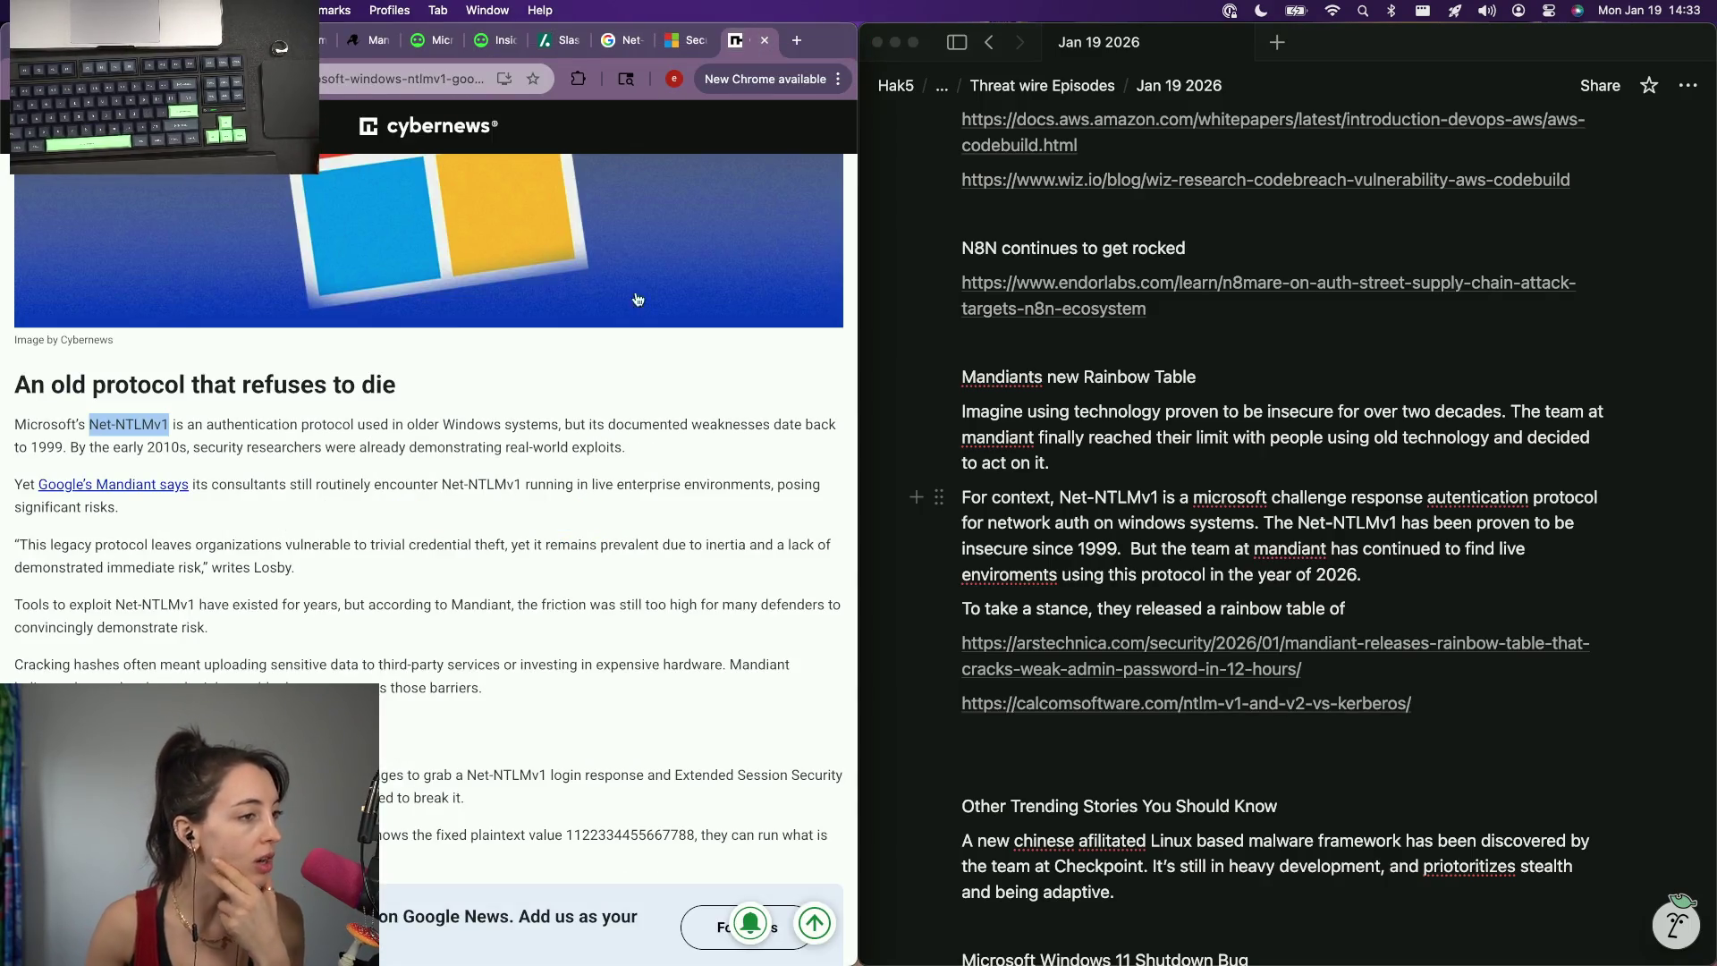
{"action": "left_click", "coordinate": [1075, 524]}
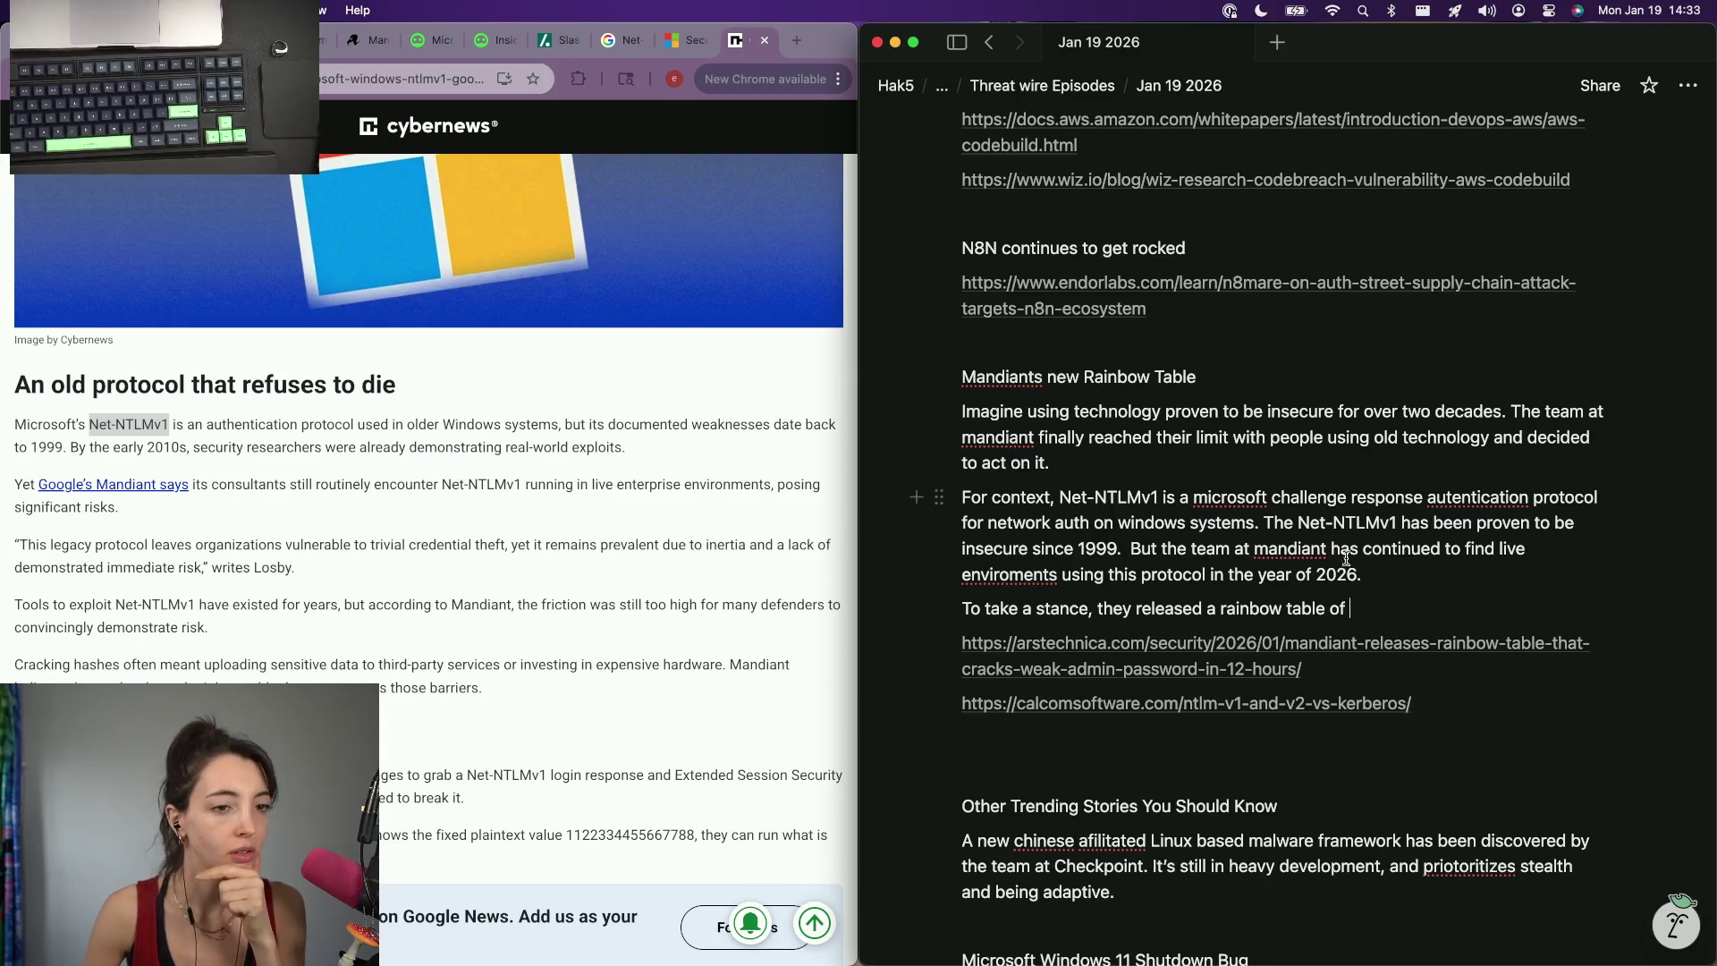
{"action": "double_click", "coordinate": [986, 548]}
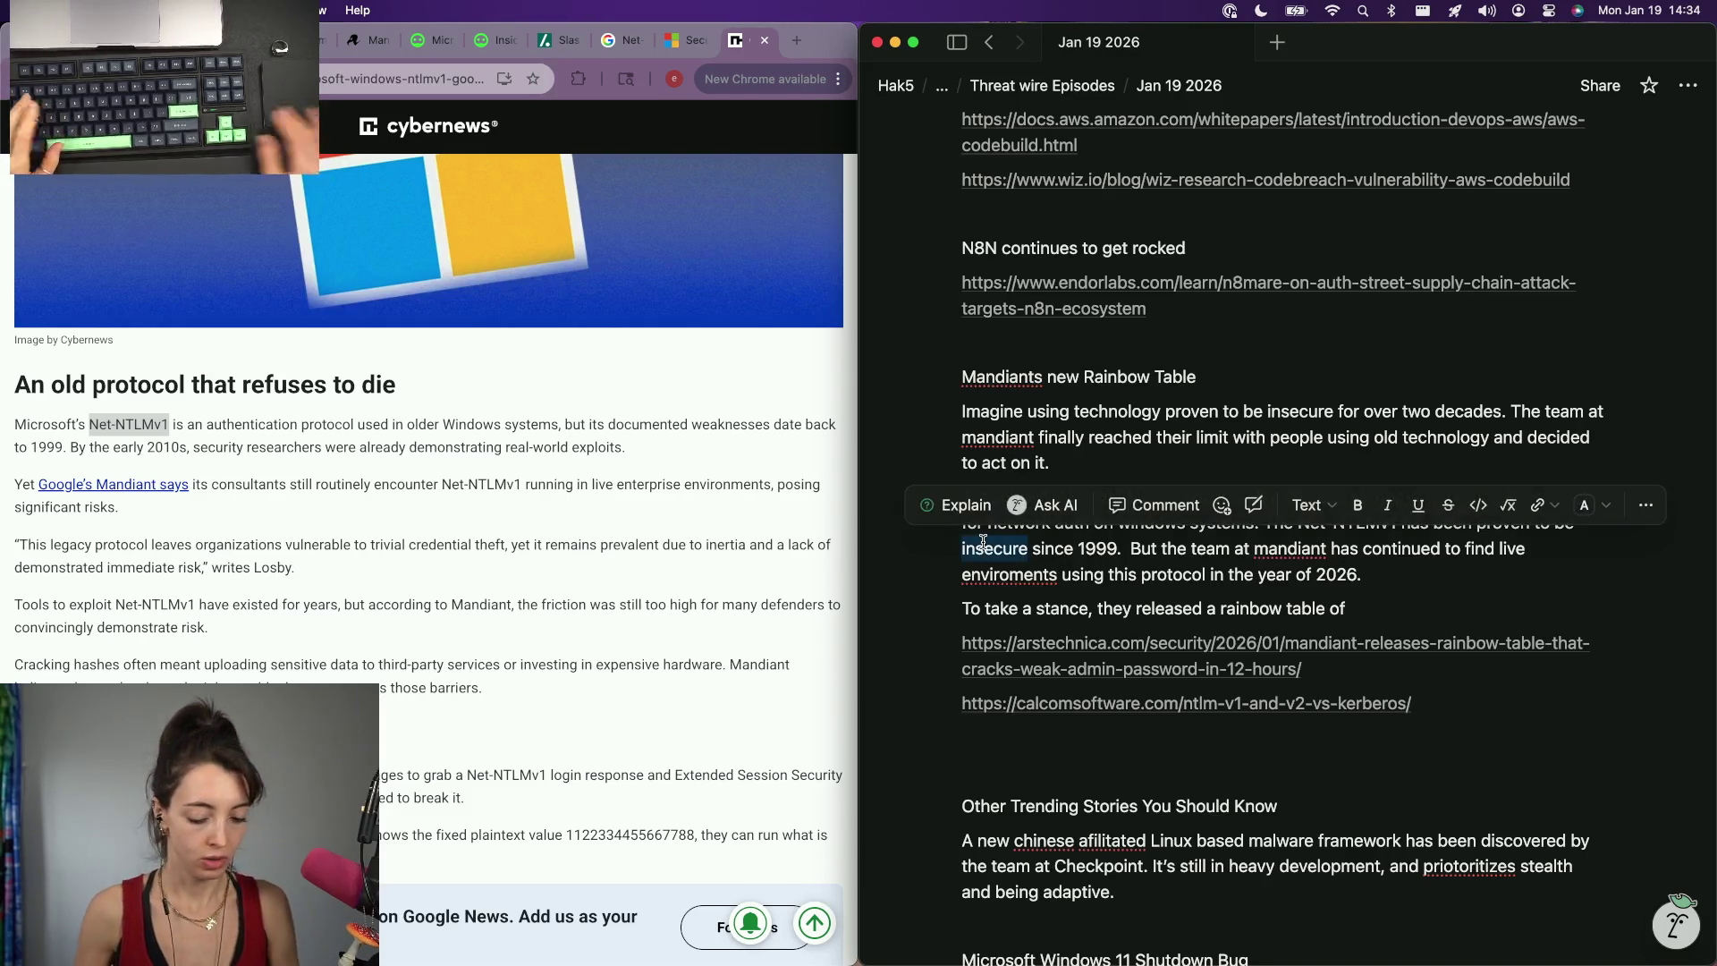
{"action": "type", "text": "weak"}
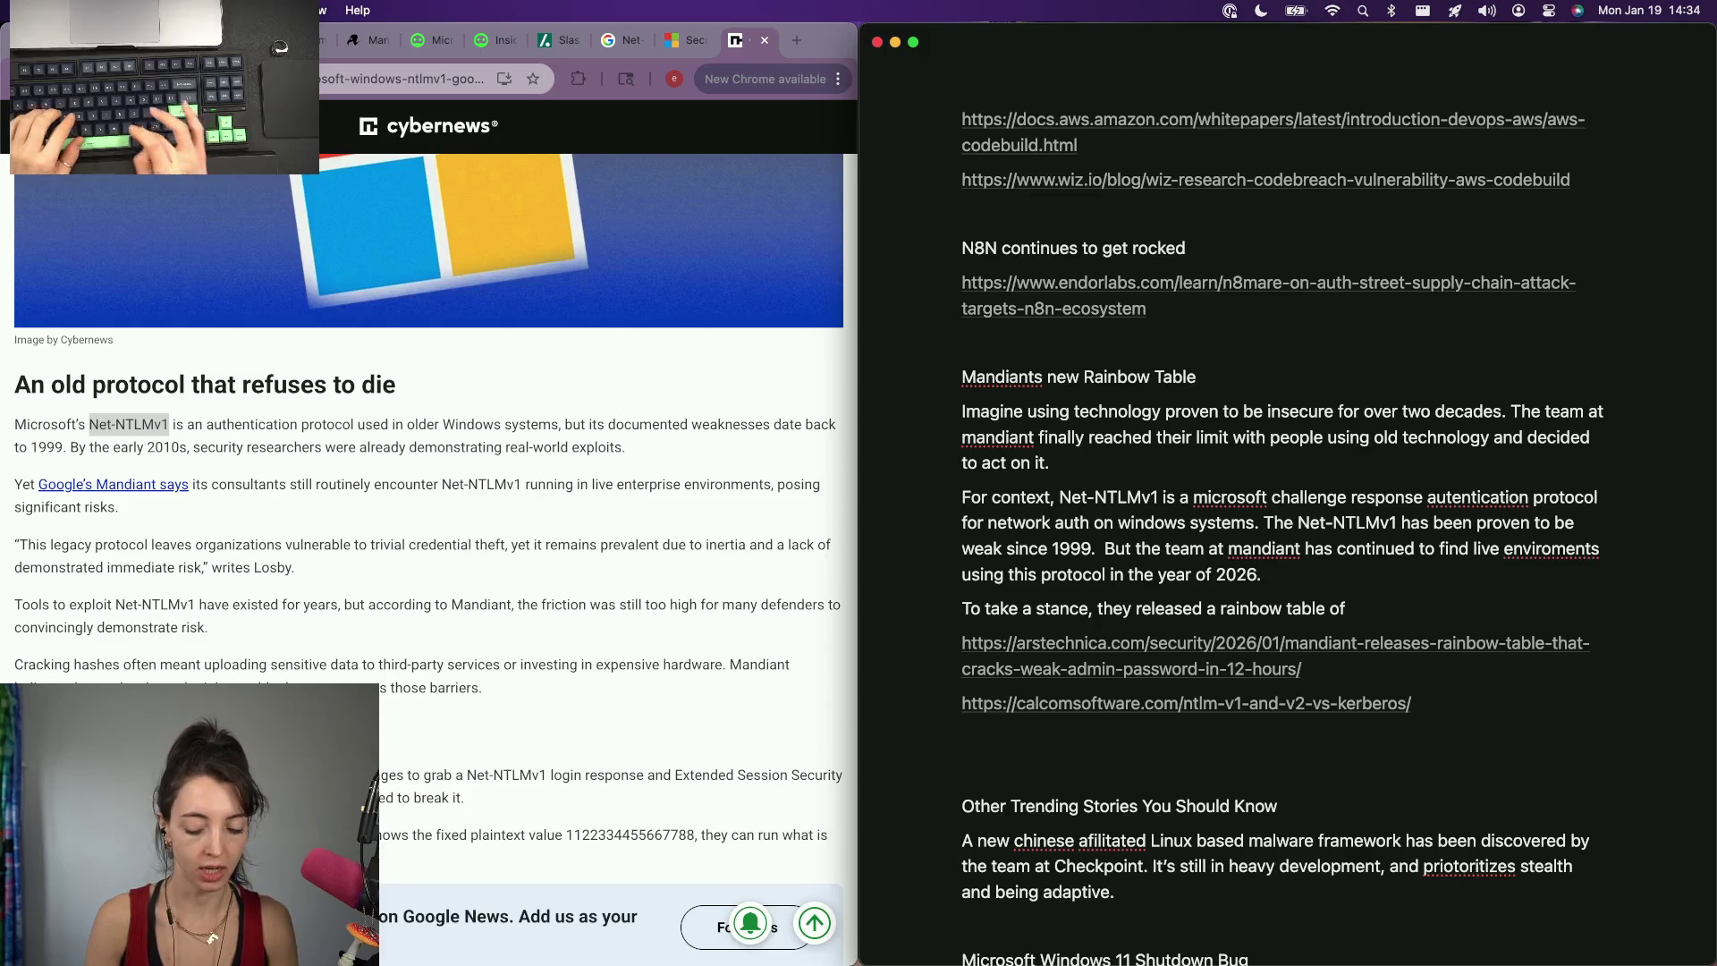
{"action": "type", "text": ", and documented as "}
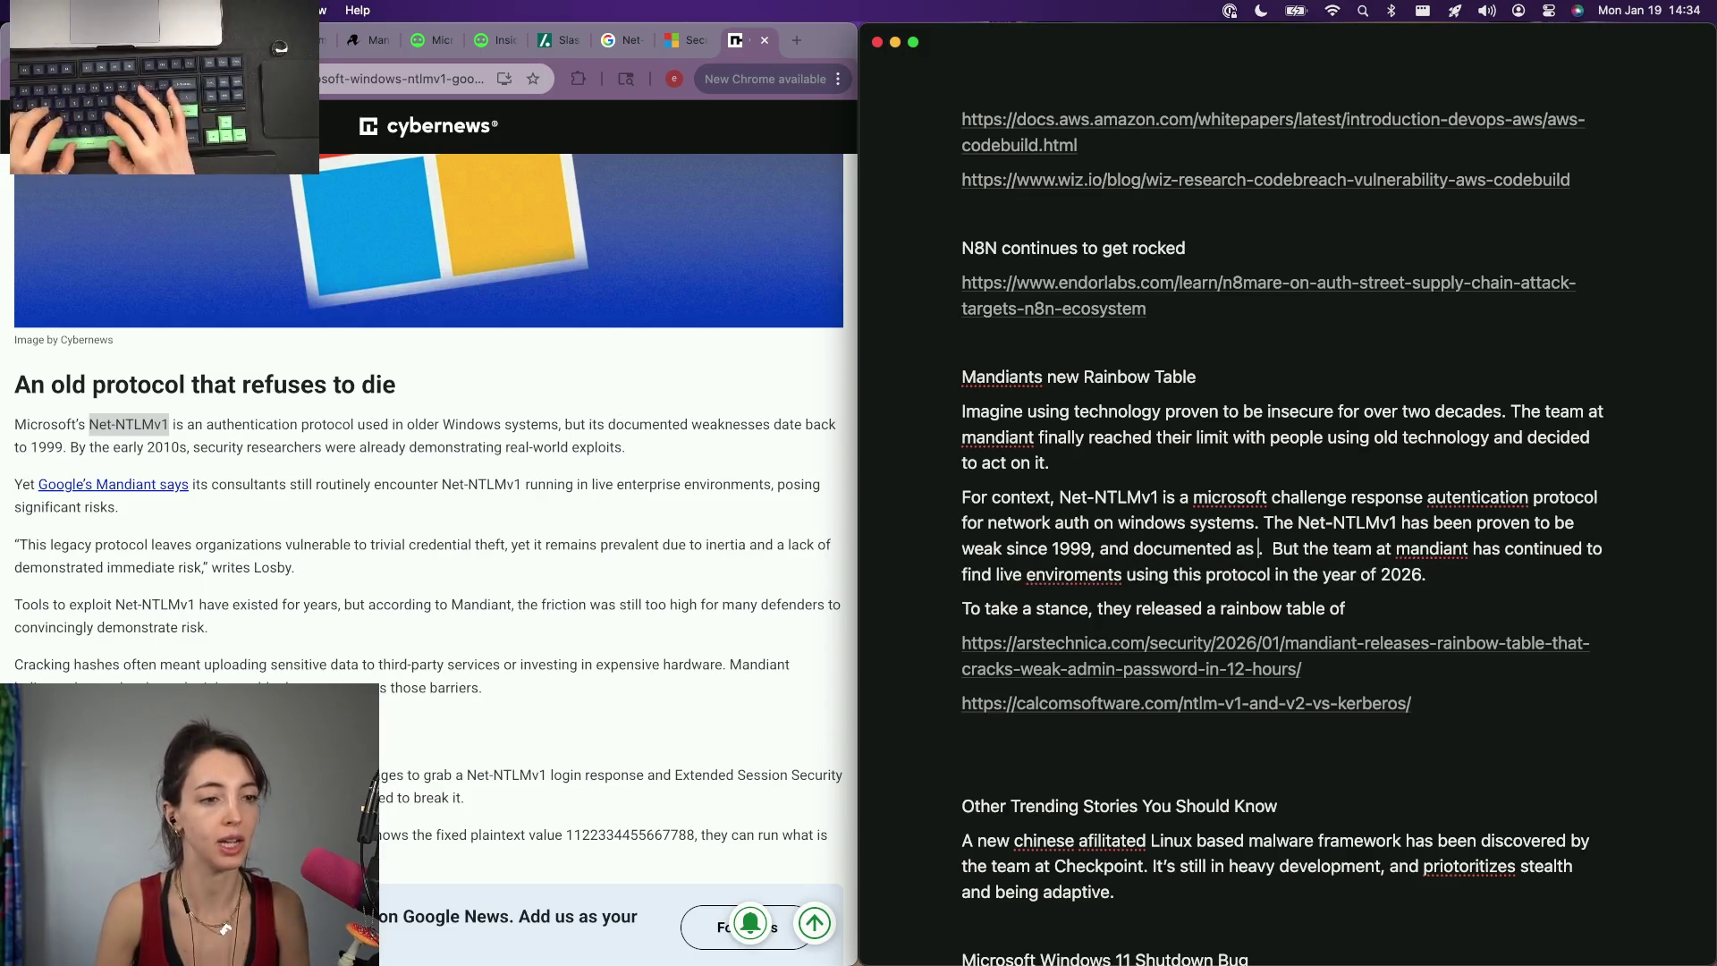
{"action": "type", "text": "insecure since 2012."}
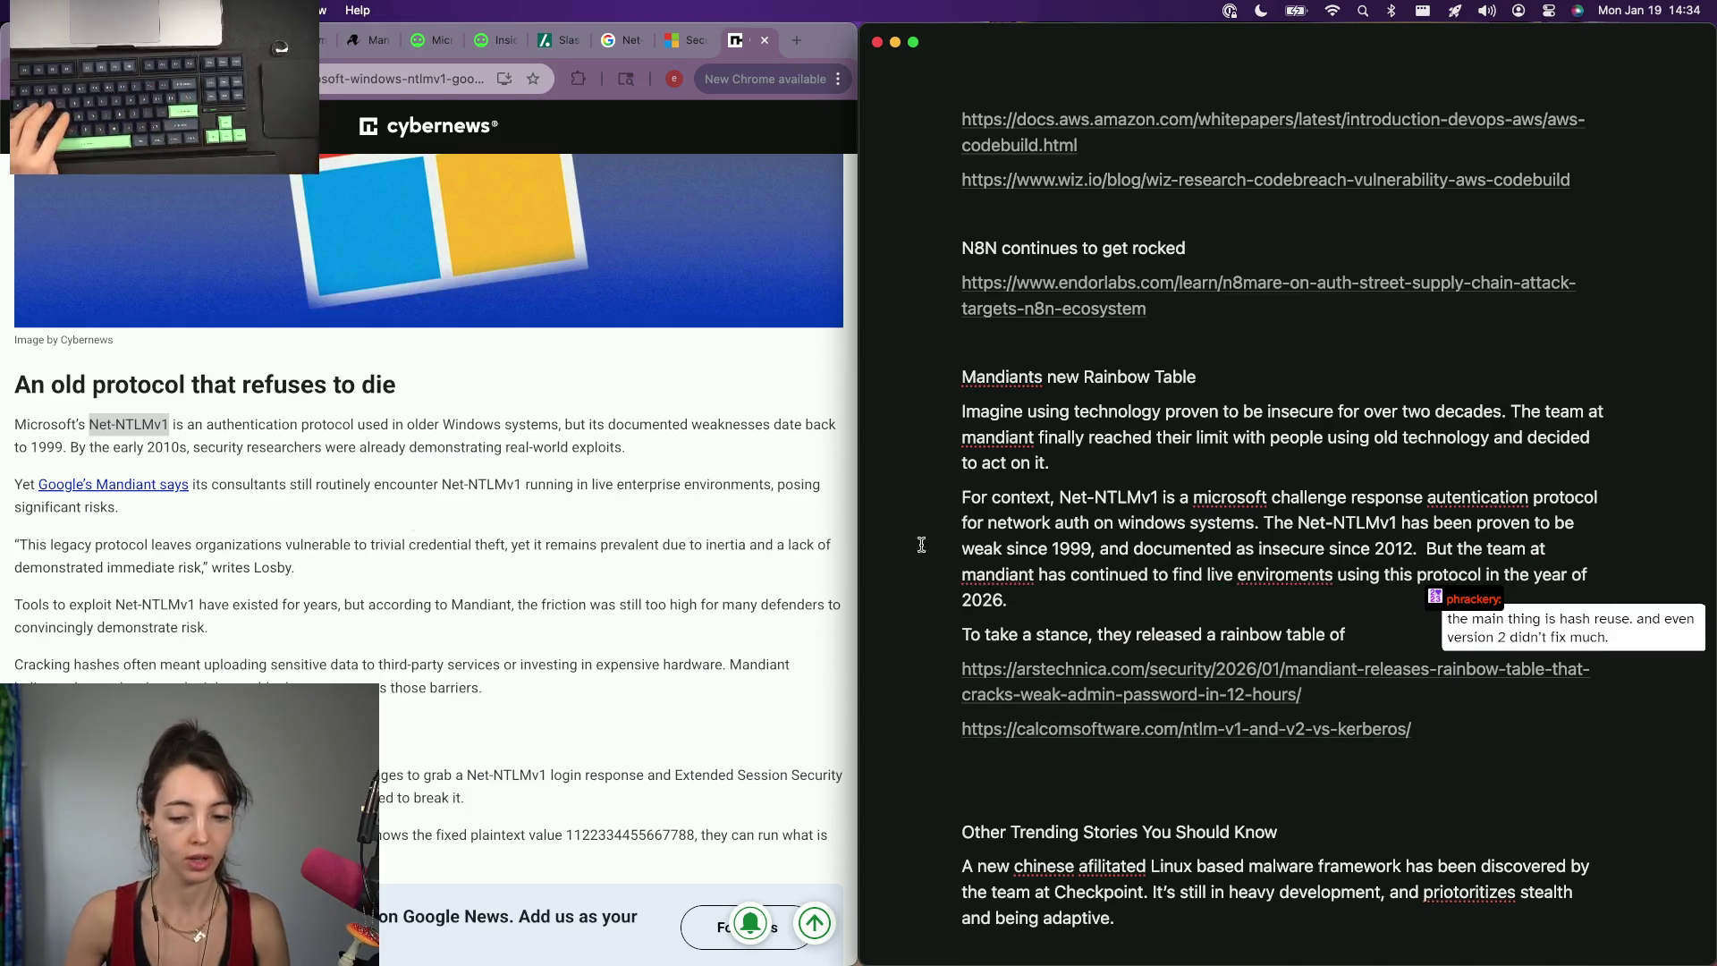
After writing 'weak since 1999 and documented as insecure since 2012', close the Cybernews tab in Chrome.
{"action": "left_click", "coordinate": [376, 382]}
{"action": "key", "text": "super+w"}
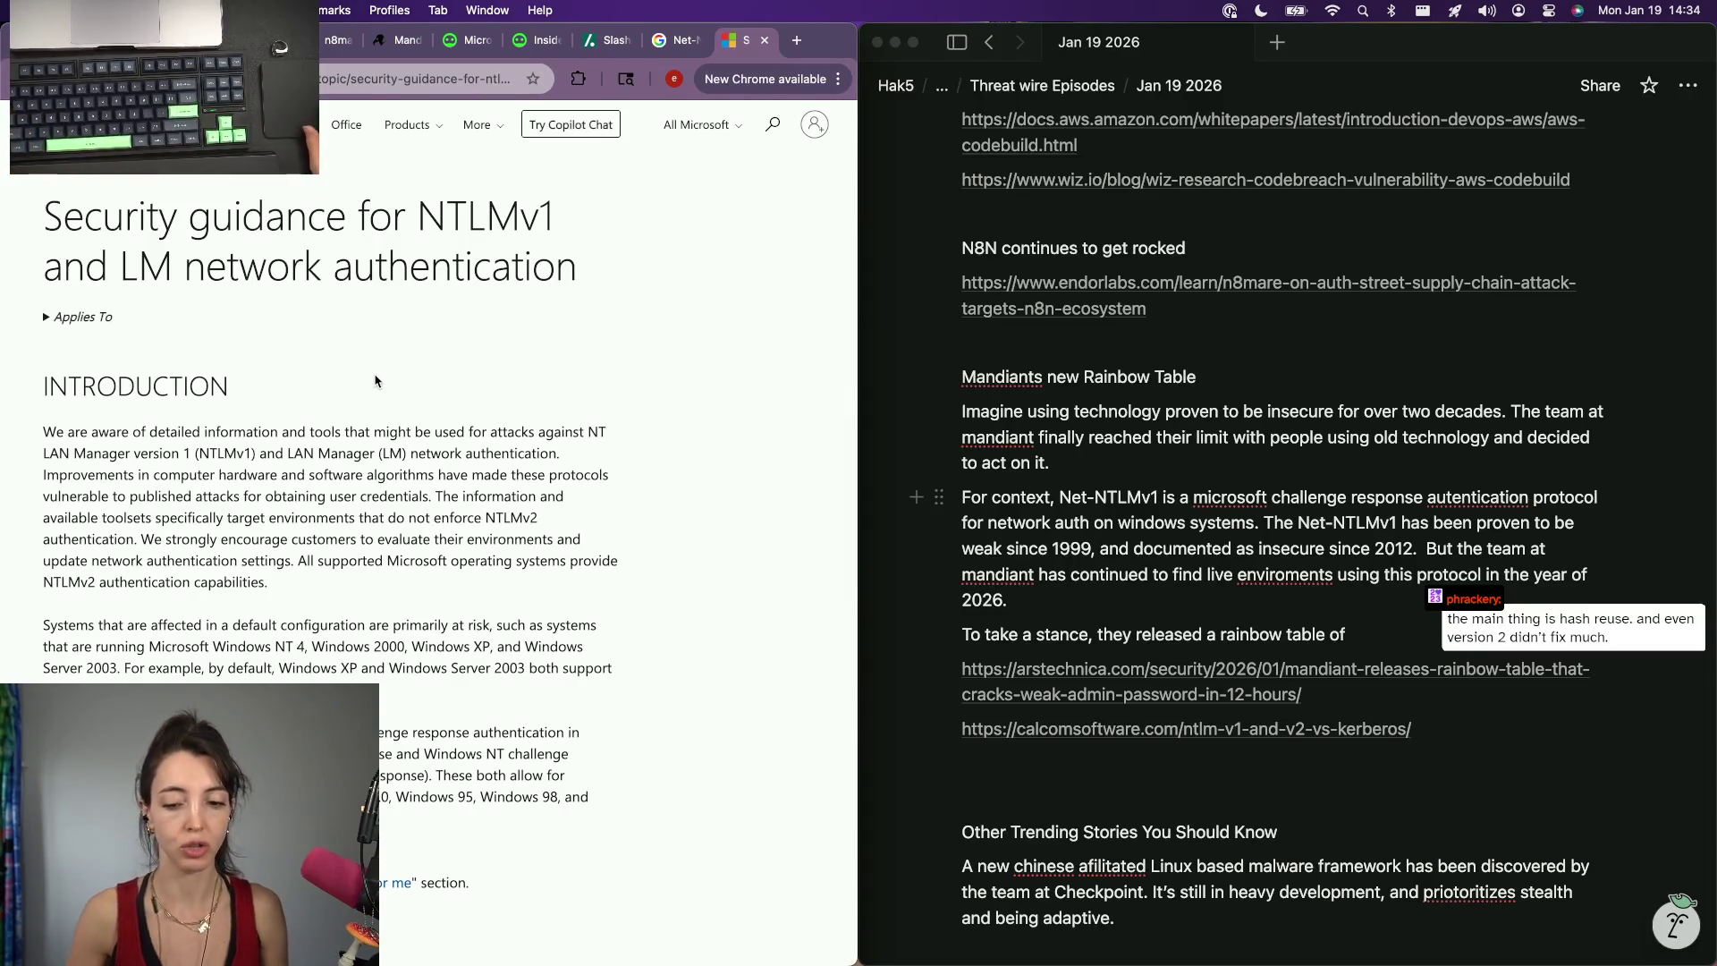
{"action": "scroll", "coordinate": [272, 499], "scroll_direction": "down", "scroll_amount": 2}
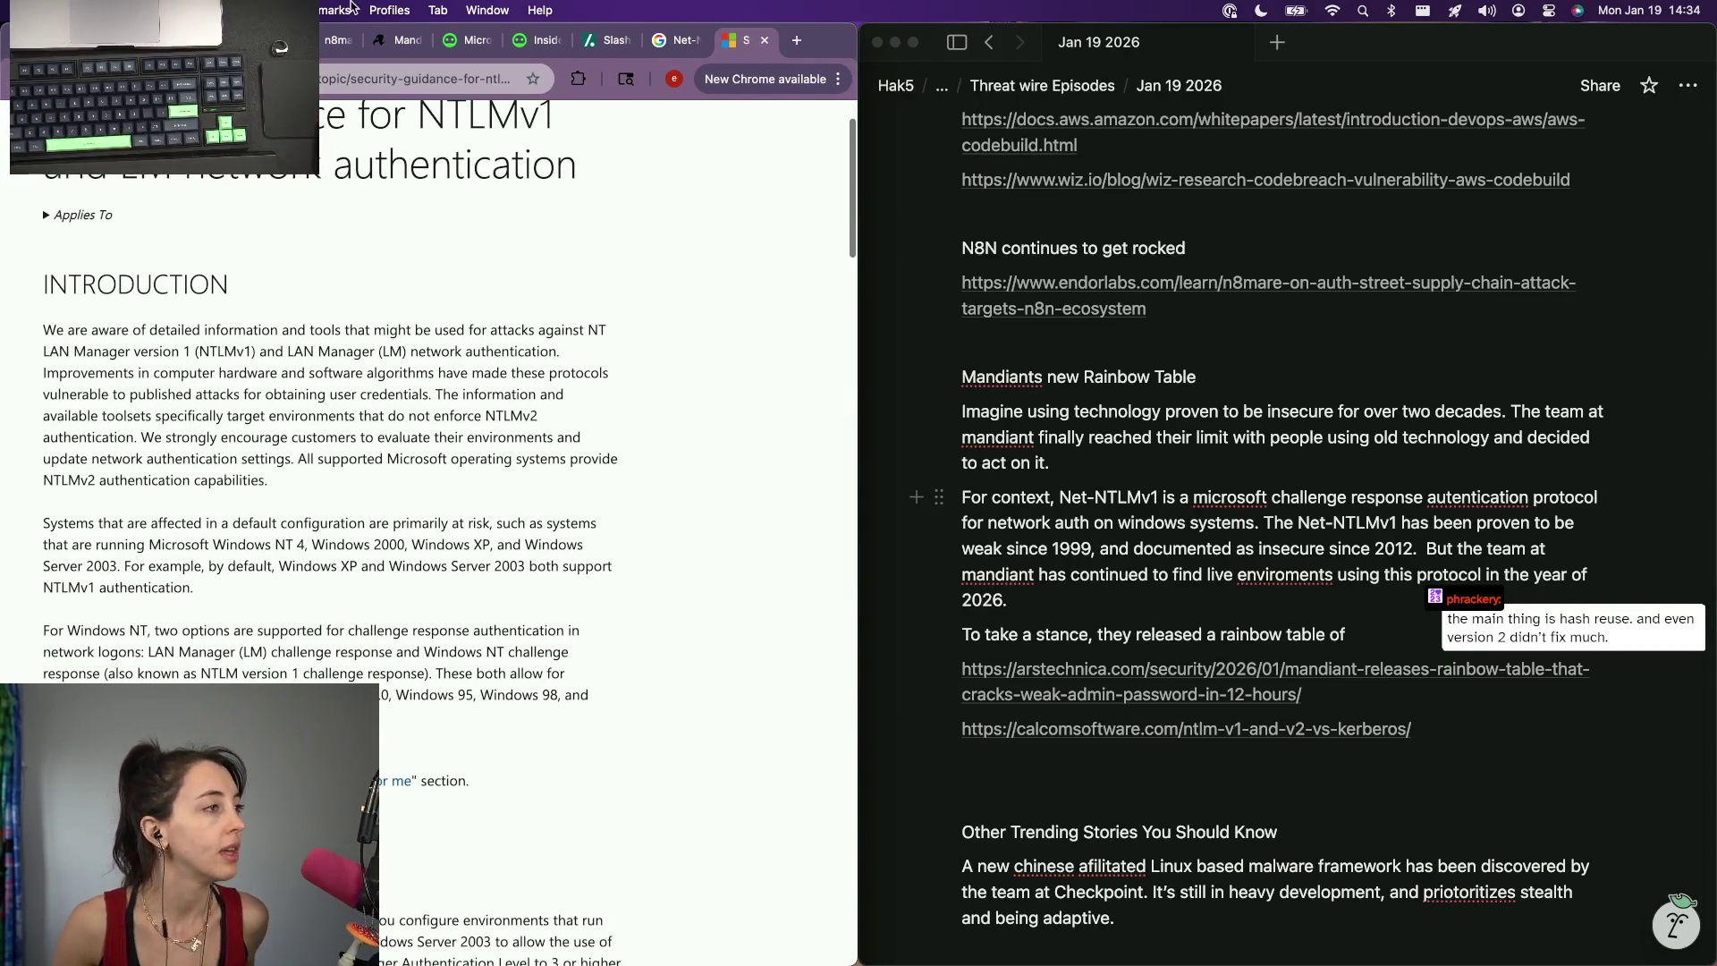
Read Mandiant's Dataset Release and Use of the Tables sections, then return to the notes.
{"action": "key", "text": "super+alt+Left"}
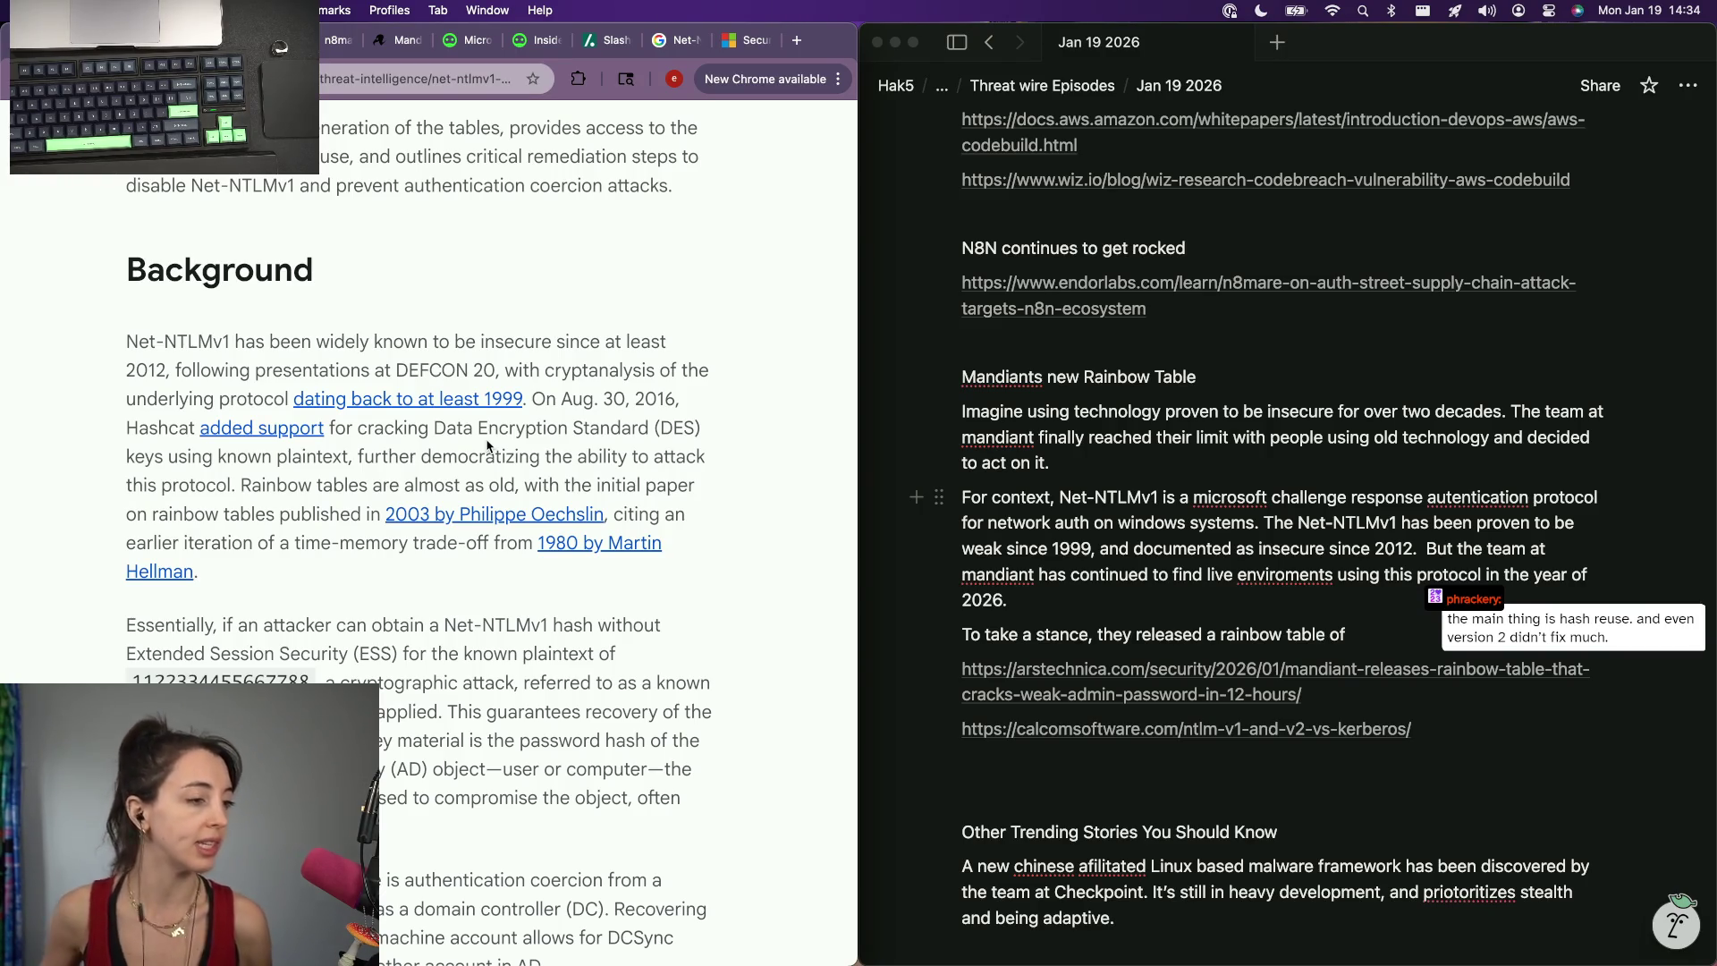
{"action": "scroll", "coordinate": [487, 446], "scroll_direction": "down", "scroll_amount": 5}
{"action": "scroll", "coordinate": [485, 443], "scroll_direction": "up", "scroll_amount": 1}
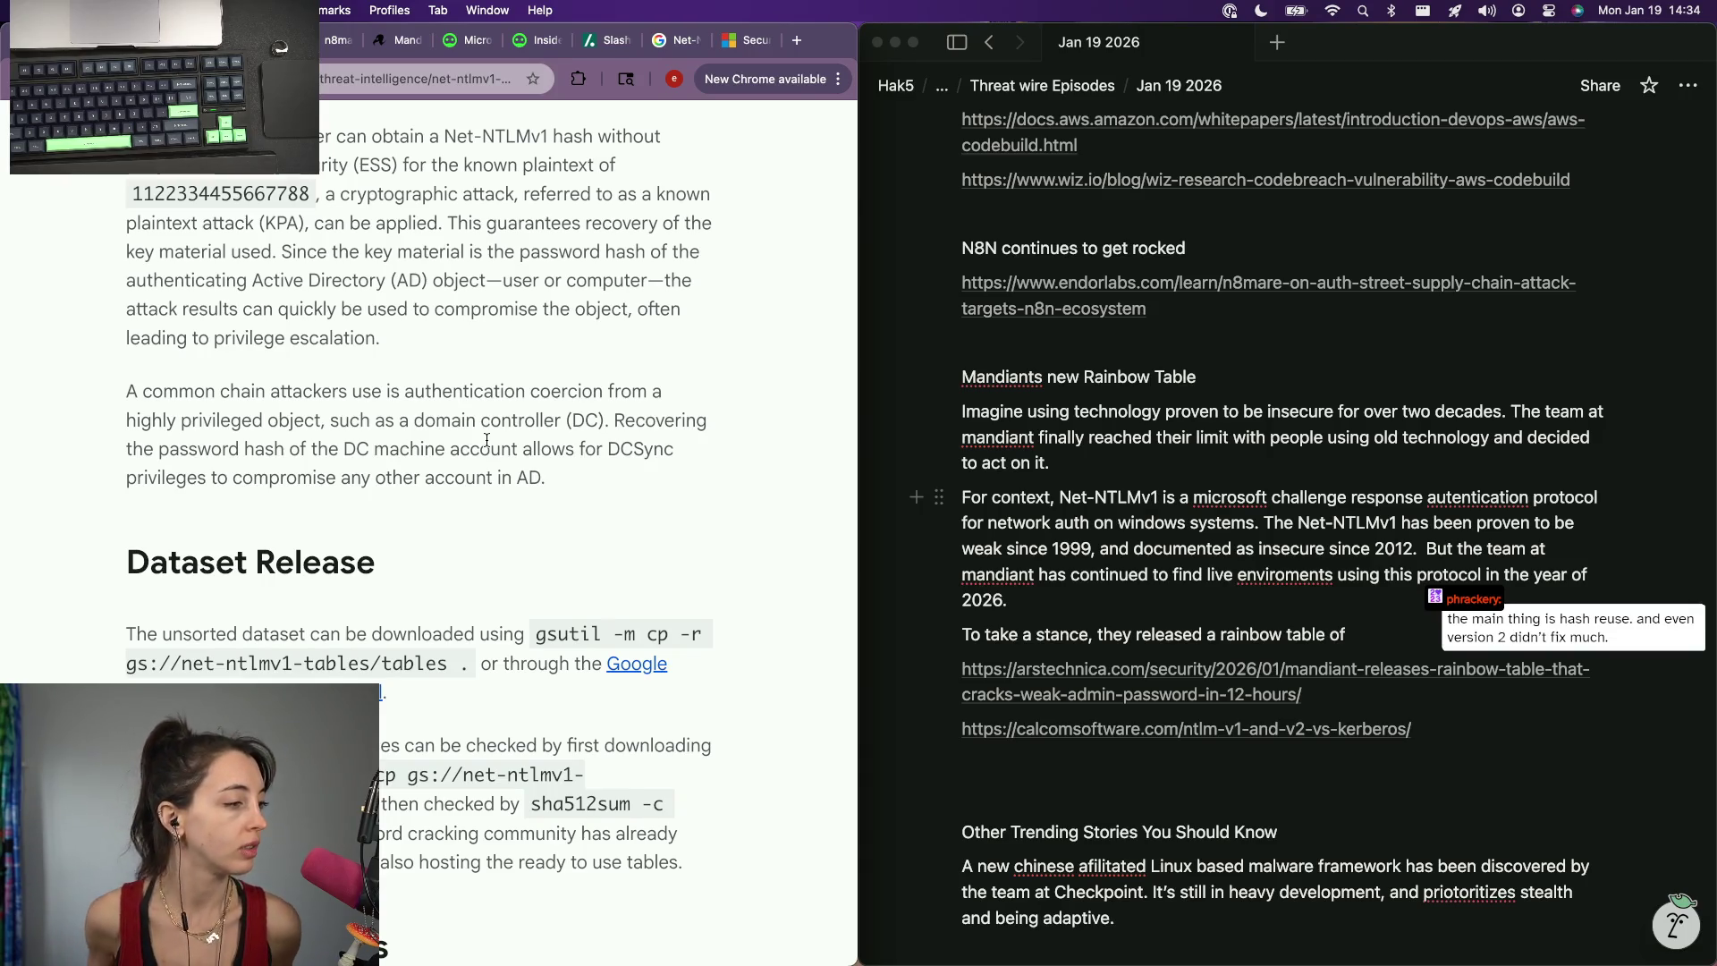
{"action": "scroll", "coordinate": [488, 439], "scroll_direction": "down", "scroll_amount": 3}
{"action": "scroll", "coordinate": [488, 438], "scroll_direction": "down", "scroll_amount": 5}
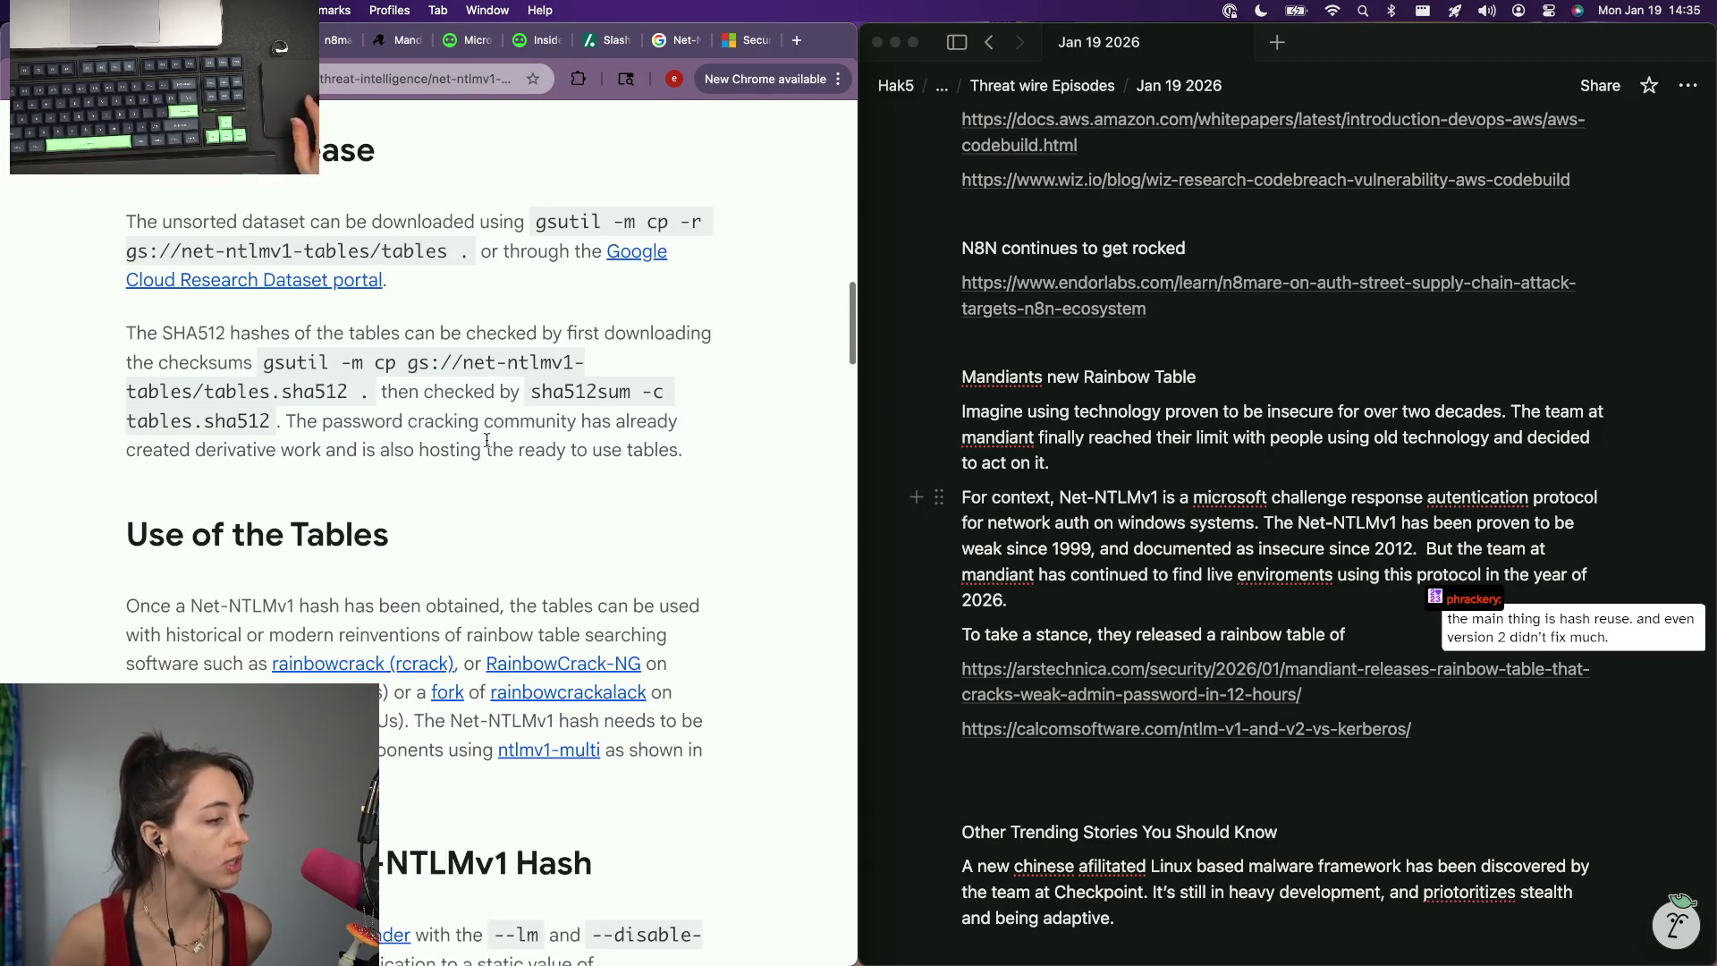
{"action": "scroll", "coordinate": [488, 446], "scroll_direction": "down", "scroll_amount": 1}
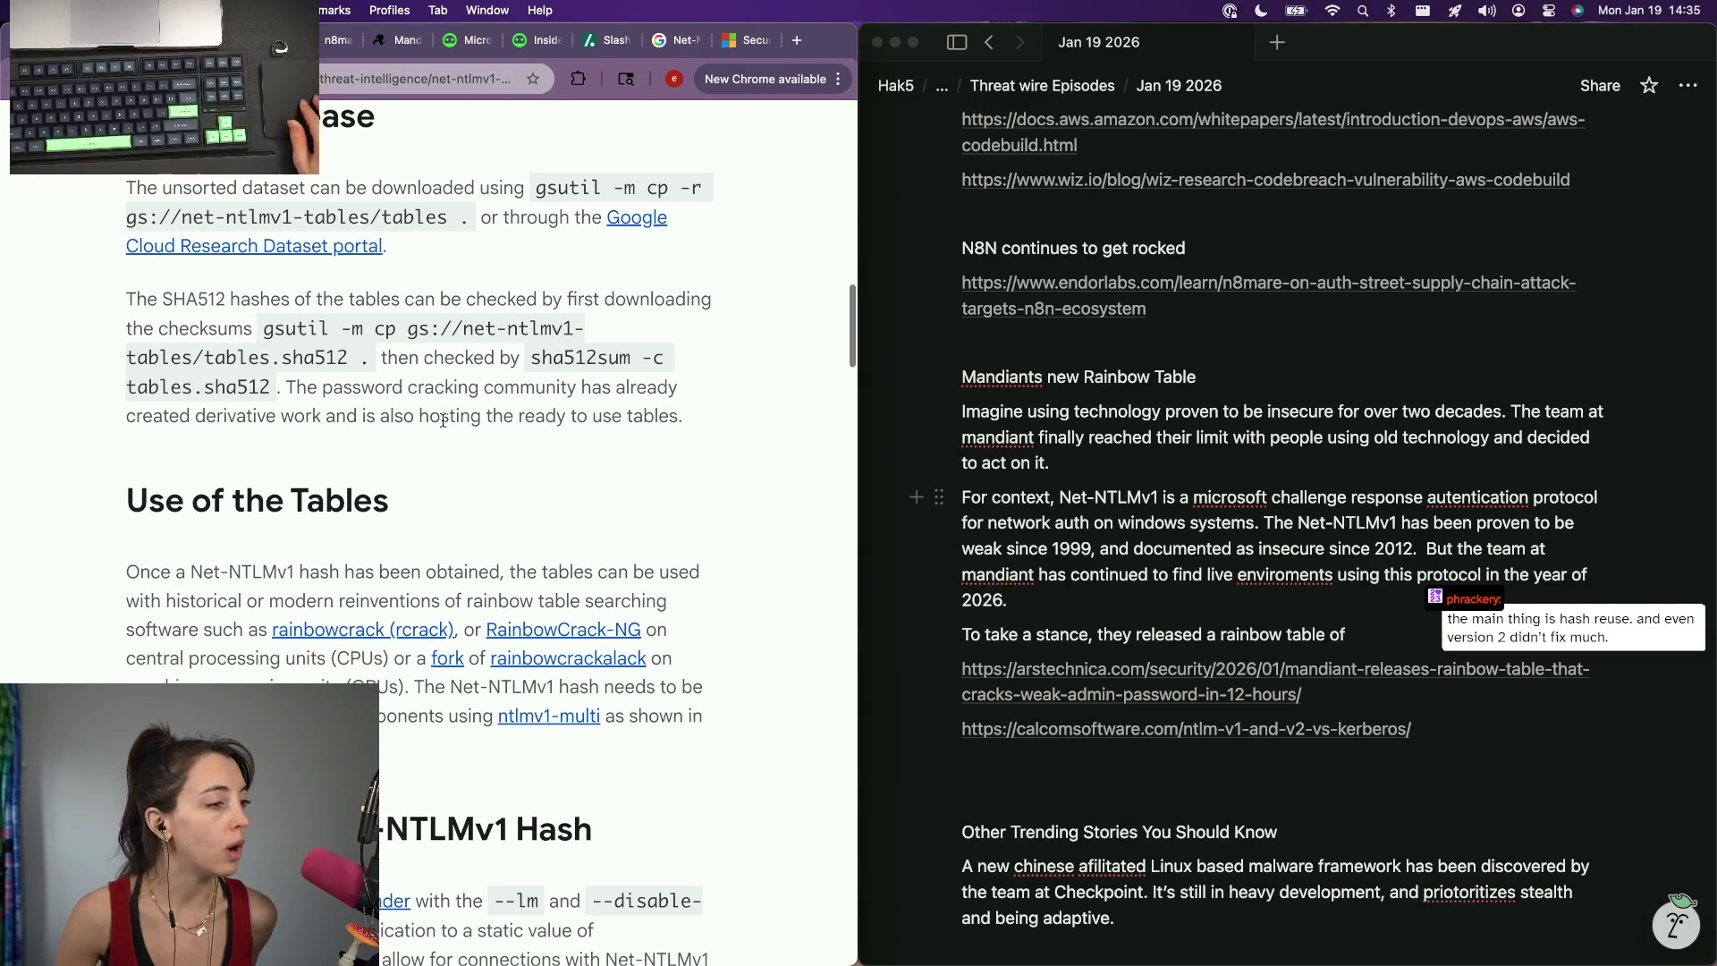
{"action": "left_click", "coordinate": [1348, 643]}
{"action": "type", "text": "ir r"}
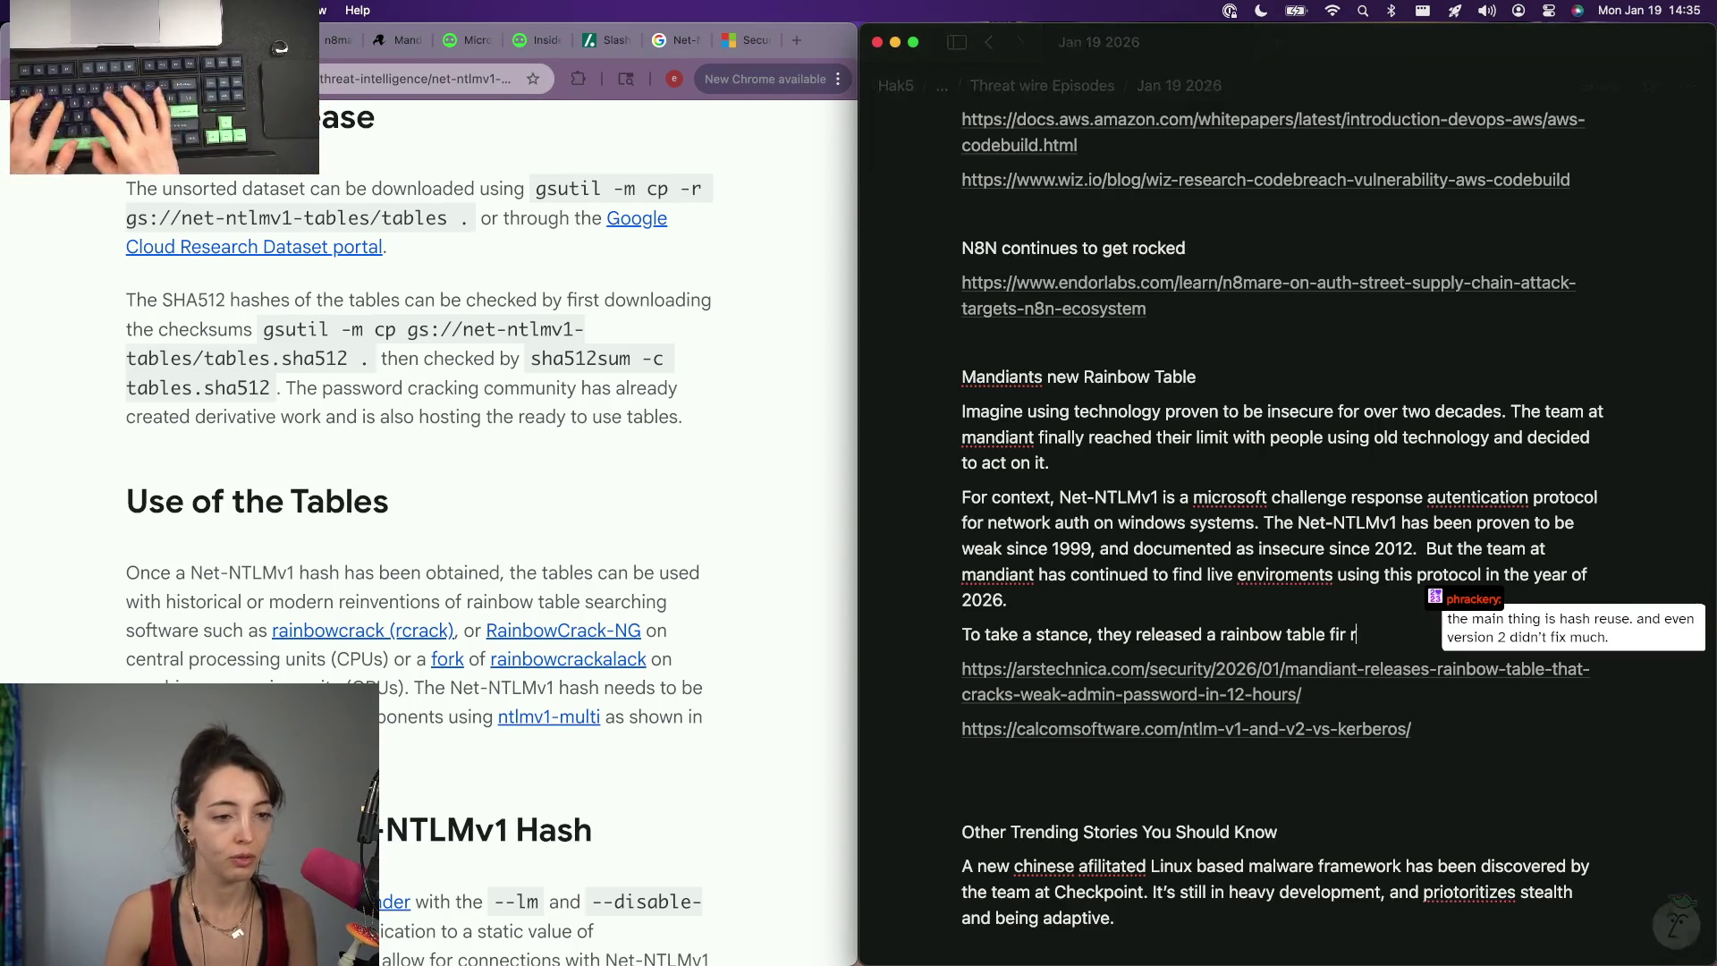
Extend the line to 'they released a rainbow table containing hashes', retyping the misspelled ending, then go back to the Mandiant article.
{"action": "key", "text": "BackSpace"}
{"action": "key", "text": "BackSpace"}
{"action": "type", "text": "for re"}
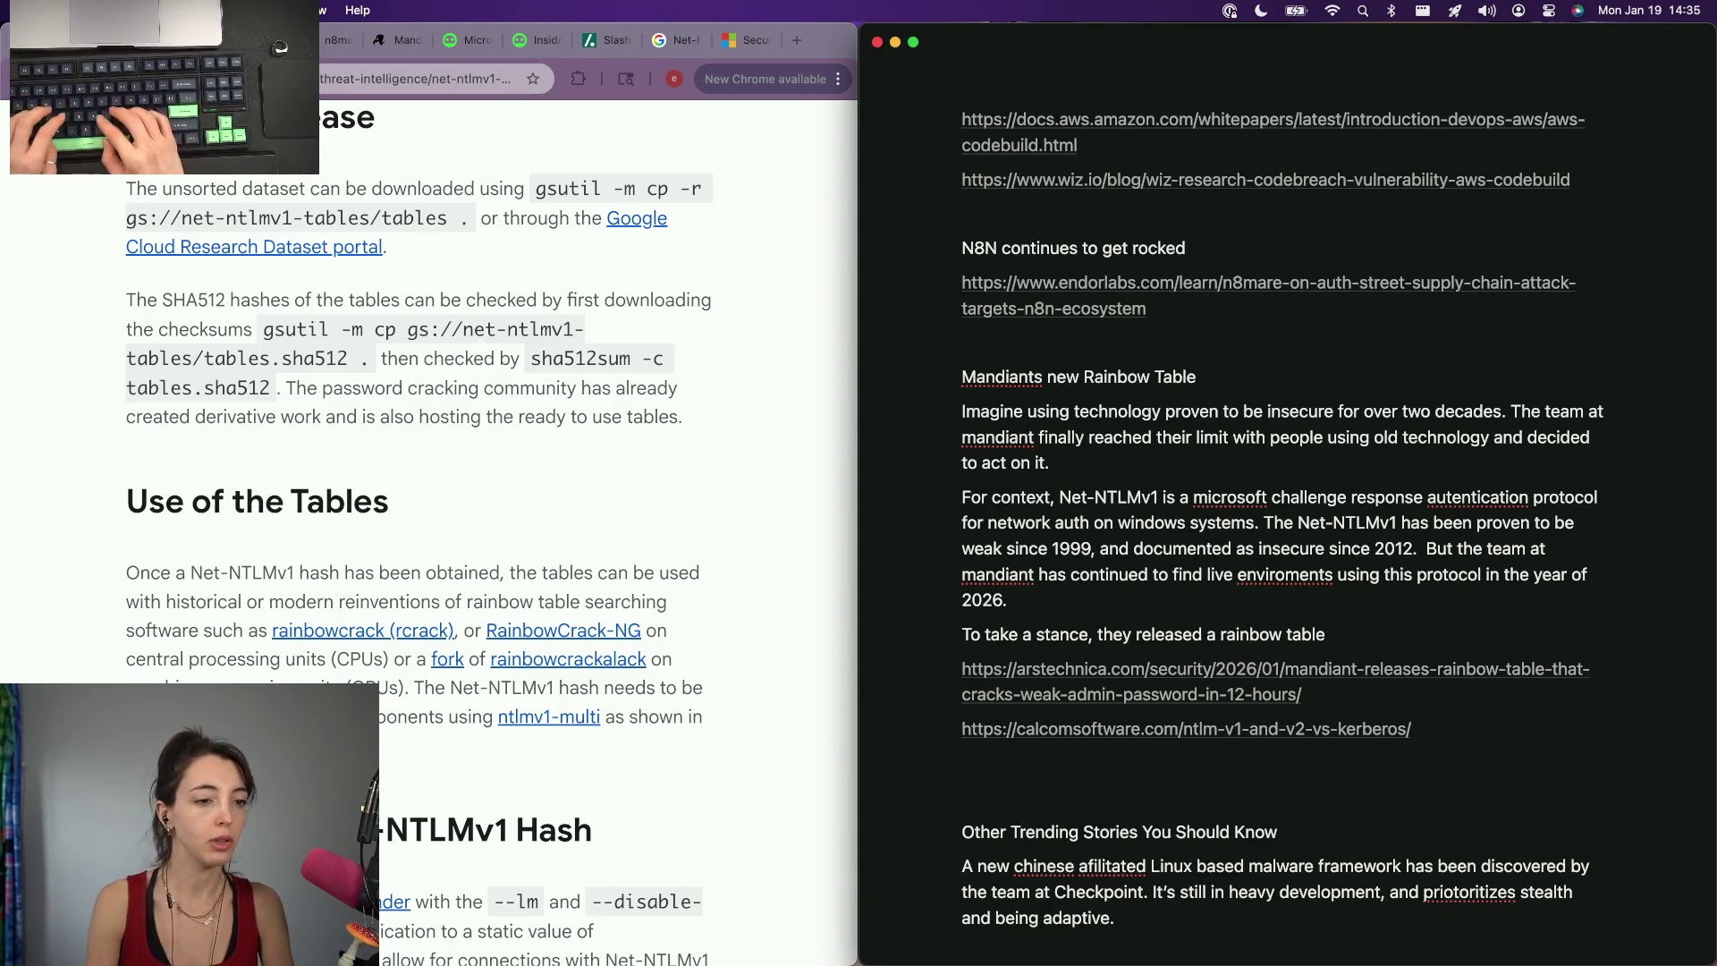
{"action": "type", "text": " conrtain"}
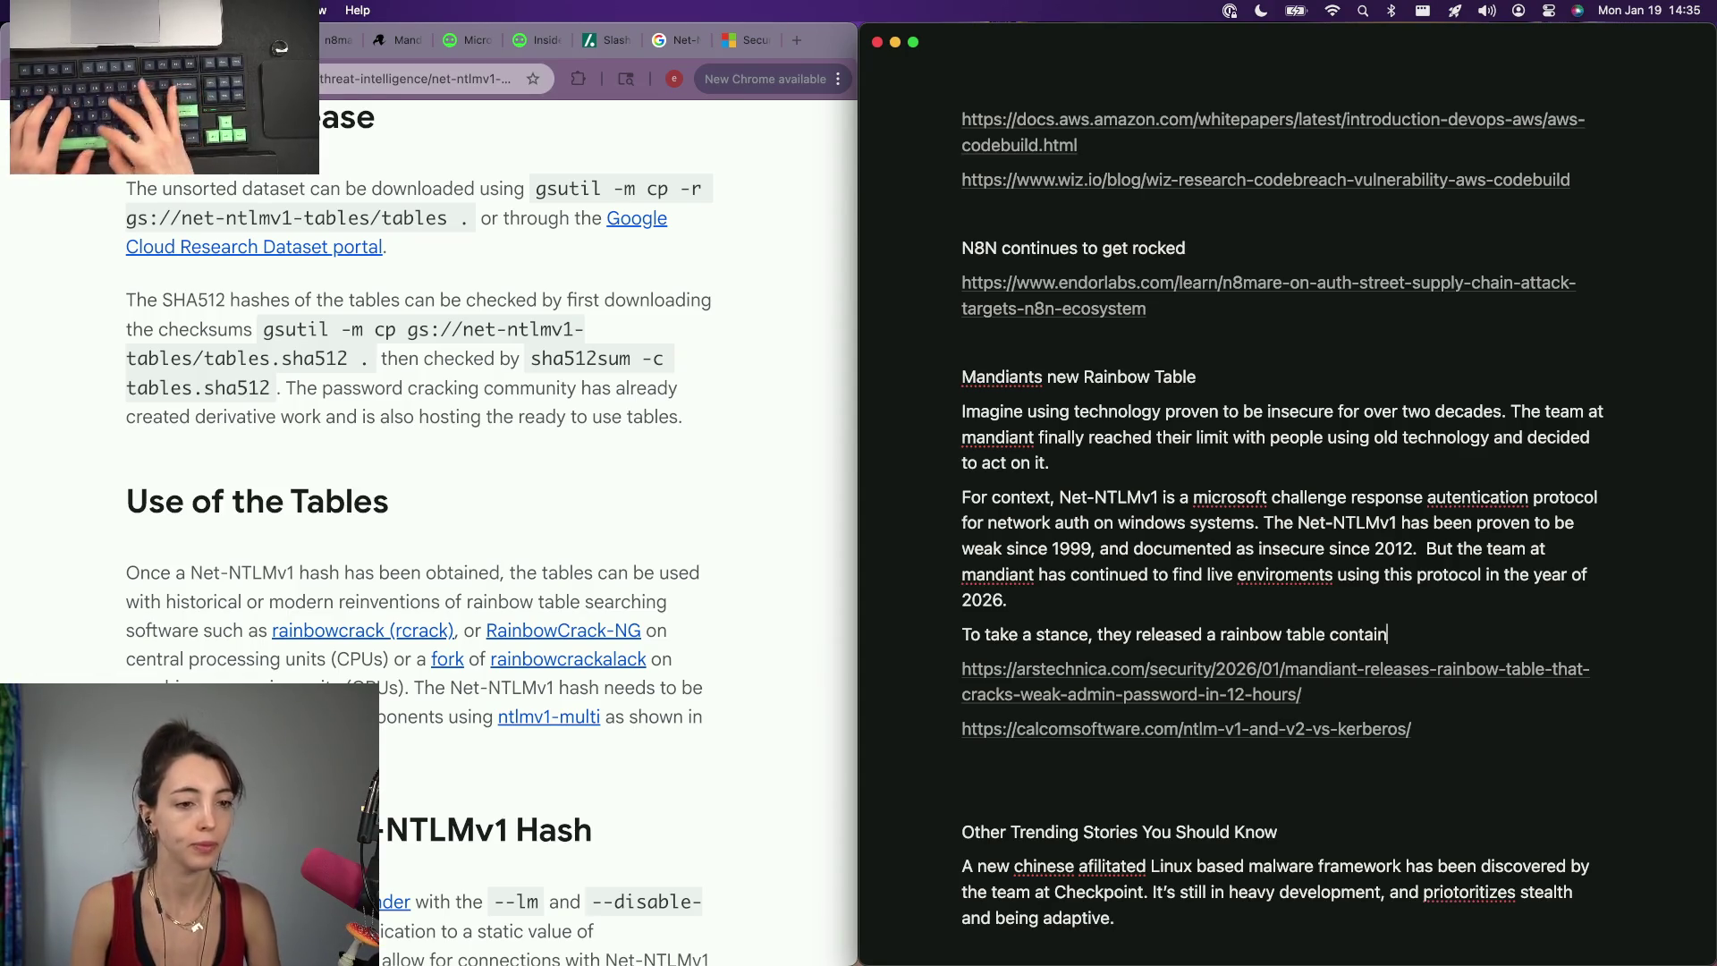
{"action": "type", "text": "hash"}
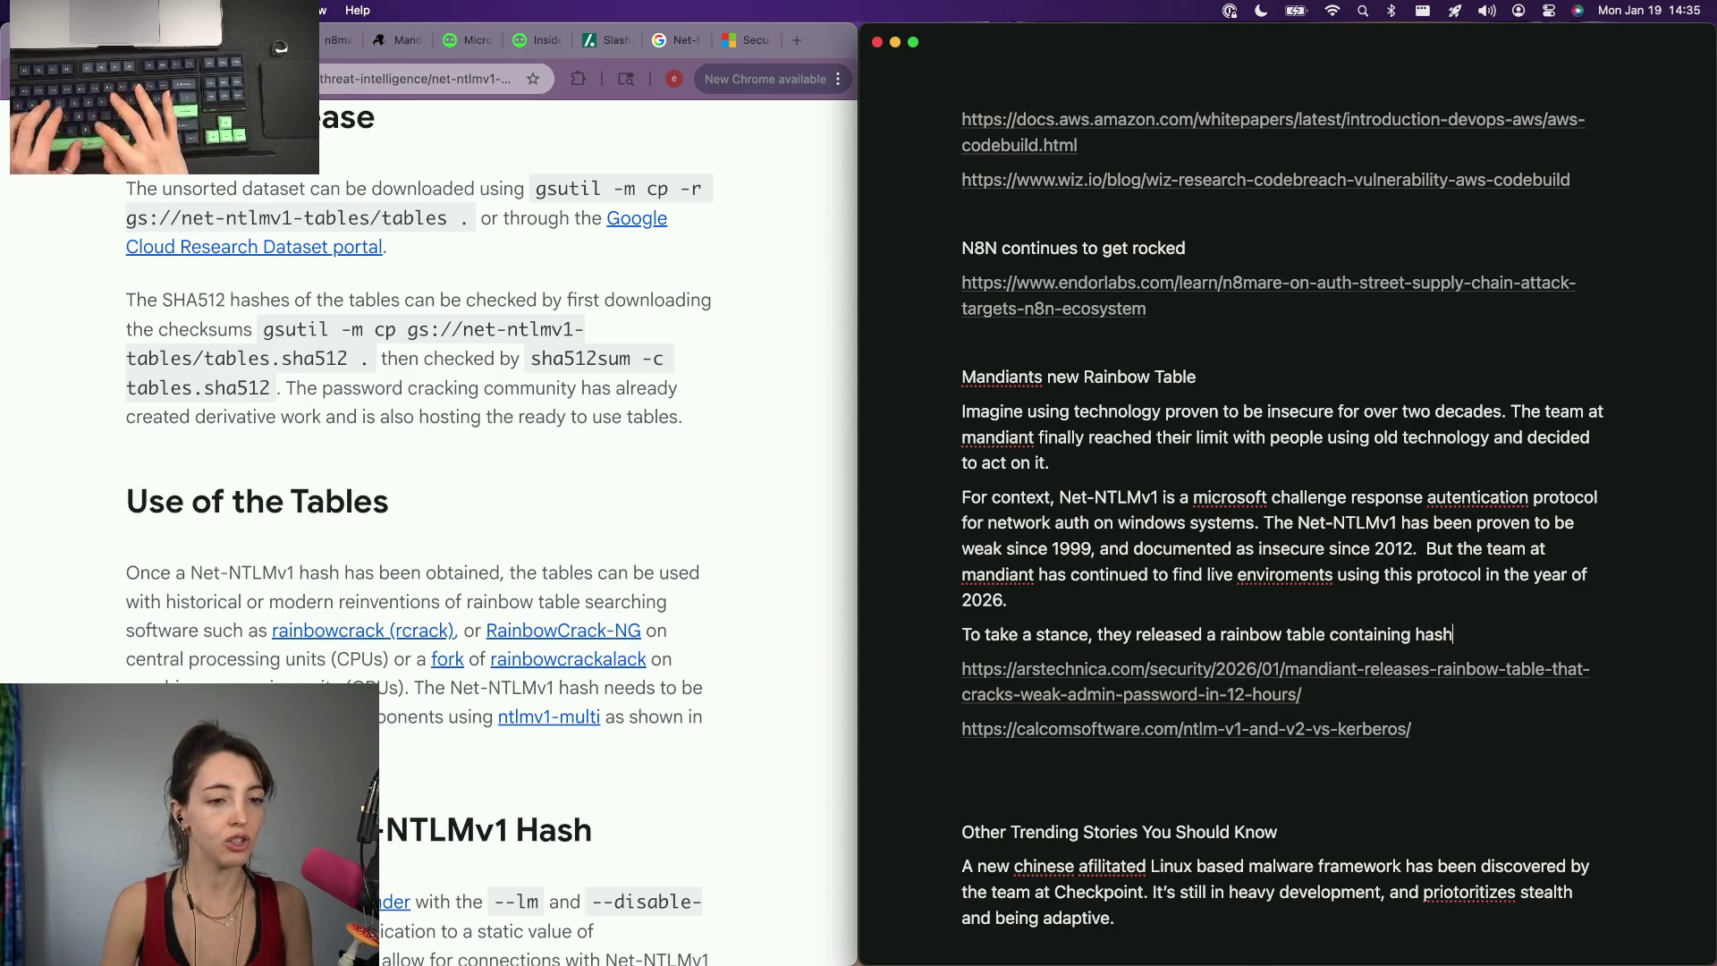
{"action": "key", "text": "alt+BackSpace"}
{"action": "key", "text": "alt+BackSpace"}
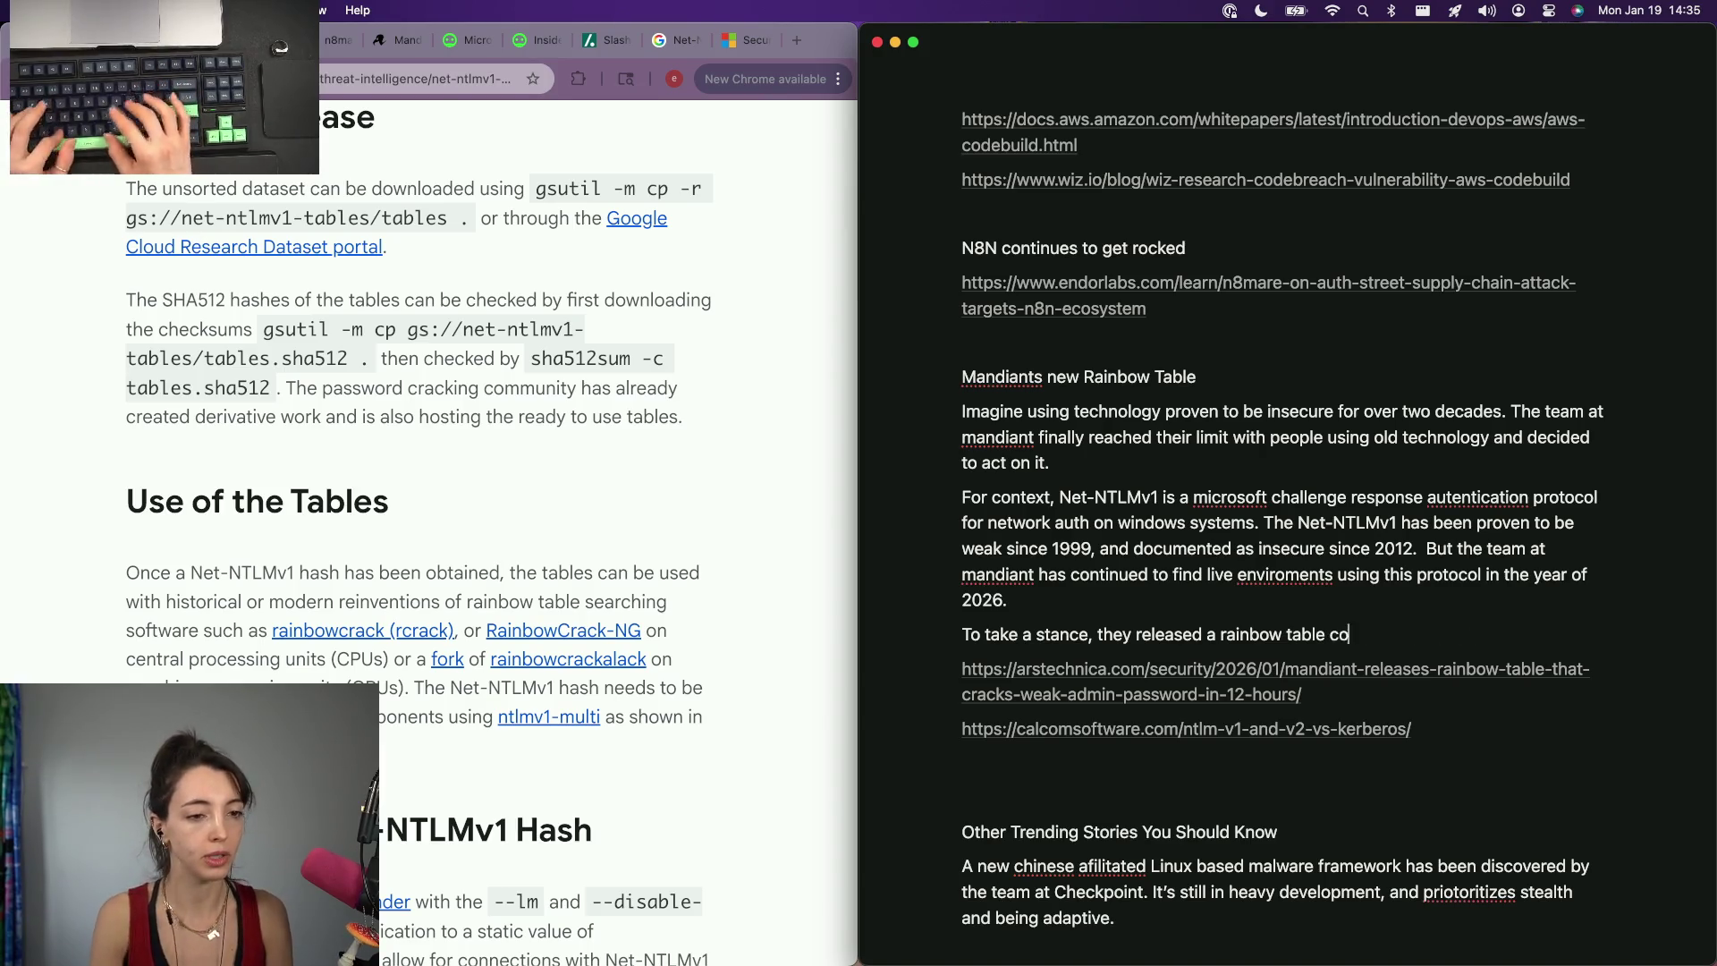
{"action": "key", "text": "alt+BackSpace"}
{"action": "type", "text": "containing hashes"}
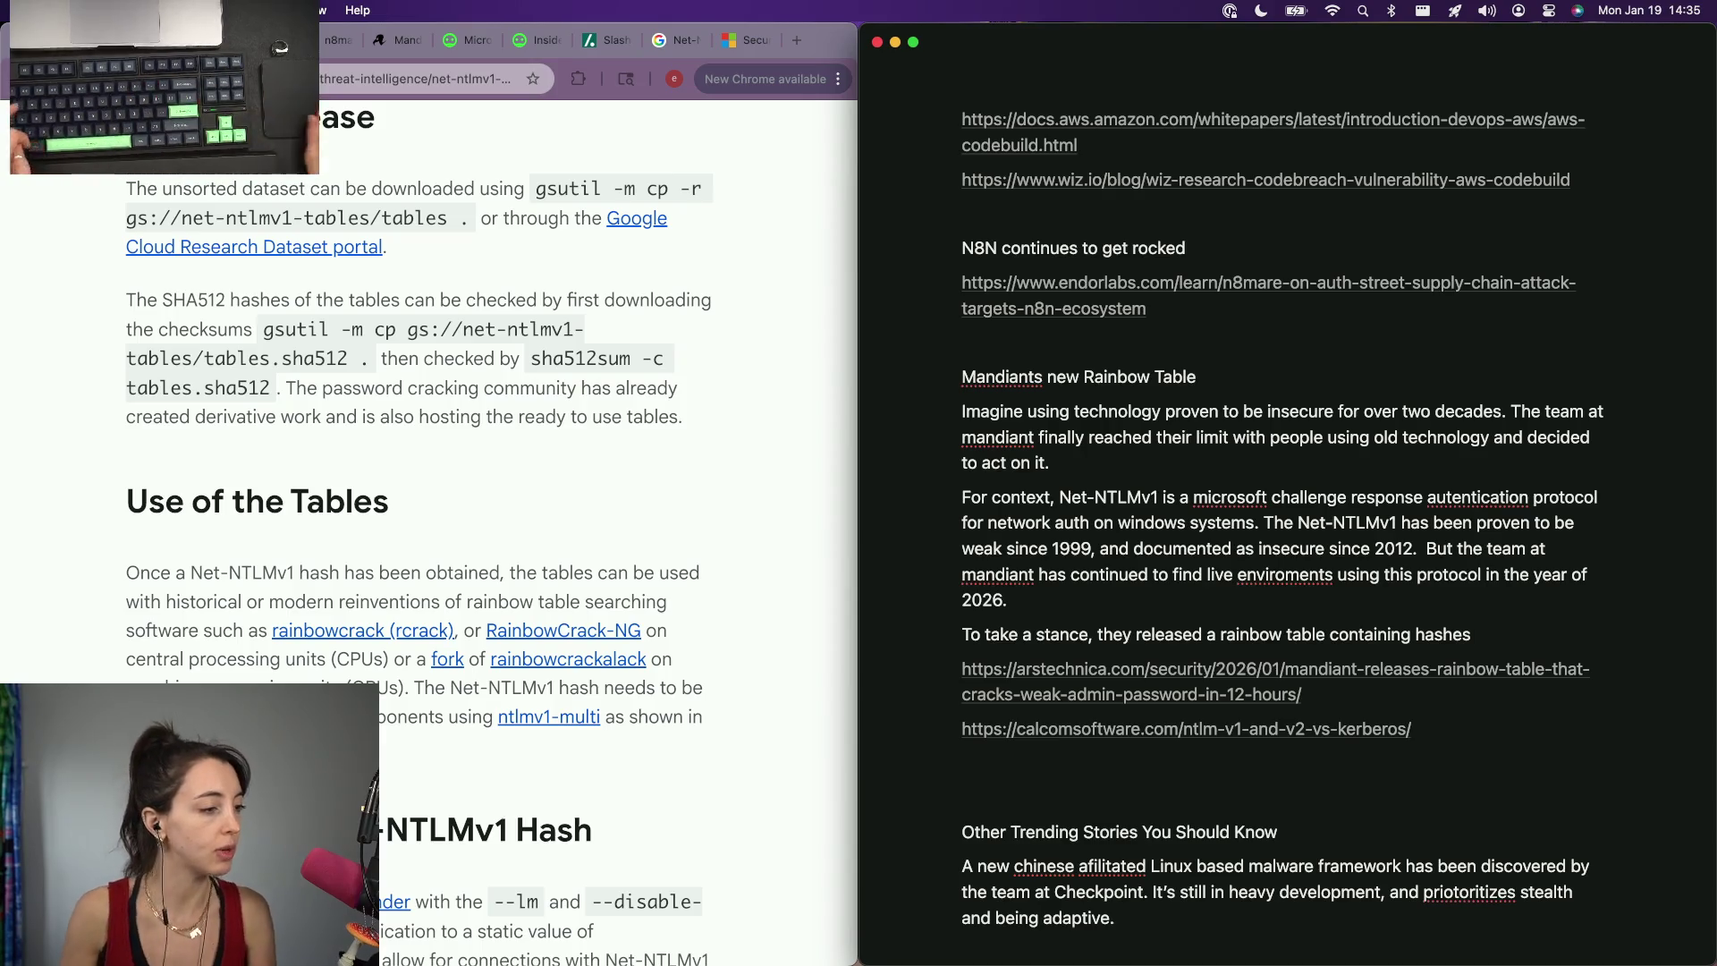
{"action": "left_click", "coordinate": [433, 427]}
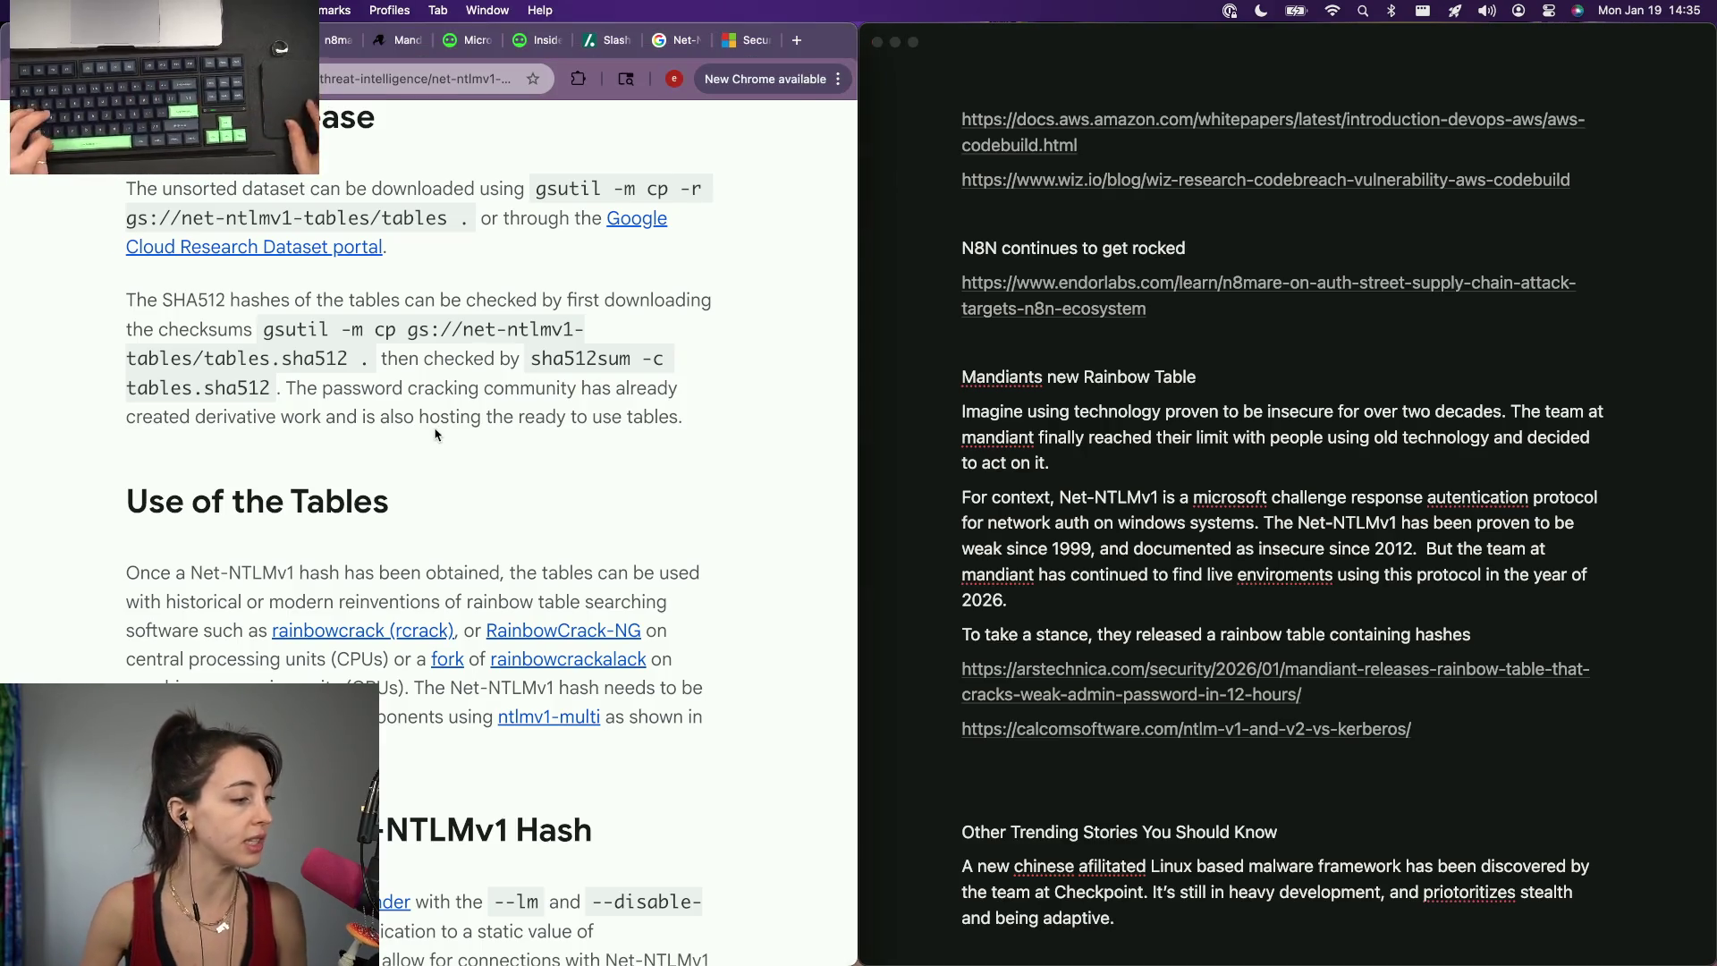
{"action": "scroll", "coordinate": [433, 428], "scroll_direction": "up", "scroll_amount": 10}
{"action": "scroll", "coordinate": [434, 427], "scroll_direction": "down", "scroll_amount": 3}
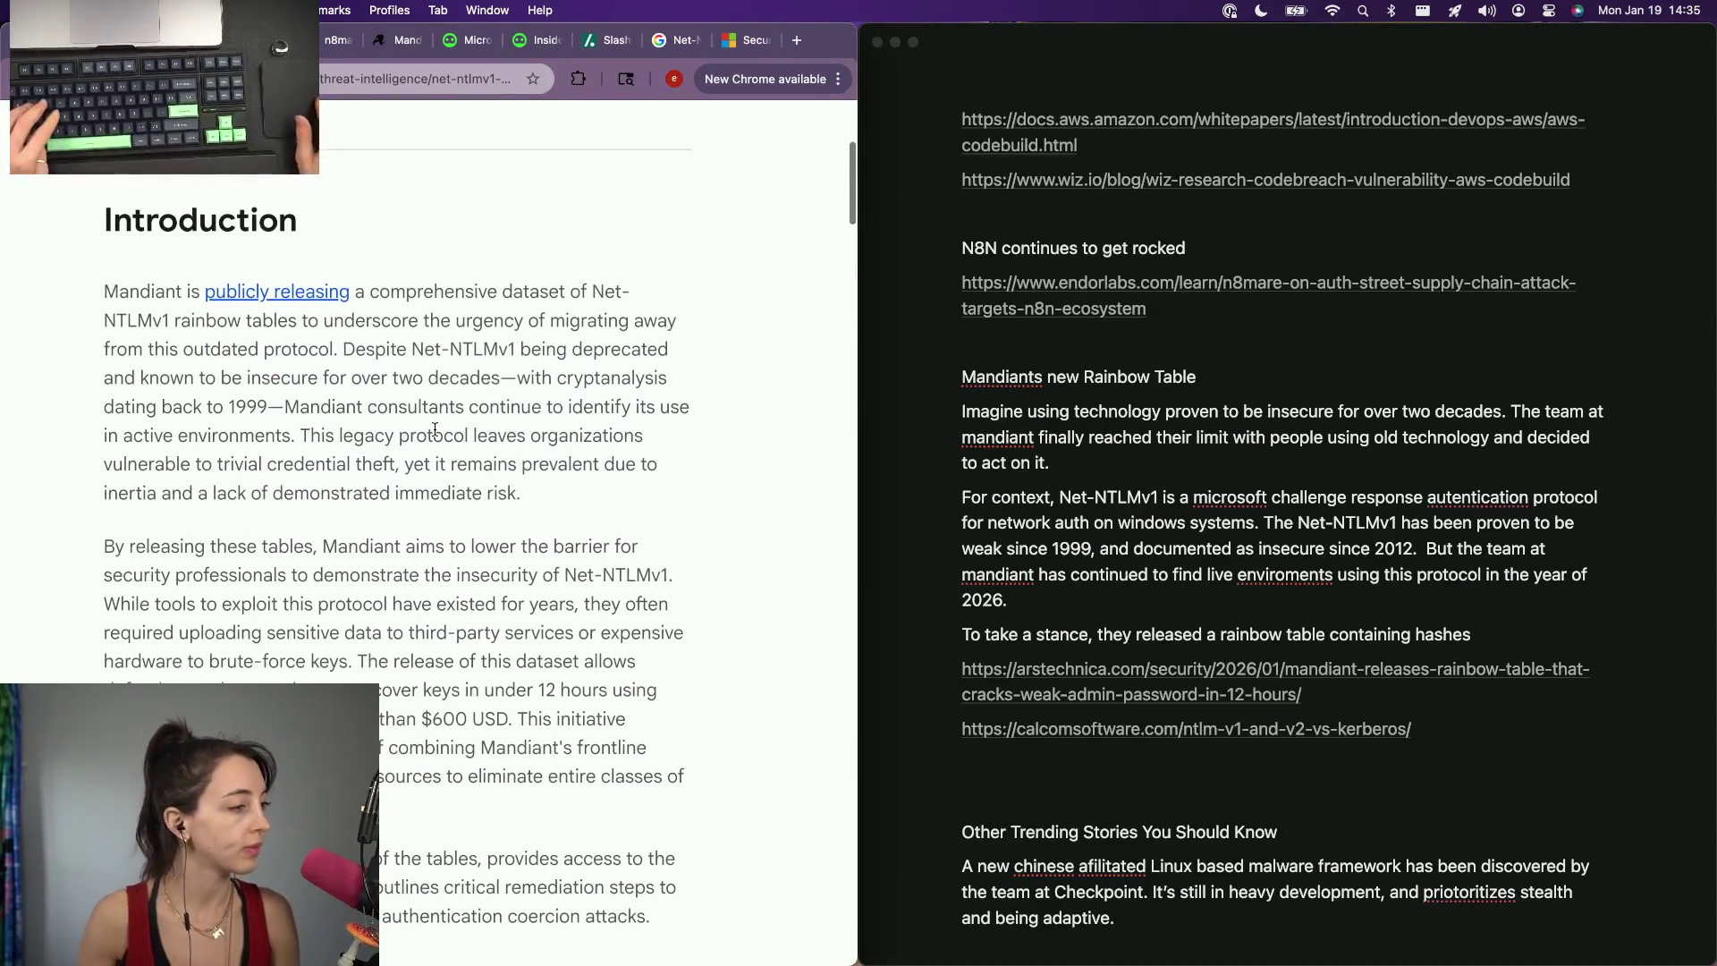
{"action": "scroll", "coordinate": [436, 386], "scroll_direction": "down", "scroll_amount": 3}
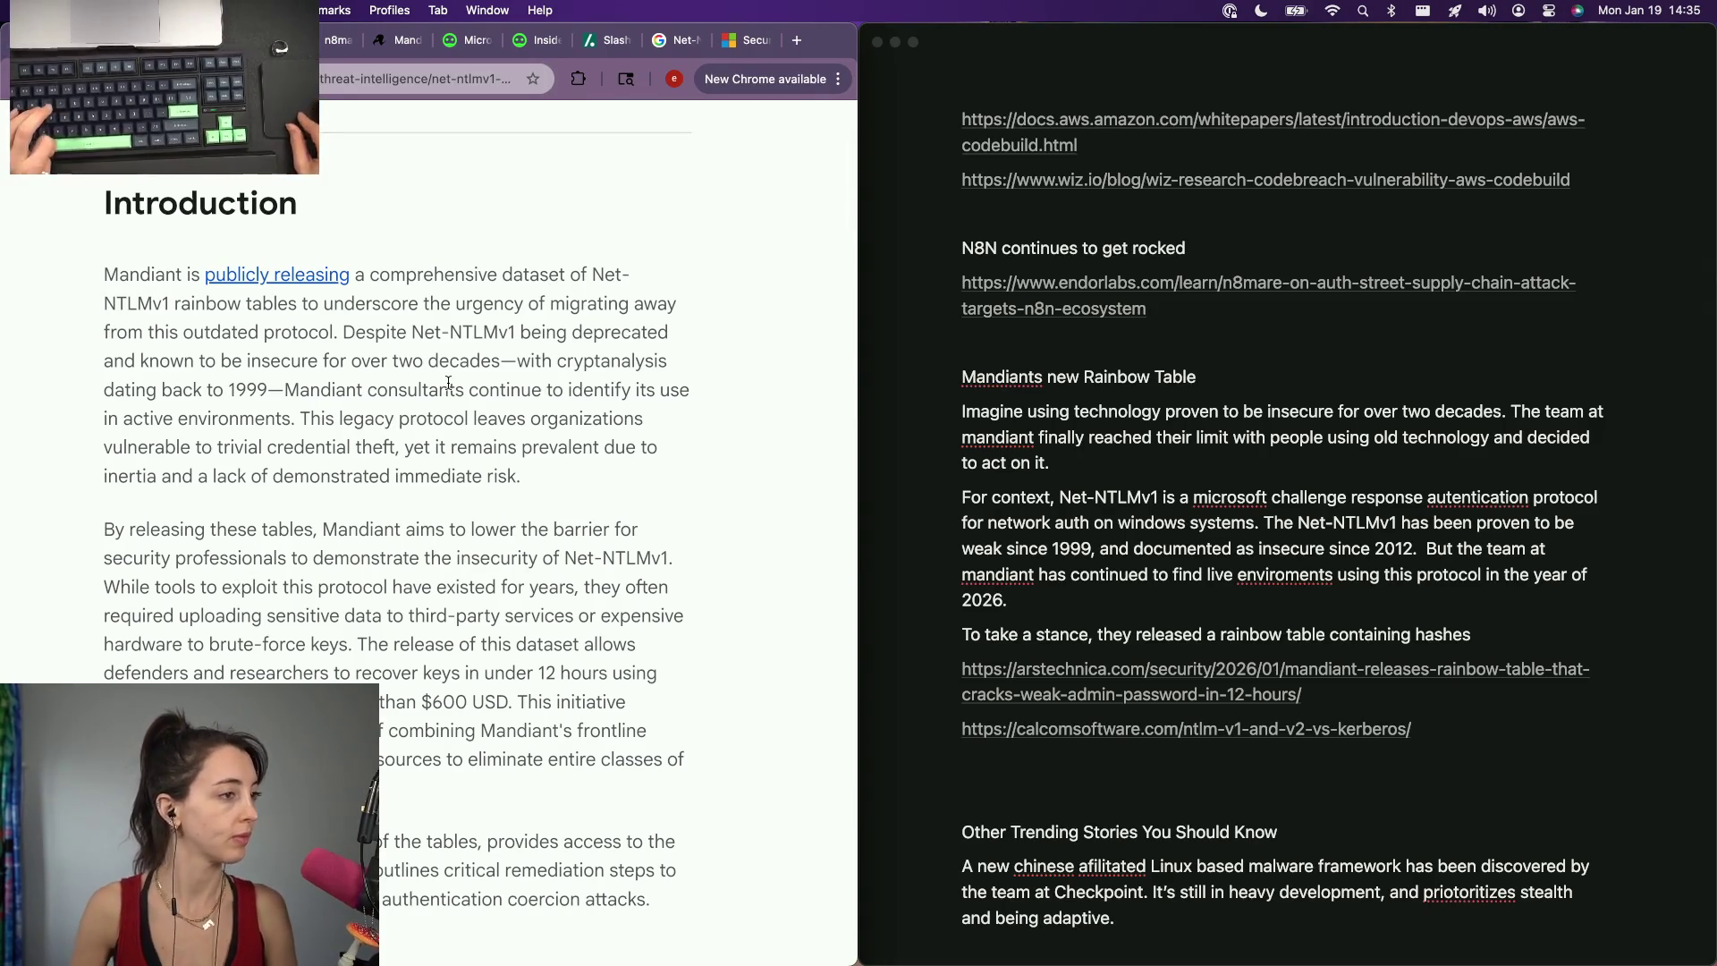
Switch to the Ars Technica Mandiant story and view its 'New ammo for security pros' section.
{"action": "key", "text": "ctrl+shift+Tab"}
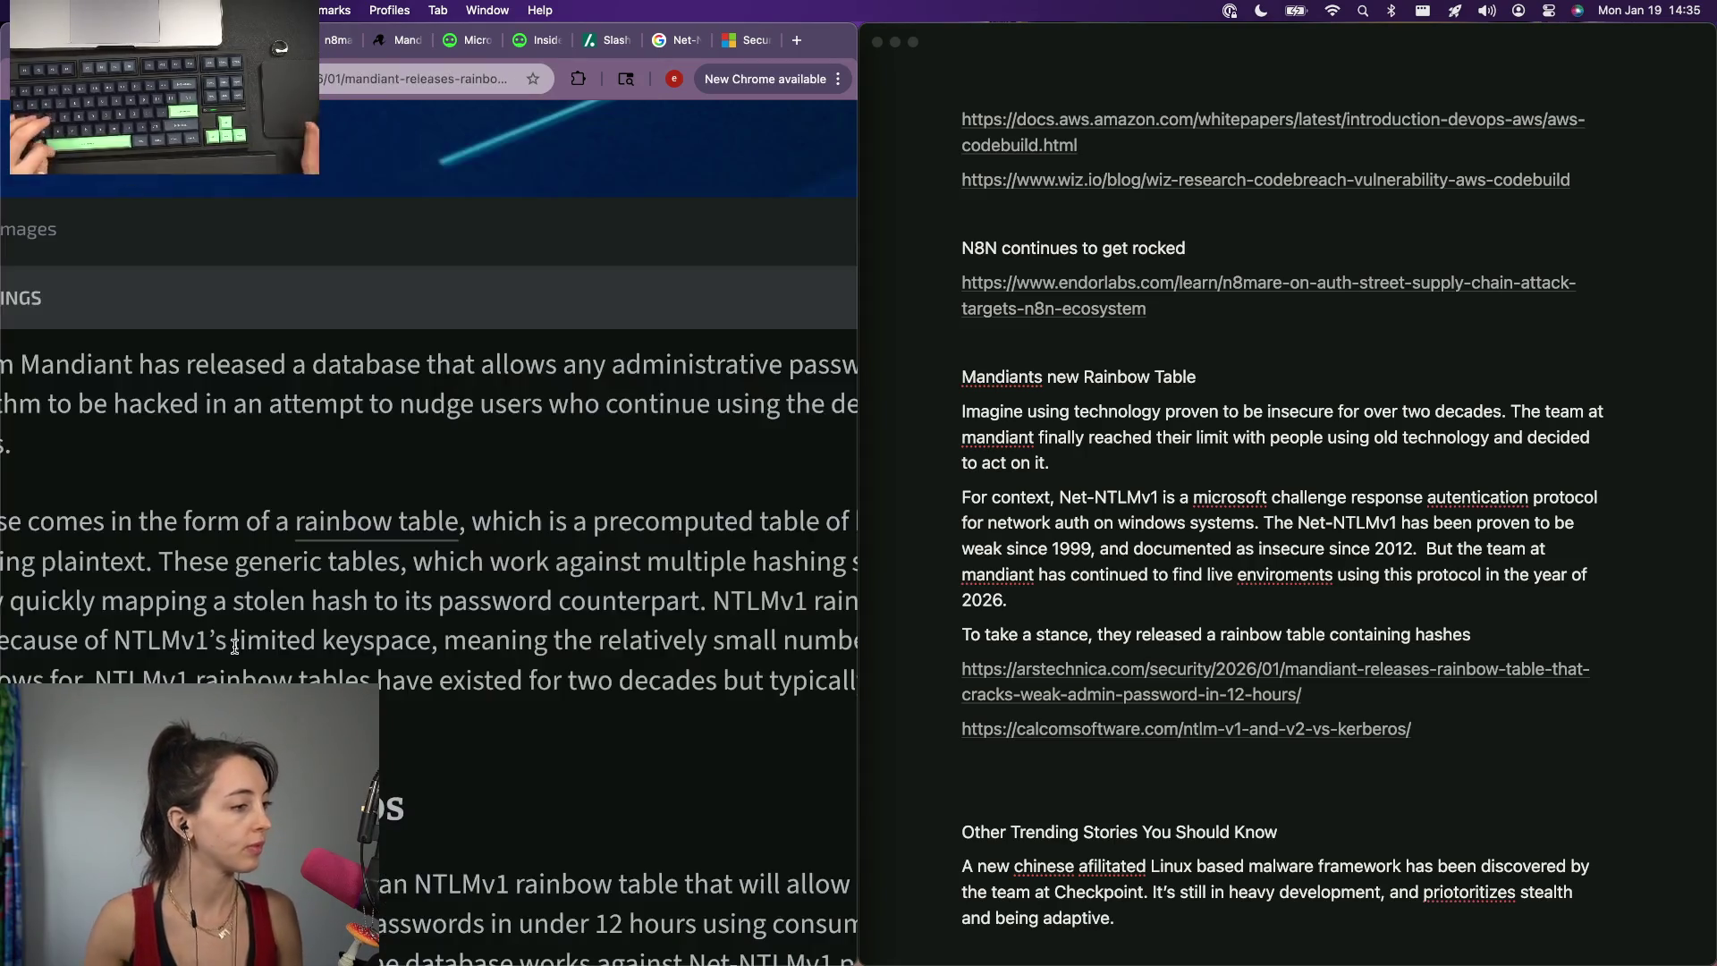
{"action": "scroll", "coordinate": [233, 649], "scroll_direction": "up", "scroll_amount": 5}
{"action": "scroll", "coordinate": [233, 649], "scroll_direction": "down", "scroll_amount": 2}
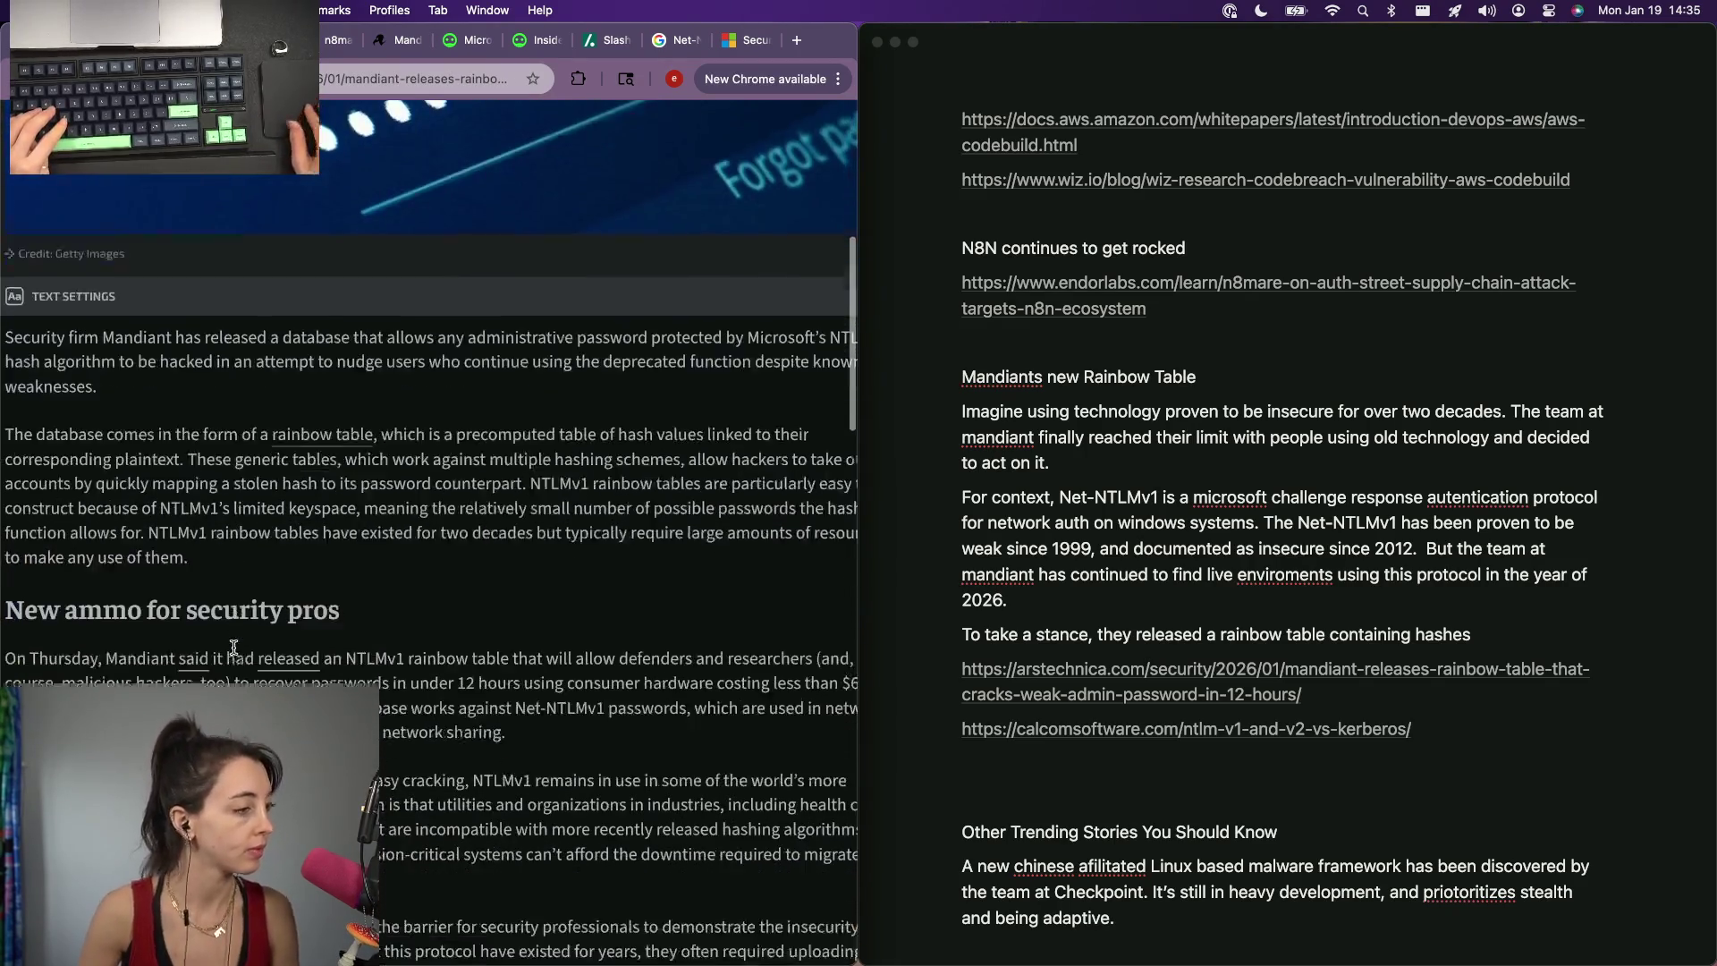
{"action": "scroll", "coordinate": [232, 651], "scroll_direction": "down", "scroll_amount": 3}
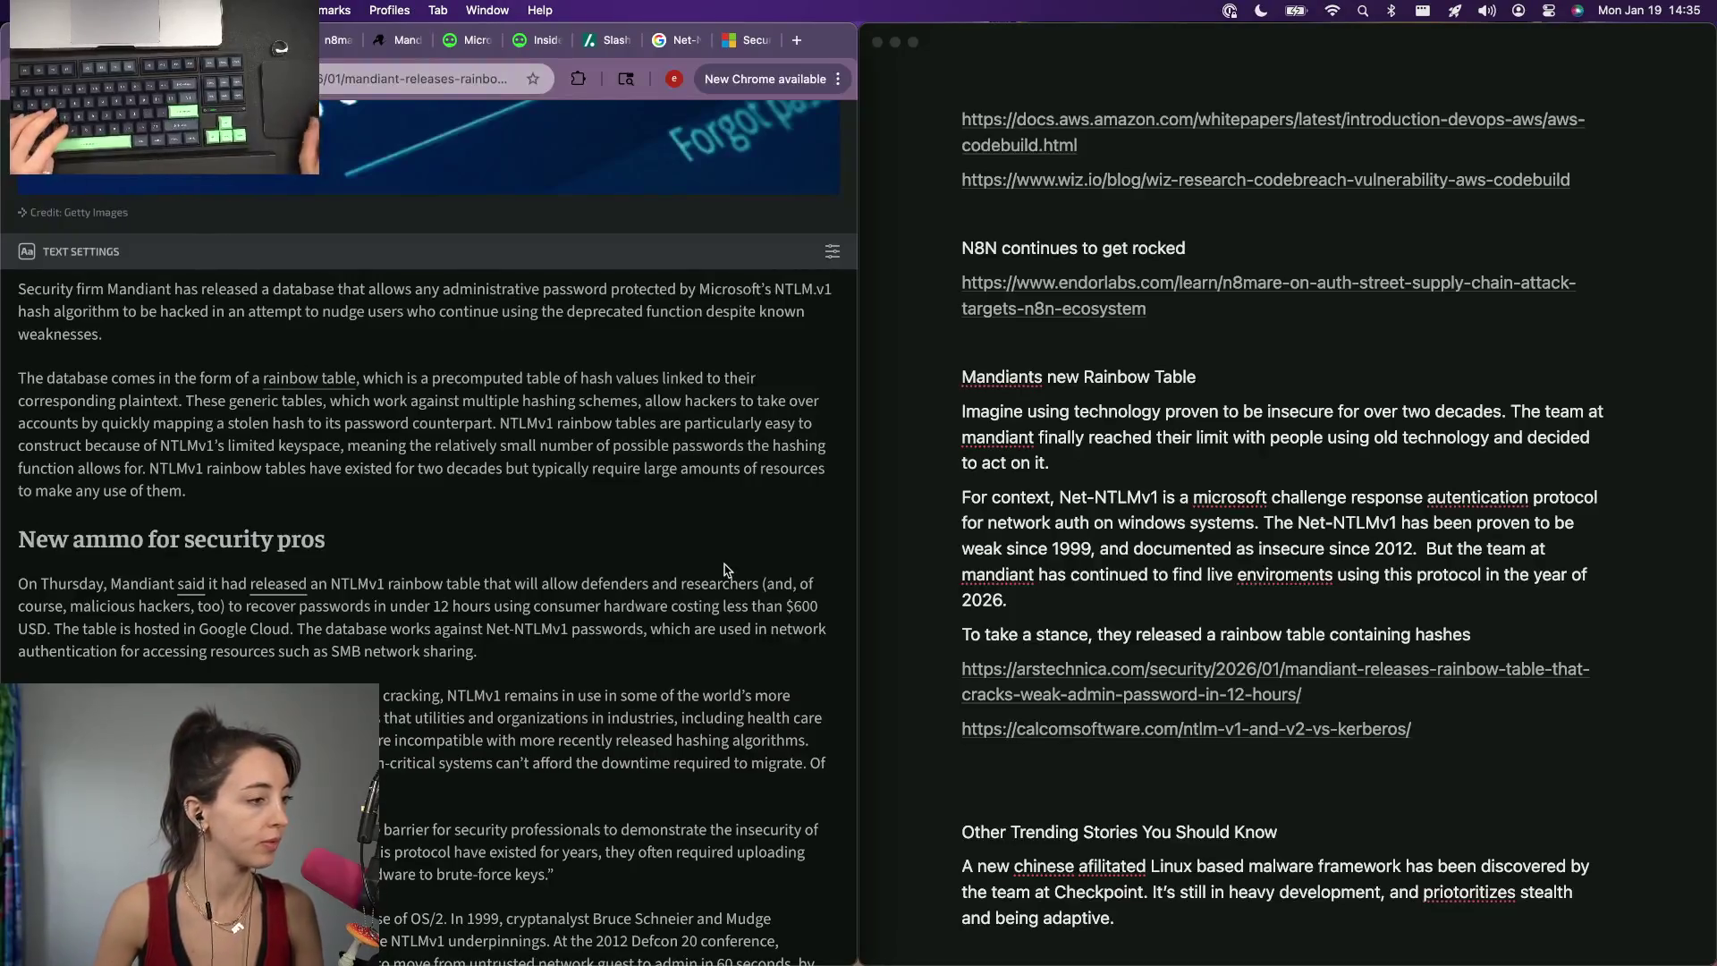
{"action": "mouse_move", "coordinate": [1506, 604]}
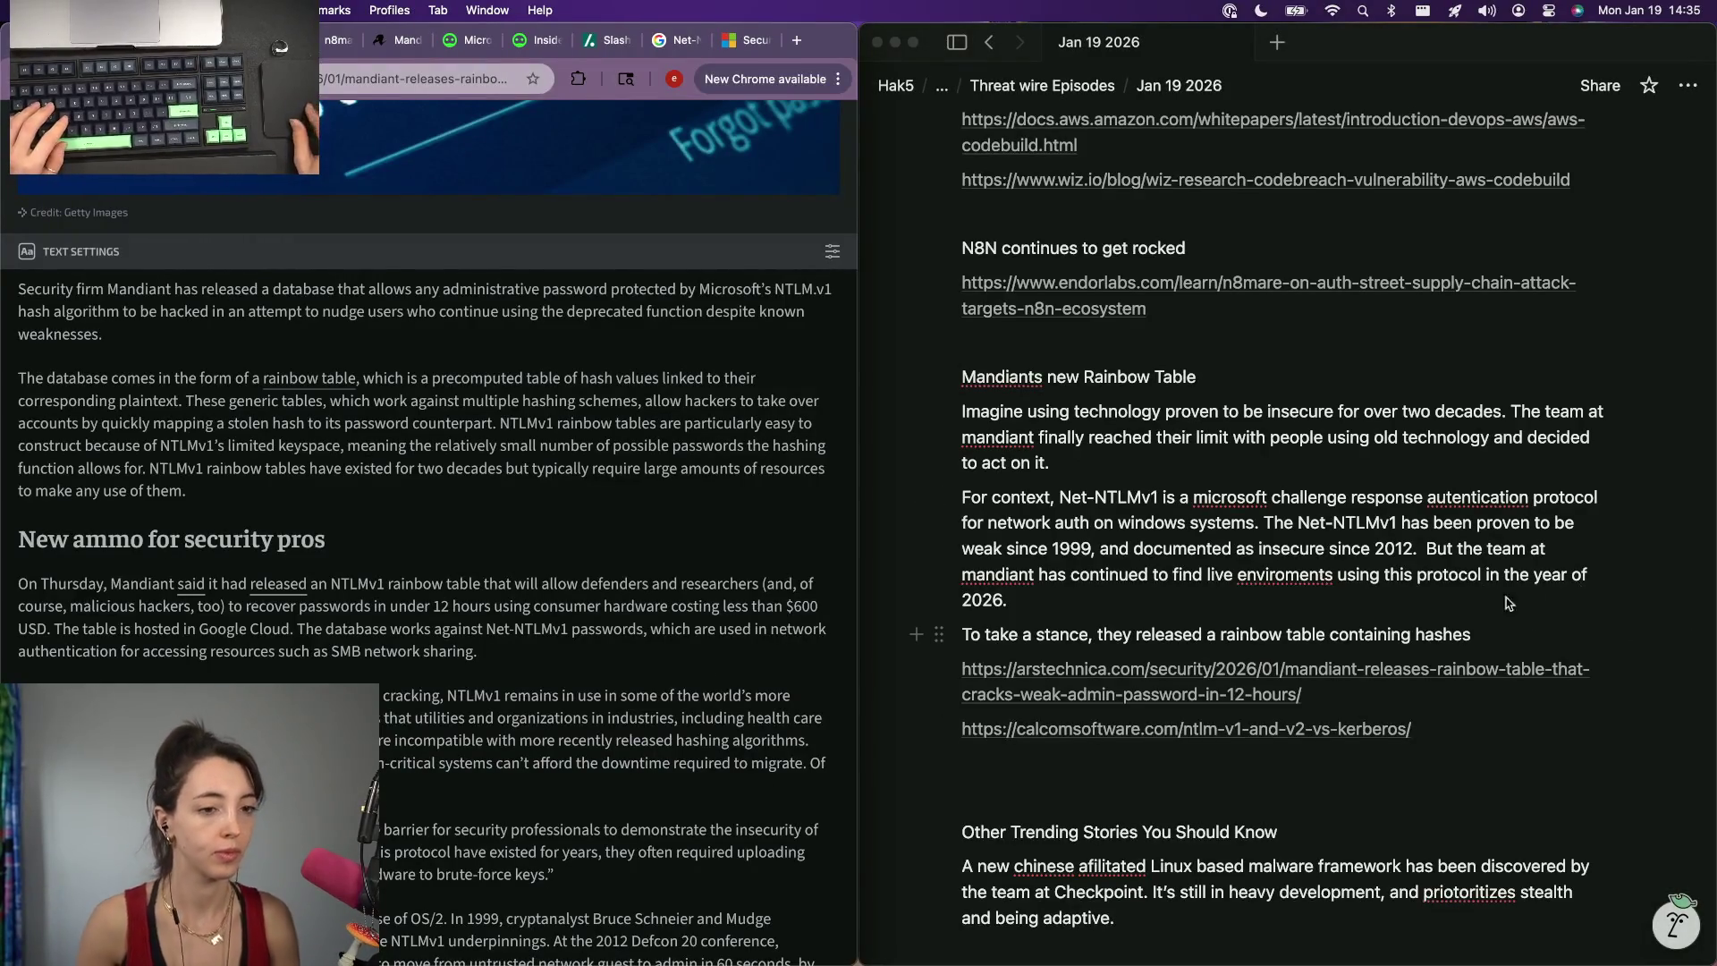
{"action": "type", "text": "of h"}
Write that the table holds common-password hashes and reword the claim about cracking time and hardware cost.
{"action": "key", "text": "BackSpace"}
{"action": "type", "text": "poass"}
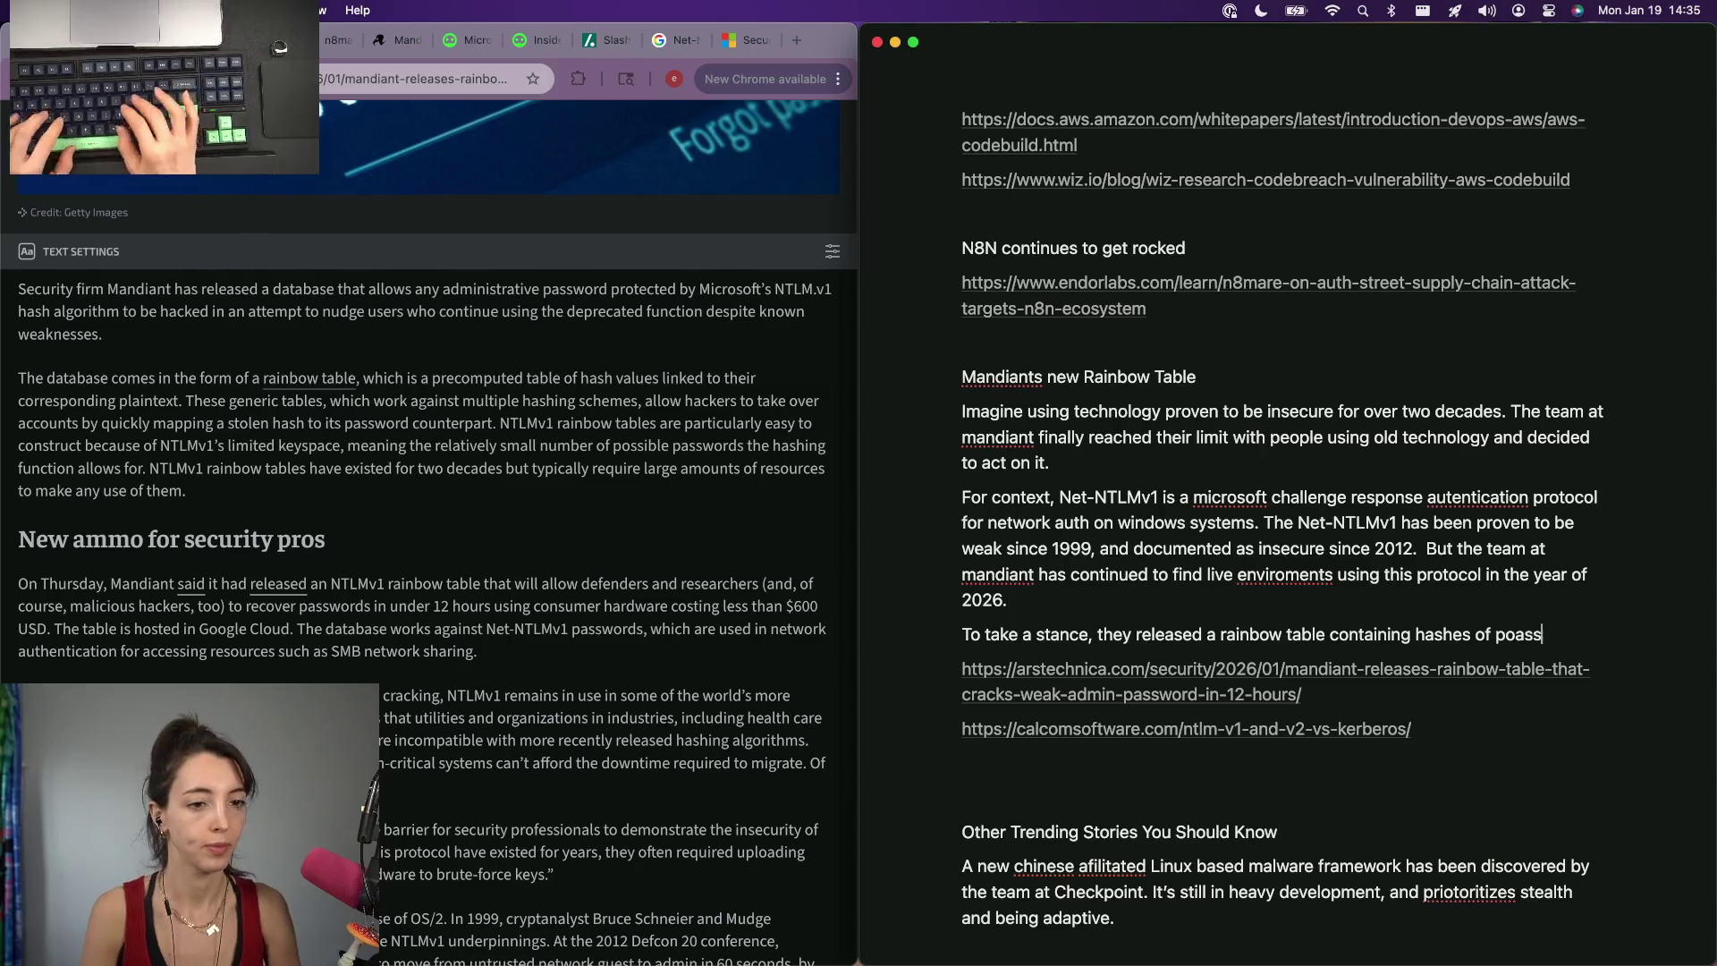
{"action": "key", "text": "BackSpace"}
{"action": "key", "text": "BackSpace"}
{"action": "key", "text": "BackSpace"}
{"action": "key", "text": "BackSpace"}
{"action": "key", "text": "BackSpace"}
{"action": "type", "text": "common password"}
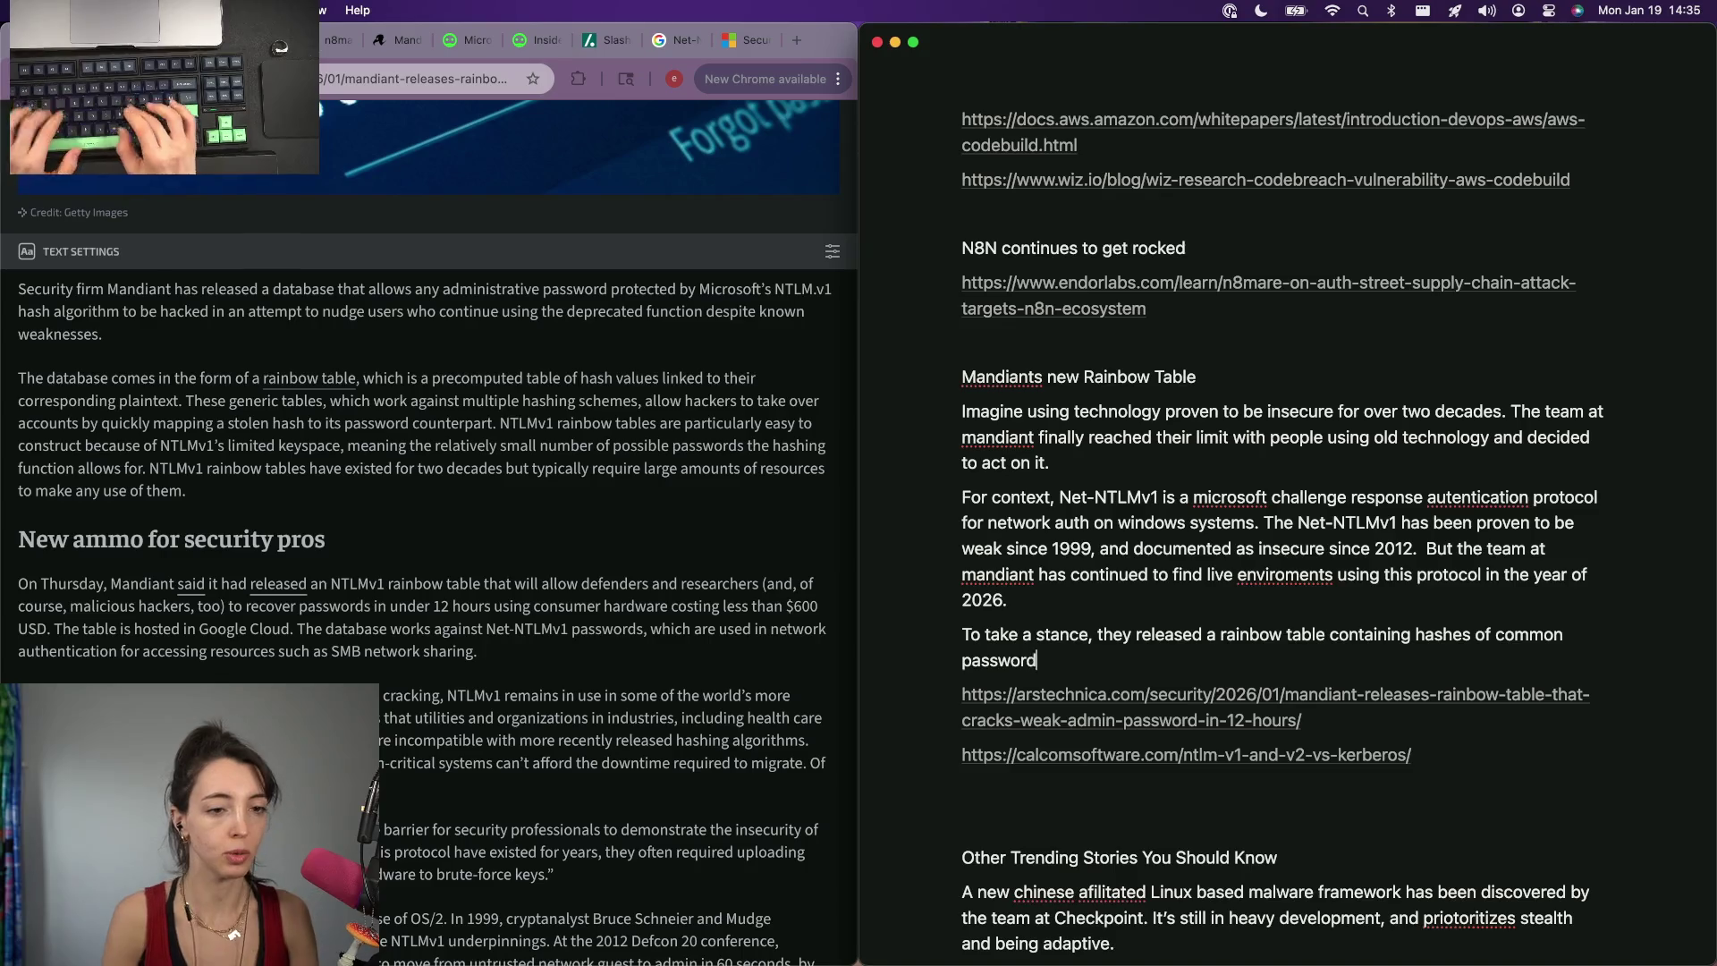
{"action": "type", "text": "s. They"}
{"action": "key", "text": "BackSpace"}
{"action": "key", "text": "BackSpace"}
{"action": "key", "text": "BackSpace"}
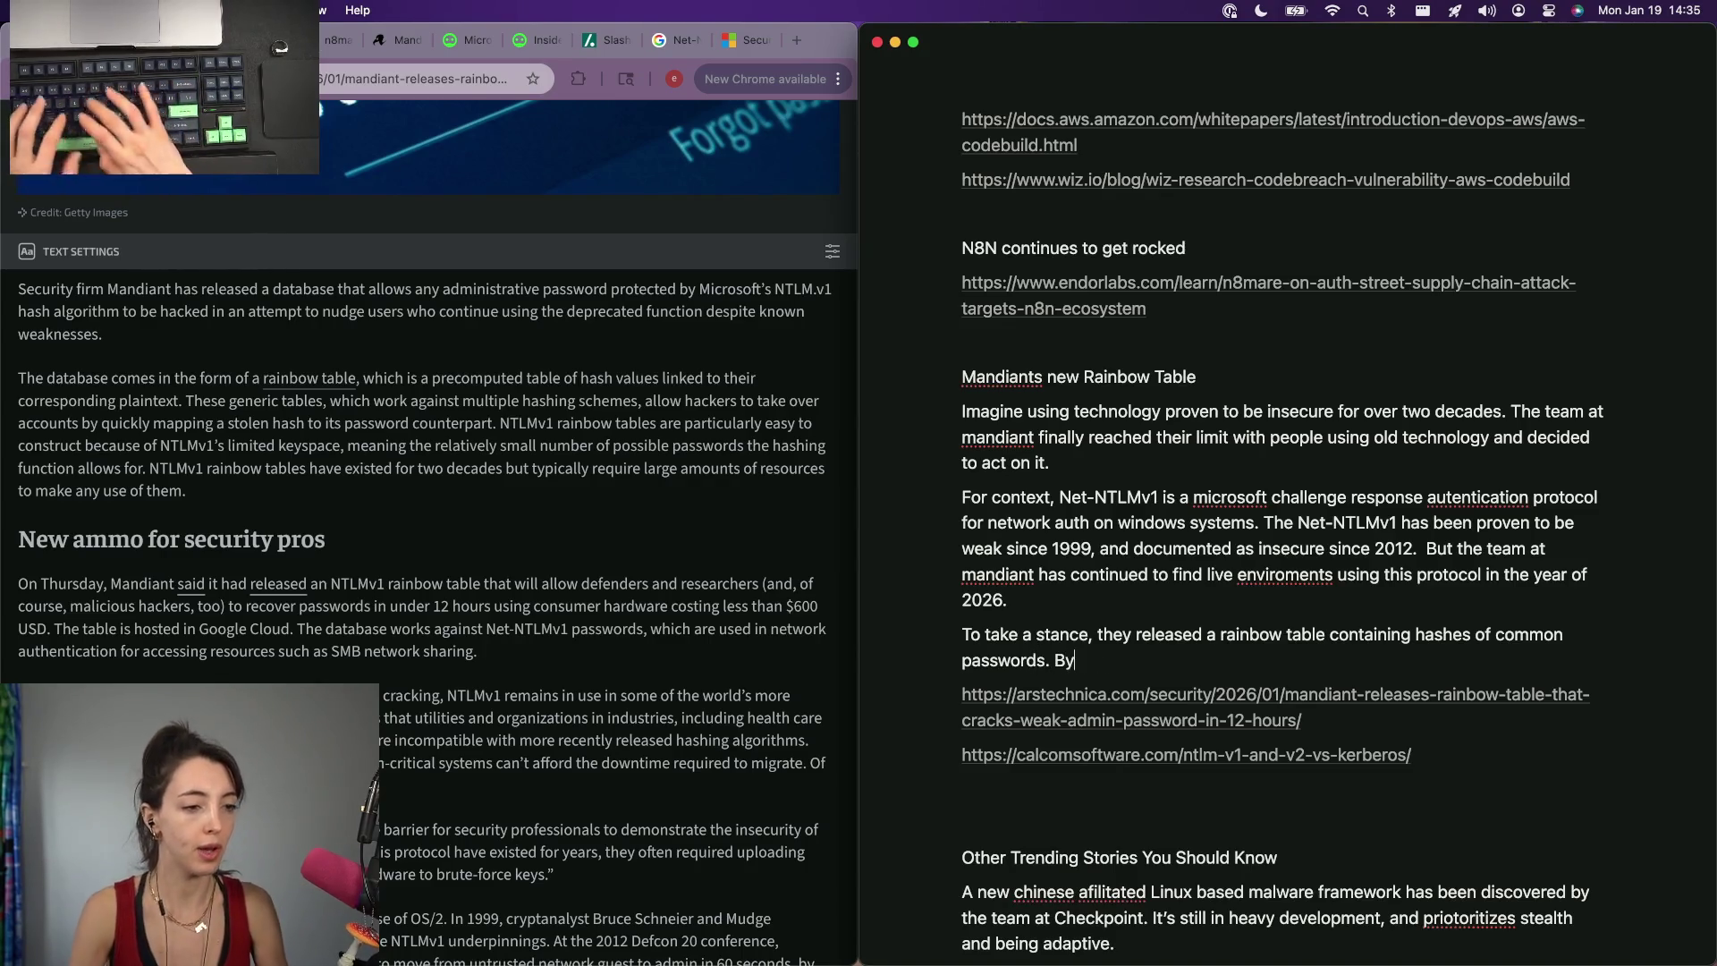
{"action": "key", "text": "BackSpace"}
{"action": "key", "text": "BackSpace"}
{"action": "key", "text": "BackSpace"}
{"action": "type", "text": "t that by"}
{"action": "key", "text": "BackSpace"}
{"action": "key", "text": "BackSpace"}
{"action": "key", "text": "BackSpace"}
{"action": "type", "text": "io"}
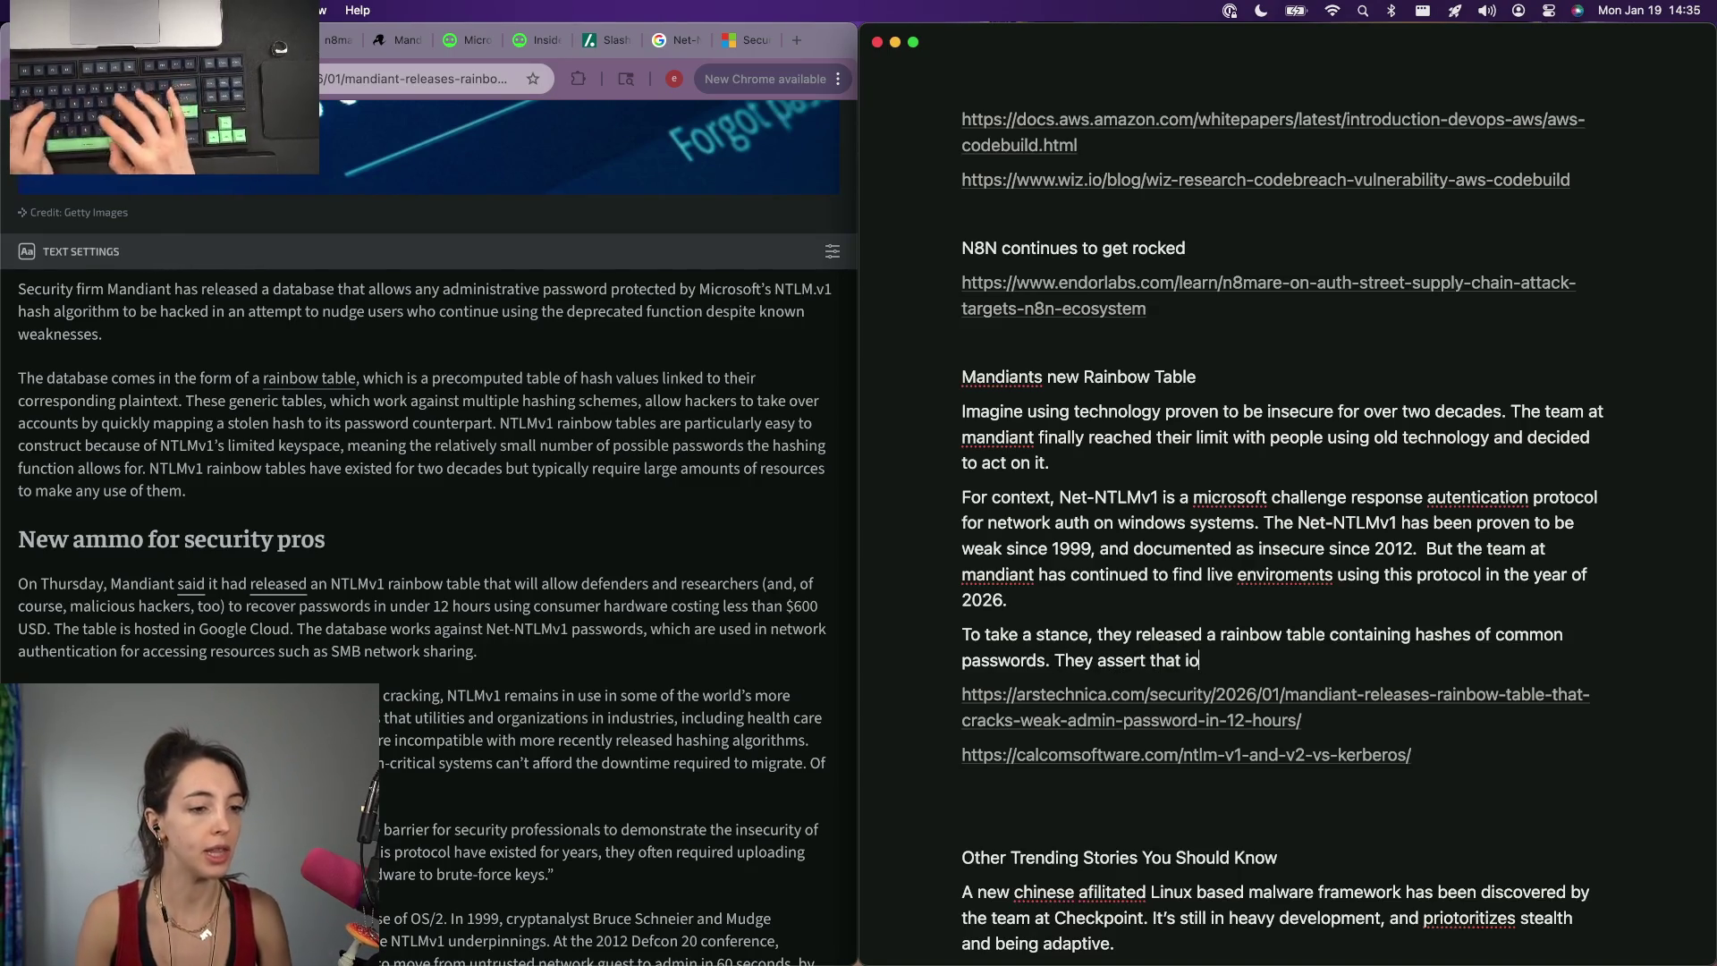
{"action": "key", "text": "BackSpace"}
{"action": "key", "text": "BackSpace"}
{"action": "type", "text": "using"}
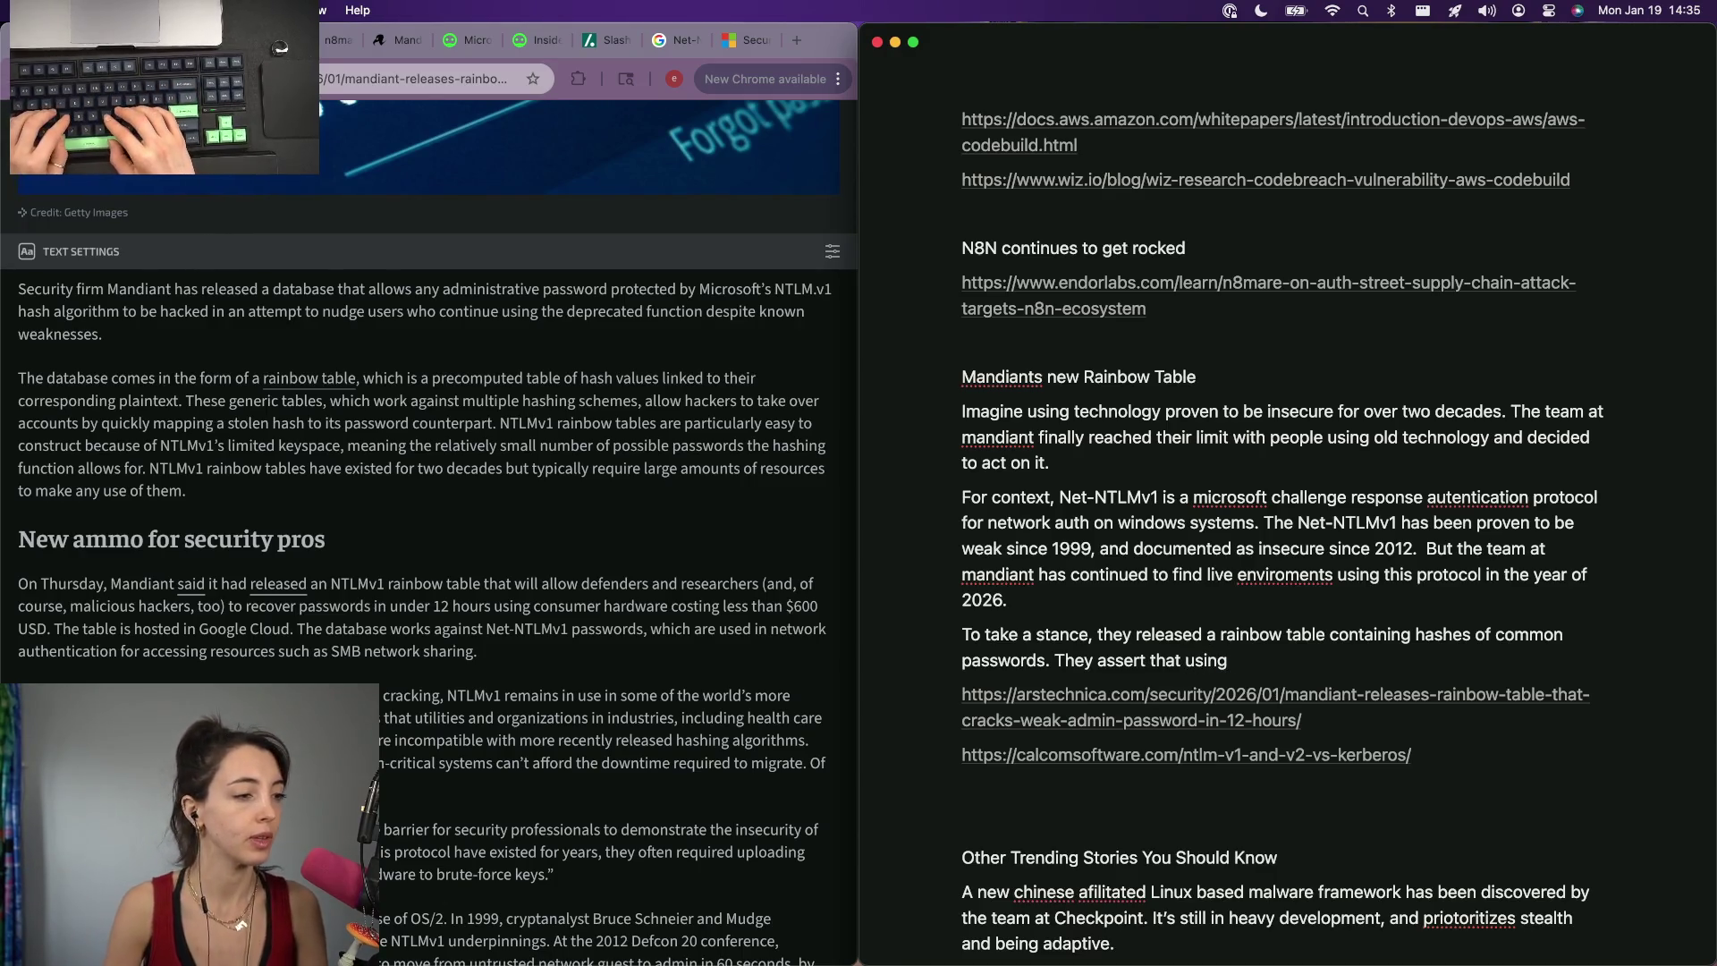
{"action": "type", "text": "r har"}
{"action": "key", "text": "BackSpace"}
{"action": "key", "text": "BackSpace"}
{"action": "key", "text": "BackSpace"}
{"action": "key", "text": "alt+BackSpace"}
{"action": "key", "text": "alt+BackSpace"}
{"action": "key", "text": "alt+BackSpace"}
{"action": "type", "text": "with"}
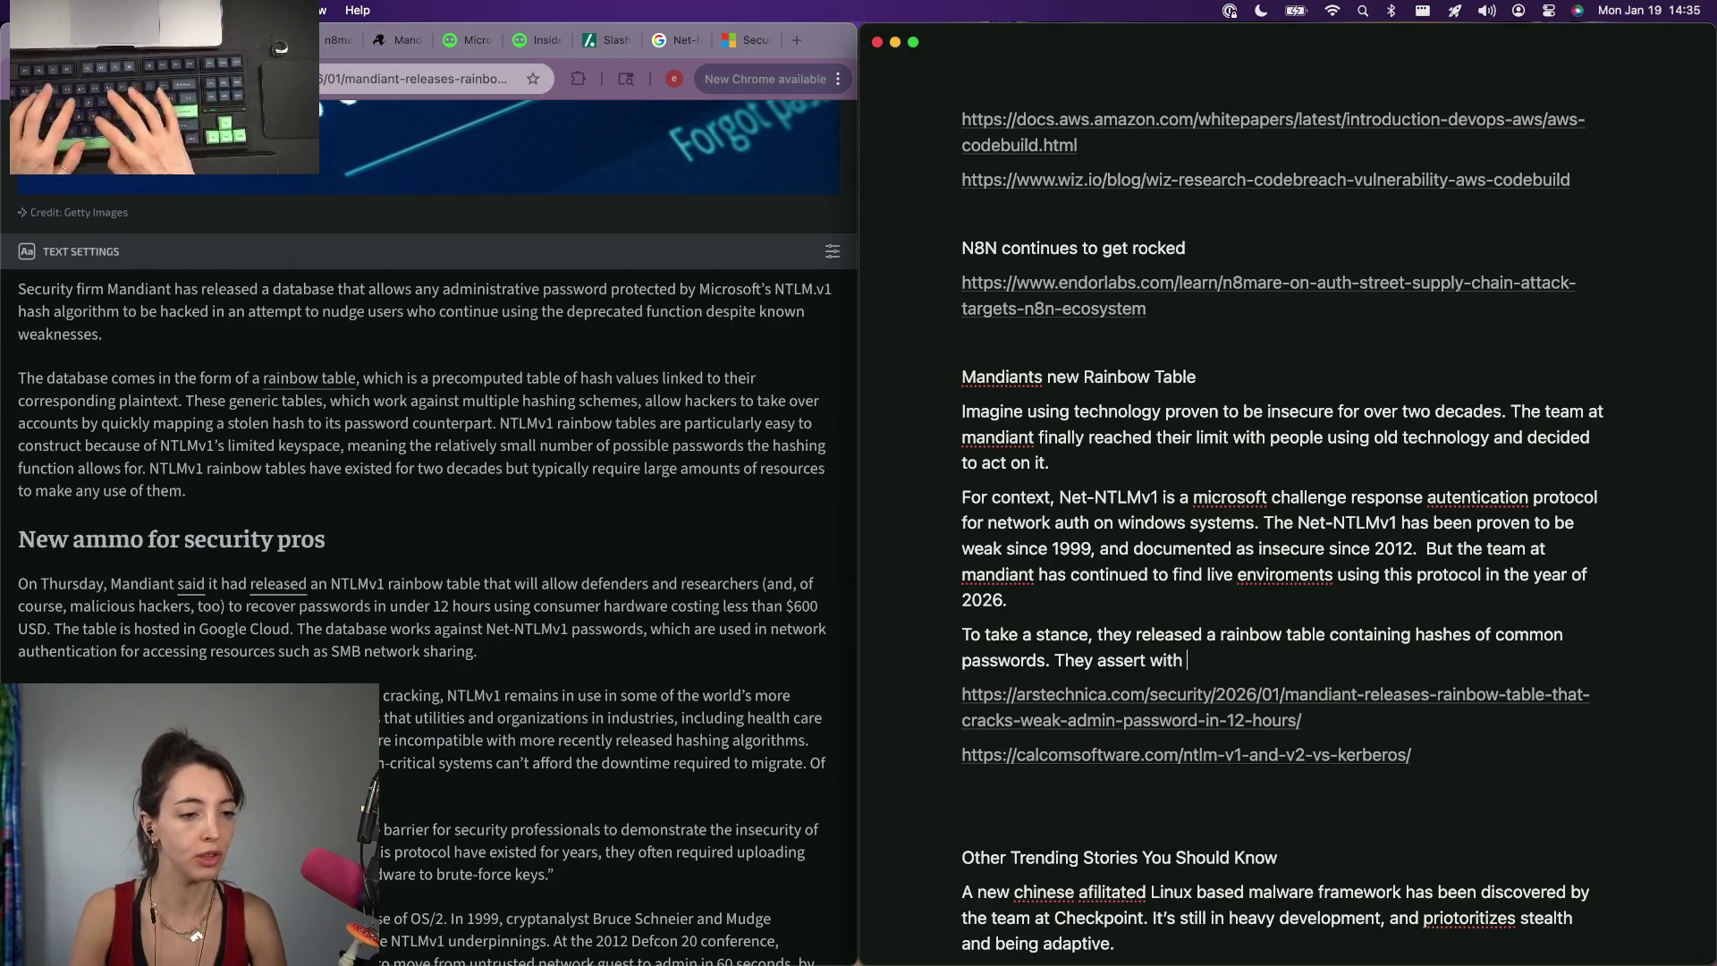
{"action": "key", "text": "BackSpace"}
{"action": "key", "text": "BackSpace"}
{"action": "key", "text": "BackSpace"}
{"action": "type", "text": "ith 12 hours of time"}
{"action": "key", "text": "alt+BackSpace"}
{"action": "key", "text": "alt+BackSpace"}
{"action": "key", "text": "alt+BackSpace"}
{"action": "key", "text": "alt+BackSpace"}
{"action": "type", "text": "a min"}
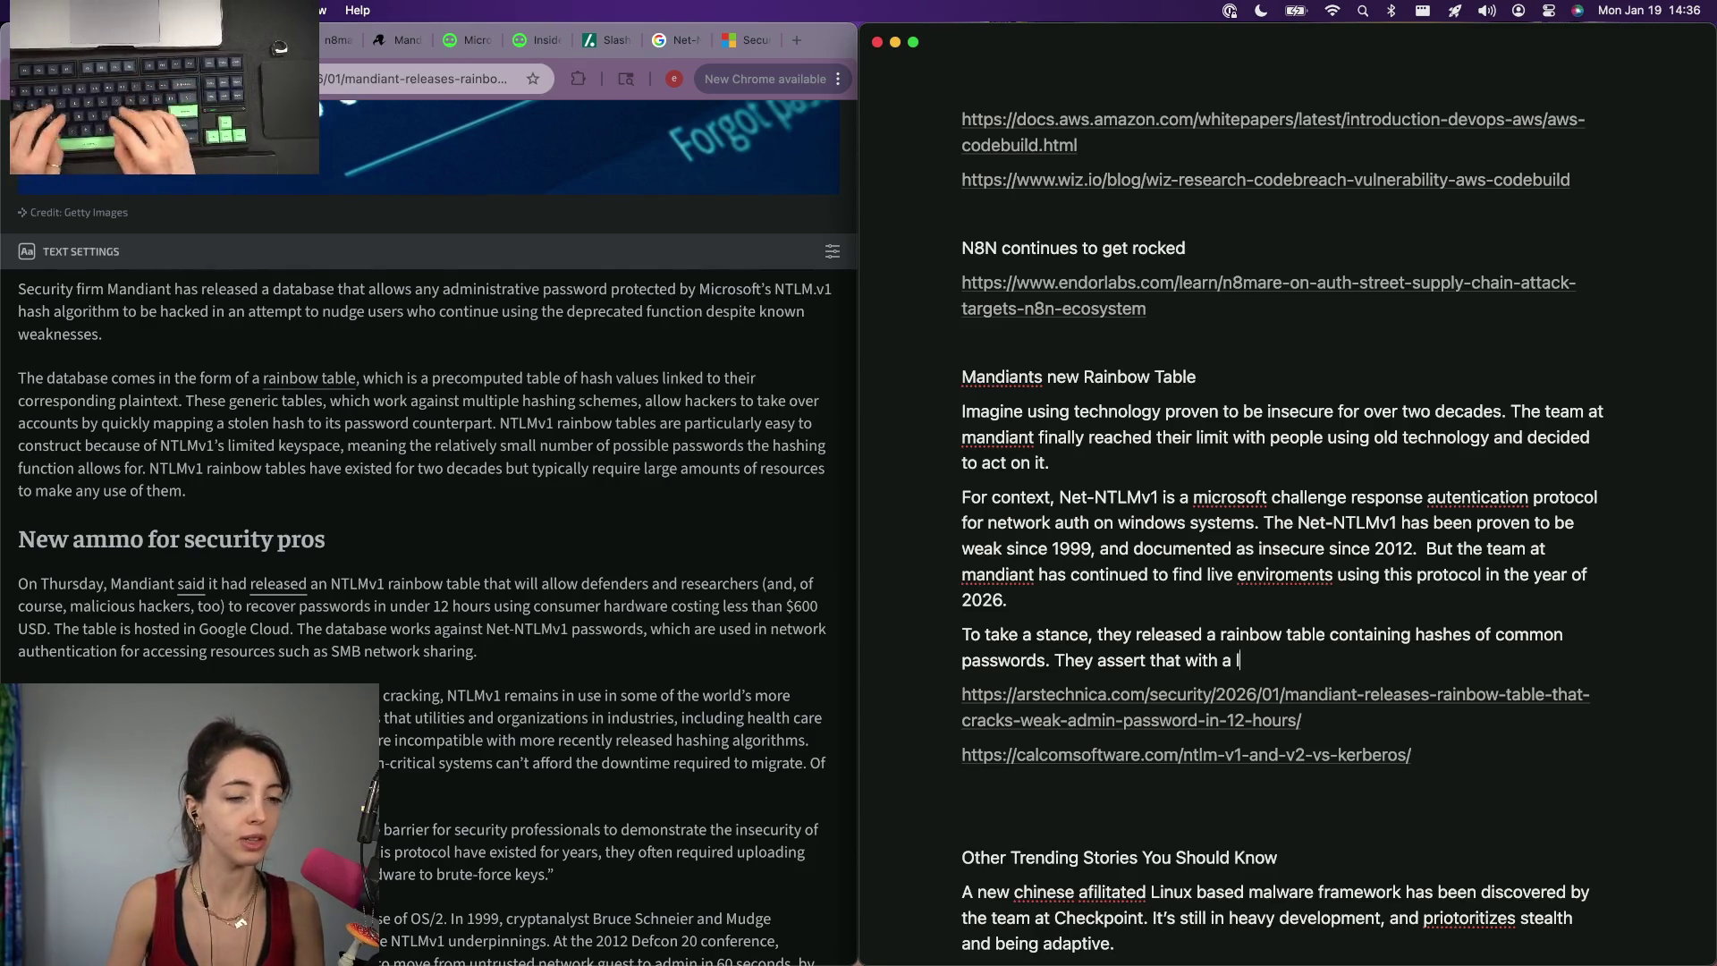
{"action": "key", "text": "BackSpace"}
{"action": "key", "text": "BackSpace"}
{"action": "type", "text": "less than 12 hours of time and around"}
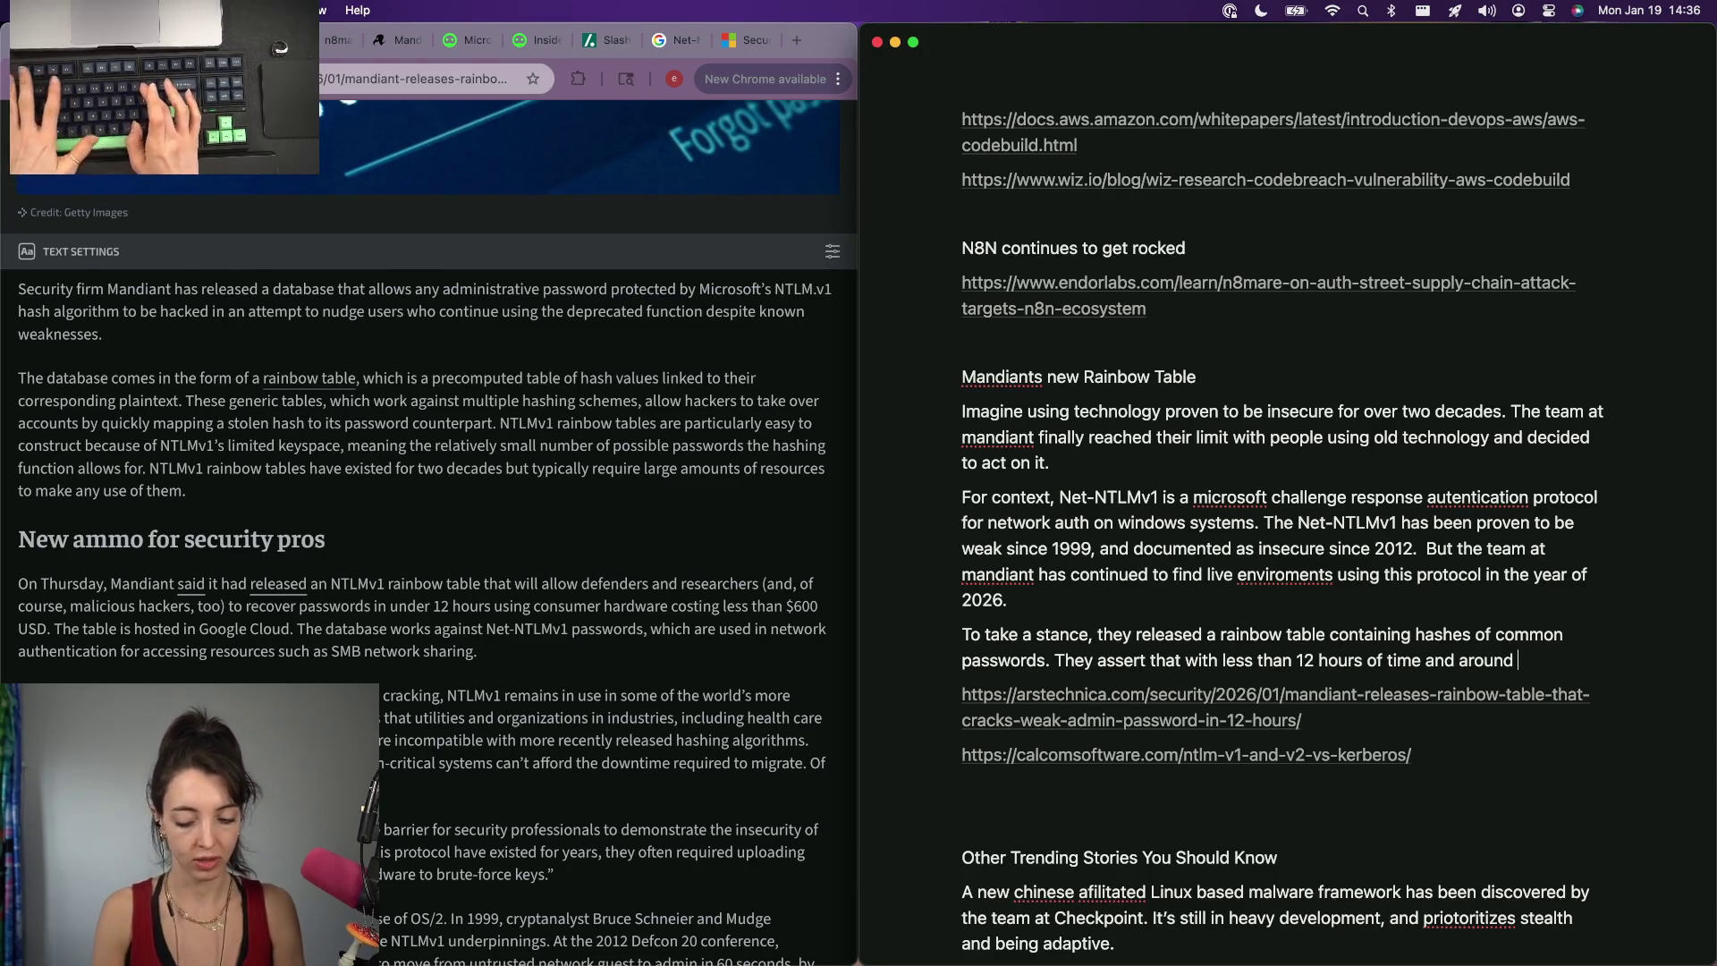
{"action": "type", "text": " $600 us"}
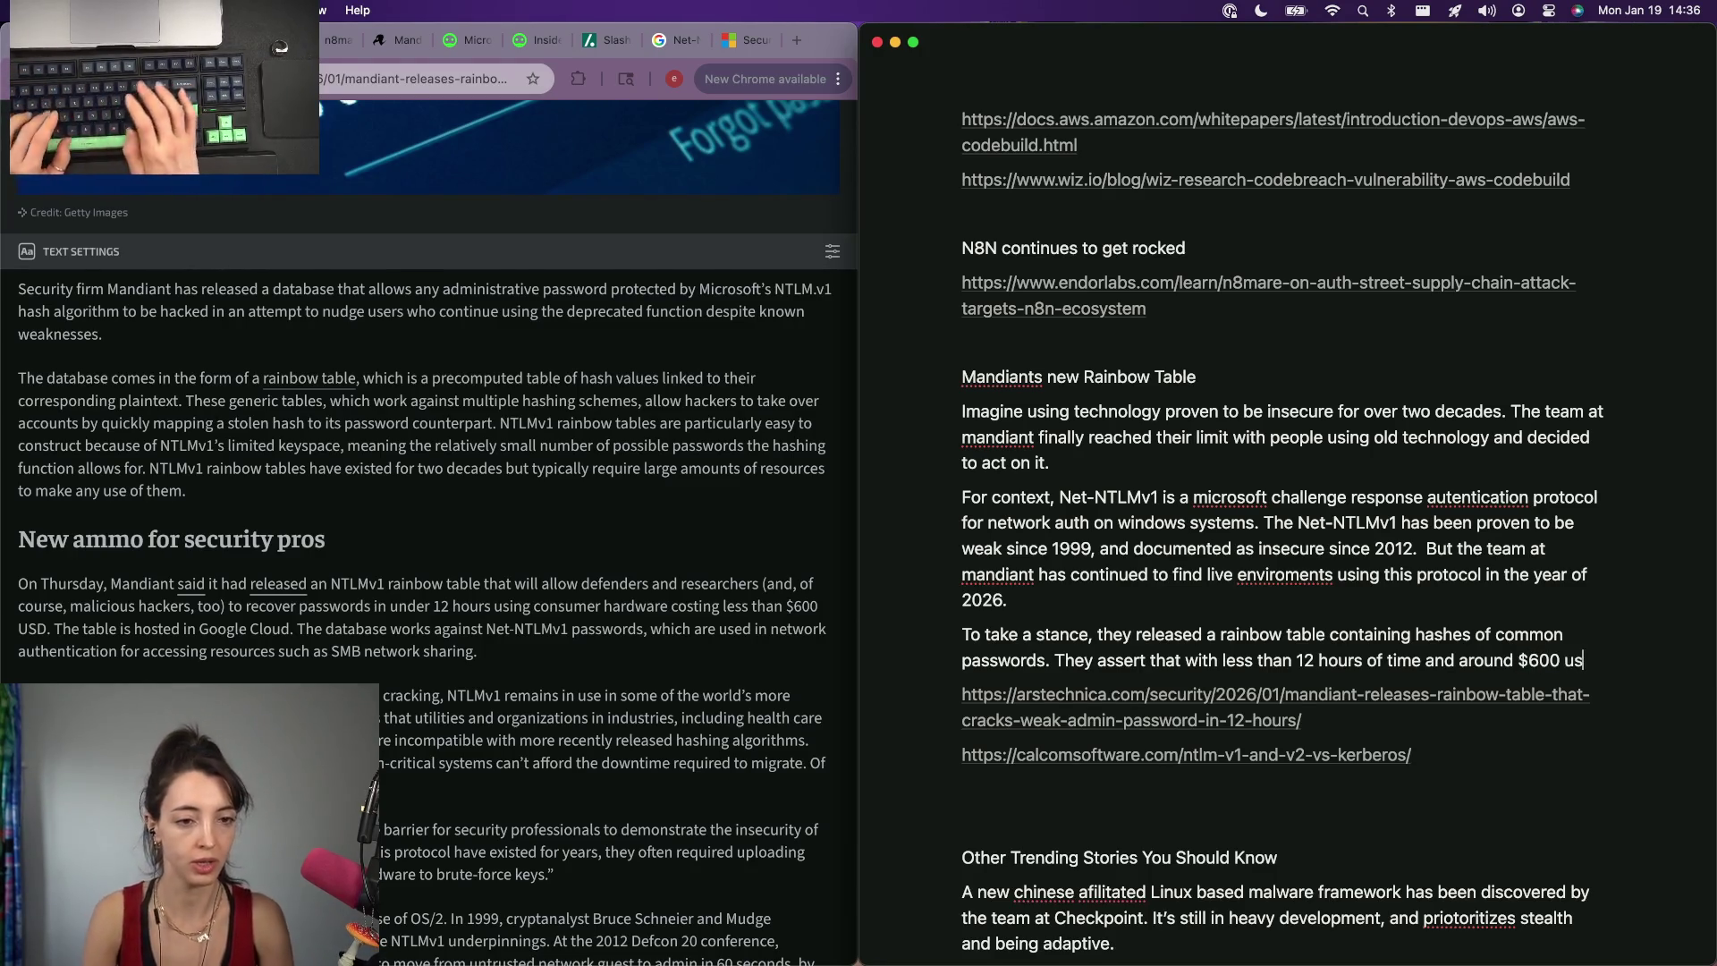
{"action": "type", "text": "d of consumer hardware, these "}
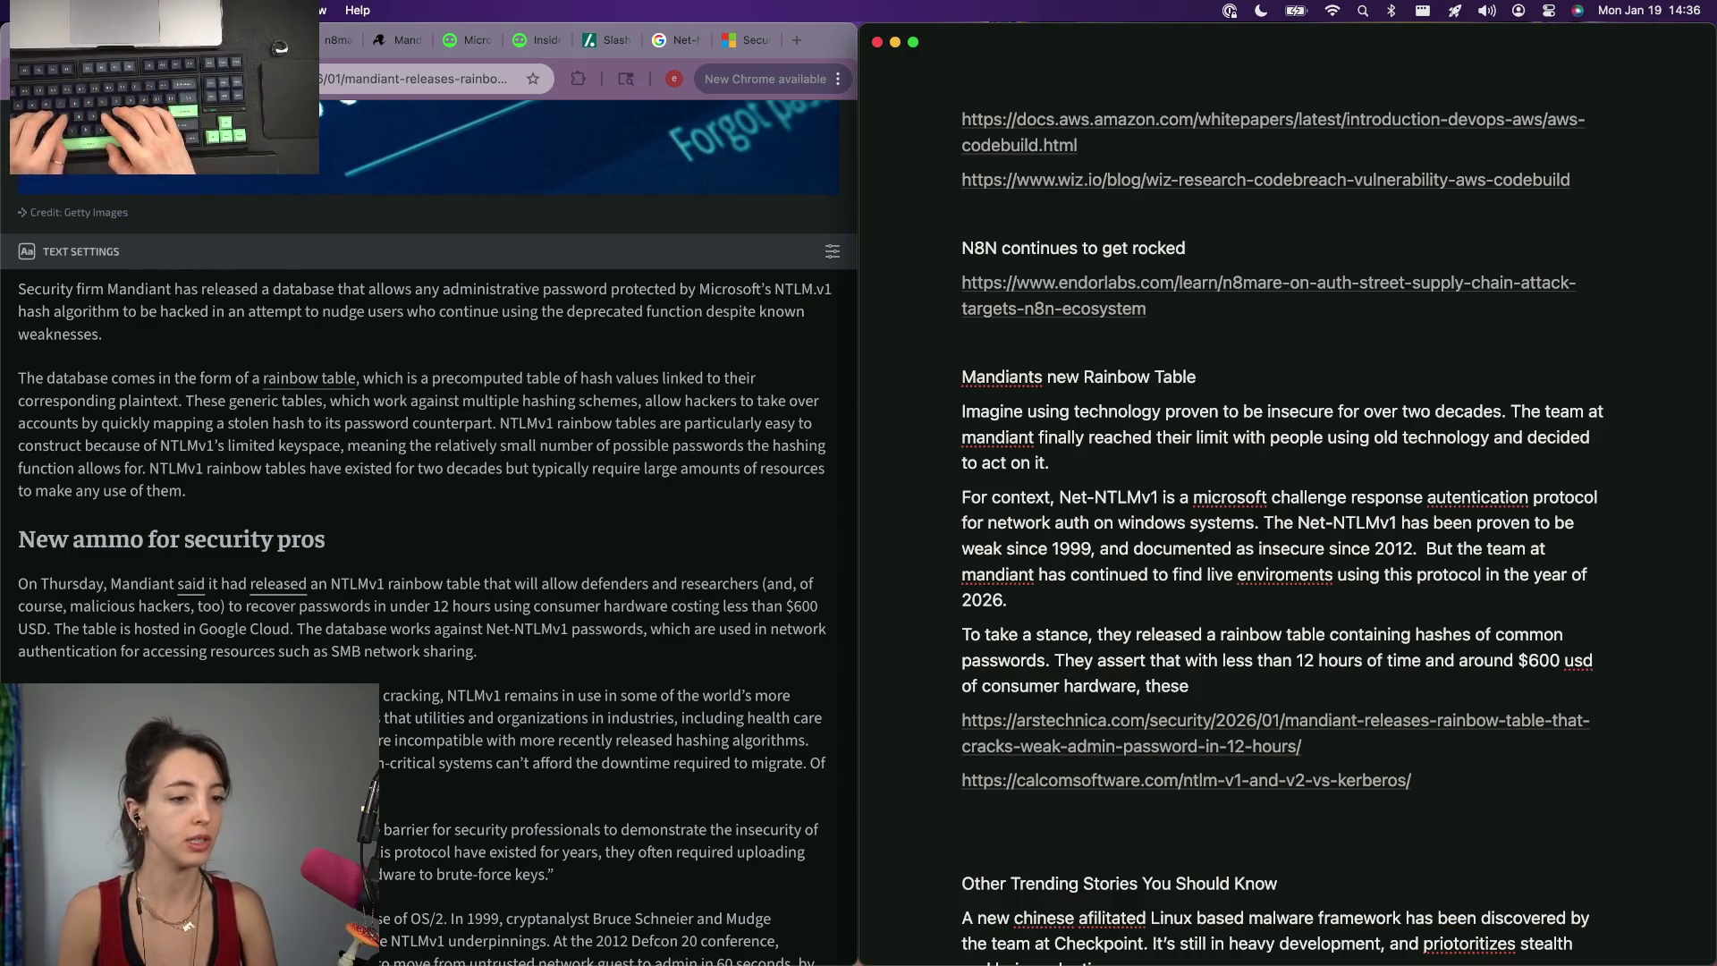
{"action": "type", "text": "net-nt"}
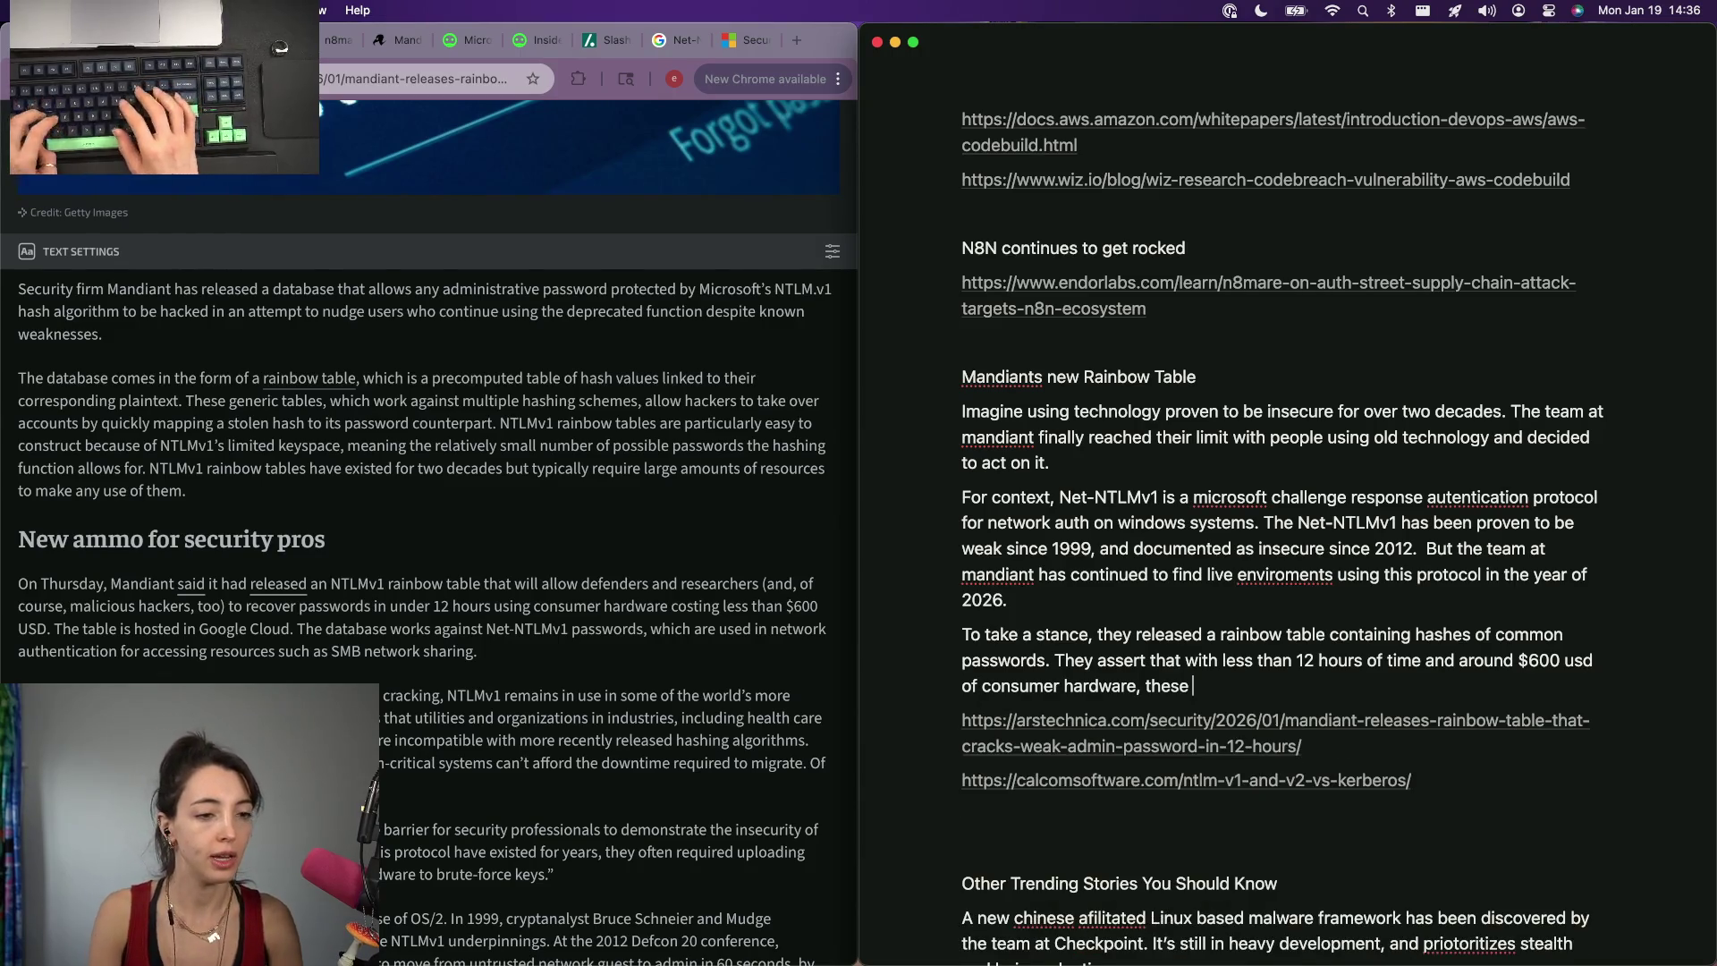
{"action": "type", "text": "lmv1 passwordeds ca"}
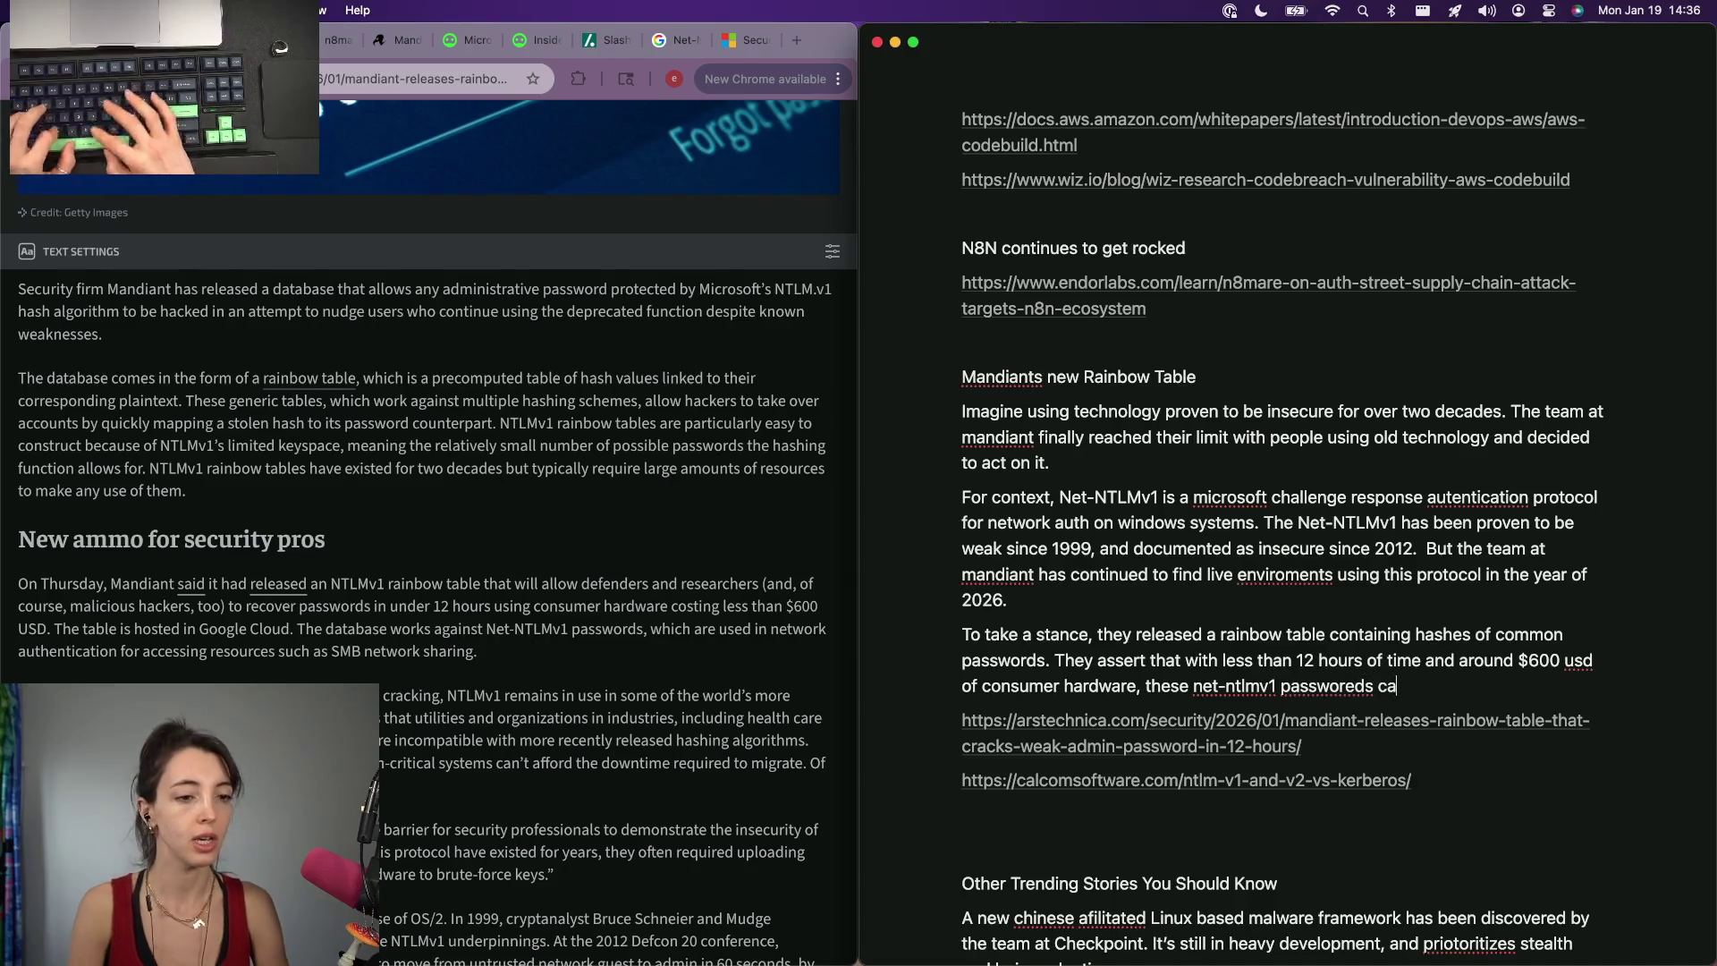
Finish the sentence: passwords crackable in under 12 hours with about $600 of consumer hardware, then start a new line.
{"action": "key", "text": "BackSpace"}
{"action": "key", "text": "BackSpace"}
{"action": "key", "text": "BackSpace"}
{"action": "type", "text": "s ca"}
{"action": "key", "text": "BackSpace"}
{"action": "type", "text": "cracke"}
{"action": "key", "text": "Return"}
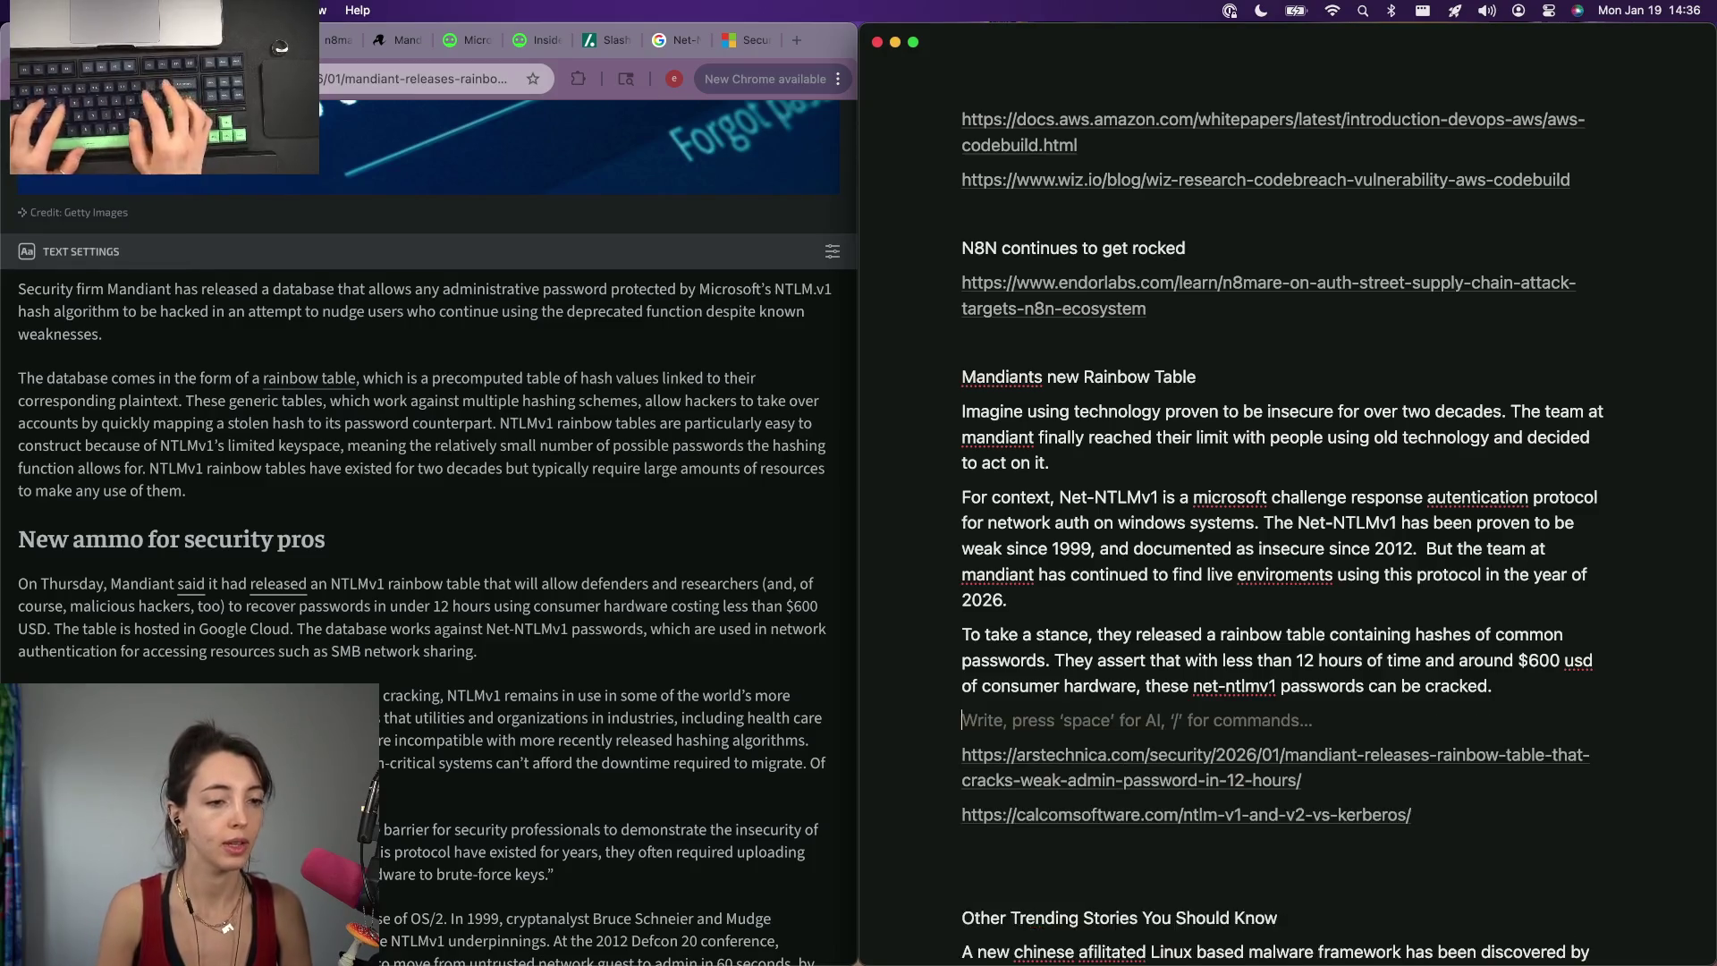
{"action": "key", "text": "Return"}
{"action": "type", "text": "The"}
{"action": "key", "text": "BackSpace"}
{"action": "key", "text": "BackSpace"}
{"action": "key", "text": "BackSpace"}
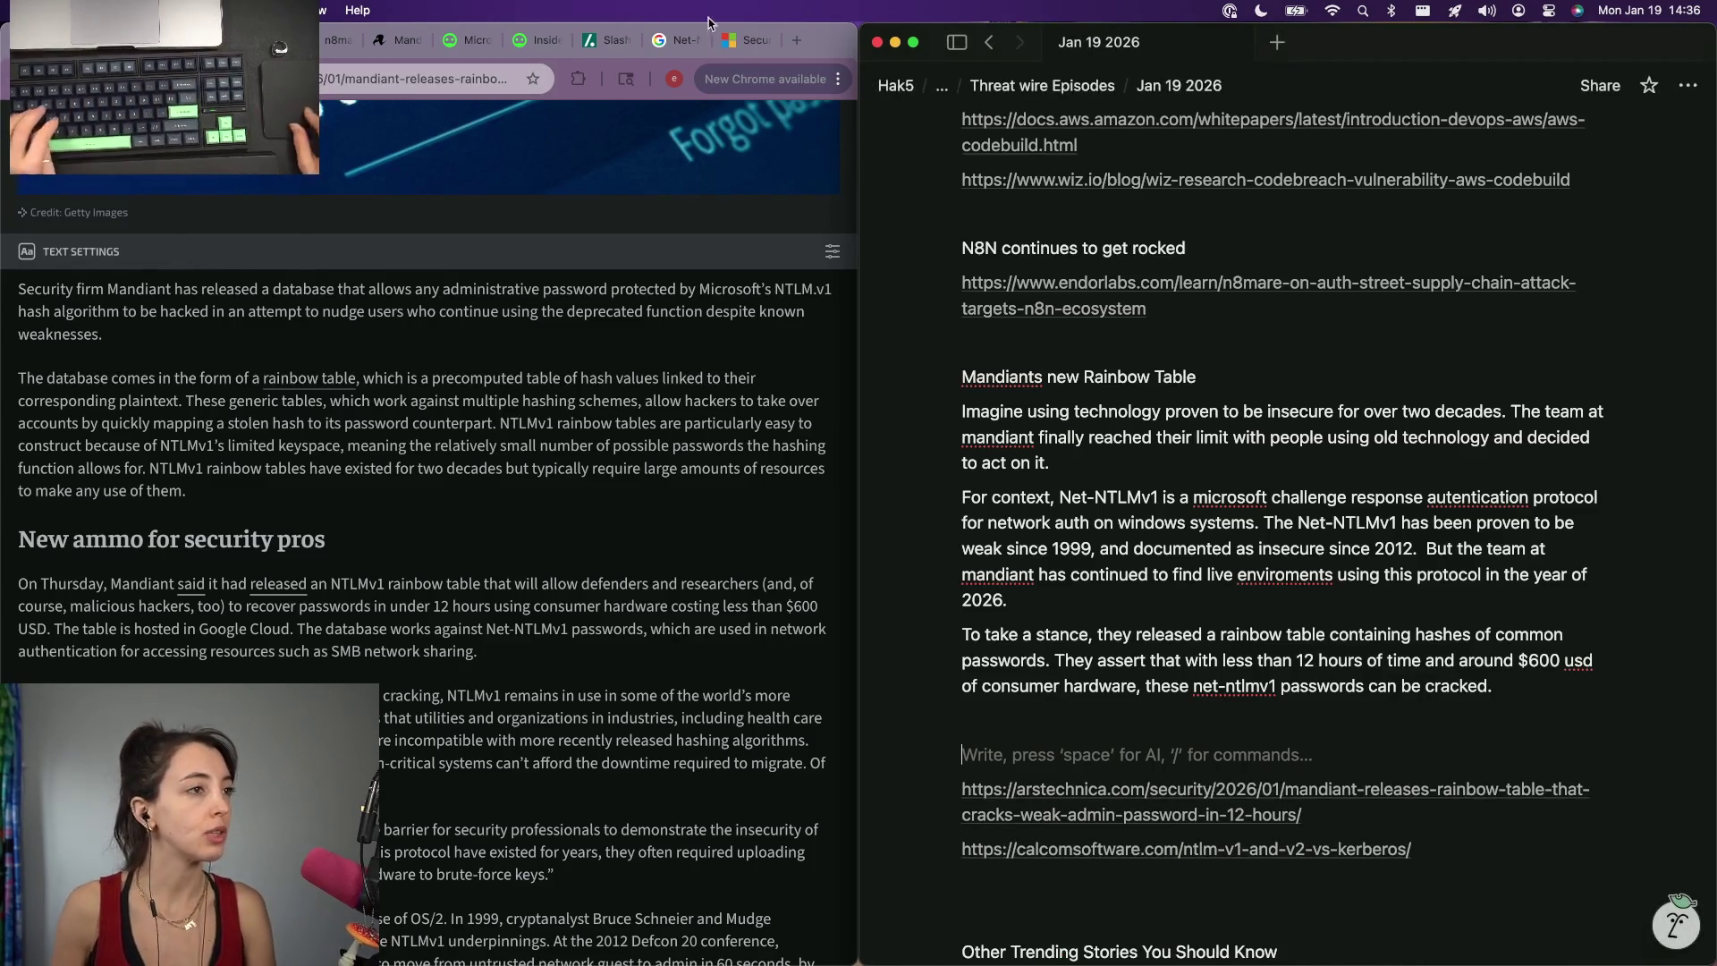
{"action": "left_click", "coordinate": [678, 40]}
{"action": "scroll", "coordinate": [274, 619], "scroll_direction": "down", "scroll_amount": 2}
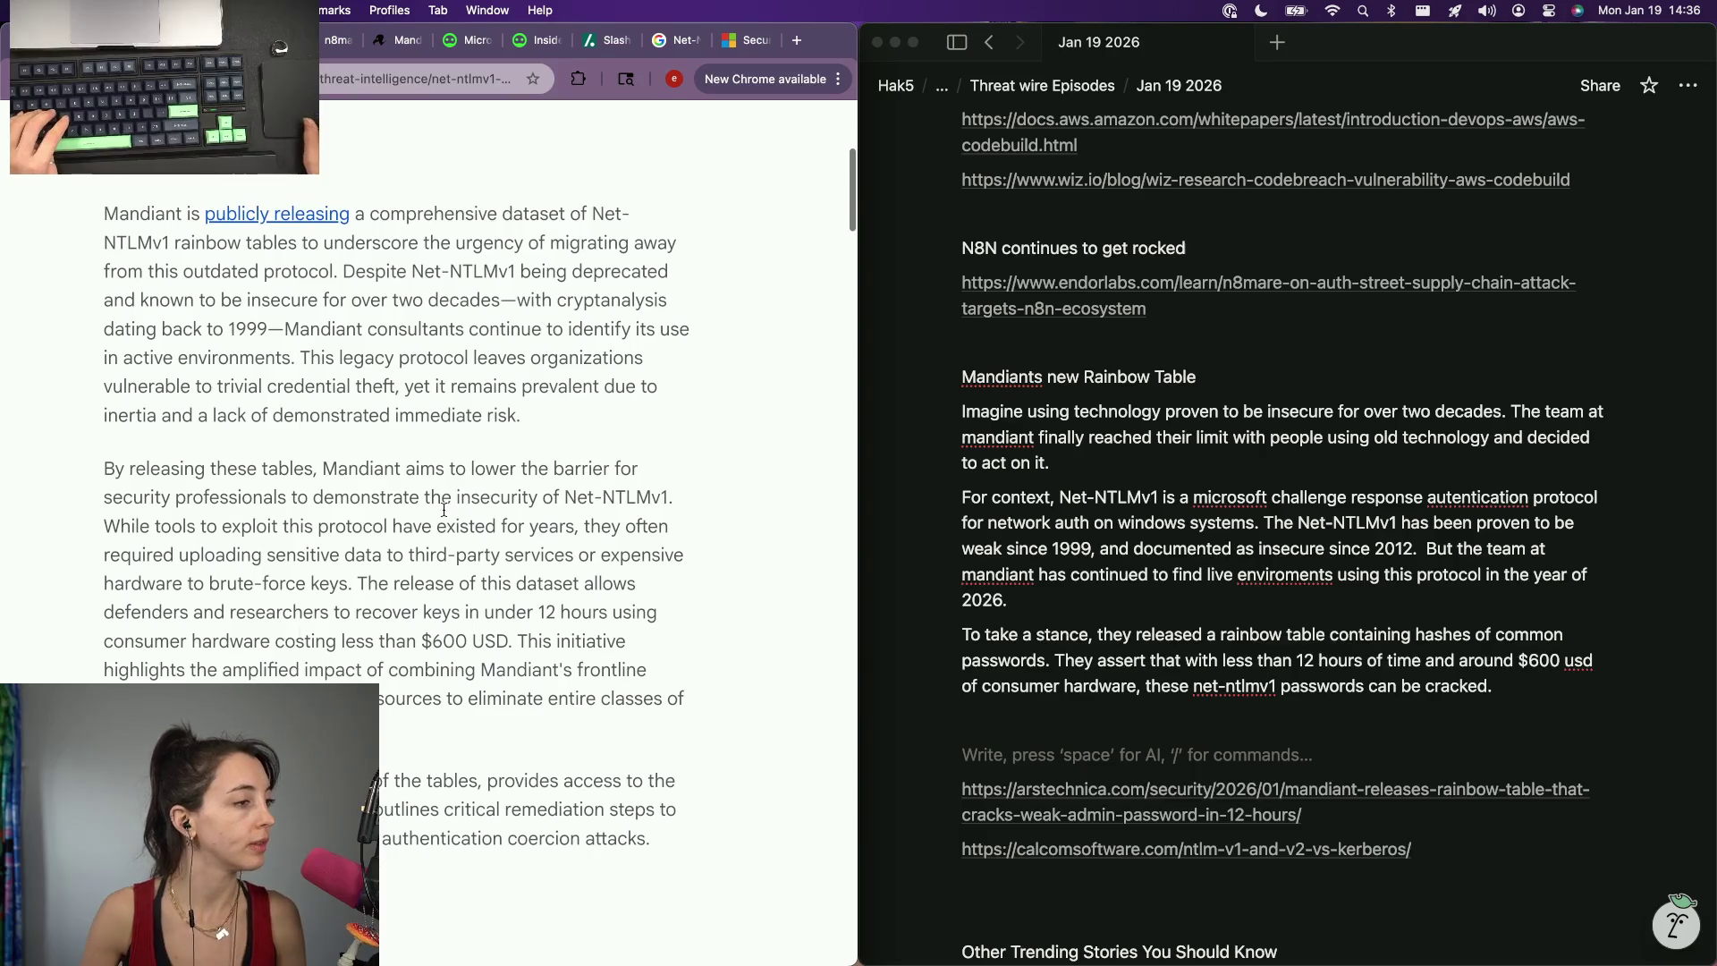
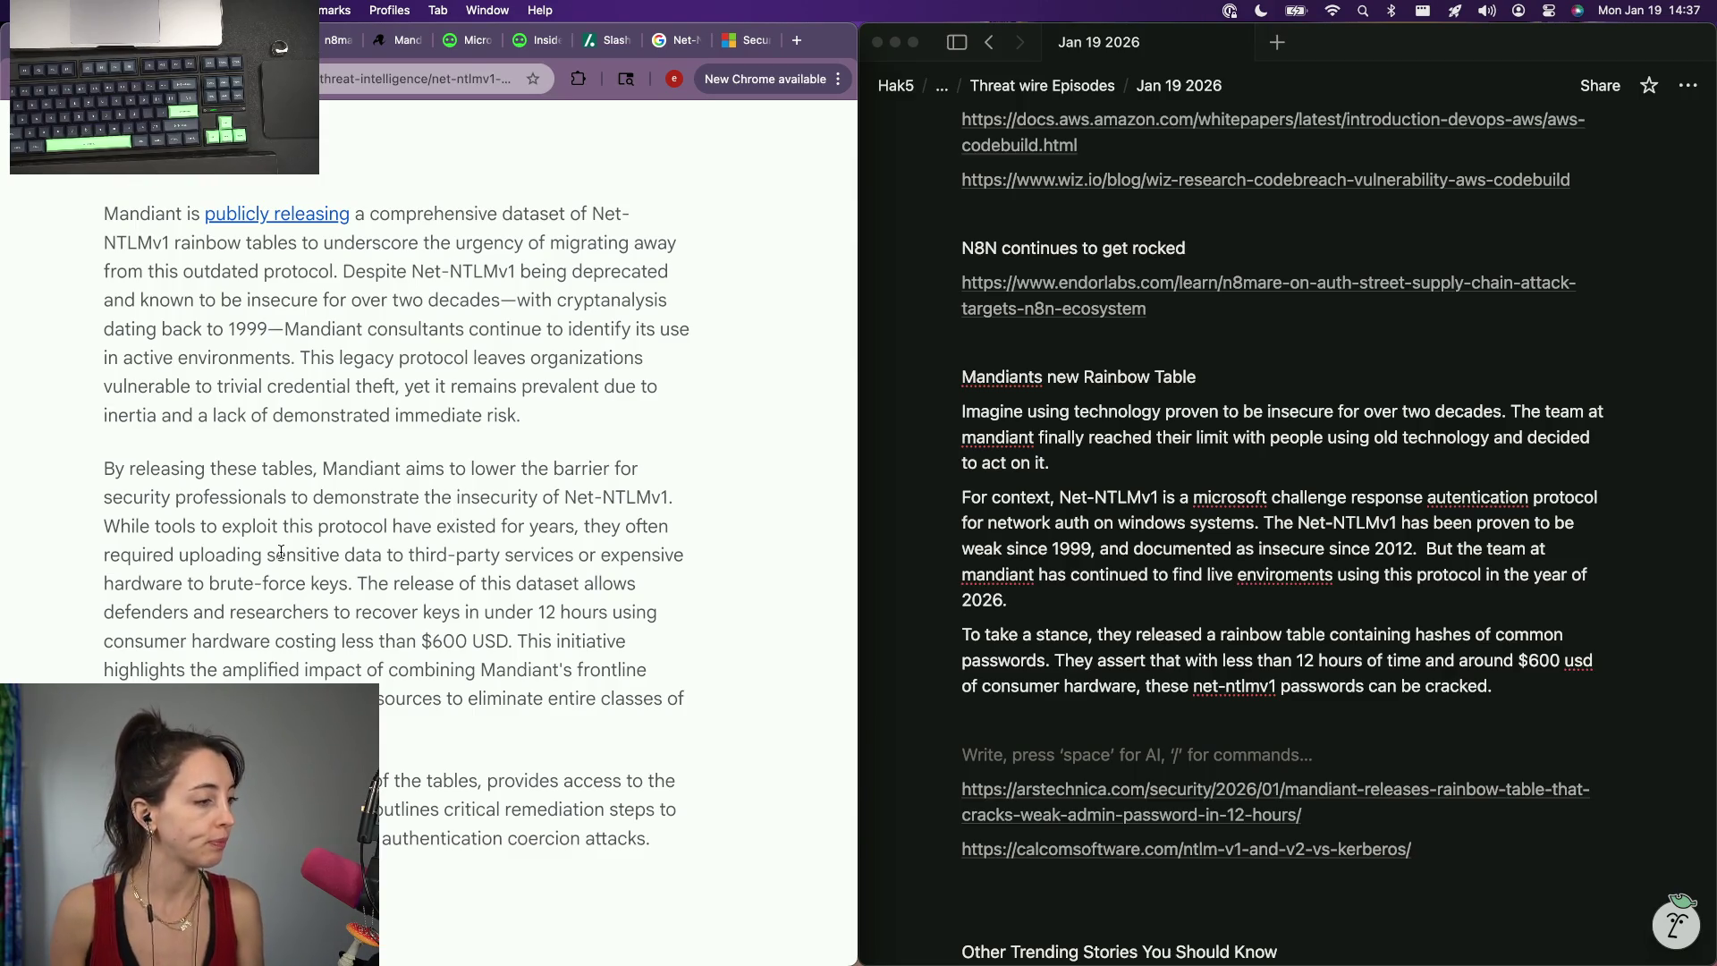
{"action": "scroll", "coordinate": [280, 554], "scroll_direction": "down", "scroll_amount": 3}
{"action": "scroll", "coordinate": [279, 550], "scroll_direction": "down", "scroll_amount": 7}
{"action": "scroll", "coordinate": [279, 552], "scroll_direction": "down", "scroll_amount": 3}
{"action": "scroll", "coordinate": [279, 554], "scroll_direction": "down", "scroll_amount": 3}
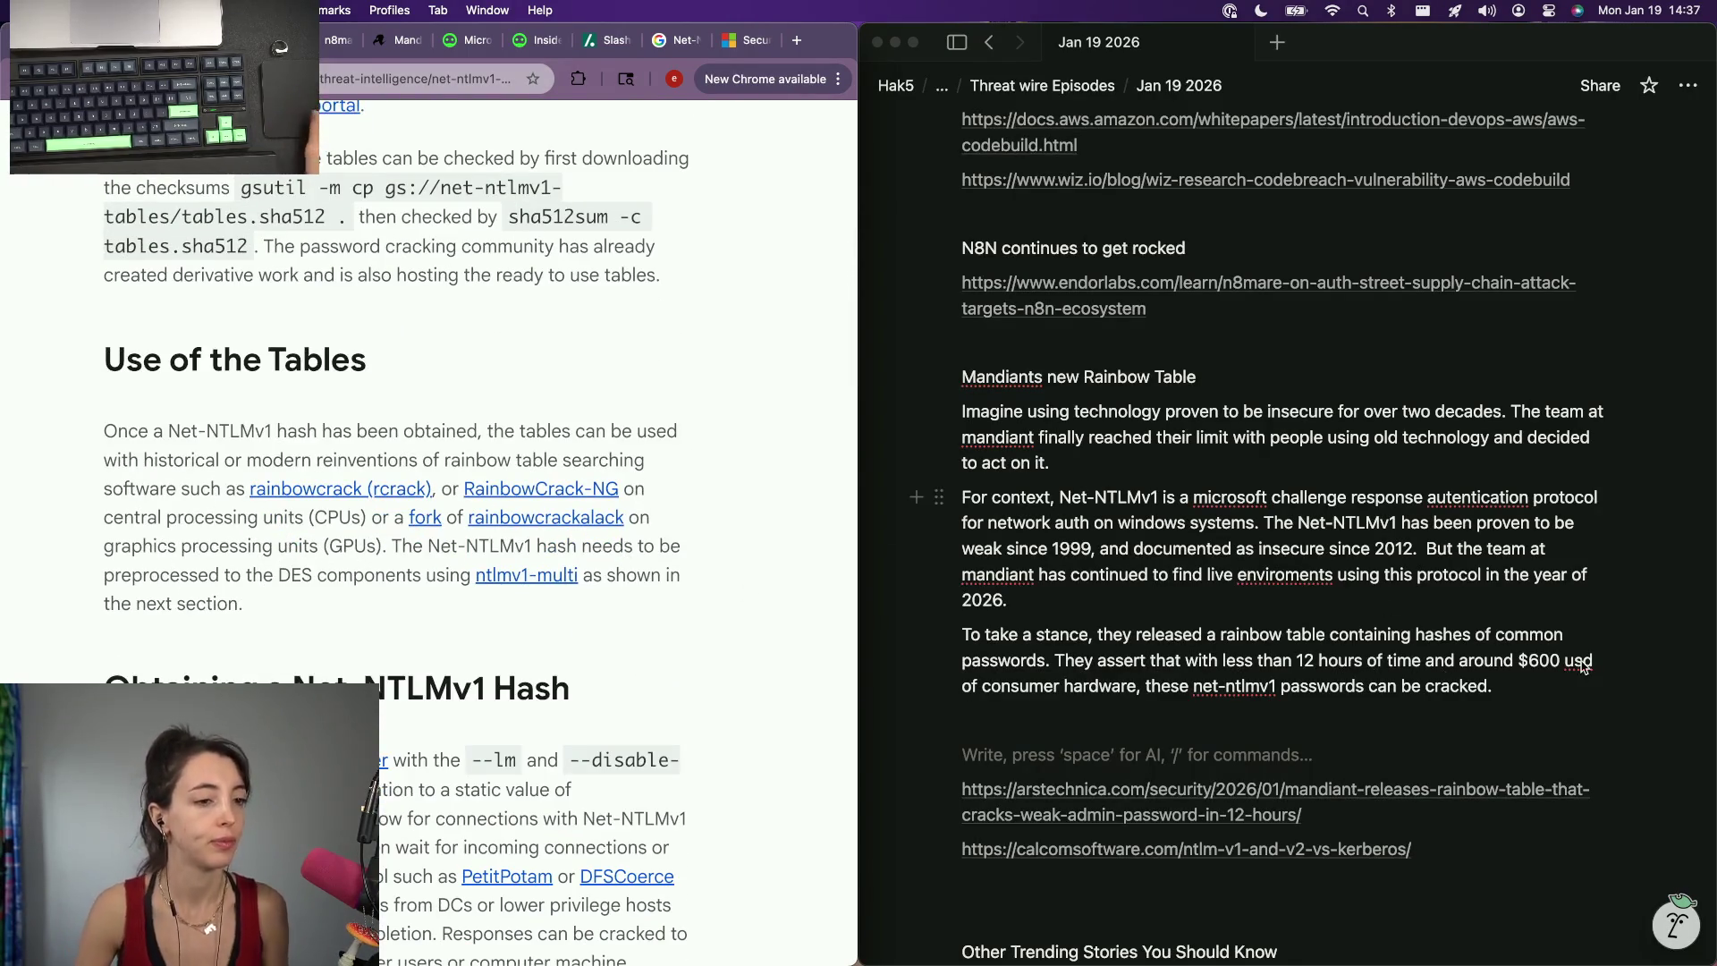
Write the sentence on researchers using the rainbow tables to crack obtained Net-NTLMv1 hashes, fixing typos.
{"action": "left_click", "coordinate": [1534, 702]}
{"action": "key", "text": "Return"}
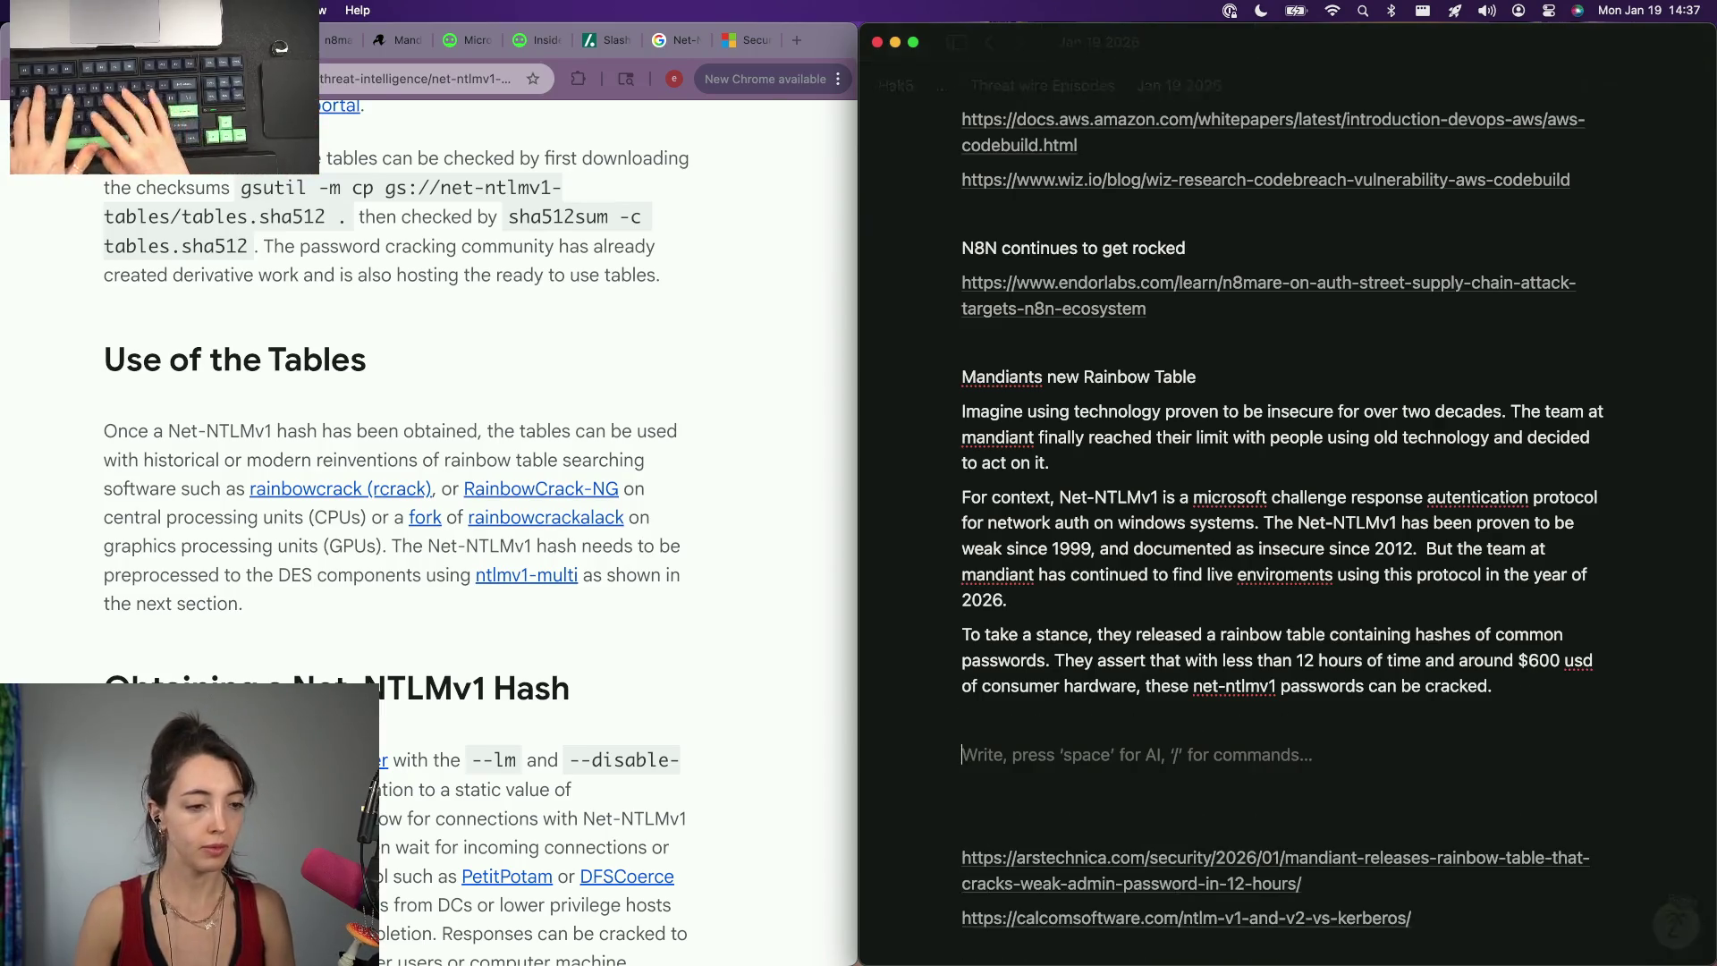
{"action": "type", "text": "In their writeup, they explain how they"}
{"action": "key", "text": "alt+BackSpace"}
{"action": "key", "text": "alt+BackSpace"}
{"action": "type", "text": "t"}
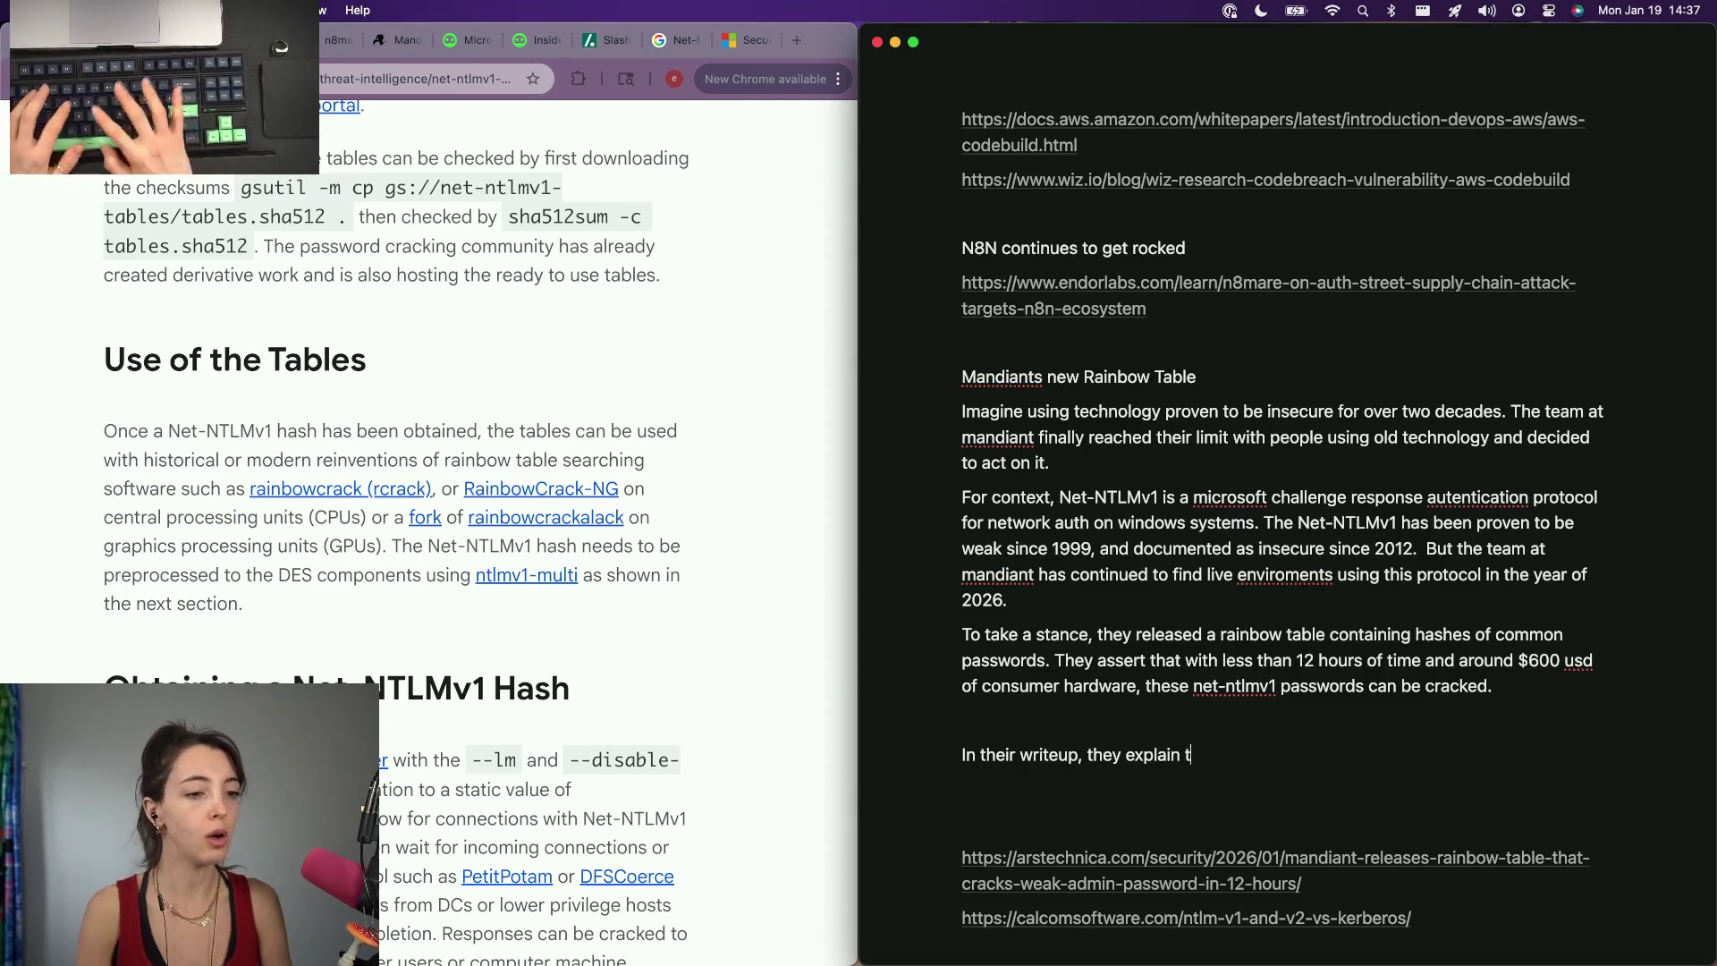
{"action": "key", "text": "BackSpace"}
{"action": "type", "text": "how you, as a reasear"}
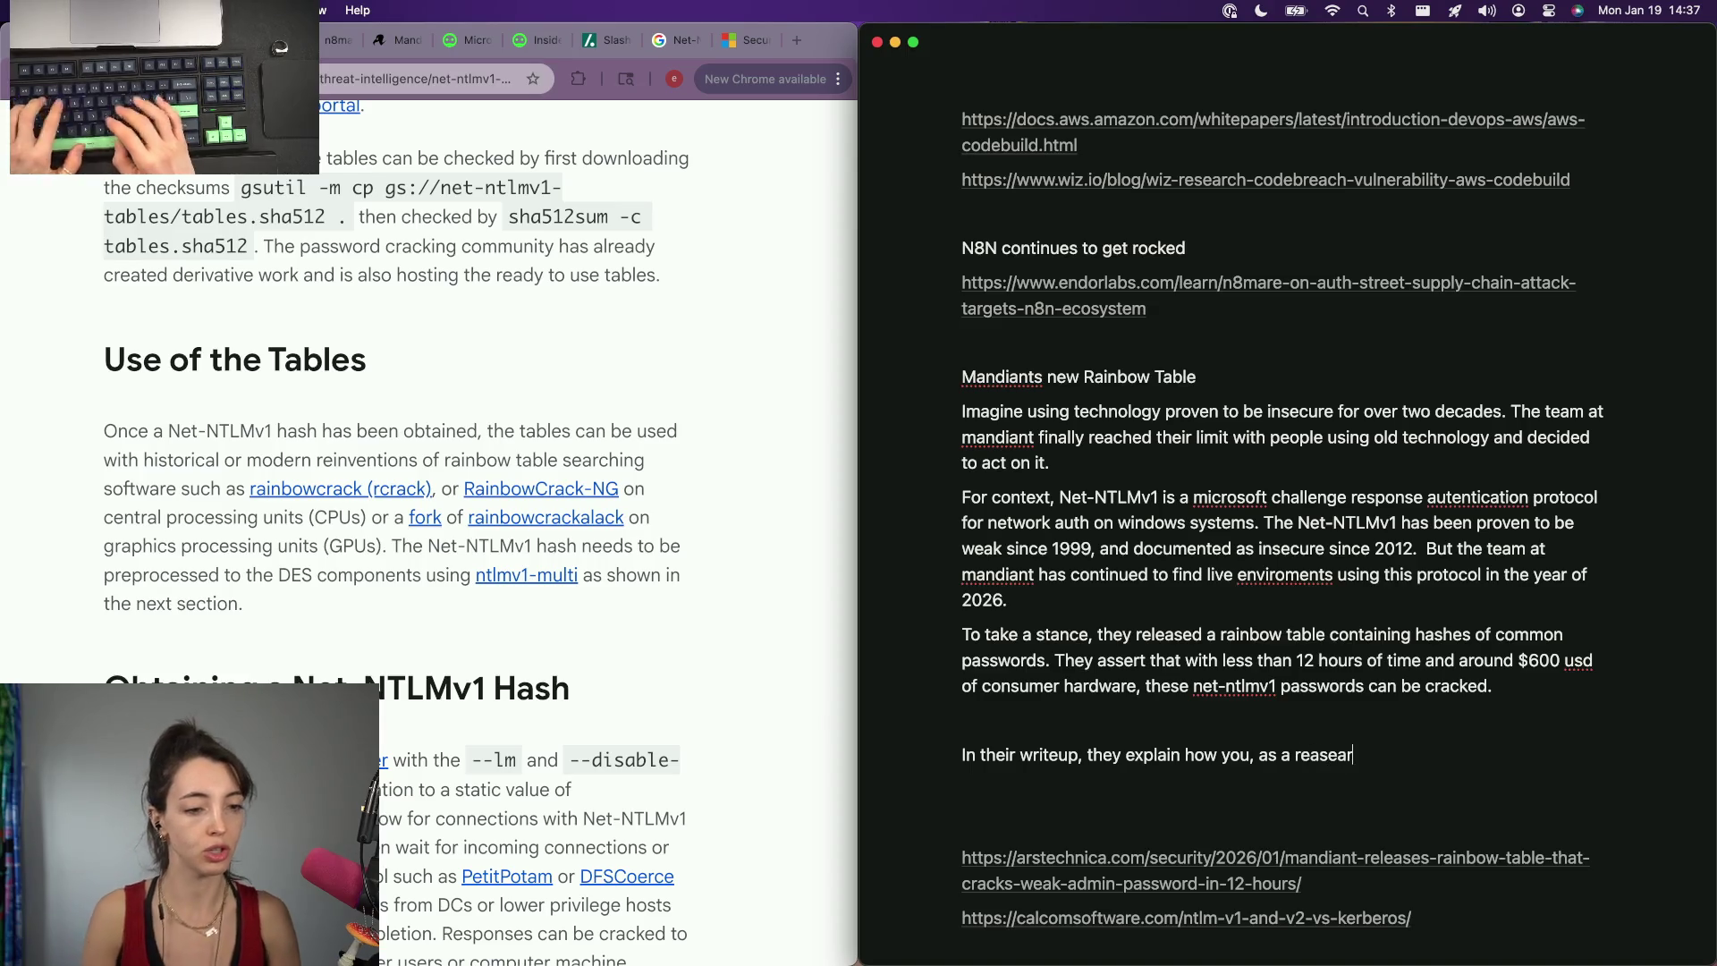
{"action": "type", "text": "cher, can use thi"}
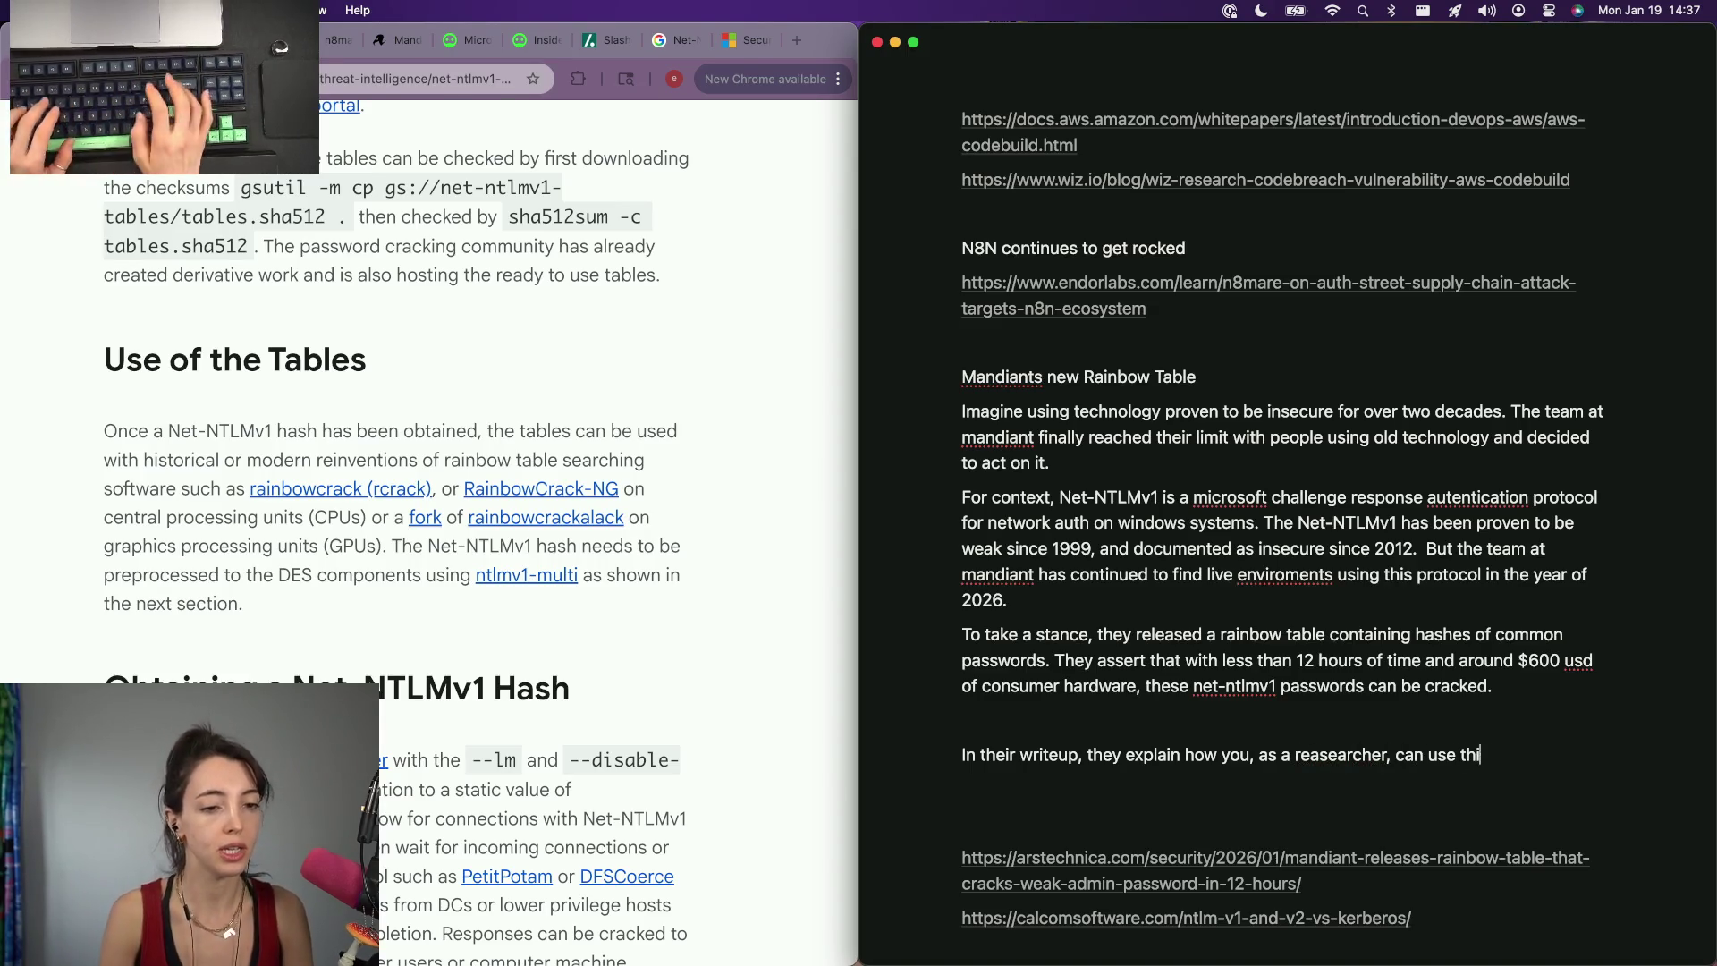
{"action": "key", "text": "BackSpace"}
{"action": "type", "text": "ese tables to crach"}
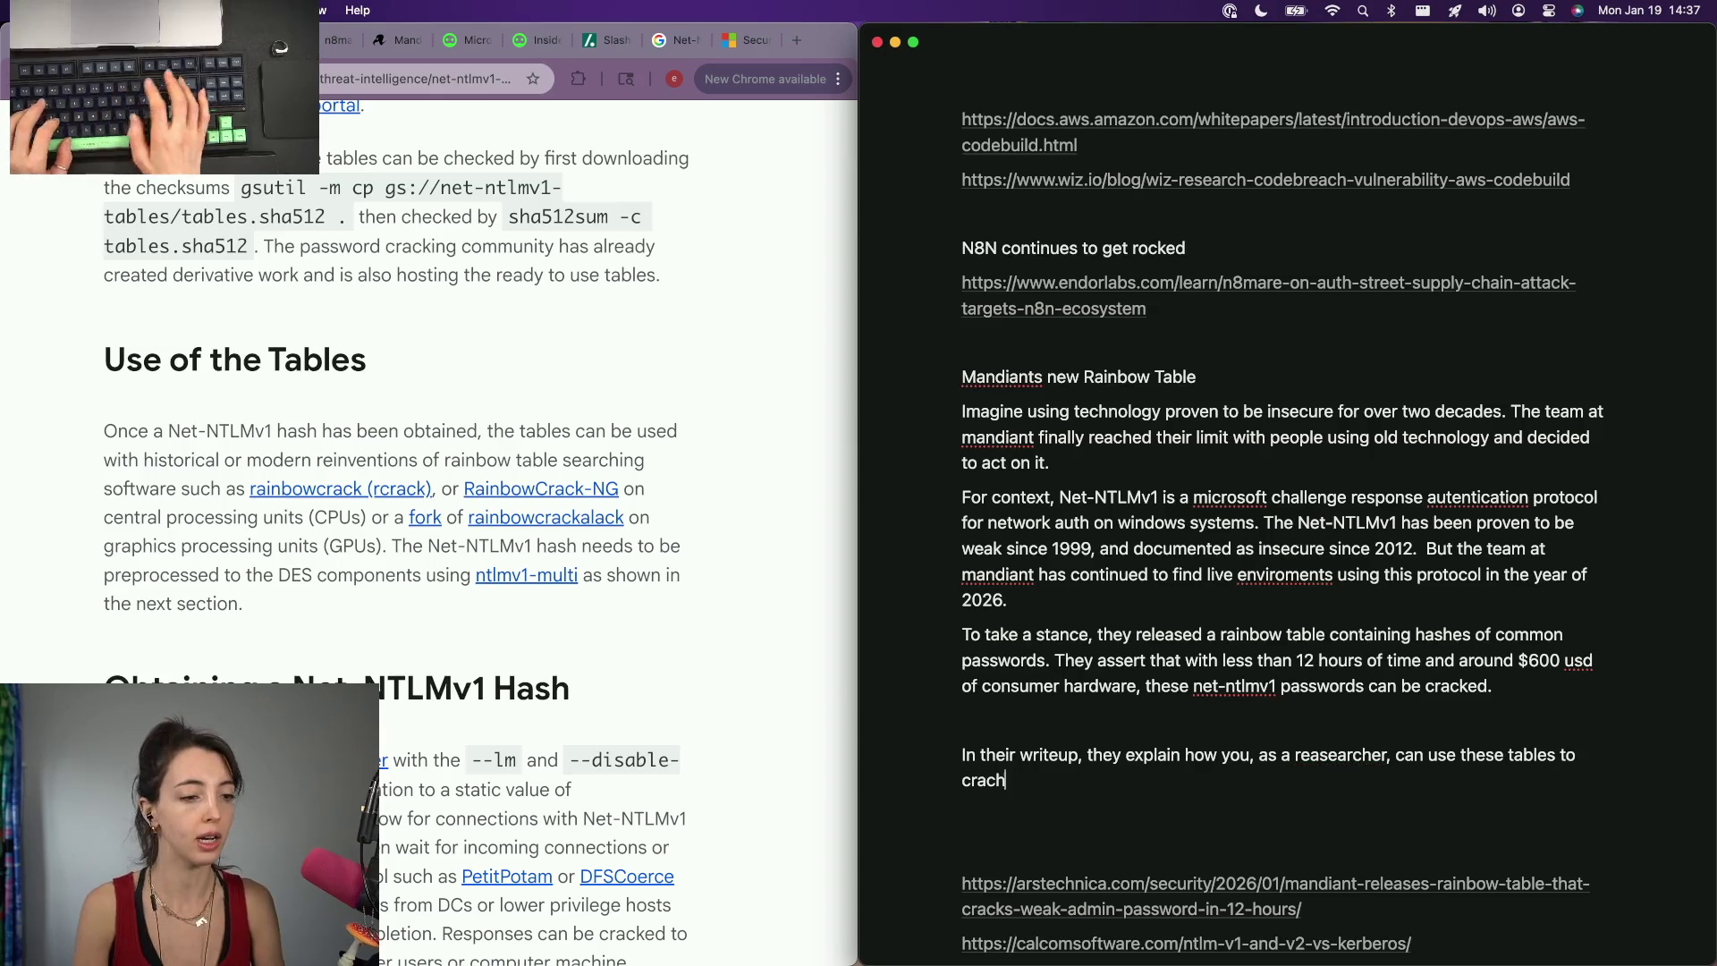
{"action": "type", "text": "k hashes"}
{"action": "key", "text": "alt+BackSpace"}
{"action": "key", "text": "alt+BackSpace"}
{"action": "type", "text": "N"}
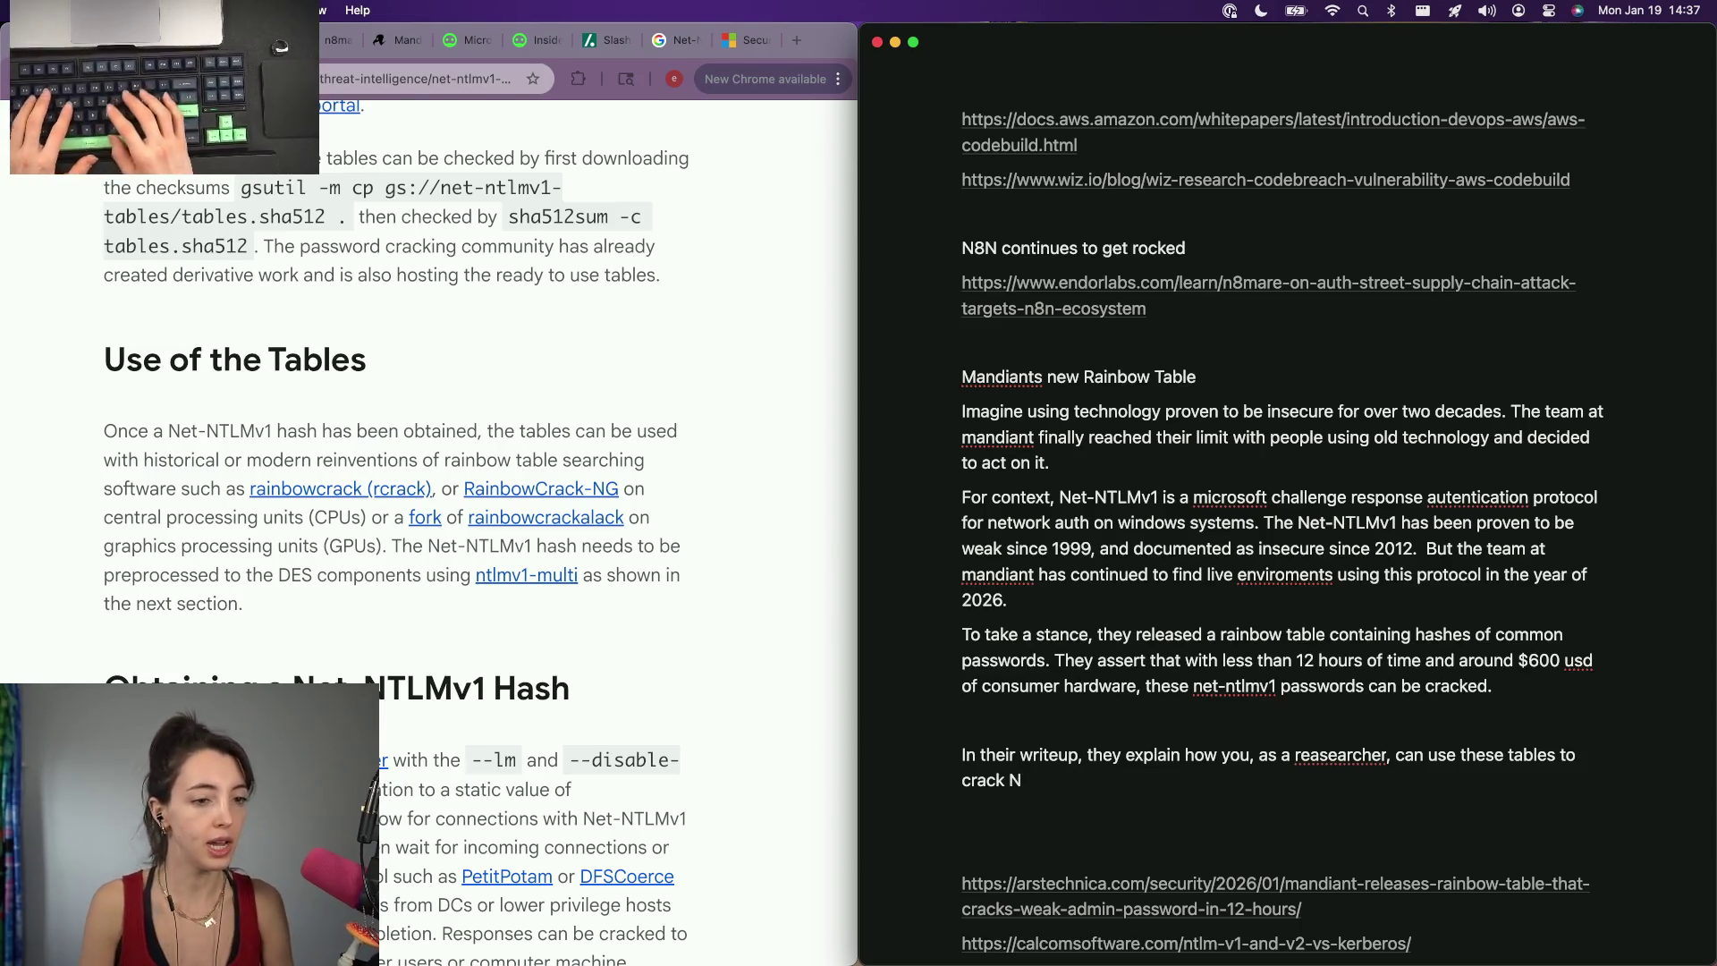
{"action": "key", "text": "BackSpace"}
{"action": "type", "text": "net ntlmv1 "}
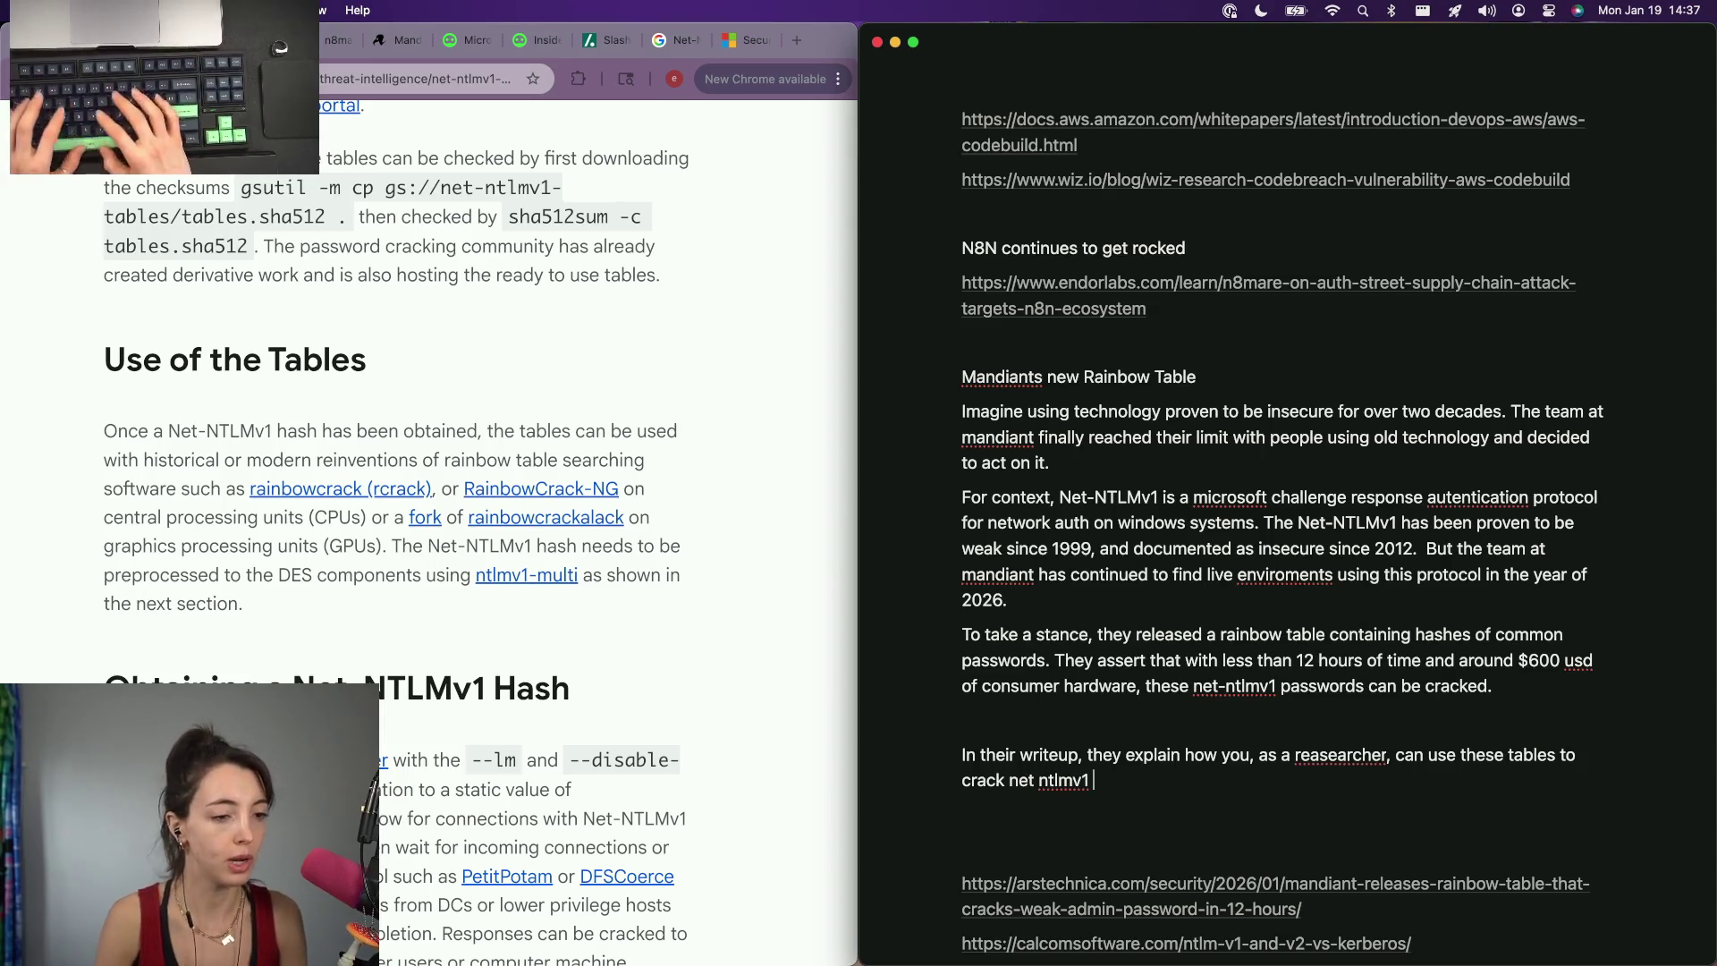
{"action": "type", "text": "hashes "}
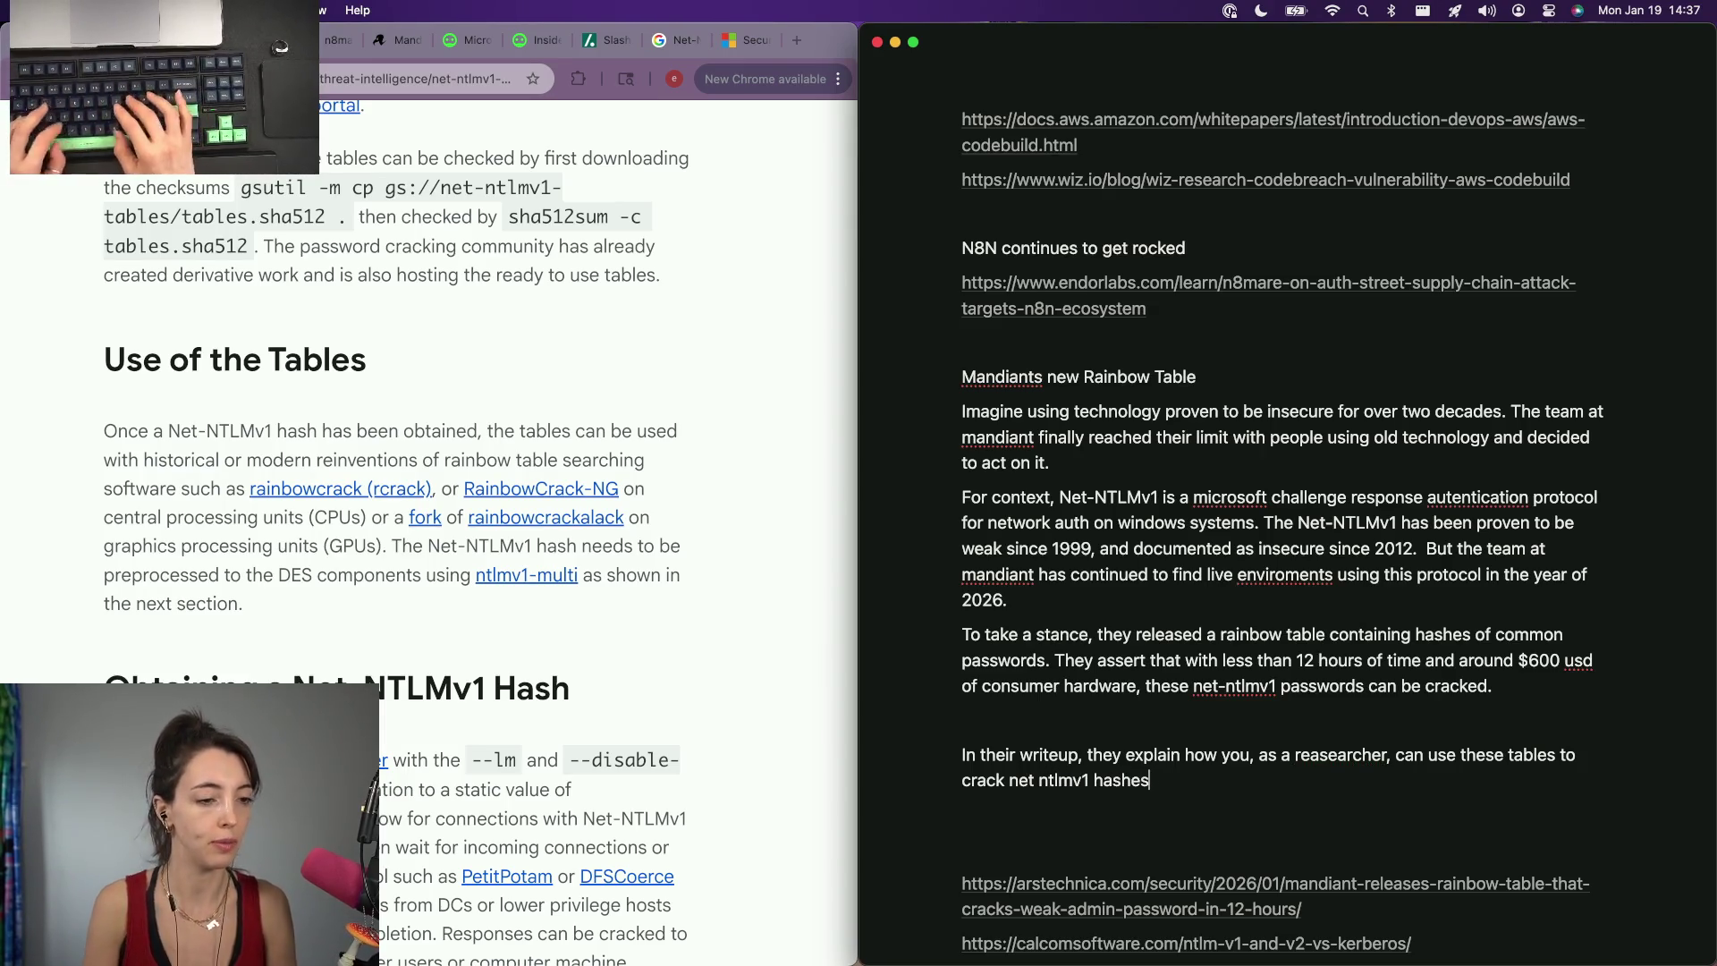
{"action": "type", "text": "you obtain."}
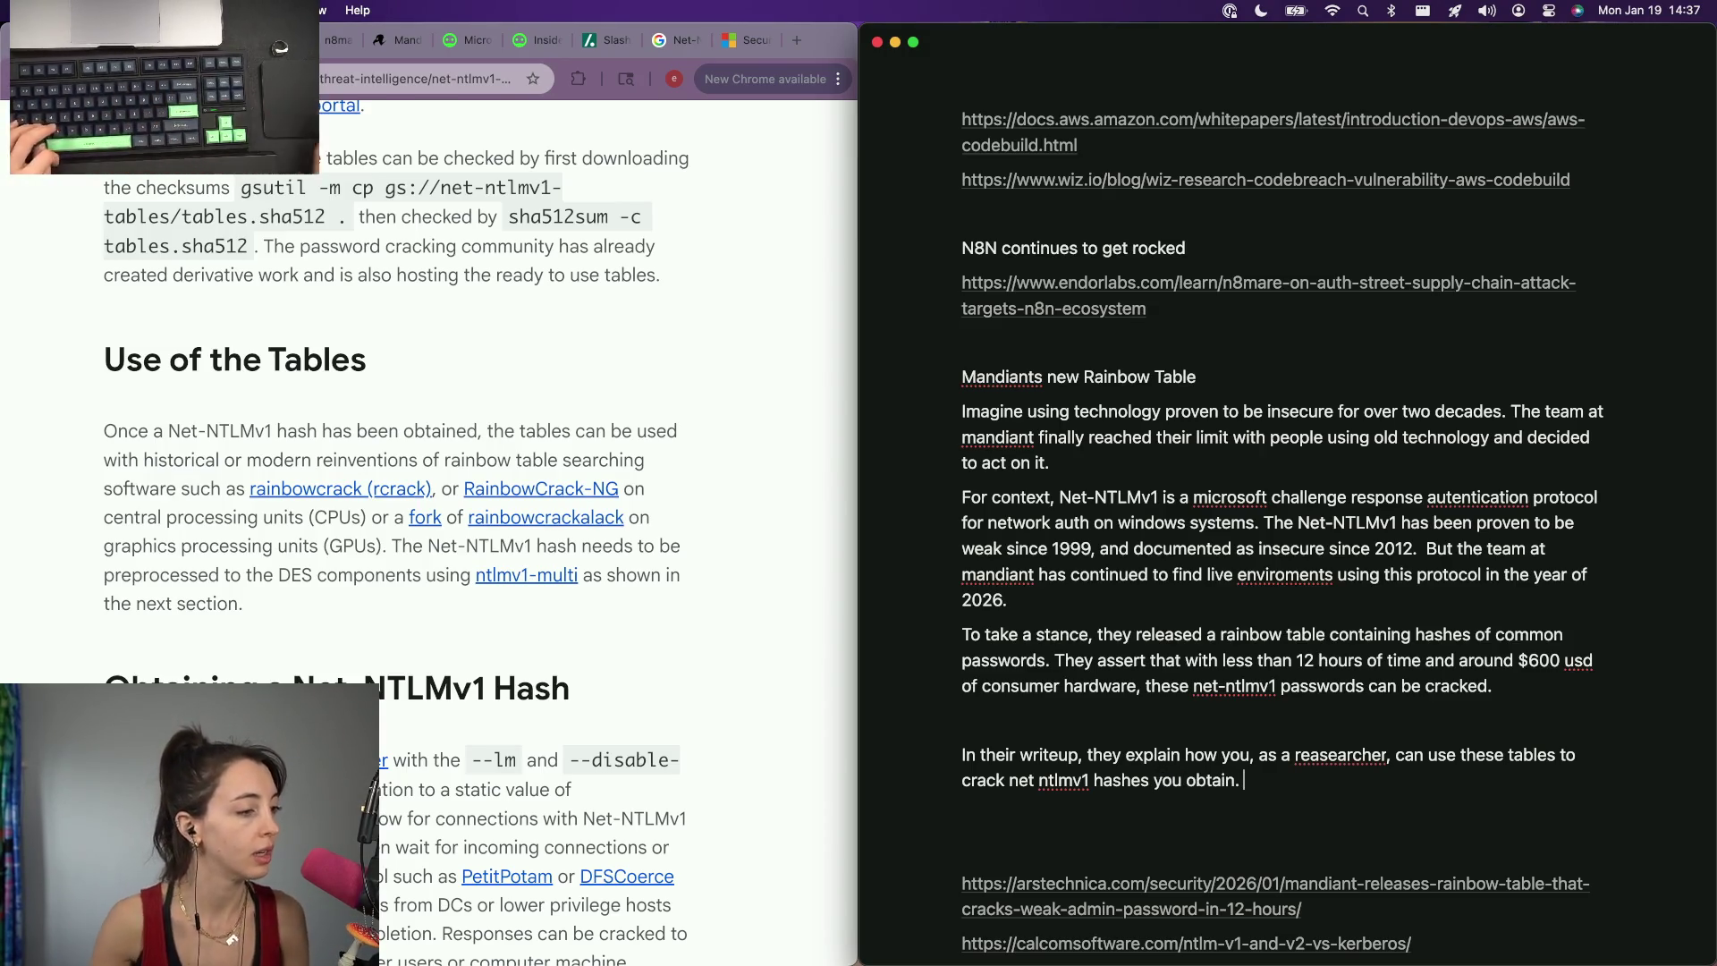
{"action": "scroll", "coordinate": [701, 574], "scroll_direction": "down", "scroll_amount": 5}
{"action": "scroll", "coordinate": [703, 574], "scroll_direction": "down", "scroll_amount": 3}
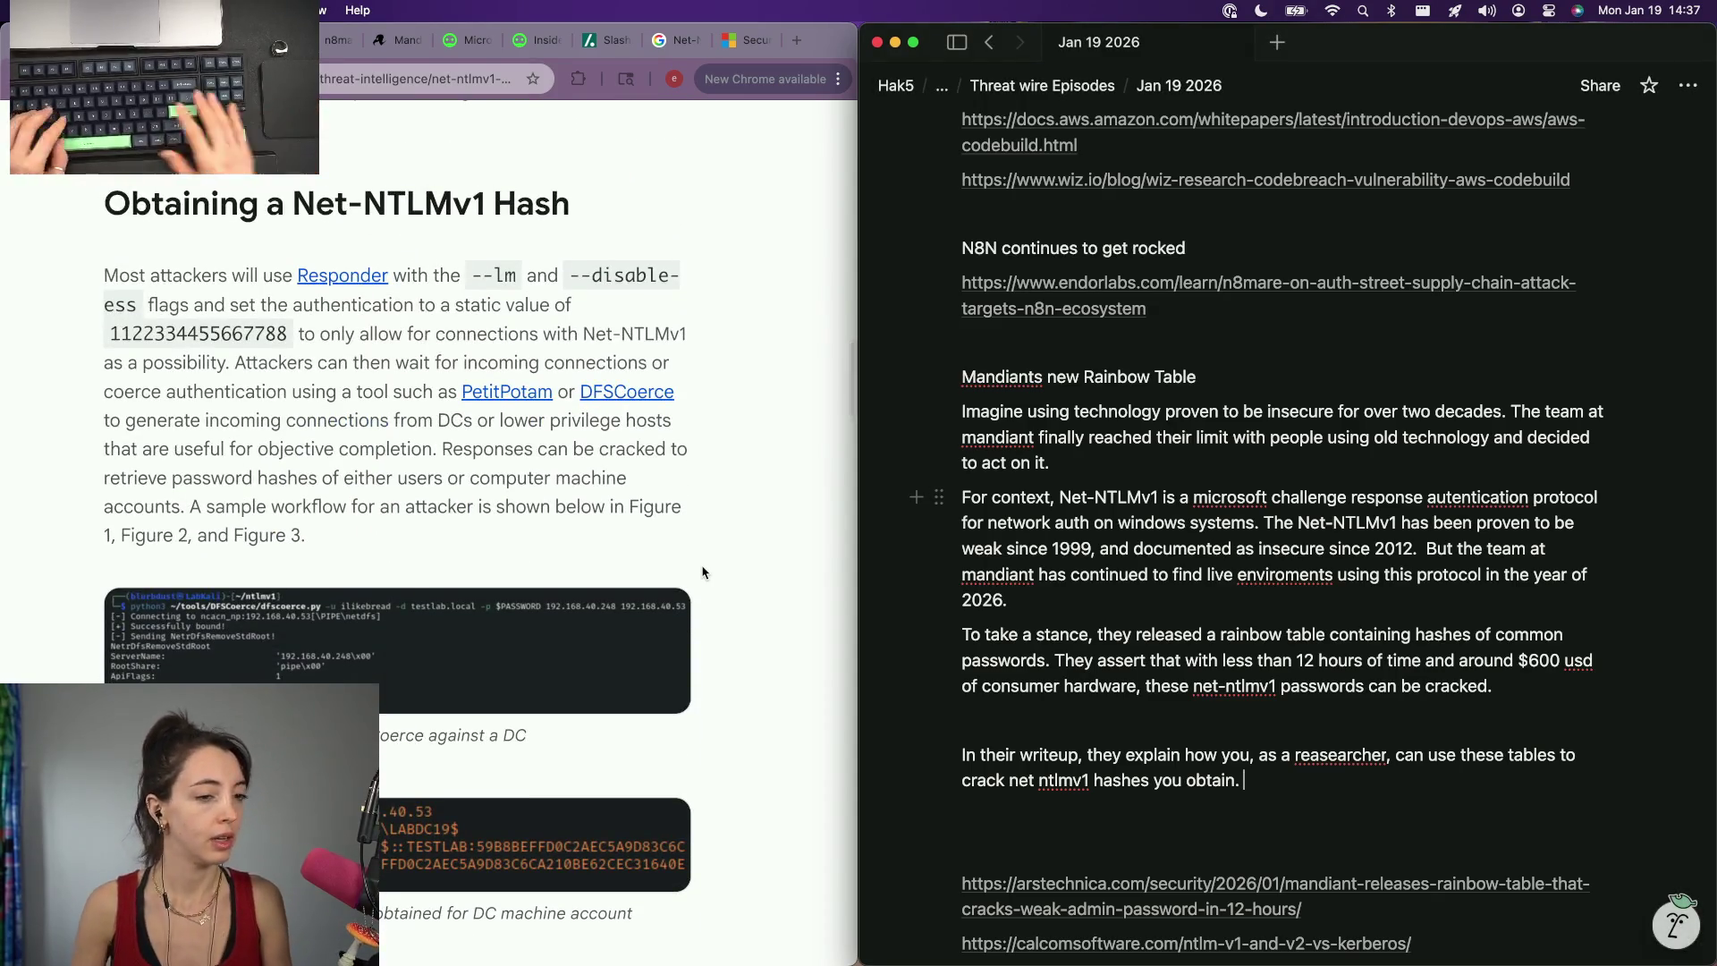
{"action": "key", "text": "BackSpace"}
{"action": "type", "text": ", and how you can potentiall"}
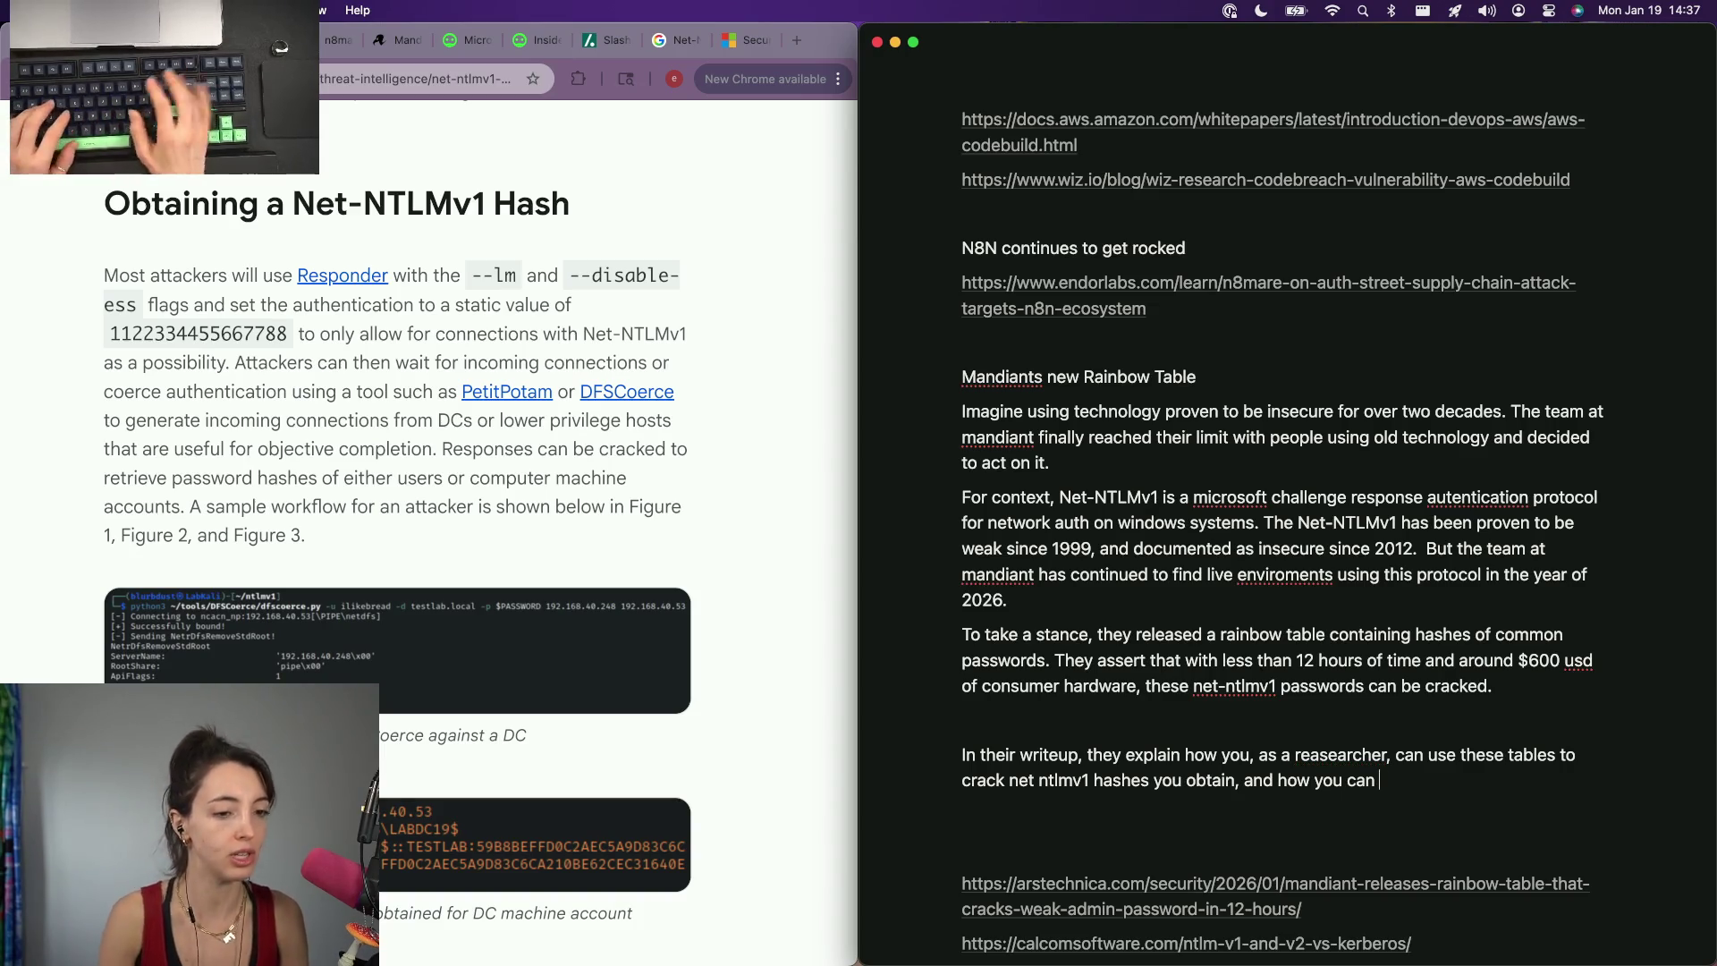
{"action": "type", "text": "y obtai"}
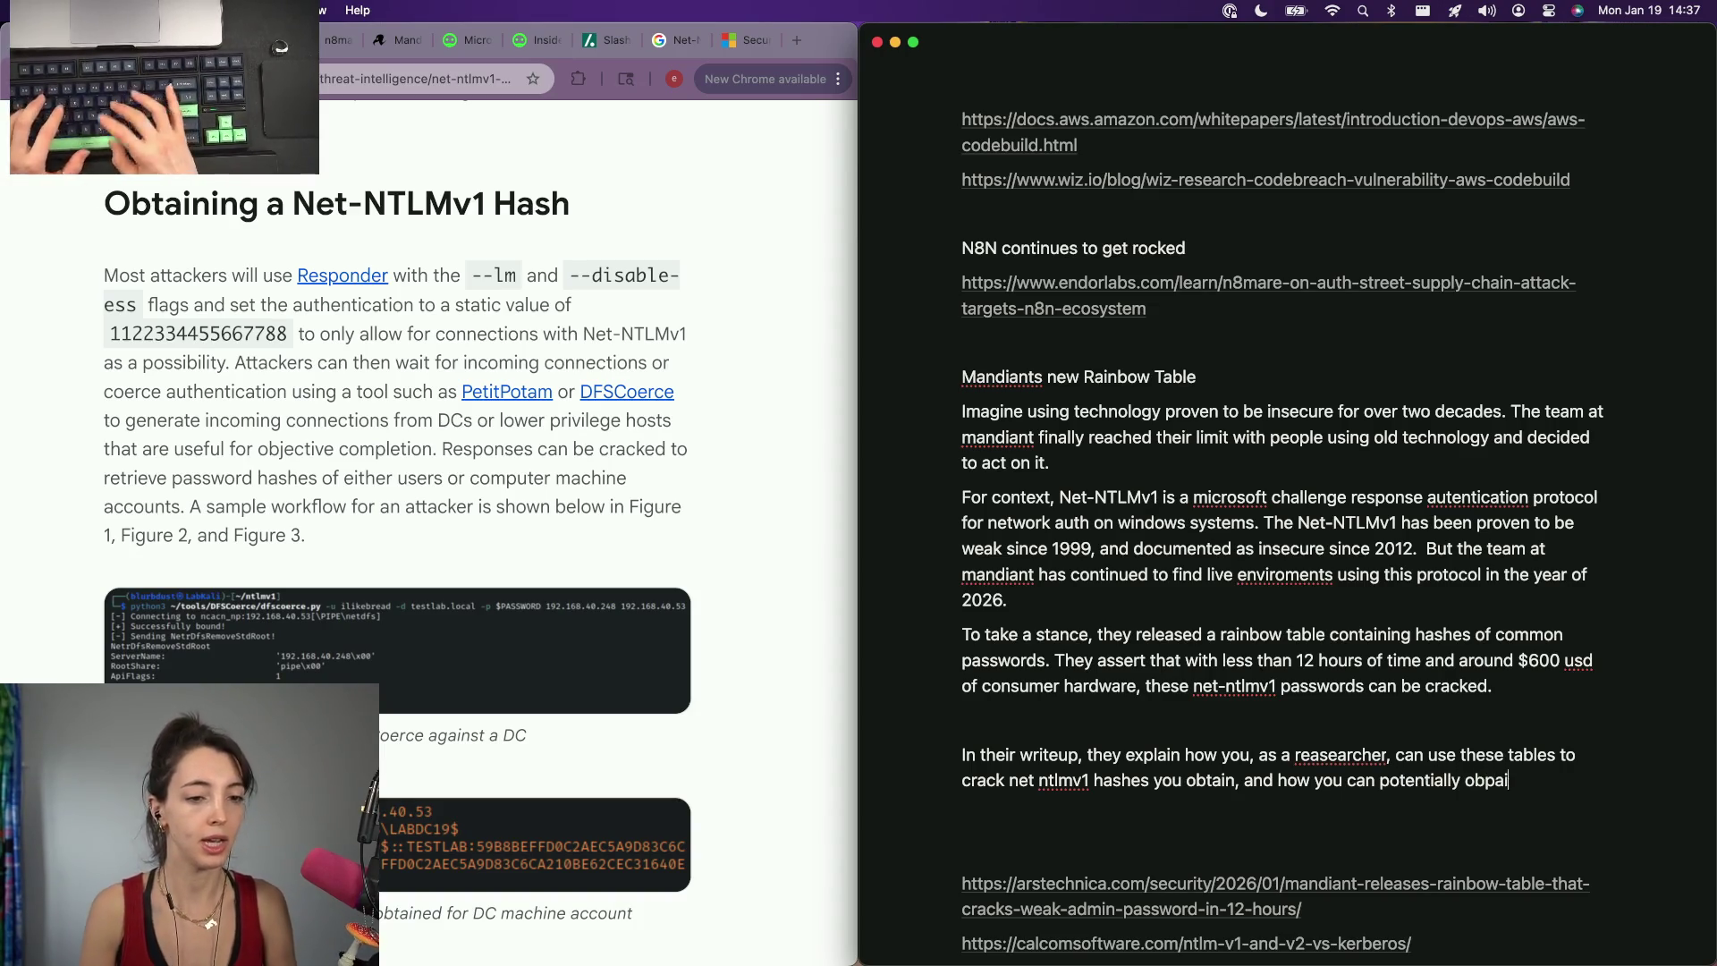
{"action": "type", "text": "n "}
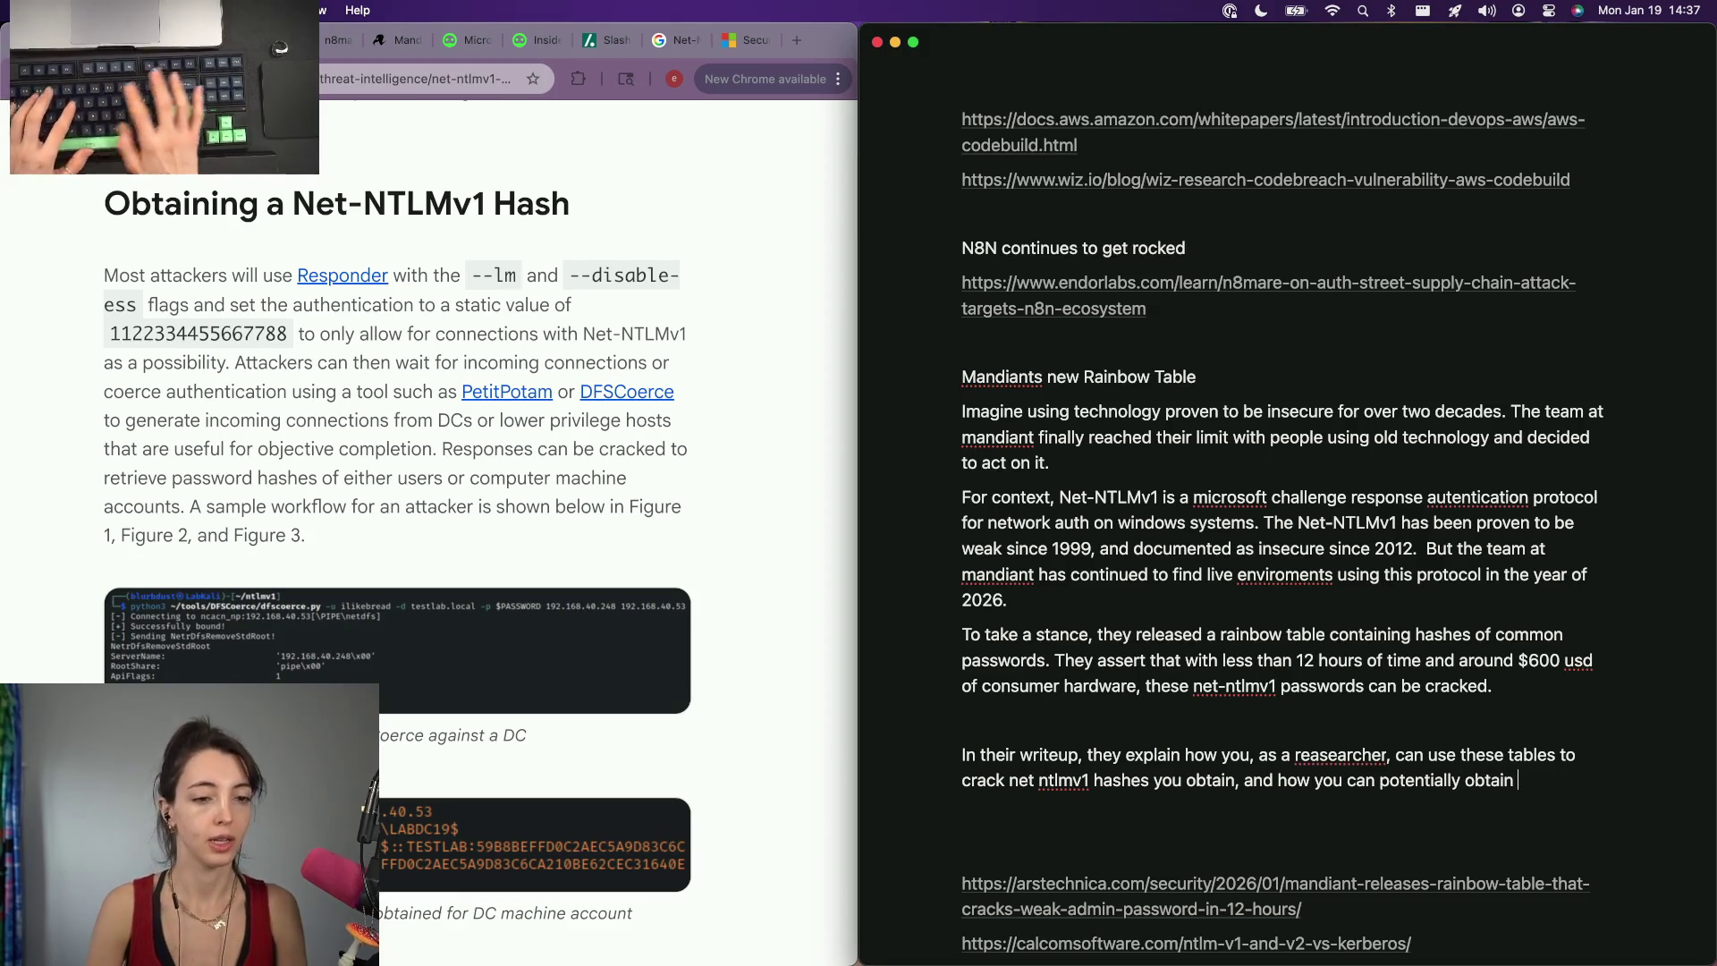
{"action": "type", "text": "the required has."}
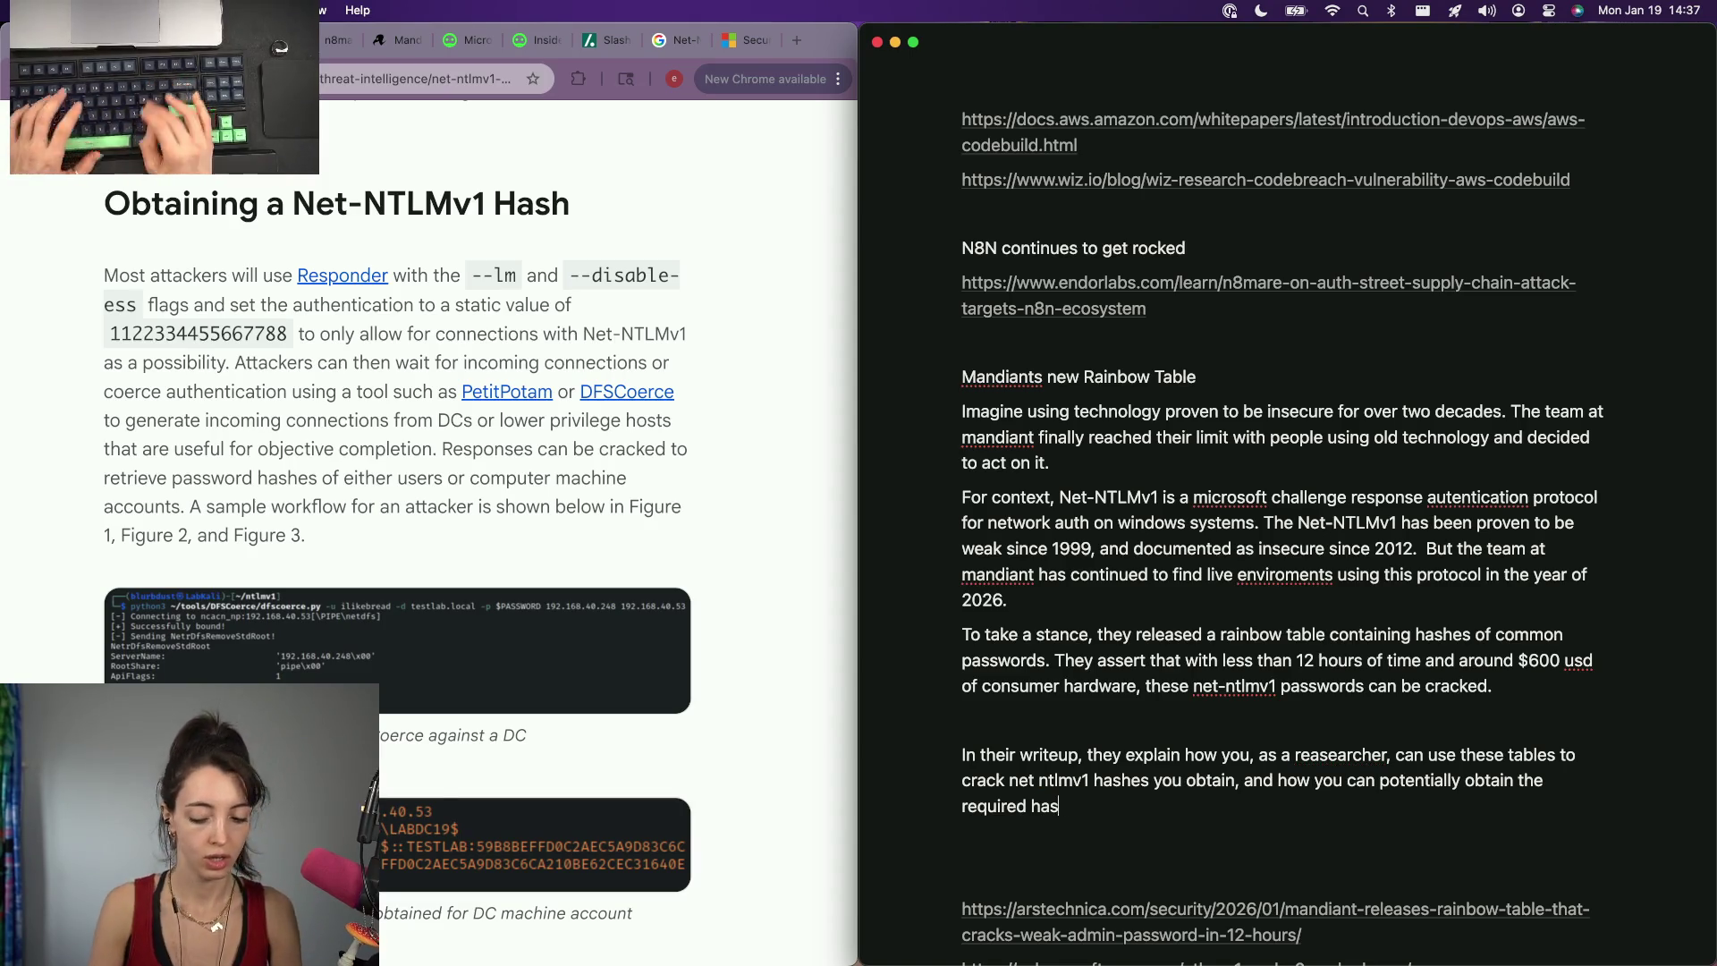
{"action": "scroll", "coordinate": [172, 566], "scroll_direction": "down", "scroll_amount": 5}
{"action": "scroll", "coordinate": [172, 566], "scroll_direction": "down", "scroll_amount": 3}
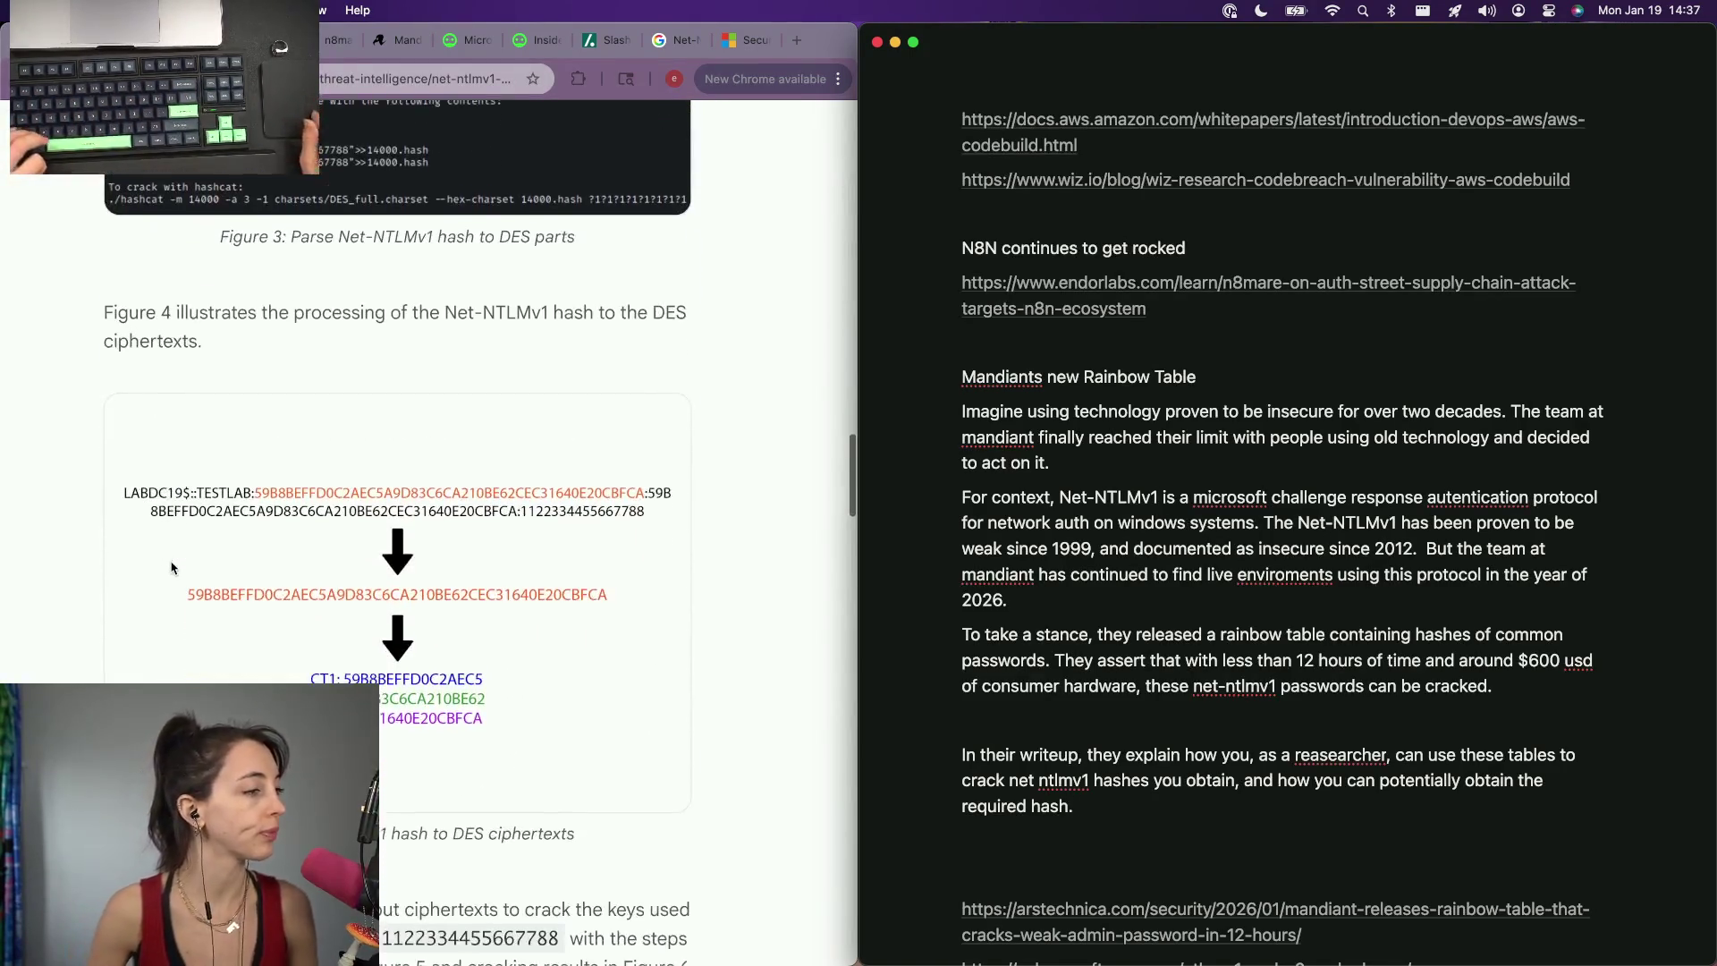
{"action": "scroll", "coordinate": [173, 565], "scroll_direction": "down", "scroll_amount": 5}
{"action": "scroll", "coordinate": [171, 565], "scroll_direction": "down", "scroll_amount": 3}
{"action": "scroll", "coordinate": [173, 565], "scroll_direction": "down", "scroll_amount": 5}
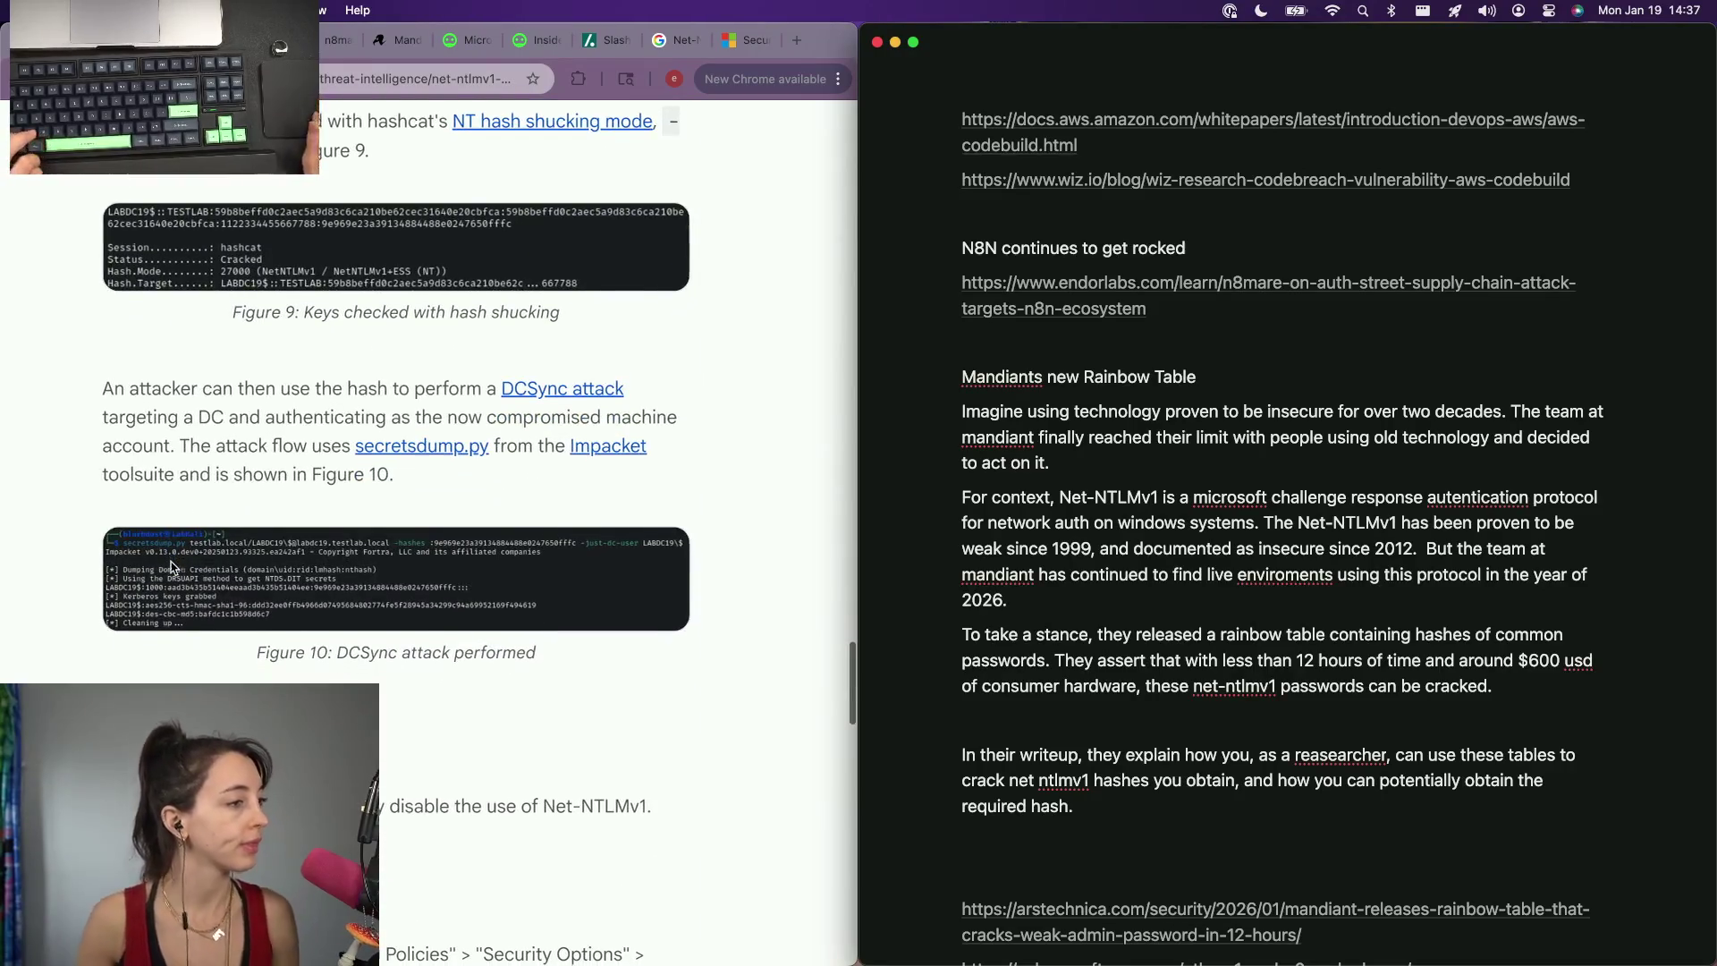
{"action": "scroll", "coordinate": [171, 564], "scroll_direction": "down", "scroll_amount": 3}
{"action": "scroll", "coordinate": [172, 567], "scroll_direction": "down", "scroll_amount": 2}
{"action": "scroll", "coordinate": [172, 568], "scroll_direction": "down", "scroll_amount": 2}
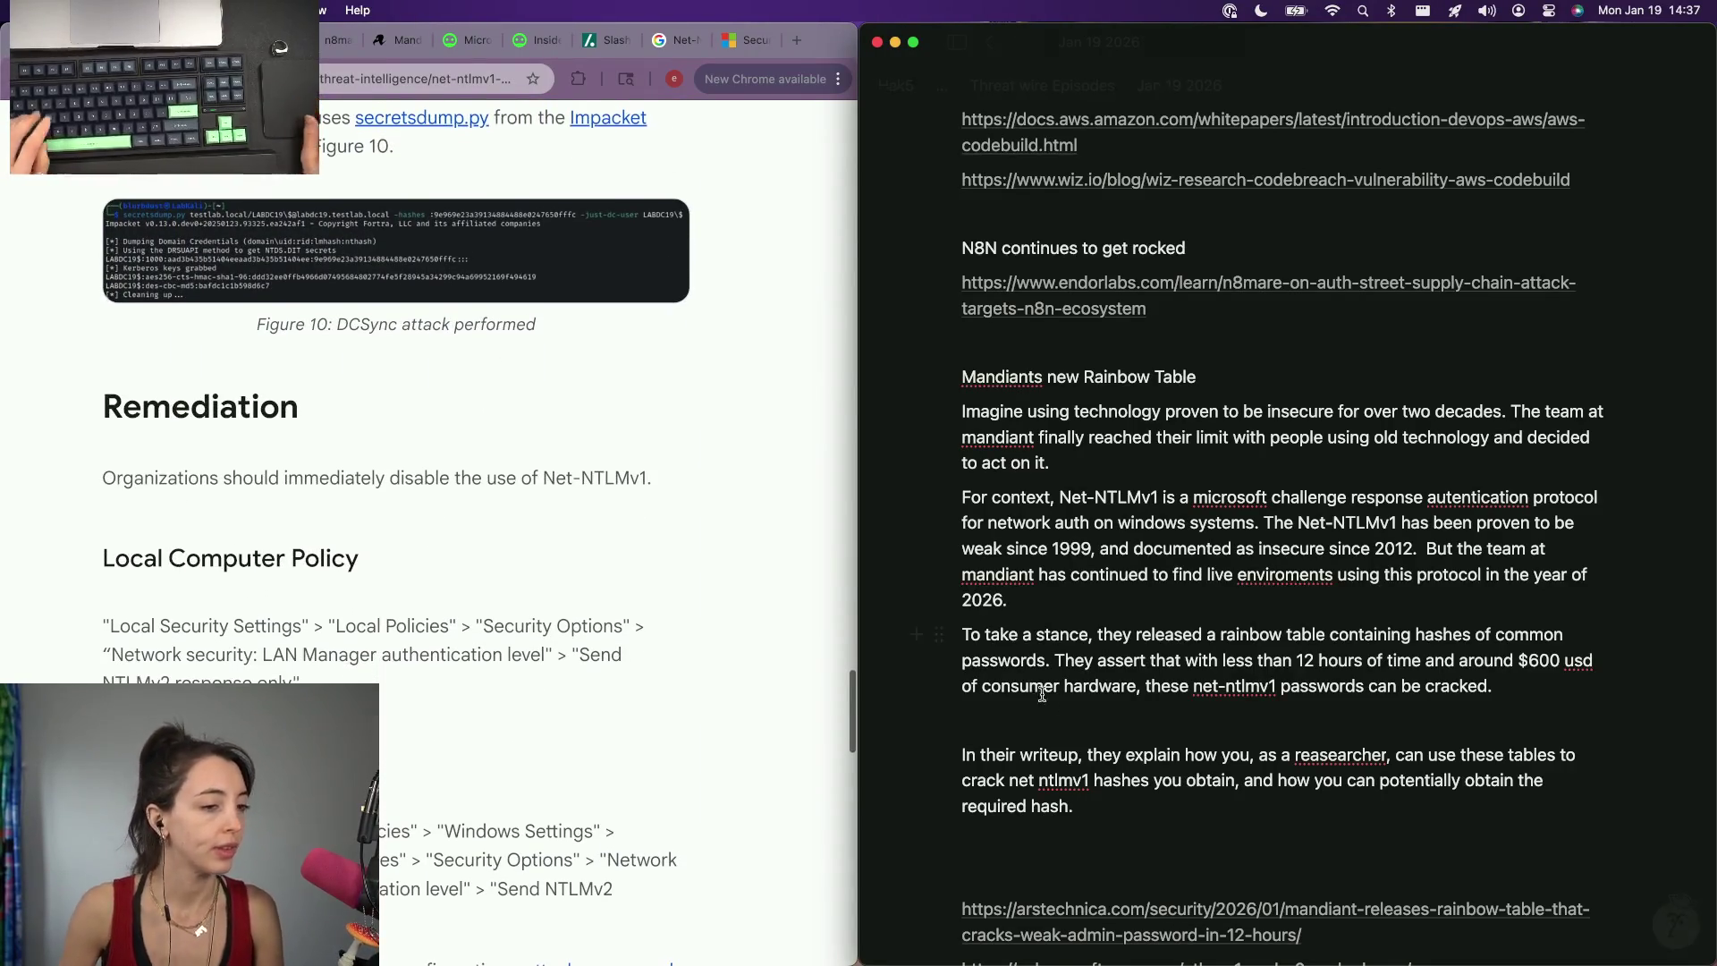
End the 'required hash.' sentence and add the remediation line: stop using net-ntlmv1.
{"action": "key", "text": "Return"}
{"action": "key", "text": "Return"}
{"action": "type", "text": "They"}
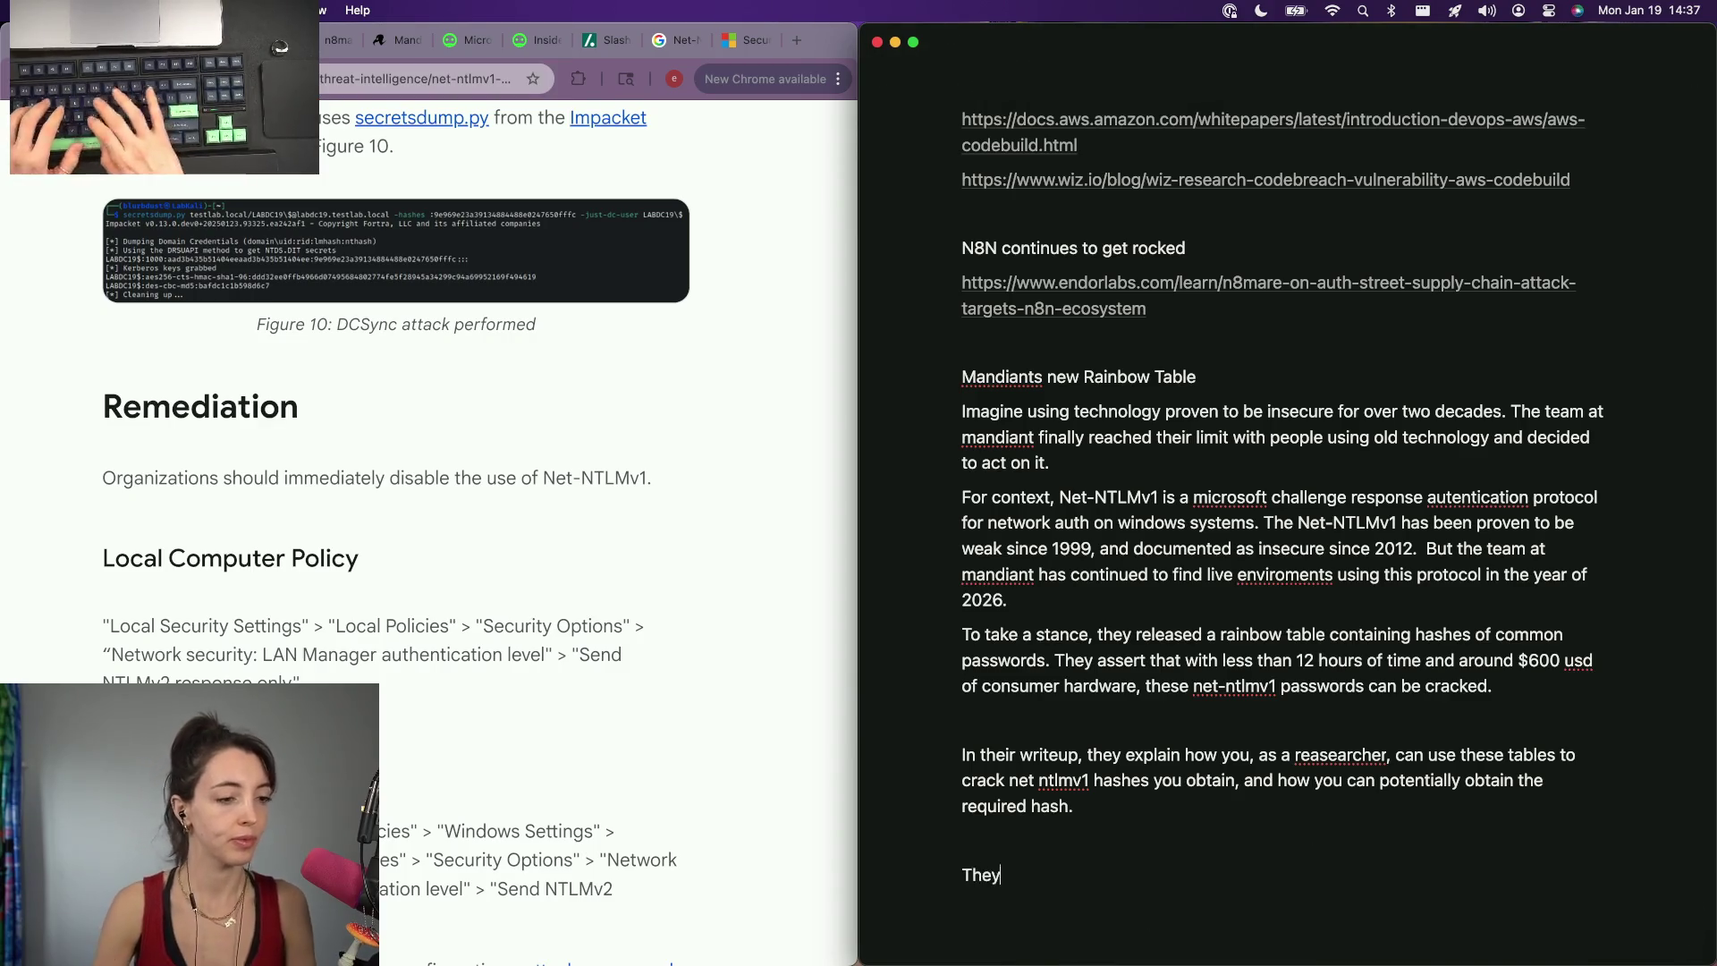
{"action": "key", "text": "BackSpace"}
{"action": "type", "text": "ir remediation"}
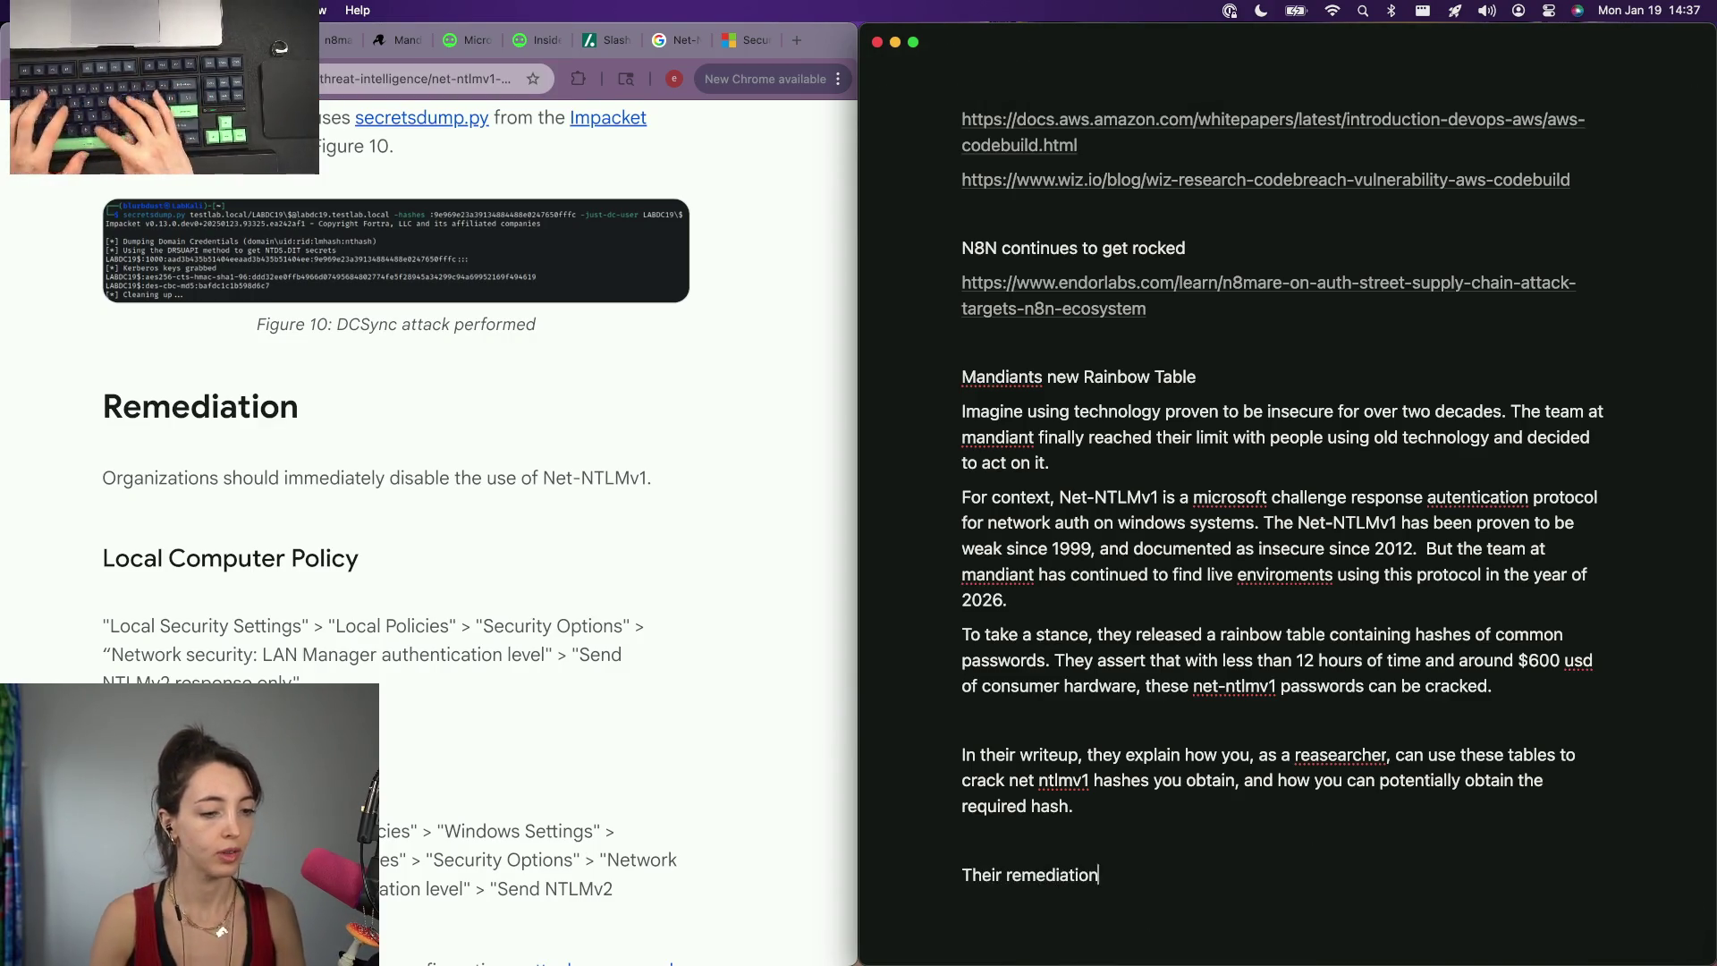
{"action": "type", "text": " to prevent this"}
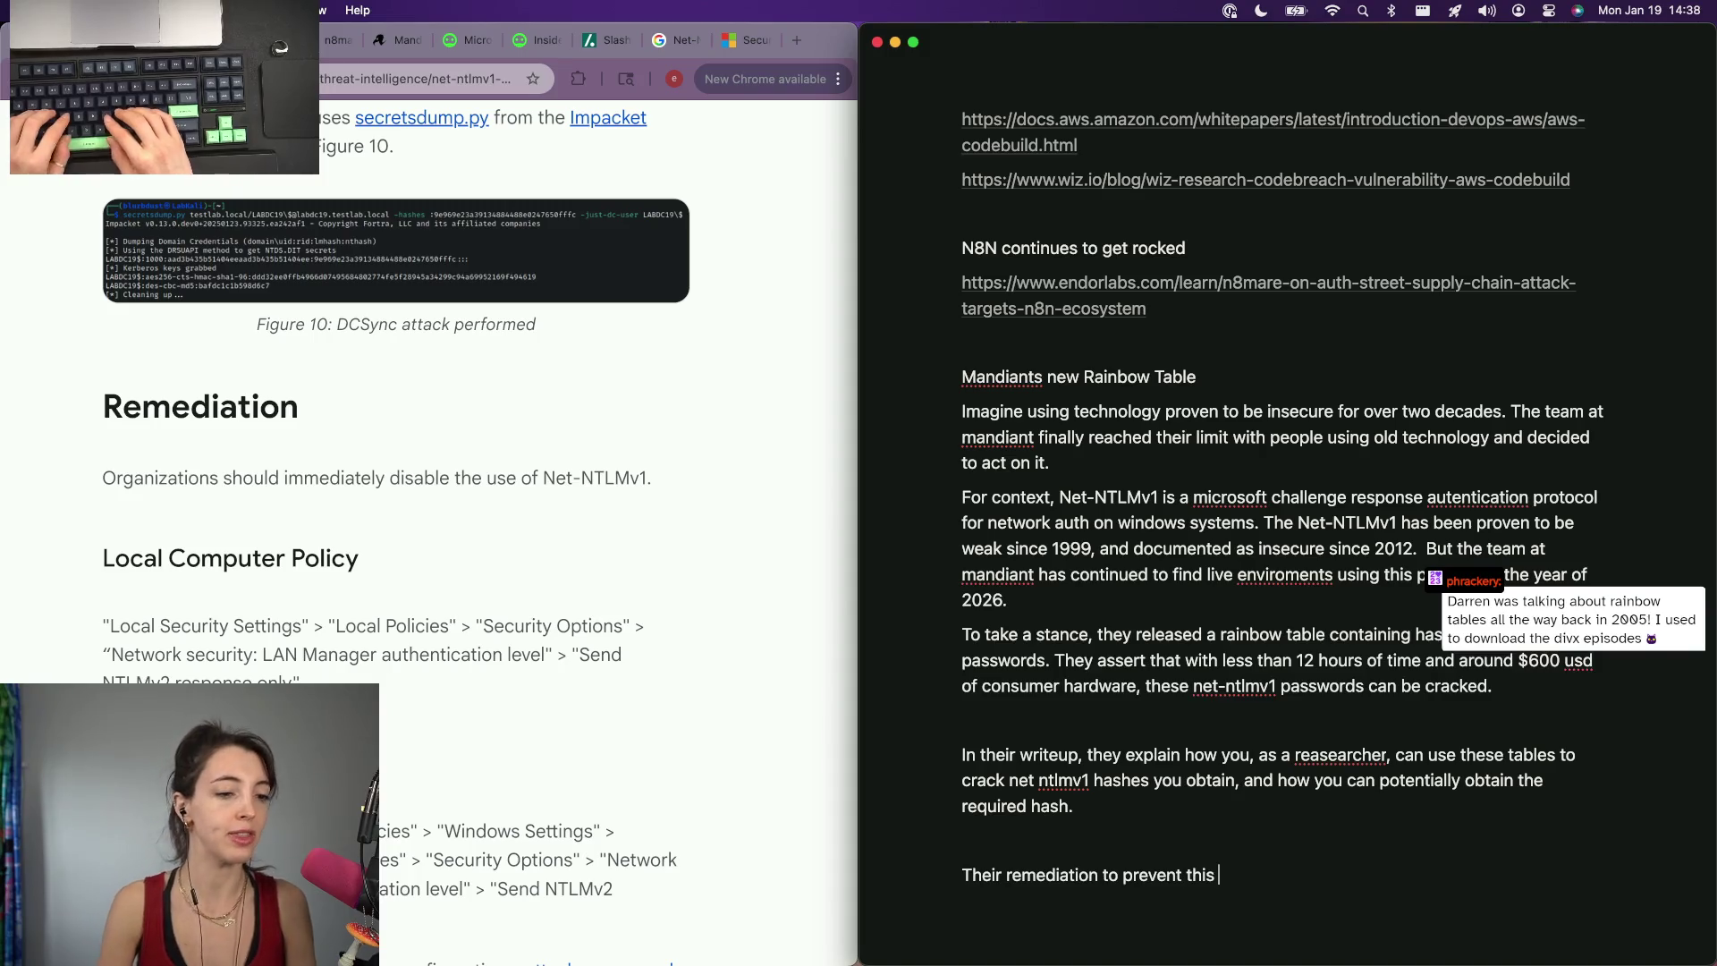
{"action": "type", "text": " attacks is "}
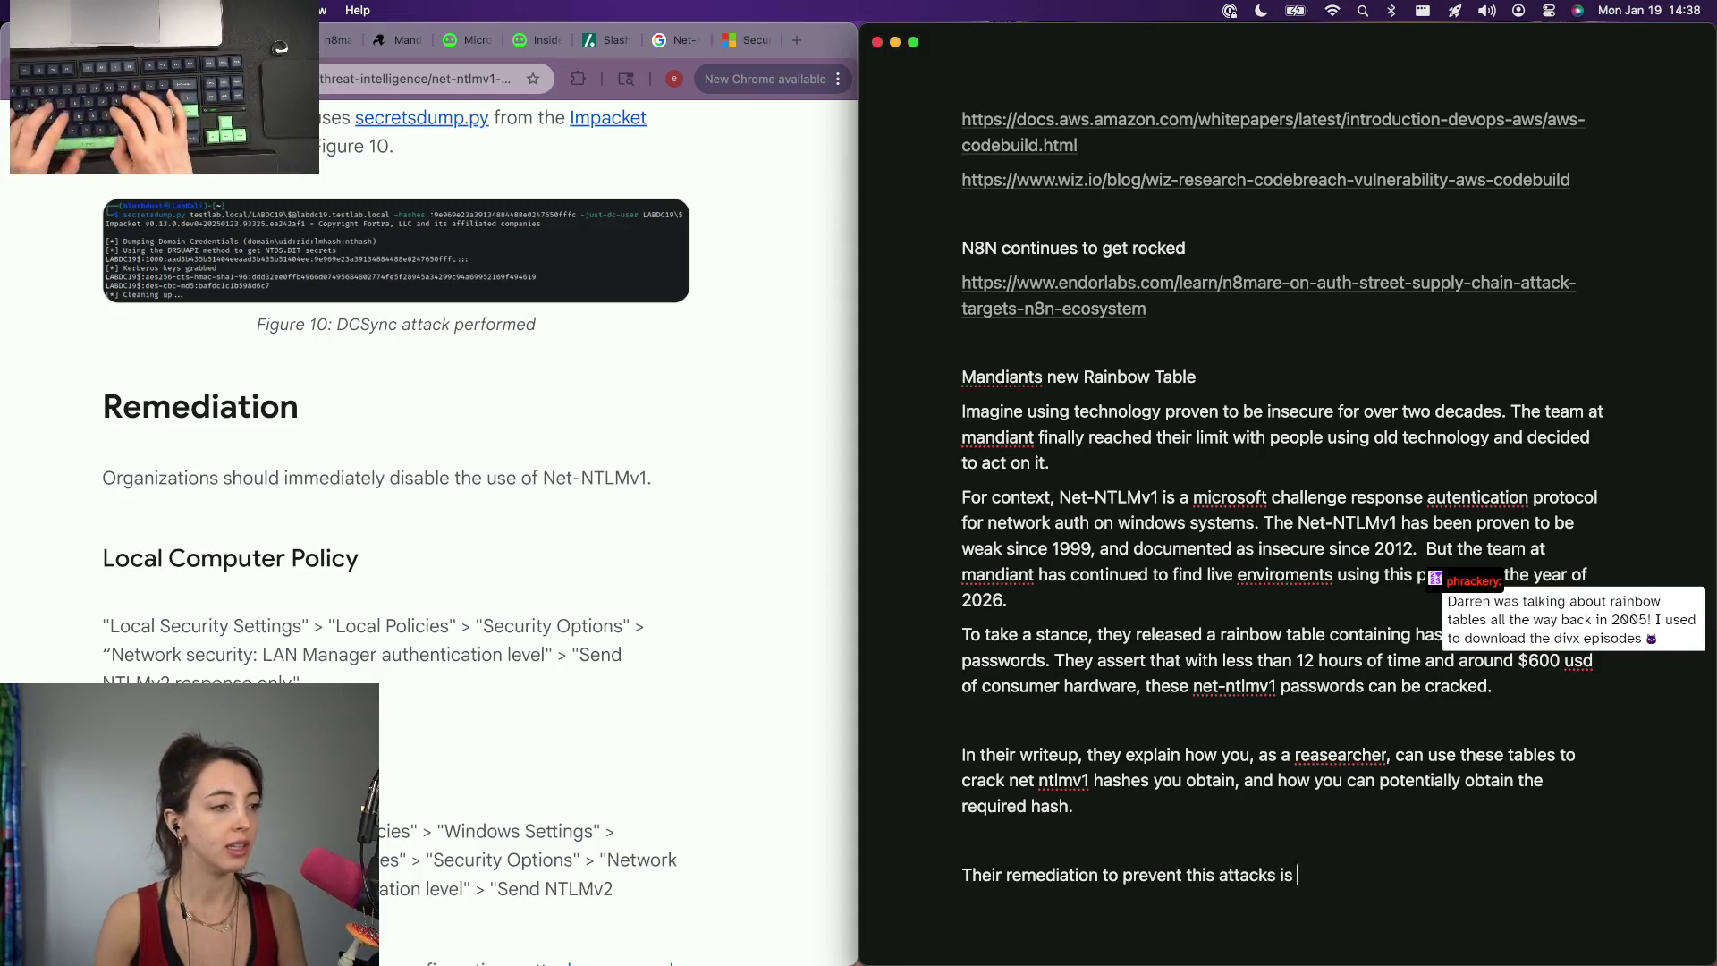
{"action": "type", "text": "to literaelly stop using net-"}
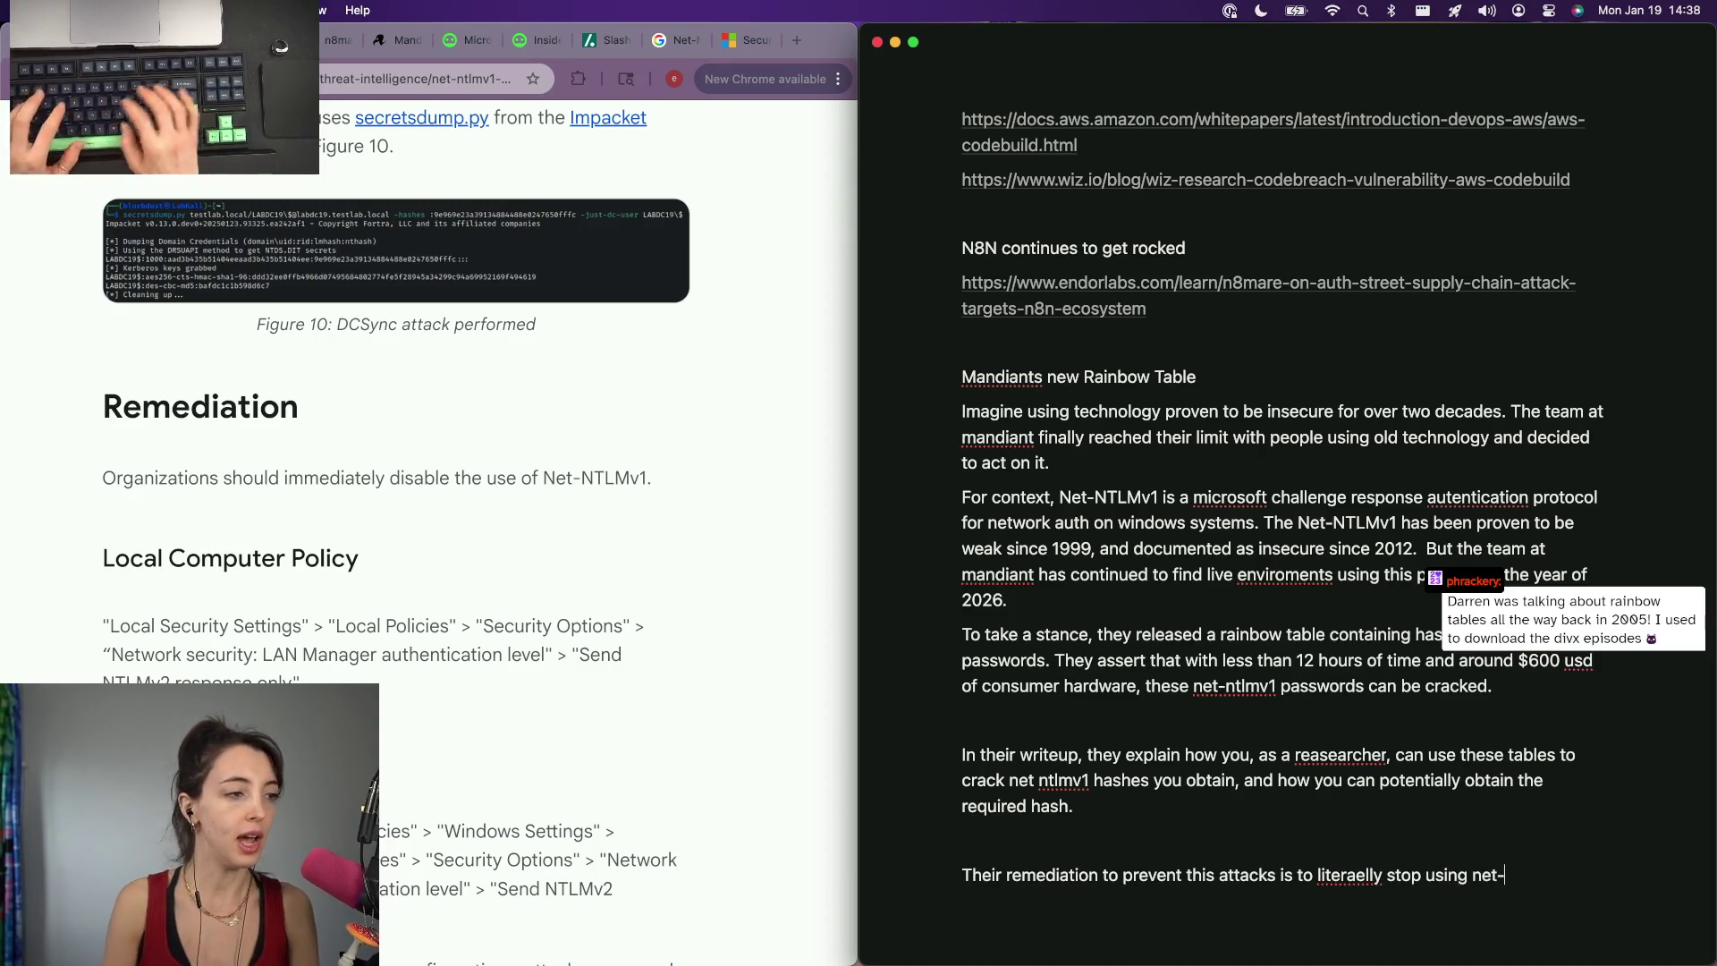
{"action": "type", "text": "ntlmv1."}
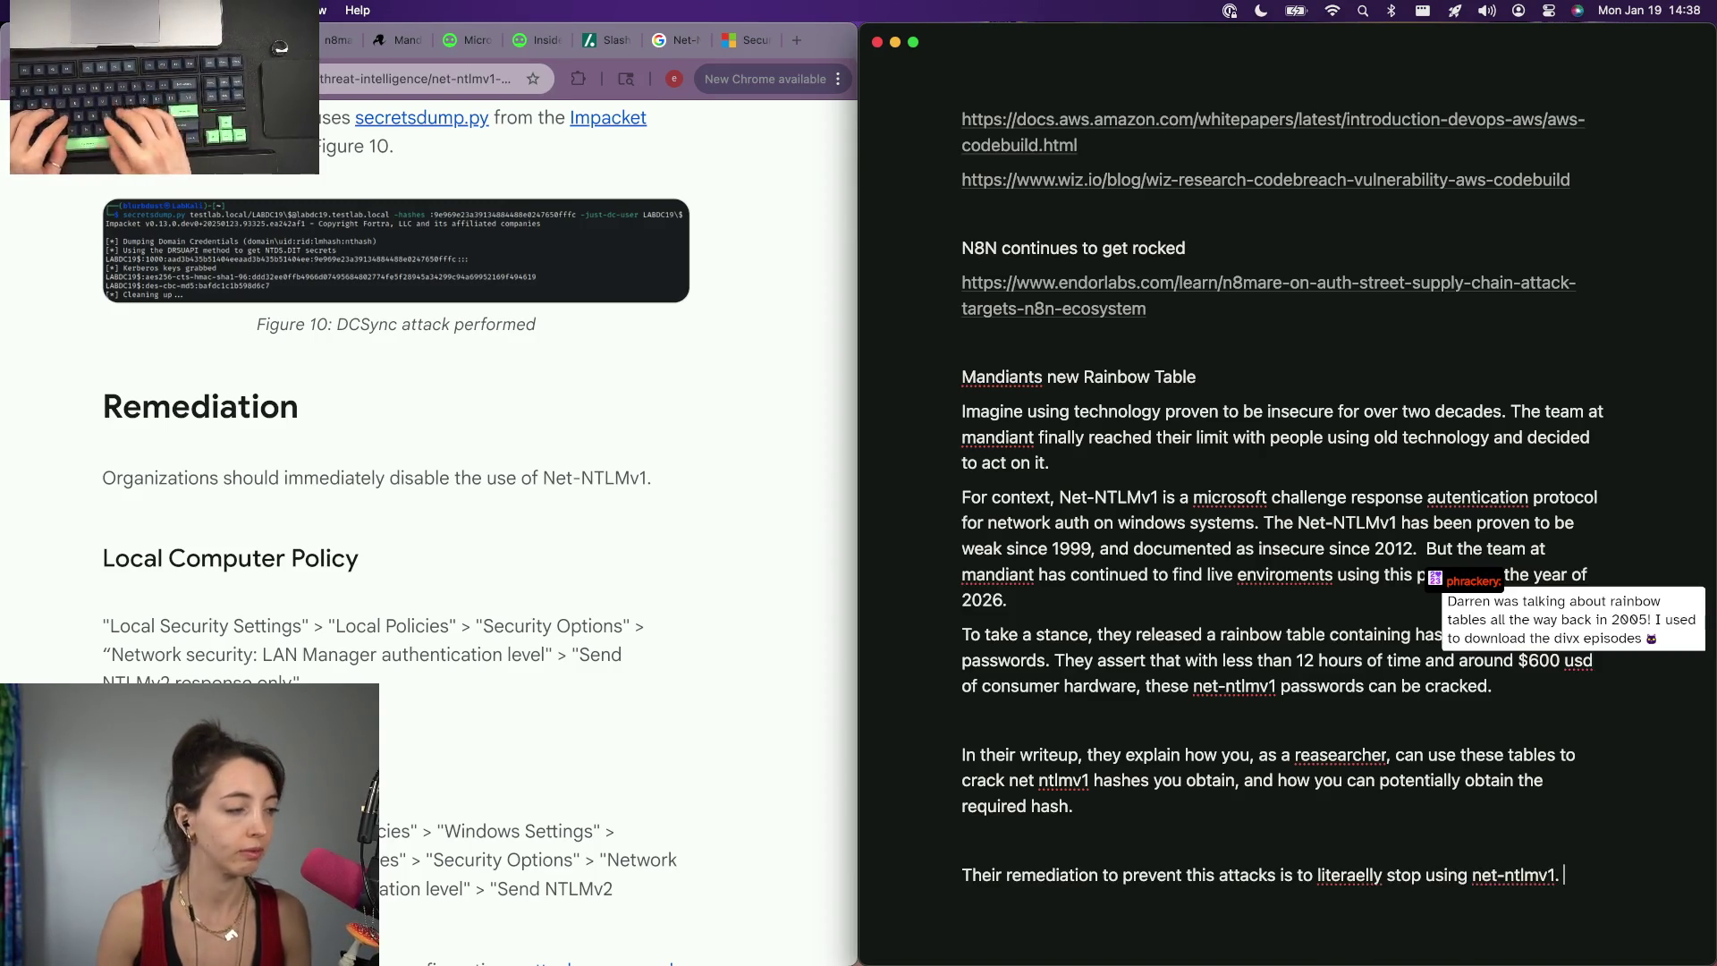
{"action": "scroll", "coordinate": [564, 420], "scroll_direction": "up", "scroll_amount": 10}
{"action": "scroll", "coordinate": [563, 420], "scroll_direction": "up", "scroll_amount": 5}
{"action": "scroll", "coordinate": [564, 419], "scroll_direction": "up", "scroll_amount": 5}
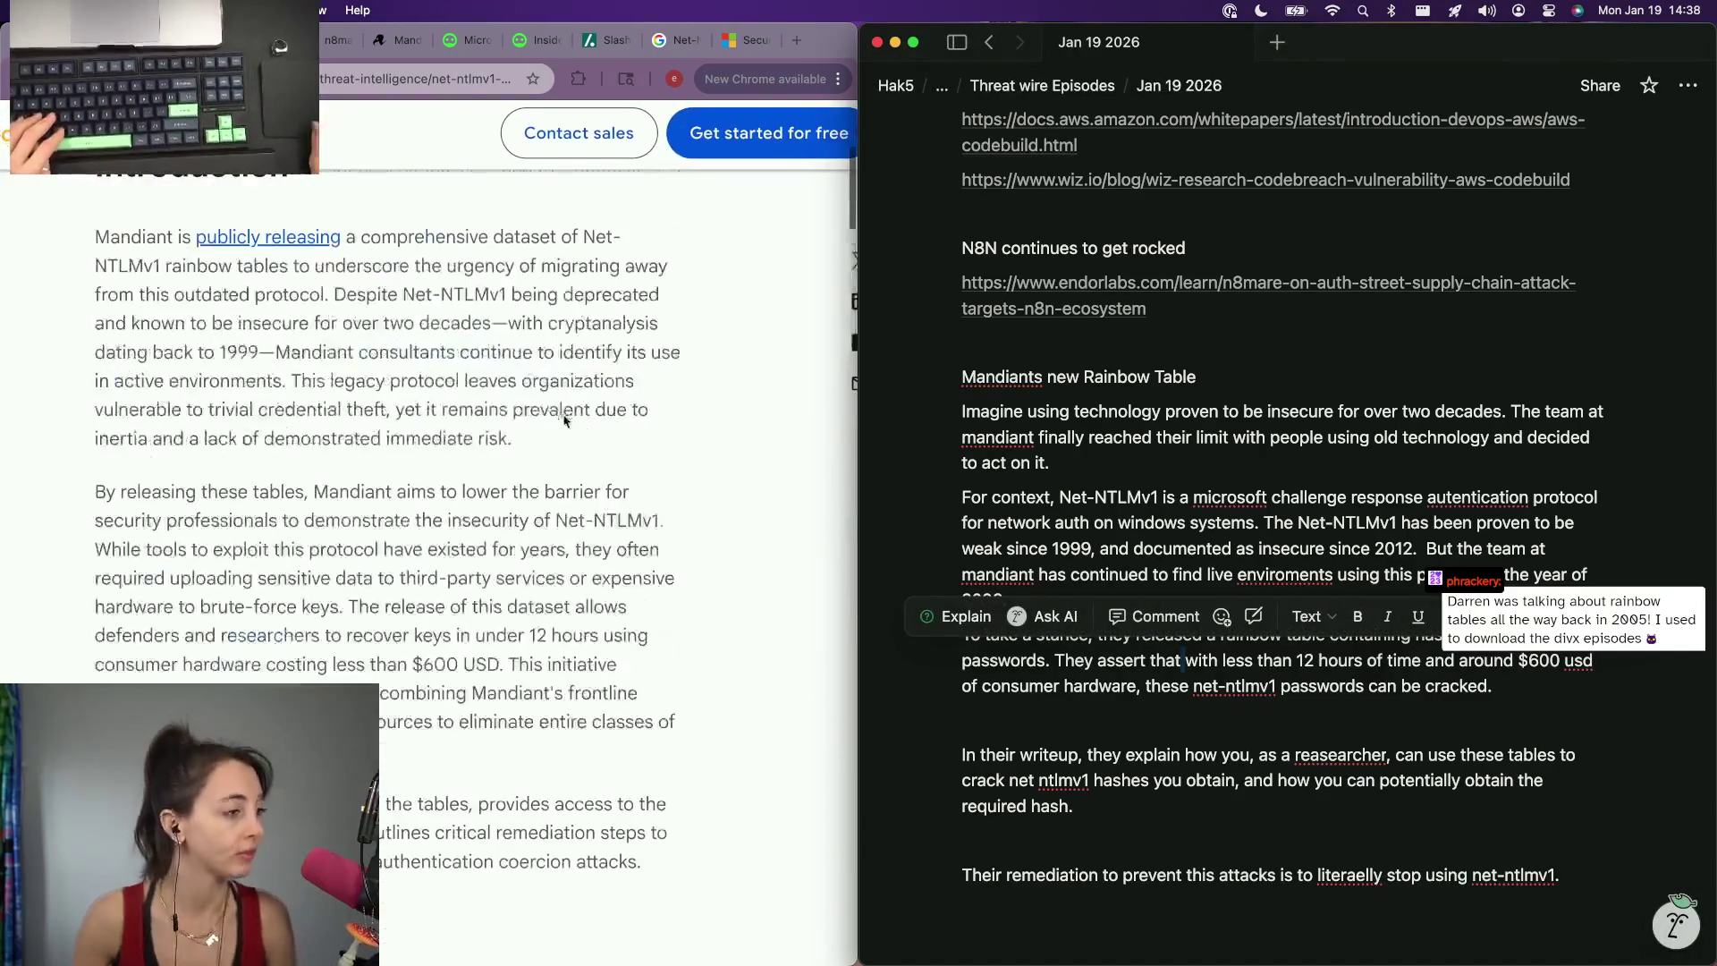
{"action": "scroll", "coordinate": [564, 421], "scroll_direction": "down", "scroll_amount": 1}
Quote the article's 'By releasing these tables' passage in the notes after the required hash sentence.
{"action": "left_click", "coordinate": [567, 417]}
{"action": "mouse_move", "coordinate": [153, 421]}
{"action": "left_mouse_down"}
{"action": "mouse_move", "coordinate": [573, 509]}
{"action": "mouse_move", "coordinate": [401, 538]}
{"action": "left_mouse_up"}
{"action": "key", "text": "super+c"}
{"action": "key", "text": "super+Tab"}
{"action": "key", "text": "Return"}
{"action": "type", "text": "\""}
{"action": "key", "text": "super+v"}
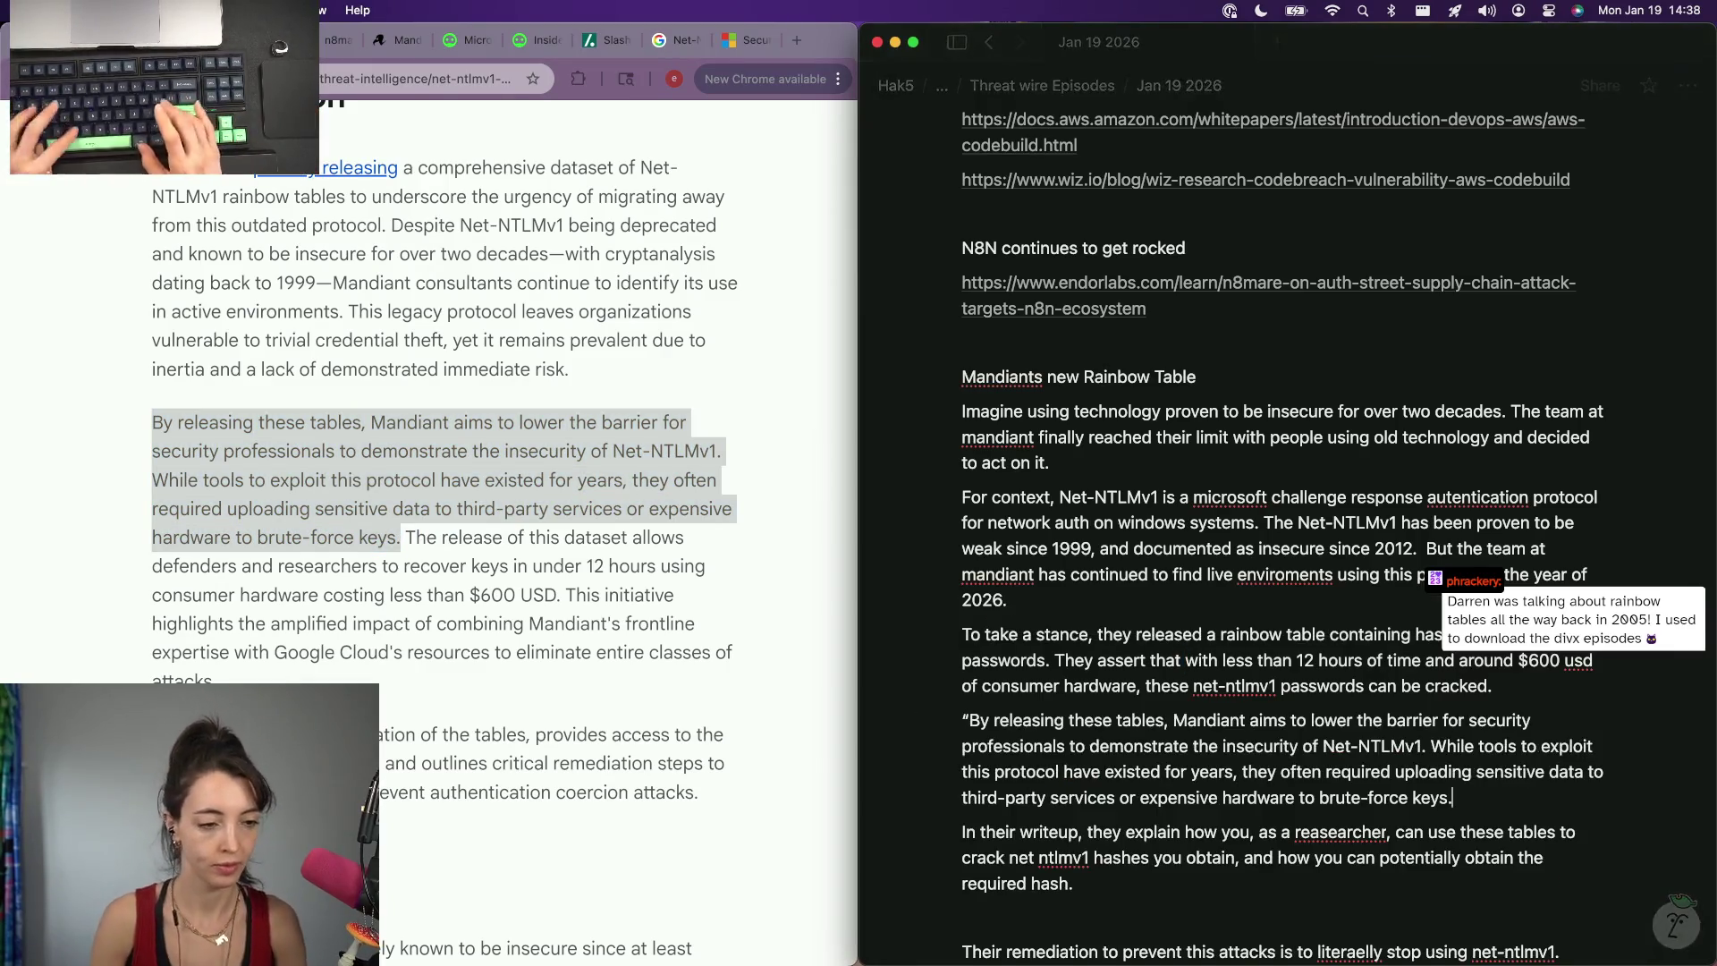
{"action": "type", "text": "es"}
{"action": "key", "text": "BackSpace"}
{"action": "scroll", "coordinate": [1289, 537], "scroll_direction": "down", "scroll_amount": 5}
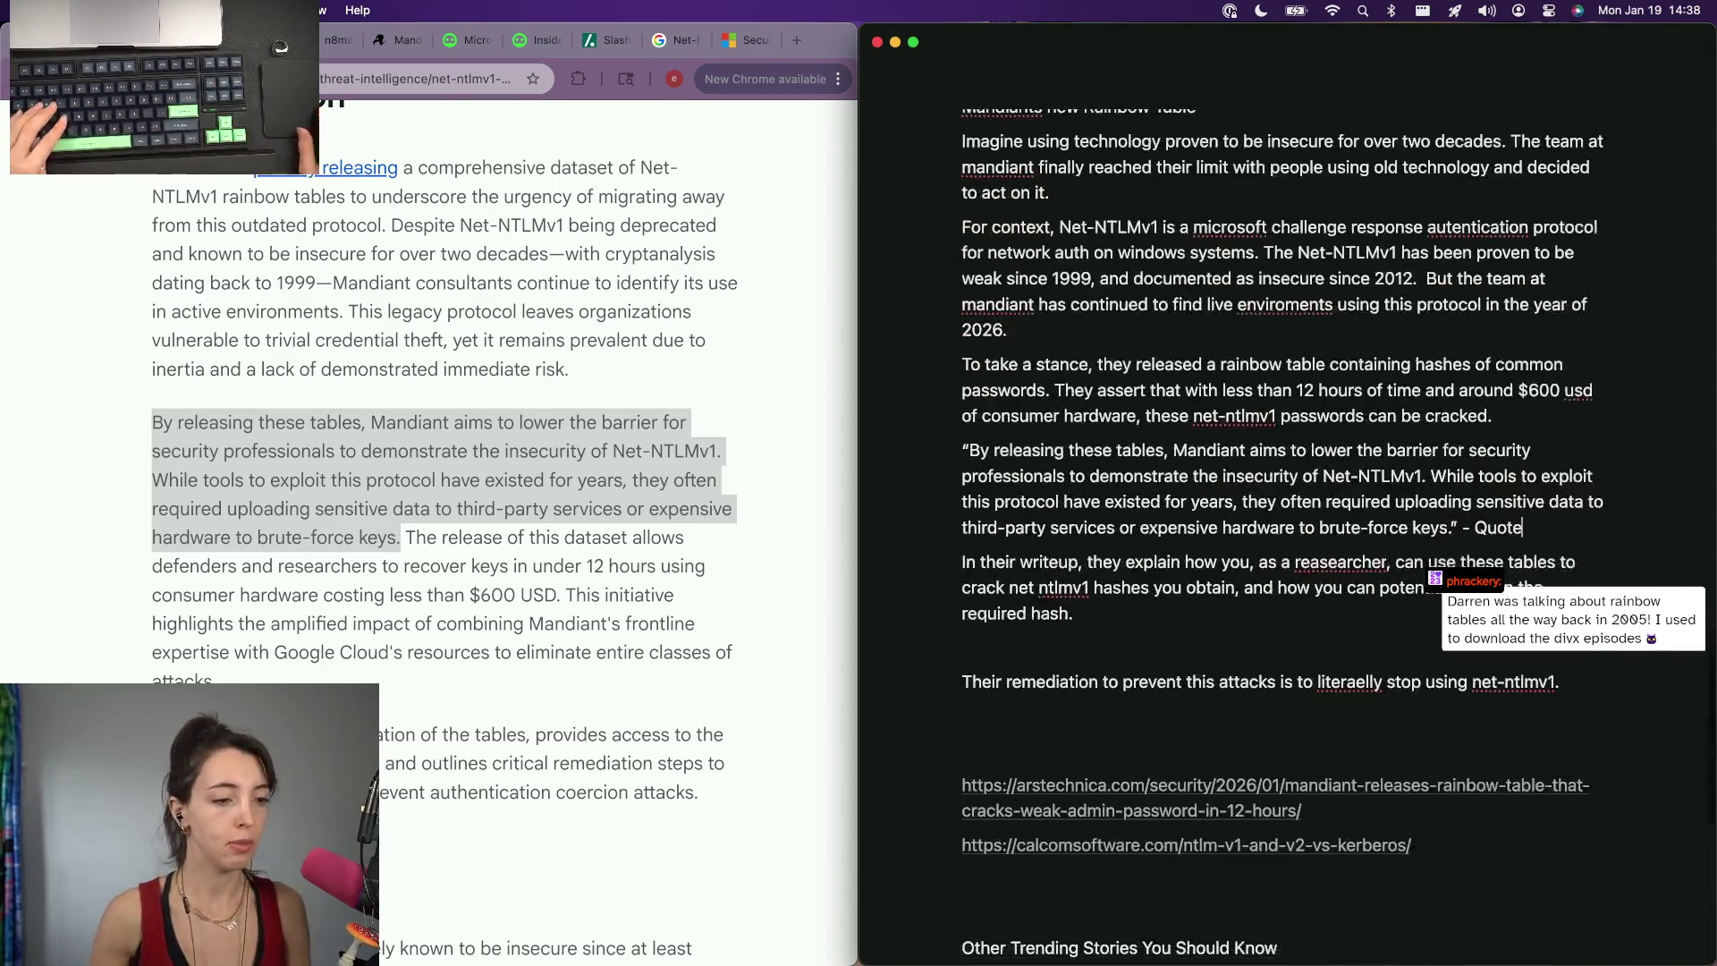
{"action": "scroll", "coordinate": [1288, 536], "scroll_direction": "up", "scroll_amount": 1}
Finish the remediation sentence urging readers to upgrade if they use this protocol.
{"action": "key", "text": "Down"}
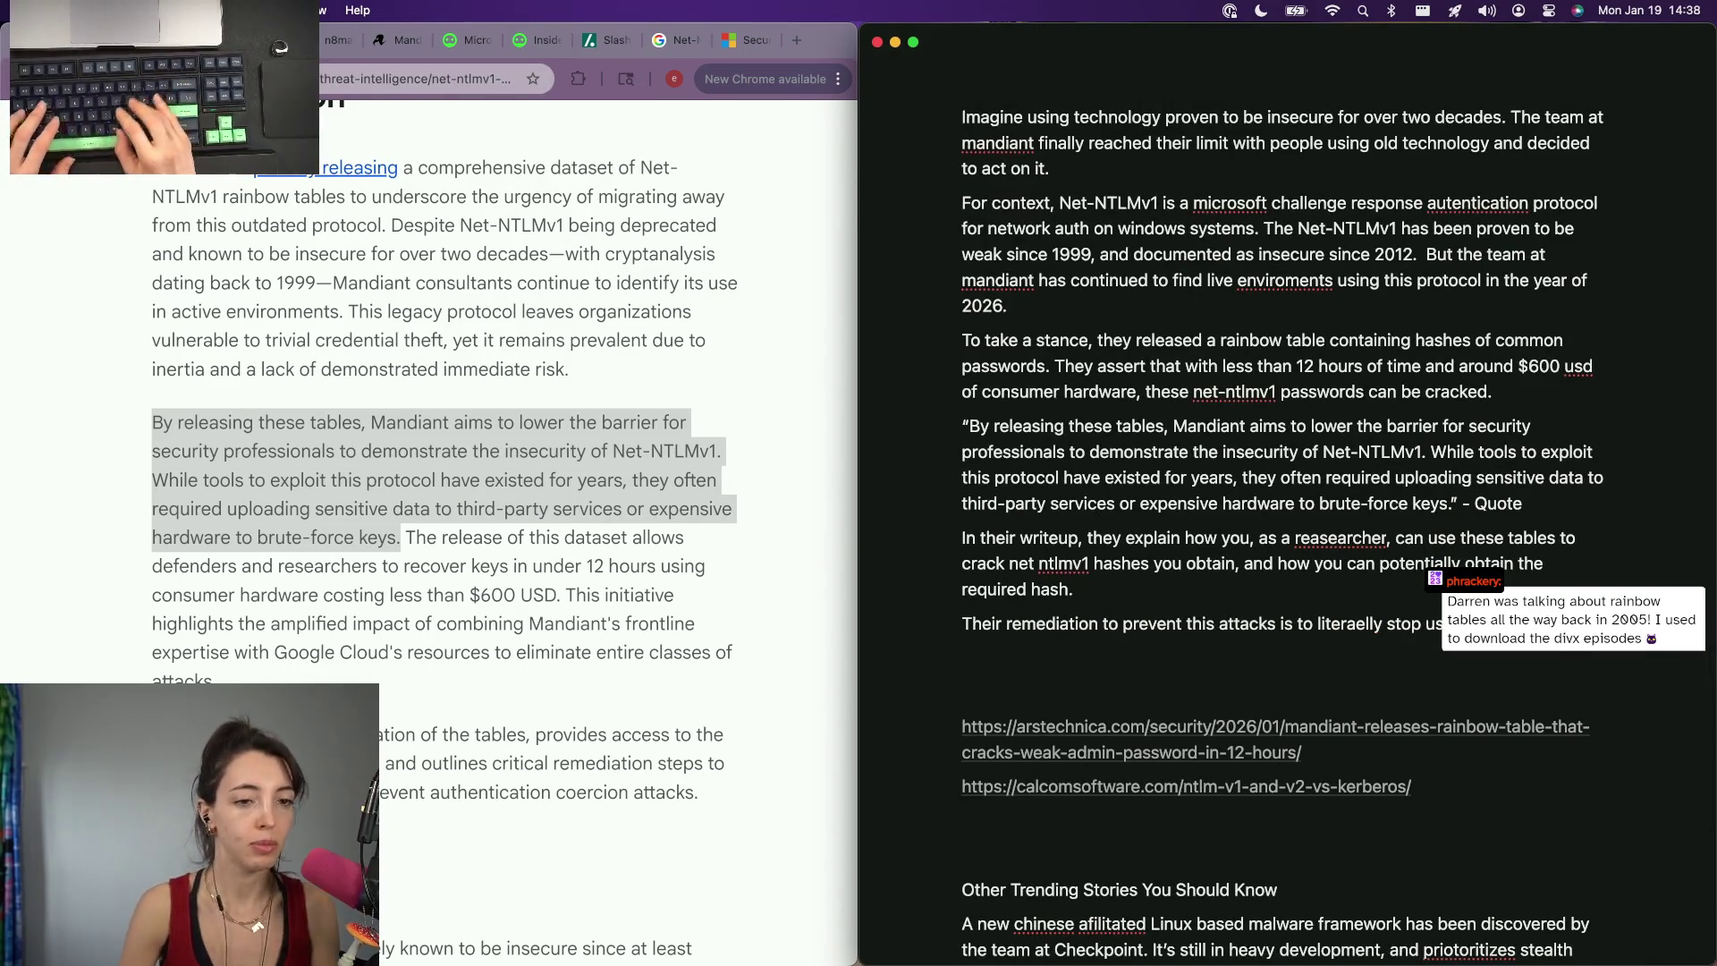
{"action": "key", "text": "End"}
{"action": "type", "text": "Please upda"}
{"action": "key", "text": "BackSpace"}
{"action": "key", "text": "BackSpace"}
{"action": "type", "text": "grade "}
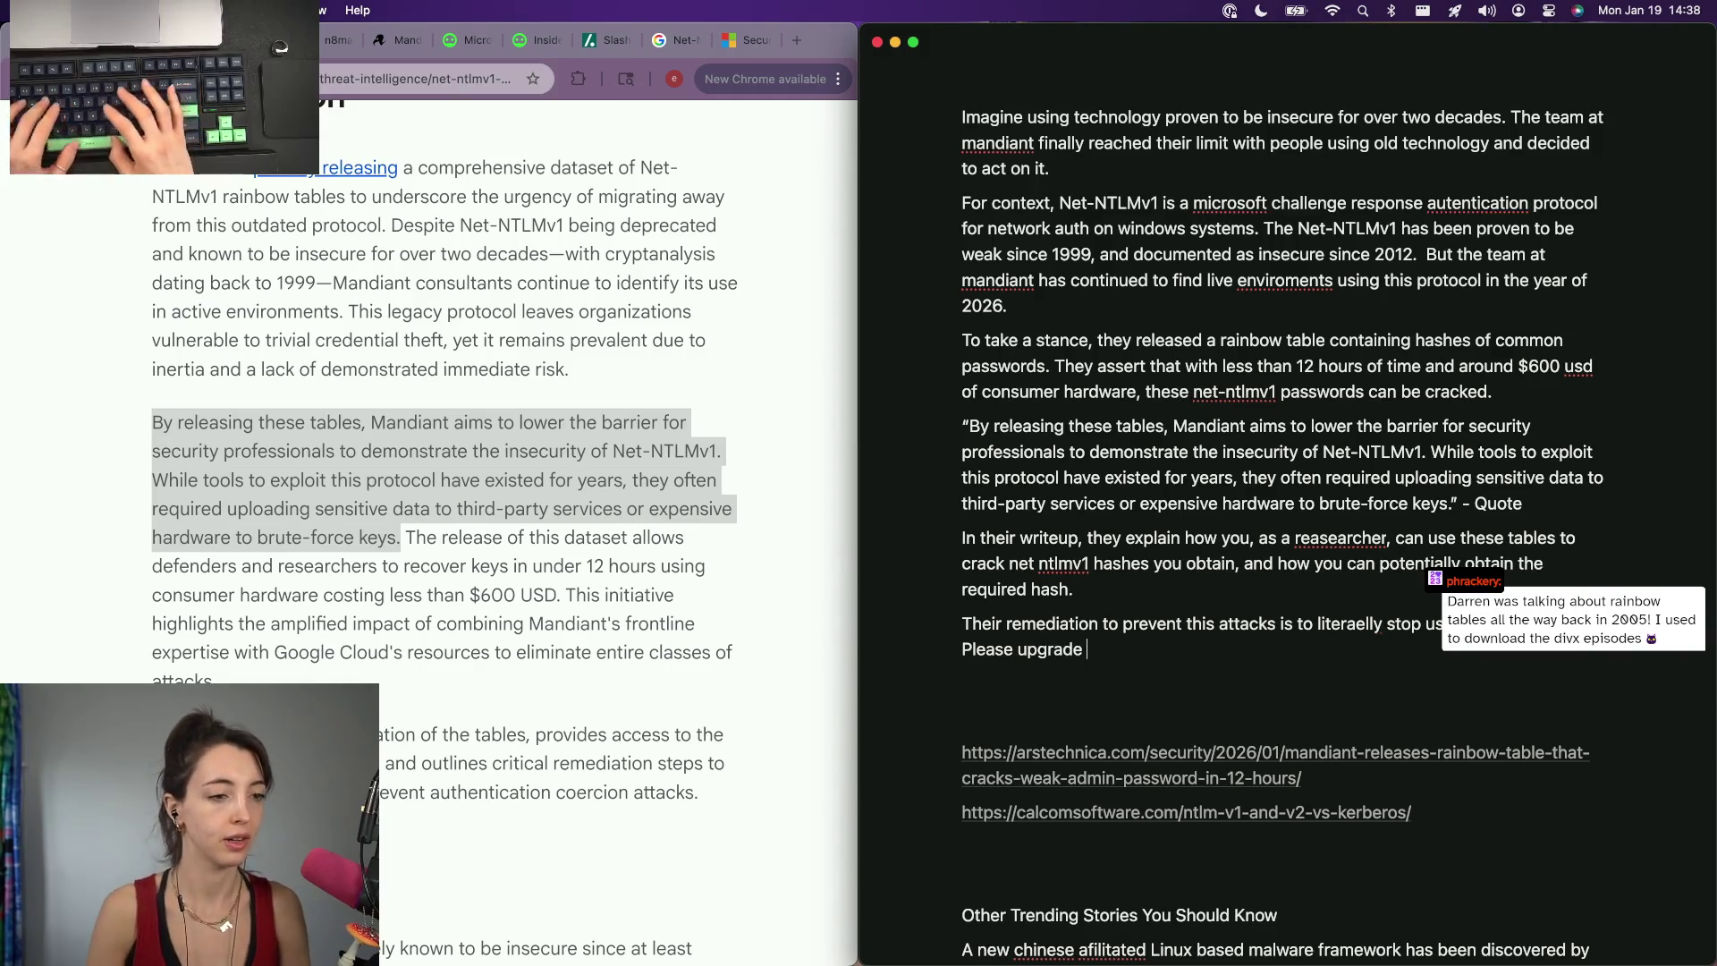
{"action": "type", "text": "using this"}
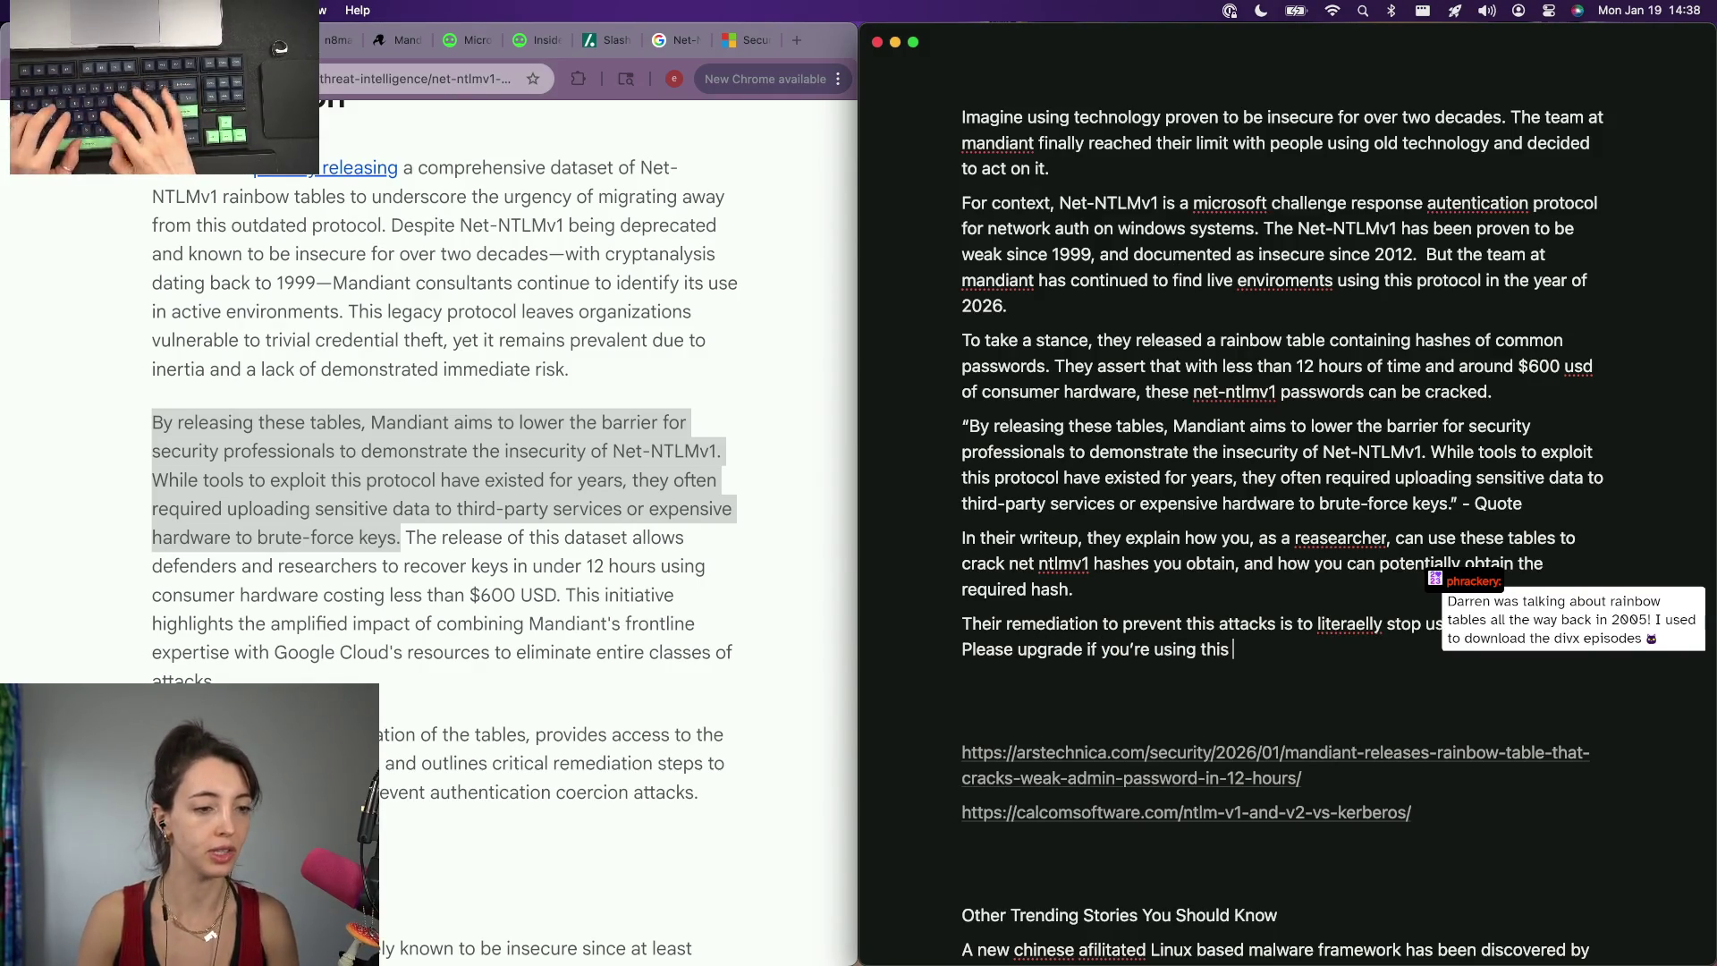
{"action": "type", "text": "col."}
{"action": "key", "text": "Return"}
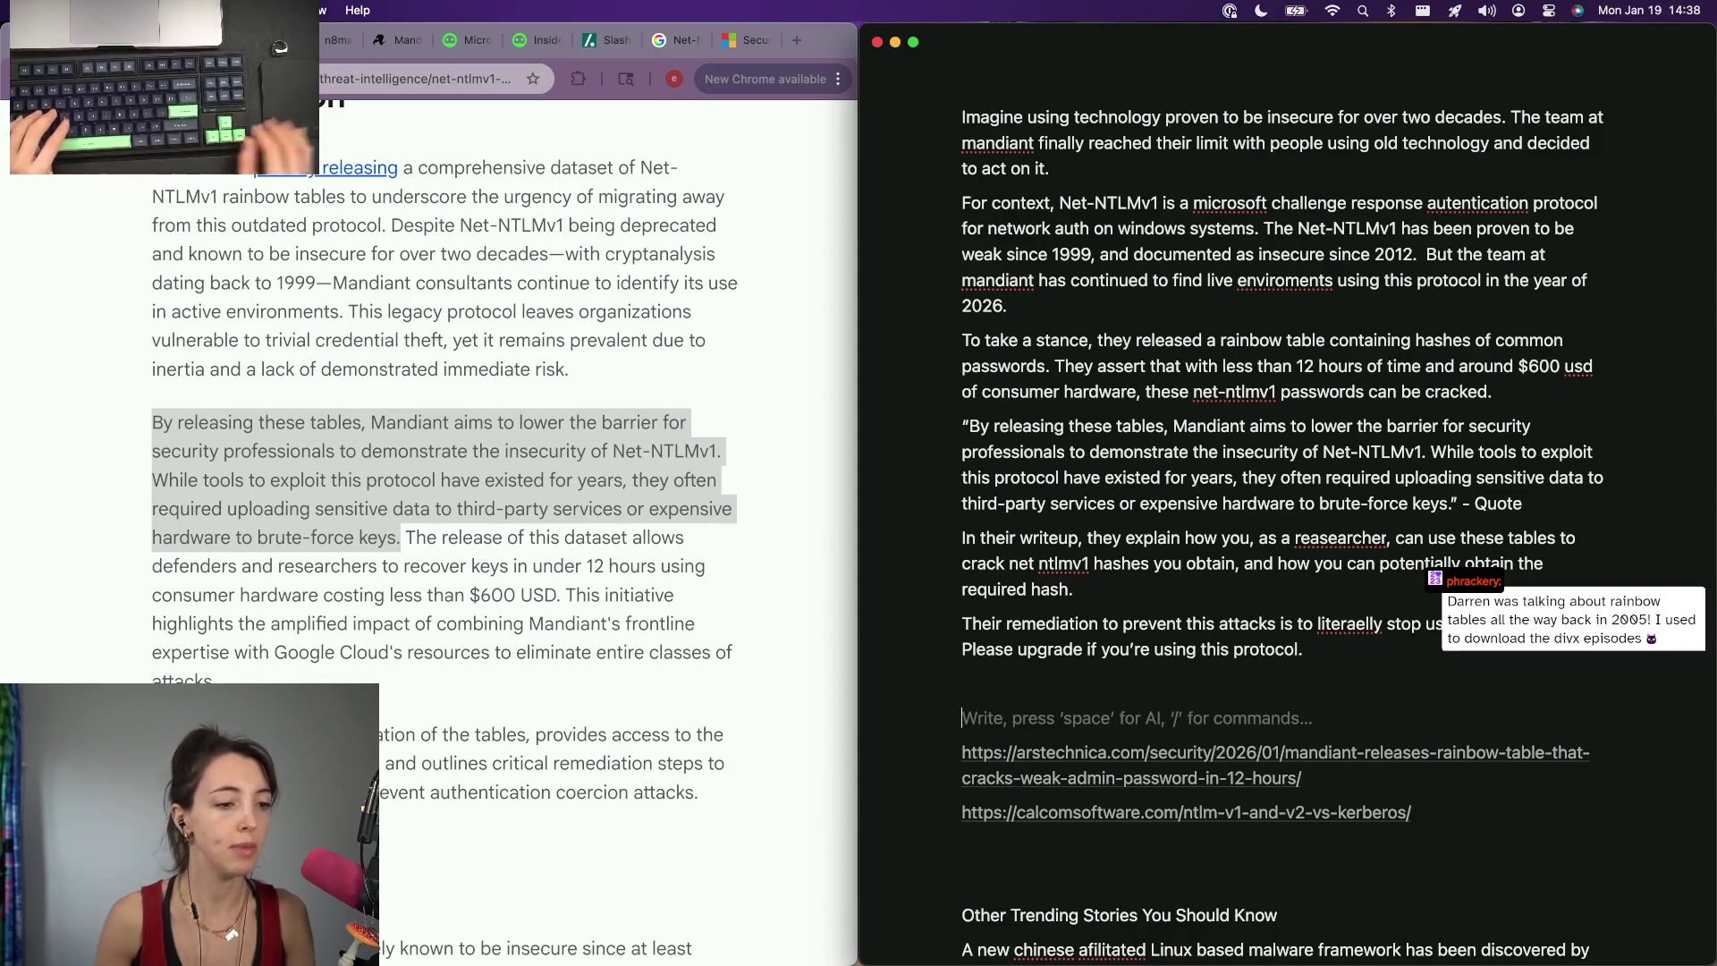
Add the Google Cloud NTLMv1 deprecation article URL beneath the remediation as a plain link.
{"action": "left_click", "coordinate": [416, 77]}
{"action": "key", "text": "super+c"}
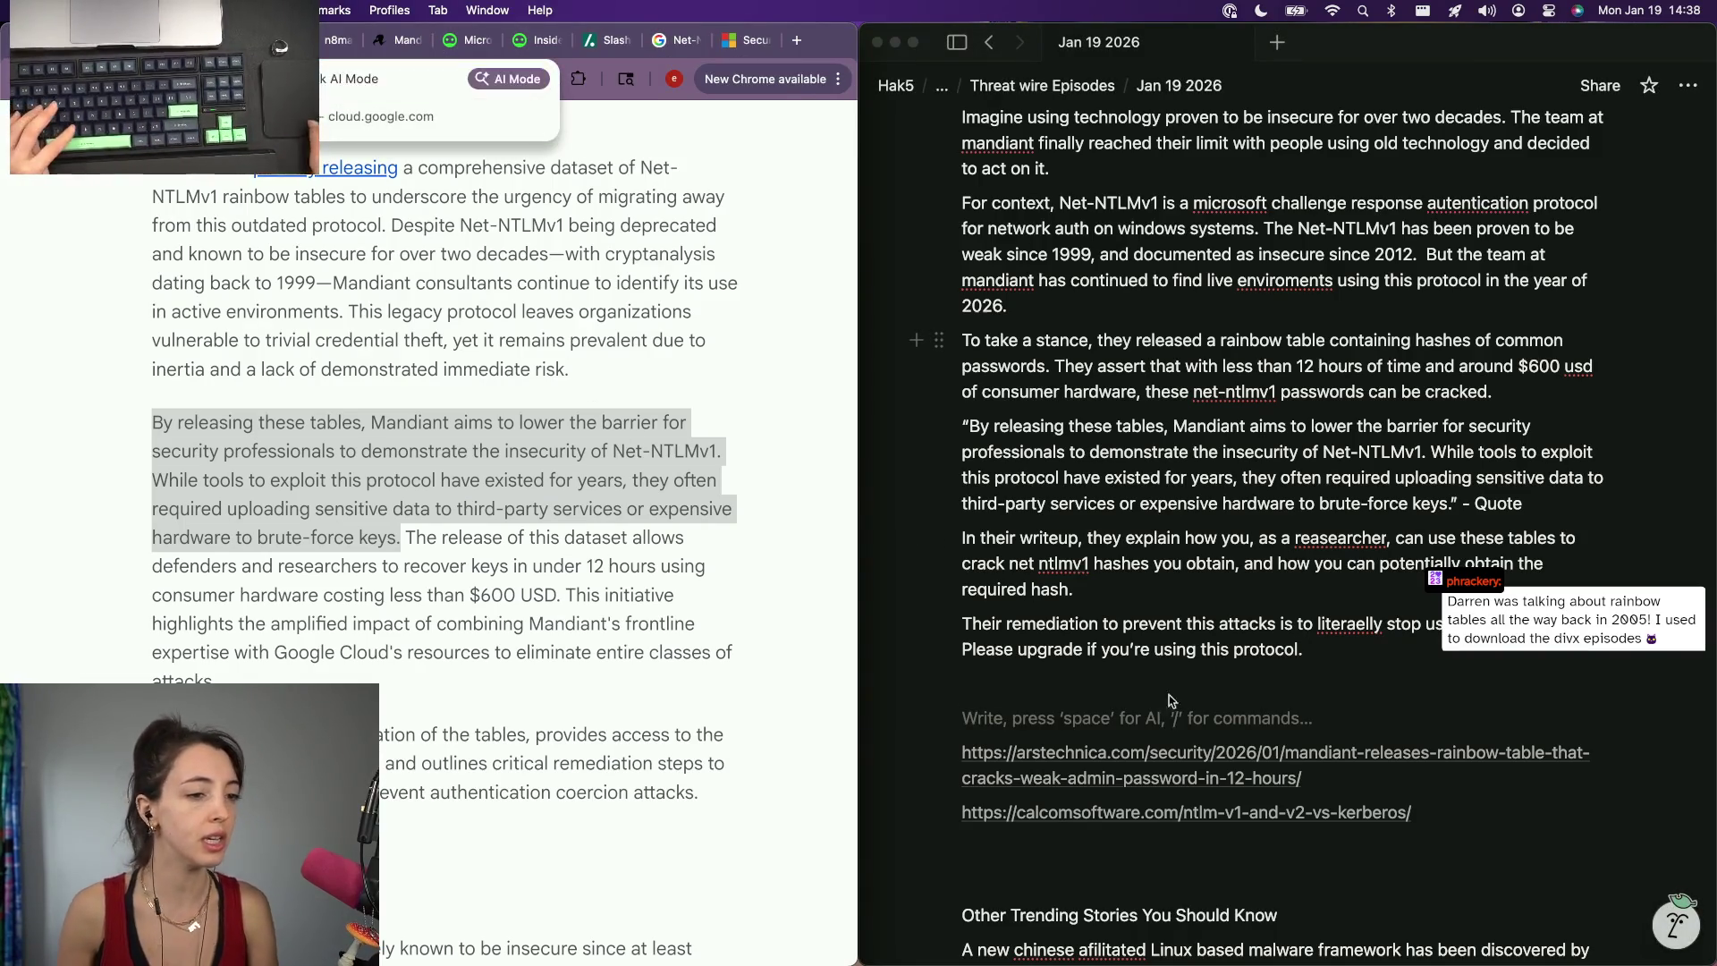
{"action": "key", "text": "super+Tab"}
{"action": "key", "text": "super+v"}
{"action": "key", "text": "Escape"}
{"action": "scroll", "coordinate": [1046, 470], "scroll_direction": "up", "scroll_amount": 3}
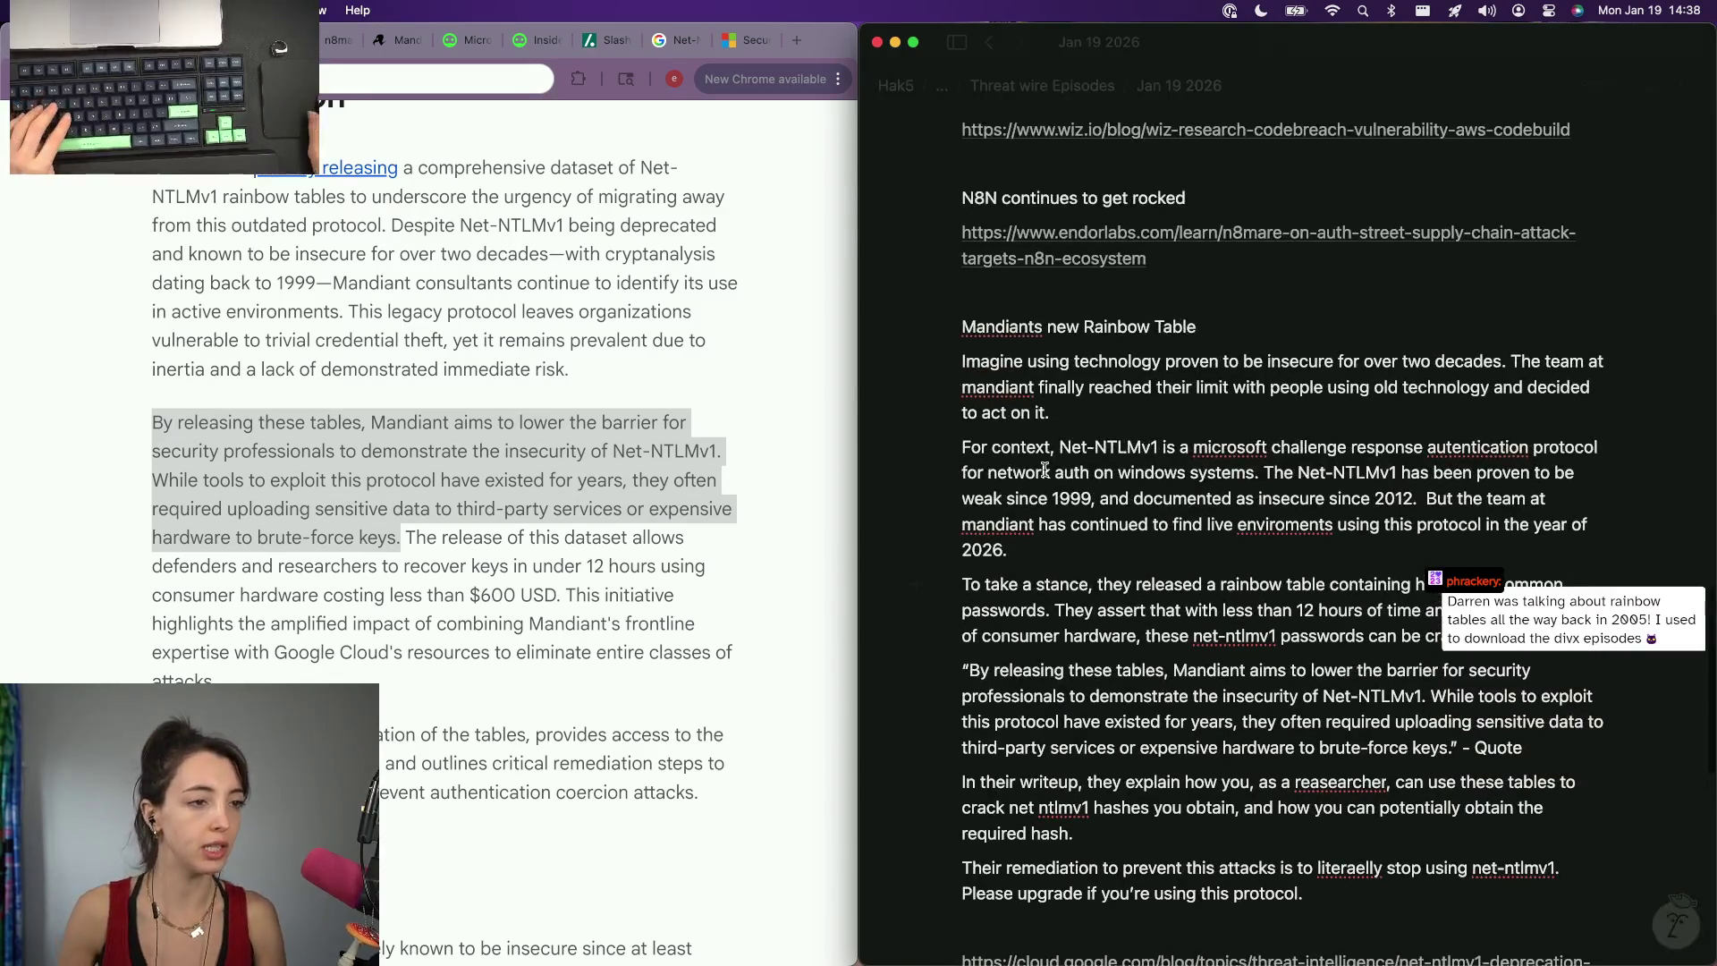
{"action": "scroll", "coordinate": [1045, 469], "scroll_direction": "up", "scroll_amount": 3}
Check the Mandiant and Windows 11 headings and delete the blank lines under the CI/CD paragraph.
{"action": "triple_click", "coordinate": [1045, 470]}
{"action": "scroll", "coordinate": [1045, 471], "scroll_direction": "up", "scroll_amount": 3}
{"action": "scroll", "coordinate": [1046, 469], "scroll_direction": "up", "scroll_amount": 2}
{"action": "scroll", "coordinate": [1041, 596], "scroll_direction": "down", "scroll_amount": 10}
{"action": "scroll", "coordinate": [1042, 597], "scroll_direction": "down", "scroll_amount": 5}
{"action": "scroll", "coordinate": [1081, 353], "scroll_direction": "up", "scroll_amount": 3}
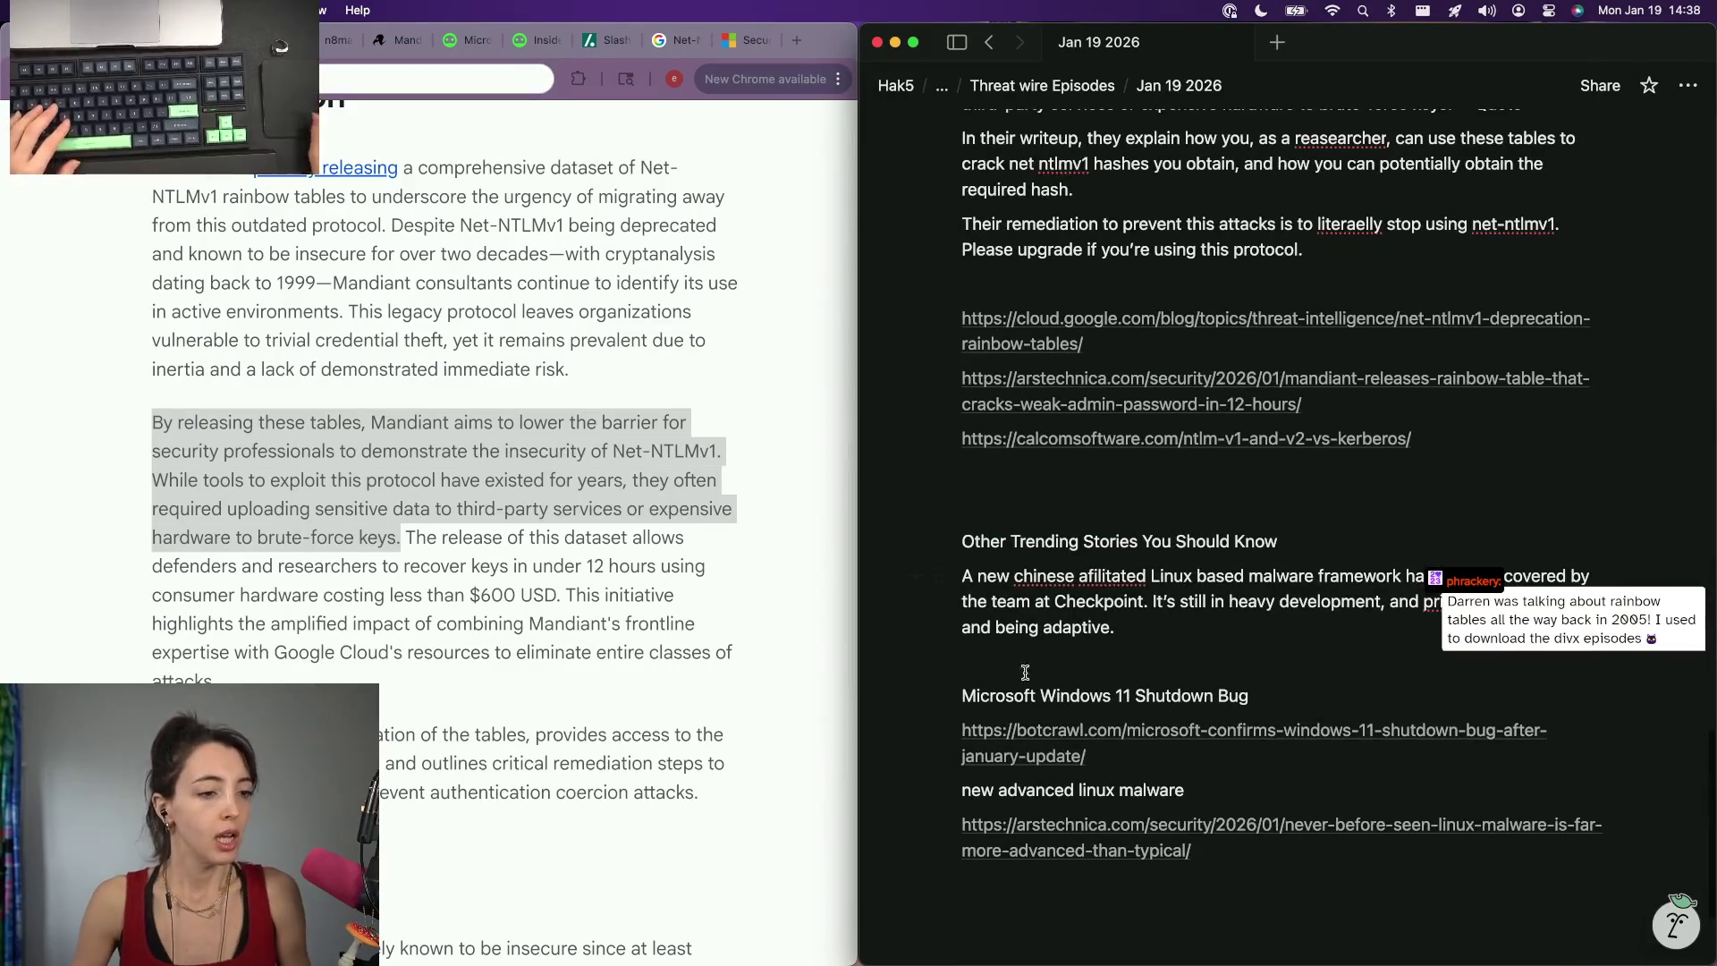
{"action": "triple_click", "coordinate": [1052, 695]}
{"action": "scroll", "coordinate": [1197, 628], "scroll_direction": "up", "scroll_amount": 5}
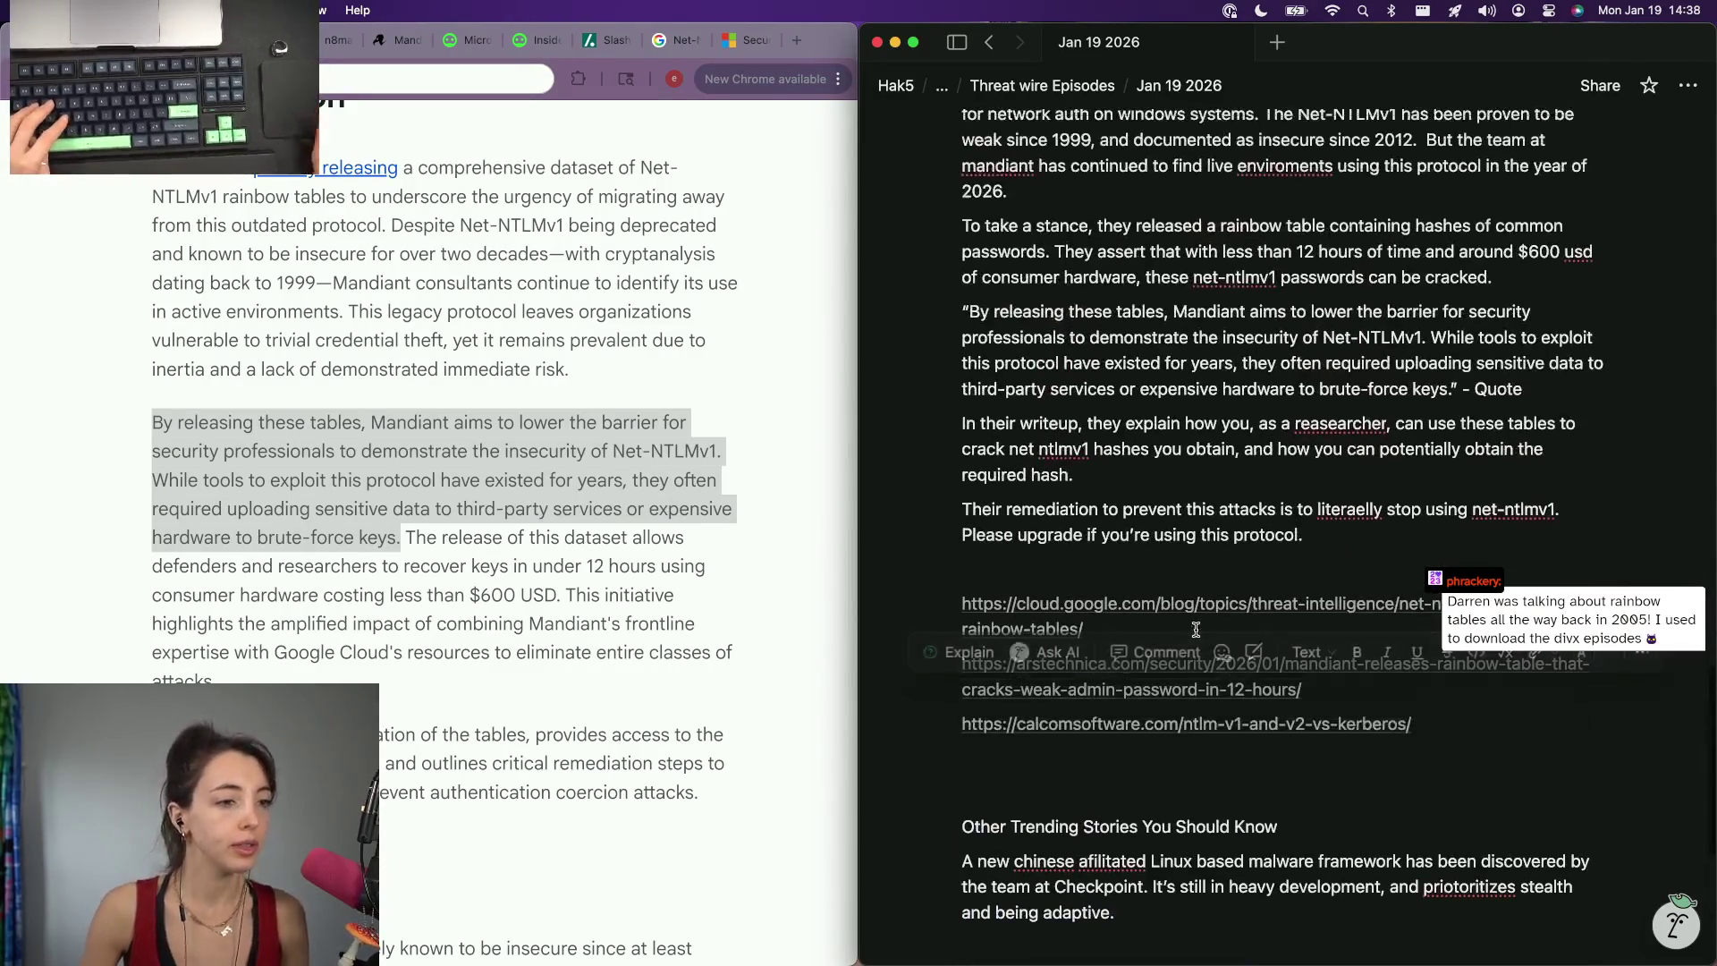
{"action": "scroll", "coordinate": [1137, 475], "scroll_direction": "up", "scroll_amount": 5}
{"action": "scroll", "coordinate": [1137, 476], "scroll_direction": "up", "scroll_amount": 2}
{"action": "scroll", "coordinate": [1137, 475], "scroll_direction": "up", "scroll_amount": 1}
{"action": "scroll", "coordinate": [1140, 337], "scroll_direction": "up", "scroll_amount": 4}
{"action": "scroll", "coordinate": [1138, 337], "scroll_direction": "up", "scroll_amount": 1}
{"action": "key", "text": "BackSpace"}
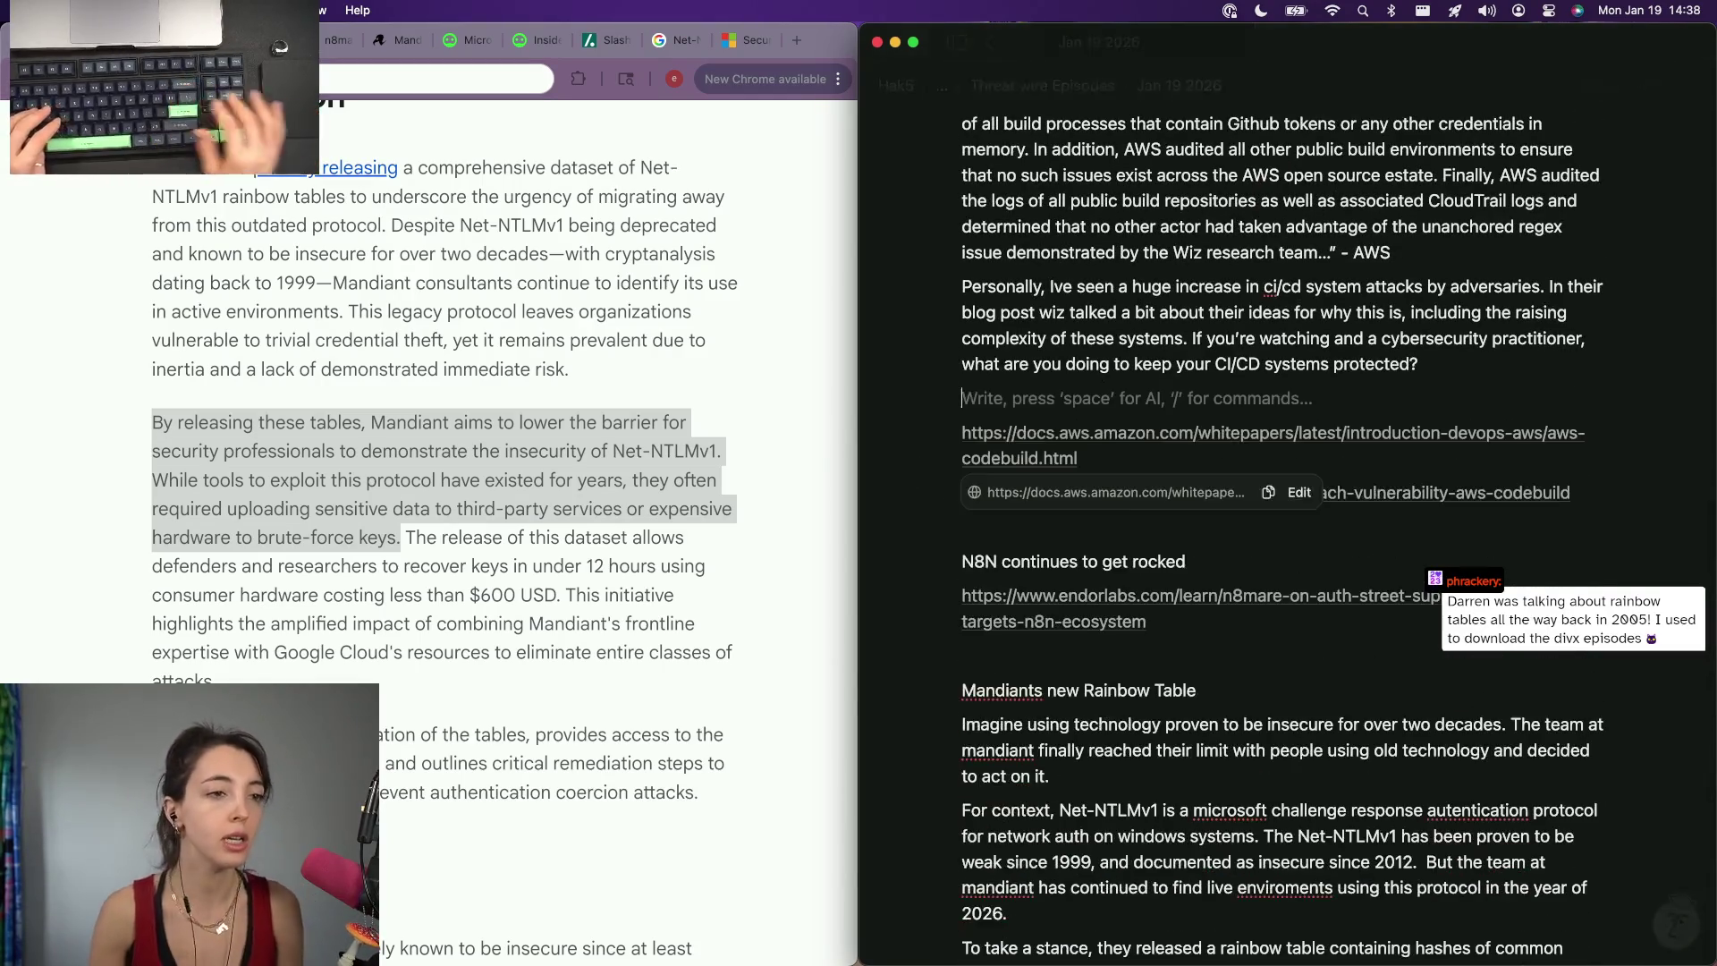
{"action": "key", "text": "BackSpace"}
{"action": "scroll", "coordinate": [1283, 537], "scroll_direction": "down", "scroll_amount": 2}
{"action": "scroll", "coordinate": [1283, 538], "scroll_direction": "up", "scroll_amount": 1}
{"action": "scroll", "coordinate": [1283, 537], "scroll_direction": "up", "scroll_amount": 2}
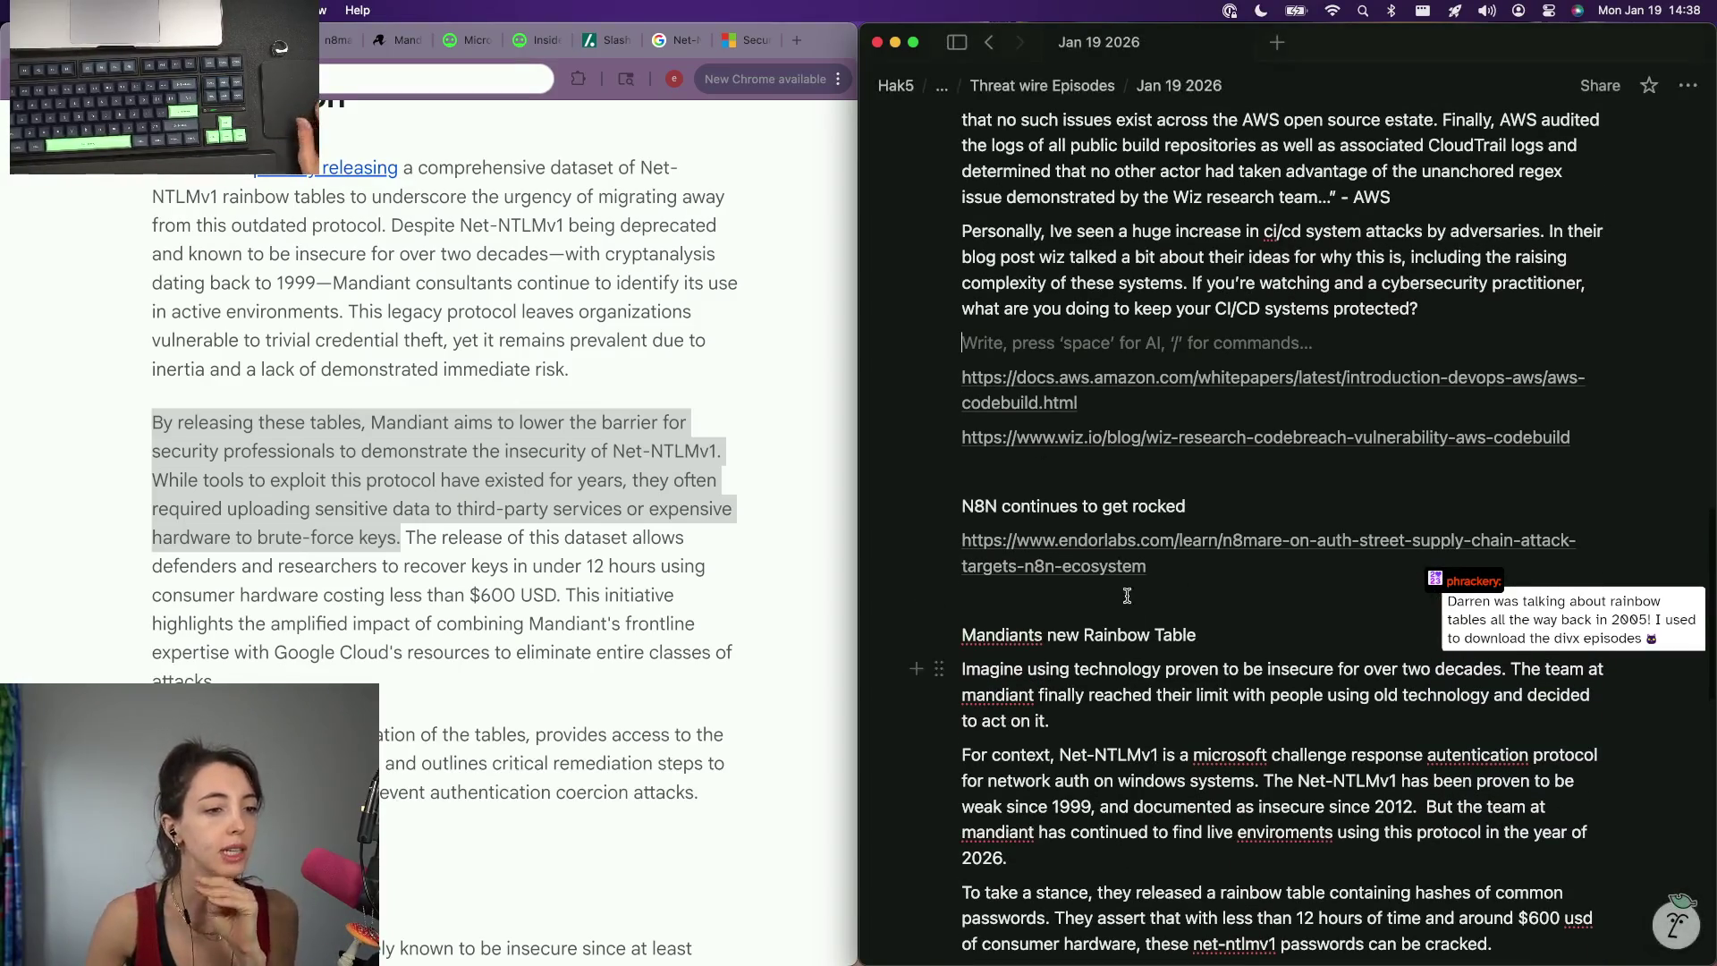
Open the Endor Labs n8n supply-chain article from the notes link in the browser.
{"action": "key", "text": "super+Tab"}
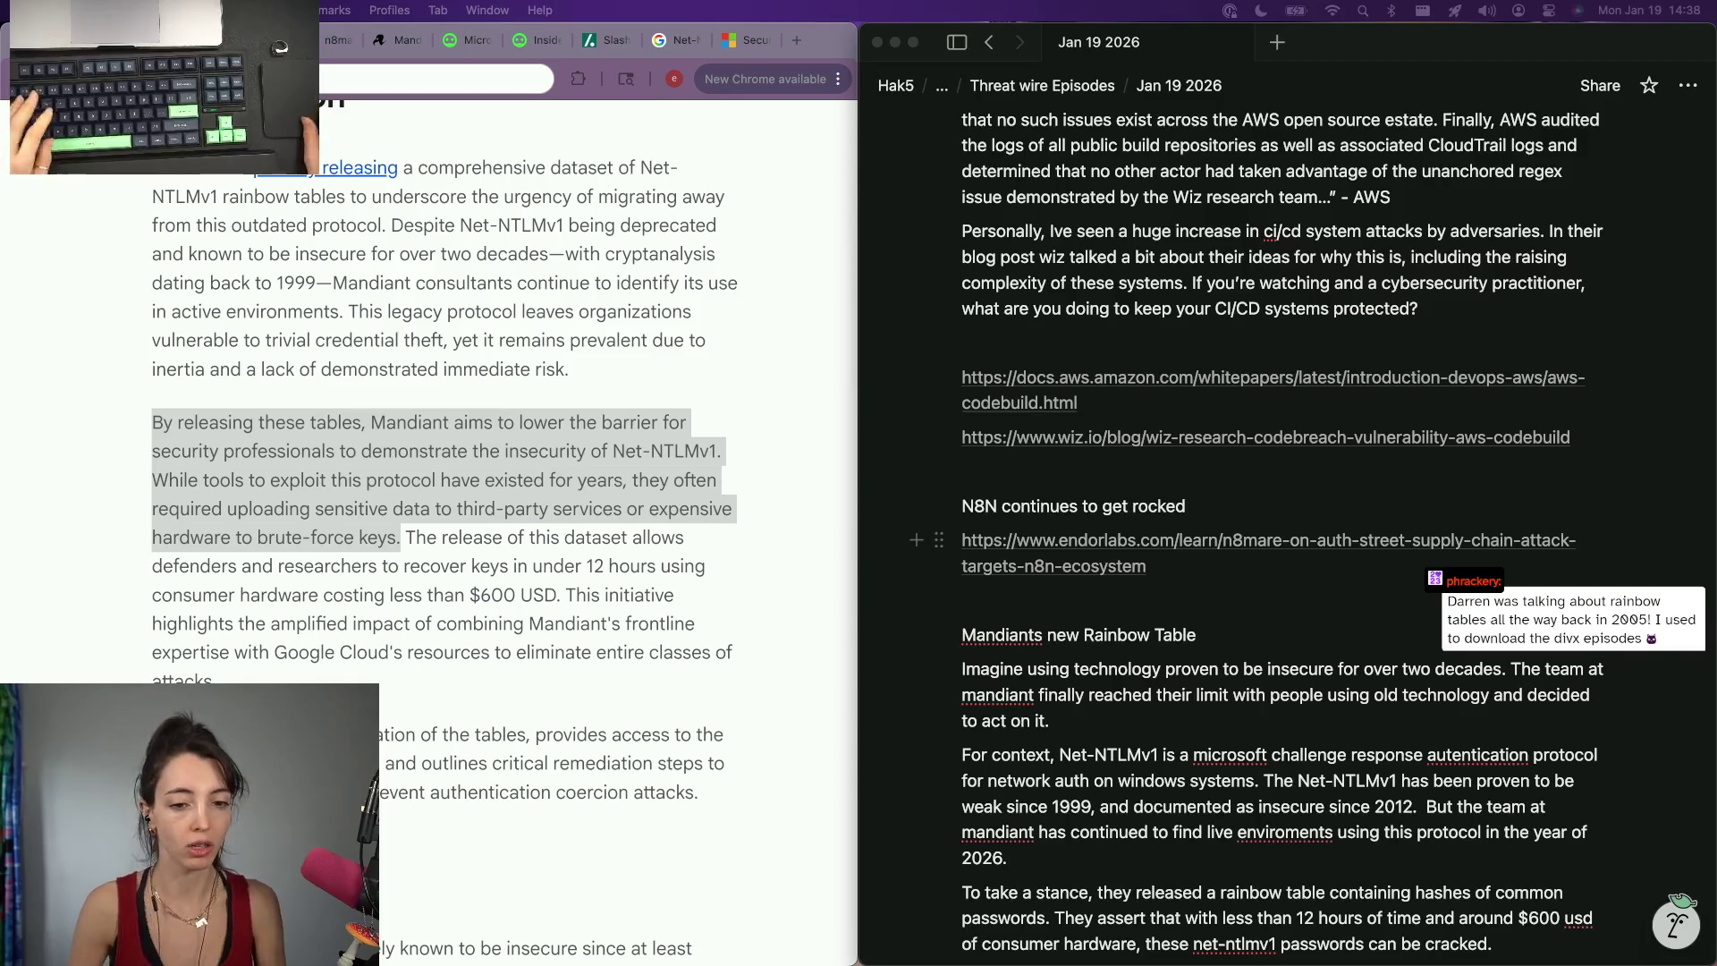
{"action": "left_click", "coordinate": [1074, 540]}
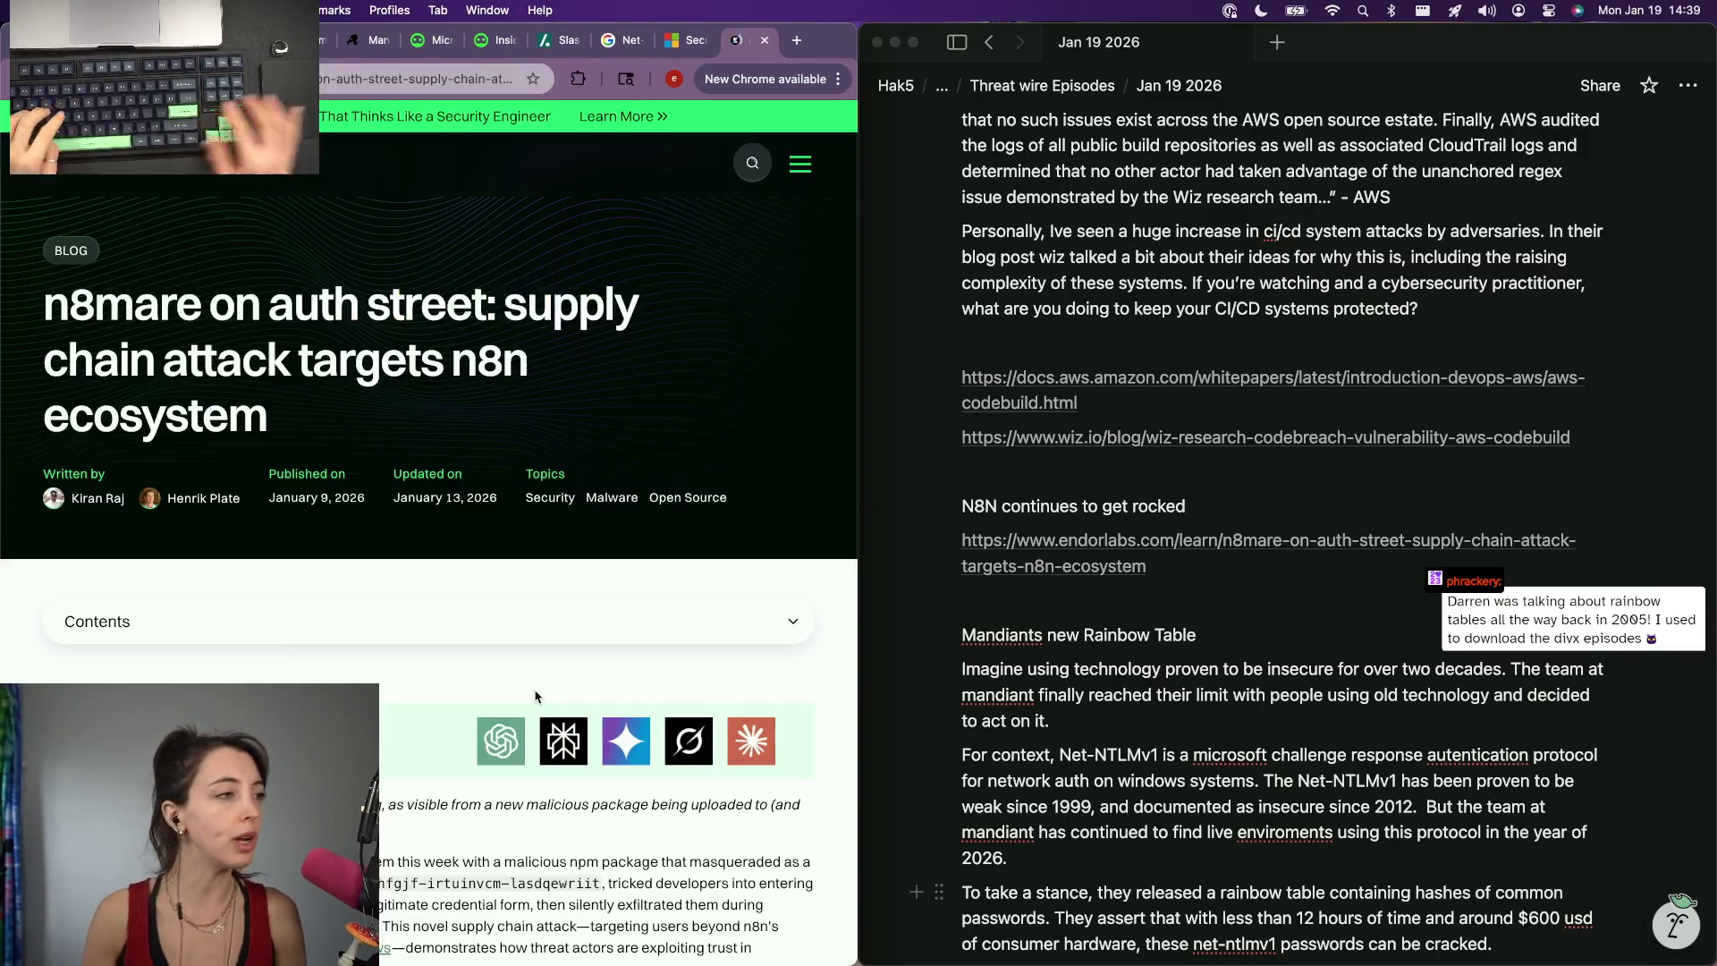
Cycle through the open story tabs and return to the n8n supply-chain article.
{"action": "key", "text": "ctrl+shift+Tab"}
{"action": "key", "text": "ctrl+shift+Tab"}
{"action": "key", "text": "ctrl+shift+Tab"}
{"action": "key", "text": "ctrl+shift+Tab"}
{"action": "key", "text": "ctrl+shift+Tab"}
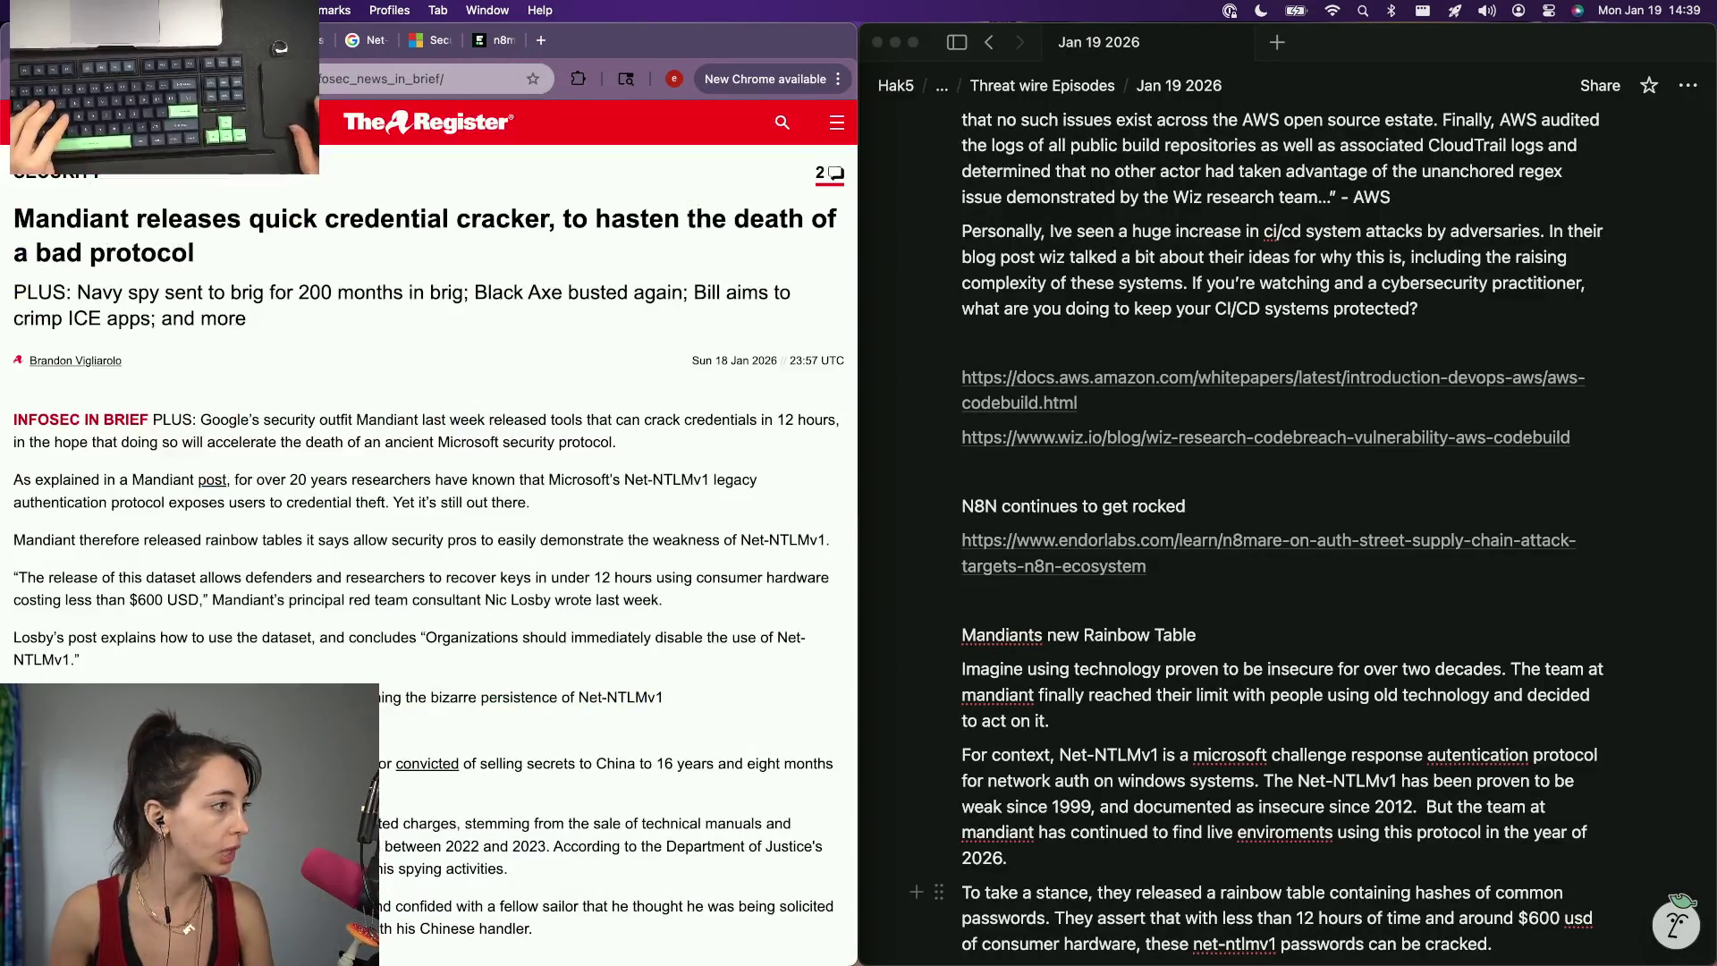
{"action": "key", "text": "ctrl+shift+Tab"}
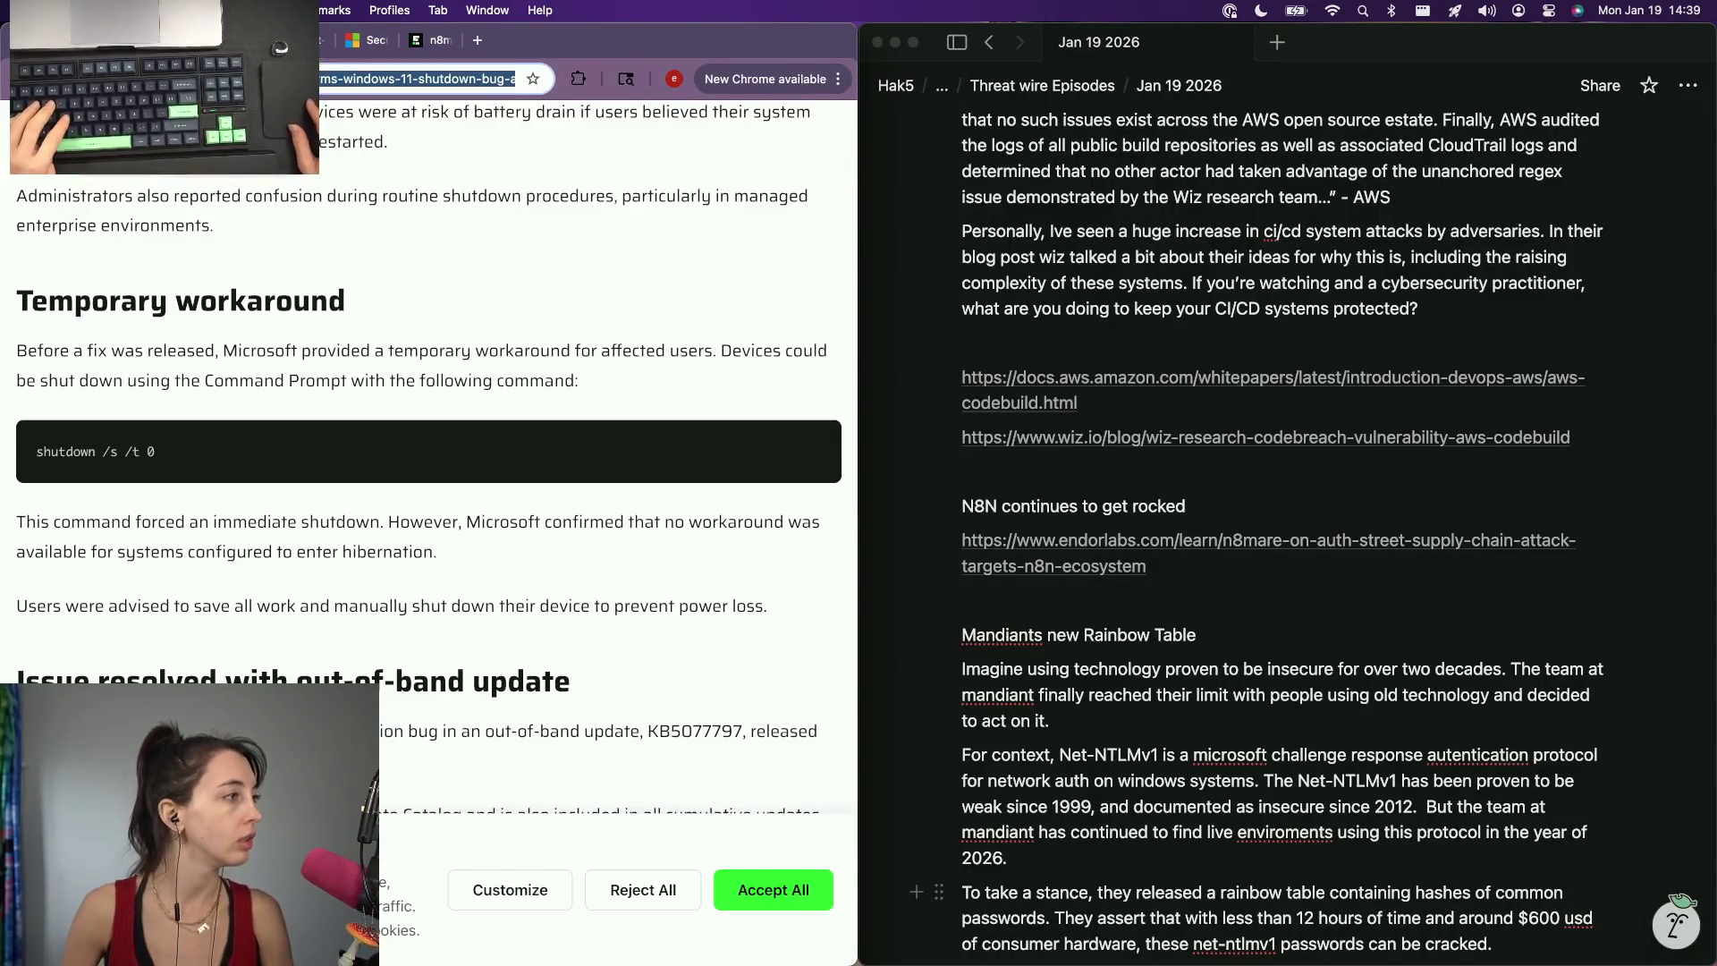
{"action": "key", "text": "ctrl+shift+Tab"}
{"action": "key", "text": "ctrl+shift+Tab"}
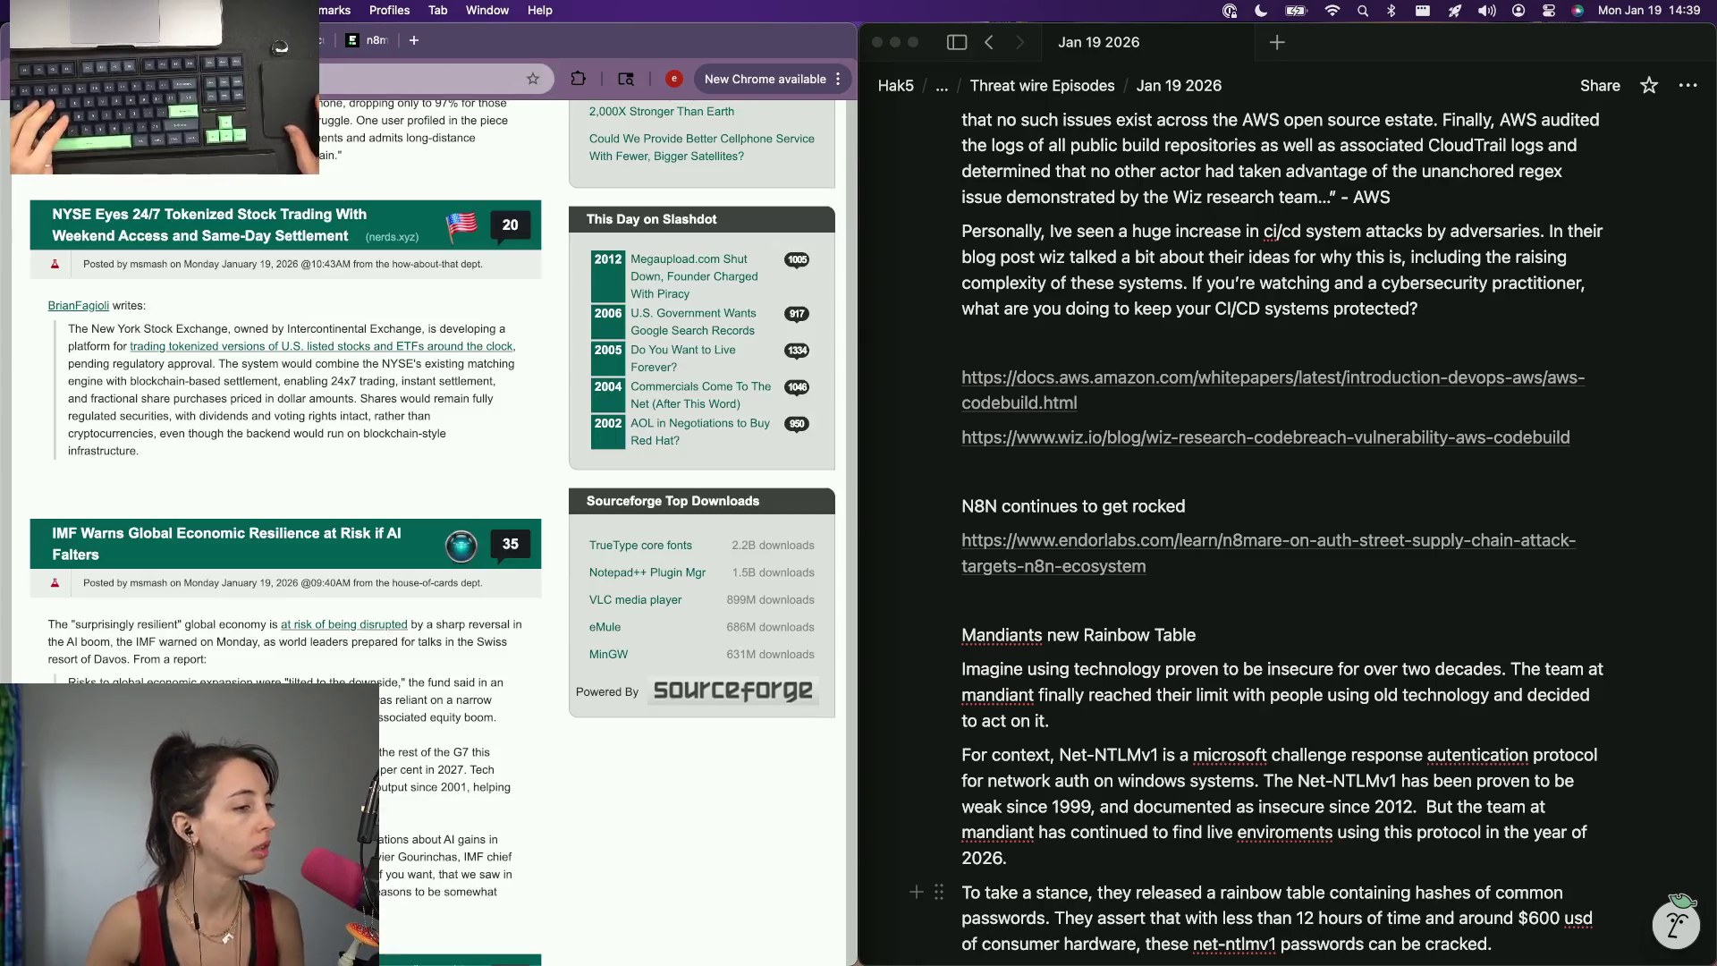
{"action": "key", "text": "ctrl+shift+Tab"}
{"action": "key", "text": "ctrl+shift+Tab"}
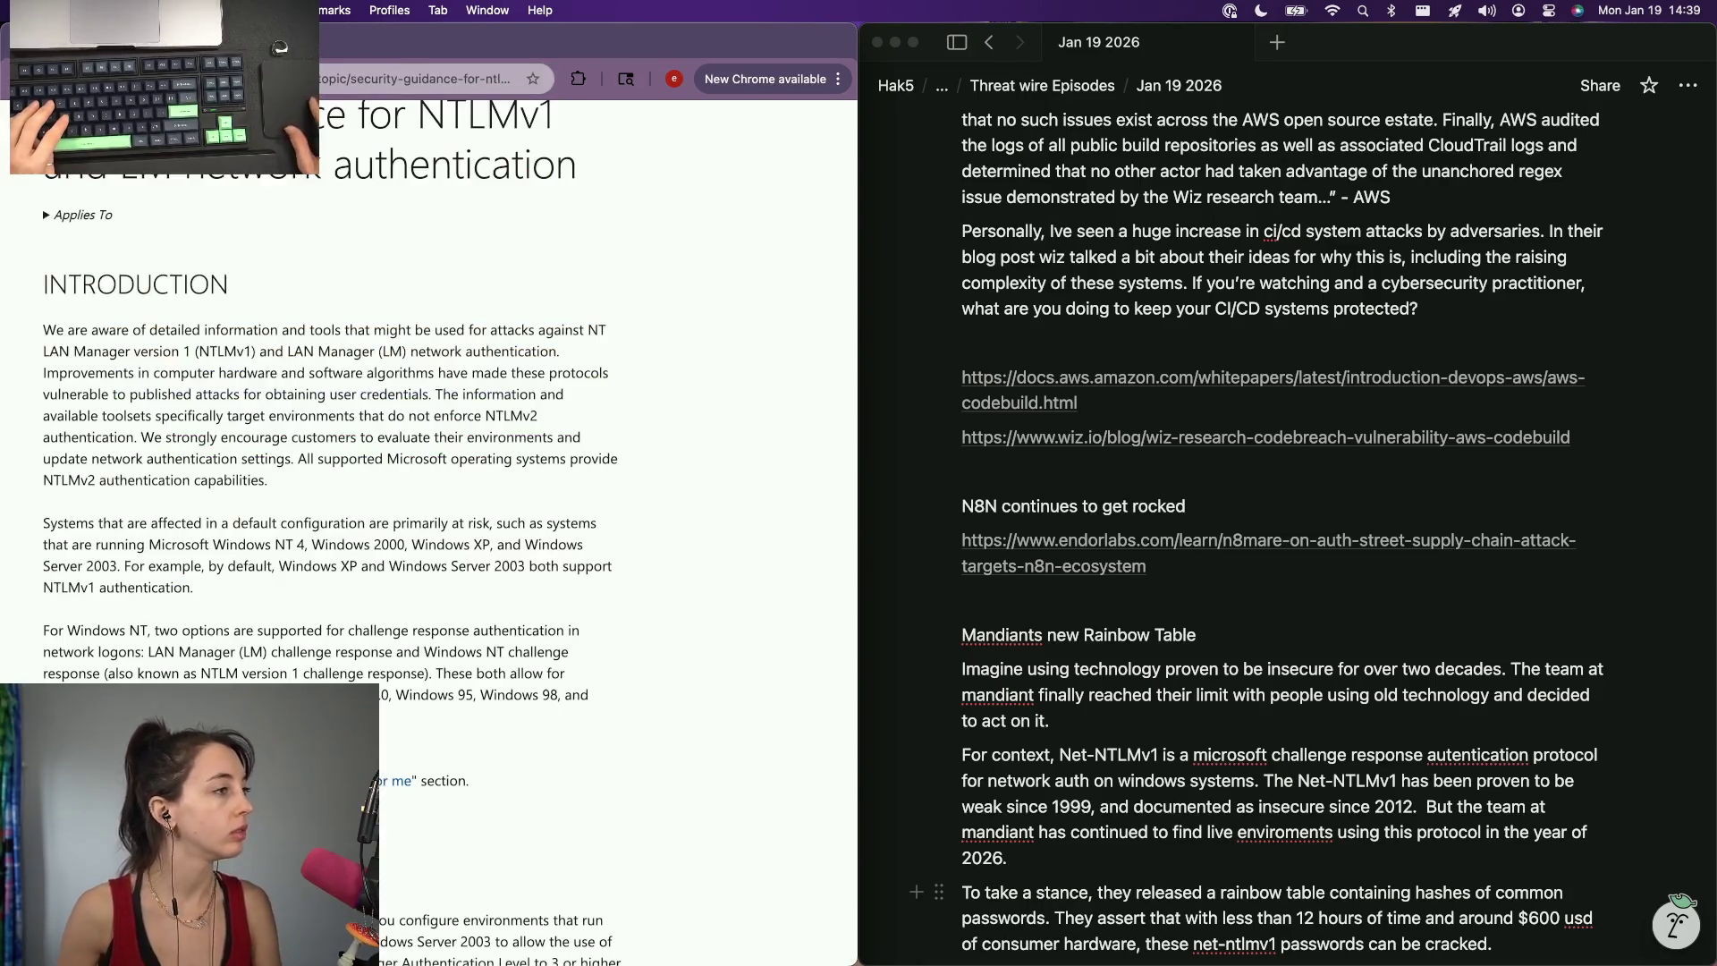
{"action": "key", "text": "ctrl+shift+Tab"}
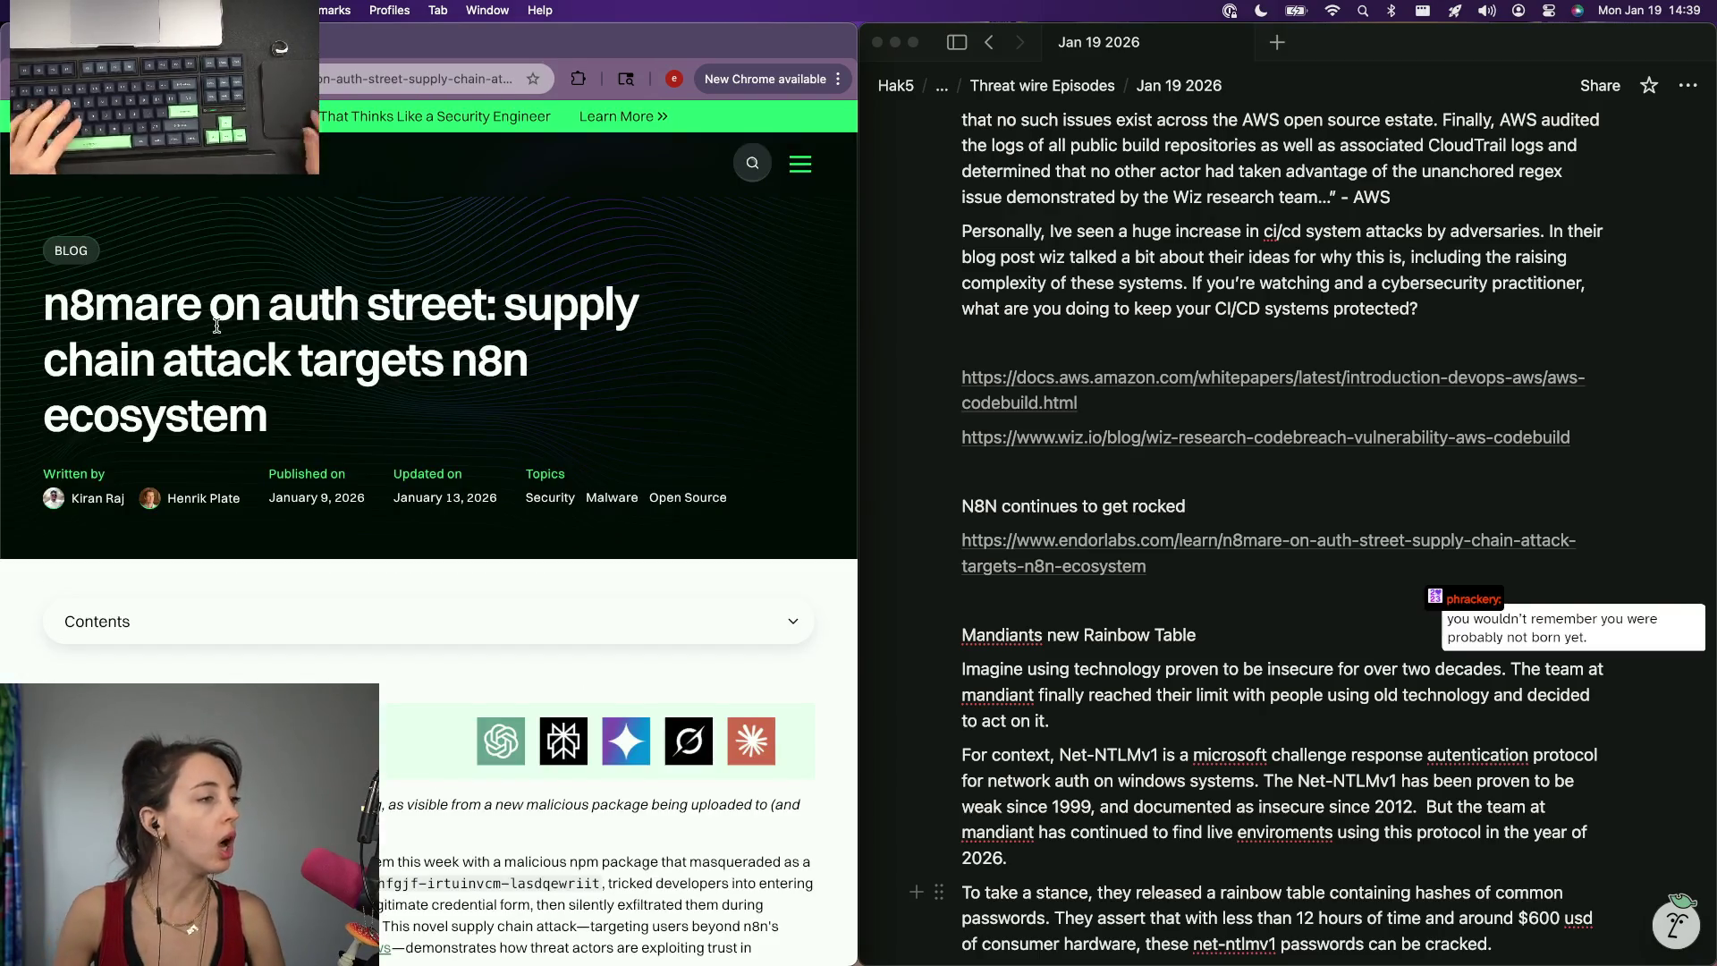
Visit the desktop with the Node.js article via Mission Control and come back to the notes desktop.
{"action": "key", "text": "ctrl+Up"}
{"action": "key", "text": "ctrl+Right"}
{"action": "left_click", "coordinate": [816, 334]}
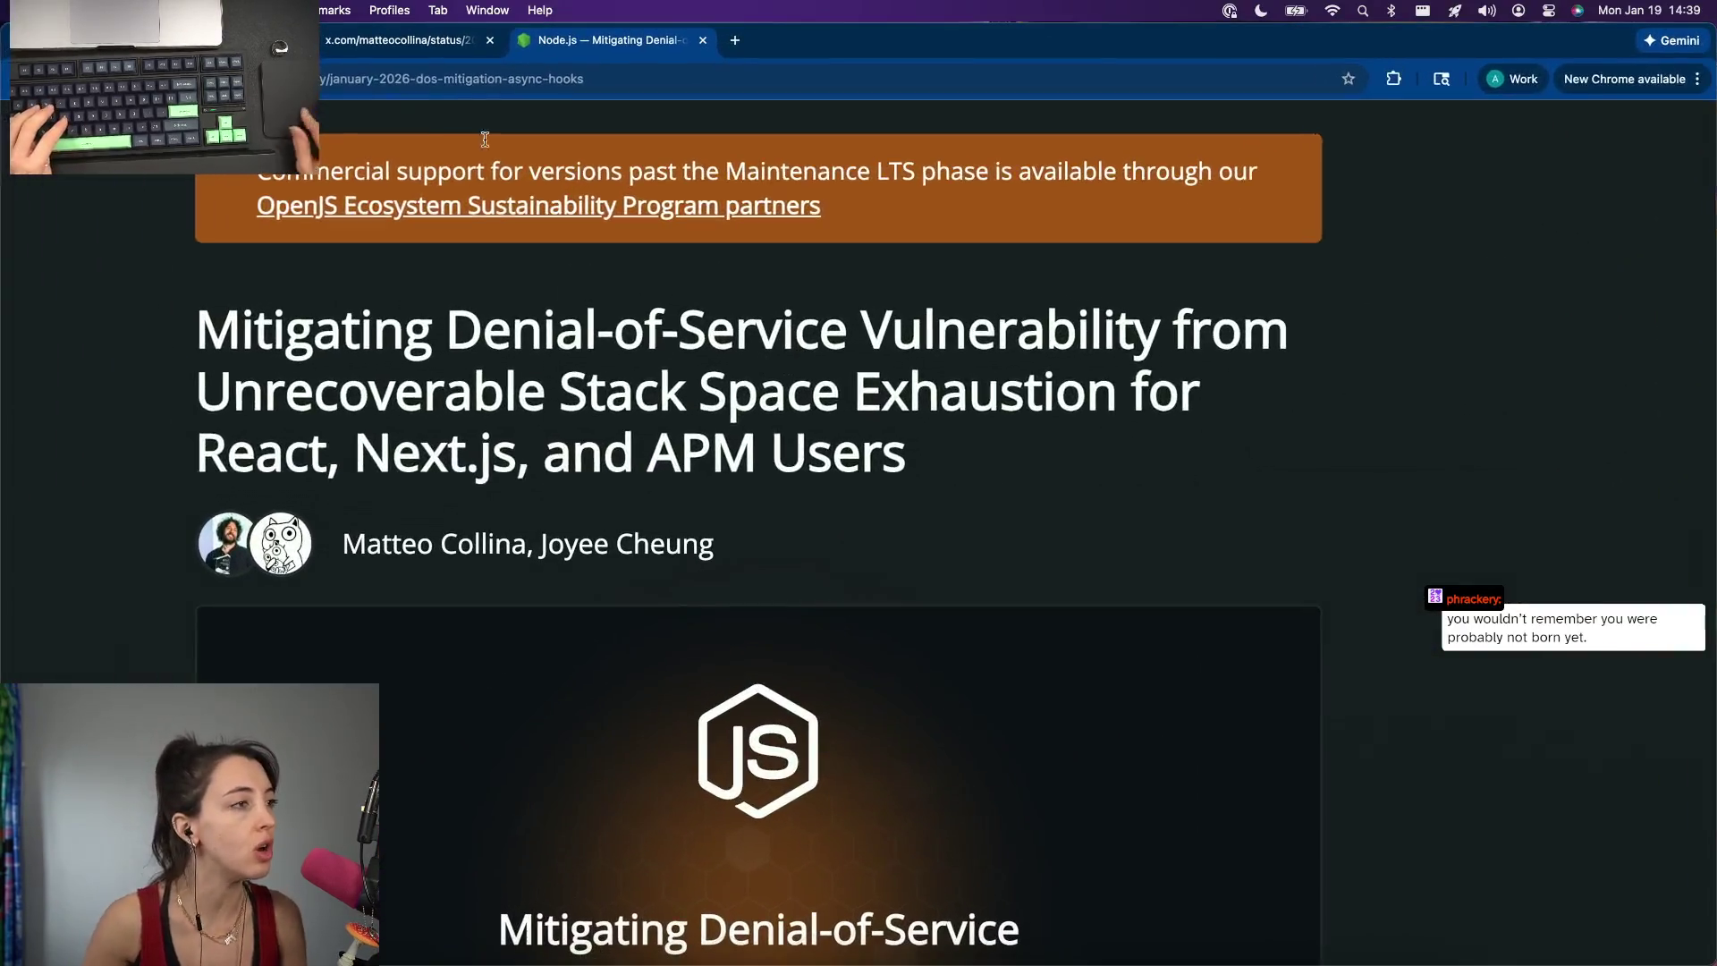
{"action": "key", "text": "ctrl+Left"}
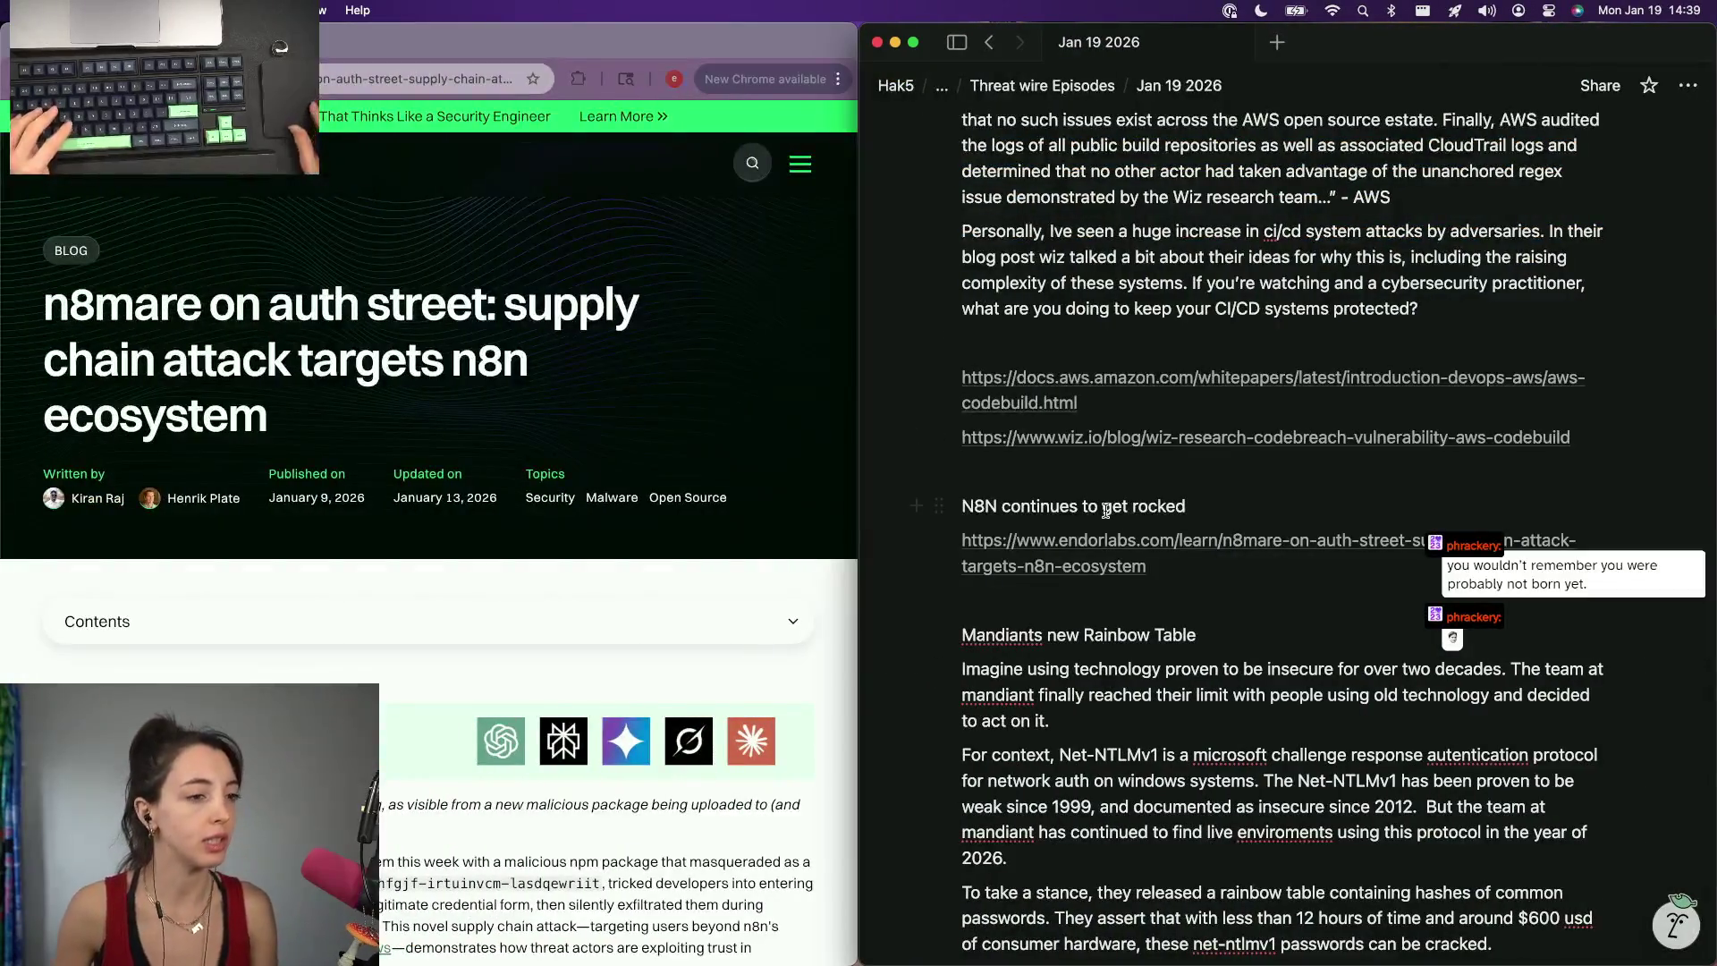
{"action": "scroll", "coordinate": [1110, 570], "scroll_direction": "down", "scroll_amount": 3}
{"action": "scroll", "coordinate": [1100, 524], "scroll_direction": "down", "scroll_amount": 6}
Add a Node heading below the Mandiant sources with the nodejs.org vulnerability link under it.
{"action": "left_click", "coordinate": [1093, 485]}
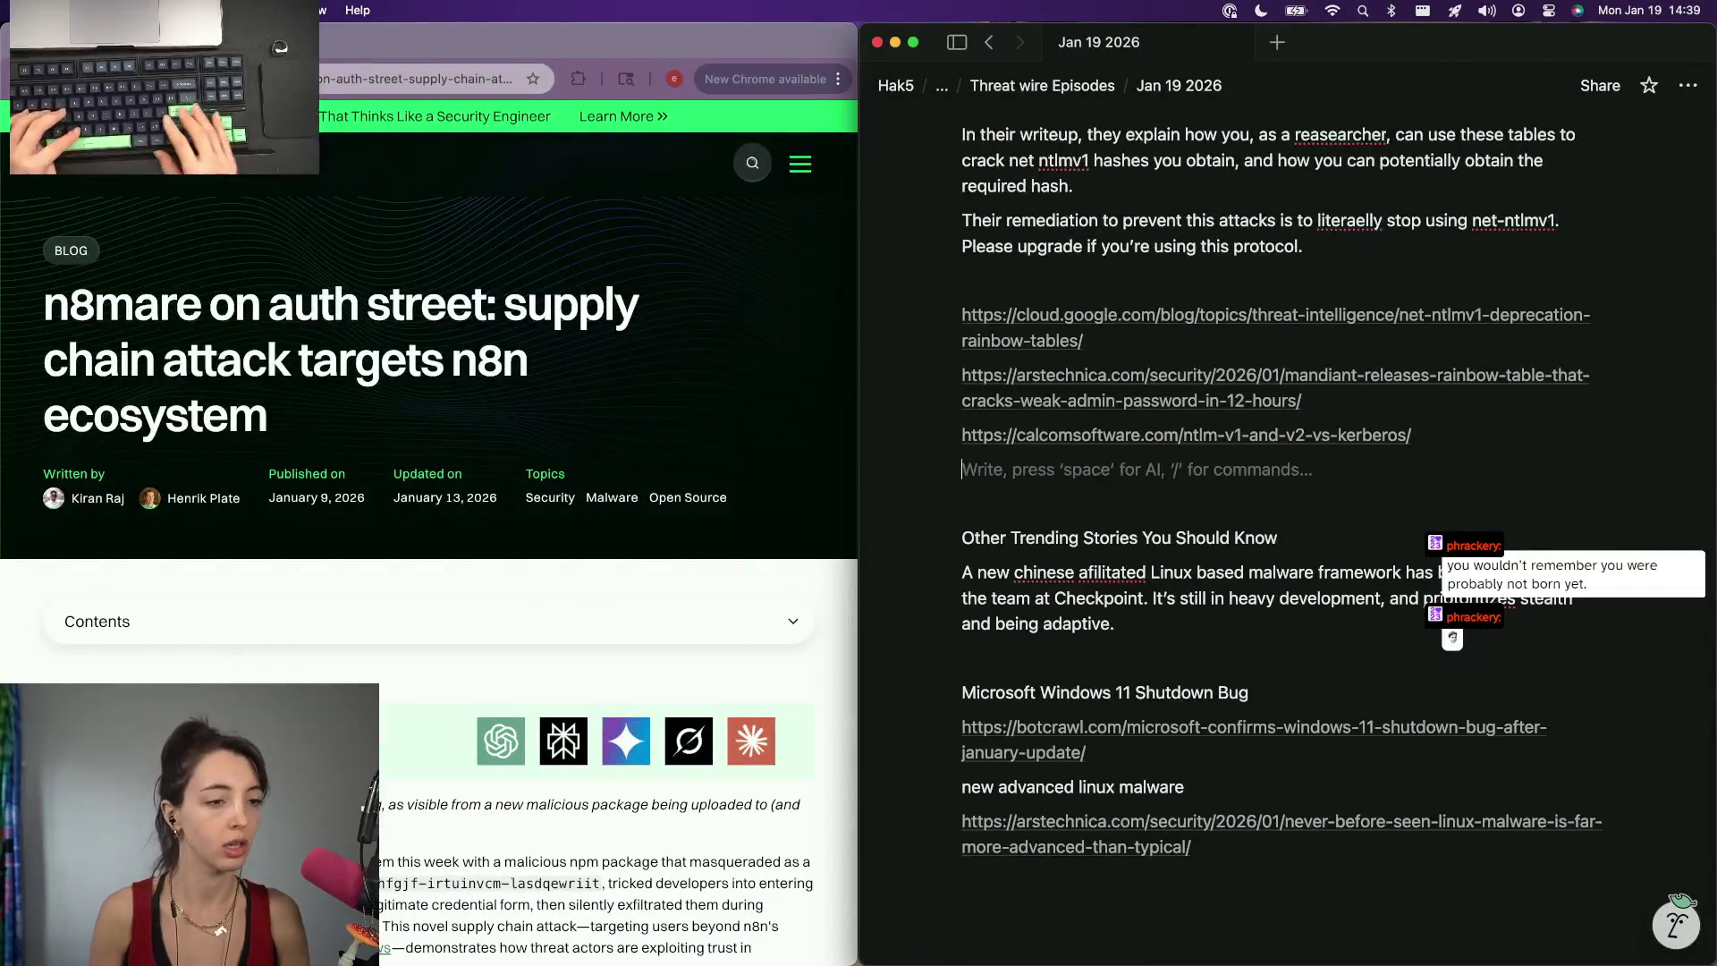
{"action": "key", "text": "Return"}
{"action": "type", "text": "Node"}
{"action": "key", "text": "Return"}
{"action": "key", "text": "super+v"}
{"action": "scroll", "coordinate": [1282, 538], "scroll_direction": "up", "scroll_amount": 1}
{"action": "scroll", "coordinate": [1281, 538], "scroll_direction": "up", "scroll_amount": 5}
{"action": "scroll", "coordinate": [1281, 537], "scroll_direction": "up", "scroll_amount": 6}
{"action": "scroll", "coordinate": [1281, 537], "scroll_direction": "up", "scroll_amount": 3}
{"action": "scroll", "coordinate": [1282, 537], "scroll_direction": "up", "scroll_amount": 3}
{"action": "scroll", "coordinate": [1281, 537], "scroll_direction": "up", "scroll_amount": 3}
{"action": "scroll", "coordinate": [1281, 537], "scroll_direction": "up", "scroll_amount": 2}
{"action": "scroll", "coordinate": [1282, 538], "scroll_direction": "up", "scroll_amount": 3}
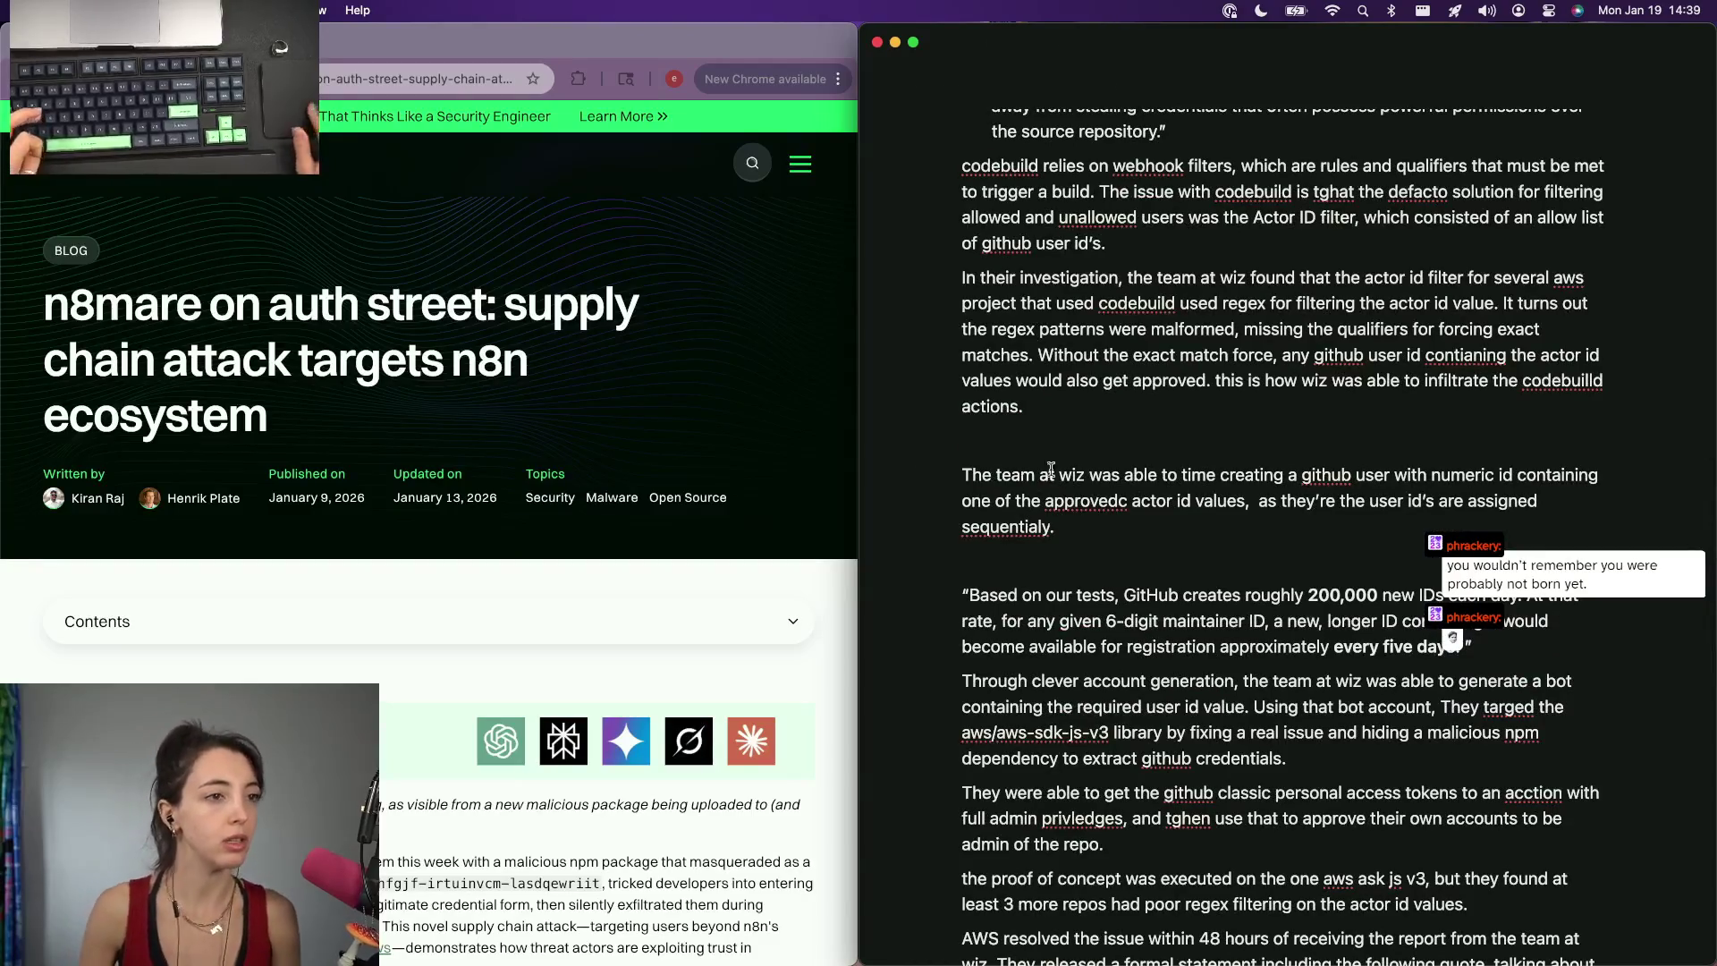
{"action": "scroll", "coordinate": [1010, 459], "scroll_direction": "up", "scroll_amount": 5}
{"action": "scroll", "coordinate": [1010, 459], "scroll_direction": "down", "scroll_amount": 3}
{"action": "scroll", "coordinate": [1010, 459], "scroll_direction": "down", "scroll_amount": 10}
{"action": "scroll", "coordinate": [1010, 460], "scroll_direction": "down", "scroll_amount": 3}
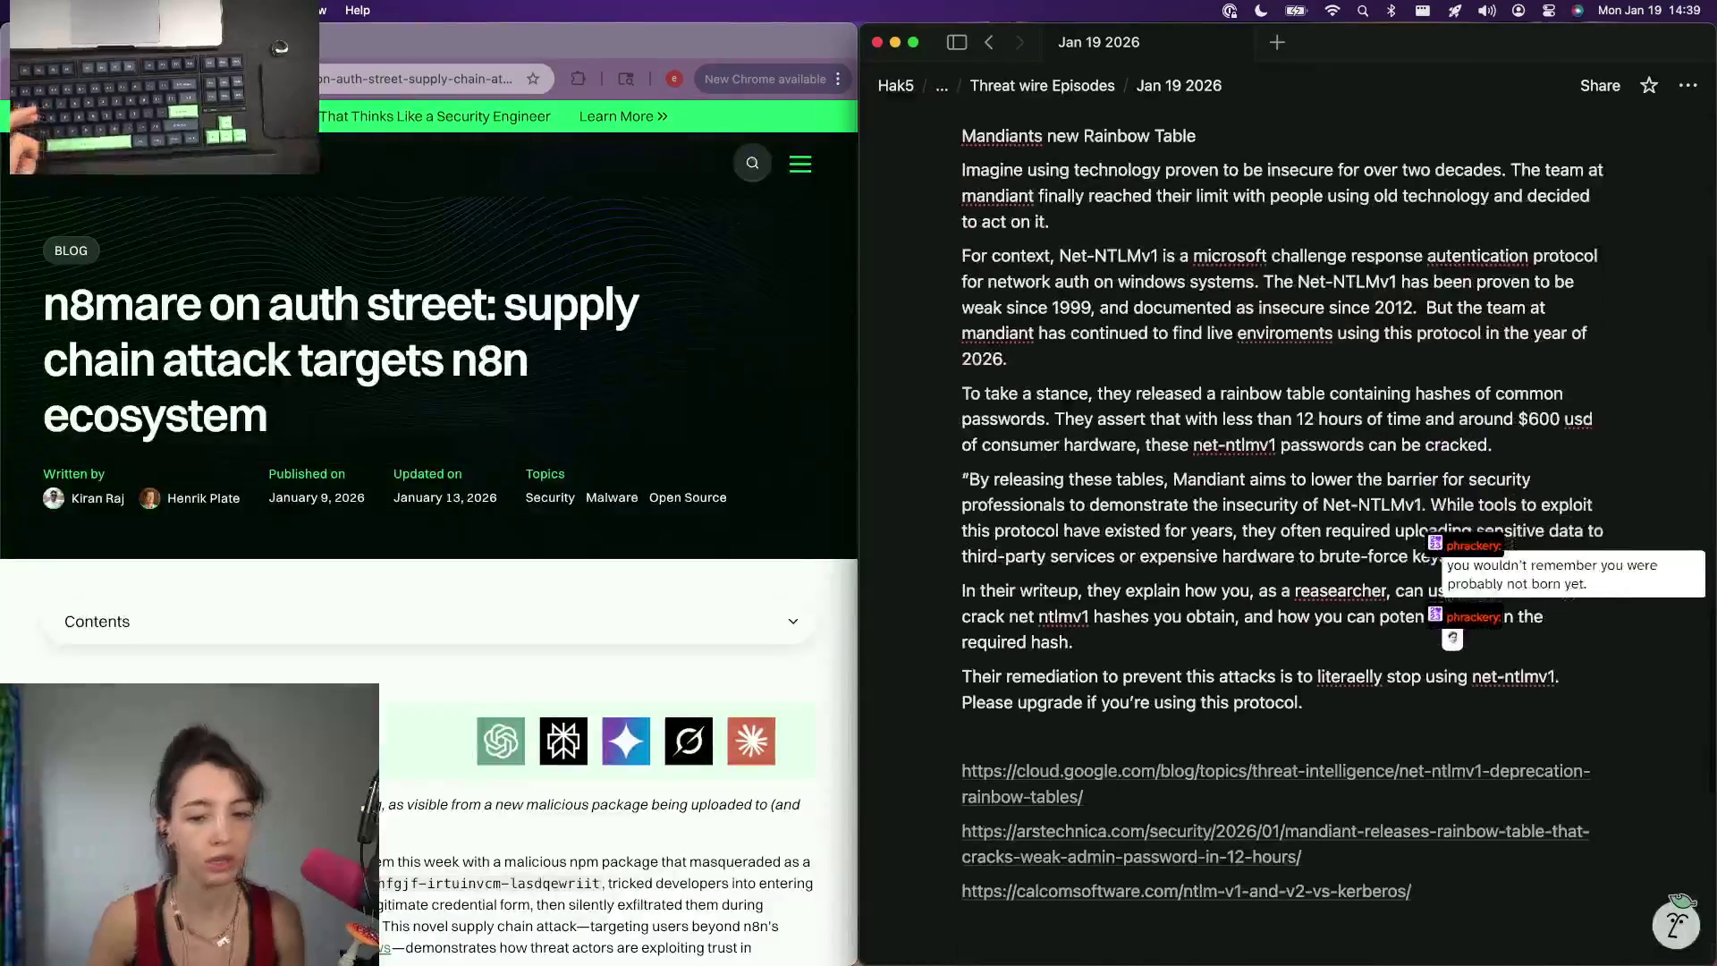
{"action": "key", "text": "super+Tab"}
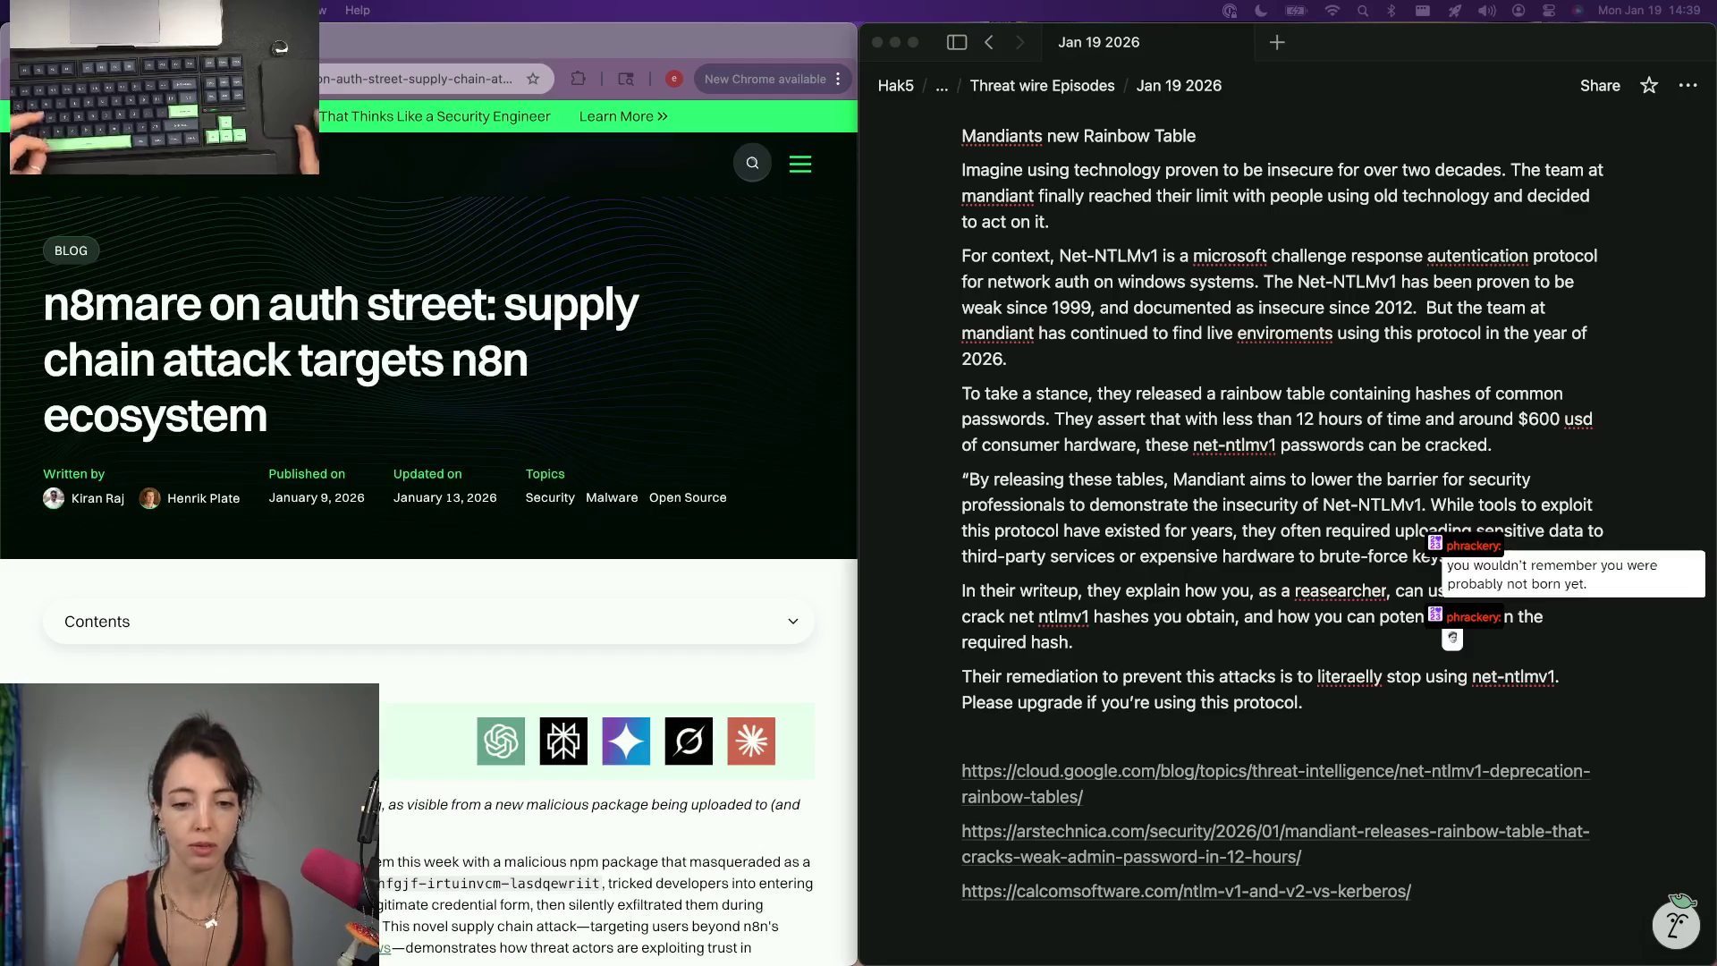
{"action": "scroll", "coordinate": [1139, 604], "scroll_direction": "down", "scroll_amount": 6}
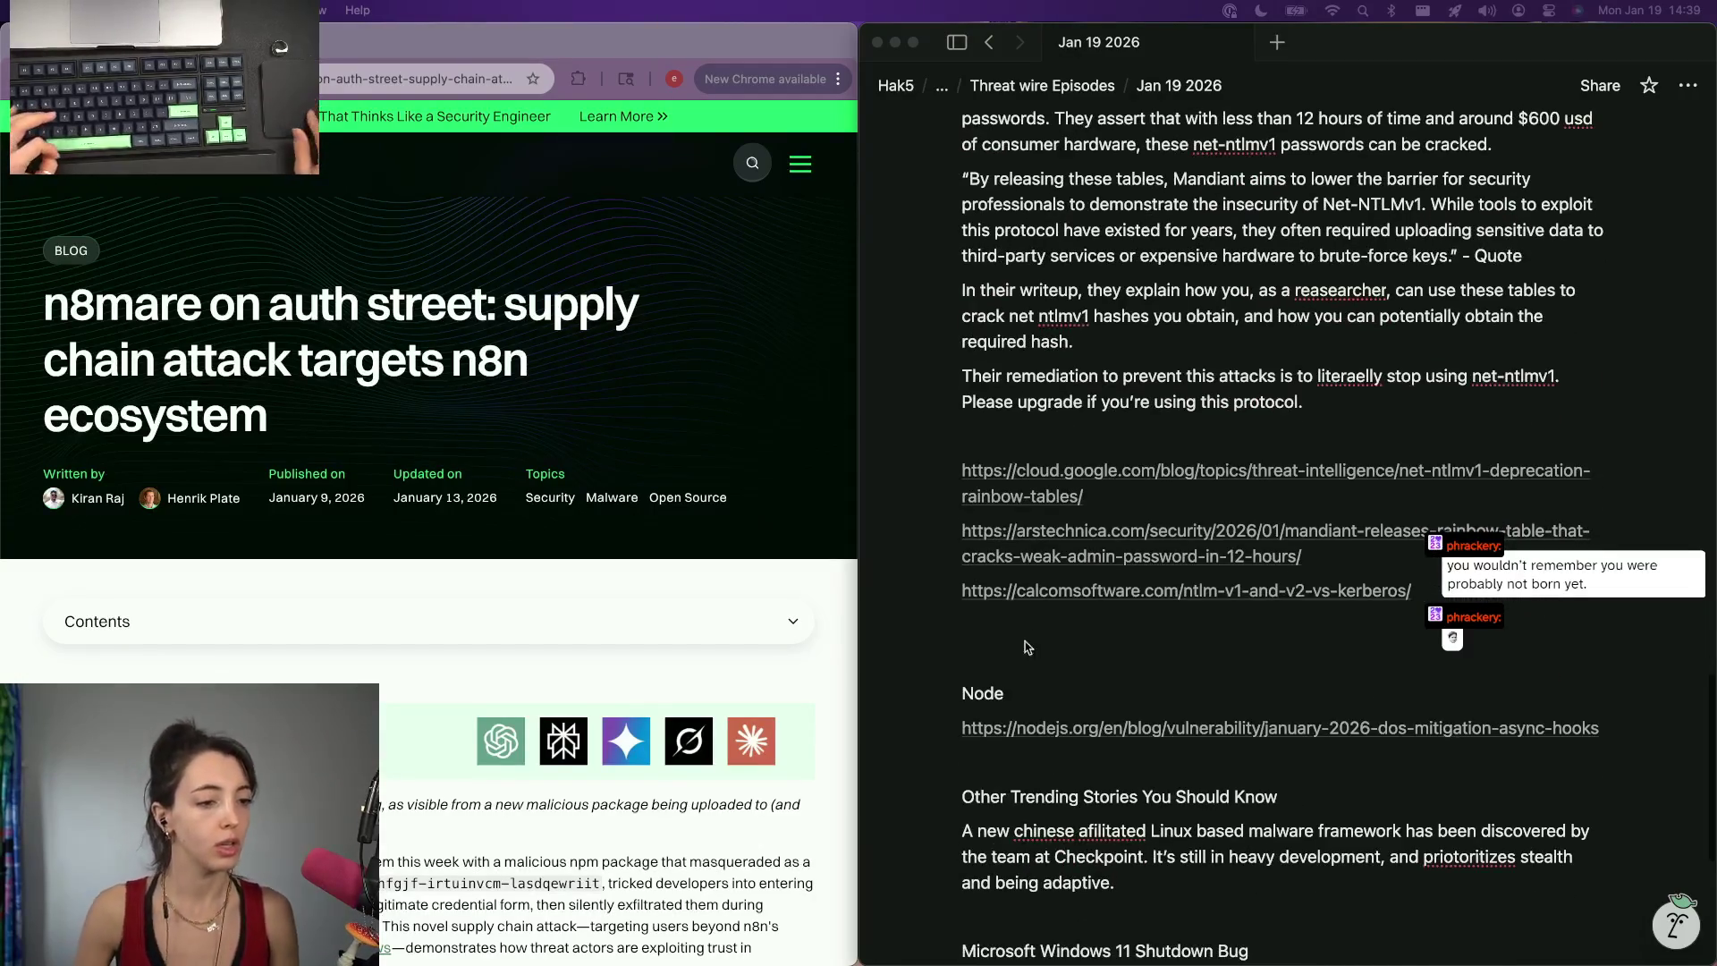
Insert an empty line under the Node heading in the notes.
{"action": "left_click", "coordinate": [1013, 692]}
{"action": "key", "text": "Return"}
{"action": "scroll", "coordinate": [288, 417], "scroll_direction": "down", "scroll_amount": 3}
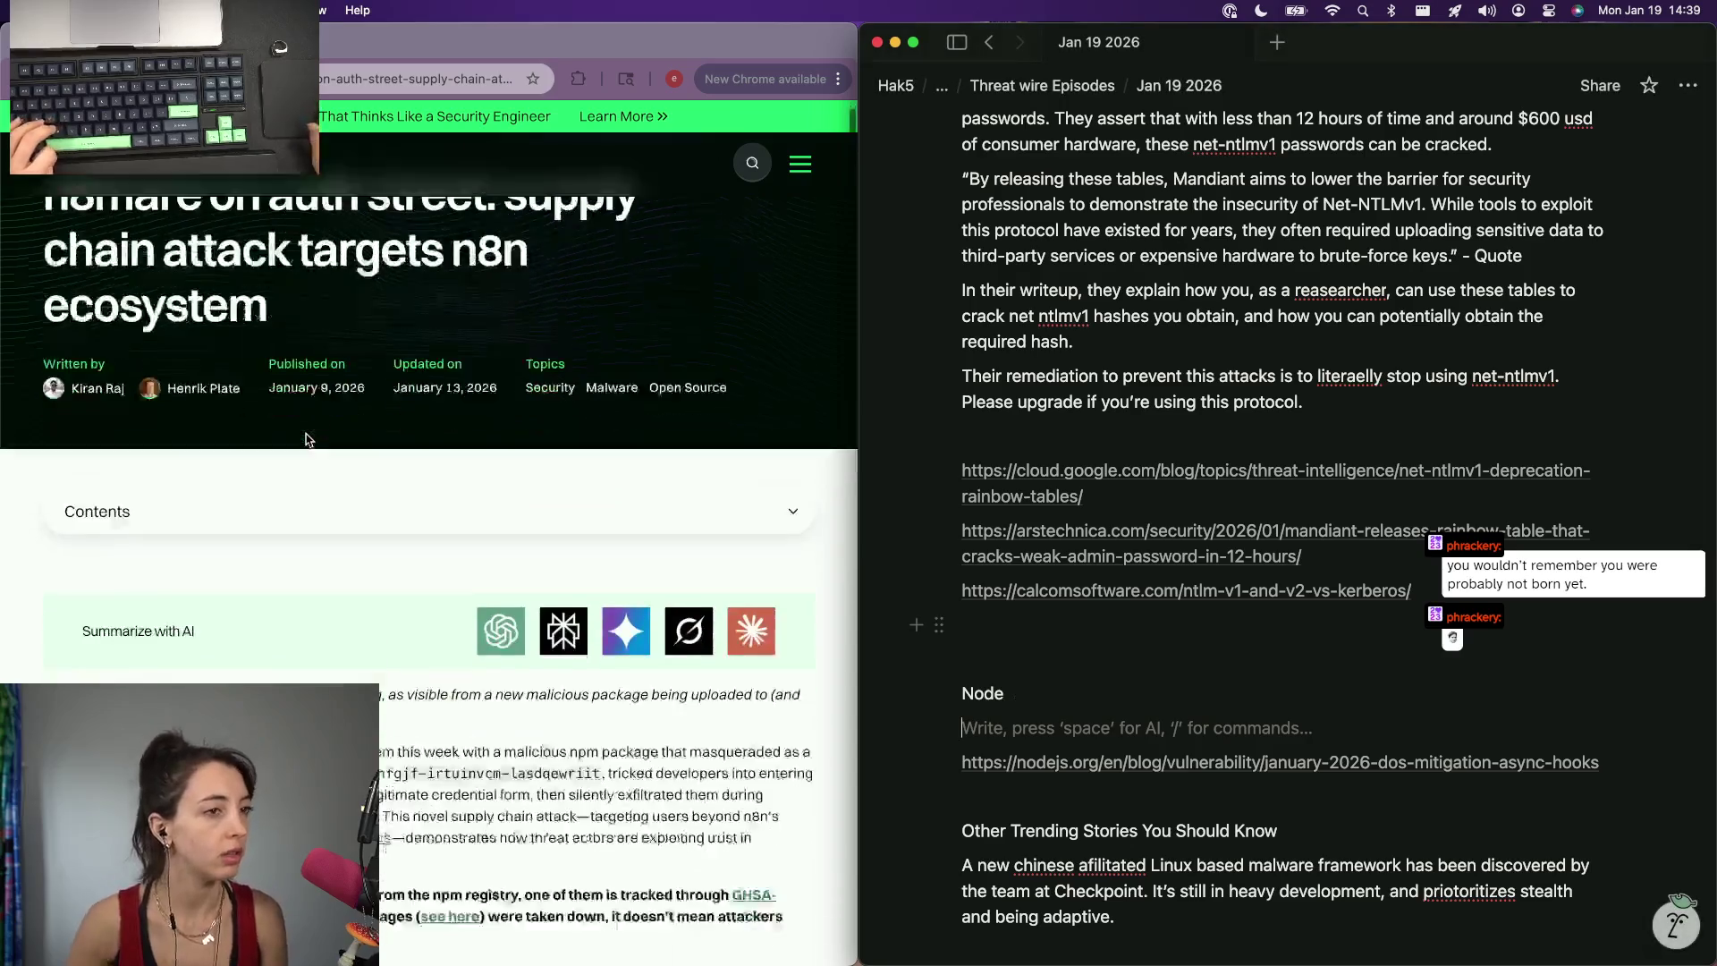
{"action": "scroll", "coordinate": [287, 417], "scroll_direction": "down", "scroll_amount": 2}
{"action": "scroll", "coordinate": [288, 417], "scroll_direction": "down", "scroll_amount": 2}
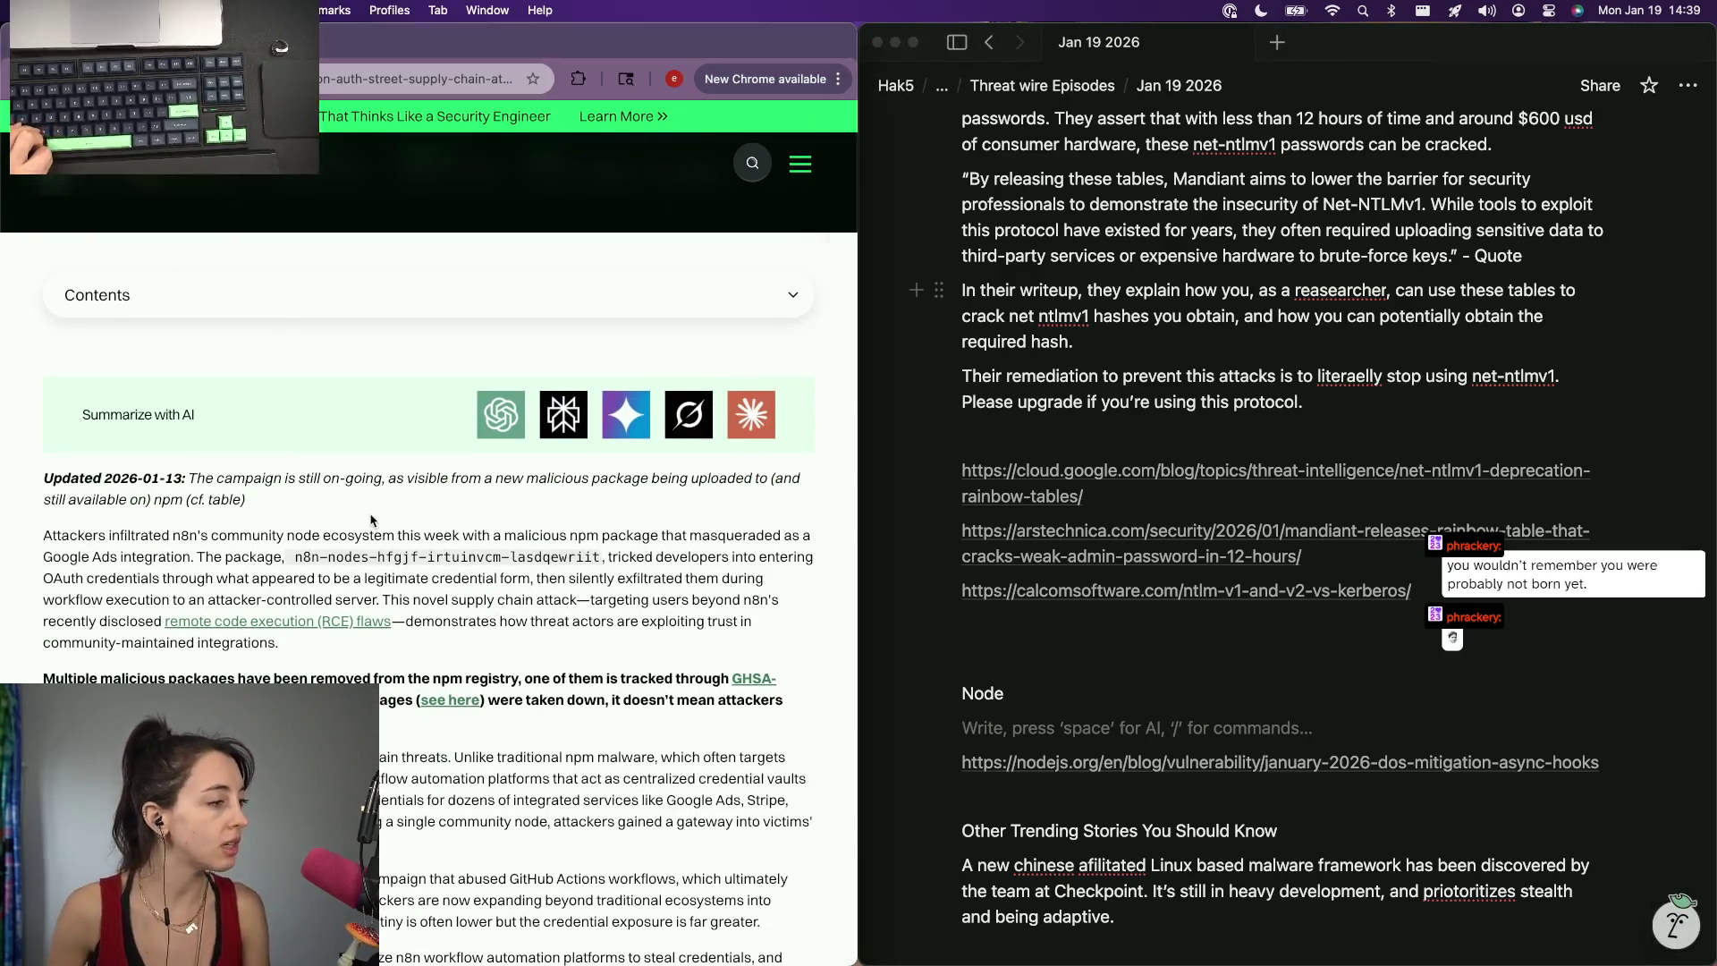
Search the web for the malicious n8n package name copied from the article in a new tab.
{"action": "mouse_move", "coordinate": [296, 556]}
{"action": "left_mouse_down"}
{"action": "mouse_move", "coordinate": [560, 573]}
{"action": "mouse_move", "coordinate": [596, 554]}
{"action": "left_mouse_up"}
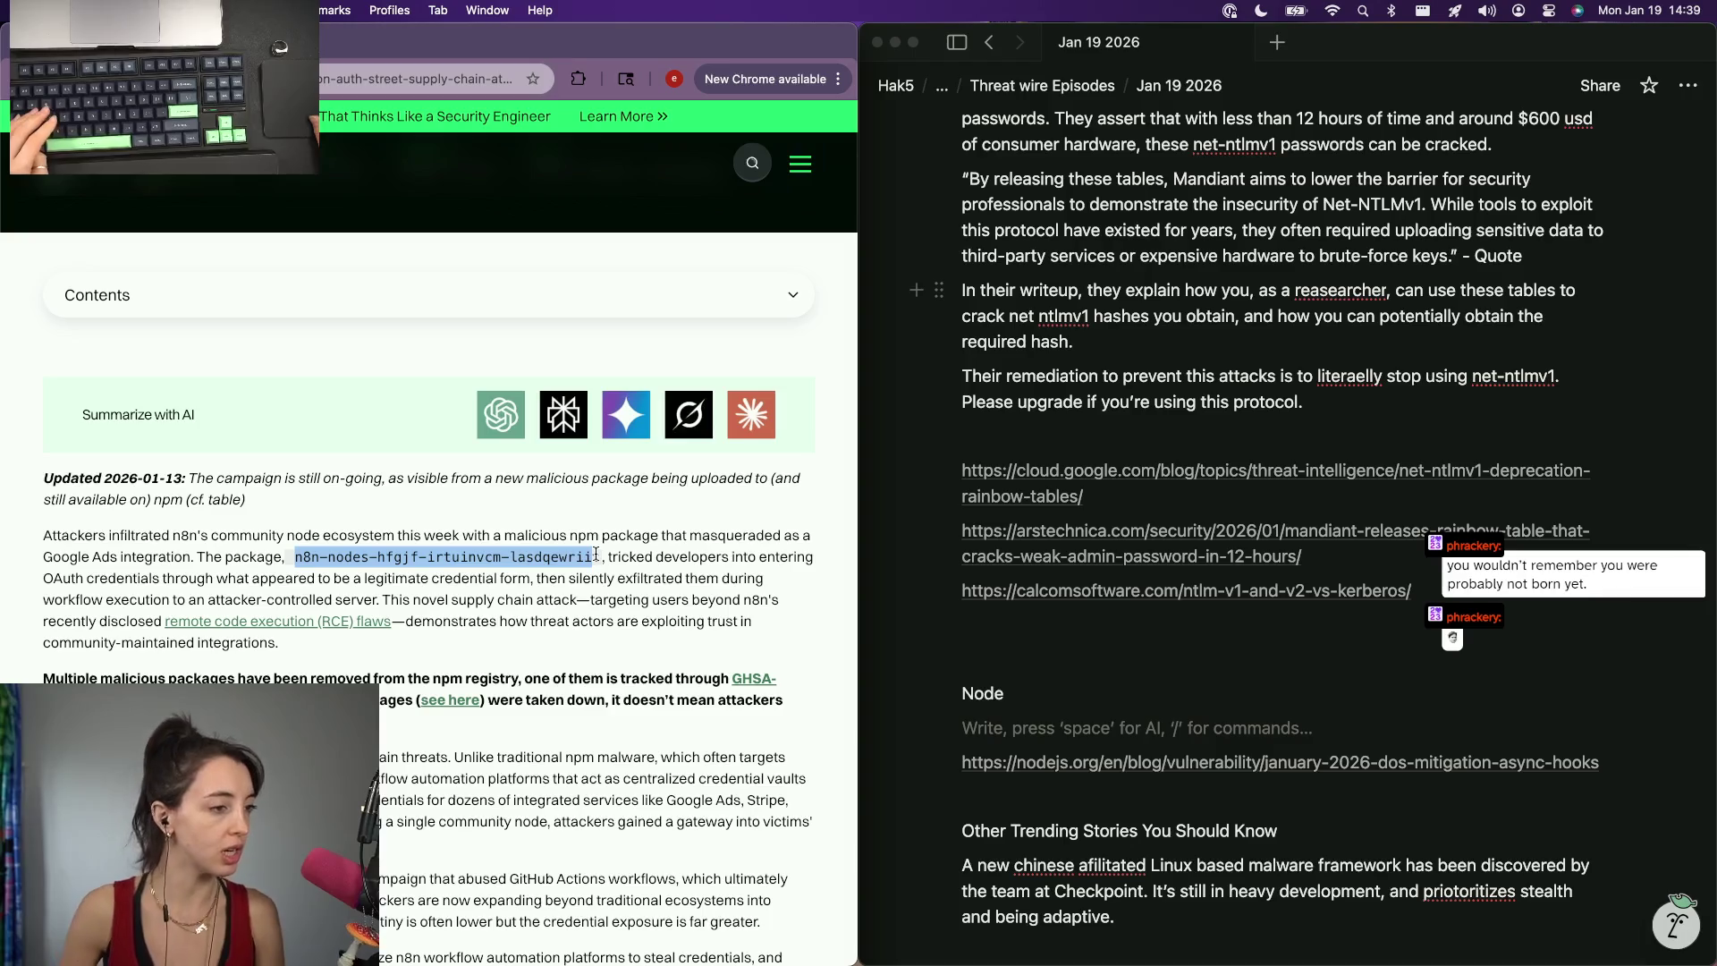
{"action": "key", "text": "super+c"}
{"action": "key", "text": "super+t"}
{"action": "key", "text": "super+v"}
{"action": "key", "text": "Return"}
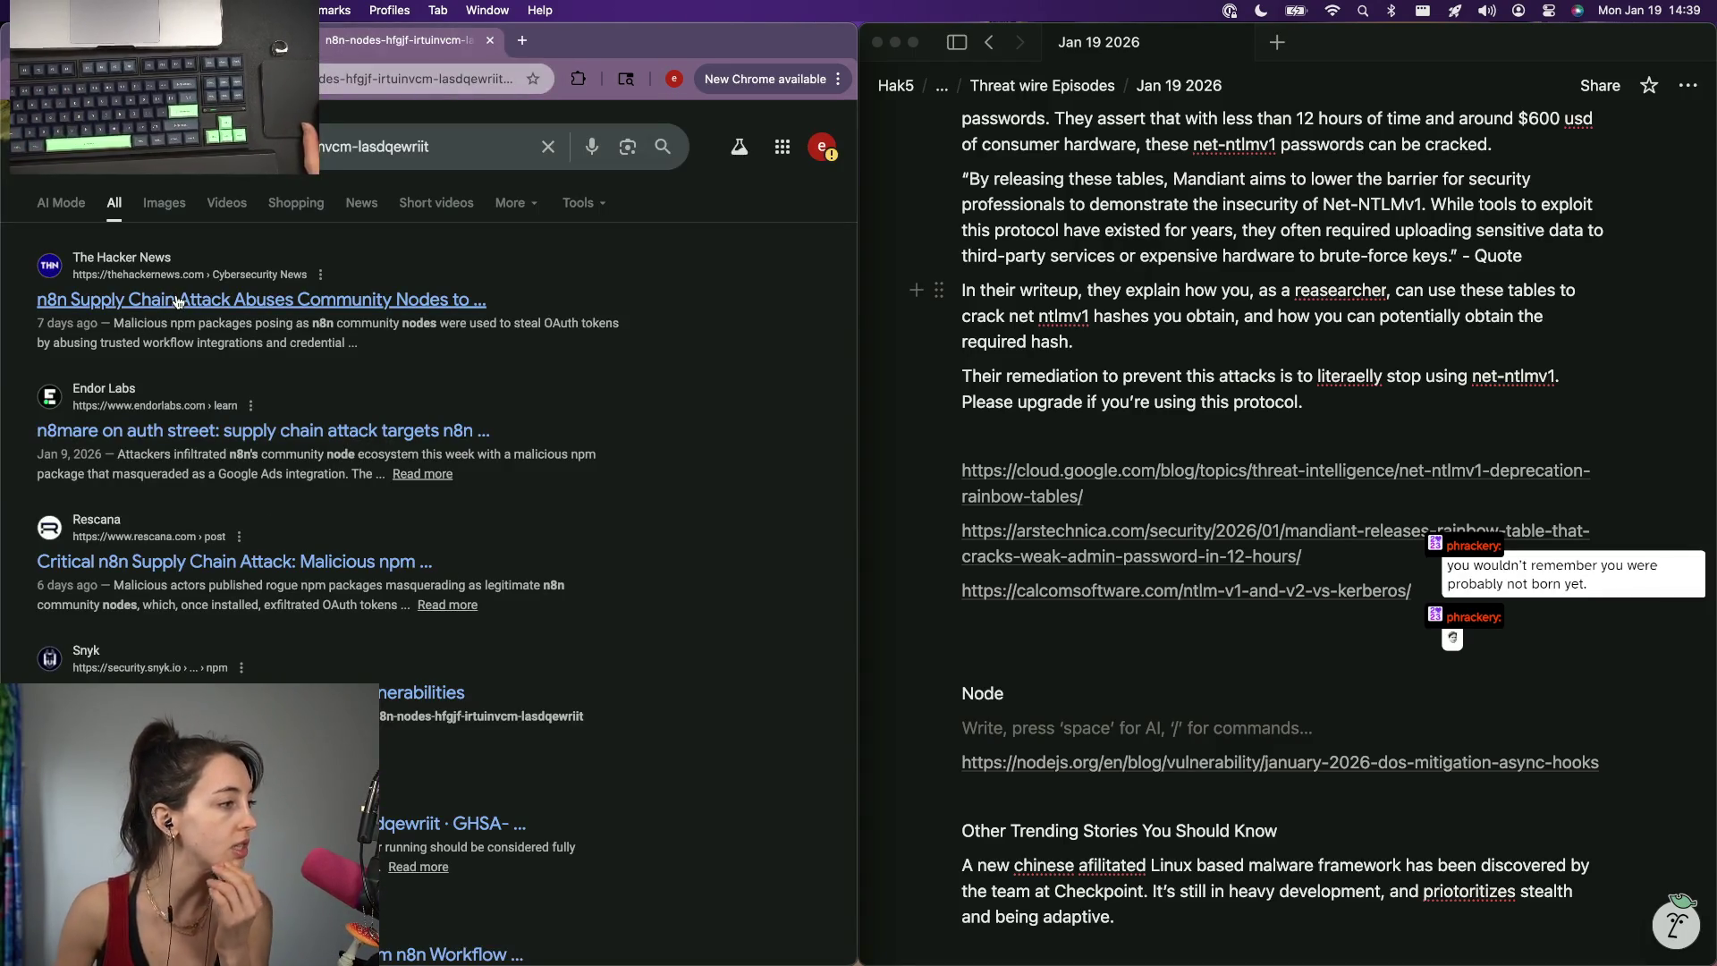
Read The Hacker News n8n article to its Update section, copy its URL, and return under the N8N heading.
{"action": "left_click", "coordinate": [179, 296]}
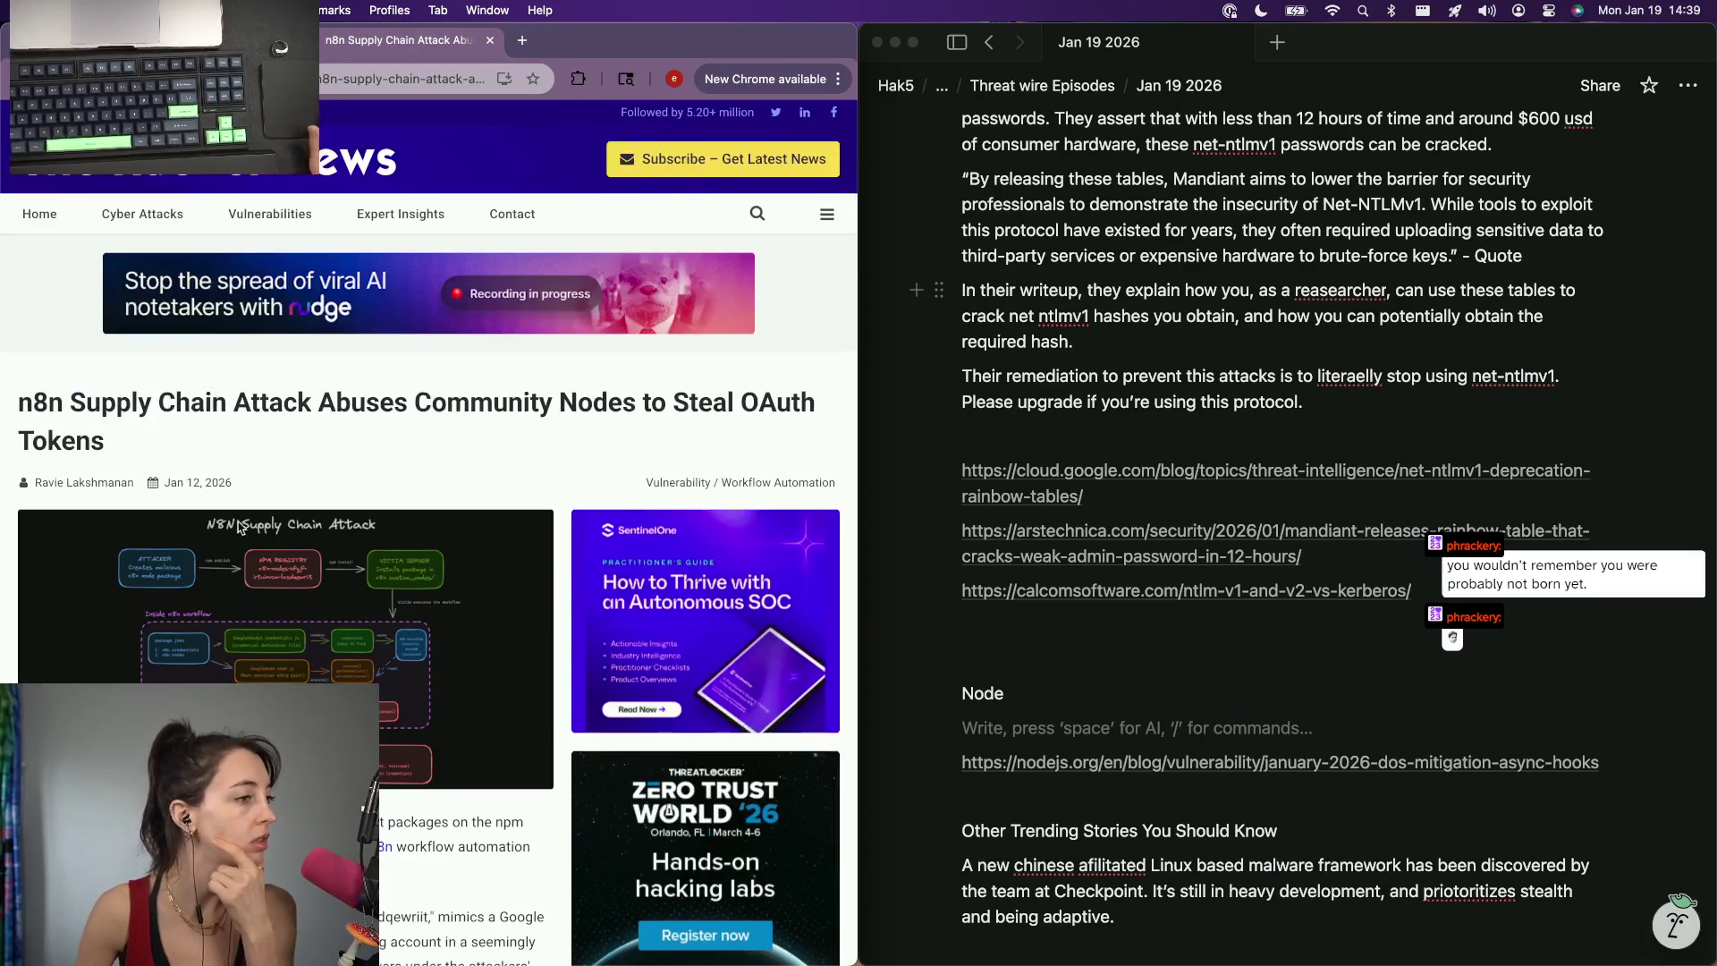
{"action": "scroll", "coordinate": [237, 663], "scroll_direction": "down", "scroll_amount": 3}
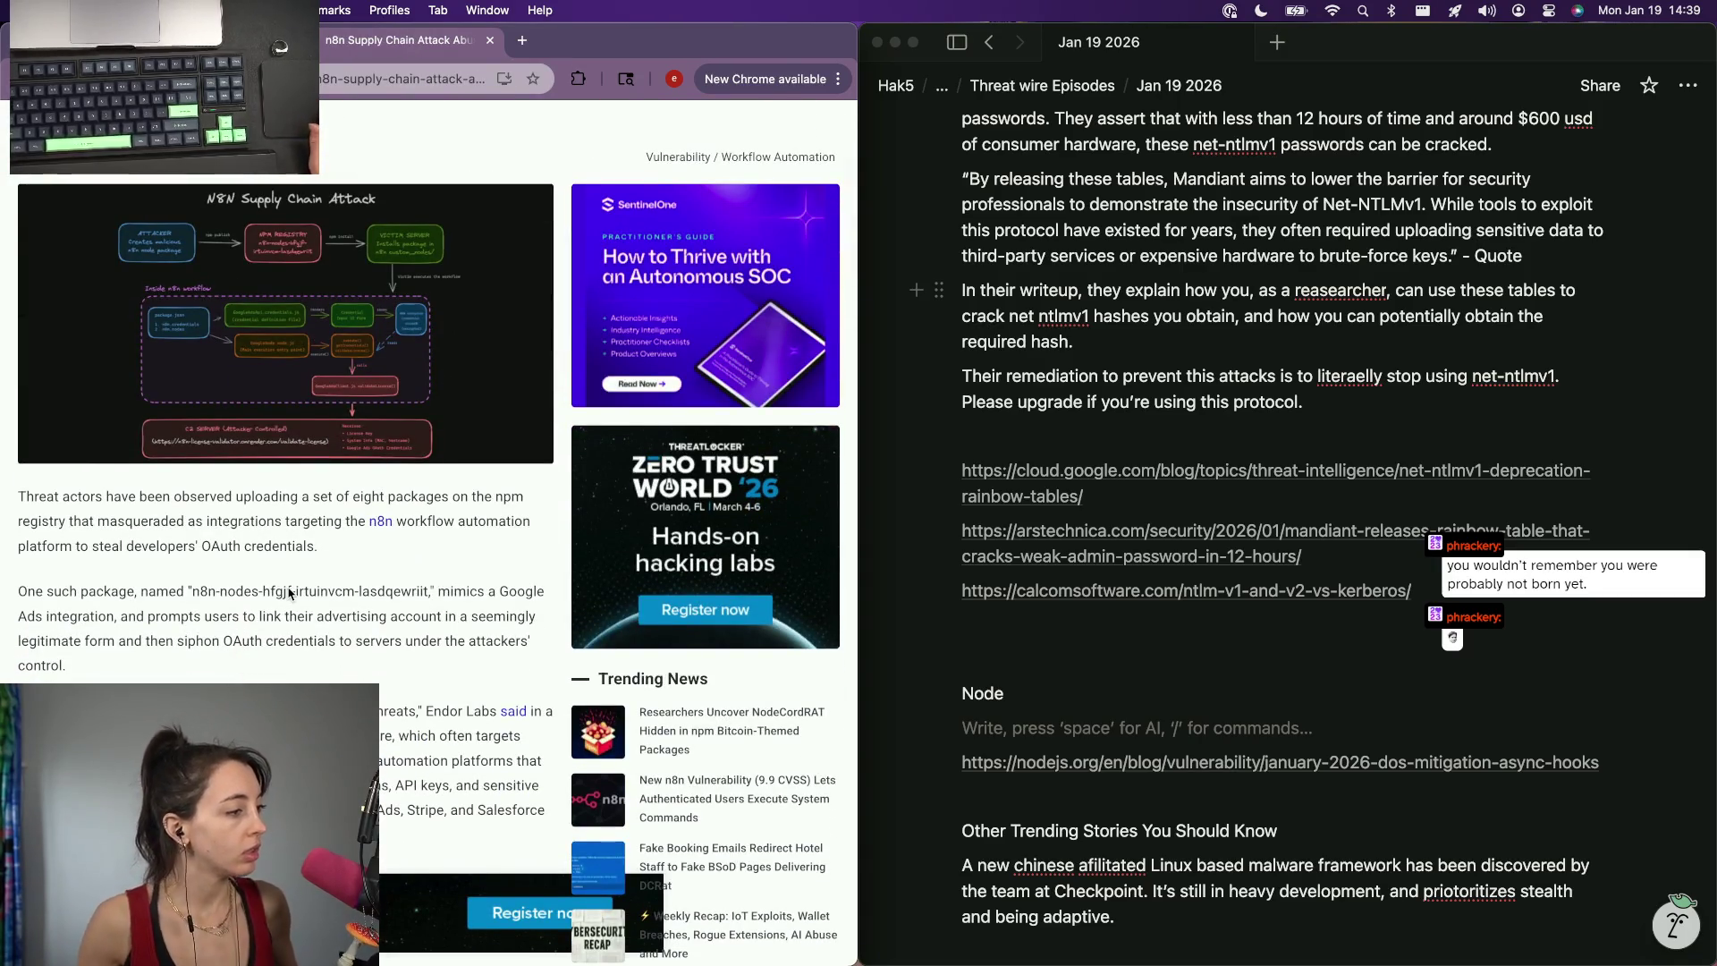
{"action": "scroll", "coordinate": [289, 594], "scroll_direction": "down", "scroll_amount": 1}
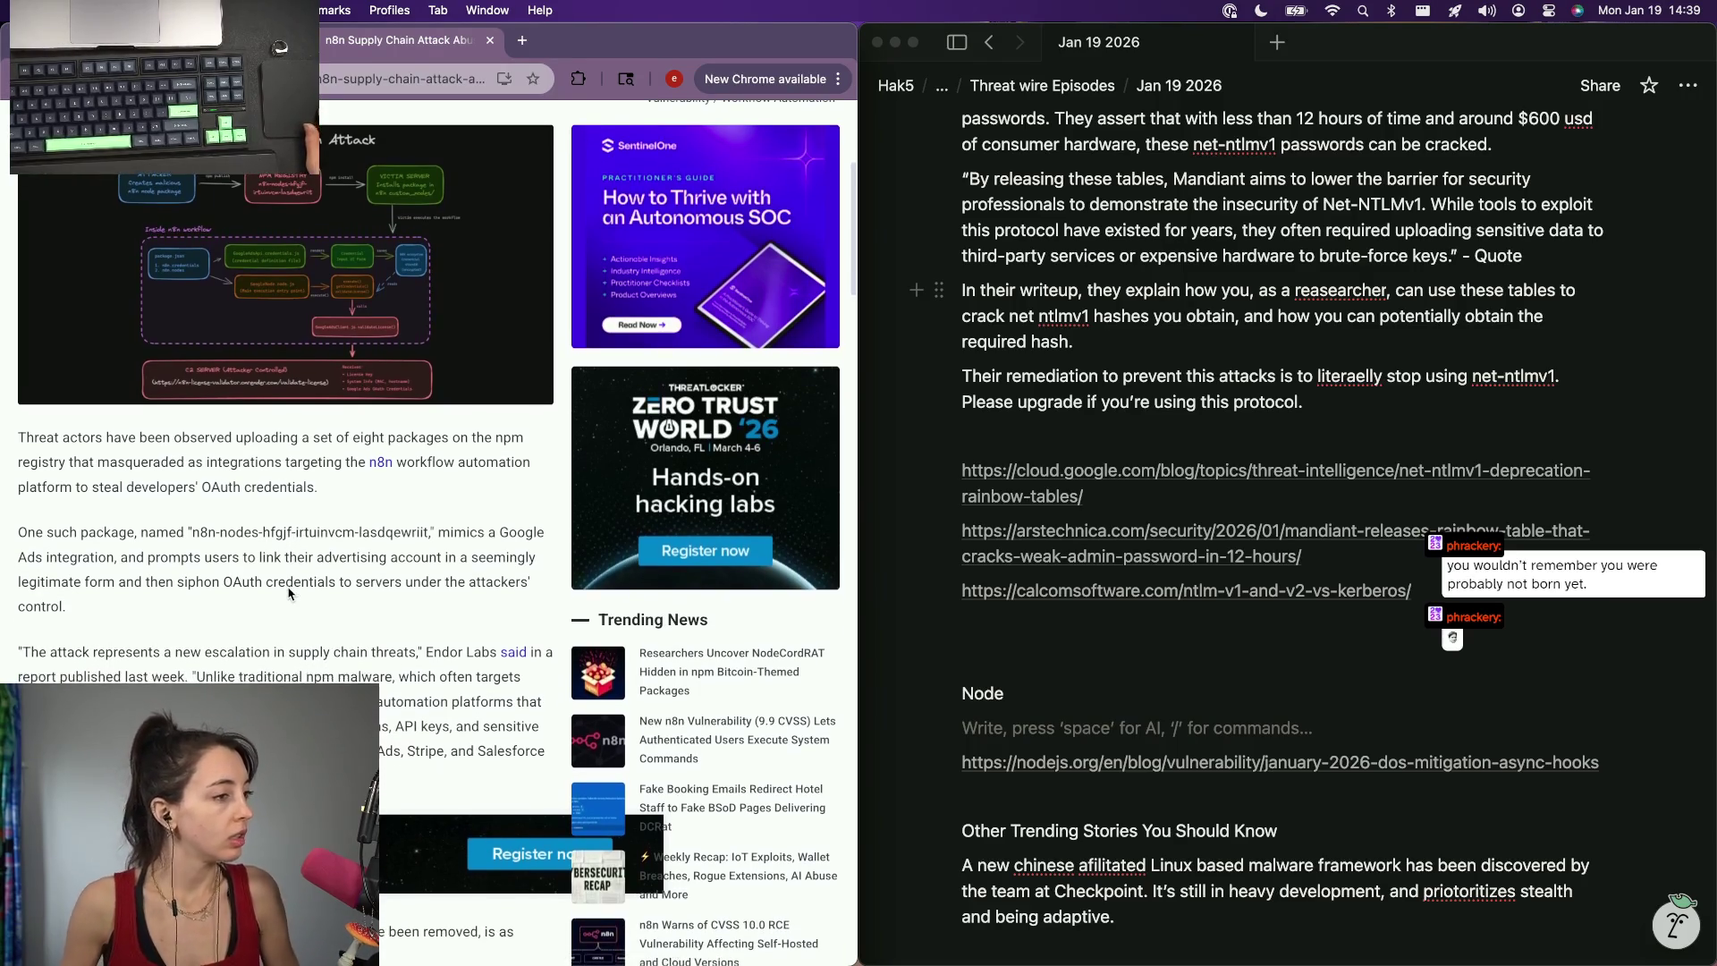
{"action": "scroll", "coordinate": [186, 546], "scroll_direction": "down", "scroll_amount": 3}
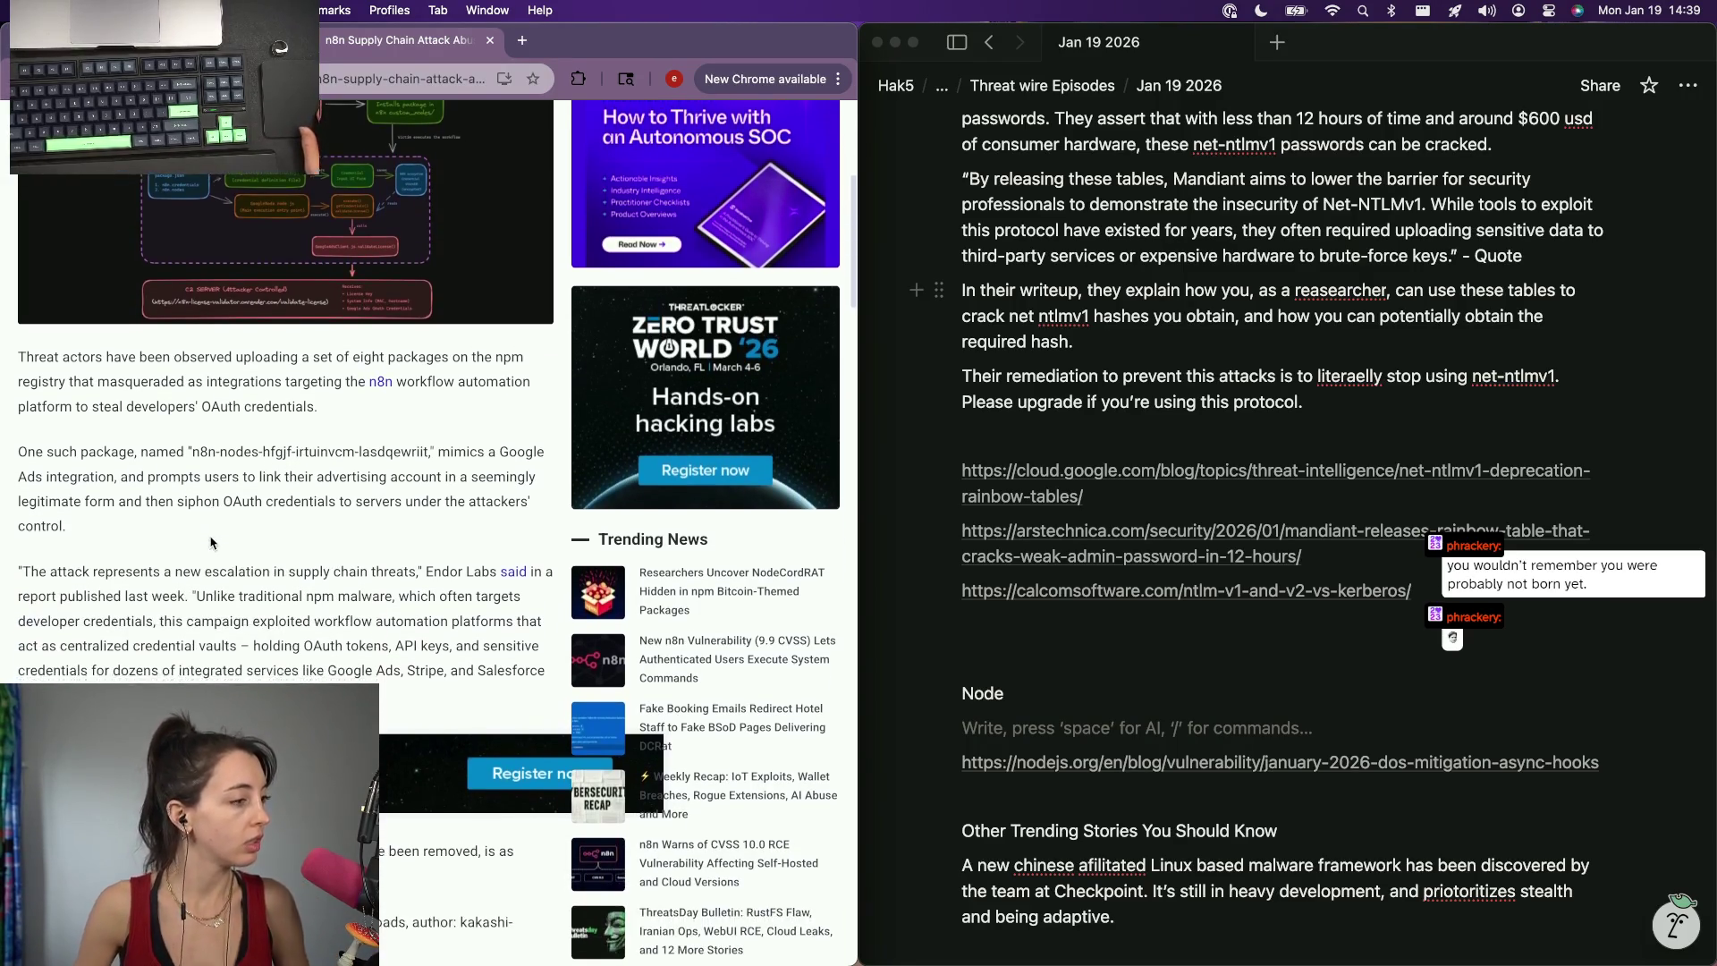
{"action": "scroll", "coordinate": [202, 543], "scroll_direction": "down", "scroll_amount": 3}
{"action": "scroll", "coordinate": [211, 542], "scroll_direction": "down", "scroll_amount": 1}
{"action": "scroll", "coordinate": [211, 542], "scroll_direction": "down", "scroll_amount": 3}
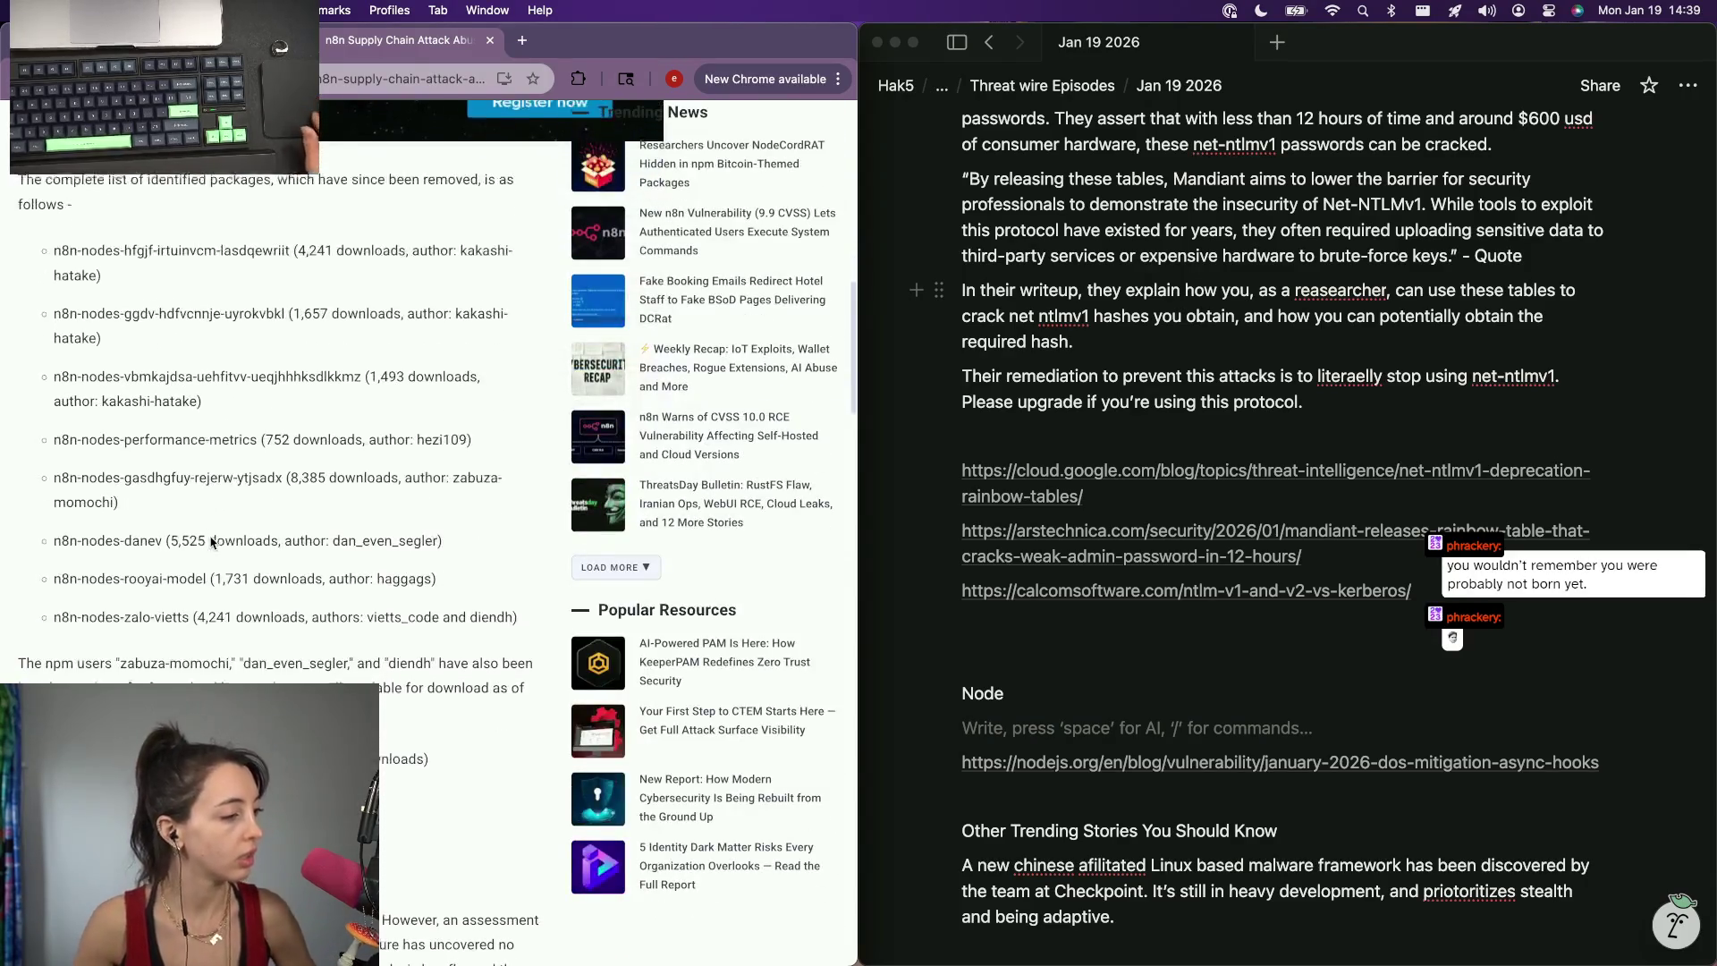
{"action": "scroll", "coordinate": [211, 542], "scroll_direction": "down", "scroll_amount": 1}
{"action": "scroll", "coordinate": [210, 542], "scroll_direction": "down", "scroll_amount": 2}
{"action": "scroll", "coordinate": [212, 543], "scroll_direction": "down", "scroll_amount": 2}
{"action": "scroll", "coordinate": [210, 542], "scroll_direction": "down", "scroll_amount": 6}
{"action": "scroll", "coordinate": [210, 542], "scroll_direction": "down", "scroll_amount": 1}
{"action": "scroll", "coordinate": [211, 542], "scroll_direction": "down", "scroll_amount": 1}
{"action": "scroll", "coordinate": [211, 542], "scroll_direction": "down", "scroll_amount": 5}
{"action": "scroll", "coordinate": [211, 542], "scroll_direction": "down", "scroll_amount": 1}
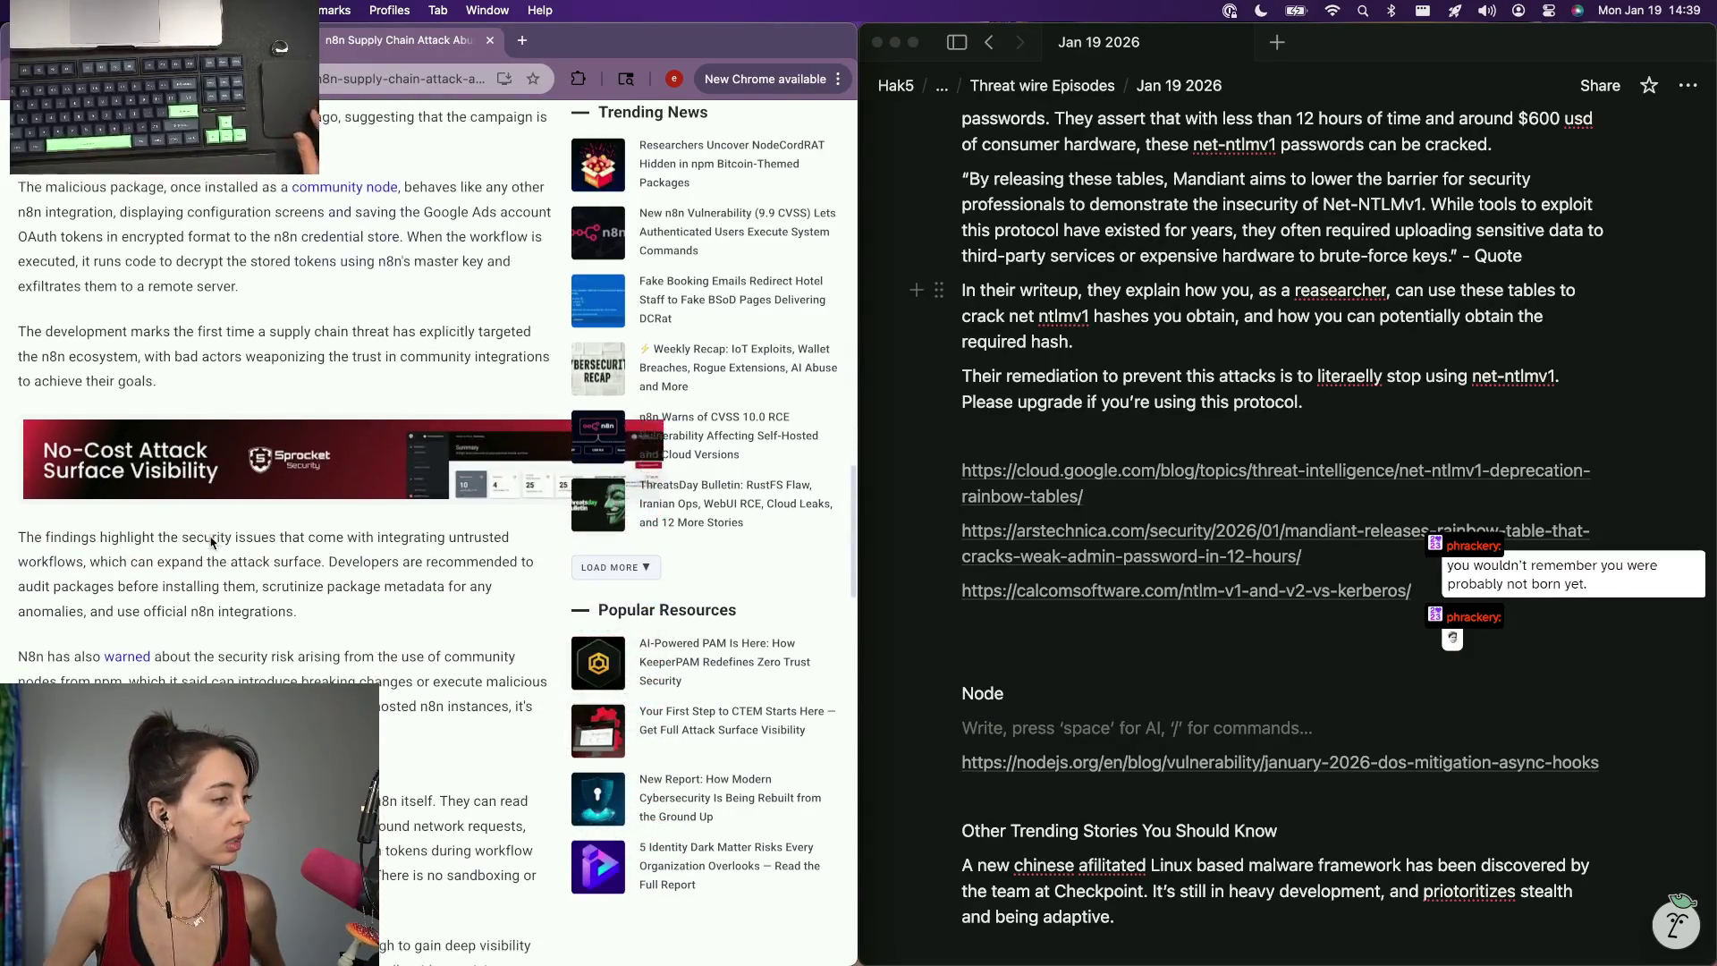
{"action": "scroll", "coordinate": [211, 542], "scroll_direction": "down", "scroll_amount": 2}
{"action": "scroll", "coordinate": [210, 542], "scroll_direction": "down", "scroll_amount": 1}
{"action": "scroll", "coordinate": [211, 543], "scroll_direction": "down", "scroll_amount": 2}
{"action": "scroll", "coordinate": [210, 543], "scroll_direction": "down", "scroll_amount": 3}
{"action": "scroll", "coordinate": [212, 543], "scroll_direction": "down", "scroll_amount": 2}
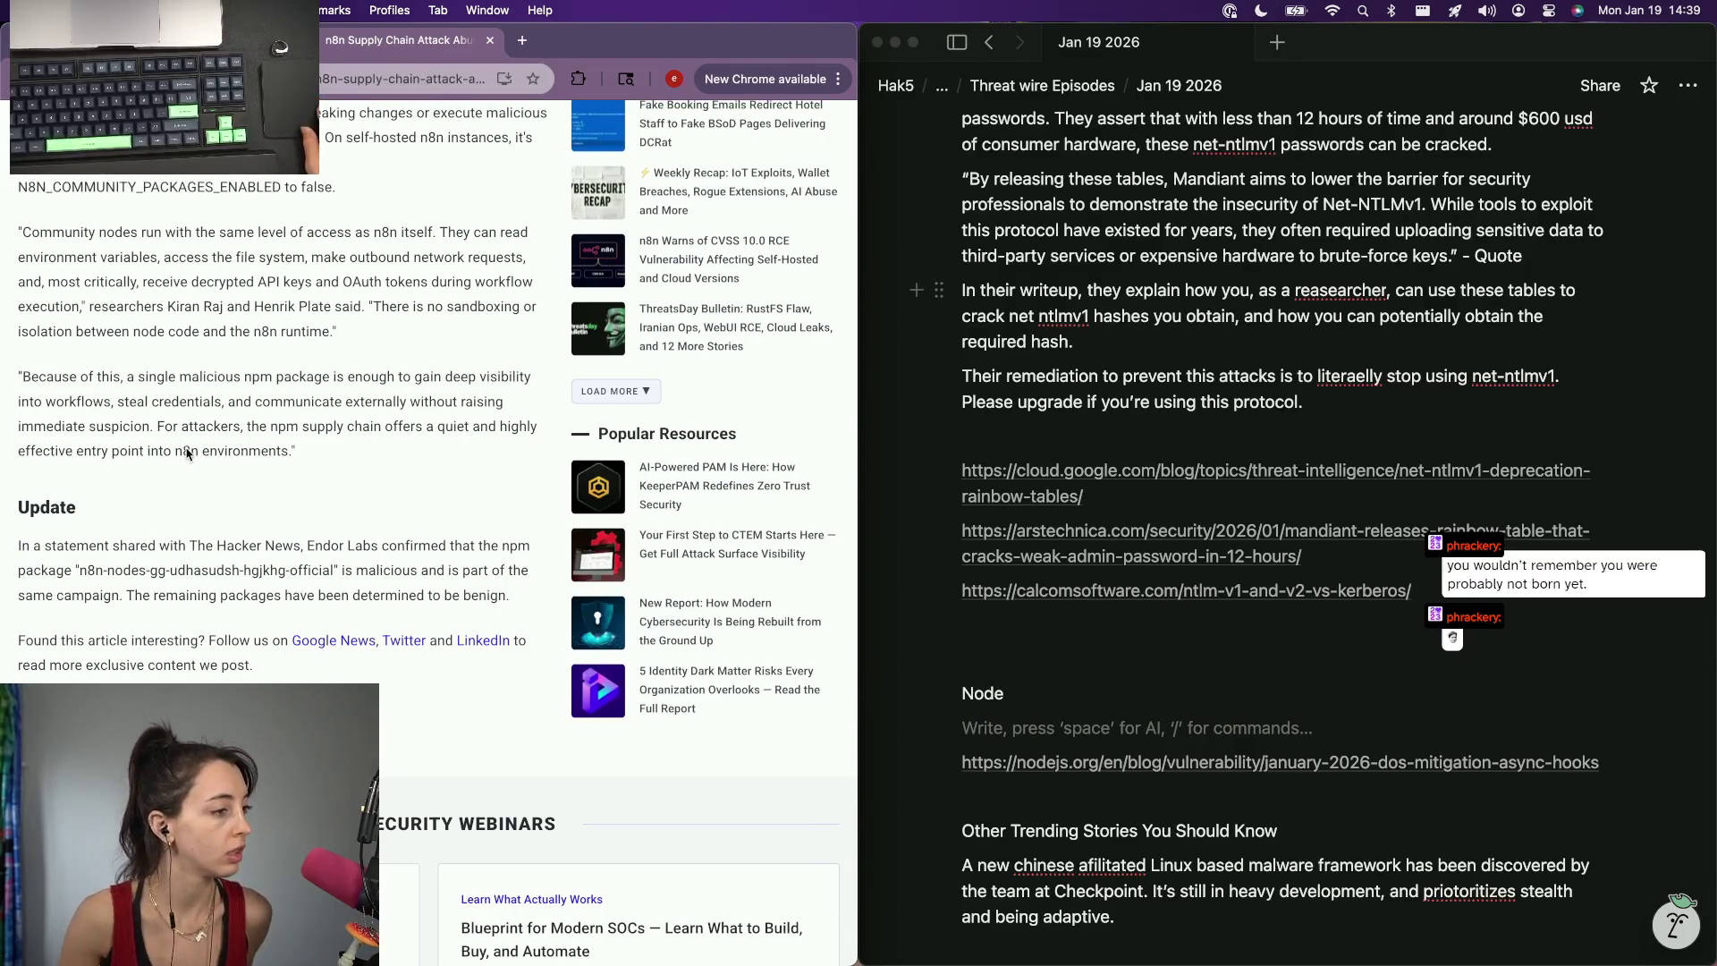
{"action": "left_click", "coordinate": [403, 78]}
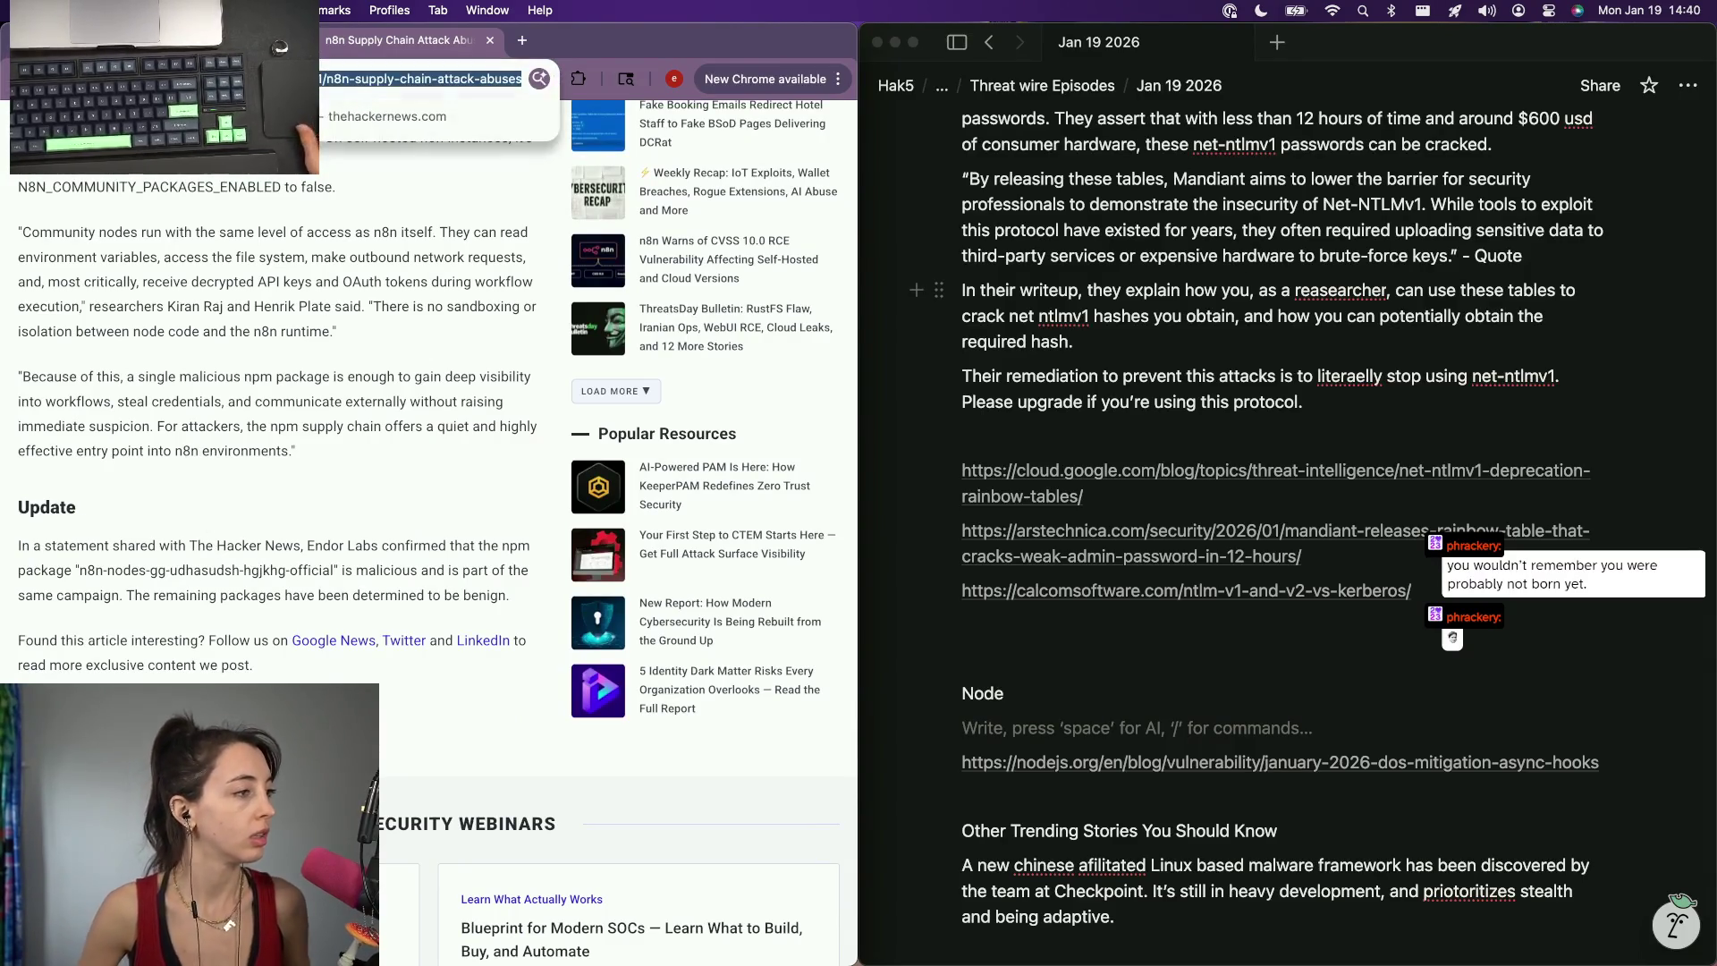
{"action": "left_click", "coordinate": [971, 417]}
{"action": "scroll", "coordinate": [1113, 733], "scroll_direction": "up", "scroll_amount": 1}
{"action": "scroll", "coordinate": [1113, 735], "scroll_direction": "up", "scroll_amount": 3}
{"action": "scroll", "coordinate": [1112, 734], "scroll_direction": "up", "scroll_amount": 5}
{"action": "scroll", "coordinate": [1112, 734], "scroll_direction": "down", "scroll_amount": 1}
{"action": "left_click", "coordinate": [1201, 352]}
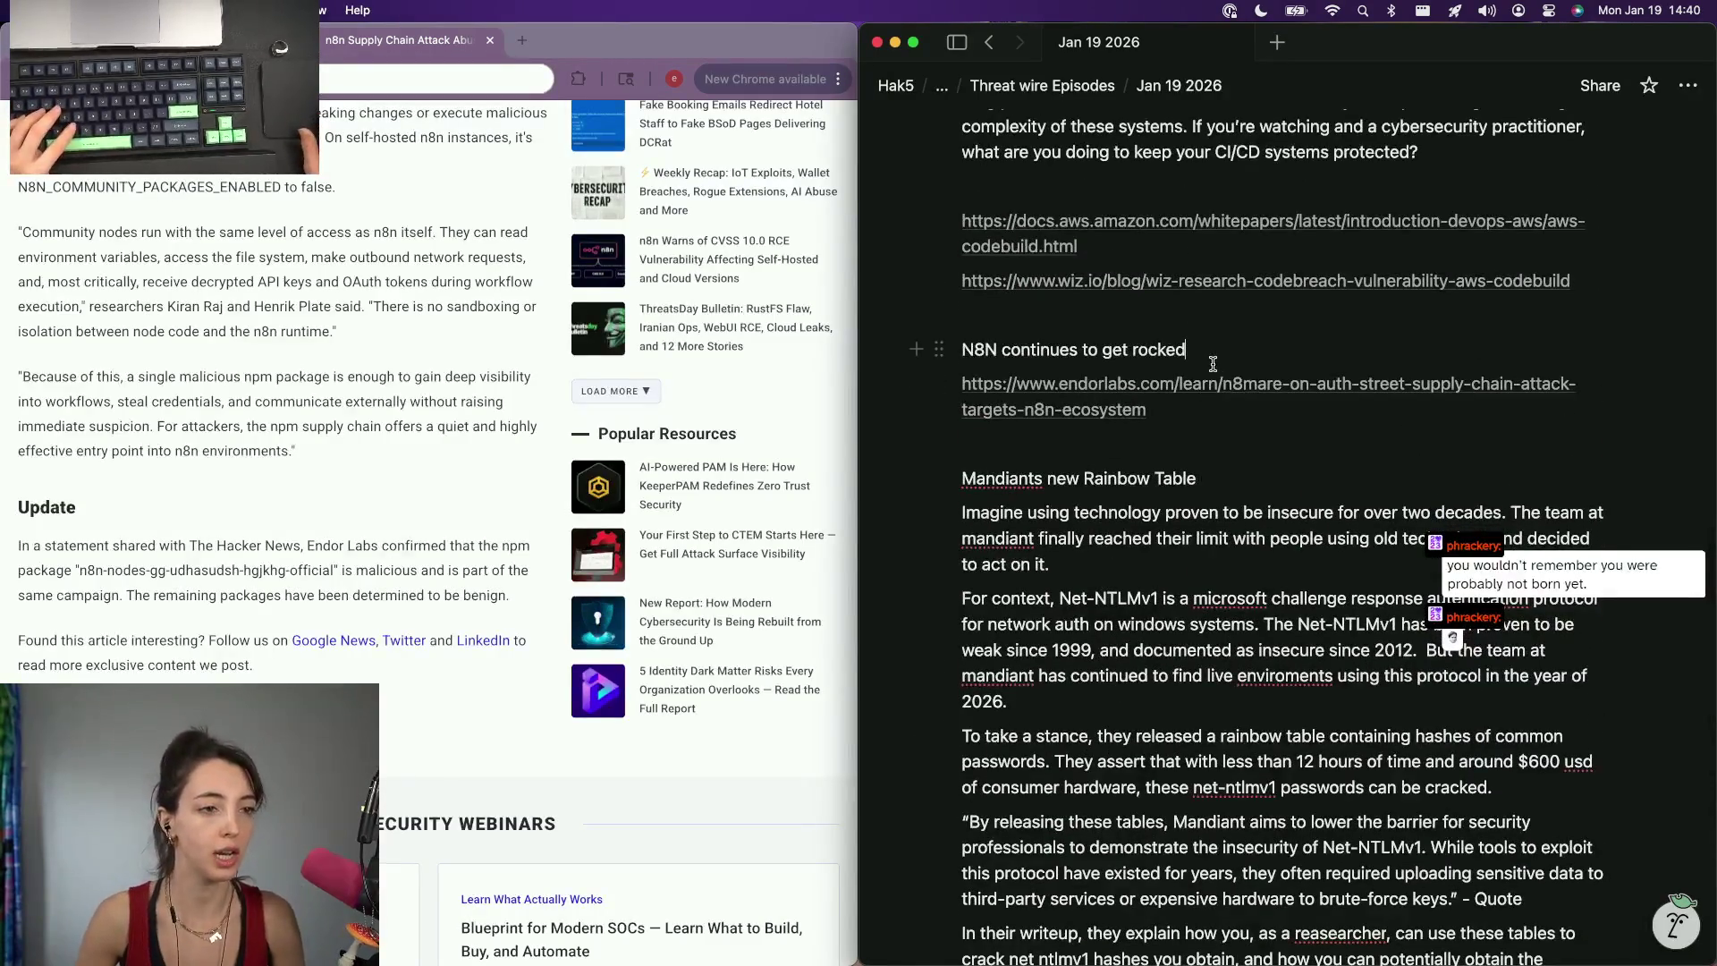
Paste the Hacker News article link under 'N8N continues to get rocked' with an empty line above it.
{"action": "key", "text": "Return"}
{"action": "type", "text": "https://thehackernews.com/2026/01/n8n-supply-chain-attack-abuses.html"}
{"action": "key", "text": "Escape"}
{"action": "key", "text": "Up"}
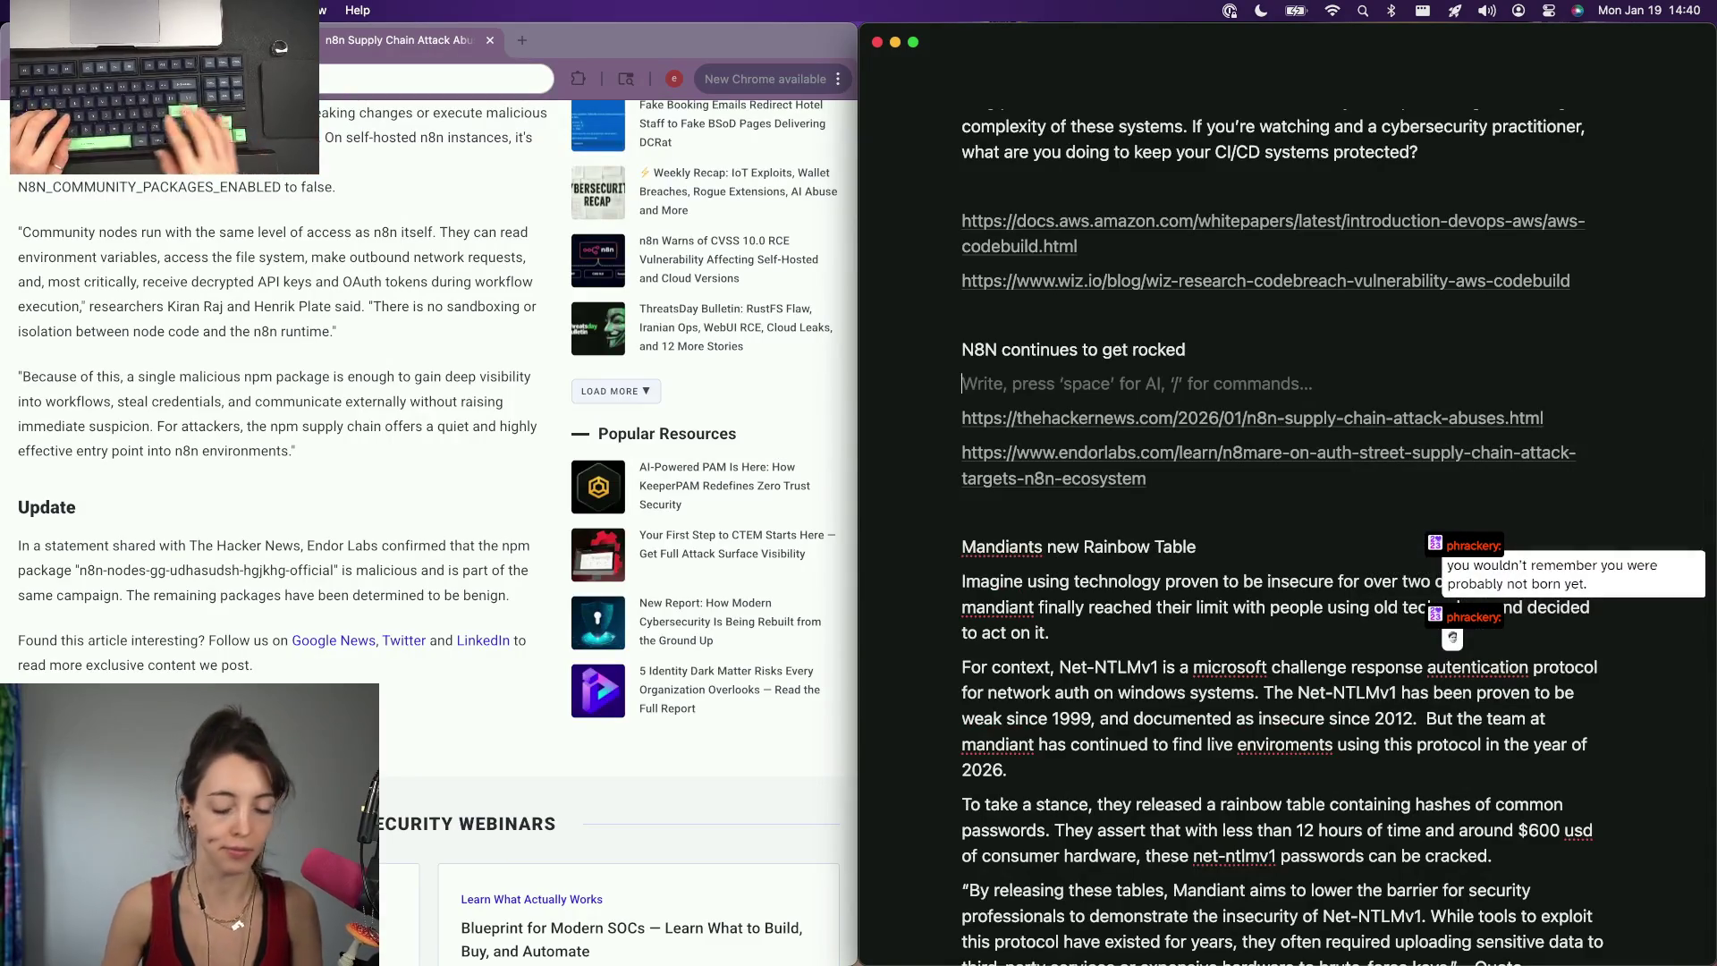
{"action": "type", "text": "In the"}
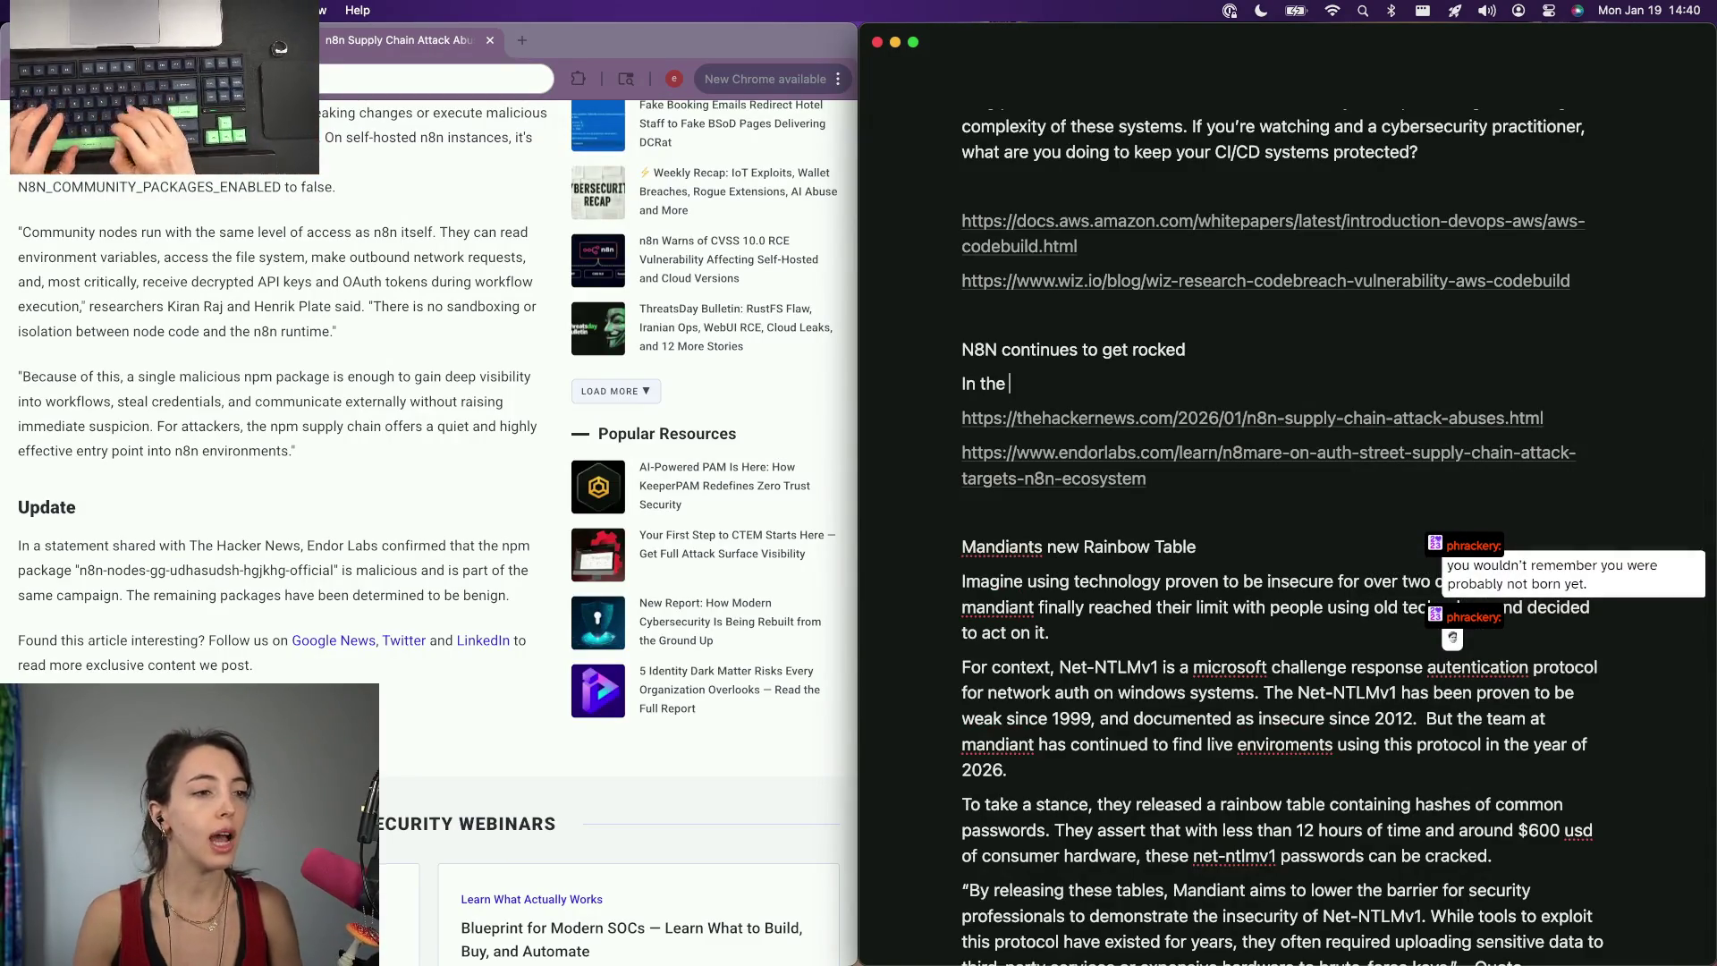
Write that n8n had four critical CVEs in two weeks, two scored 9.9 and two 10, rephrasing as needed.
{"action": "key", "text": "BackSpace"}
{"action": "key", "text": "BackSpace"}
{"action": "key", "text": "BackSpace"}
{"action": "key", "text": "BackSpace"}
{"action": "key", "text": "BackSpace"}
{"action": "key", "text": "BackSpace"}
{"action": "type", "text": "Over "}
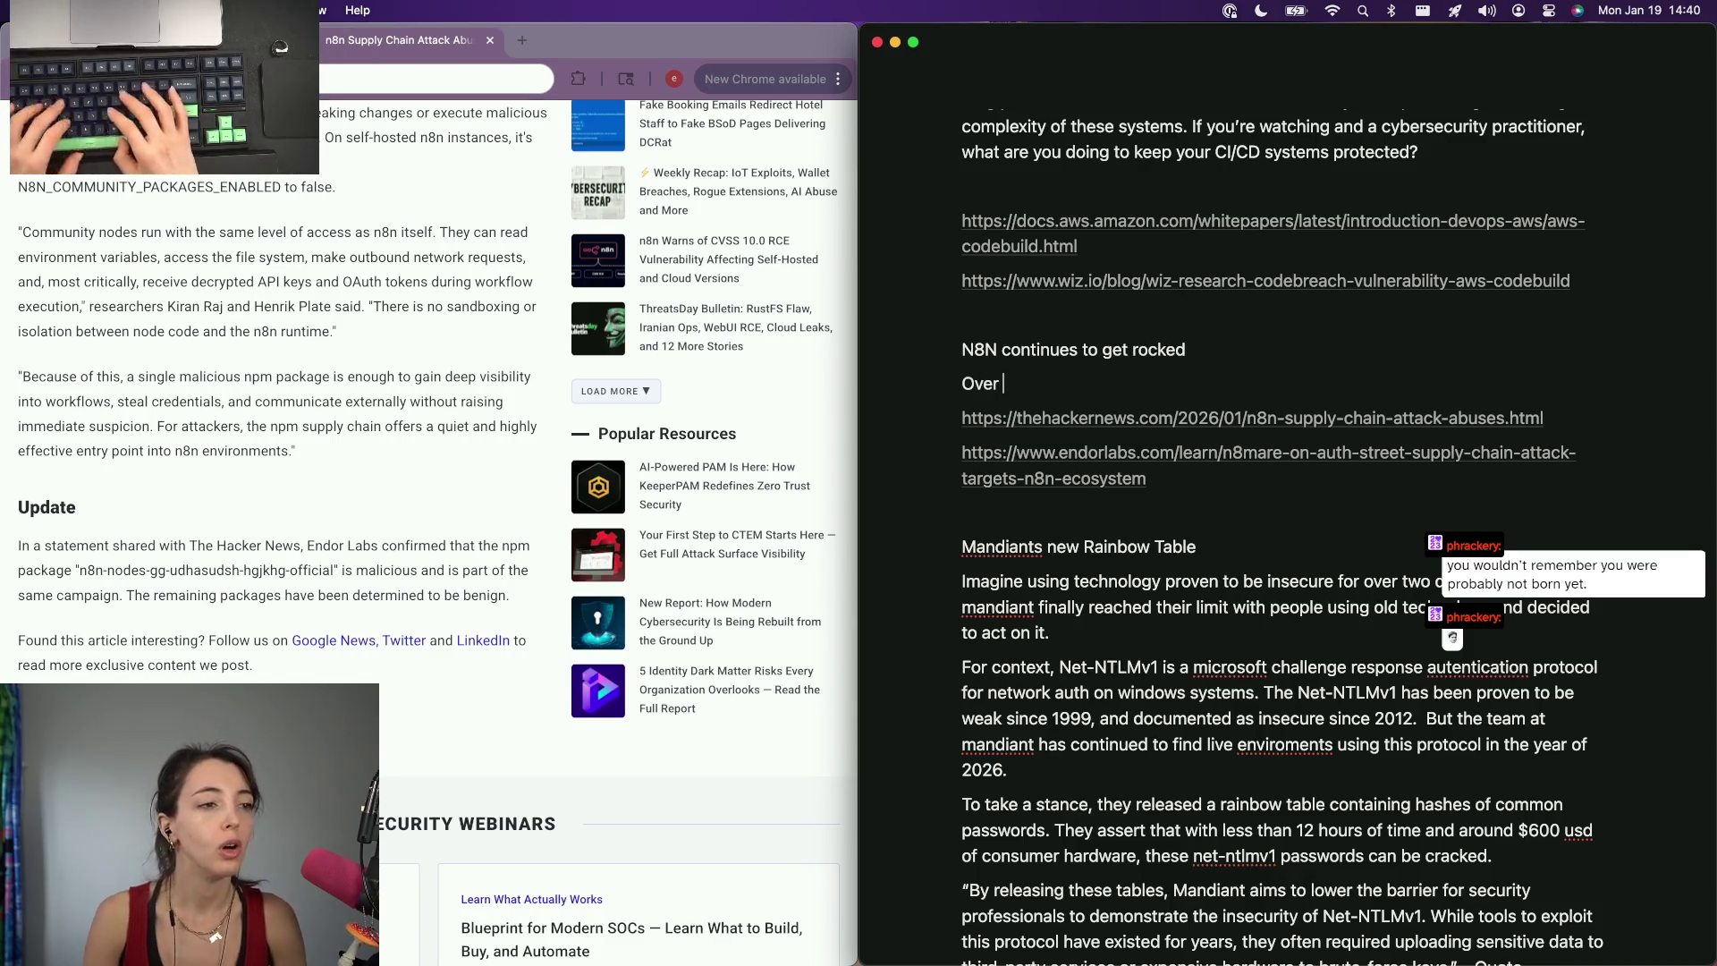
{"action": "type", "text": "n. "}
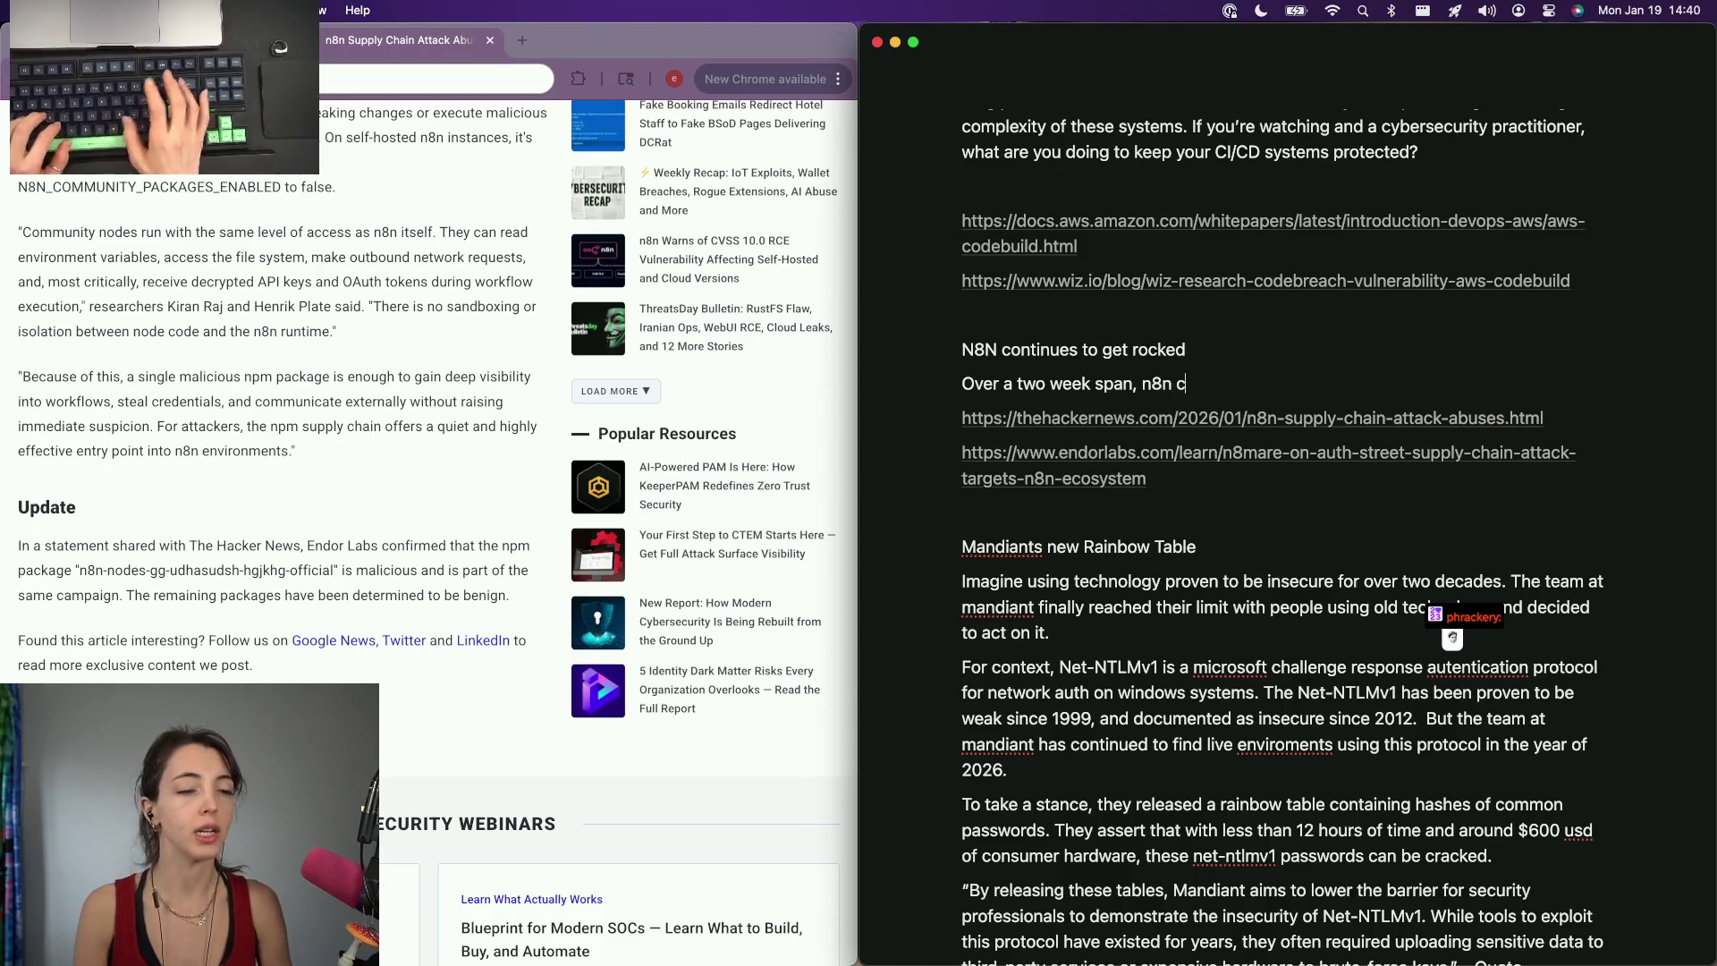
{"action": "type", "text": "rocked with four critical"}
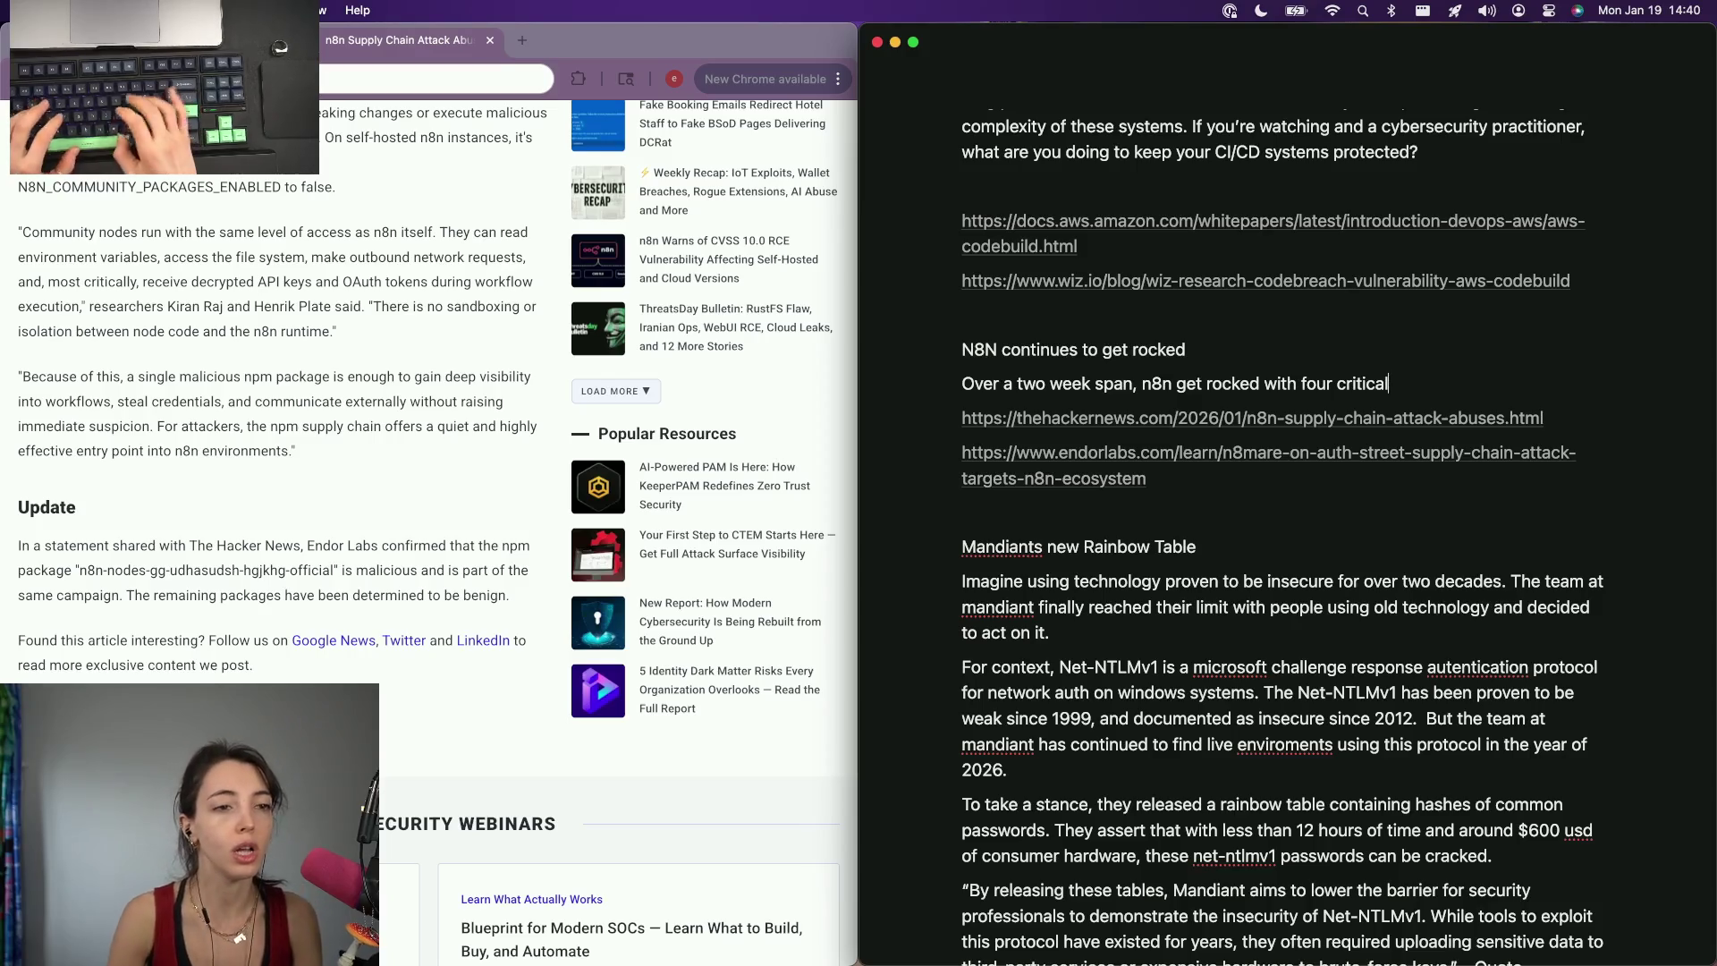
{"action": "type", "text": "ranking both"}
{"action": "key", "text": "alt+BackSpace"}
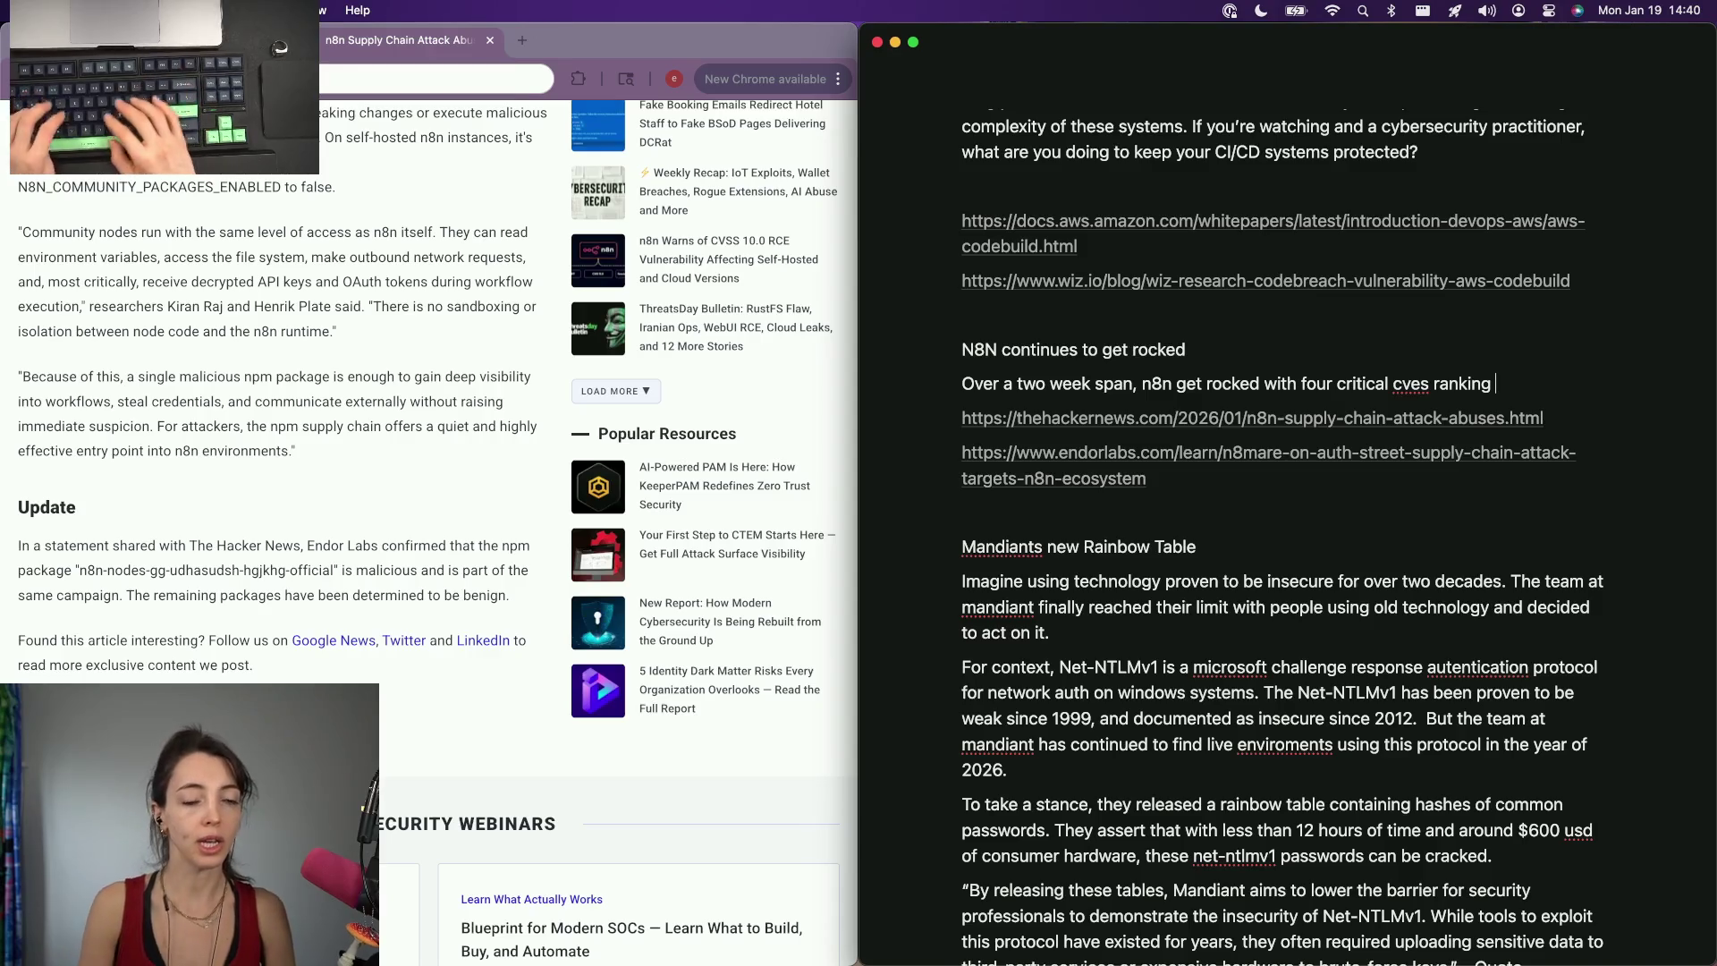
{"action": "key", "text": "alt+BackSpace"}
{"action": "key", "text": "alt+BackSpace"}
{"action": "type", "text": "CVES"}
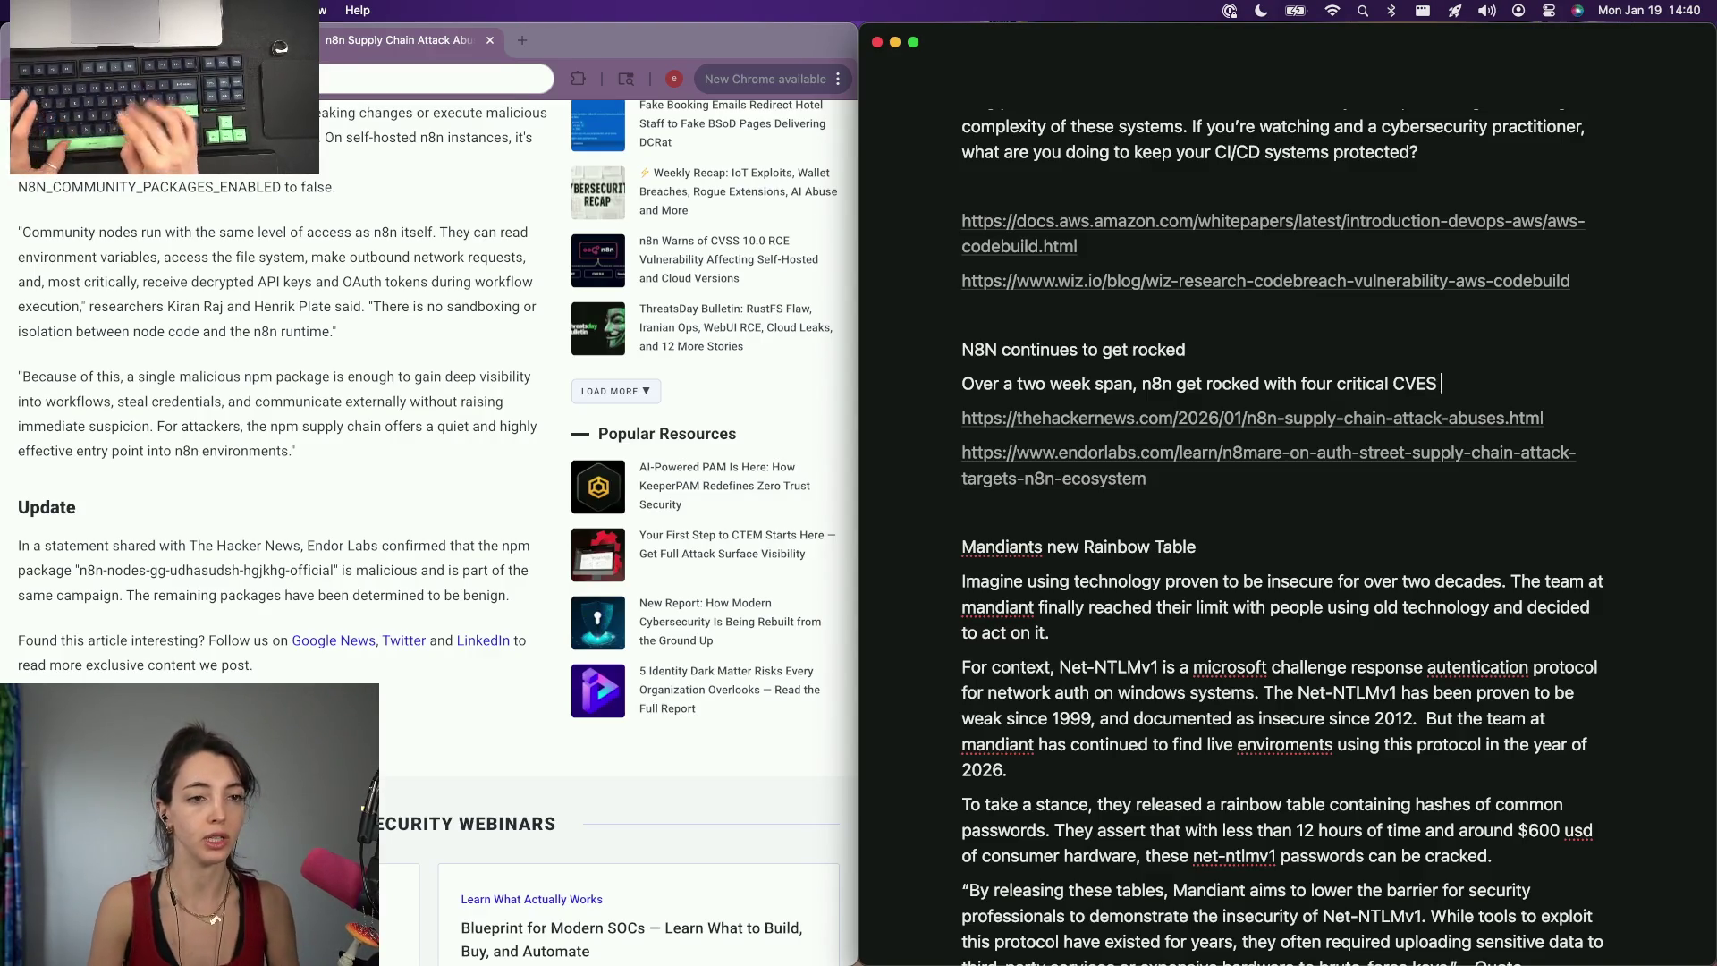
{"action": "type", "text": "m t"}
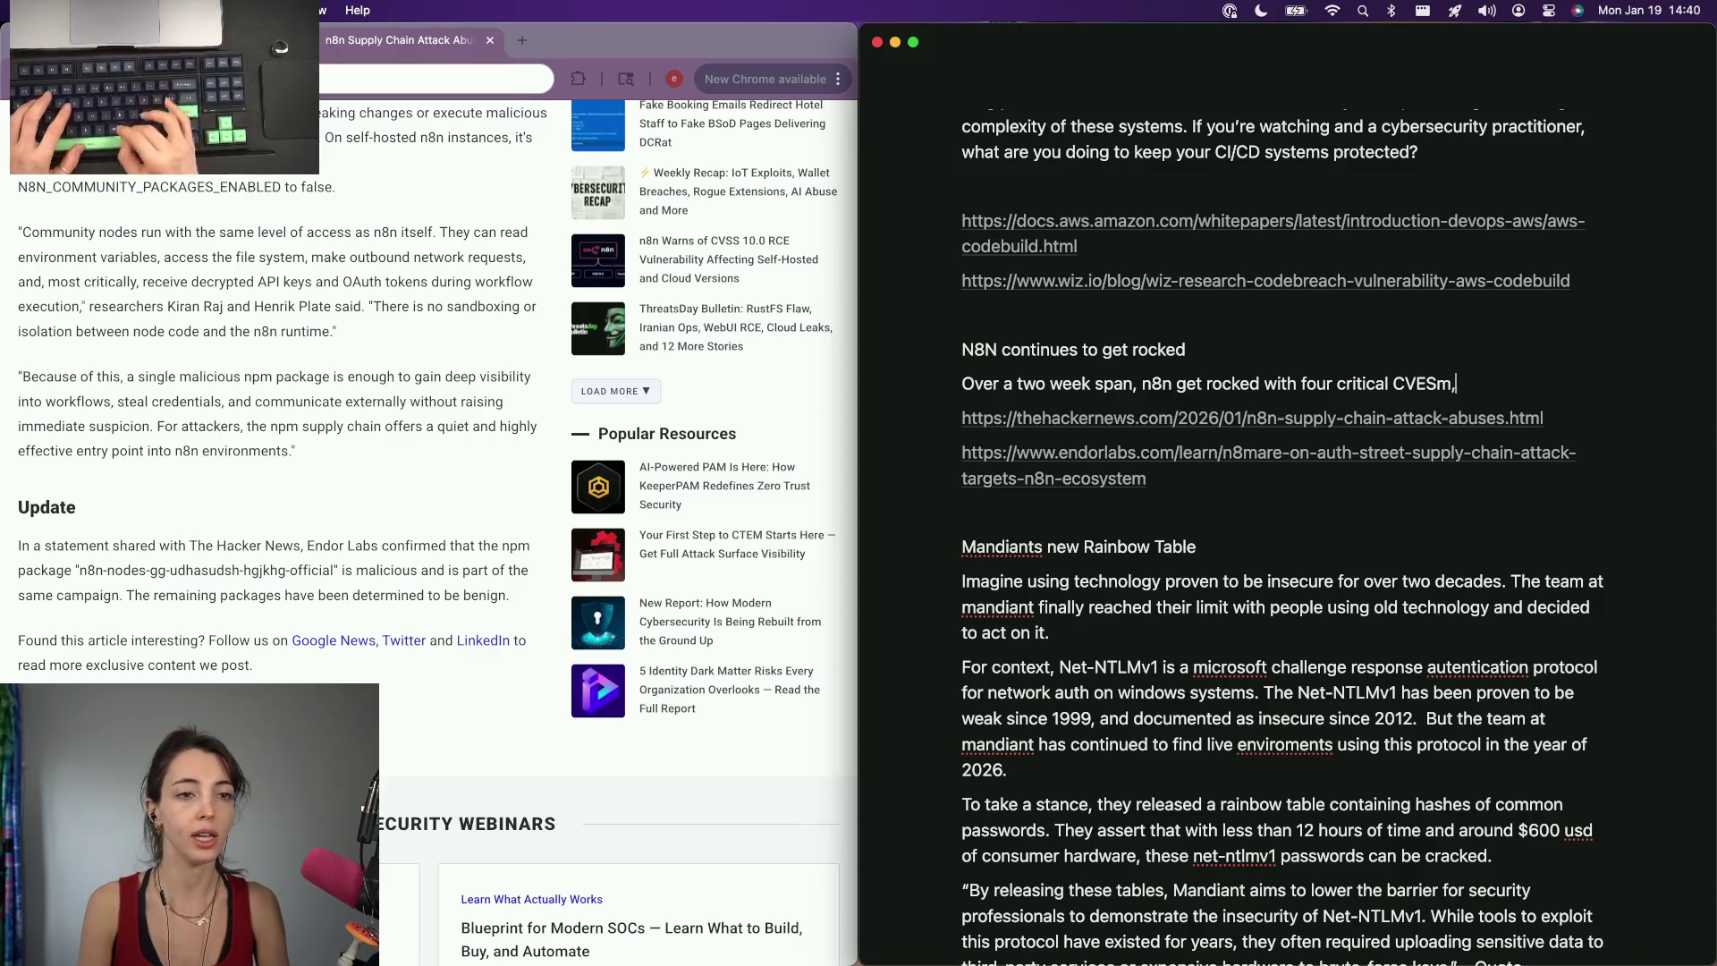
{"action": "type", "text": "9."}
{"action": "type", "text": "d two ran"}
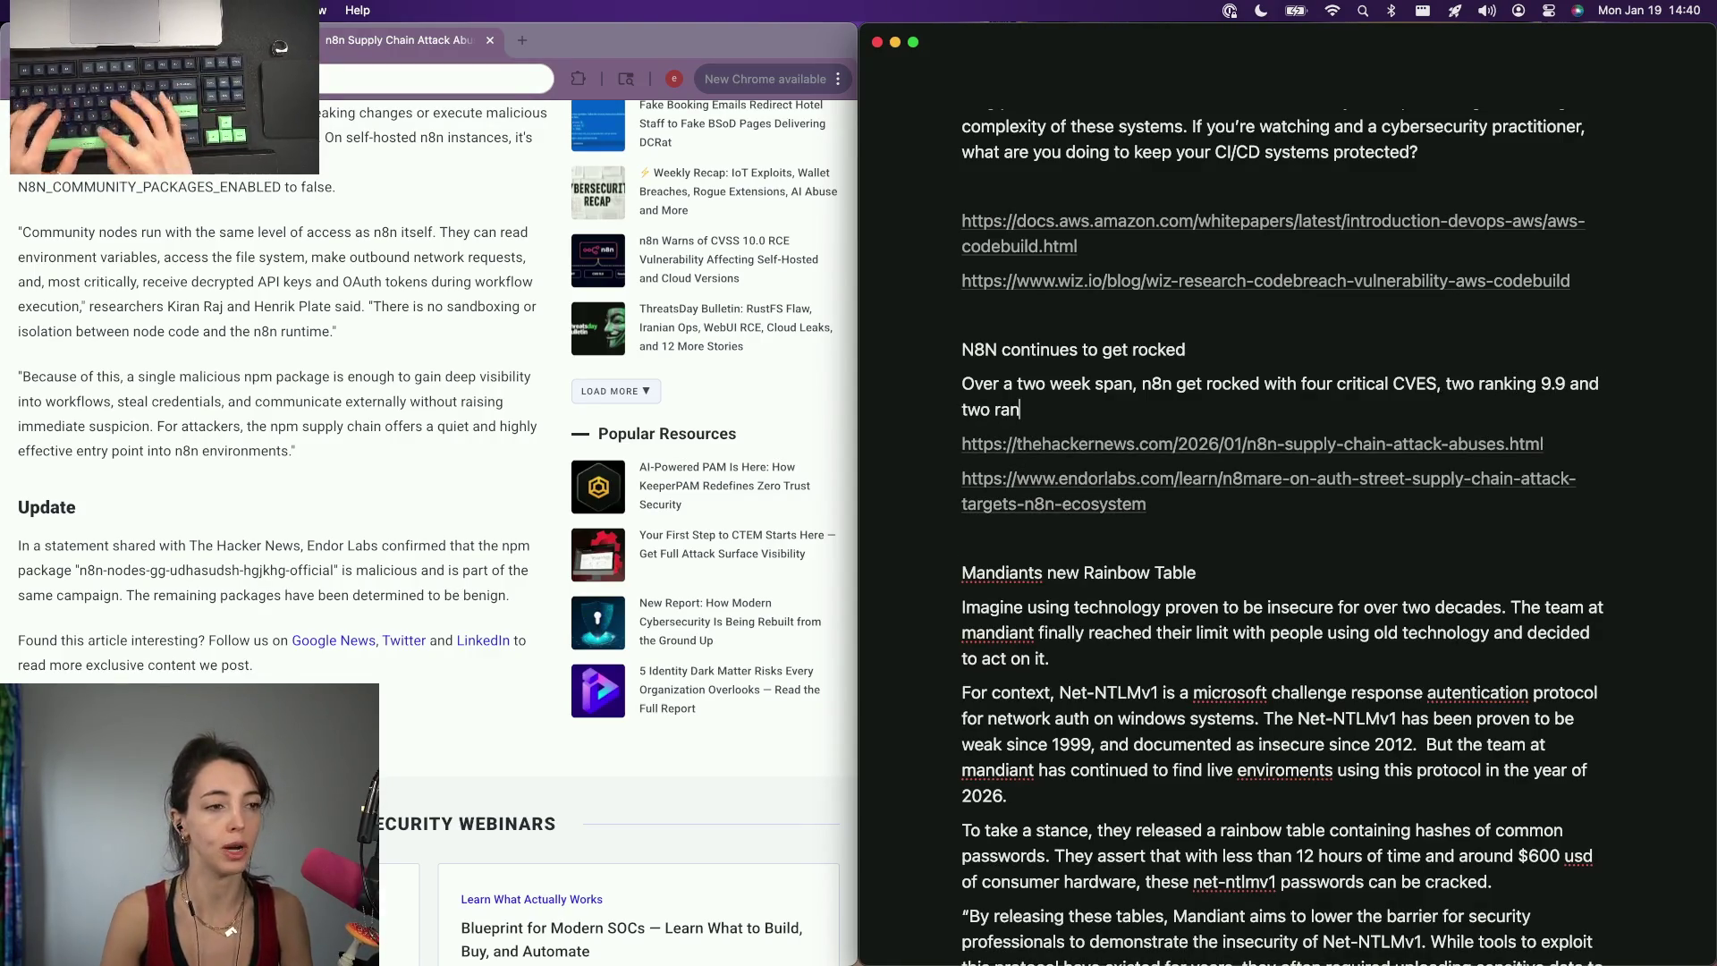
{"action": "key", "text": "BackSpace"}
{"action": "key", "text": "BackSpace"}
{"action": "type", "text": "perfect 10 cvss score."}
Restart the next sentence after abandoning the 'They continue' opening.
{"action": "key", "text": "BackSpace"}
{"action": "type", "text": "is a"}
{"action": "key", "text": "alt+BackSpace"}
{"action": "key", "text": "alt+BackSpace"}
{"action": "key", "text": "alt+BackSpace"}
{"action": "type", "text": "ey acton"}
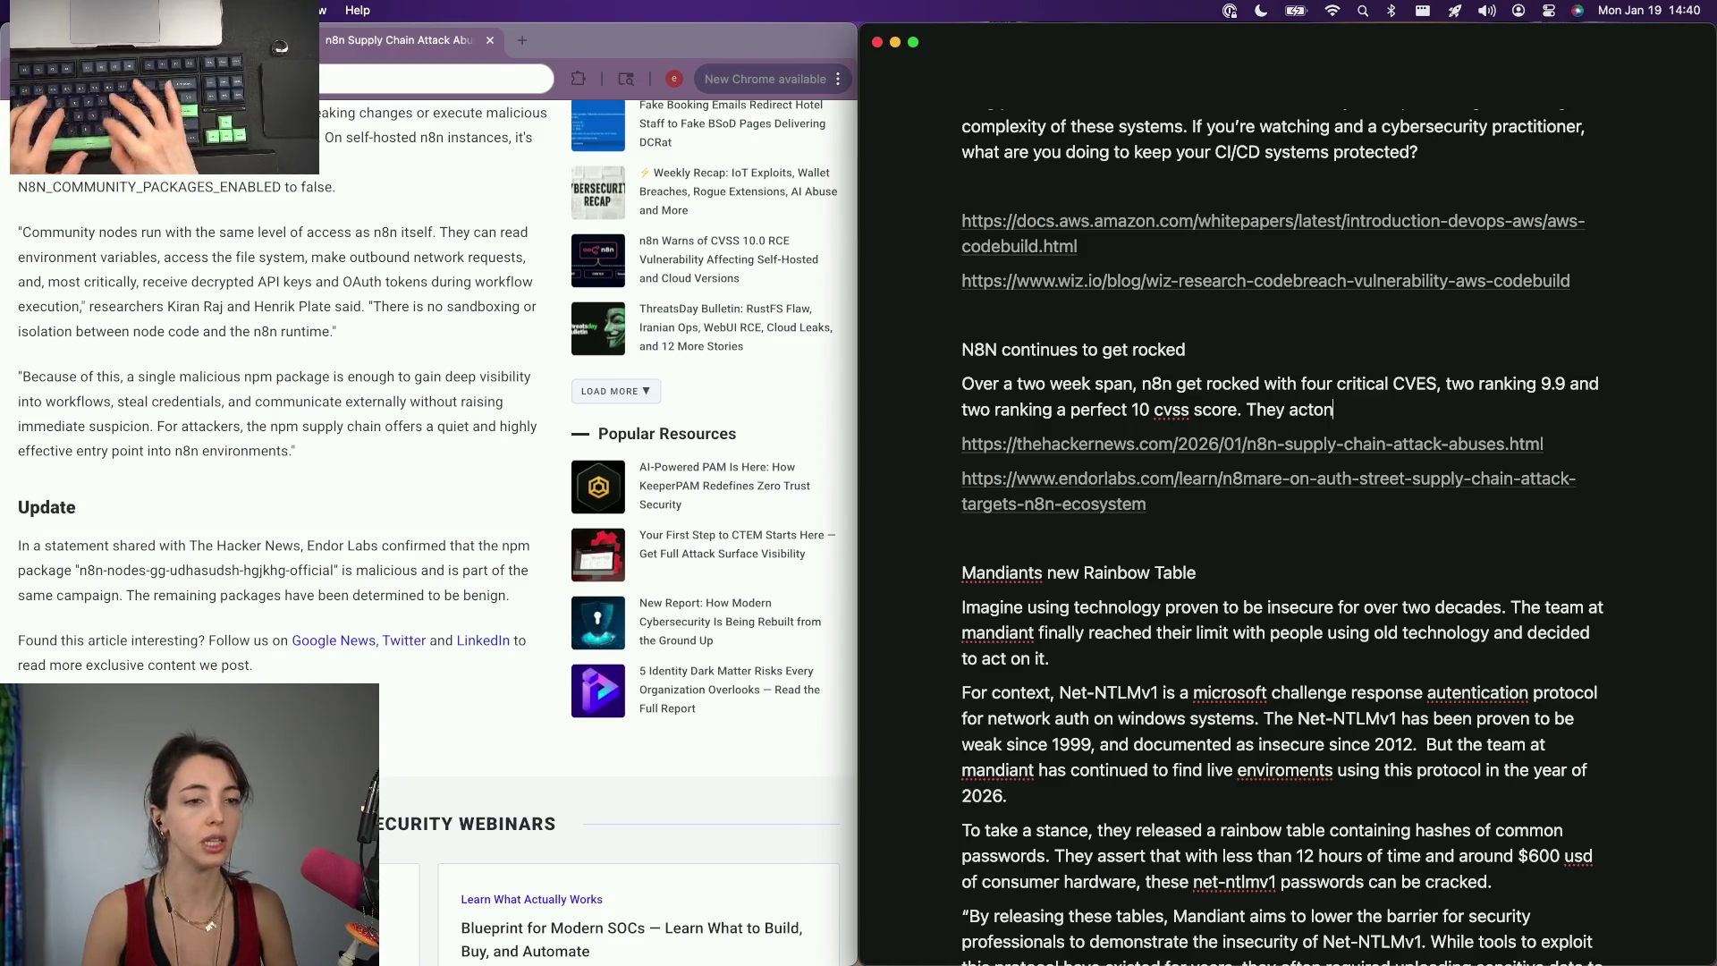
{"action": "key", "text": "alt+BackSpace"}
{"action": "type", "text": "continue"}
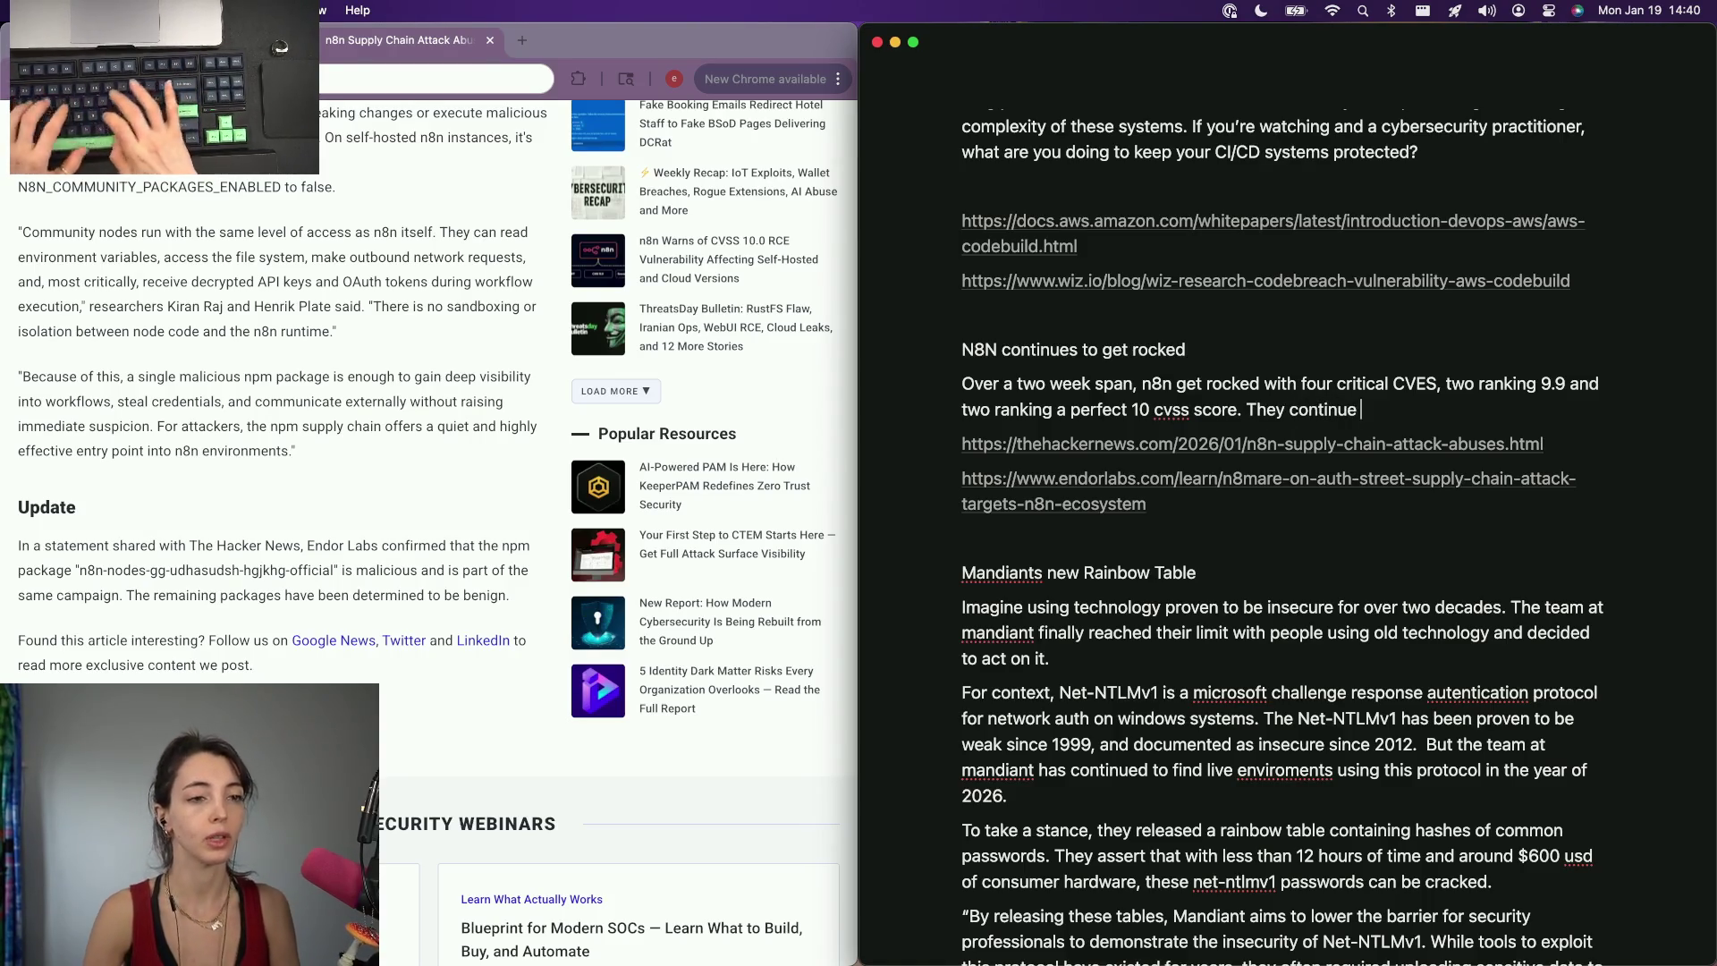
{"action": "key", "text": "alt+BackSpace"}
{"action": "key", "text": "alt+BackSpace"}
{"action": "type", "text": "THe ope"}
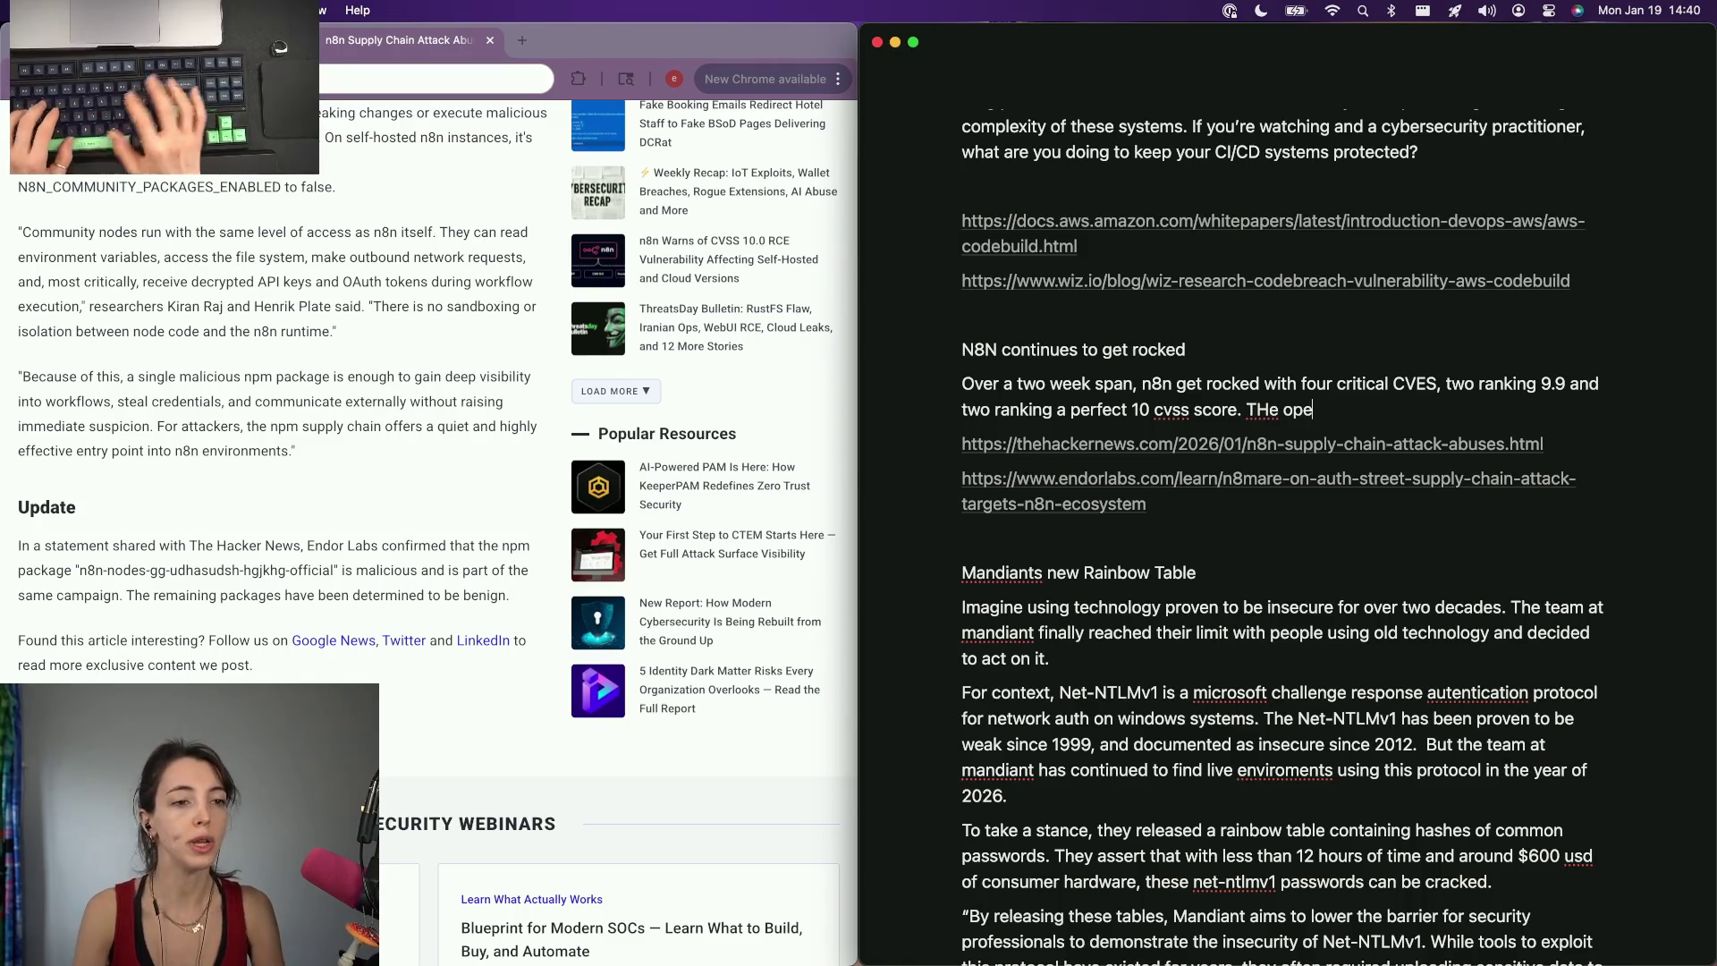
{"action": "type", "text": "e opensourc"}
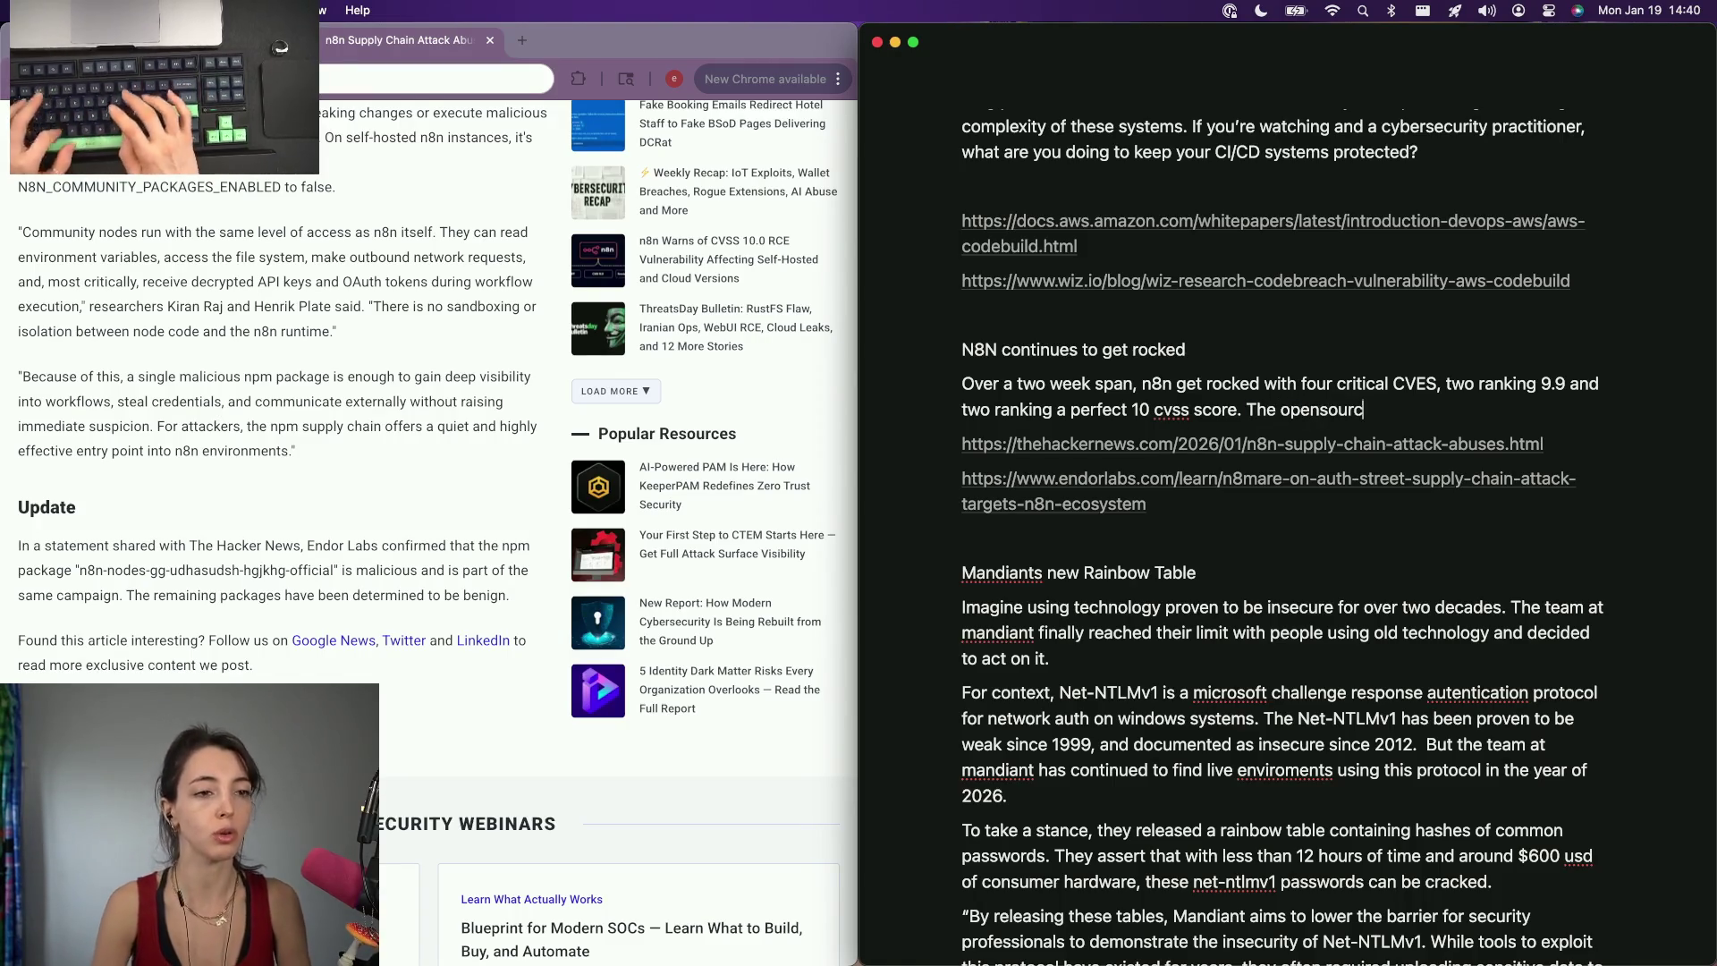
{"action": "type", "text": "e drag and drop"}
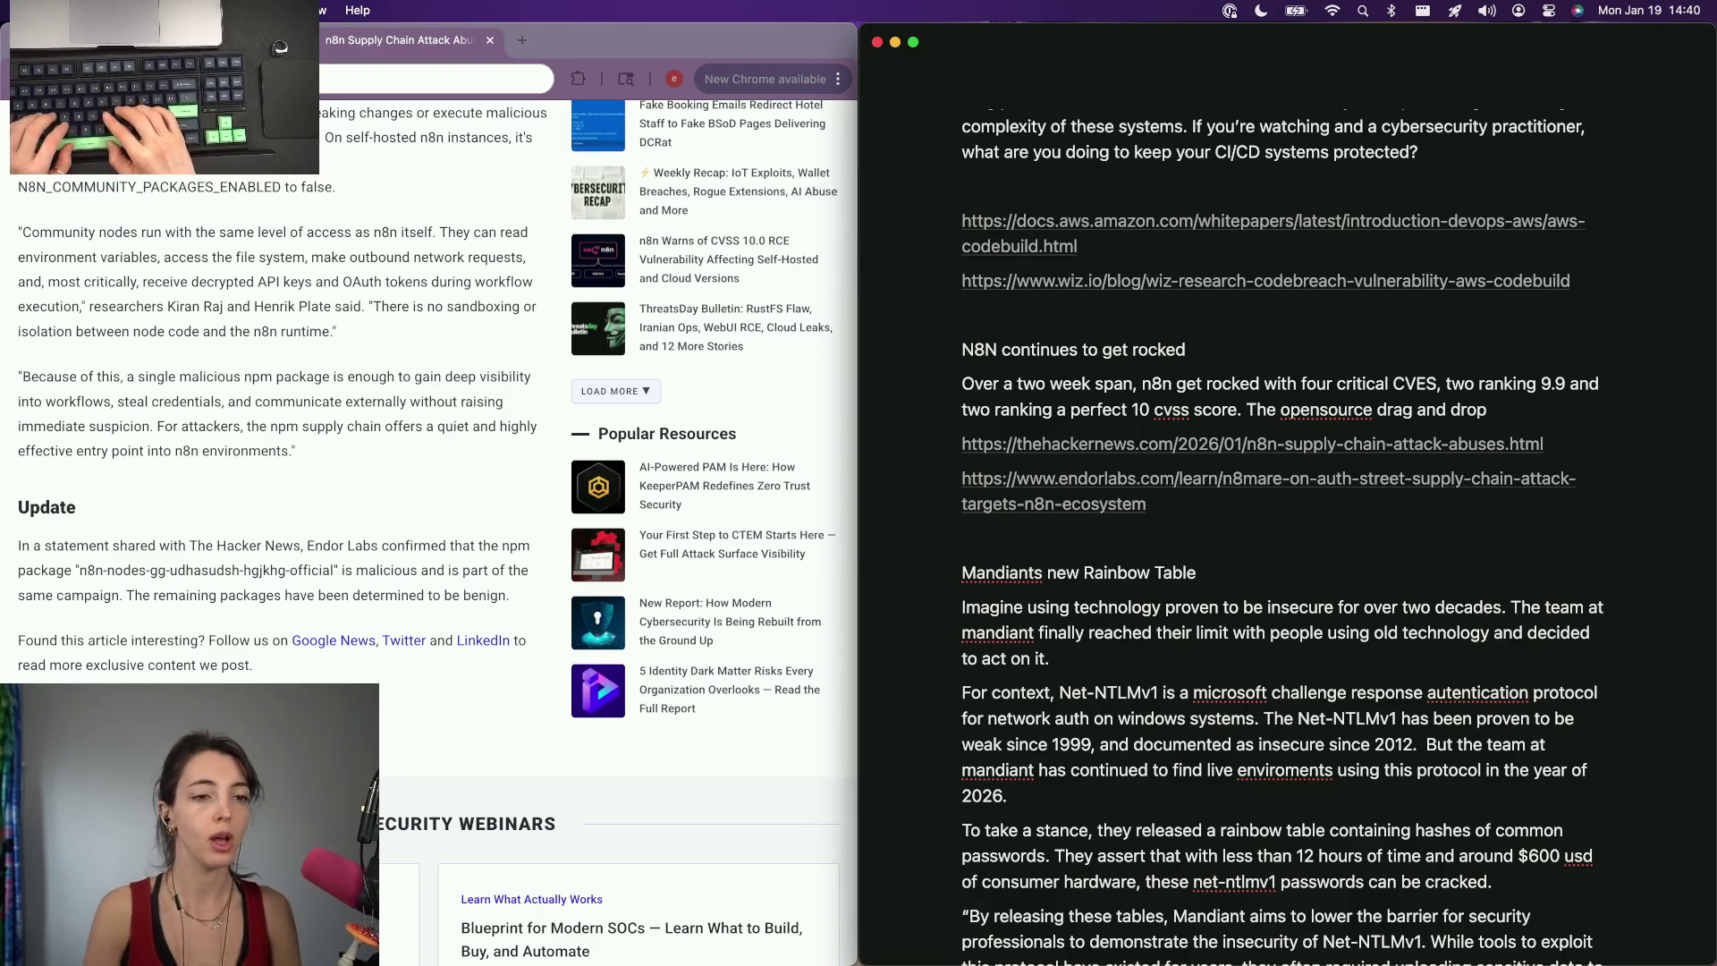
{"action": "type", "text": "orc"}
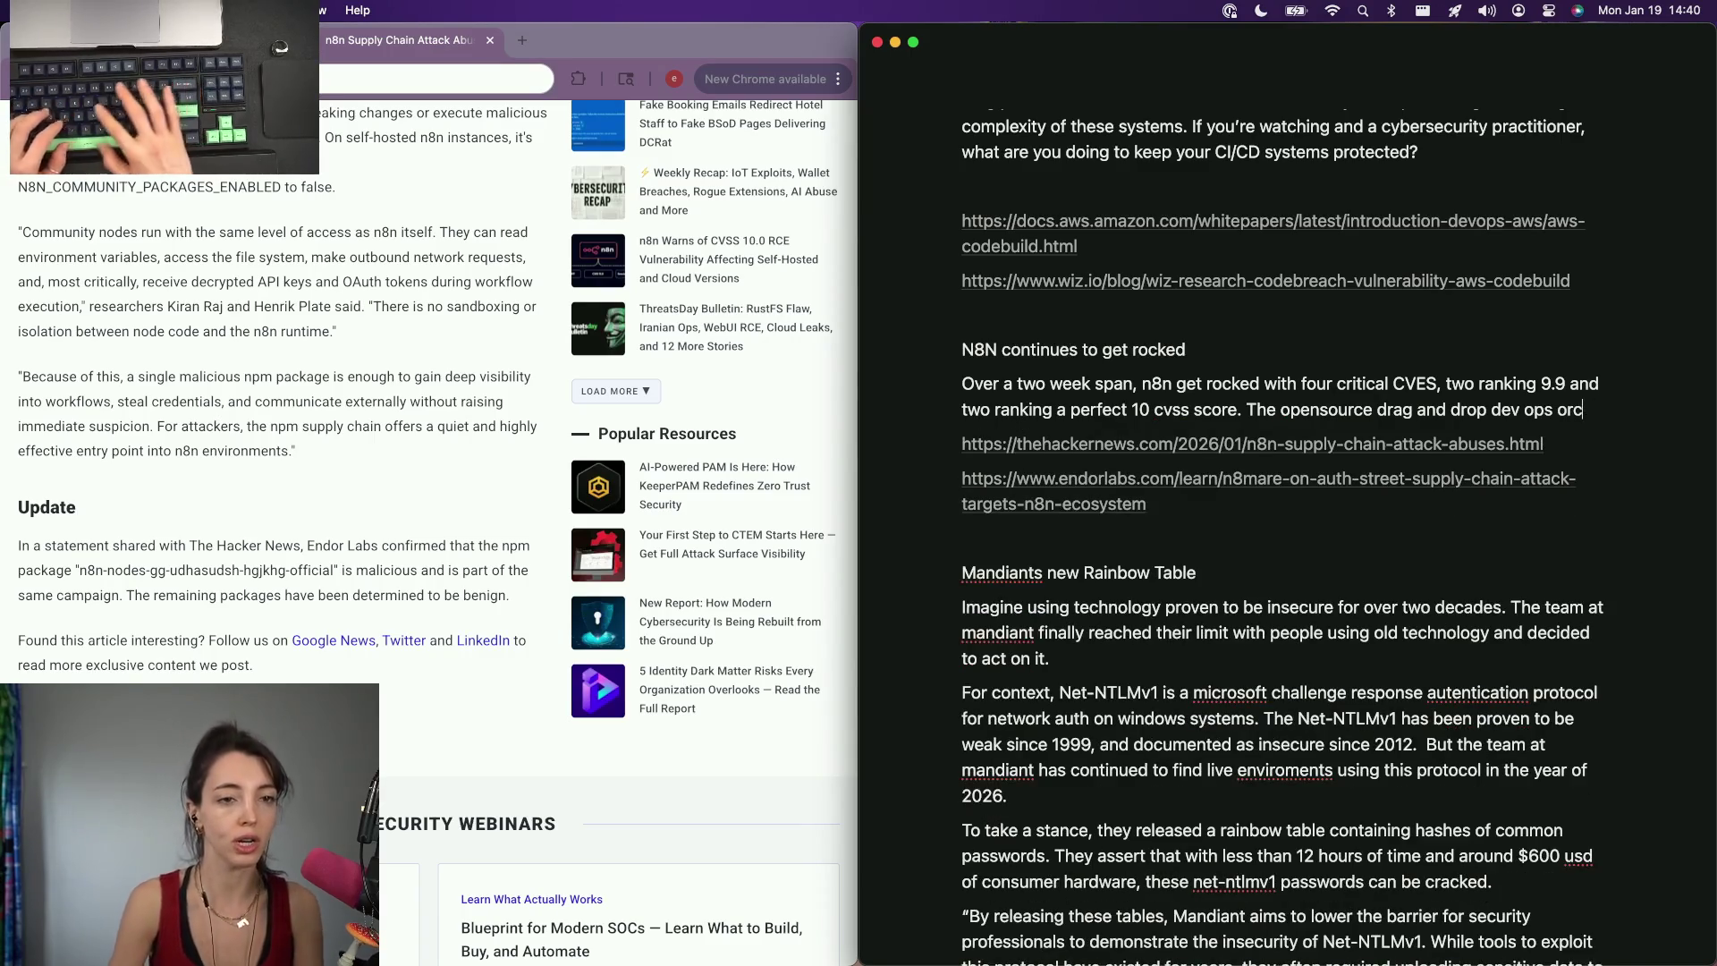
{"action": "type", "text": "hestration product contin"}
{"action": "type", "text": "ues to be a high "}
{"action": "type", "text": "values "}
{"action": "type", "text": "target in the vulnerabiliyt"}
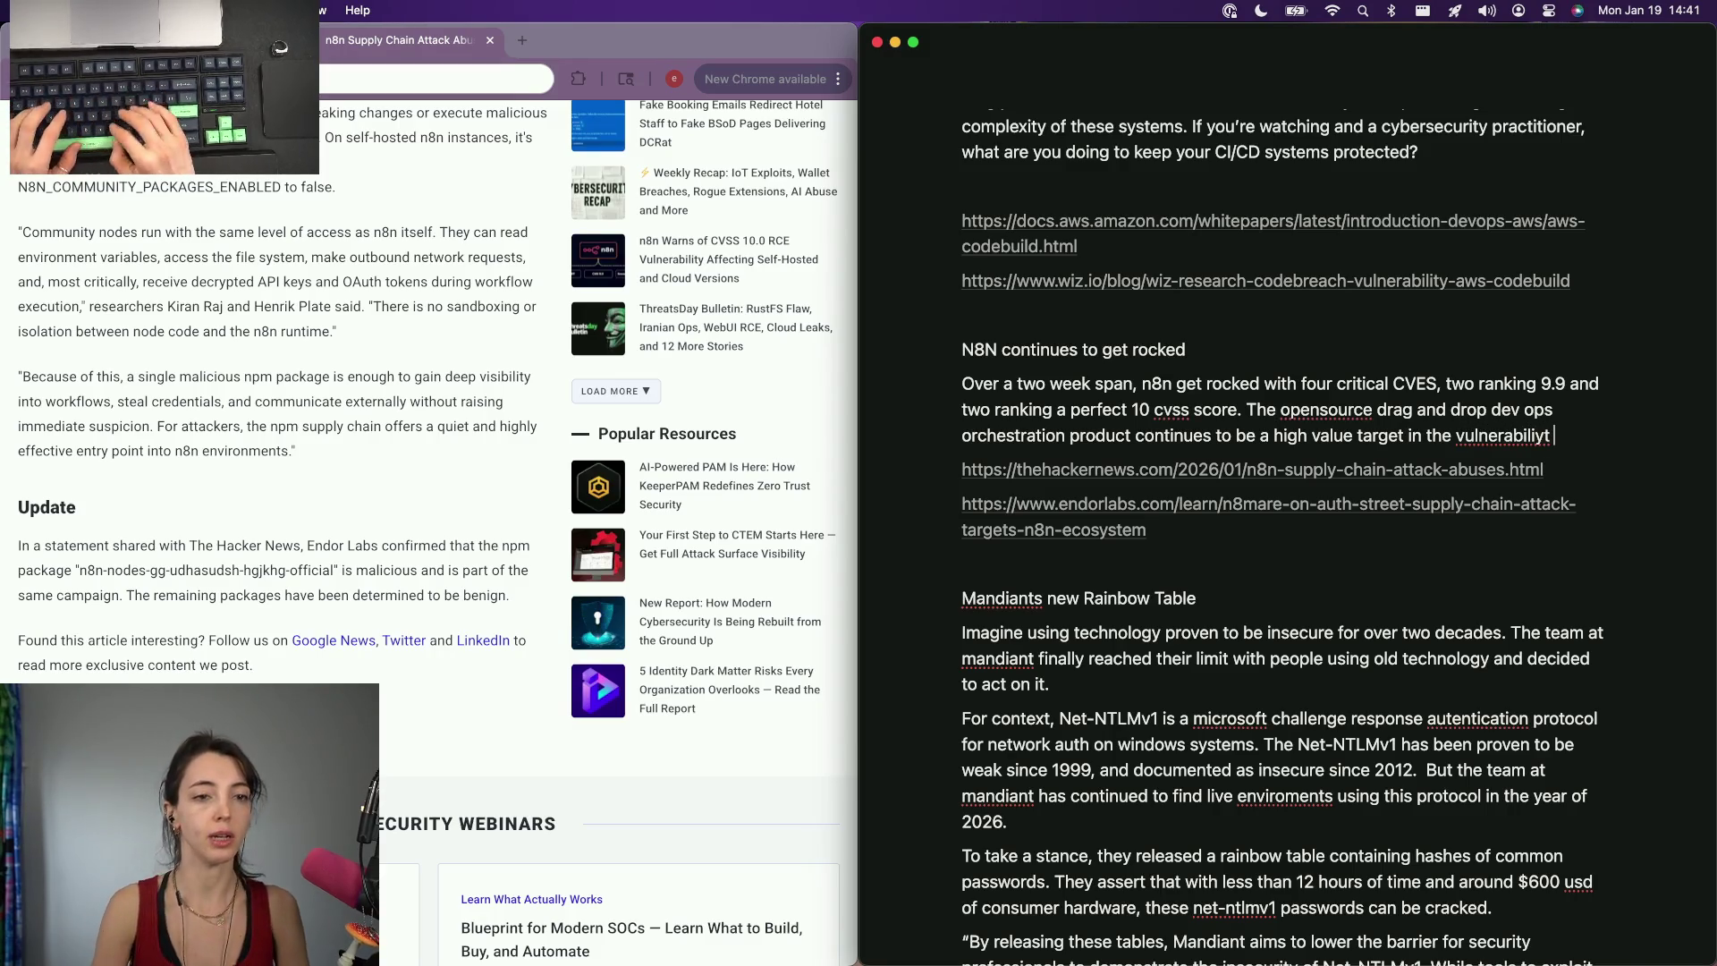
Finish: the open-source dev ops orchestration product remains a high value target for adversaries.
{"action": "key", "text": "BackSpace"}
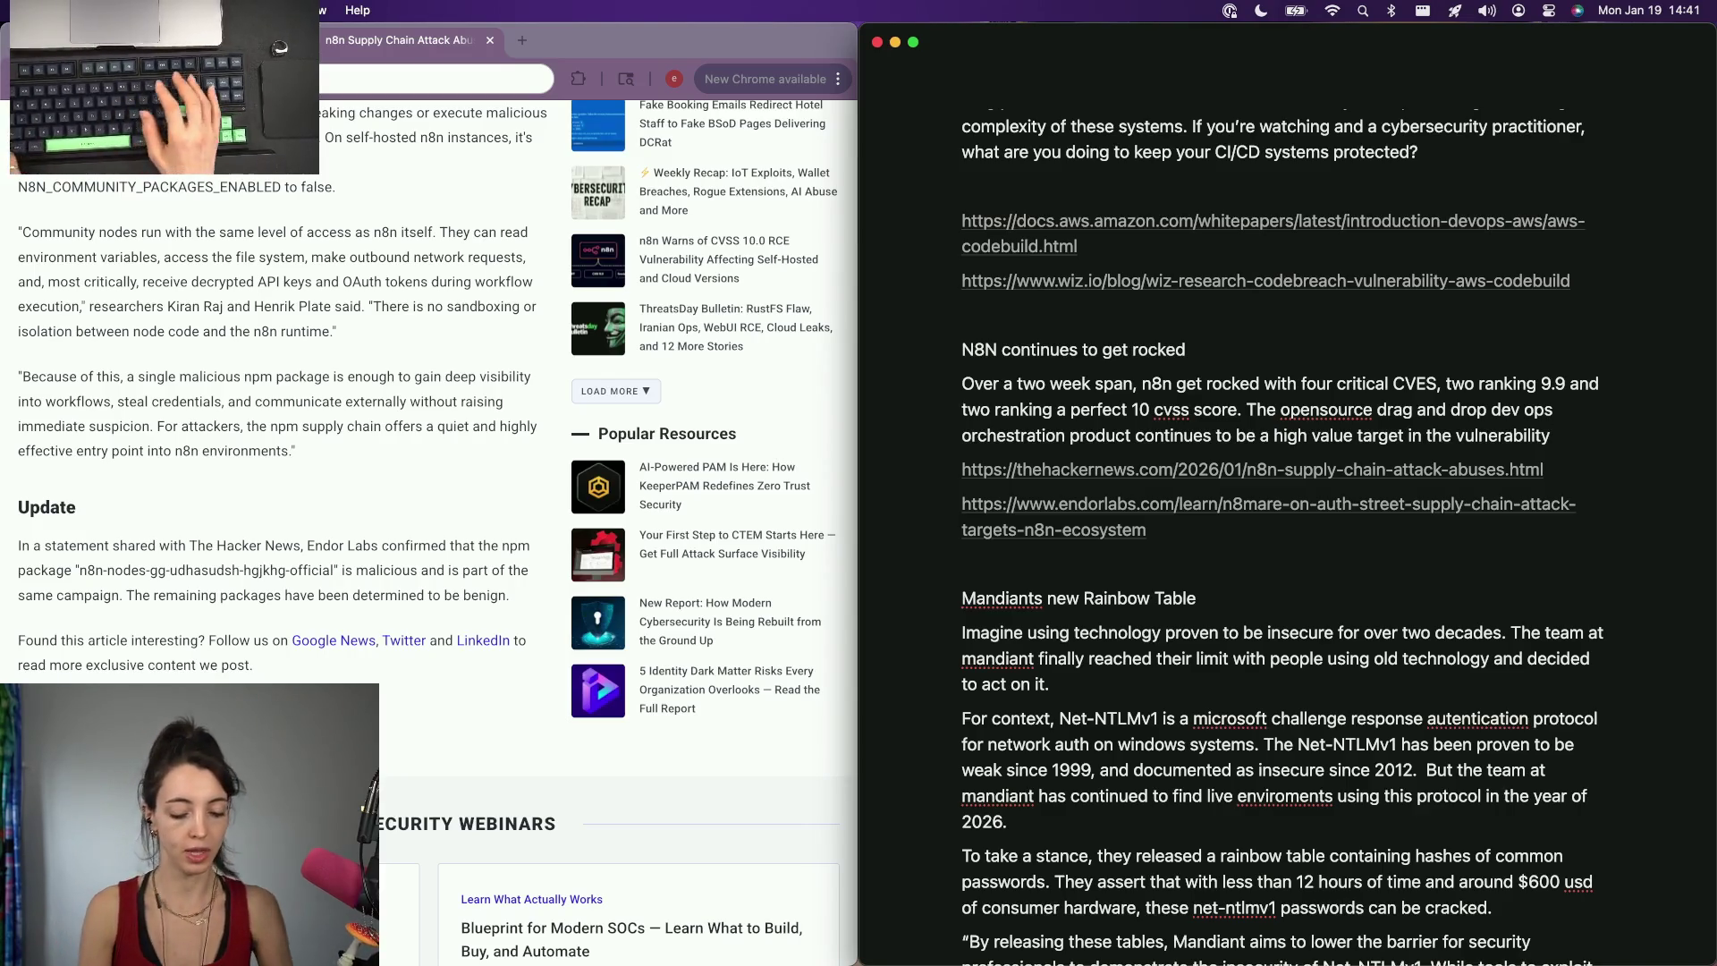
{"action": "key", "text": "alt+BackSpace"}
{"action": "key", "text": "BackSpace"}
{"action": "key", "text": "BackSpace"}
{"action": "type", "text": "by "}
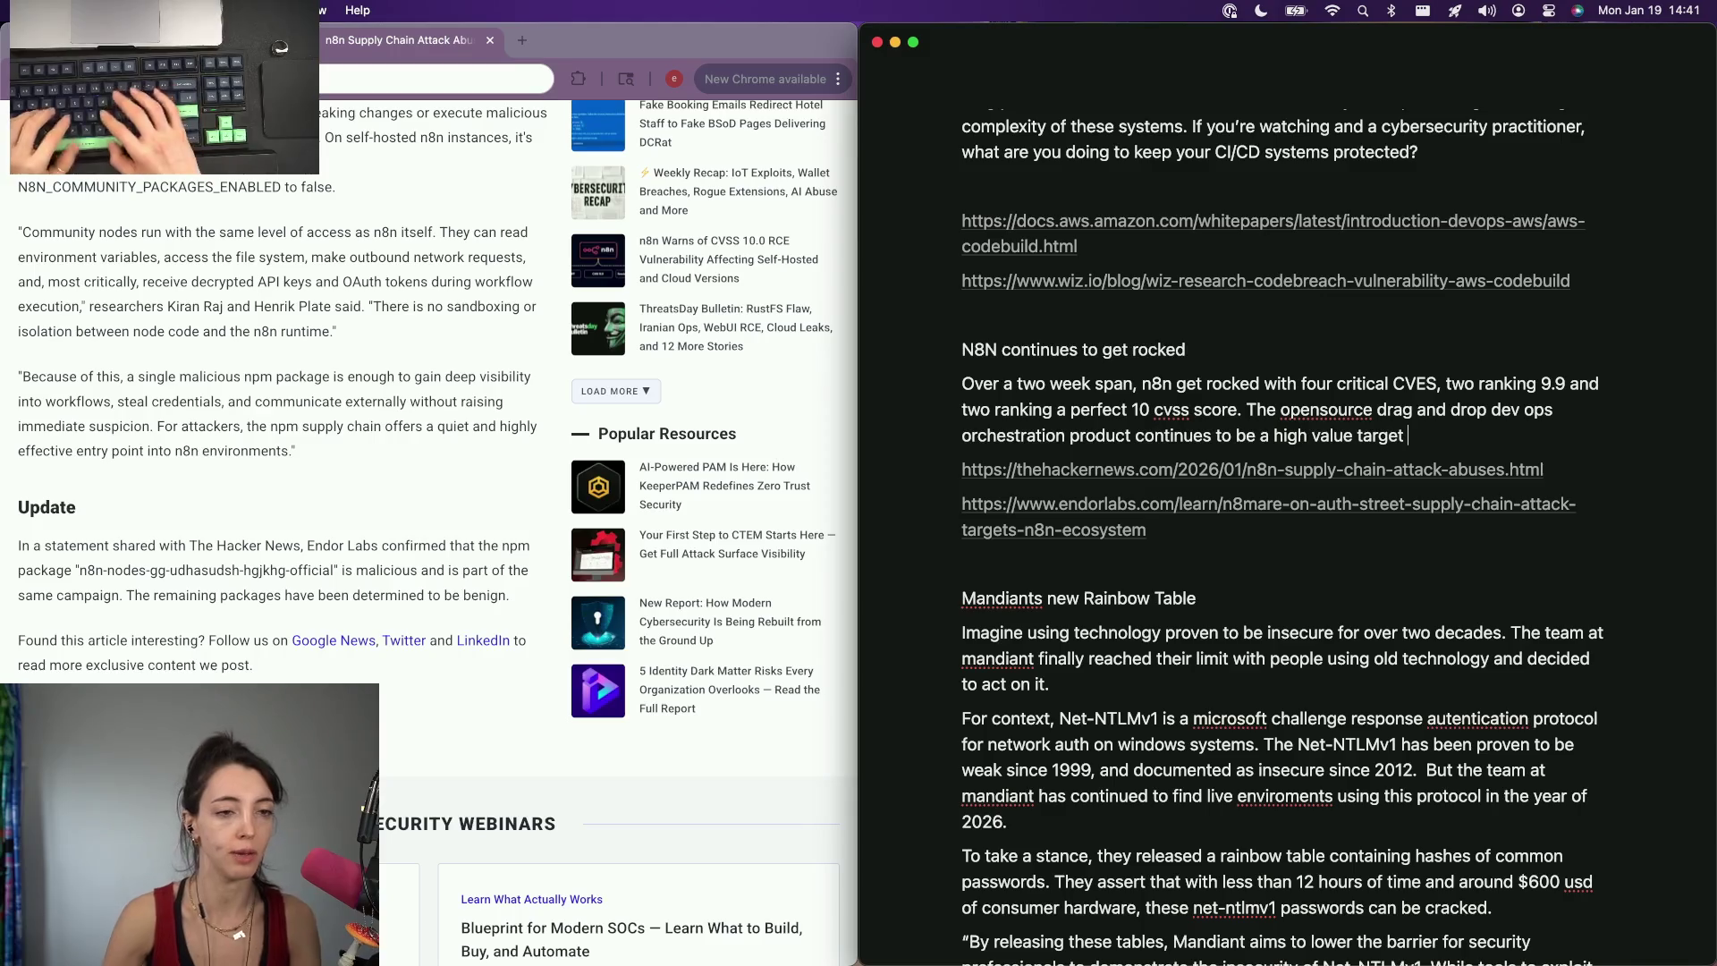
{"action": "type", "text": "adversaries."}
{"action": "key", "text": "Return"}
{"action": "key", "text": "Return"}
{"action": "type", "text": "Mo"}
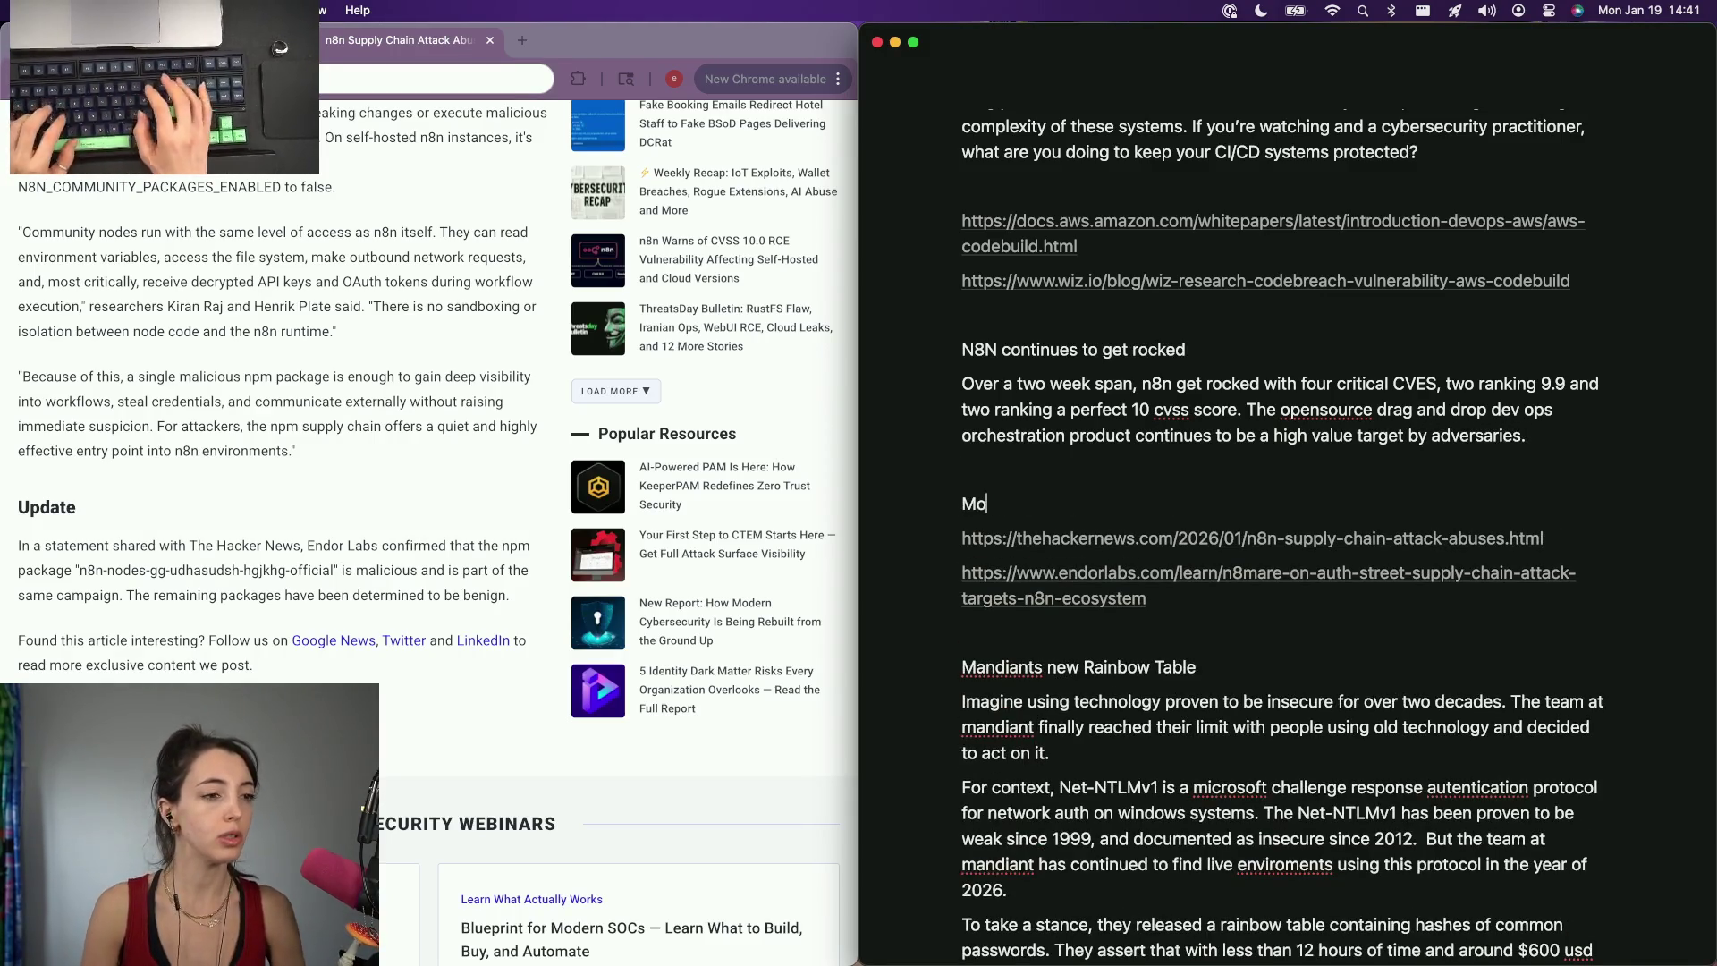
{"action": "key", "text": "BackSpace"}
{"action": "key", "text": "BackSpace"}
{"action": "key", "text": "BackSpace"}
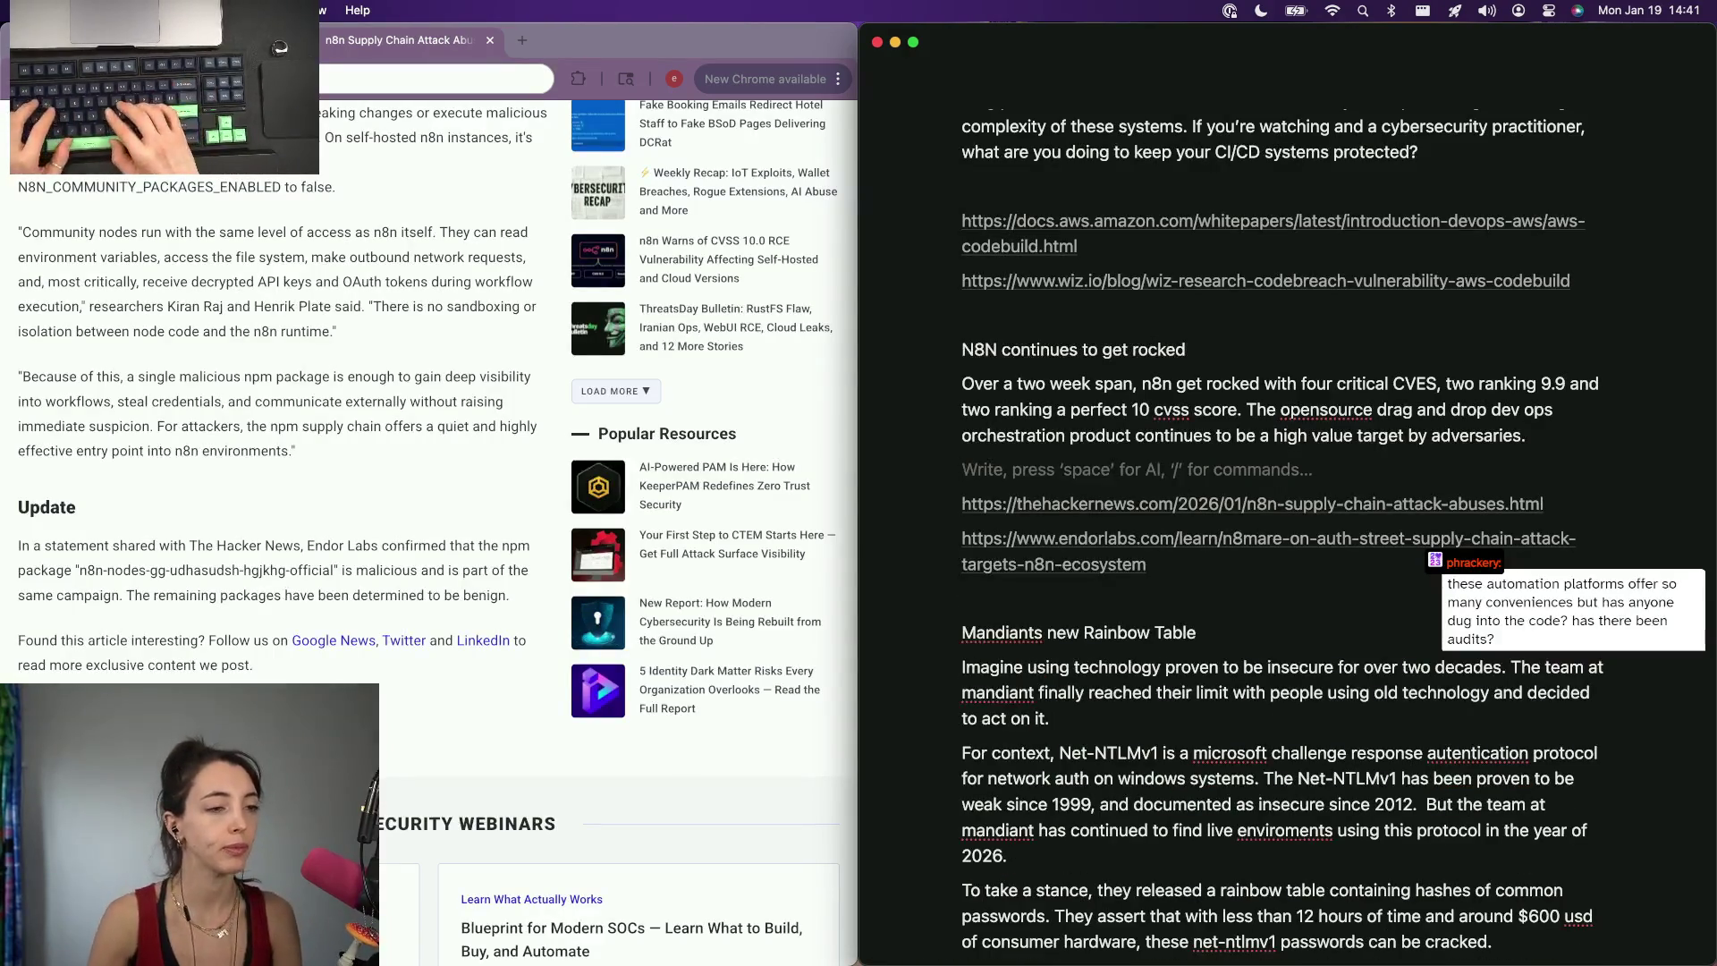
Start the line 'On January 12 2026, the team at endor labs released…' with the Endor Labs article open.
{"action": "key", "text": "ctrl+Tab"}
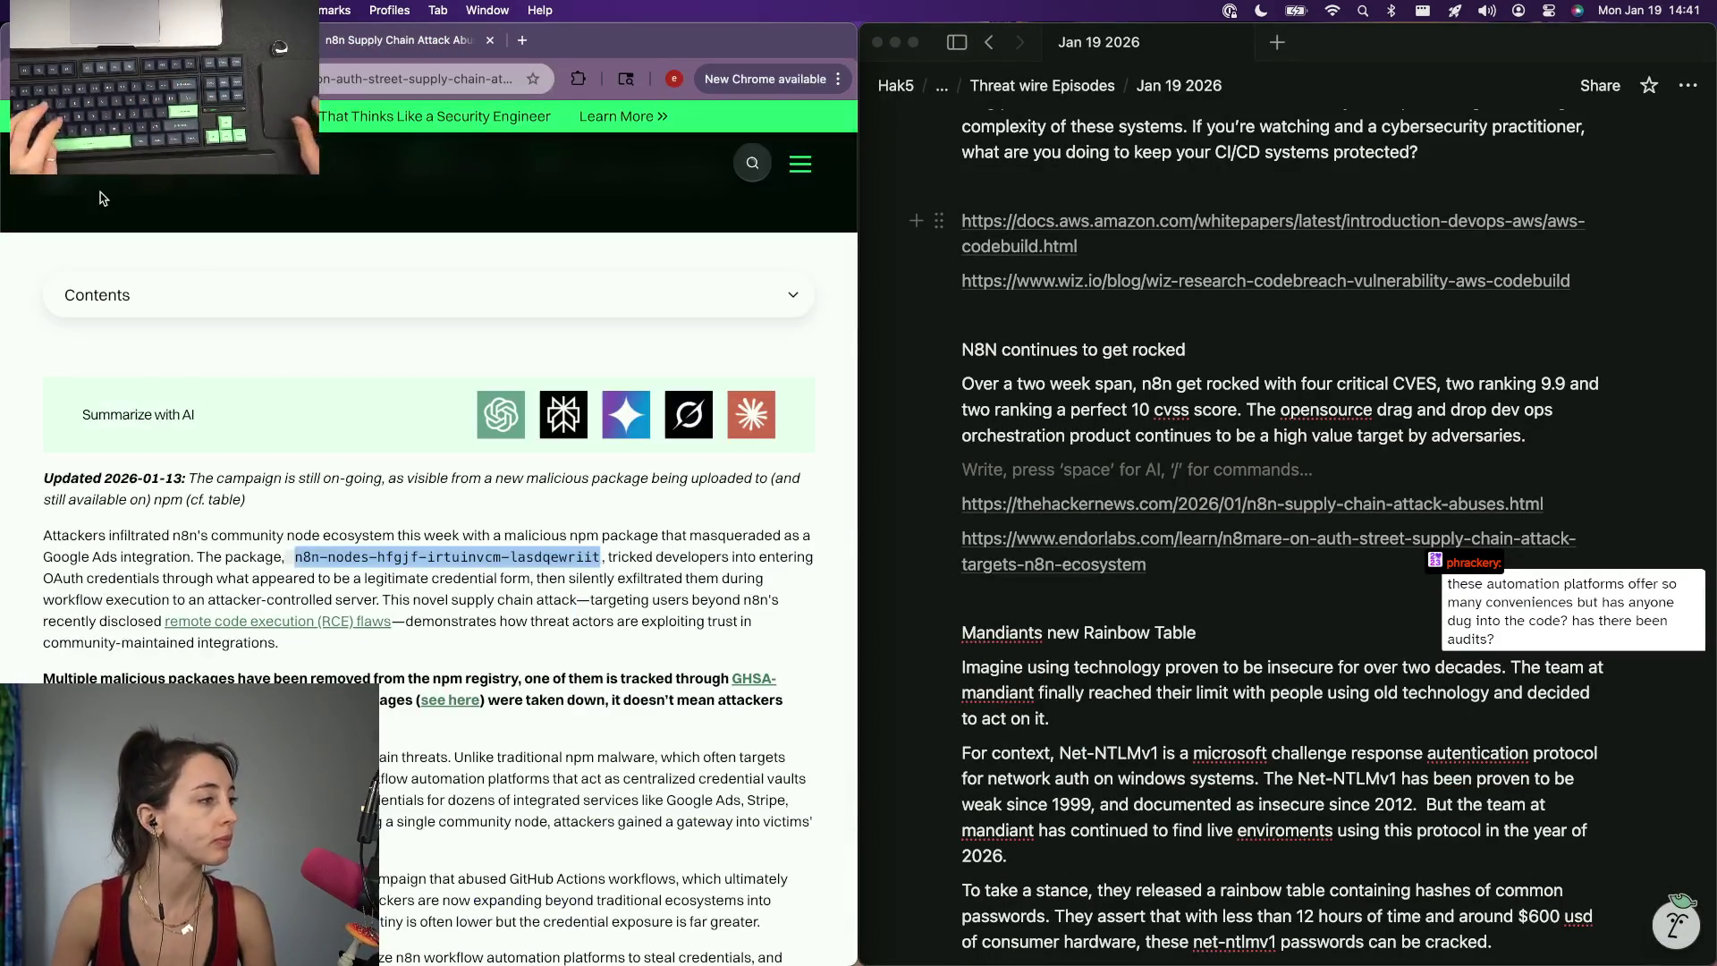
{"action": "left_click", "coordinate": [1012, 473]}
{"action": "type", "text": "One November"}
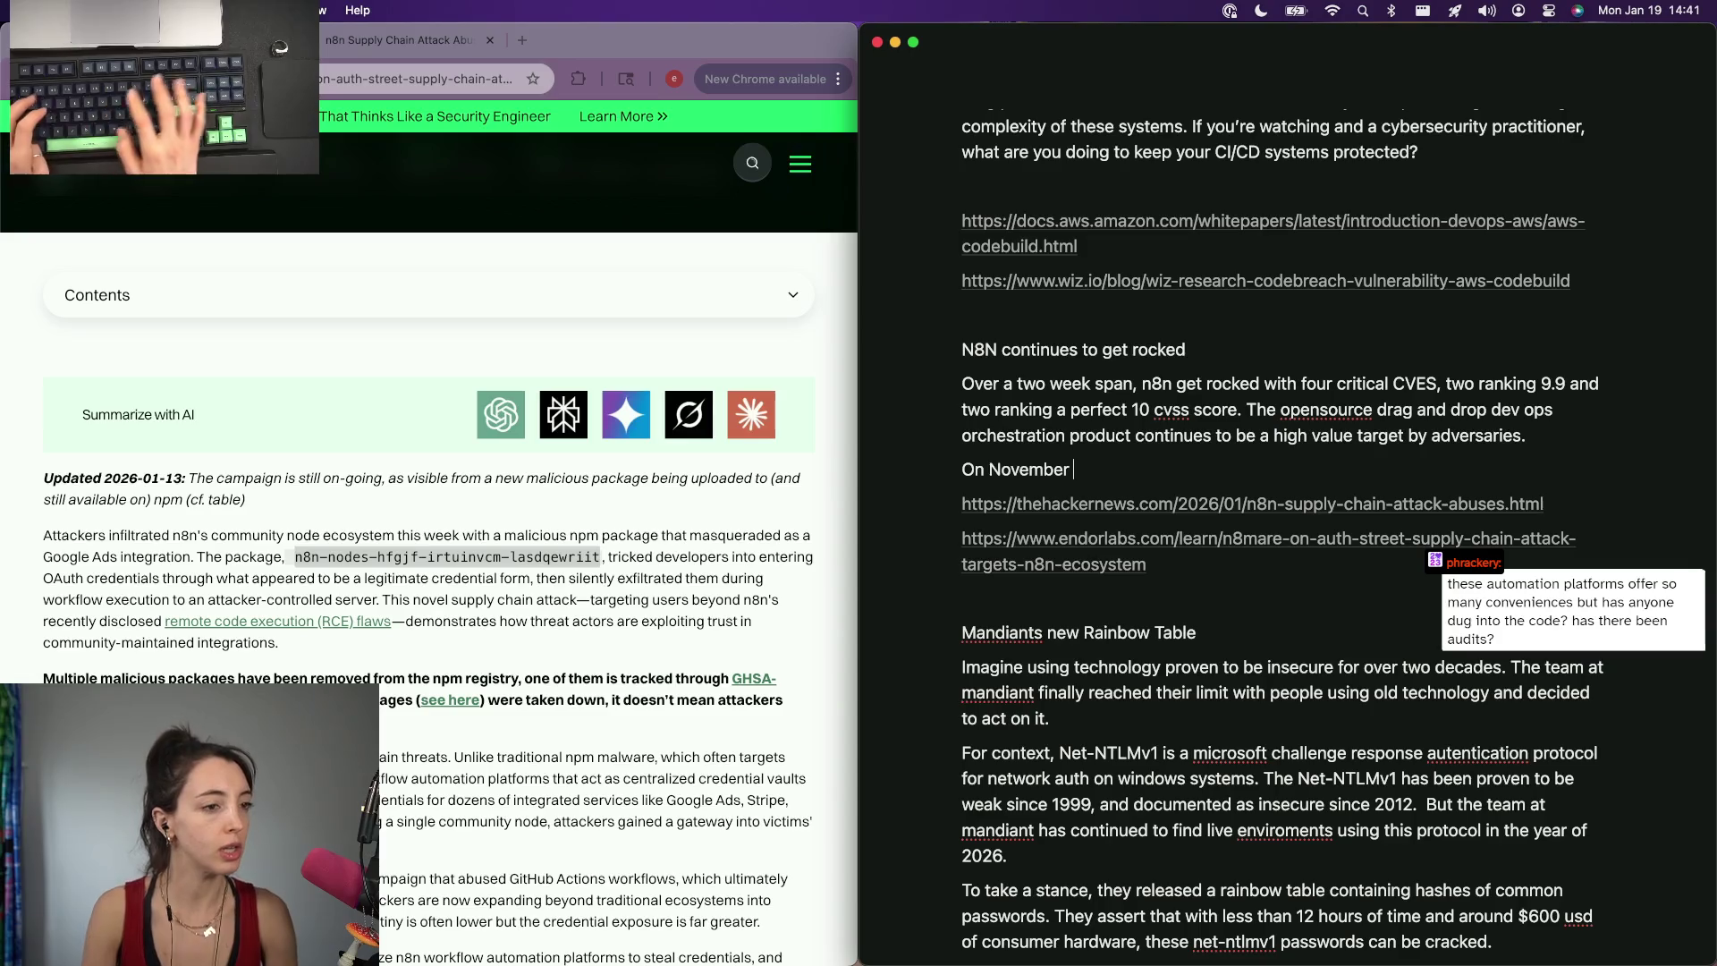
{"action": "key", "text": "alt+BackSpace"}
{"action": "type", "text": "January 12 2026, the team at endor labs released a new article about a"}
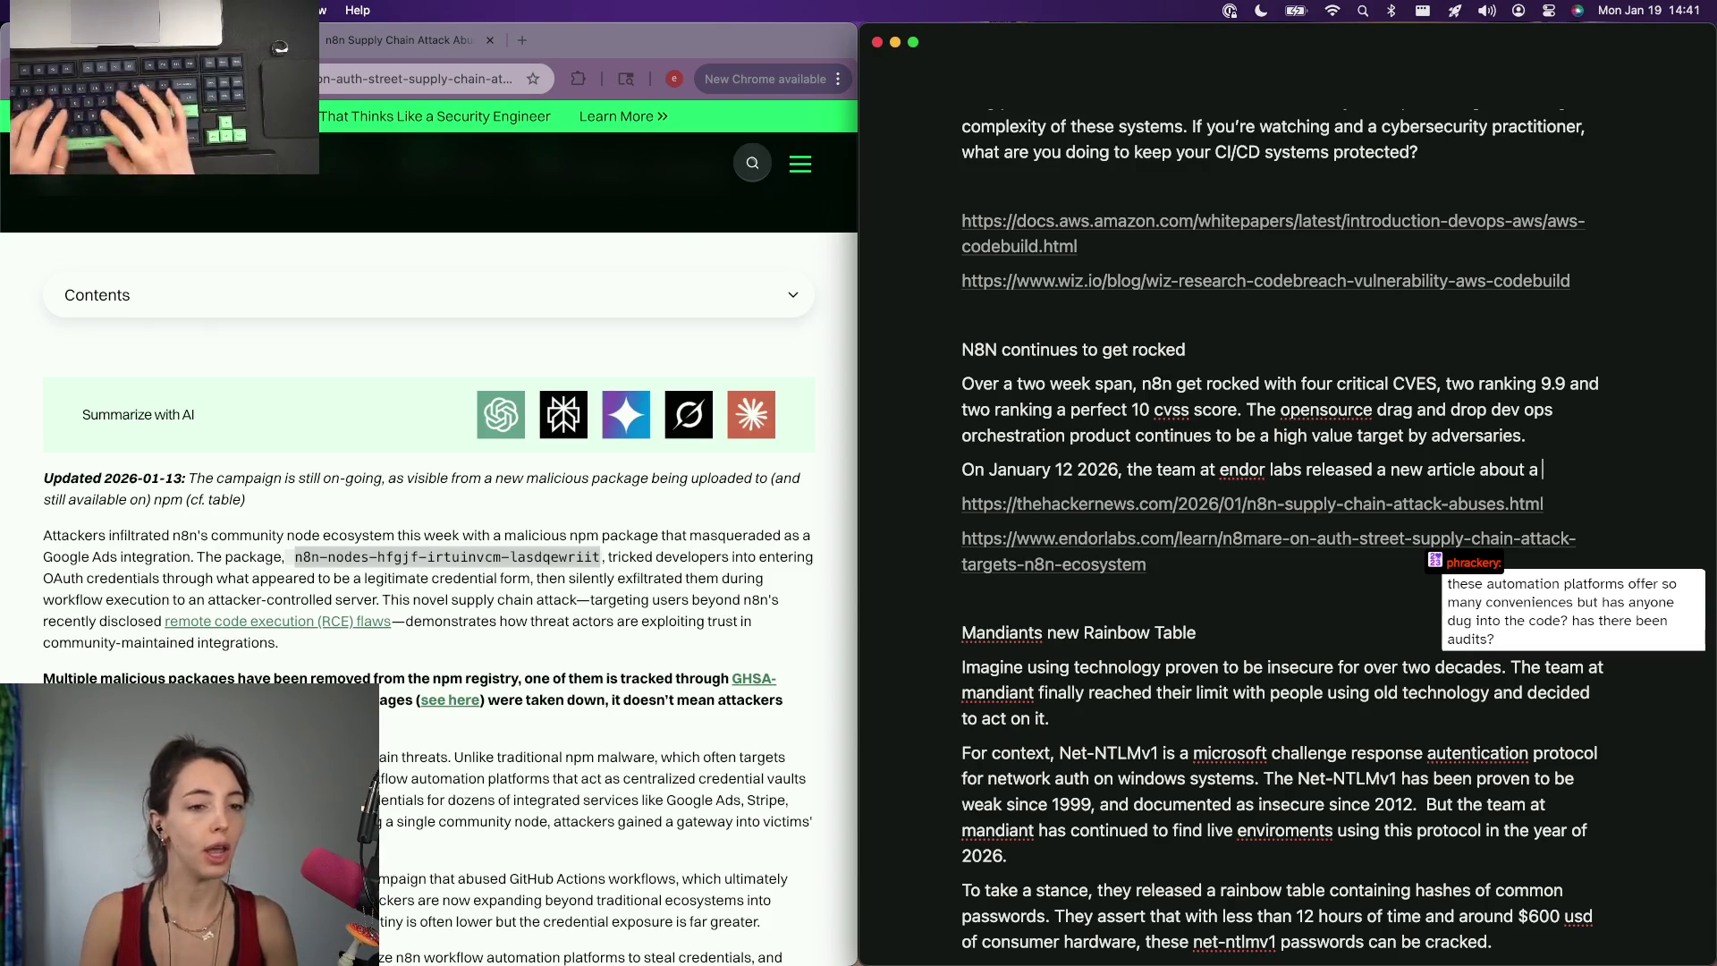
{"action": "key", "text": "BackSpace"}
{"action": "key", "text": "BackSpace"}
{"action": "key", "text": "BackSpace"}
{"action": "type", "text": "abou"}
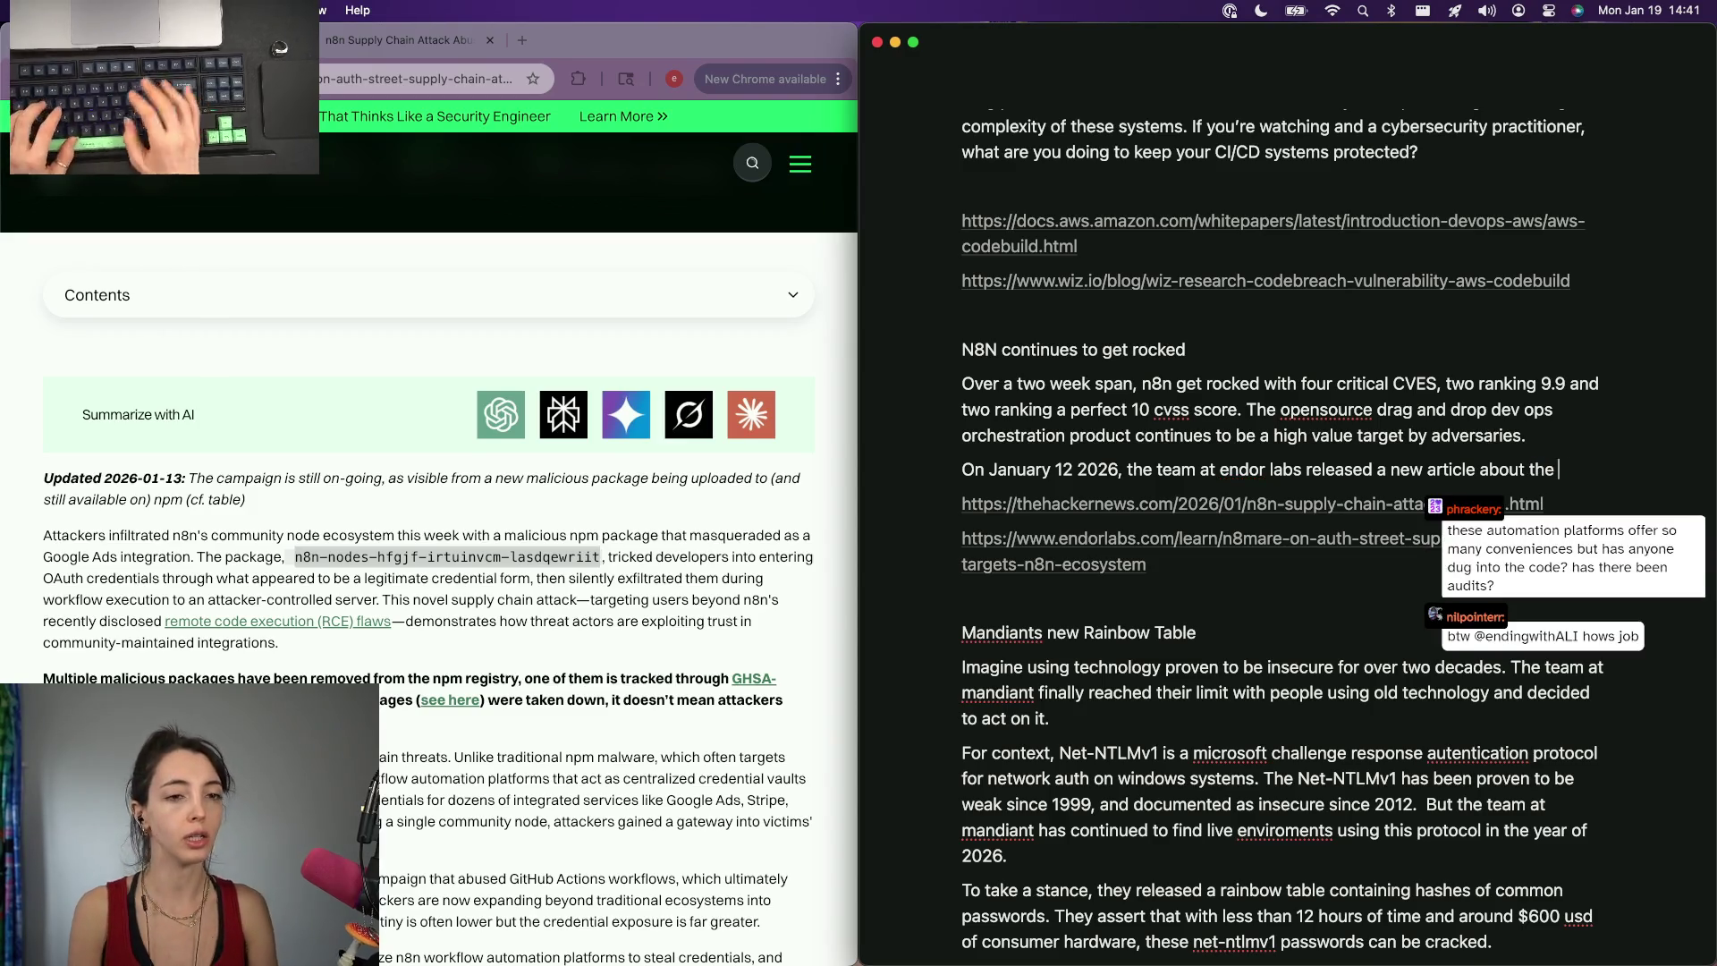
{"action": "key", "text": "BackSpace"}
{"action": "type", "text": "ongoing"}
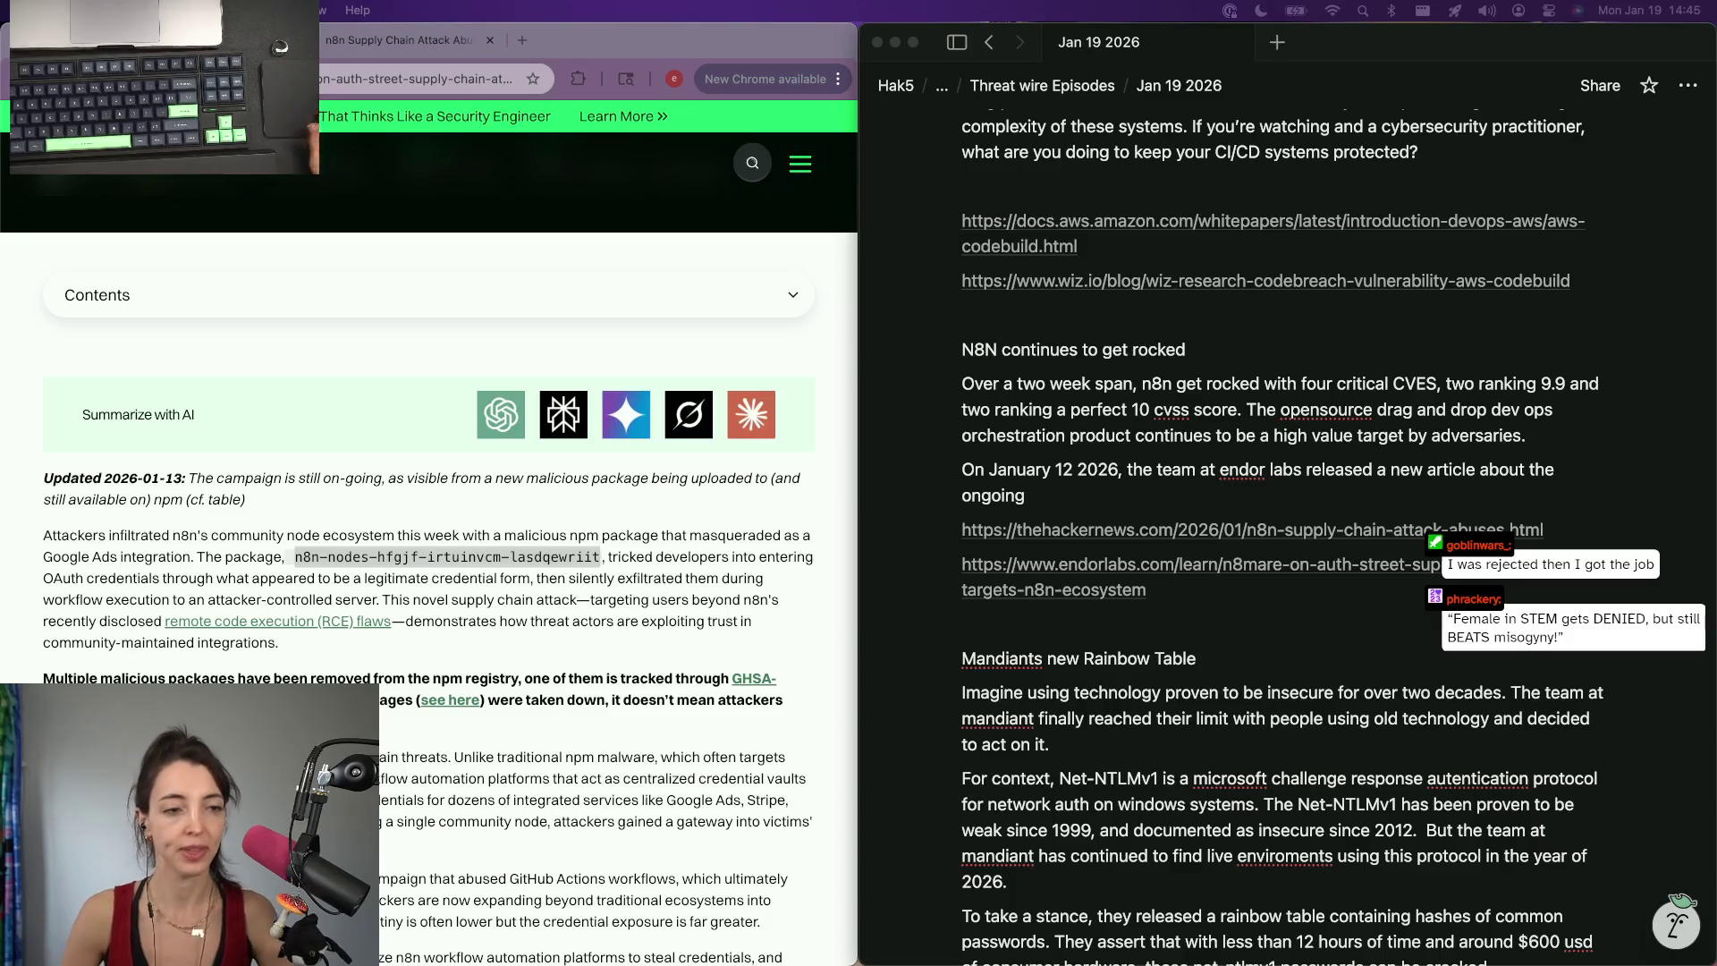
Reword the Endor Labs sentence to 'on an ongoing malicious npm campaign.' and switch to Instagram.
{"action": "left_click", "coordinate": [1033, 497]}
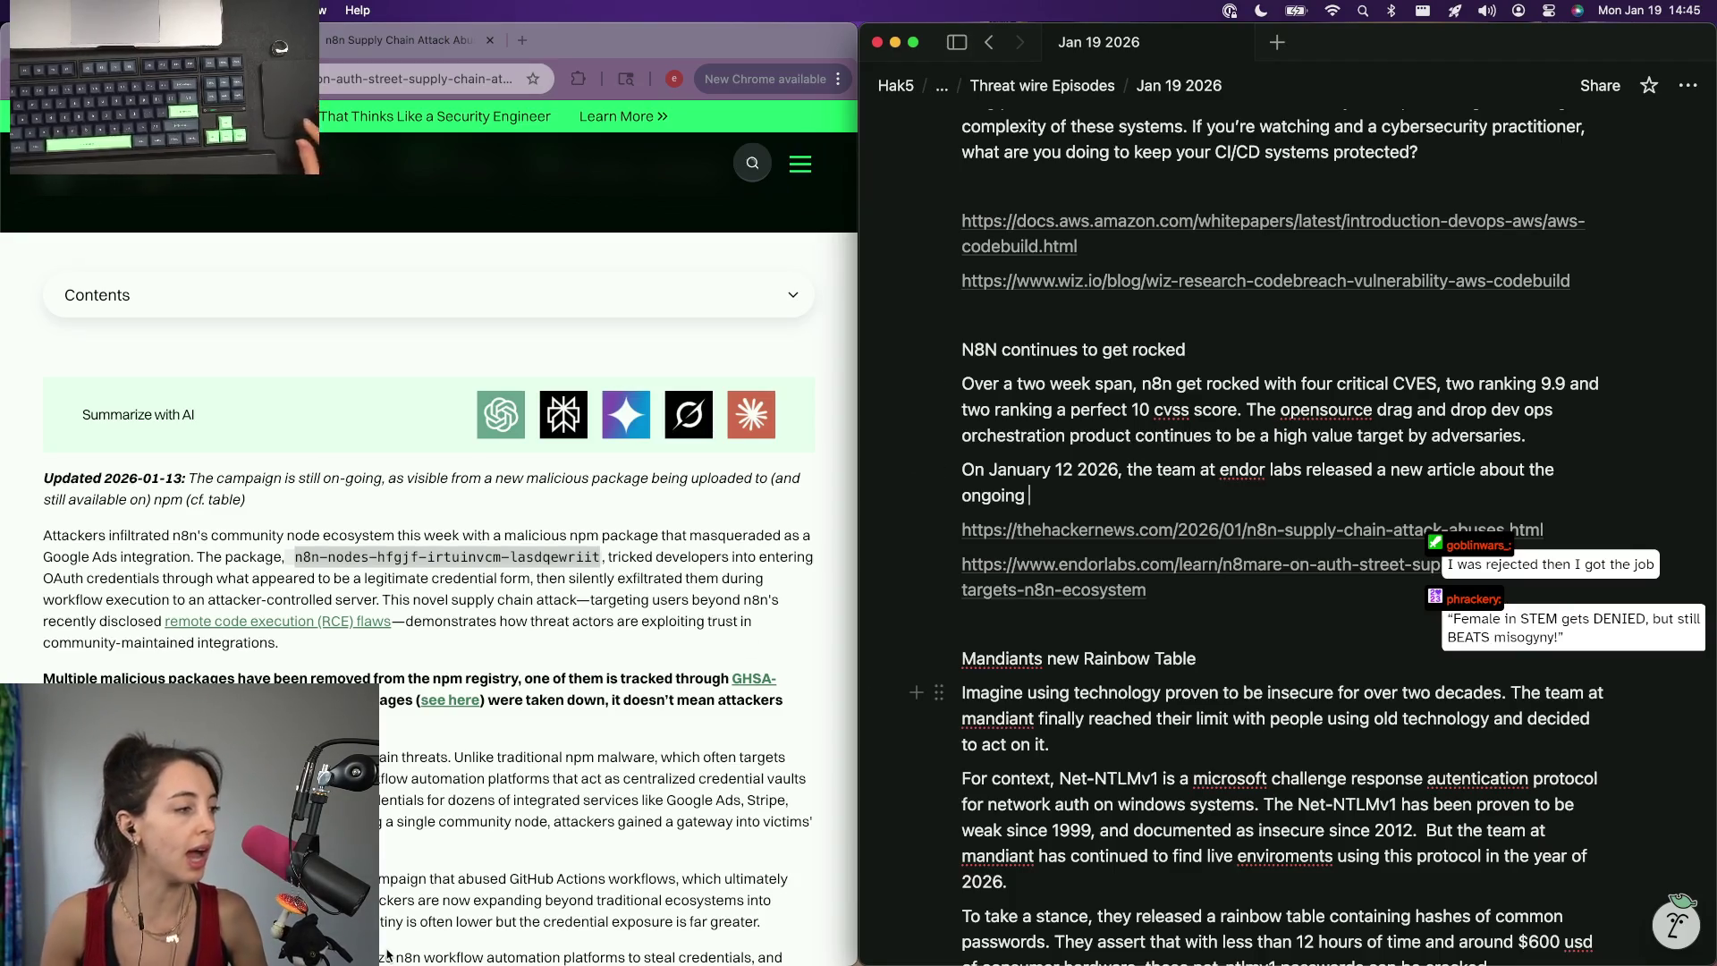
{"action": "scroll", "coordinate": [408, 559], "scroll_direction": "down", "scroll_amount": 3}
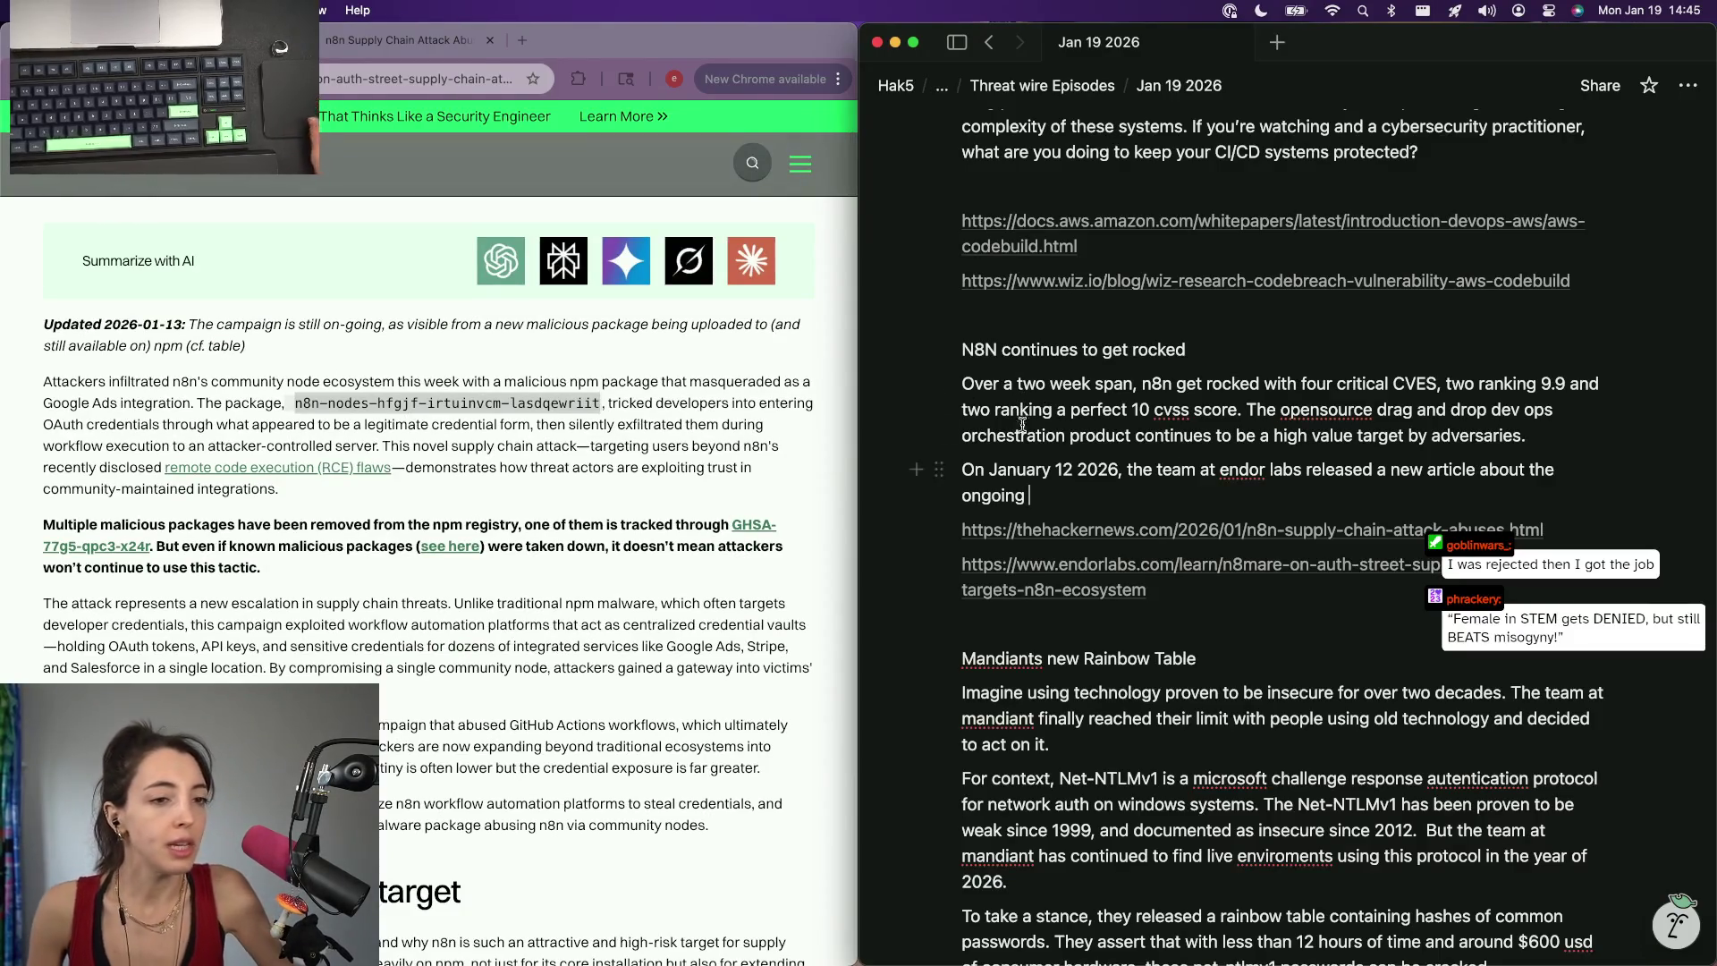
{"action": "left_click", "coordinate": [1043, 496]}
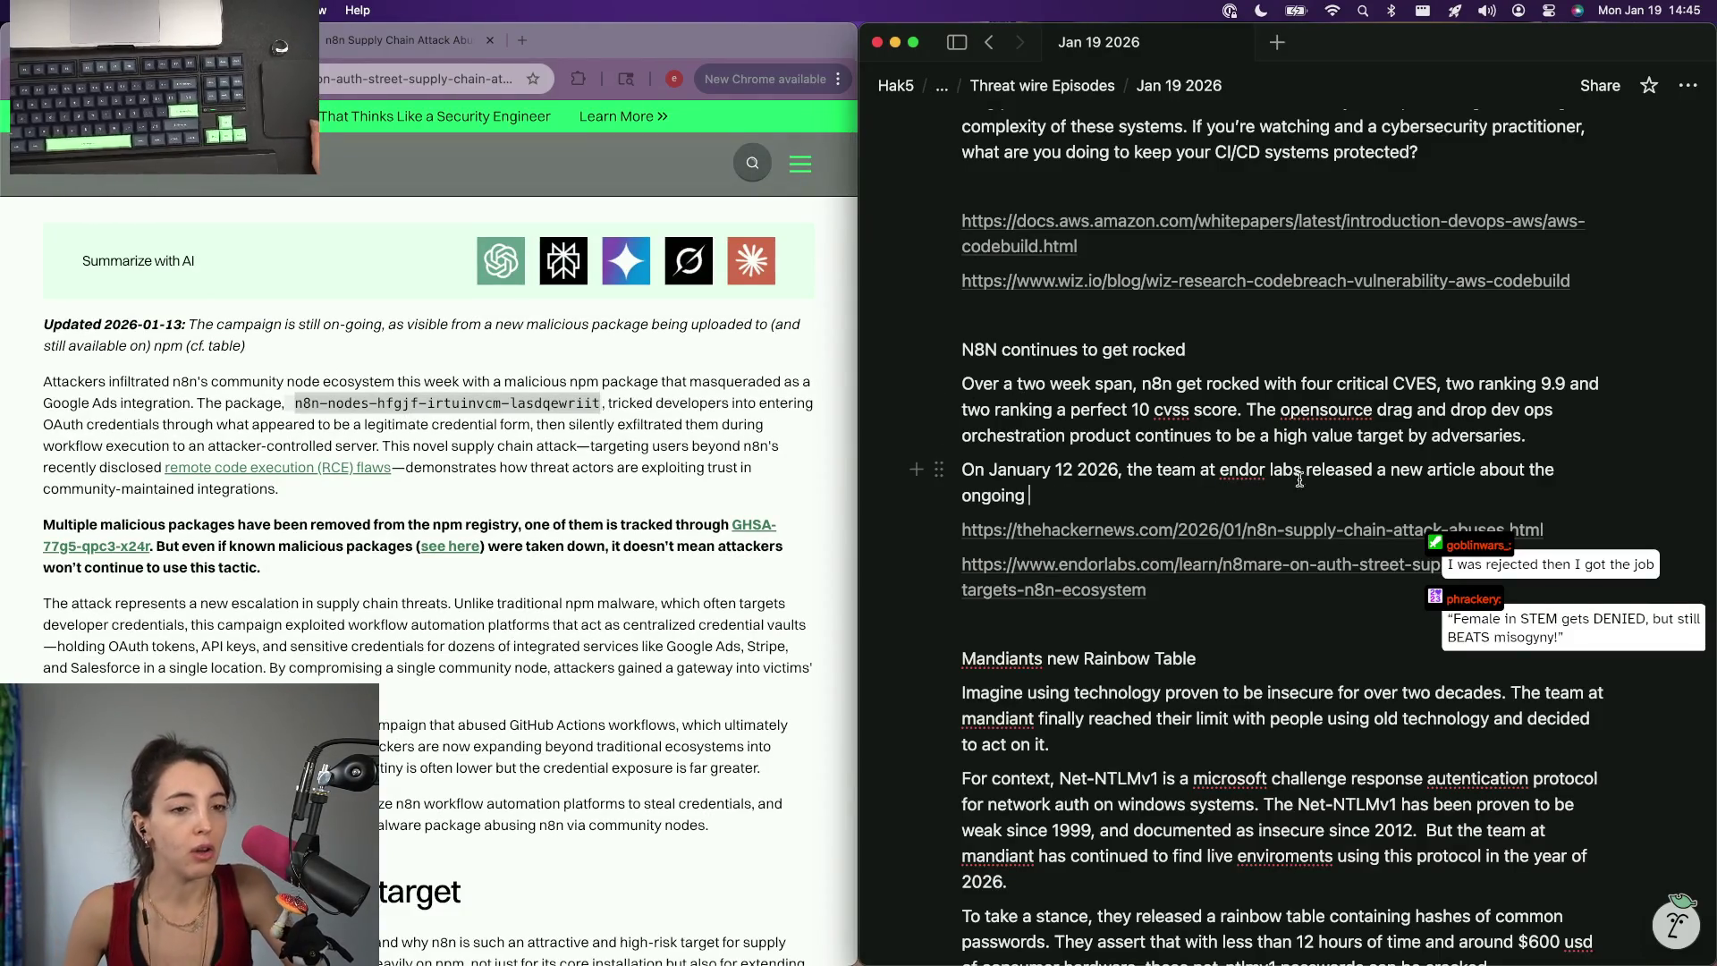
{"action": "double_click", "coordinate": [1535, 470]}
{"action": "type", "text": "oing"}
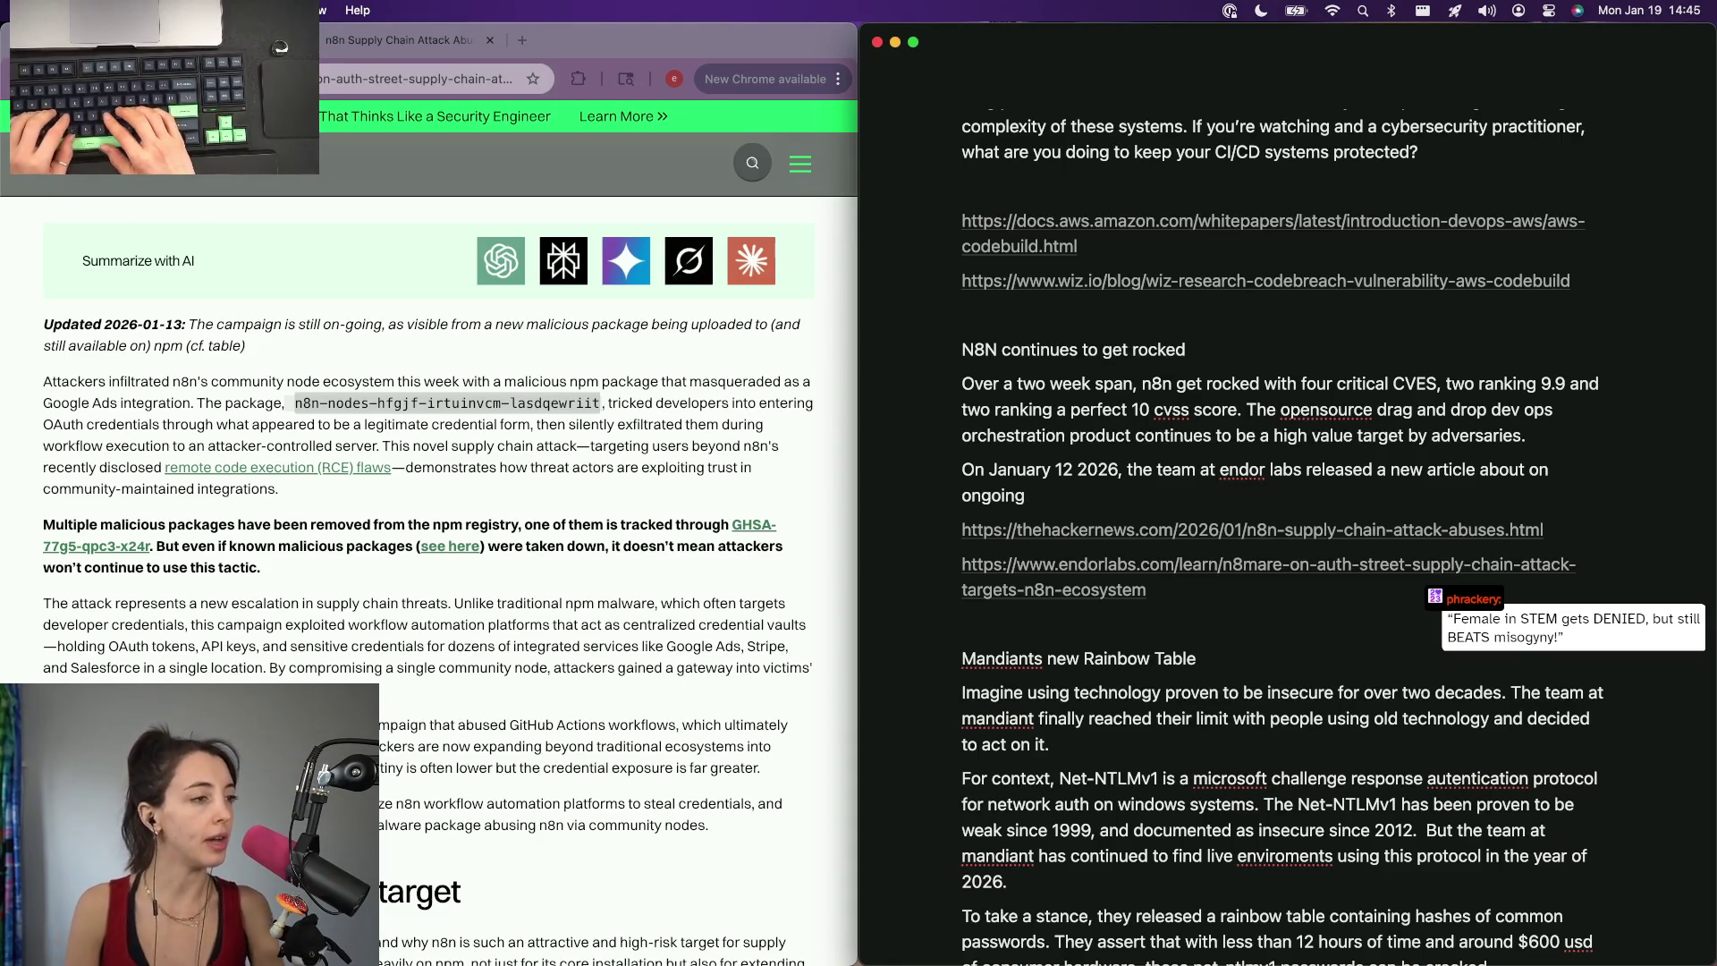
{"action": "type", "text": " malicious npm "}
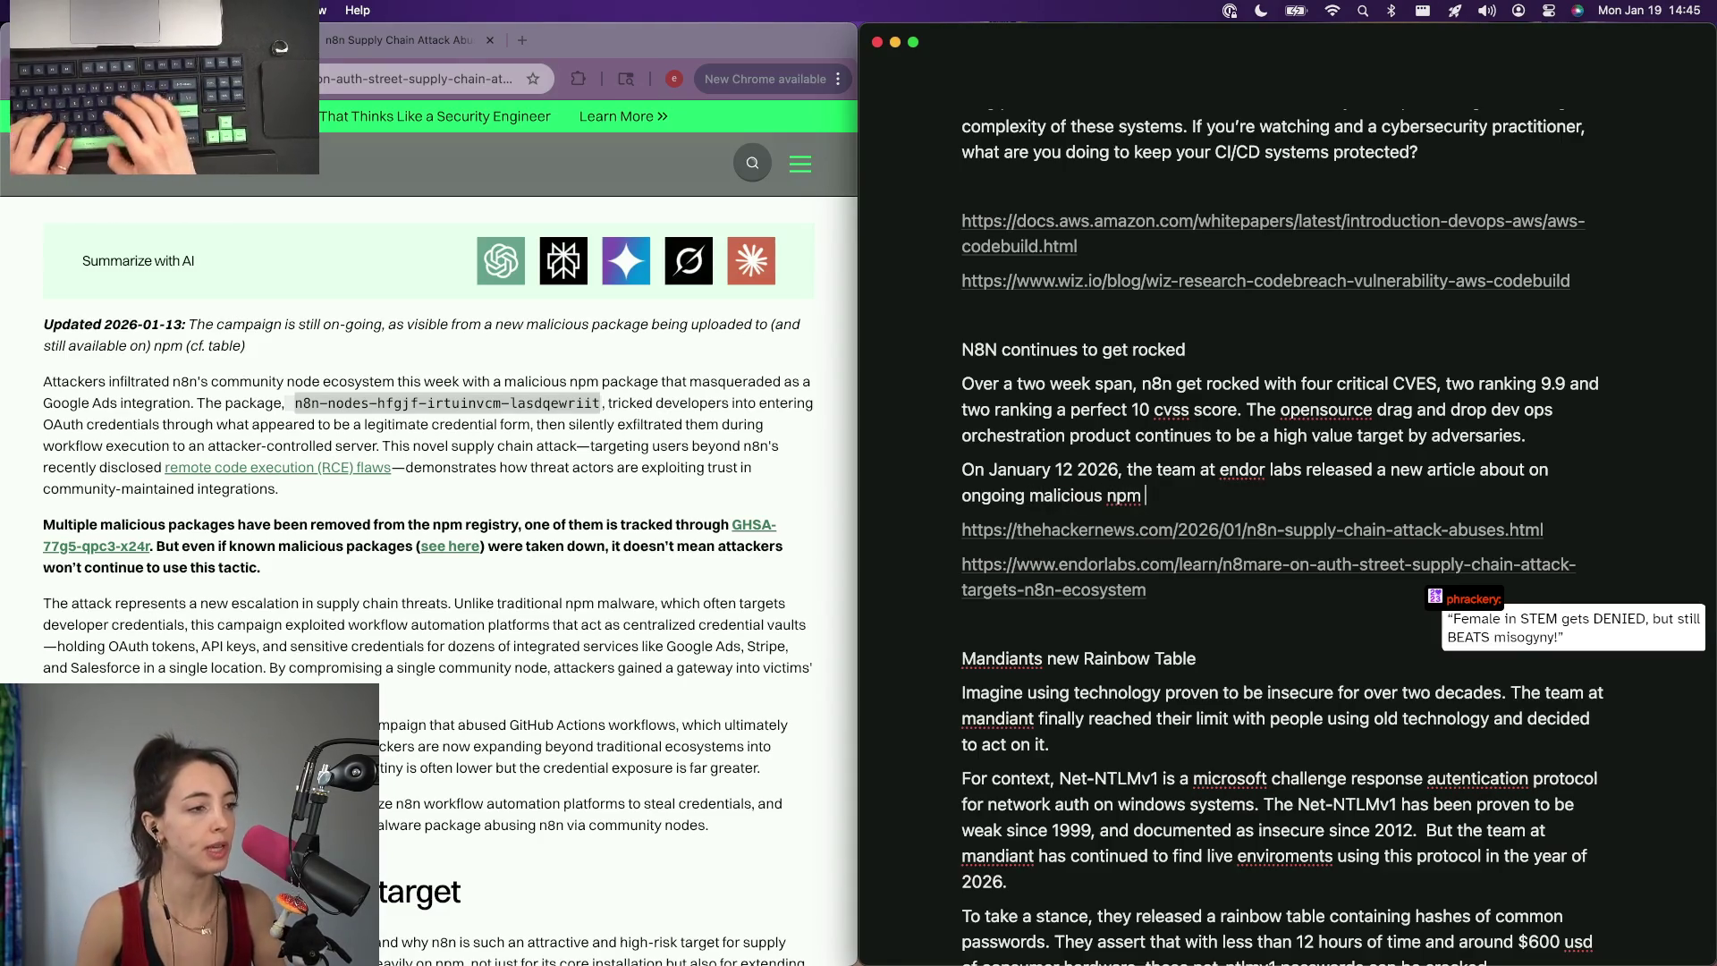
{"action": "type", "text": "campaign."}
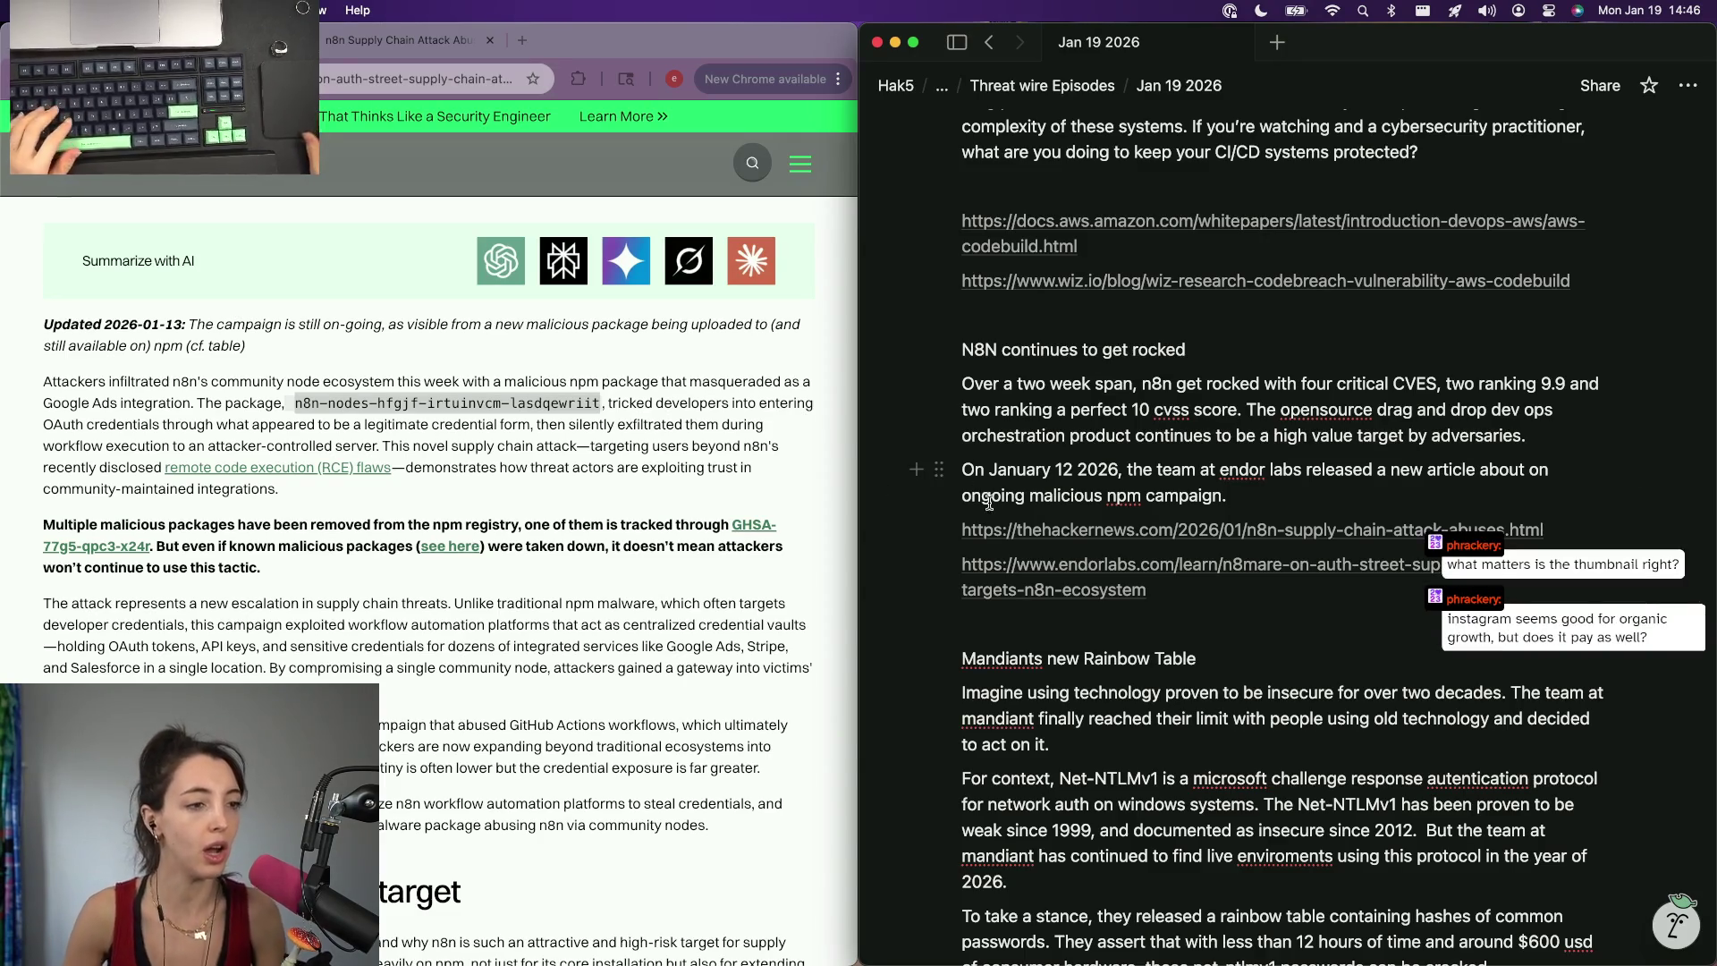
{"action": "type", "text": "an"}
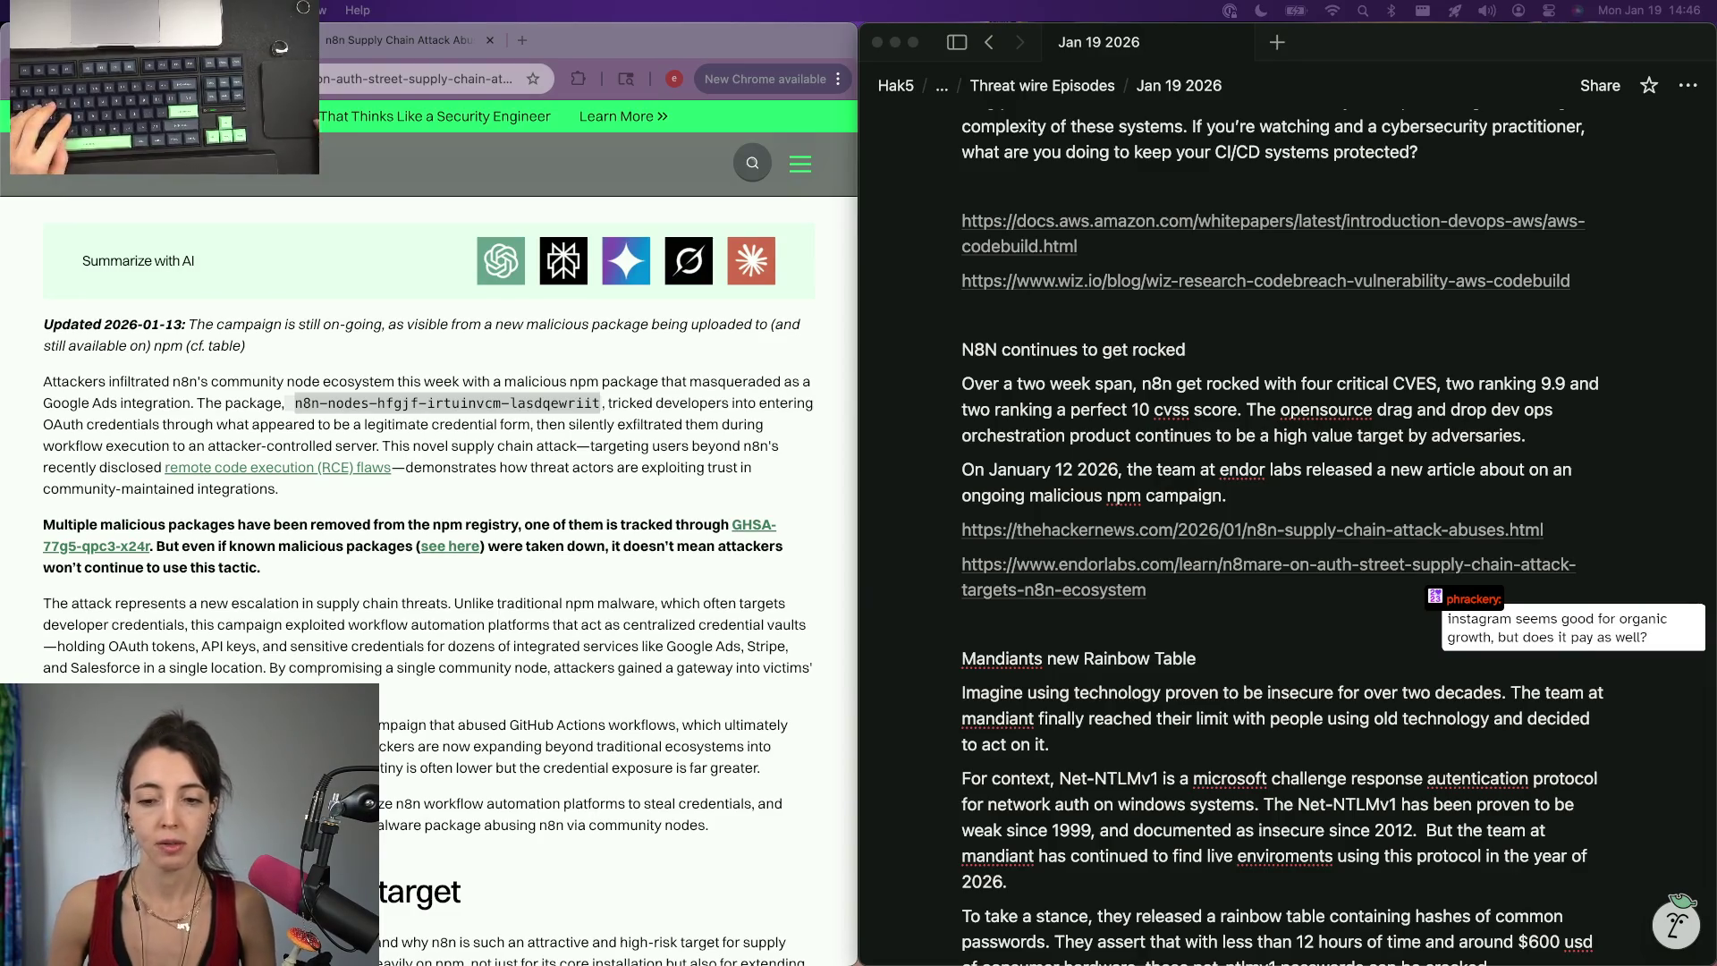
{"action": "key", "text": "super+Tab"}
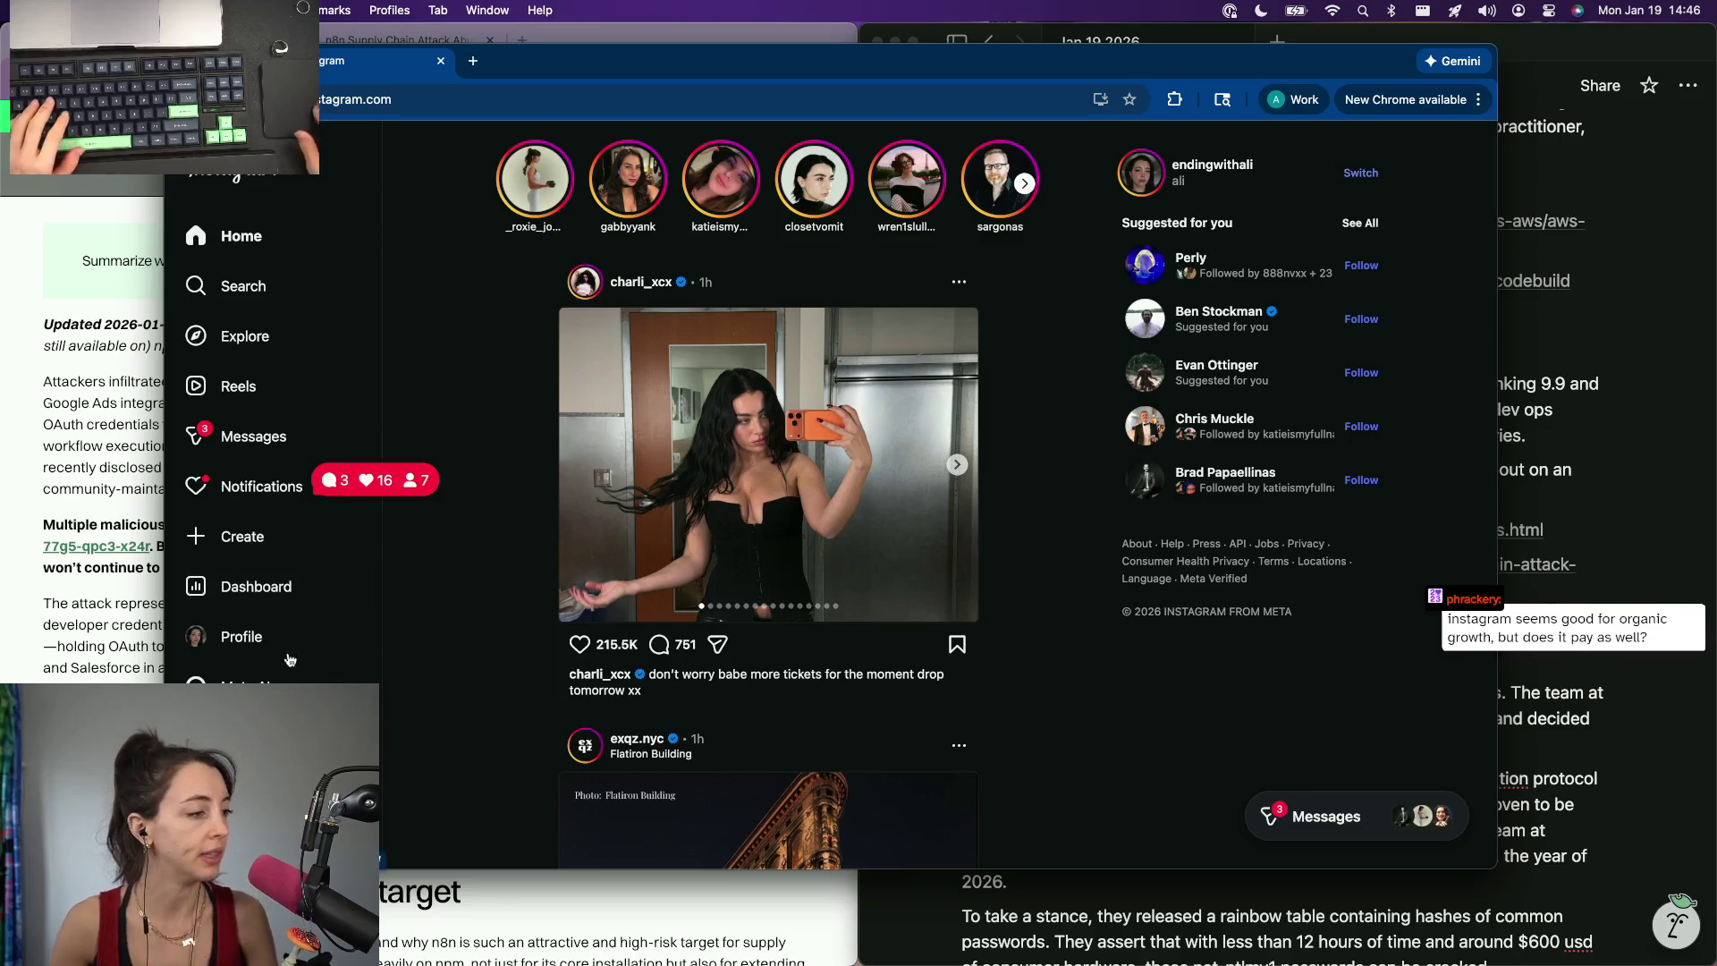
Go to the own profile's Reels grid and pause the first reel in the viewer.
{"action": "left_click", "coordinate": [242, 636]}
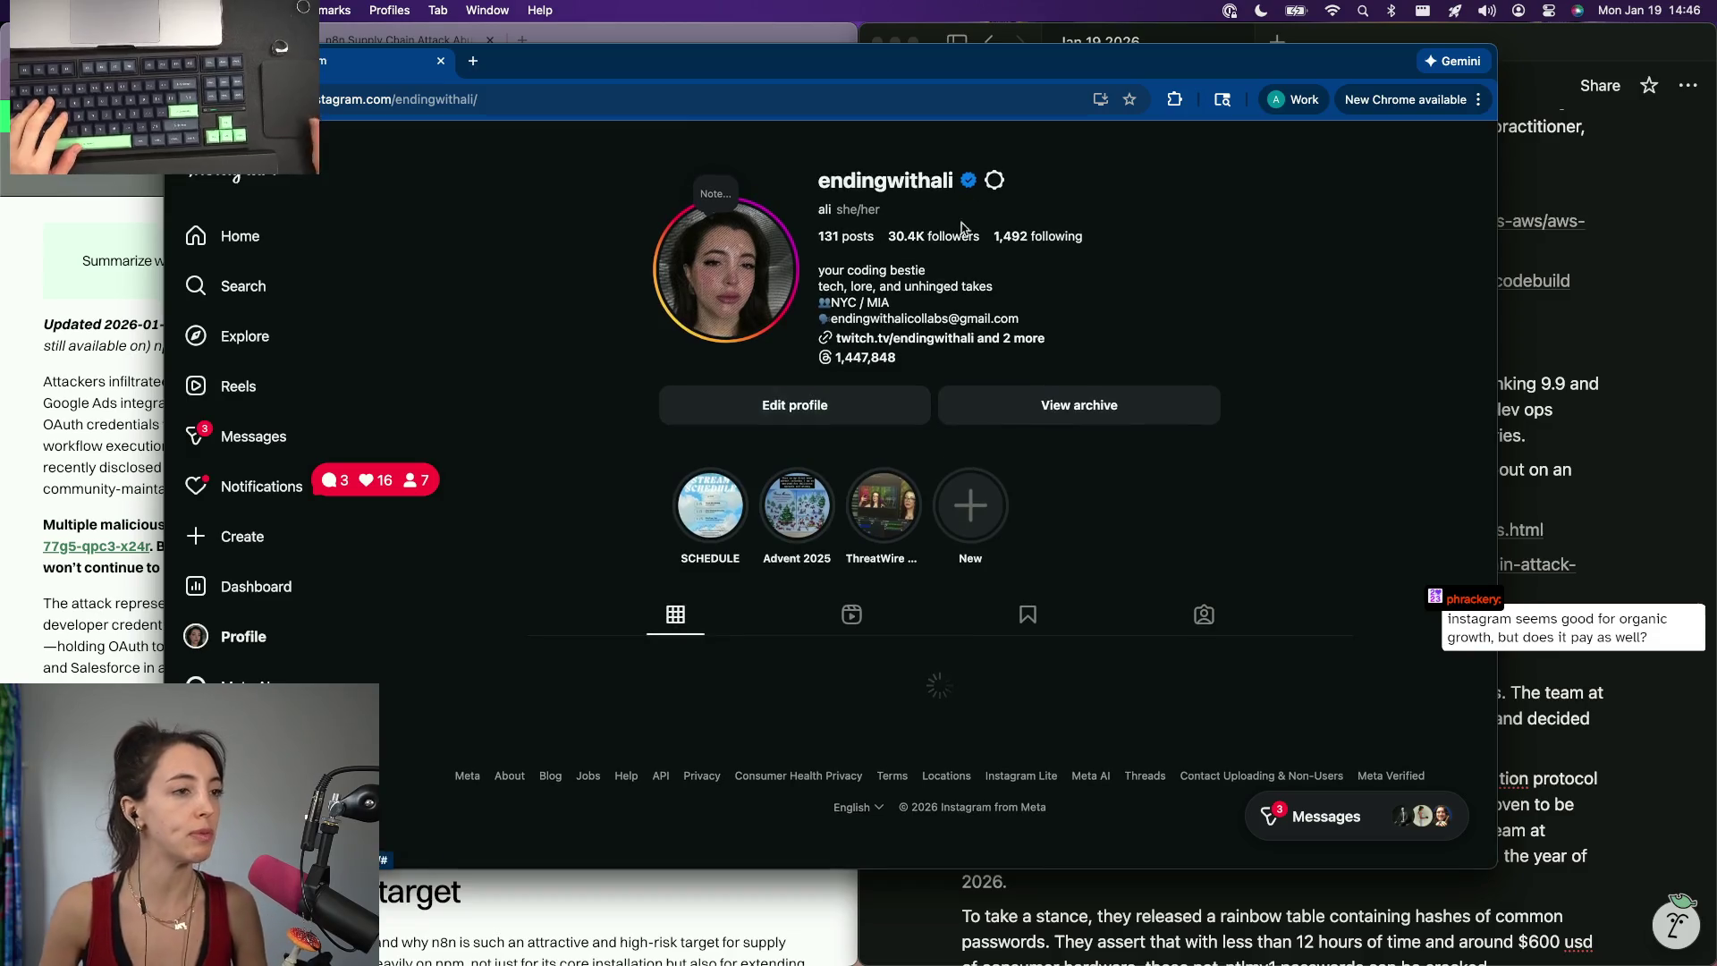
{"action": "scroll", "coordinate": [865, 365], "scroll_direction": "down", "scroll_amount": 3}
{"action": "scroll", "coordinate": [865, 366], "scroll_direction": "down", "scroll_amount": 1}
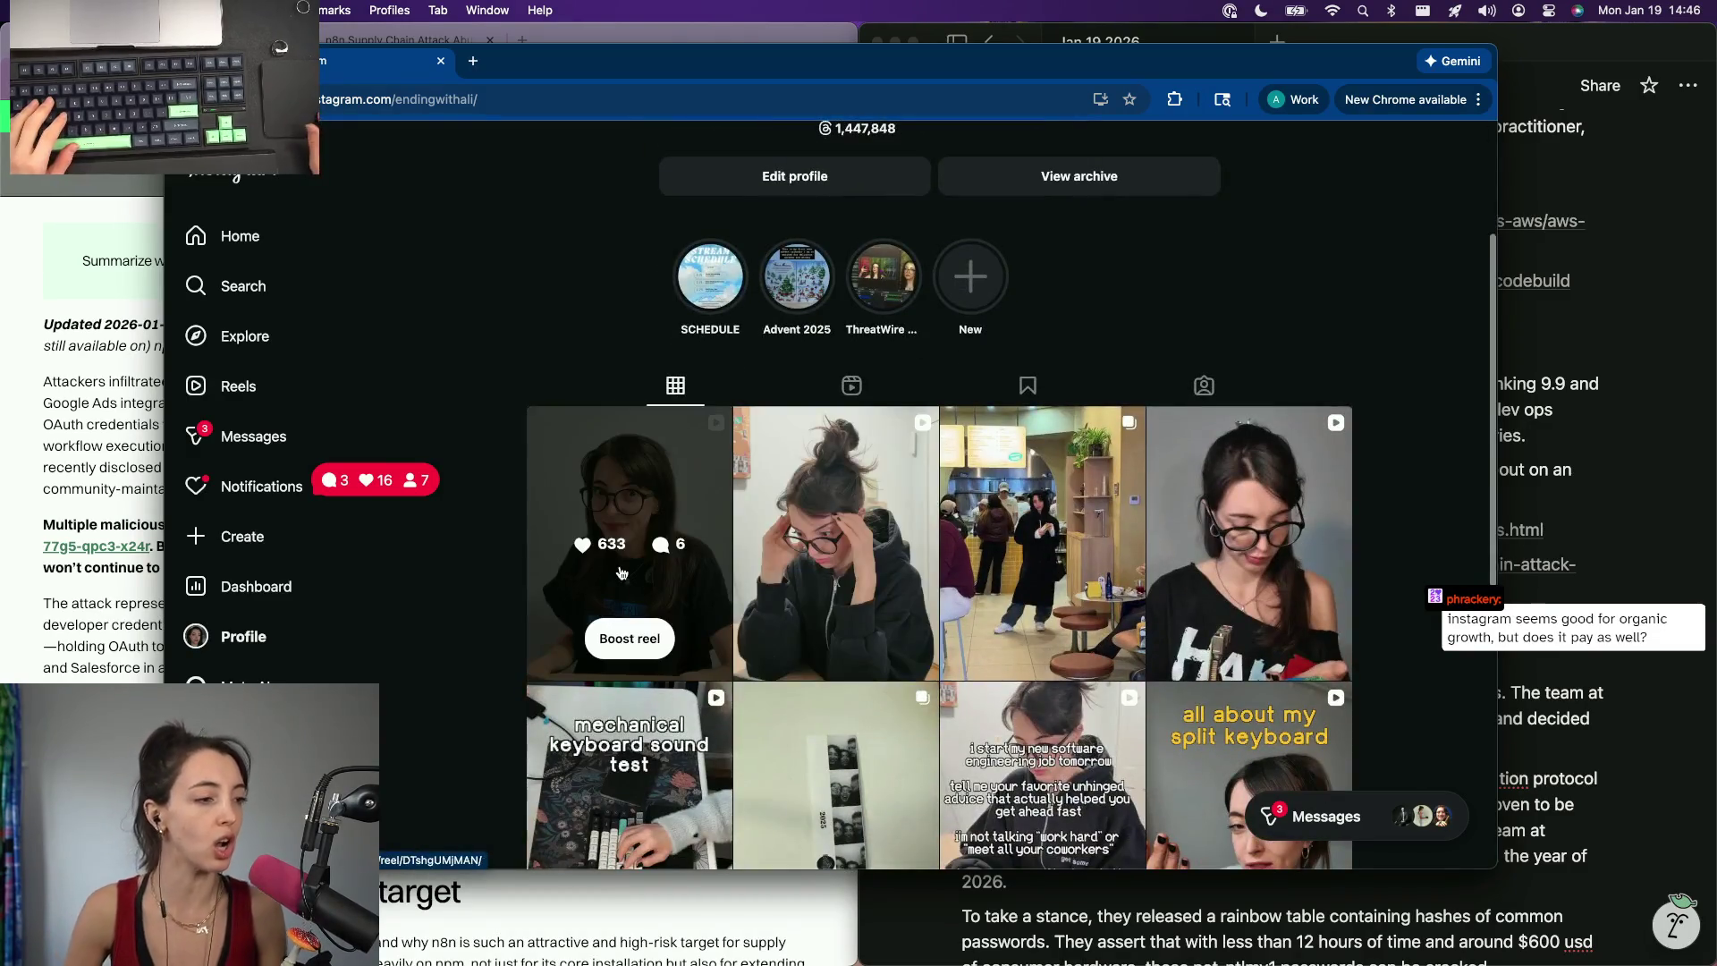
{"action": "left_click", "coordinate": [851, 386]}
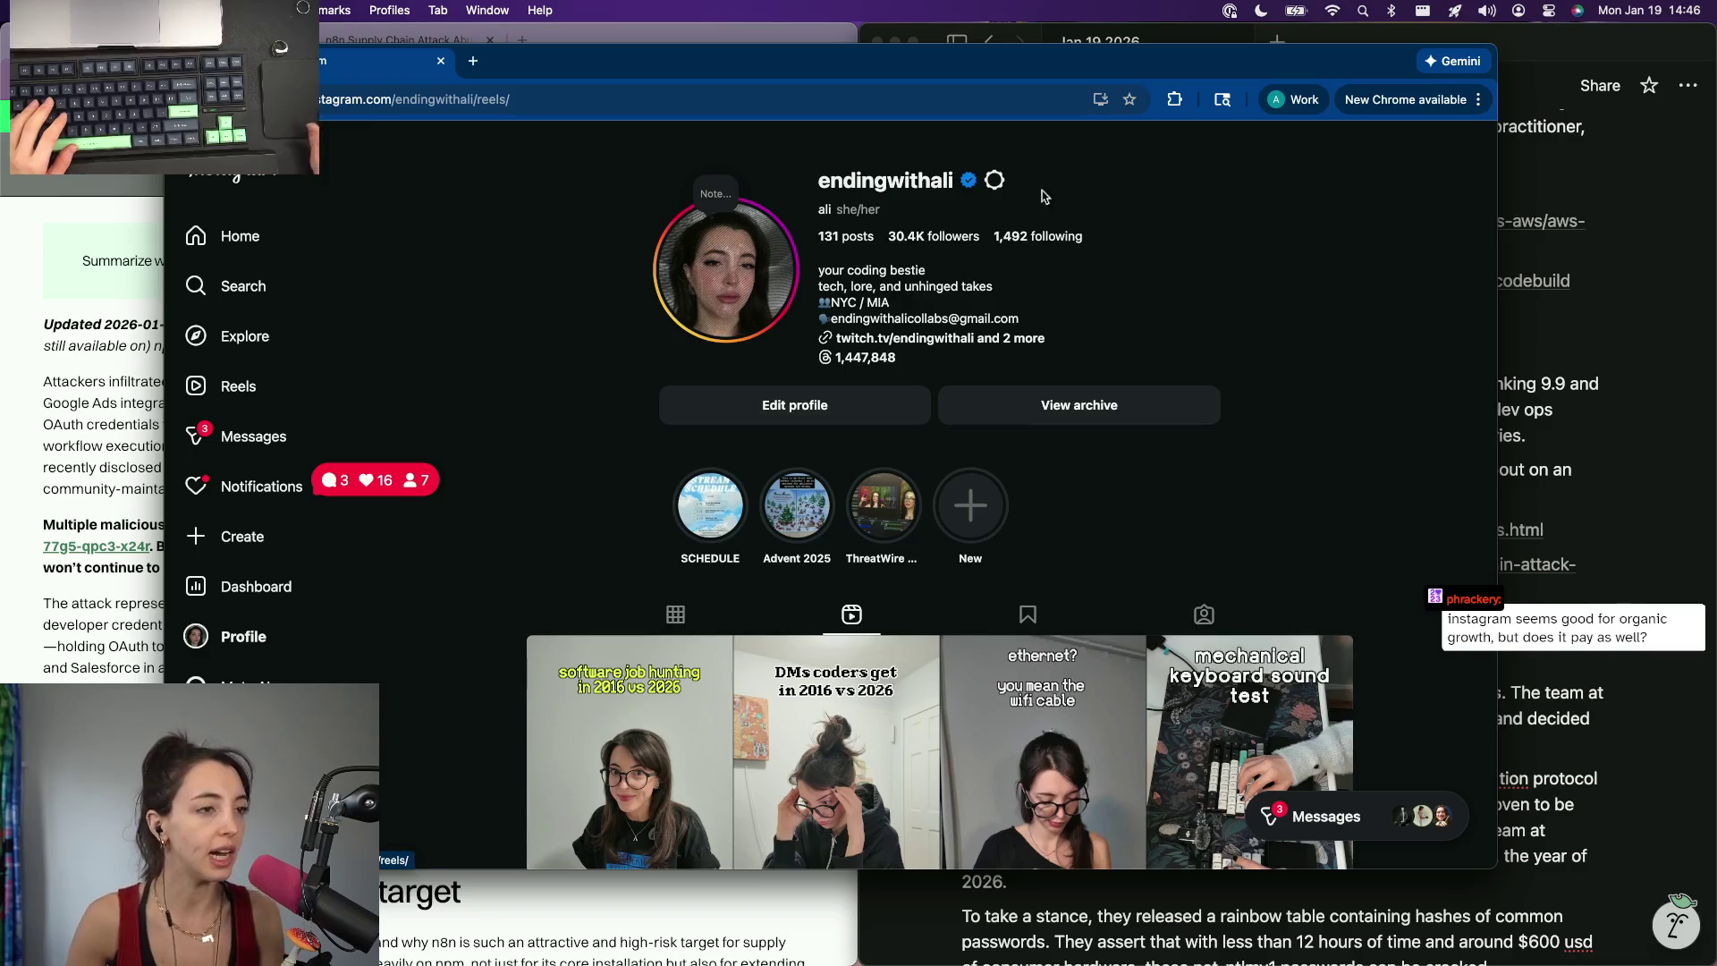
{"action": "scroll", "coordinate": [882, 222], "scroll_direction": "down", "scroll_amount": 2}
{"action": "scroll", "coordinate": [876, 205], "scroll_direction": "up", "scroll_amount": 2}
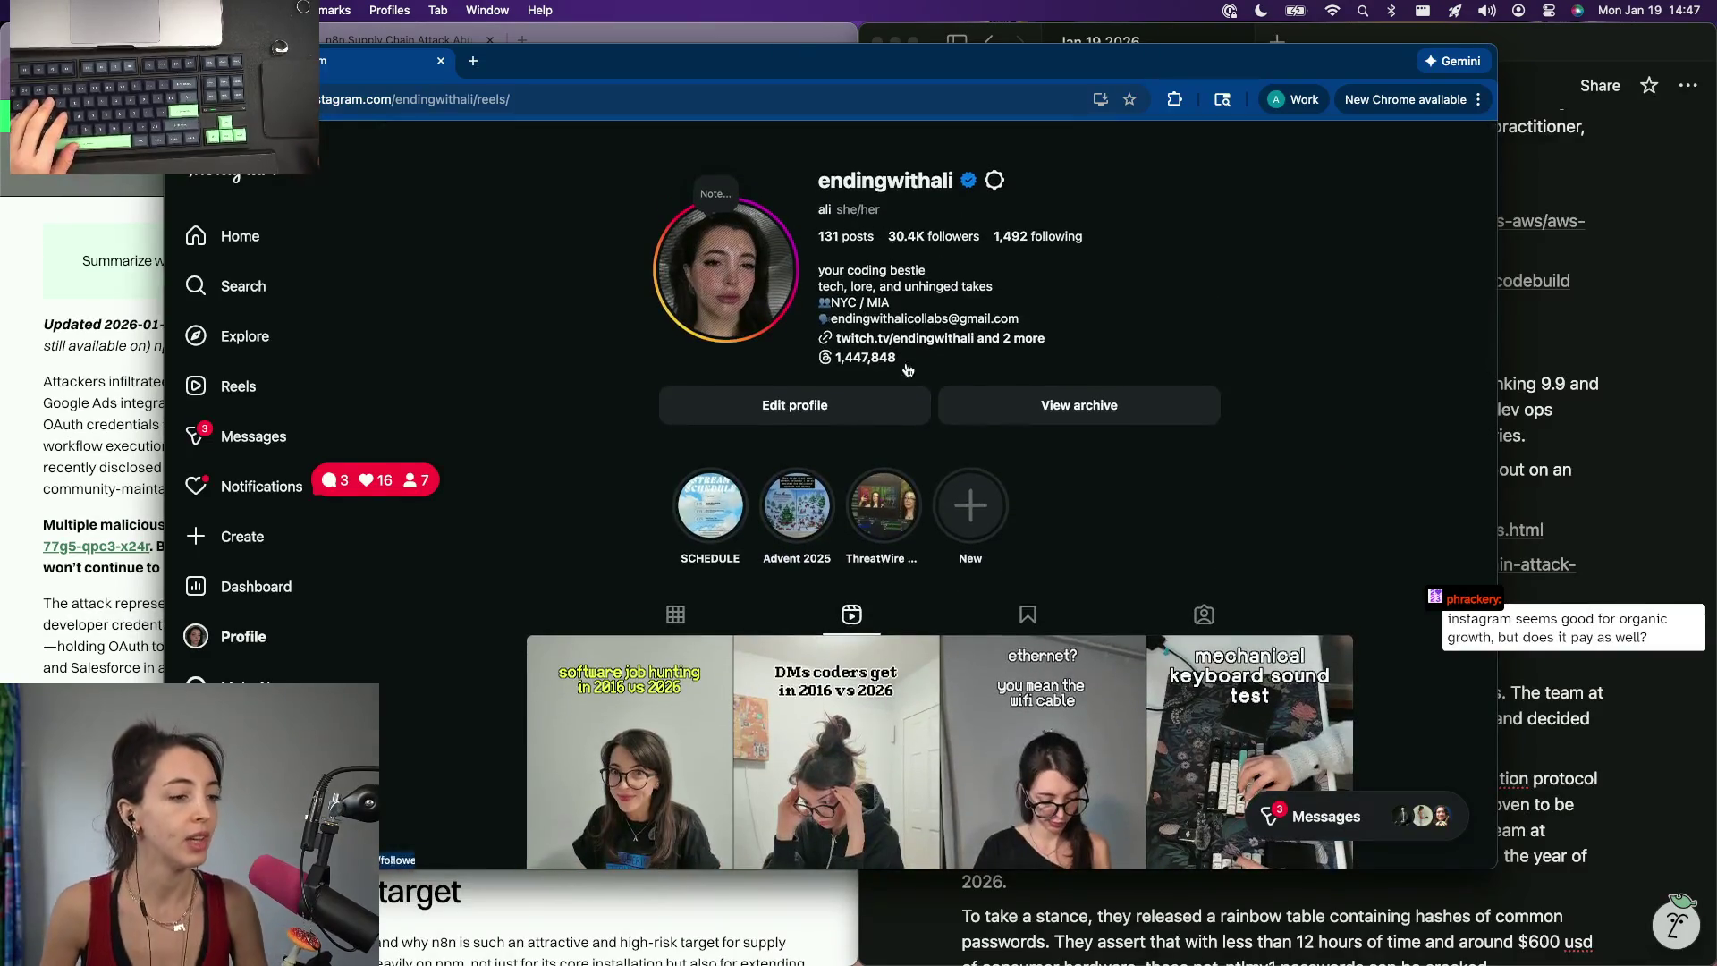
{"action": "scroll", "coordinate": [641, 465], "scroll_direction": "down", "scroll_amount": 2}
{"action": "scroll", "coordinate": [642, 465], "scroll_direction": "down", "scroll_amount": 1}
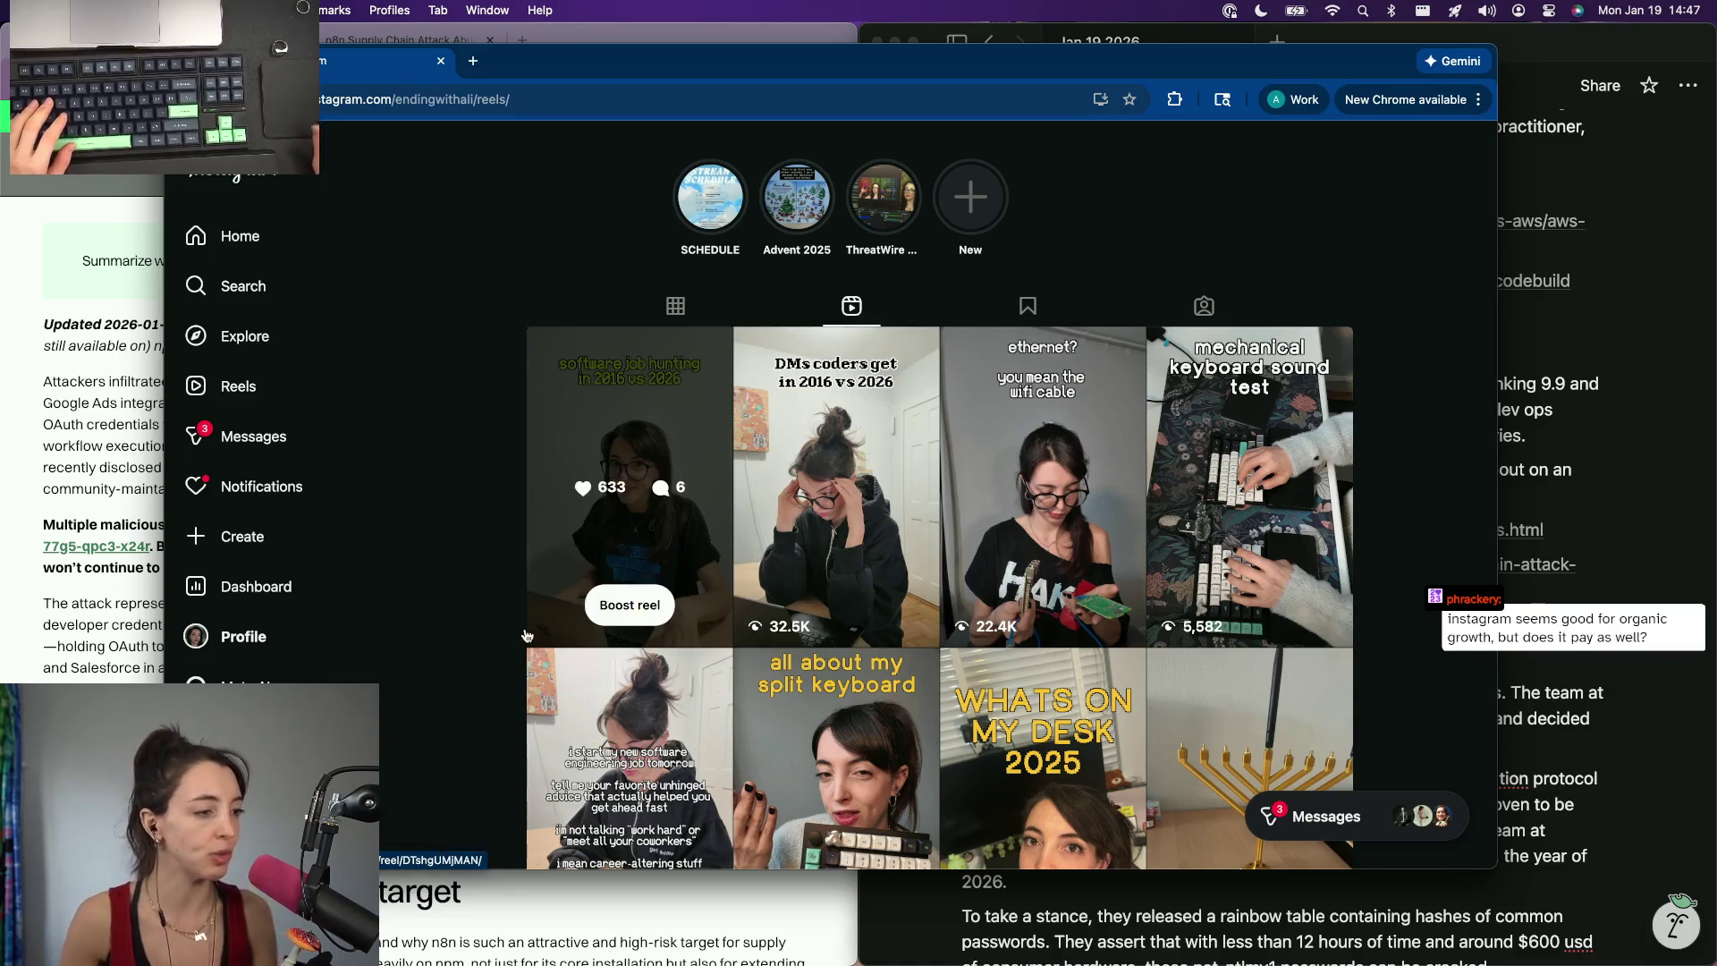
{"action": "scroll", "coordinate": [805, 376], "scroll_direction": "down", "scroll_amount": 1}
{"action": "left_click", "coordinate": [614, 483]}
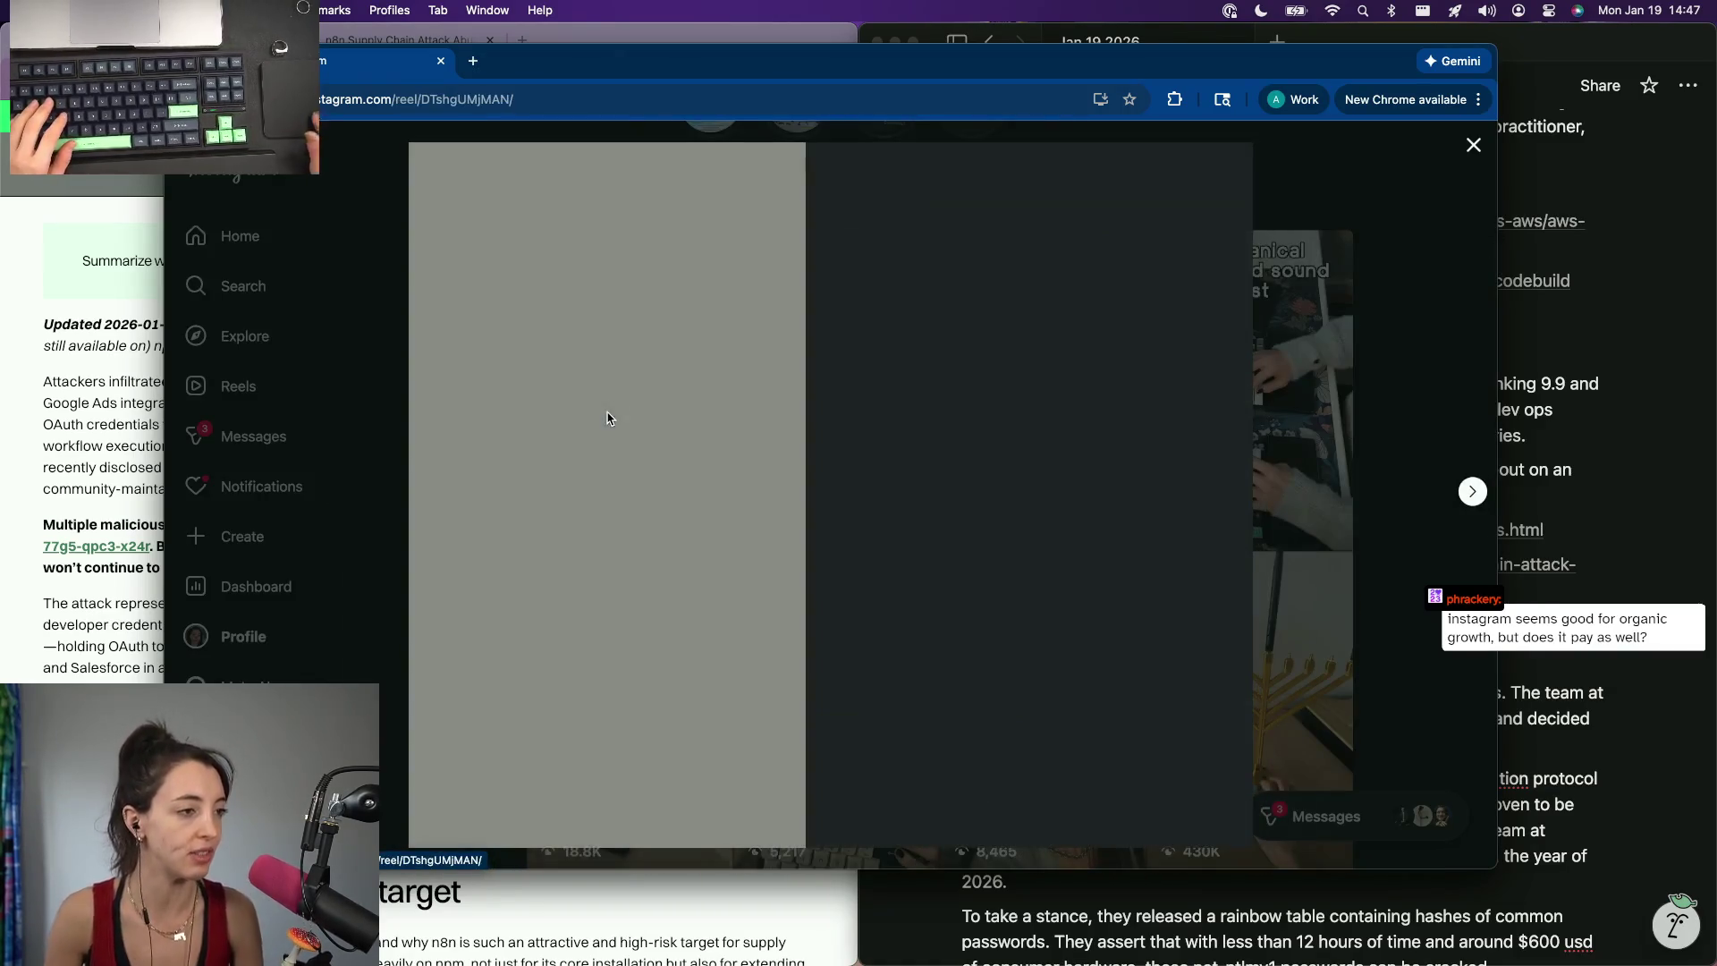
{"action": "left_click", "coordinate": [646, 495]}
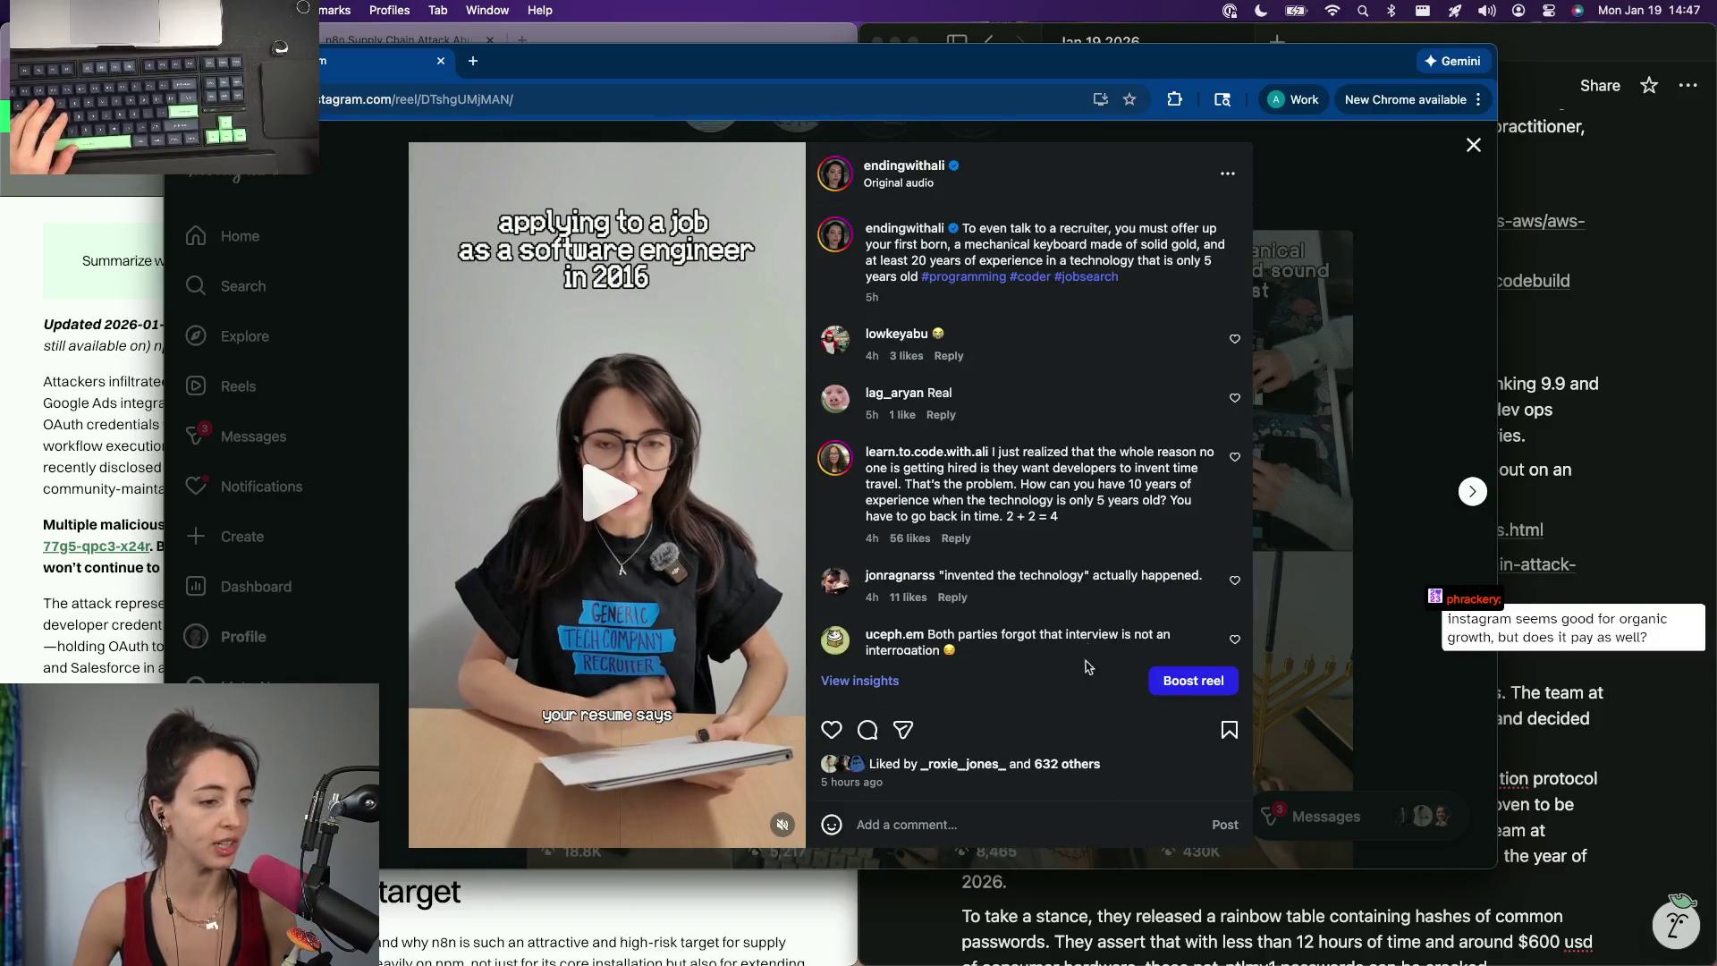
{"action": "scroll", "coordinate": [1080, 644], "scroll_direction": "down", "scroll_amount": 2}
{"action": "scroll", "coordinate": [1071, 608], "scroll_direction": "down", "scroll_amount": 1}
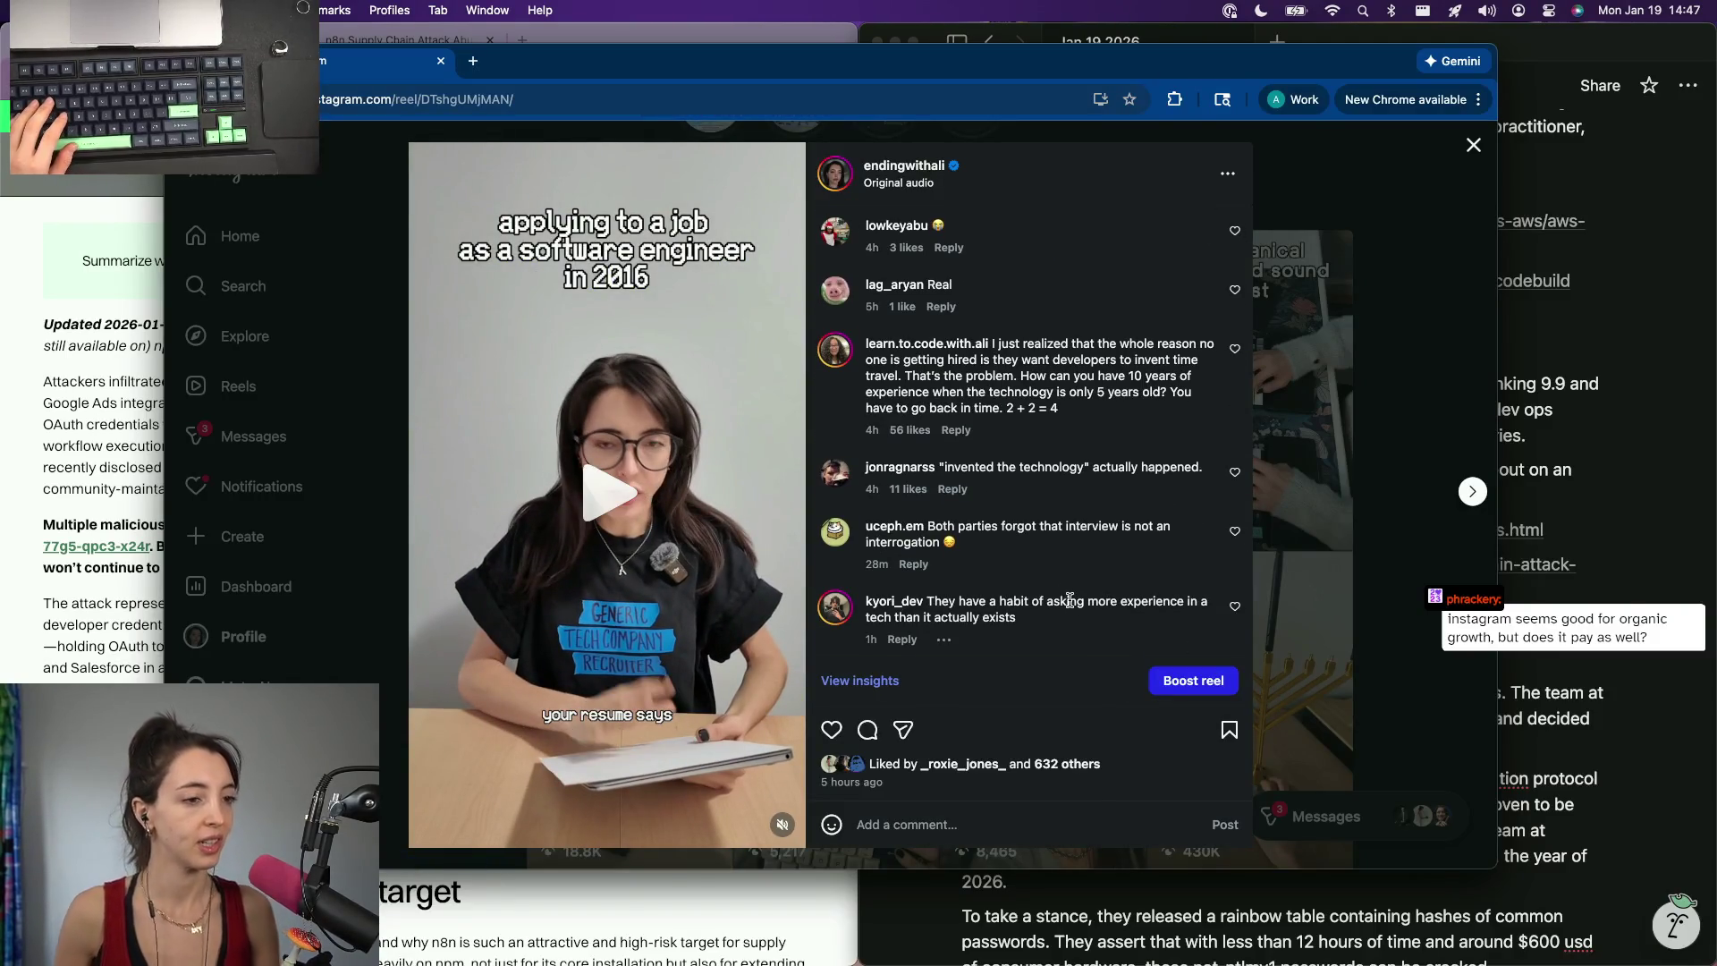
{"action": "scroll", "coordinate": [1070, 599], "scroll_direction": "up", "scroll_amount": 2}
{"action": "mouse_move", "coordinate": [1020, 585]}
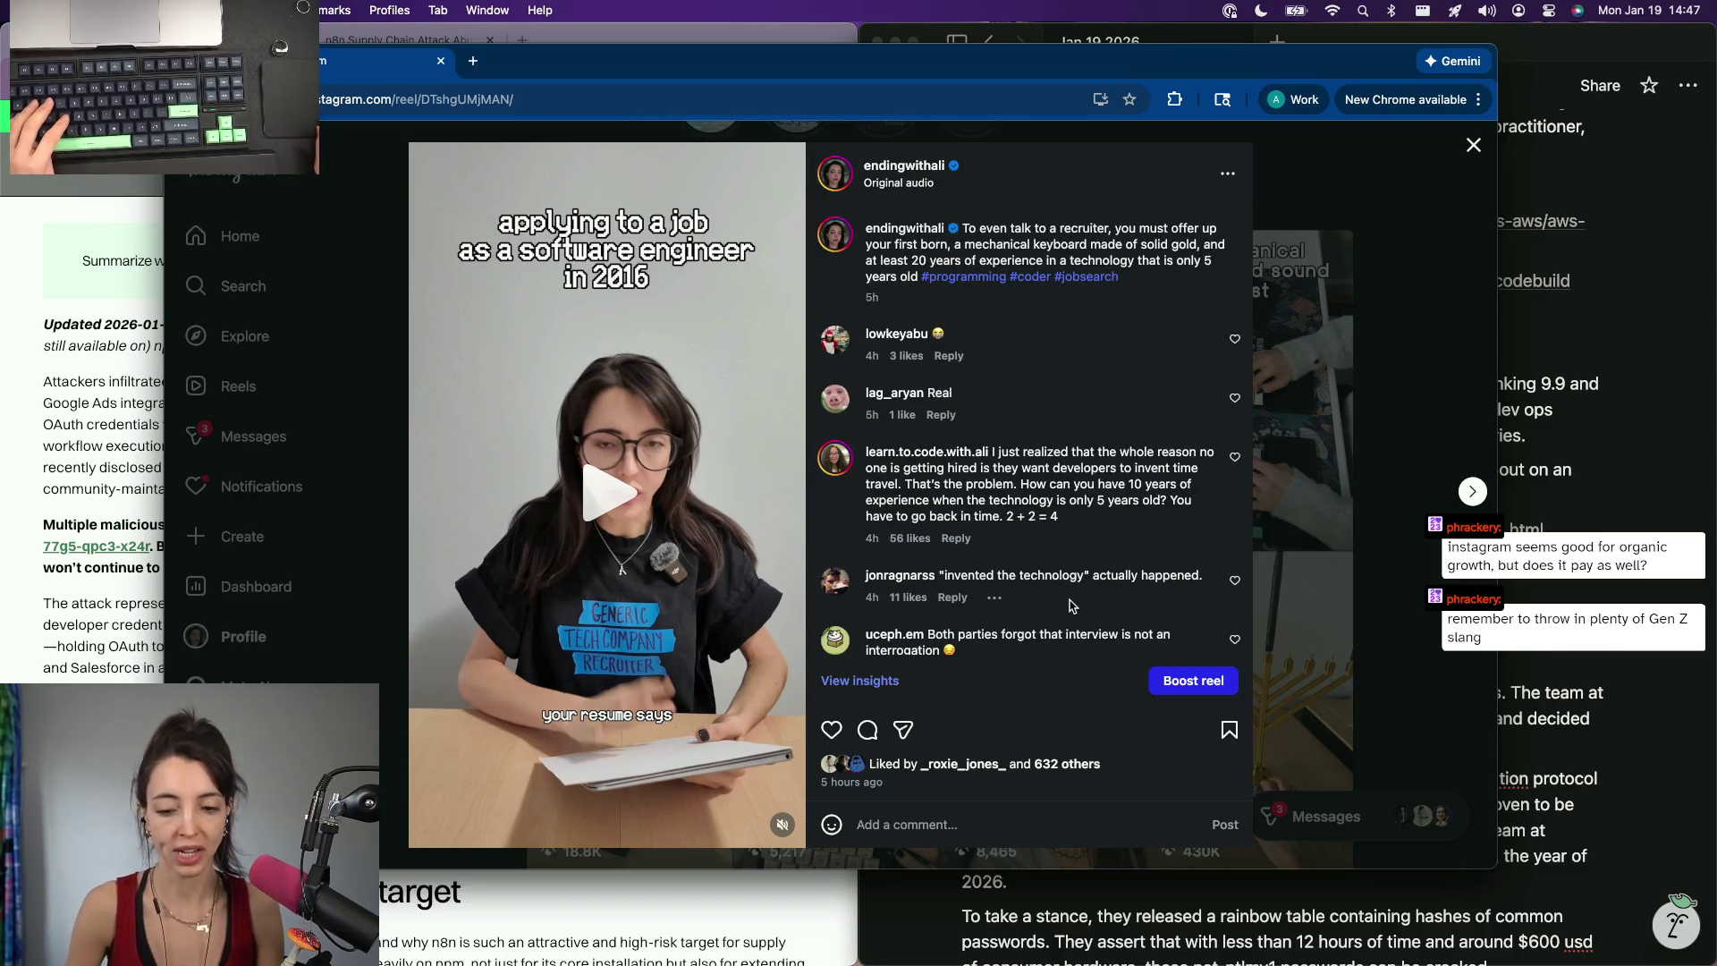
{"action": "scroll", "coordinate": [1069, 605], "scroll_direction": "down", "scroll_amount": 2}
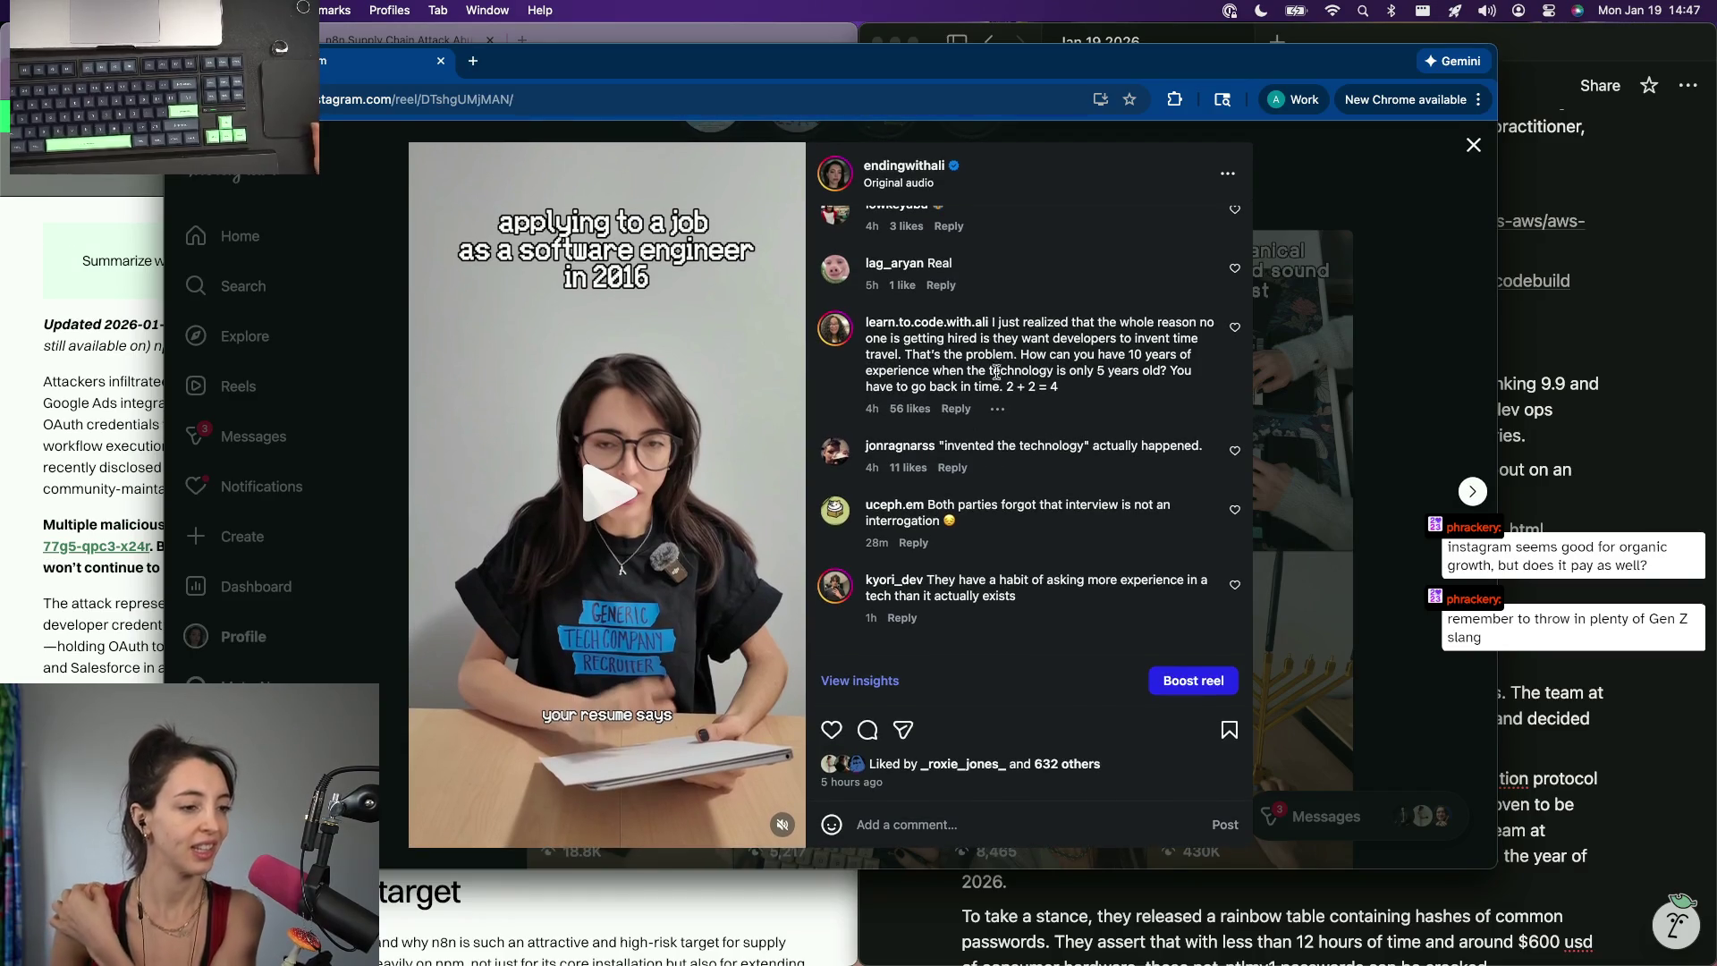
{"action": "scroll", "coordinate": [904, 652], "scroll_direction": "up", "scroll_amount": 2}
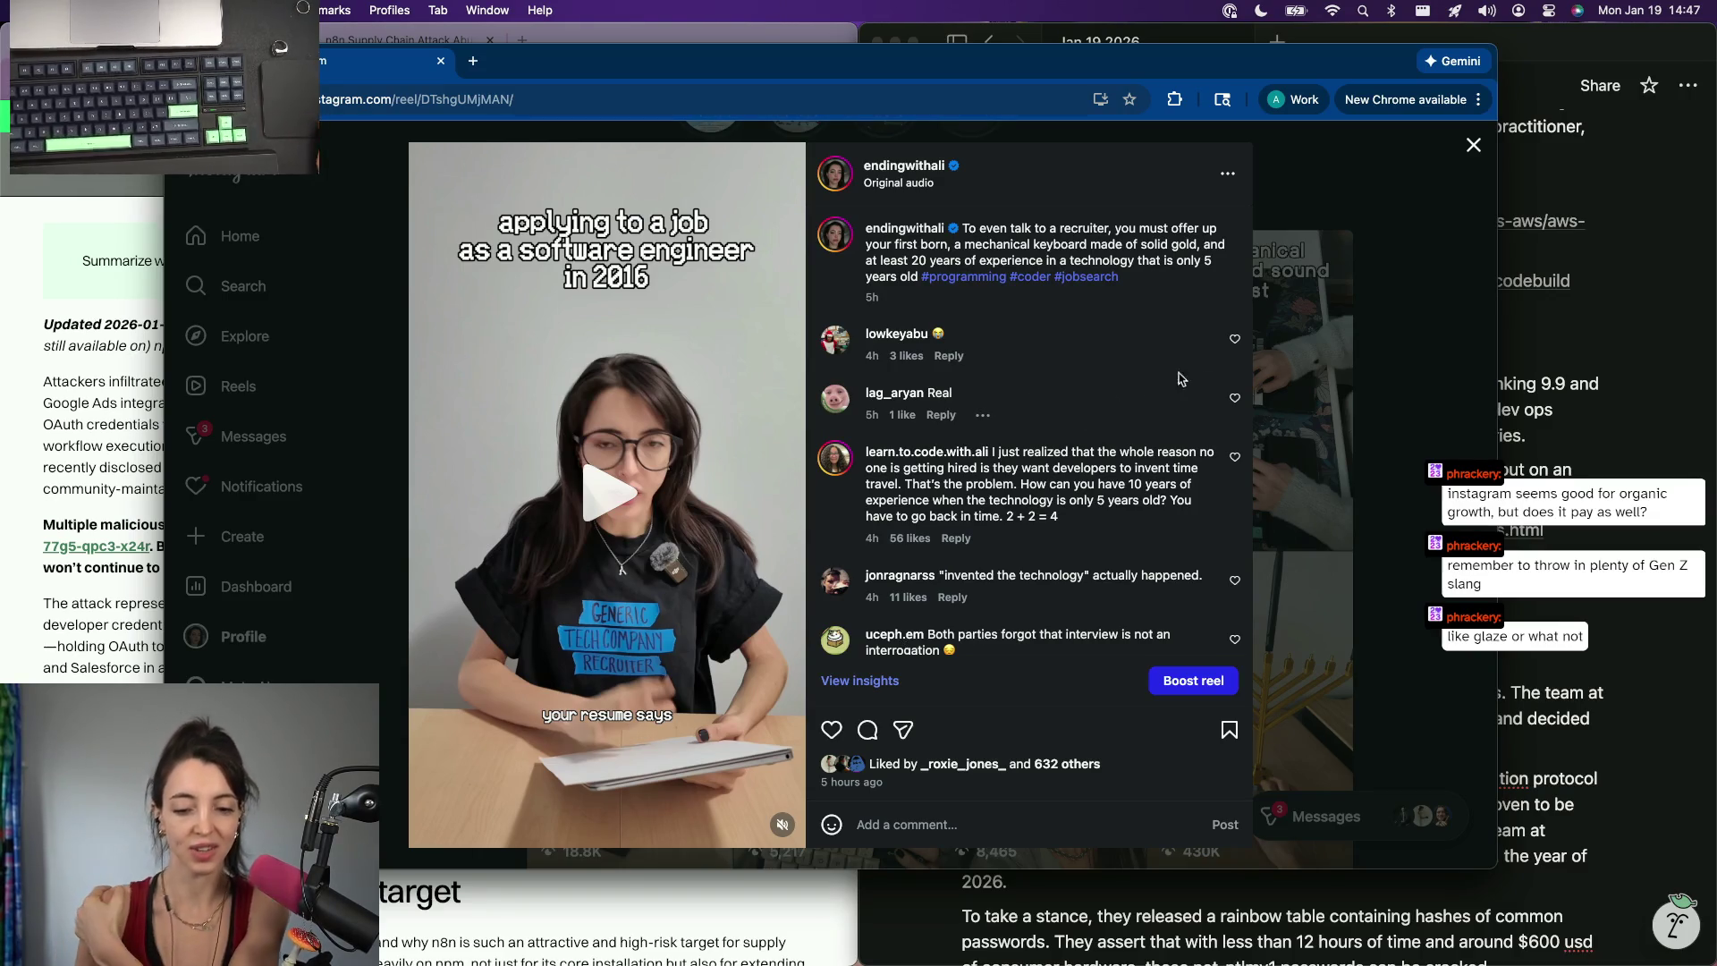
Close and briefly reopen the first reel, then hide the Instagram window.
{"action": "left_click", "coordinate": [1336, 229]}
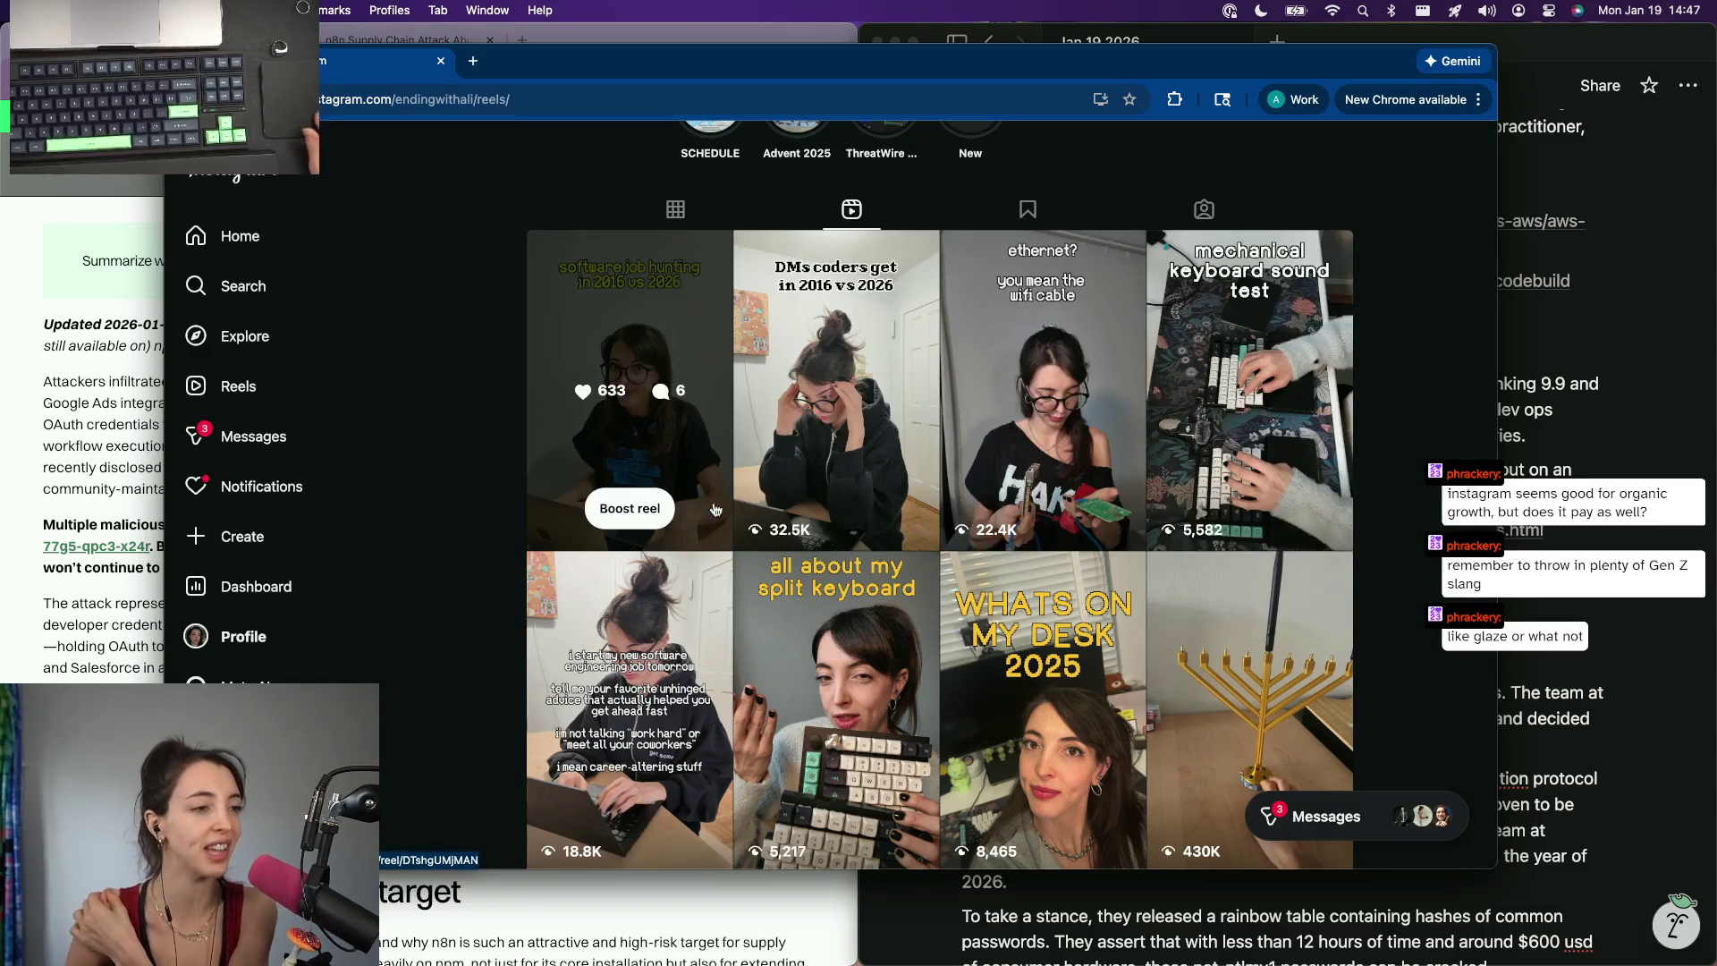
{"action": "left_click", "coordinate": [628, 451]}
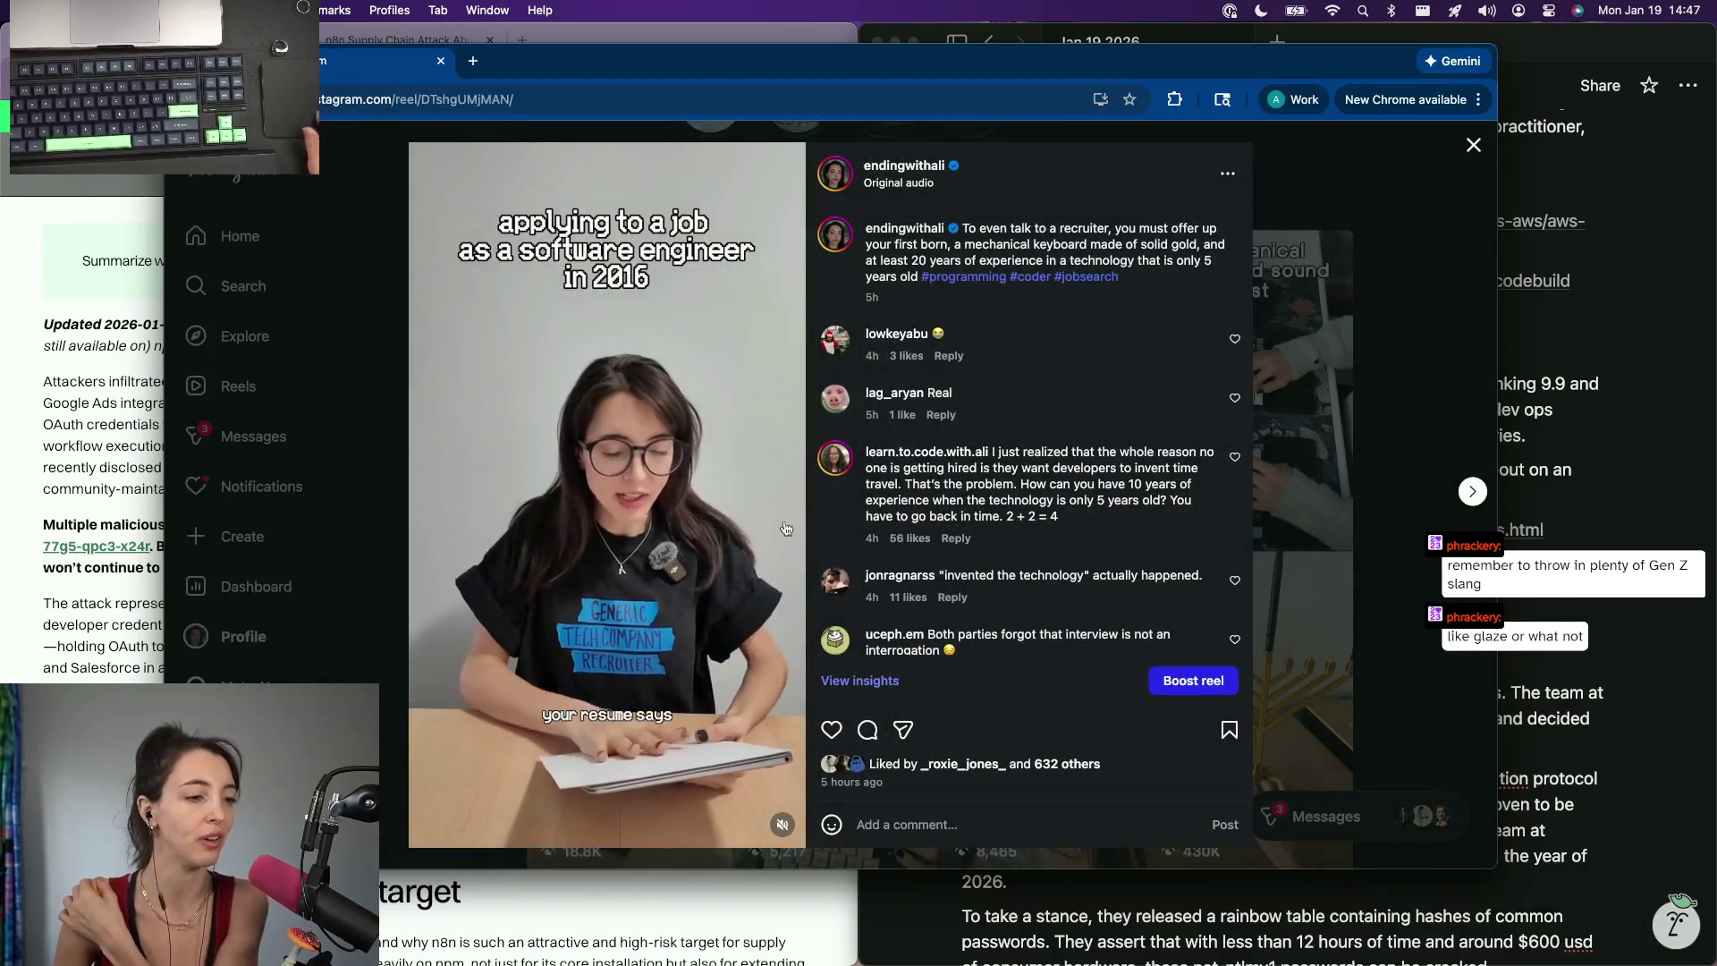
{"action": "left_click", "coordinate": [1311, 248]}
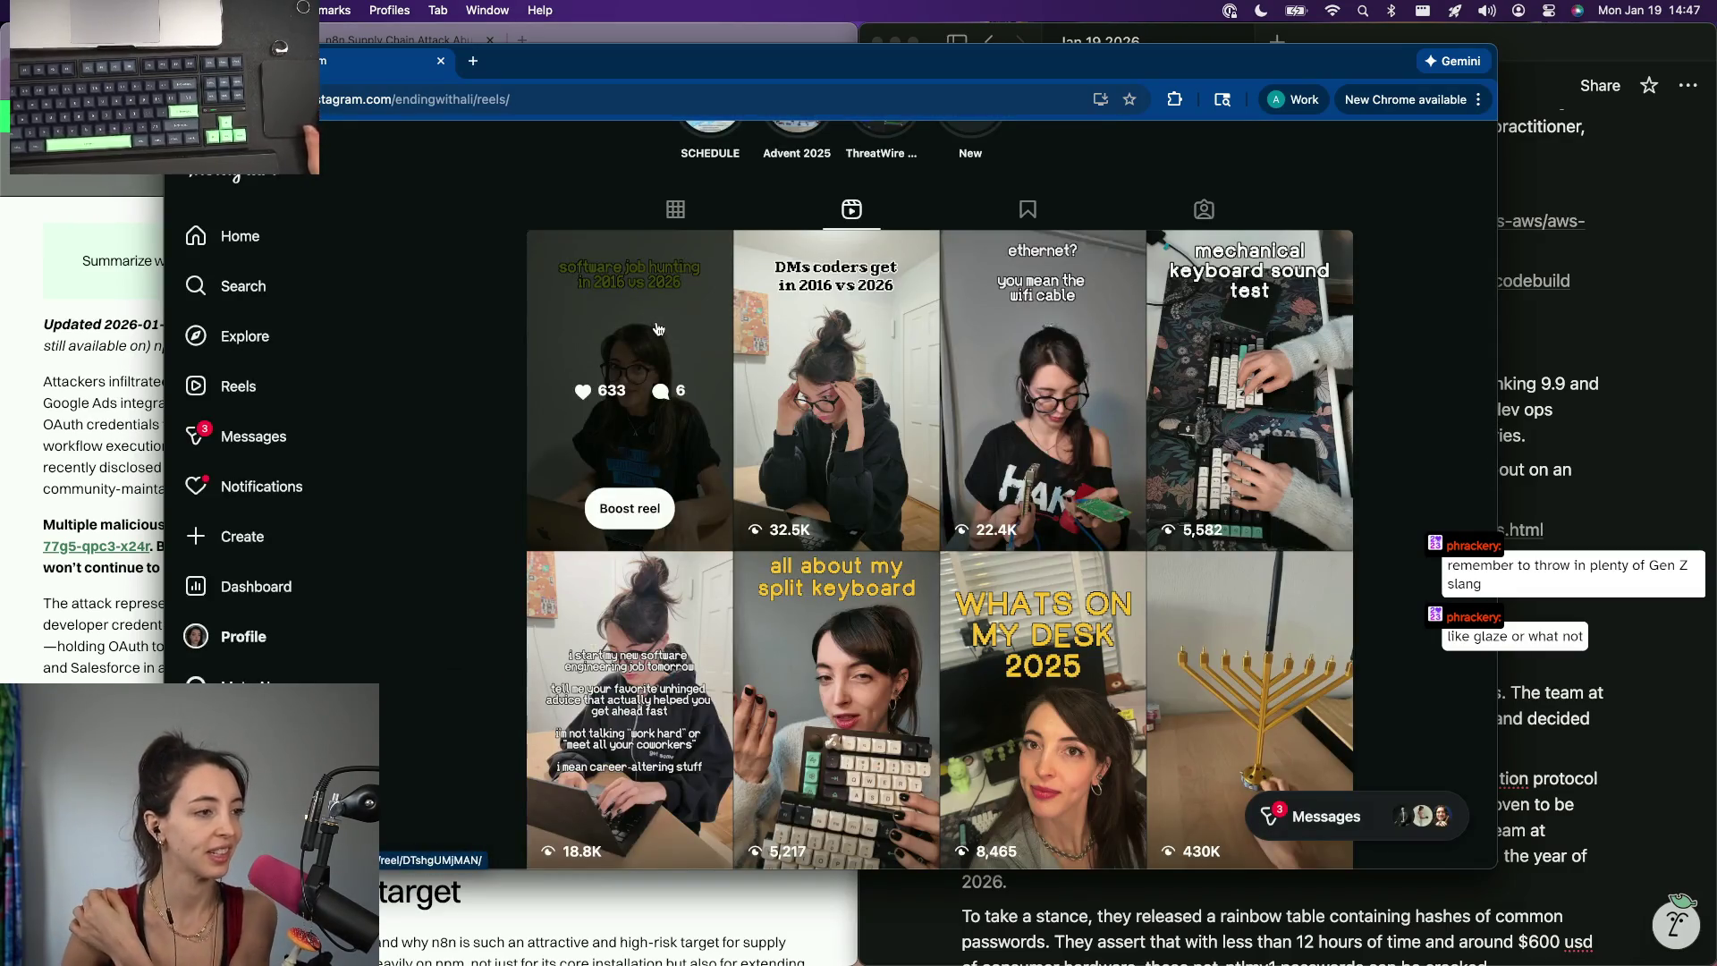
{"action": "scroll", "coordinate": [569, 376], "scroll_direction": "down", "scroll_amount": 2}
{"action": "scroll", "coordinate": [570, 370], "scroll_direction": "up", "scroll_amount": 4}
{"action": "scroll", "coordinate": [568, 343], "scroll_direction": "up", "scroll_amount": 2}
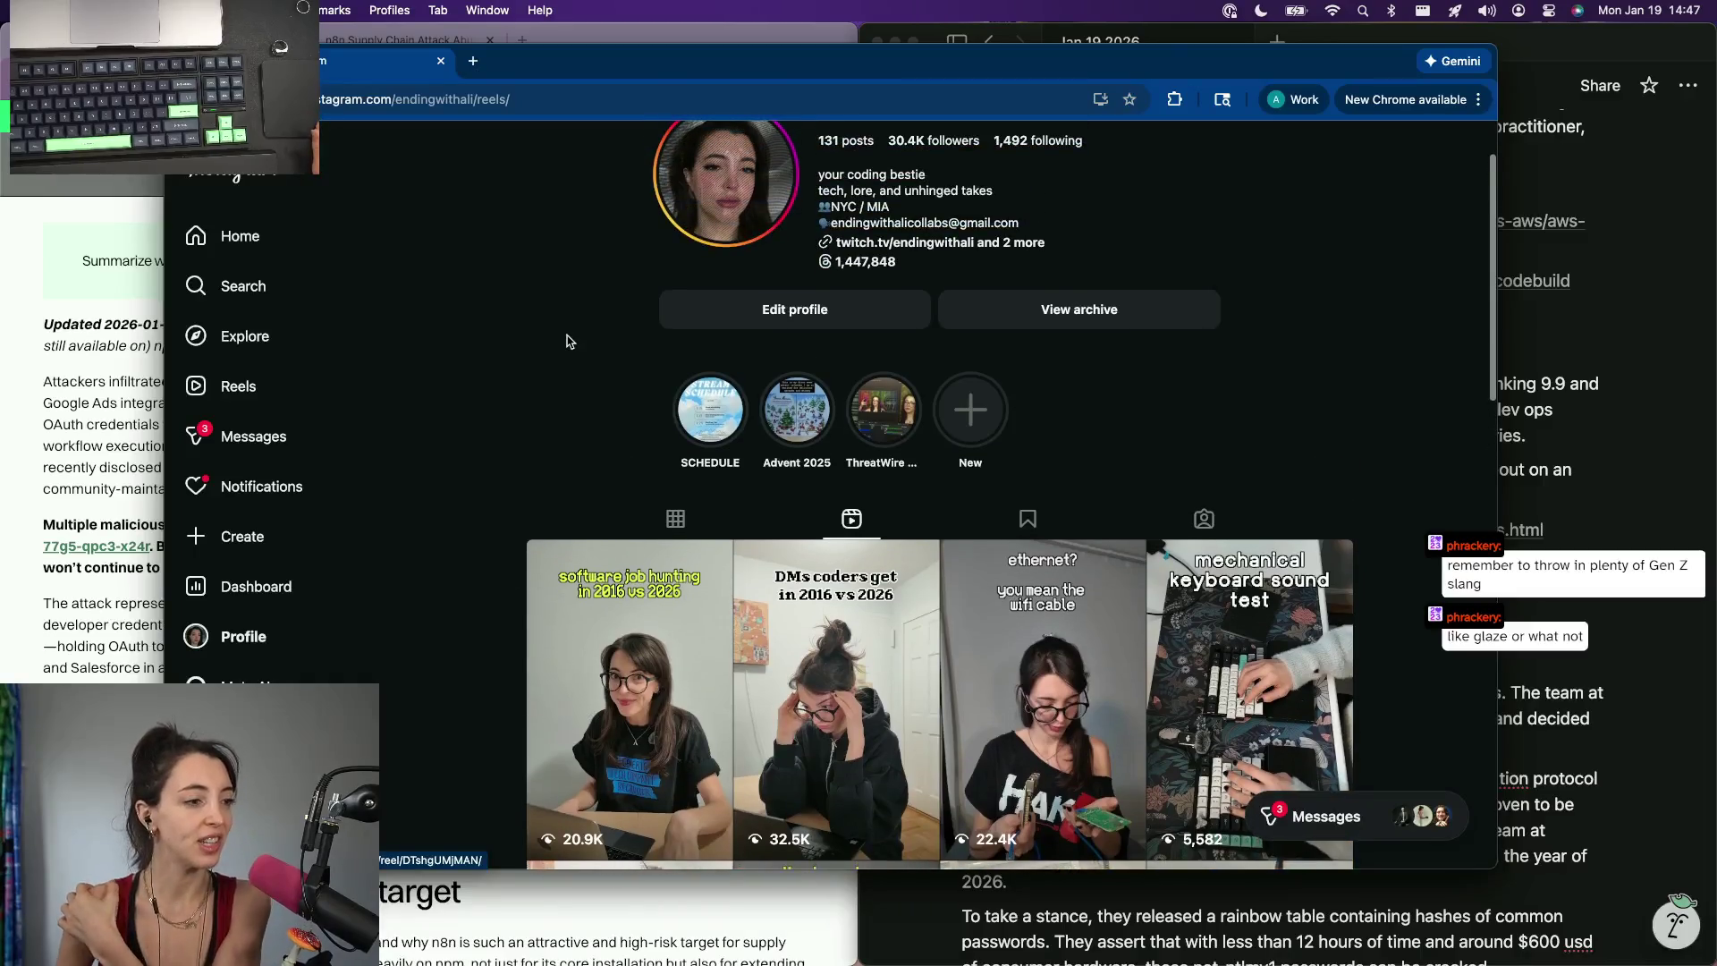
{"action": "scroll", "coordinate": [648, 671], "scroll_direction": "down", "scroll_amount": 5}
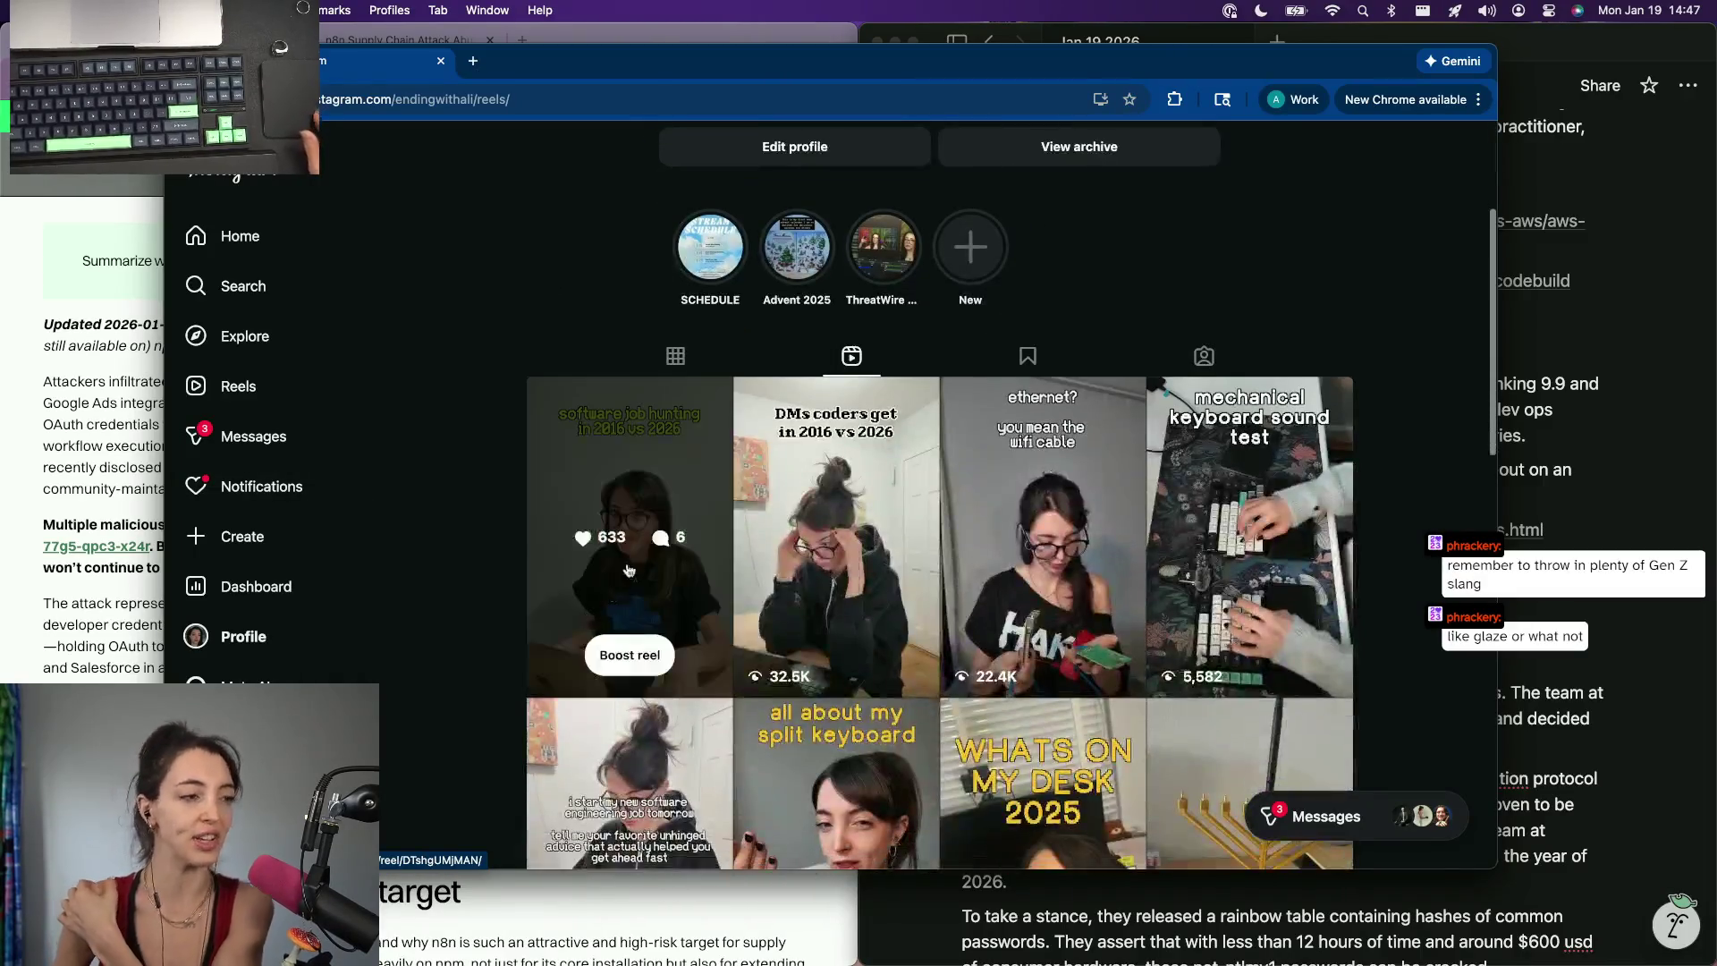
{"action": "scroll", "coordinate": [649, 538], "scroll_direction": "down", "scroll_amount": 3}
{"action": "scroll", "coordinate": [649, 523], "scroll_direction": "up", "scroll_amount": 1}
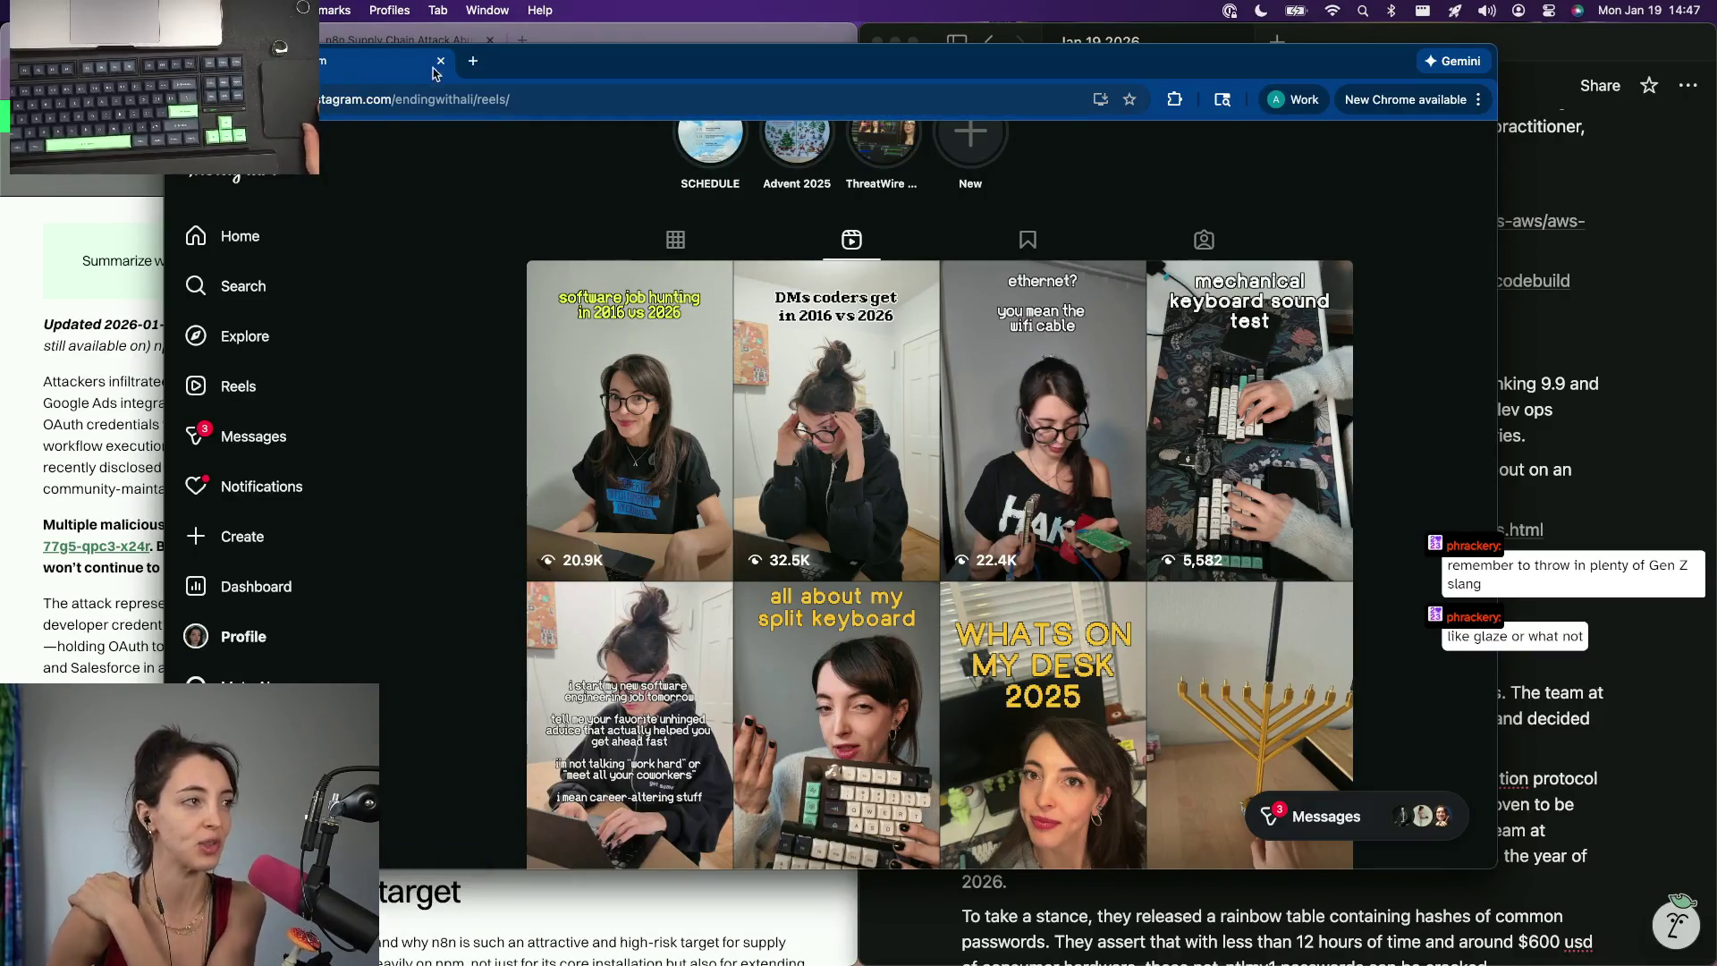
{"action": "key", "text": "super+w"}
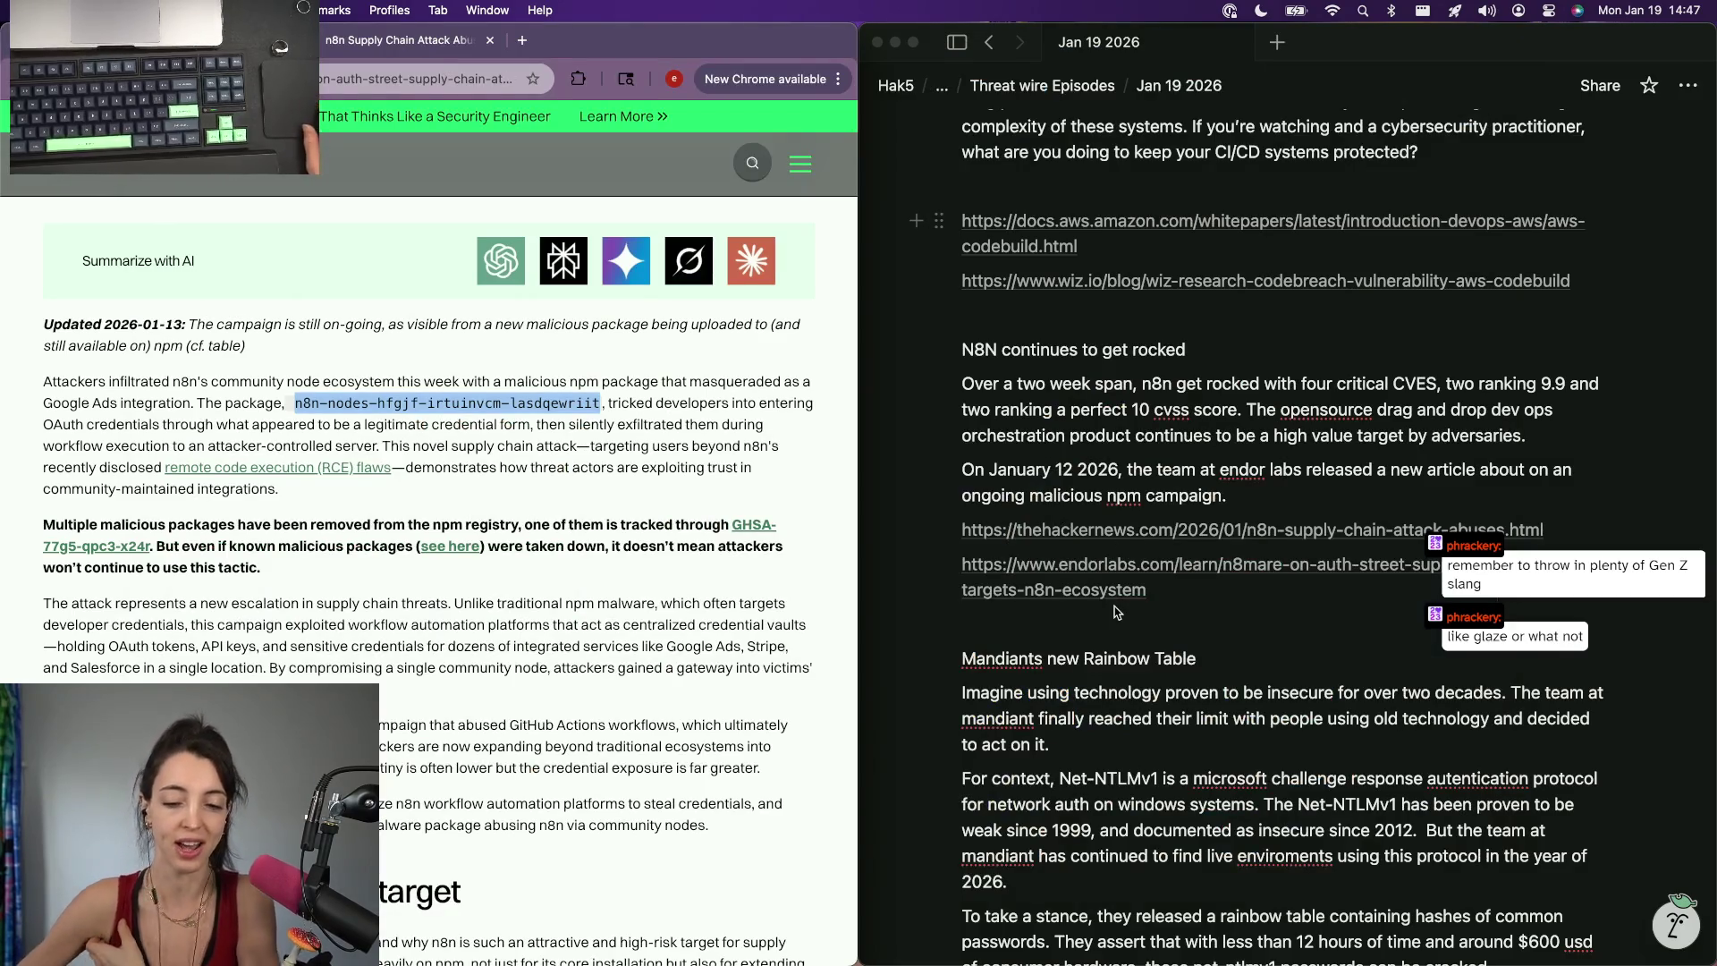
{"action": "scroll", "coordinate": [1114, 615], "scroll_direction": "down", "scroll_amount": 2}
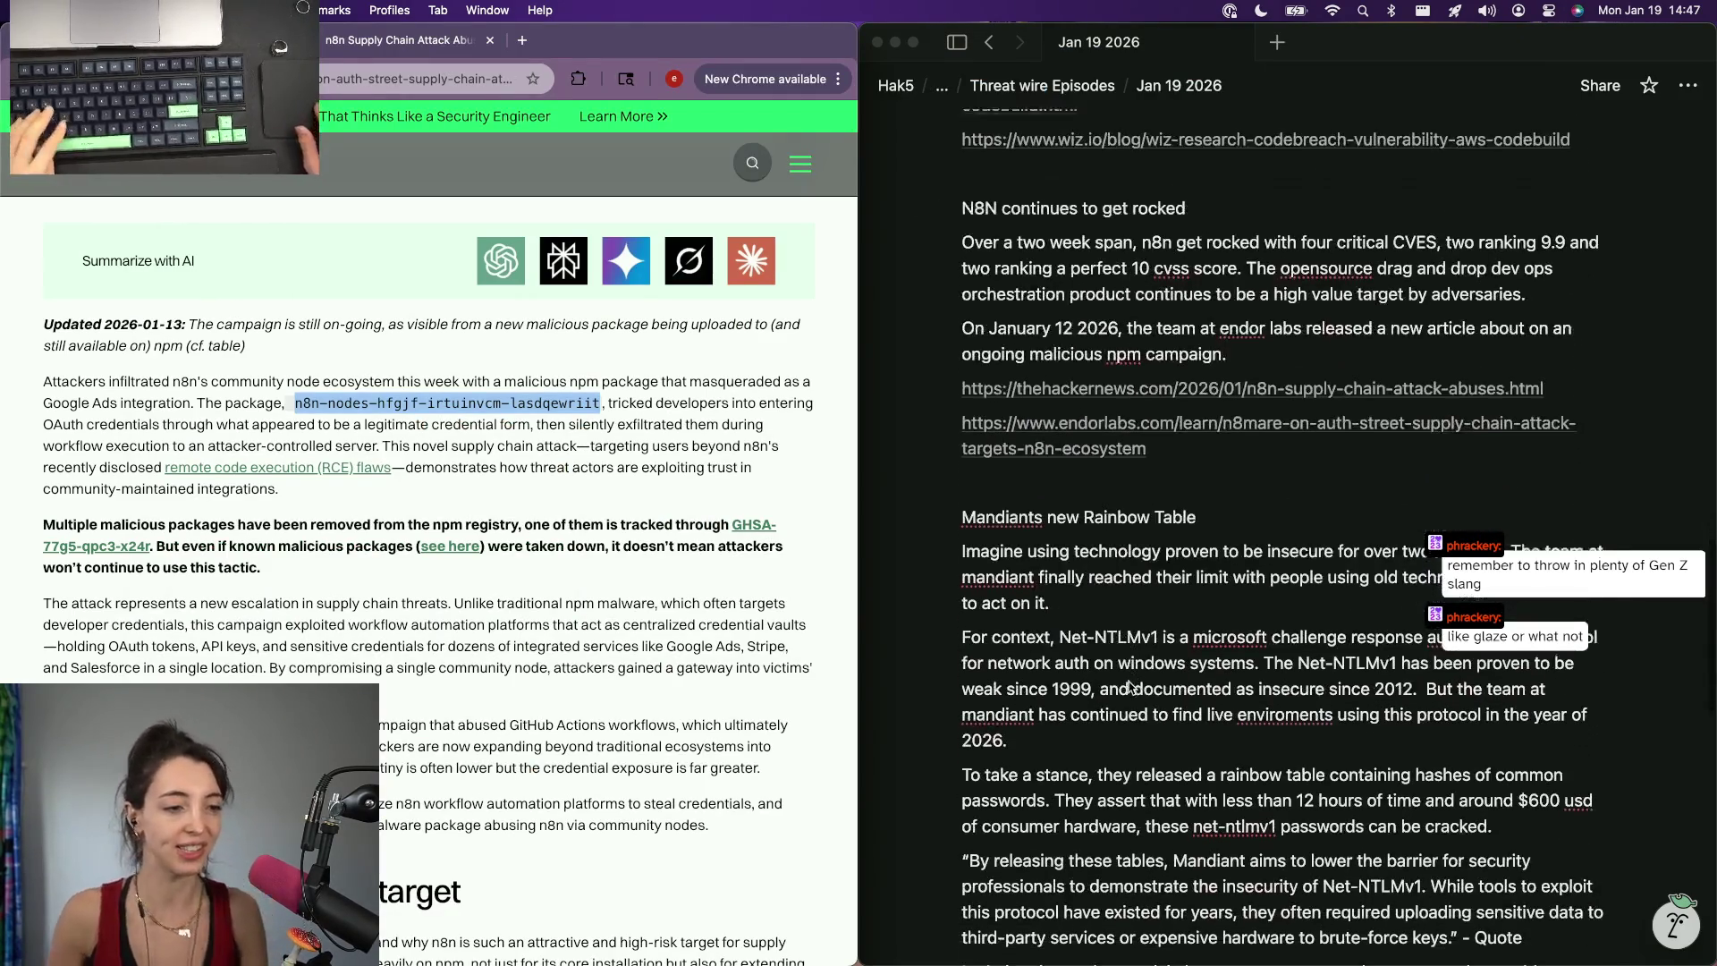
{"action": "left_click", "coordinate": [1151, 463]}
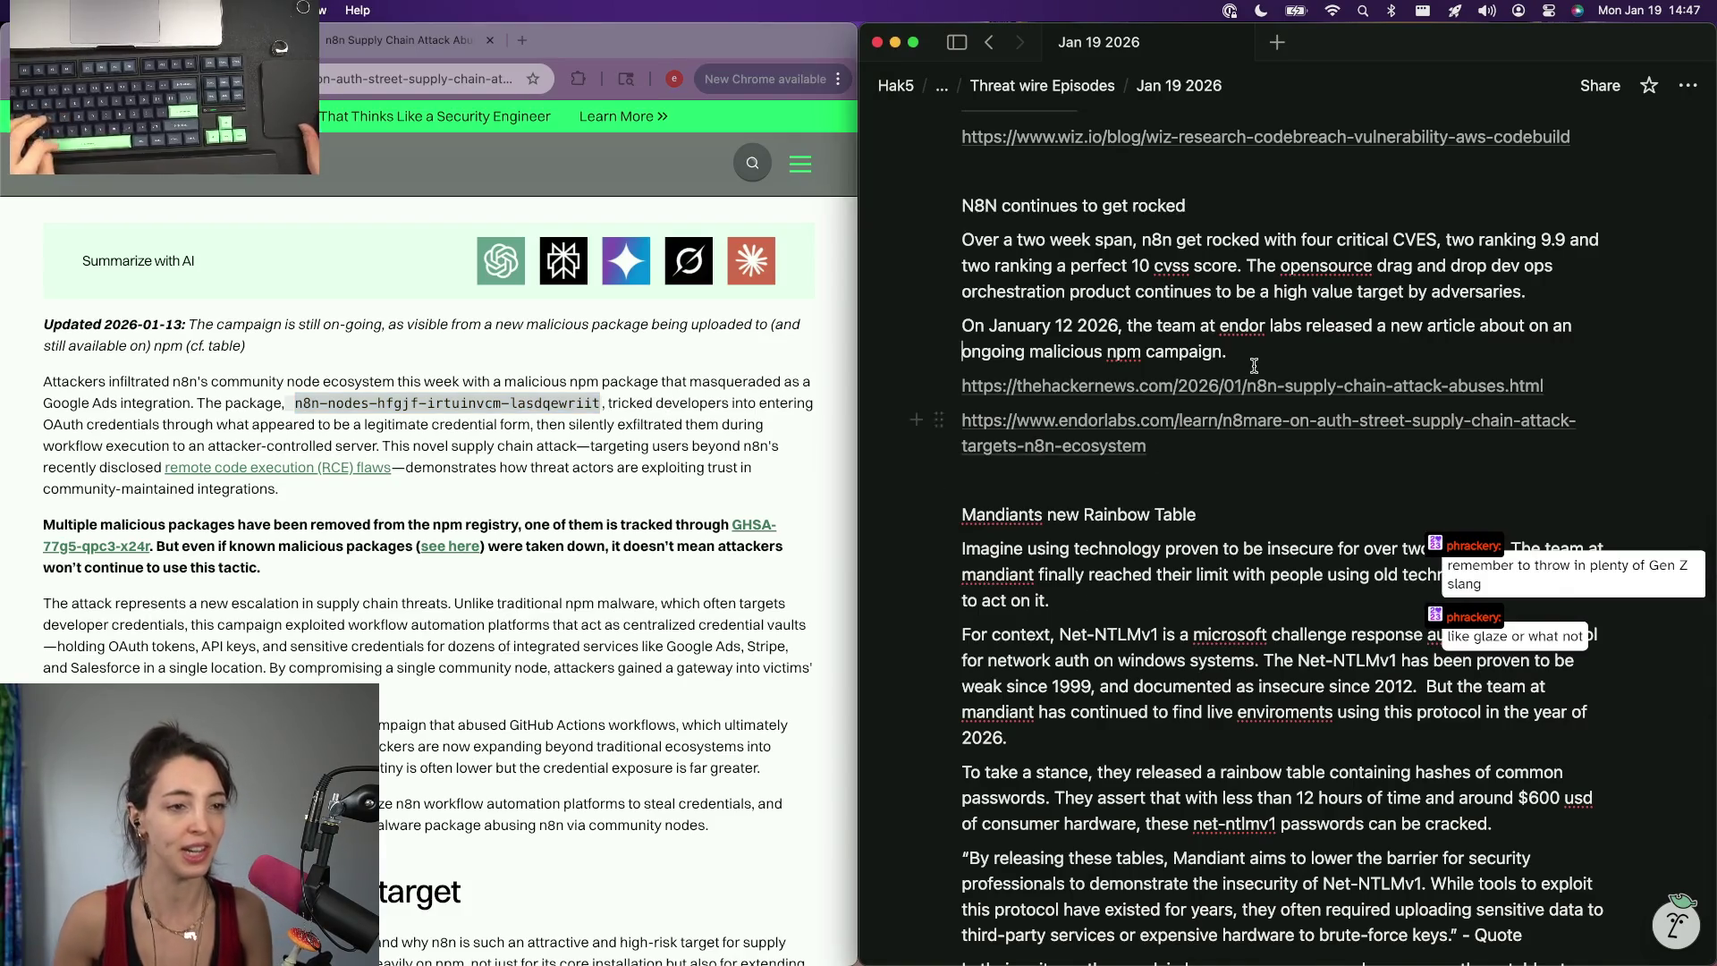
{"action": "left_click", "coordinate": [1305, 354]}
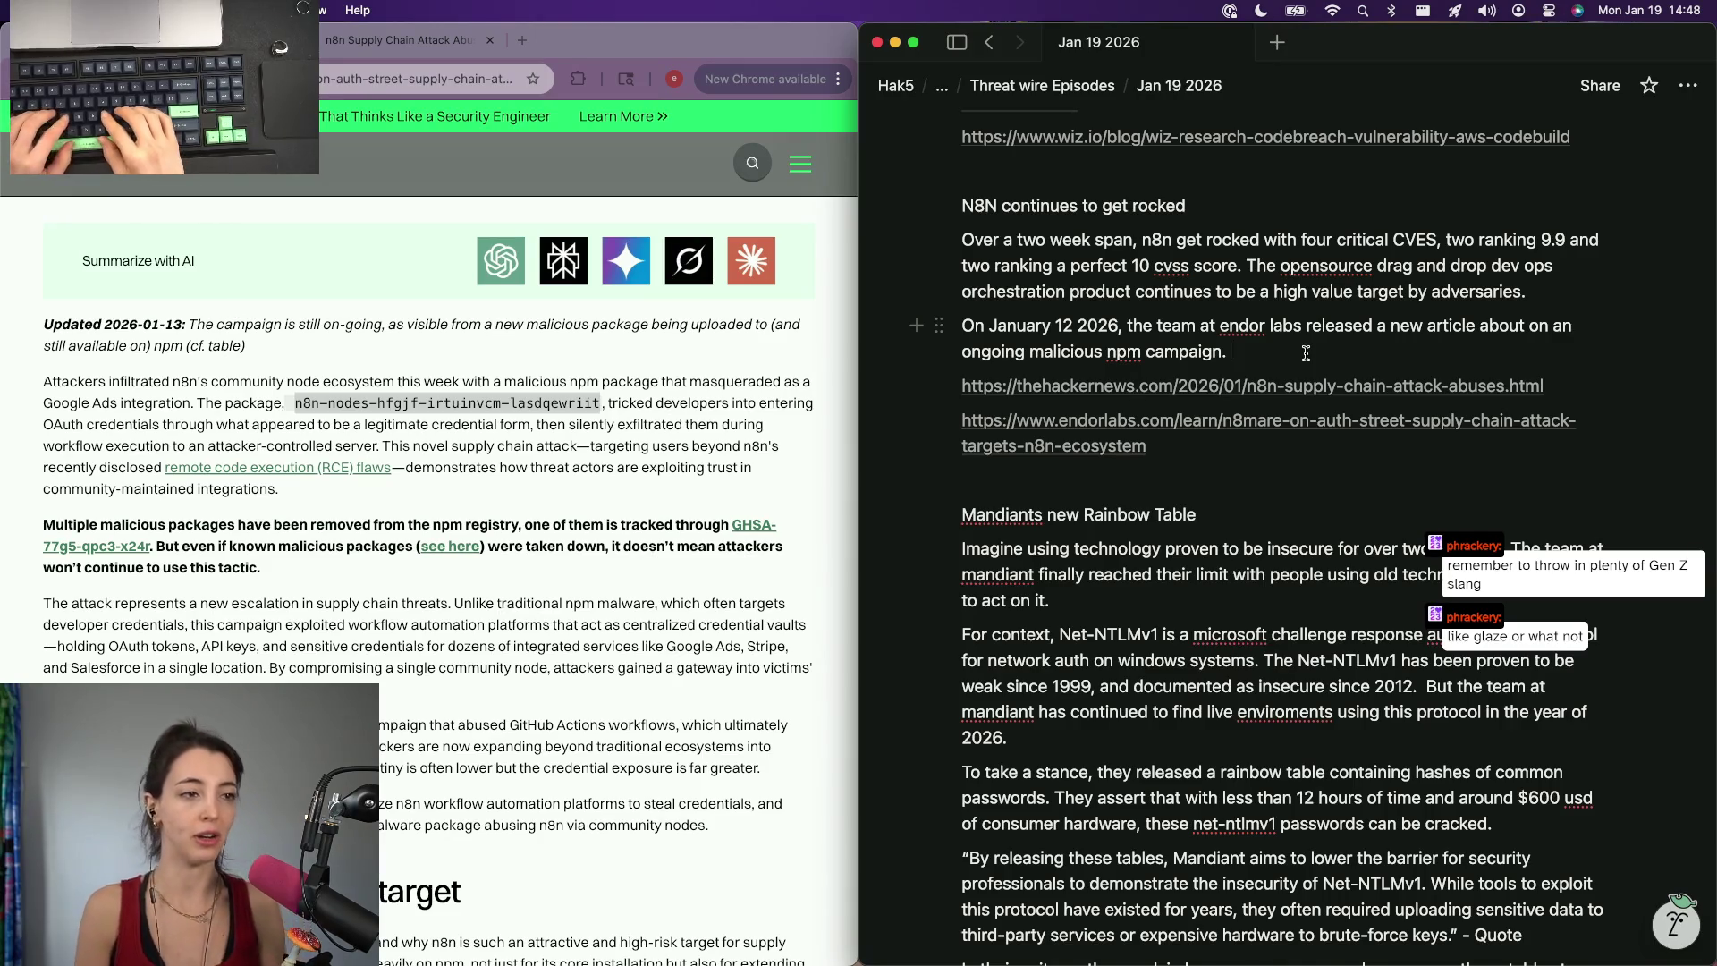
{"action": "left_click", "coordinate": [1306, 354]}
{"action": "key", "text": "BackSpace"}
{"action": "type", "text": "geted n2n"}
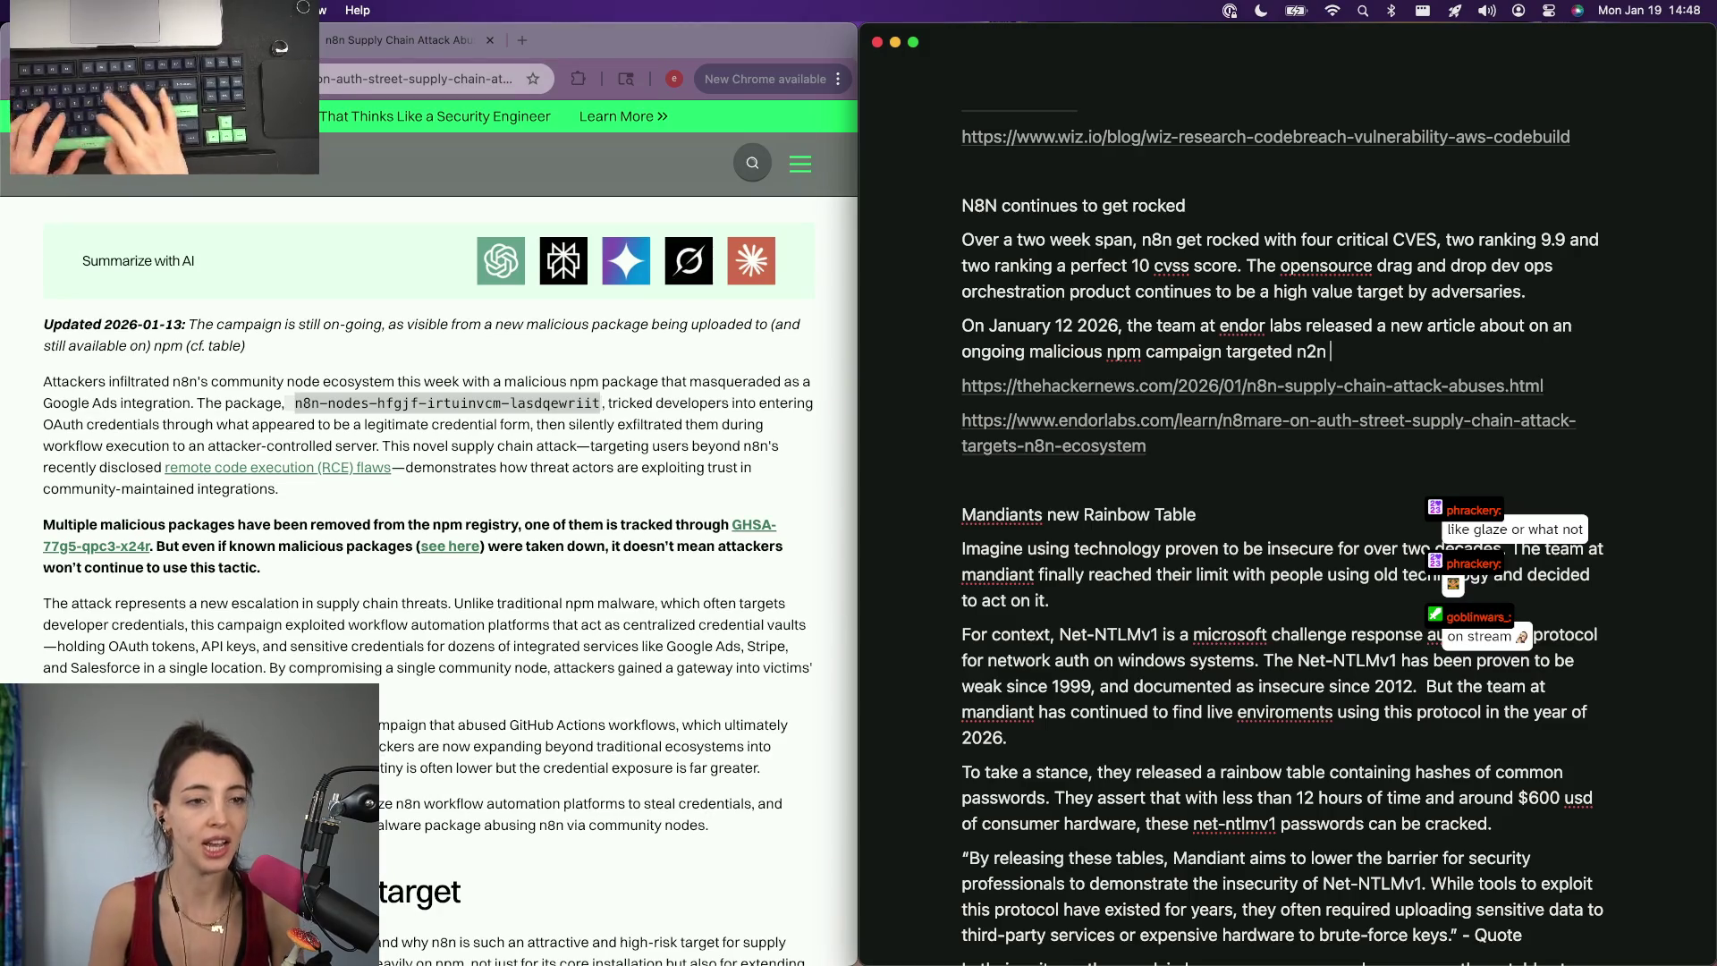
{"action": "key", "text": "BackSpace"}
{"action": "key", "text": "BackSpace"}
{"action": "key", "text": "BackSpace"}
{"action": "type", "text": "8n users."}
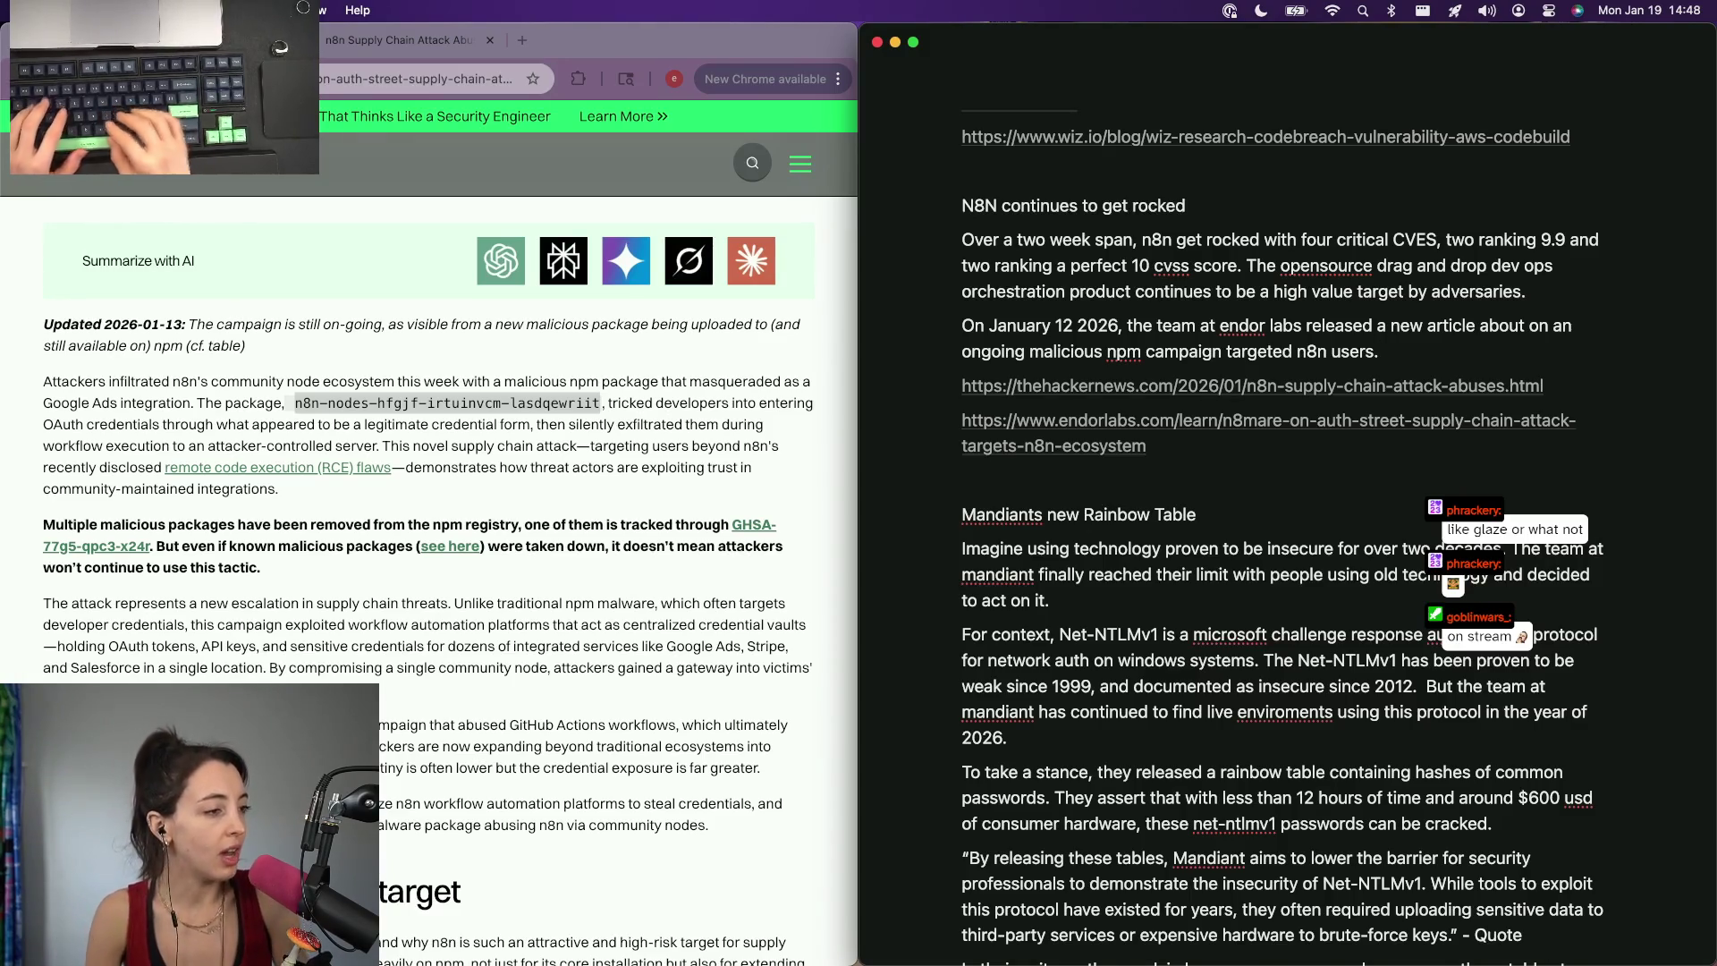
{"action": "scroll", "coordinate": [145, 675], "scroll_direction": "down", "scroll_amount": 3}
{"action": "scroll", "coordinate": [145, 676], "scroll_direction": "down", "scroll_amount": 5}
{"action": "scroll", "coordinate": [145, 675], "scroll_direction": "down", "scroll_amount": 3}
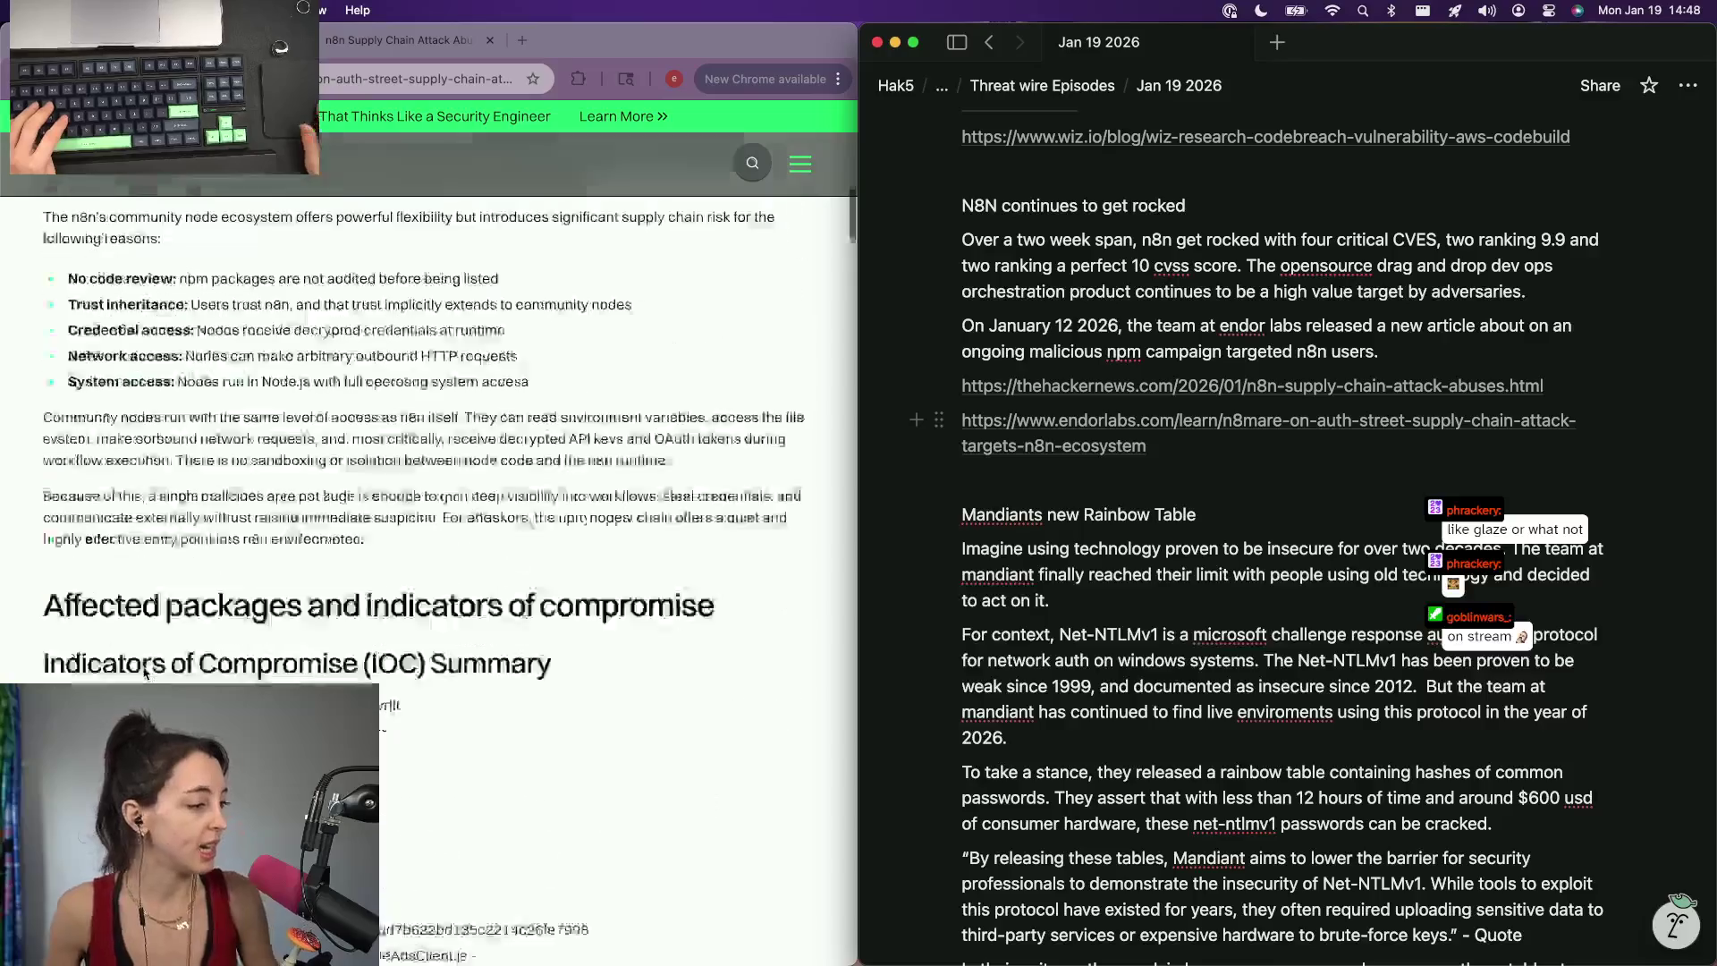
{"action": "scroll", "coordinate": [146, 675], "scroll_direction": "down", "scroll_amount": 3}
{"action": "scroll", "coordinate": [145, 674], "scroll_direction": "down", "scroll_amount": 1}
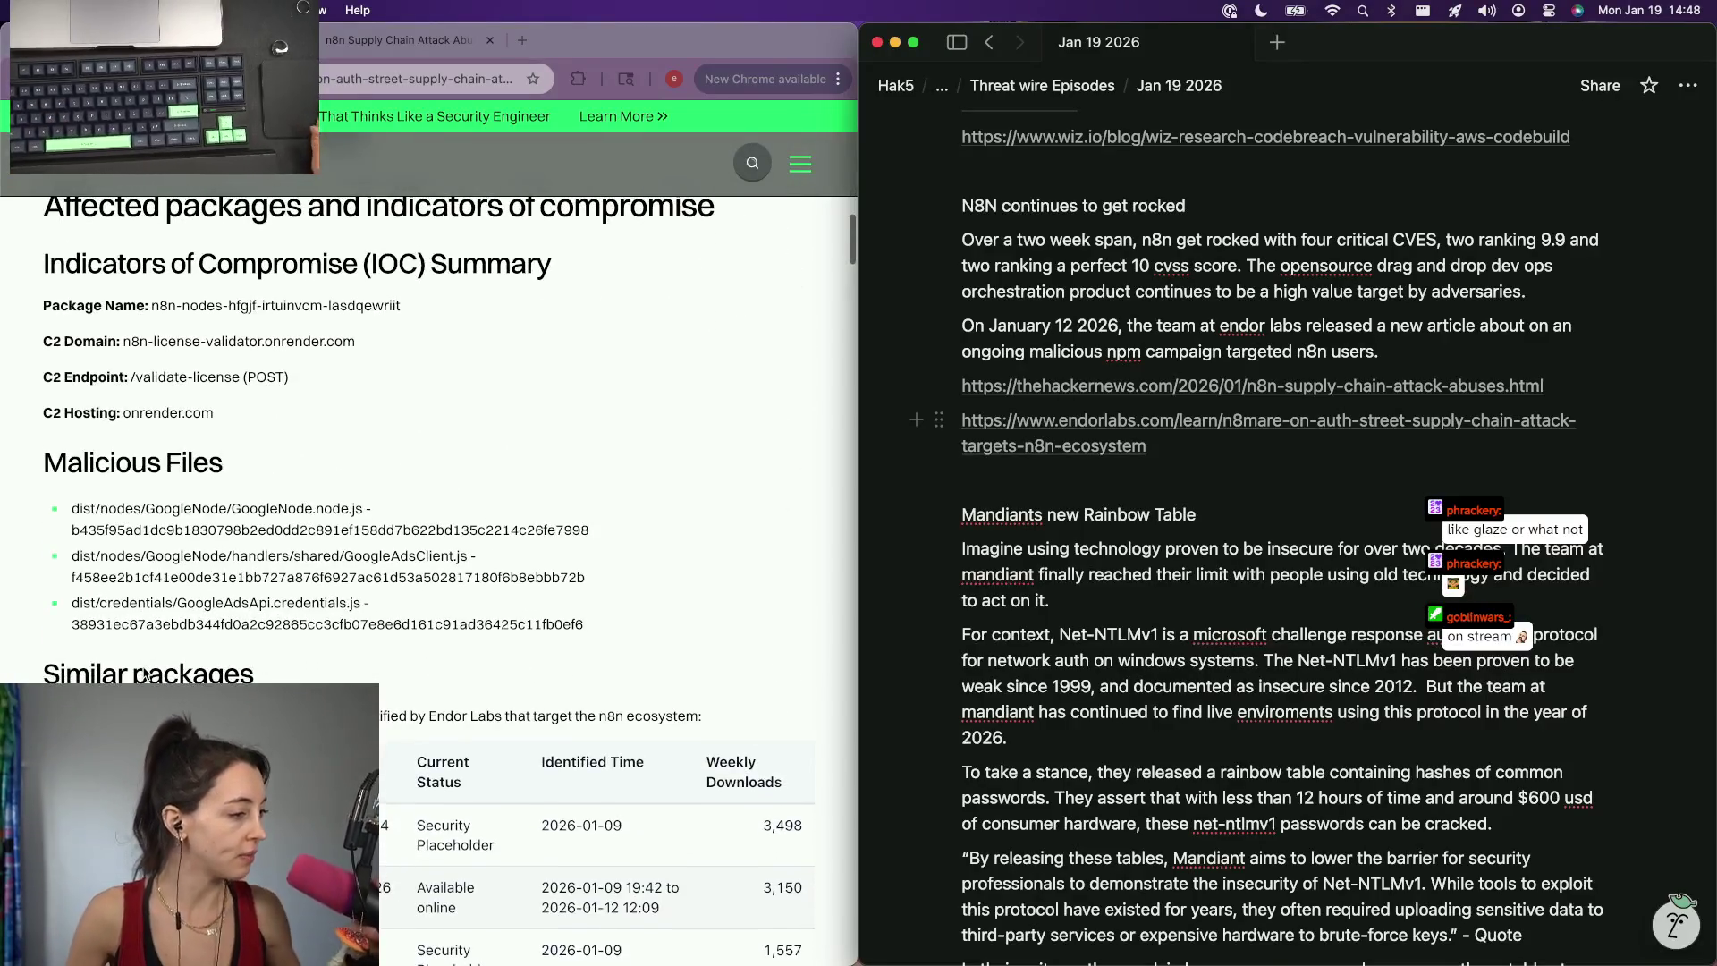
{"action": "scroll", "coordinate": [145, 675], "scroll_direction": "down", "scroll_amount": 5}
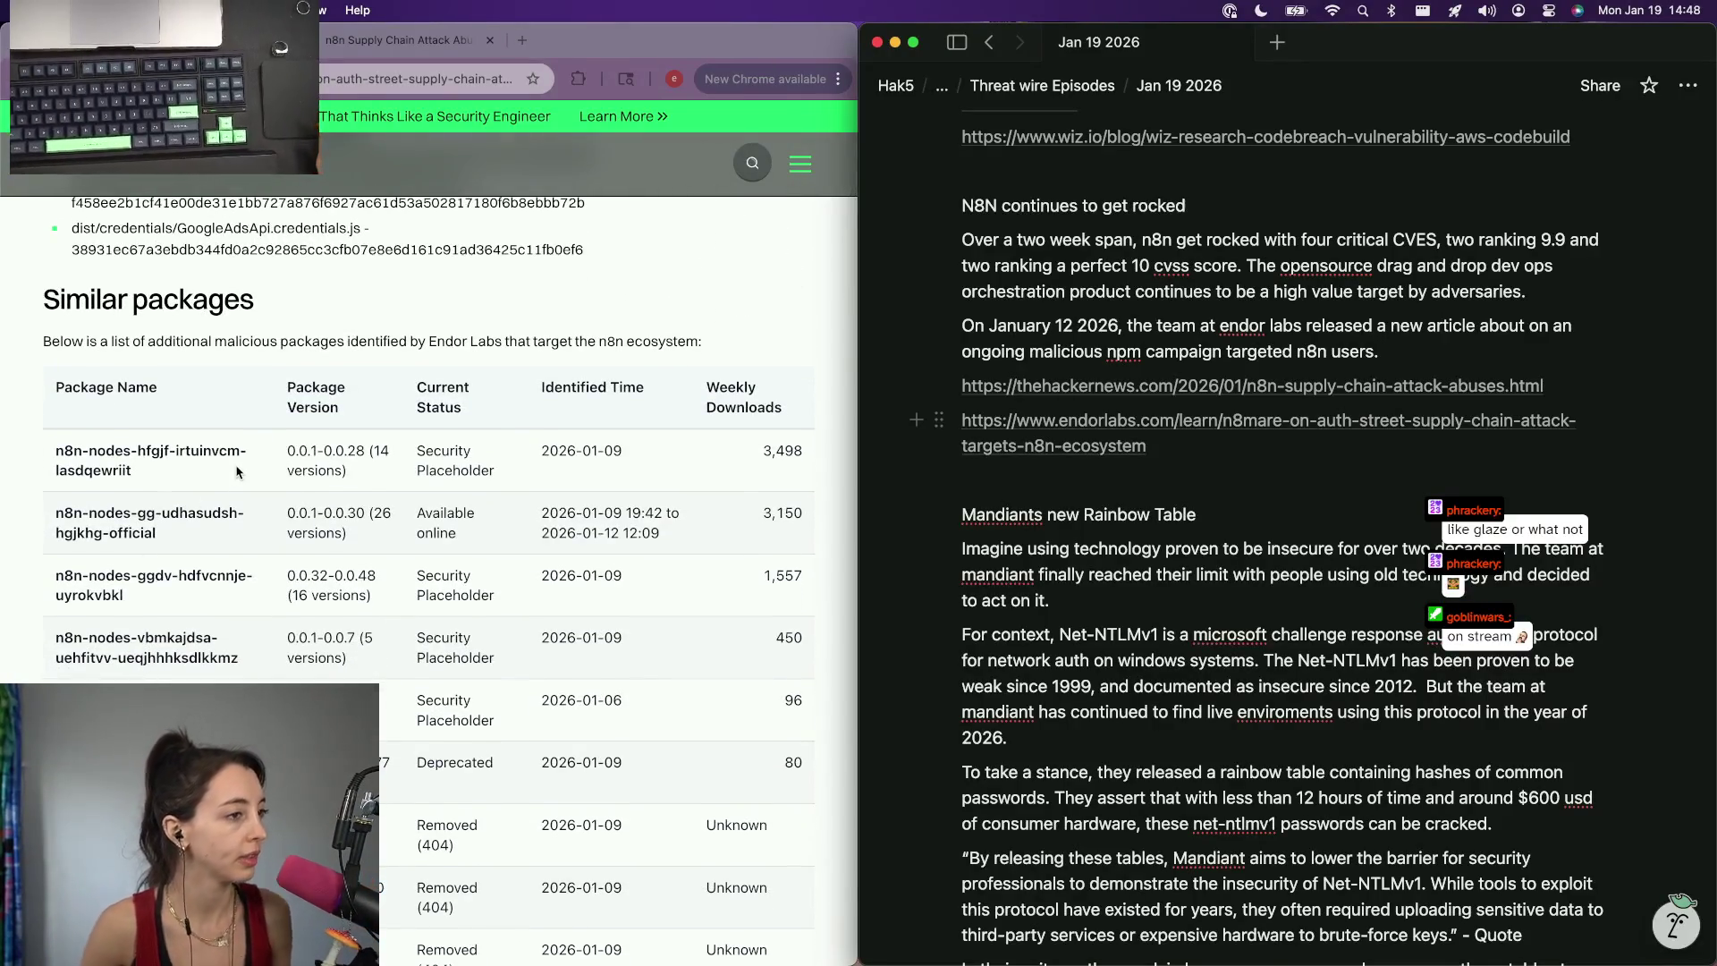
{"action": "scroll", "coordinate": [236, 470], "scroll_direction": "down", "scroll_amount": 2}
{"action": "scroll", "coordinate": [237, 470], "scroll_direction": "down", "scroll_amount": 1}
{"action": "scroll", "coordinate": [237, 471], "scroll_direction": "down", "scroll_amount": 3}
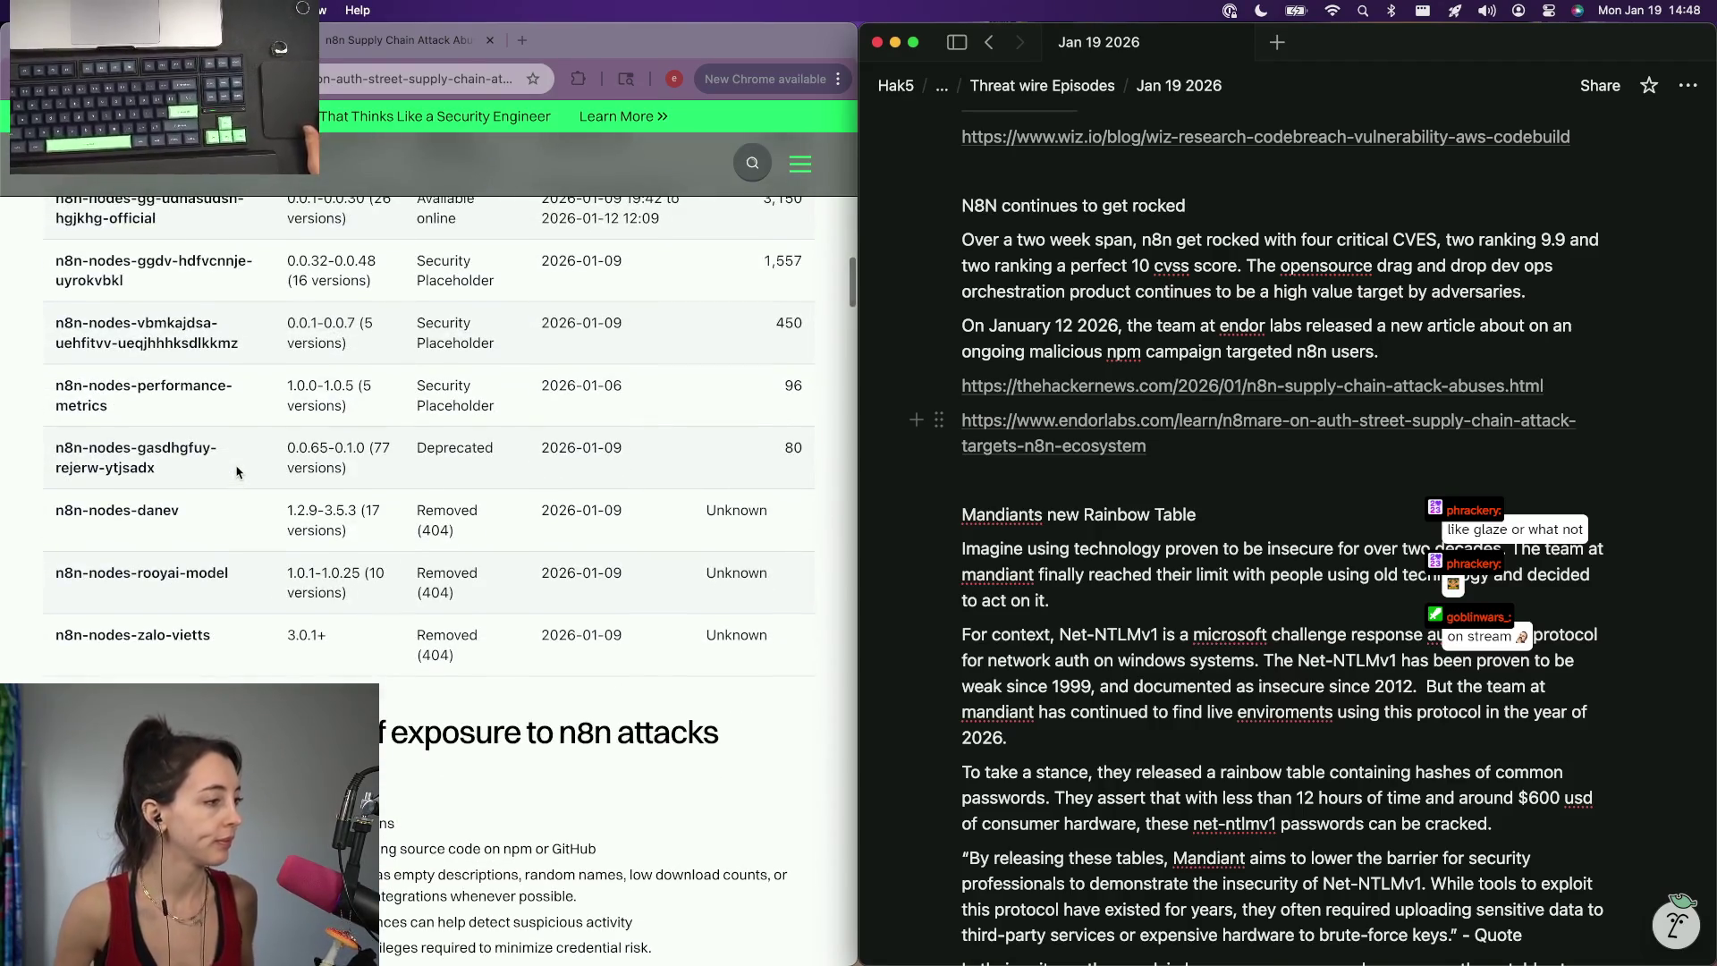
{"action": "scroll", "coordinate": [237, 470], "scroll_direction": "up", "scroll_amount": 3}
{"action": "scroll", "coordinate": [237, 471], "scroll_direction": "up", "scroll_amount": 1}
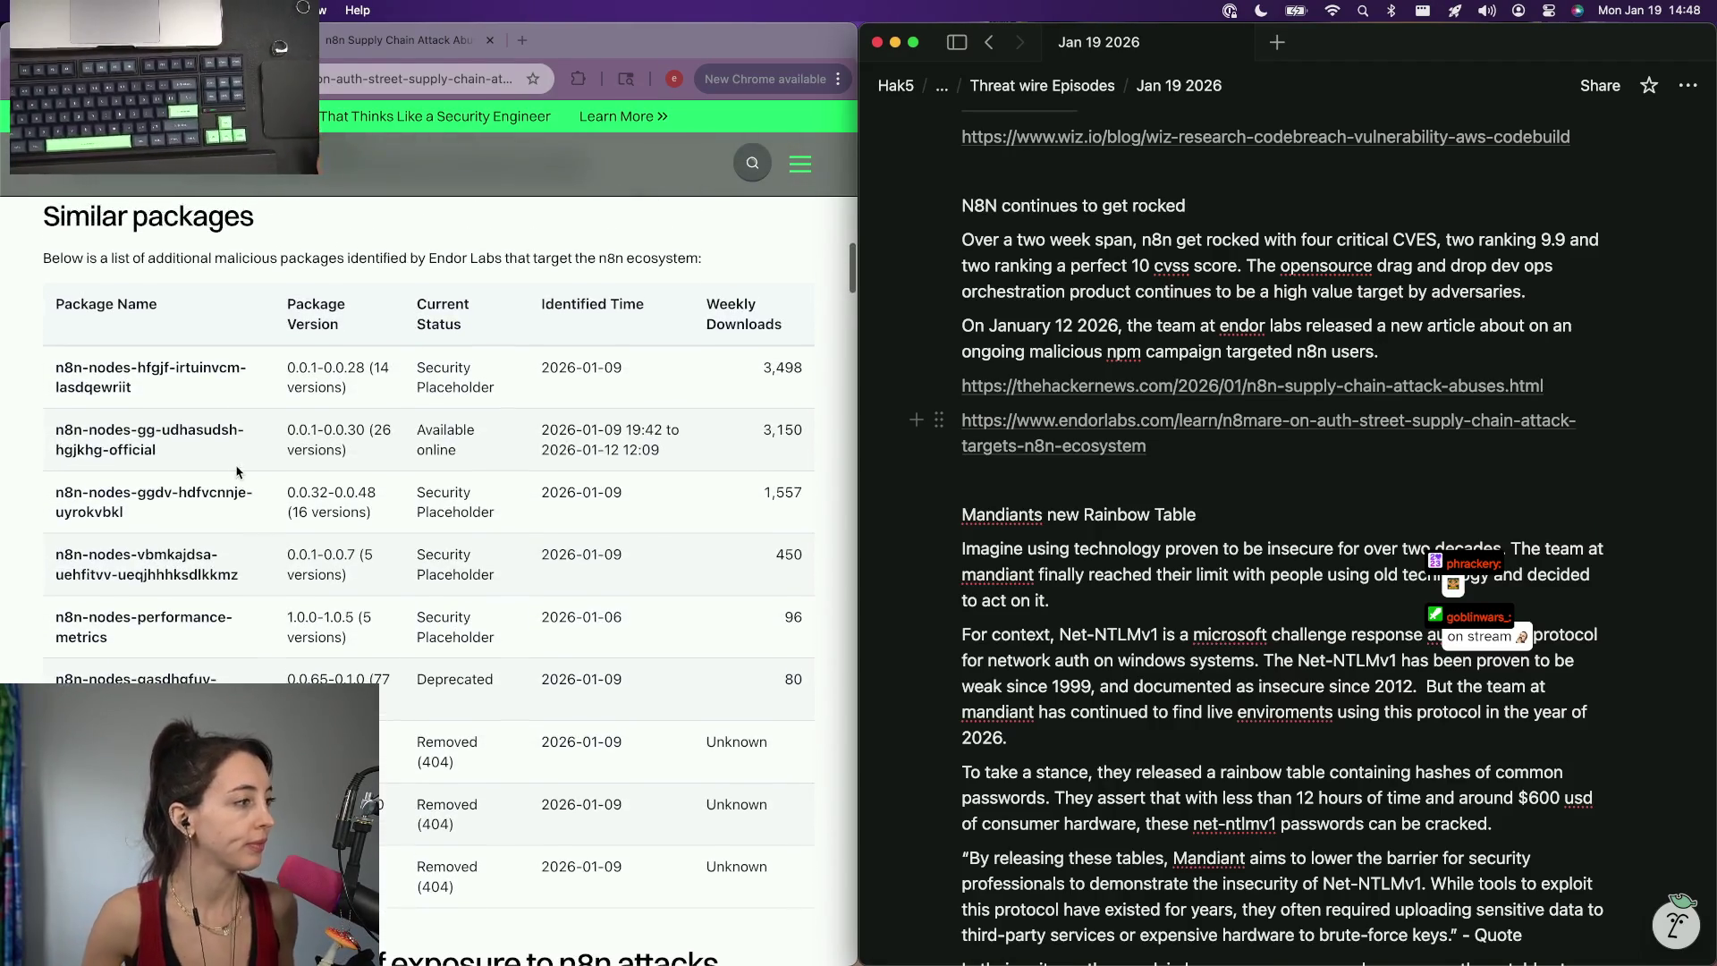
{"action": "left_click", "coordinate": [237, 471]}
{"action": "scroll", "coordinate": [228, 336], "scroll_direction": "up", "scroll_amount": 10}
{"action": "scroll", "coordinate": [226, 266], "scroll_direction": "up", "scroll_amount": 4}
{"action": "scroll", "coordinate": [226, 268], "scroll_direction": "up", "scroll_amount": 1}
{"action": "scroll", "coordinate": [175, 350], "scroll_direction": "up", "scroll_amount": 3}
{"action": "scroll", "coordinate": [133, 423], "scroll_direction": "up", "scroll_amount": 1}
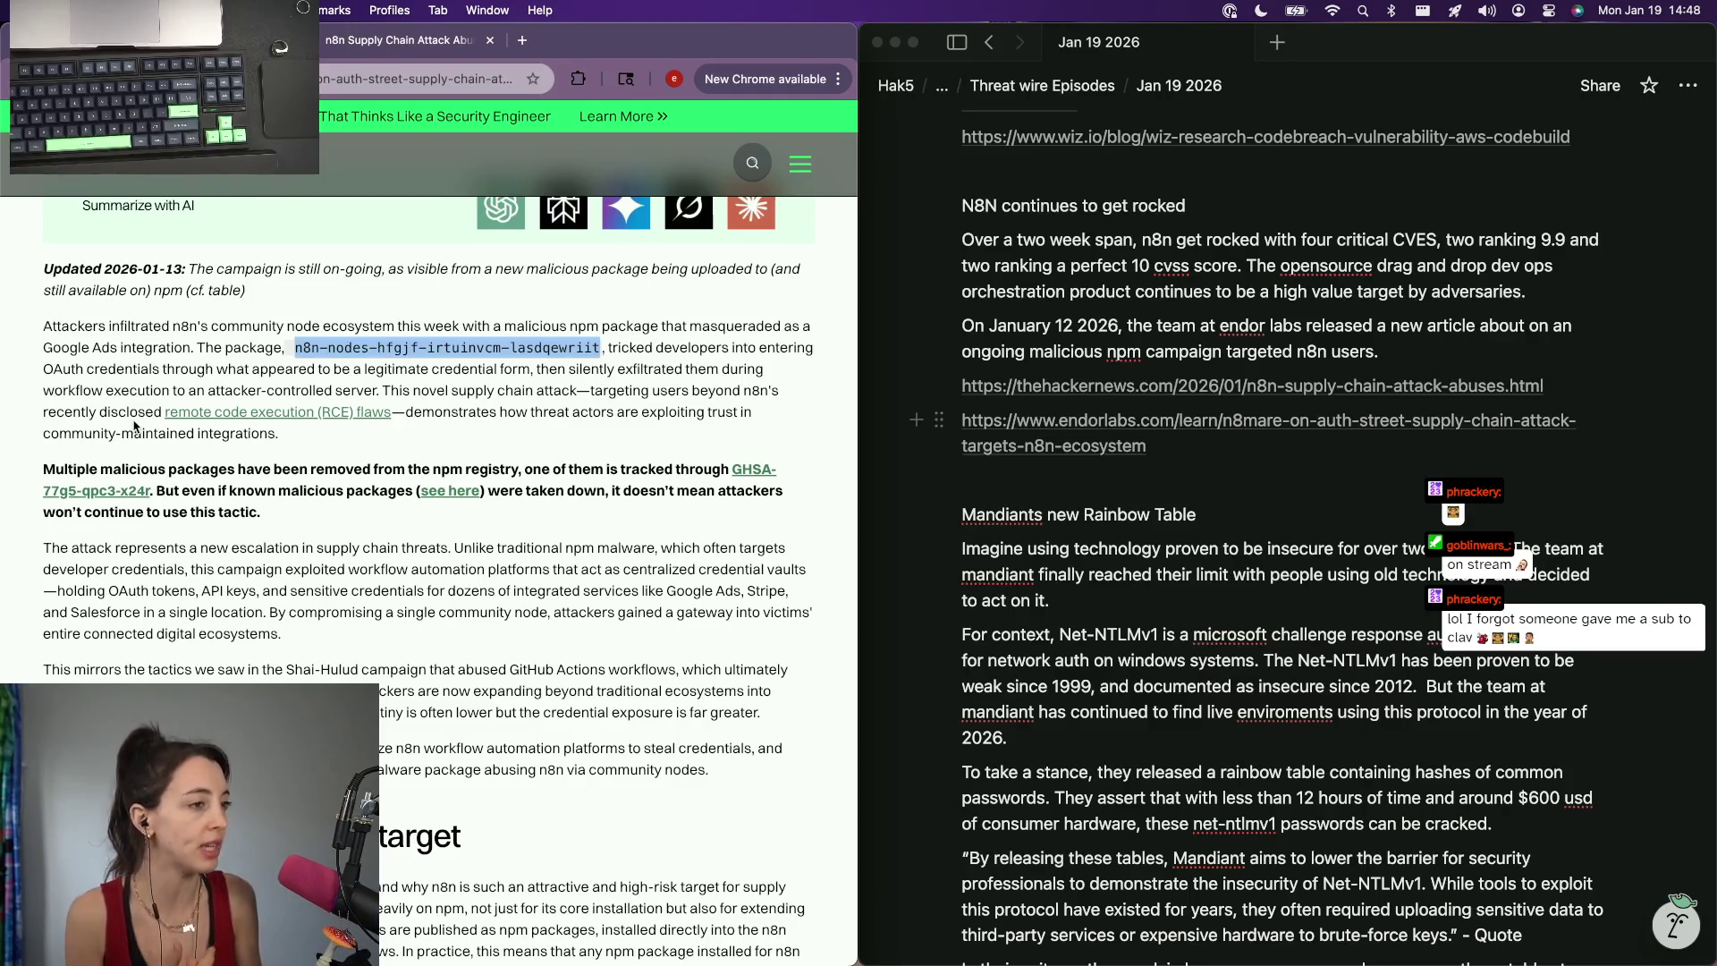
Add bullets under 'n8n users.': pretended to be a google ads integration; asked for oauth credentials.
{"action": "left_click", "coordinate": [1409, 352]}
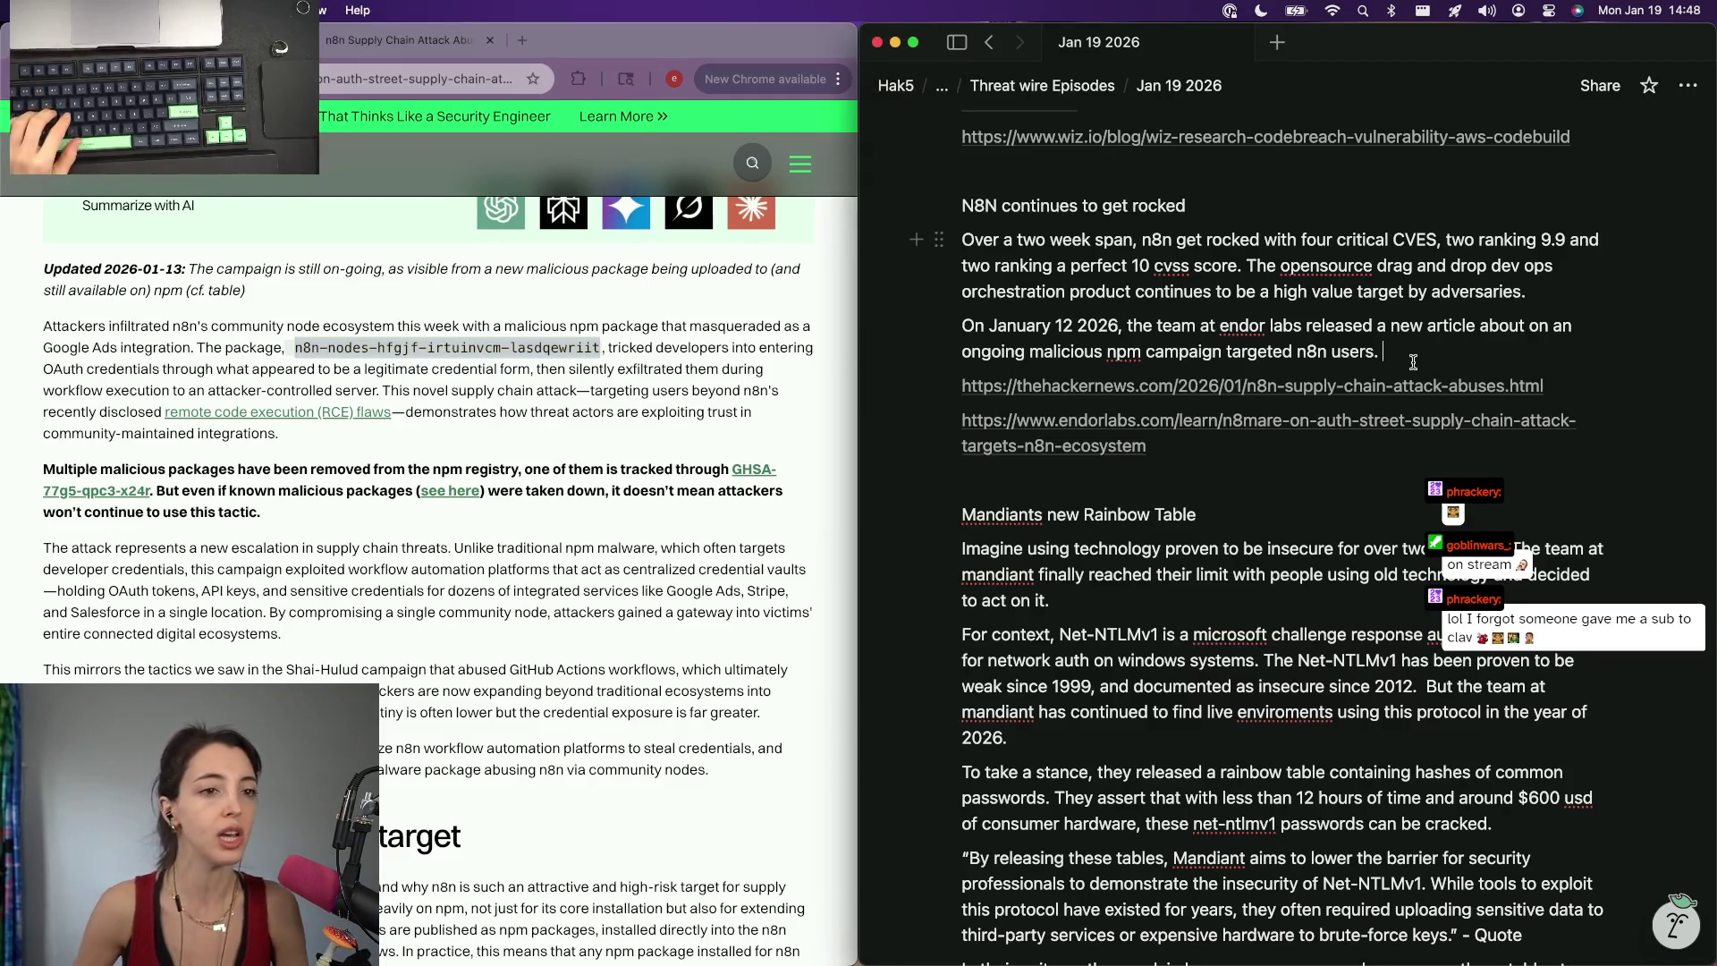
{"action": "key", "text": "Return"}
{"action": "key", "text": "Return"}
{"action": "type", "text": "0"}
{"action": "key", "text": "BackSpace"}
{"action": "type", "text": "- pretended to be a go"}
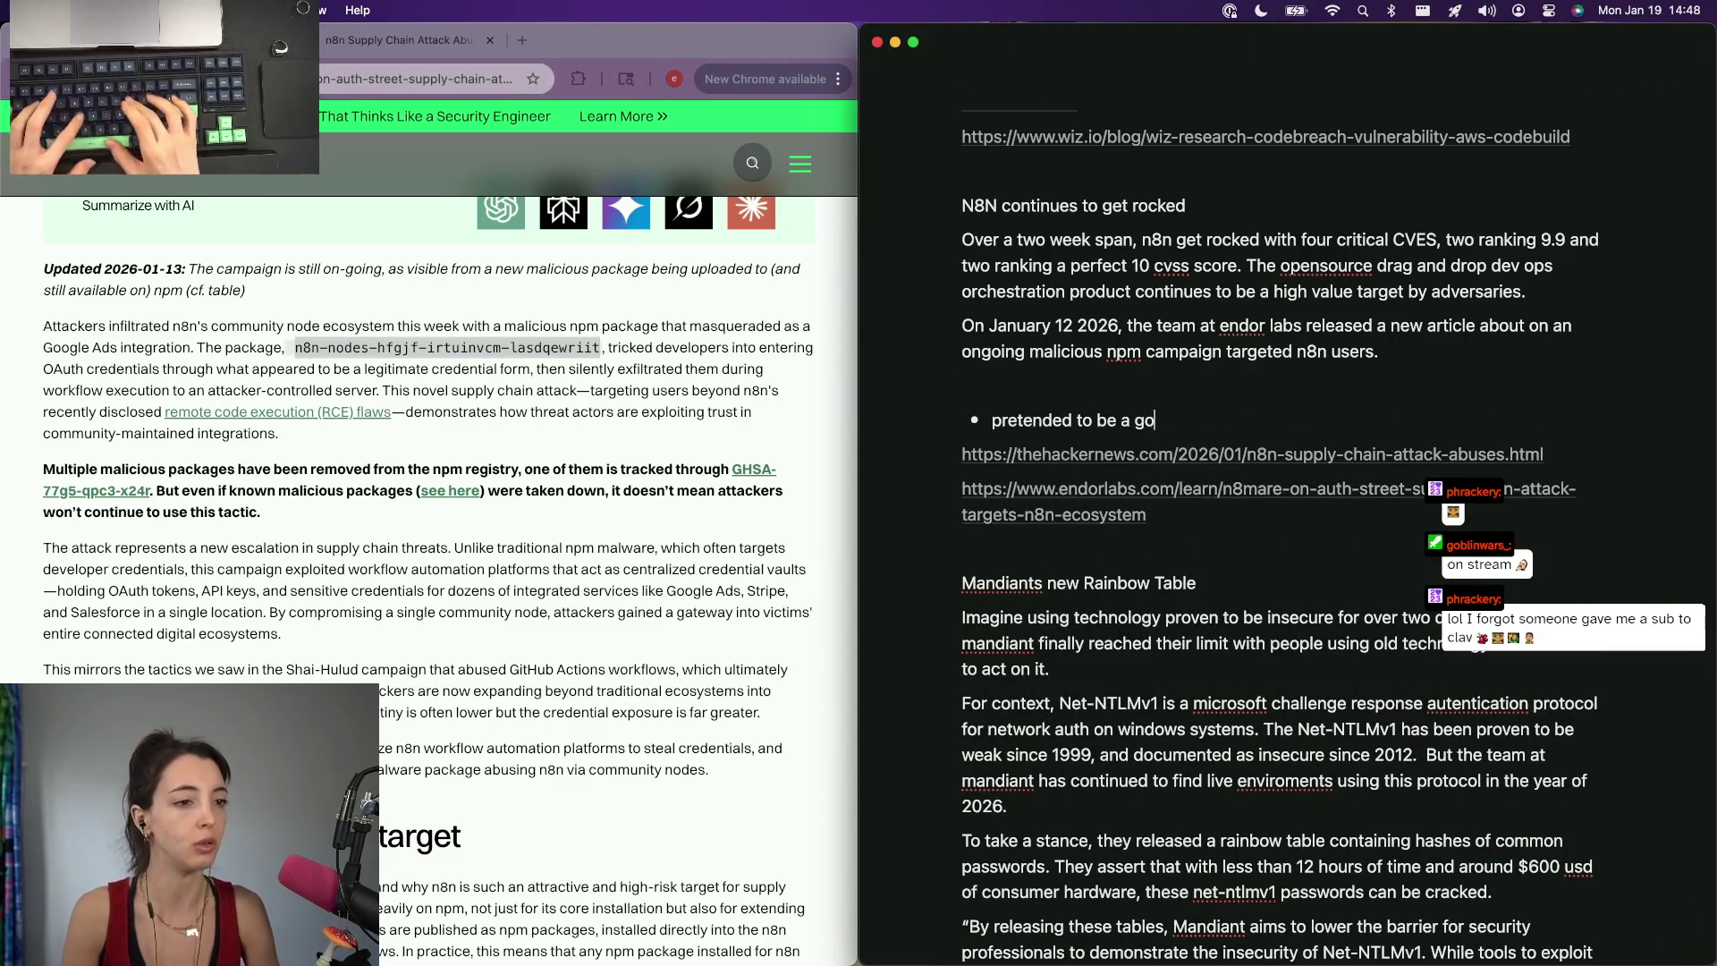
{"action": "type", "text": "ogle ads integration"}
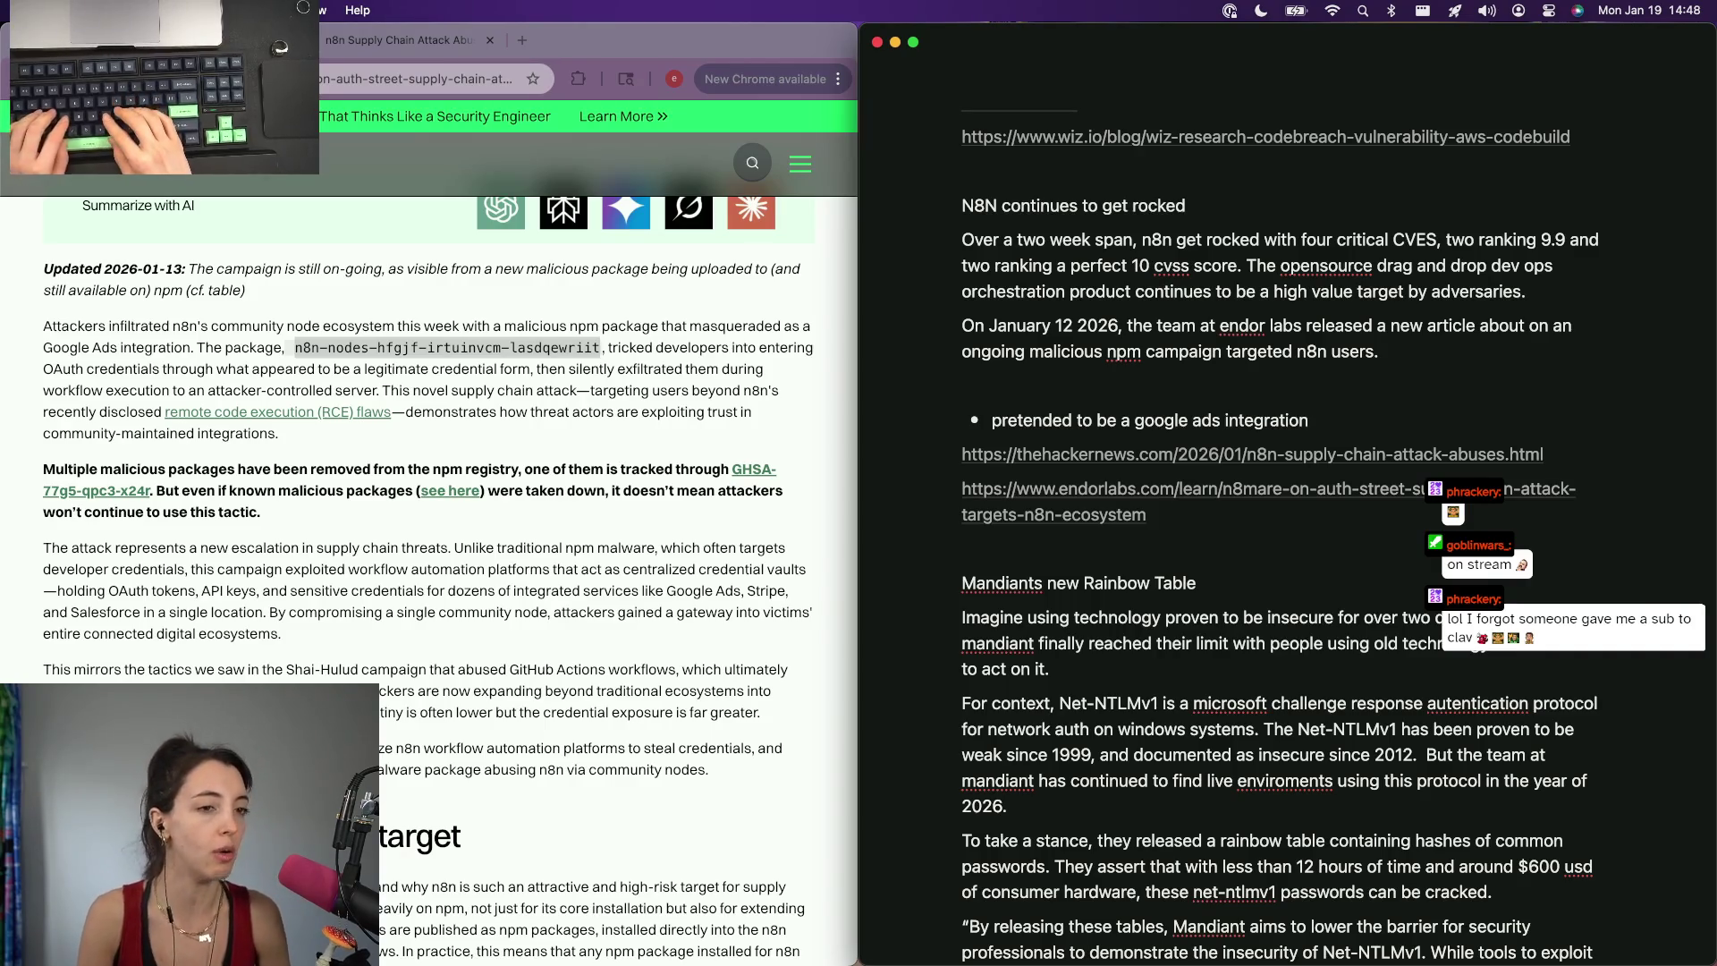
{"action": "key", "text": "Return"}
{"action": "type", "text": "a"}
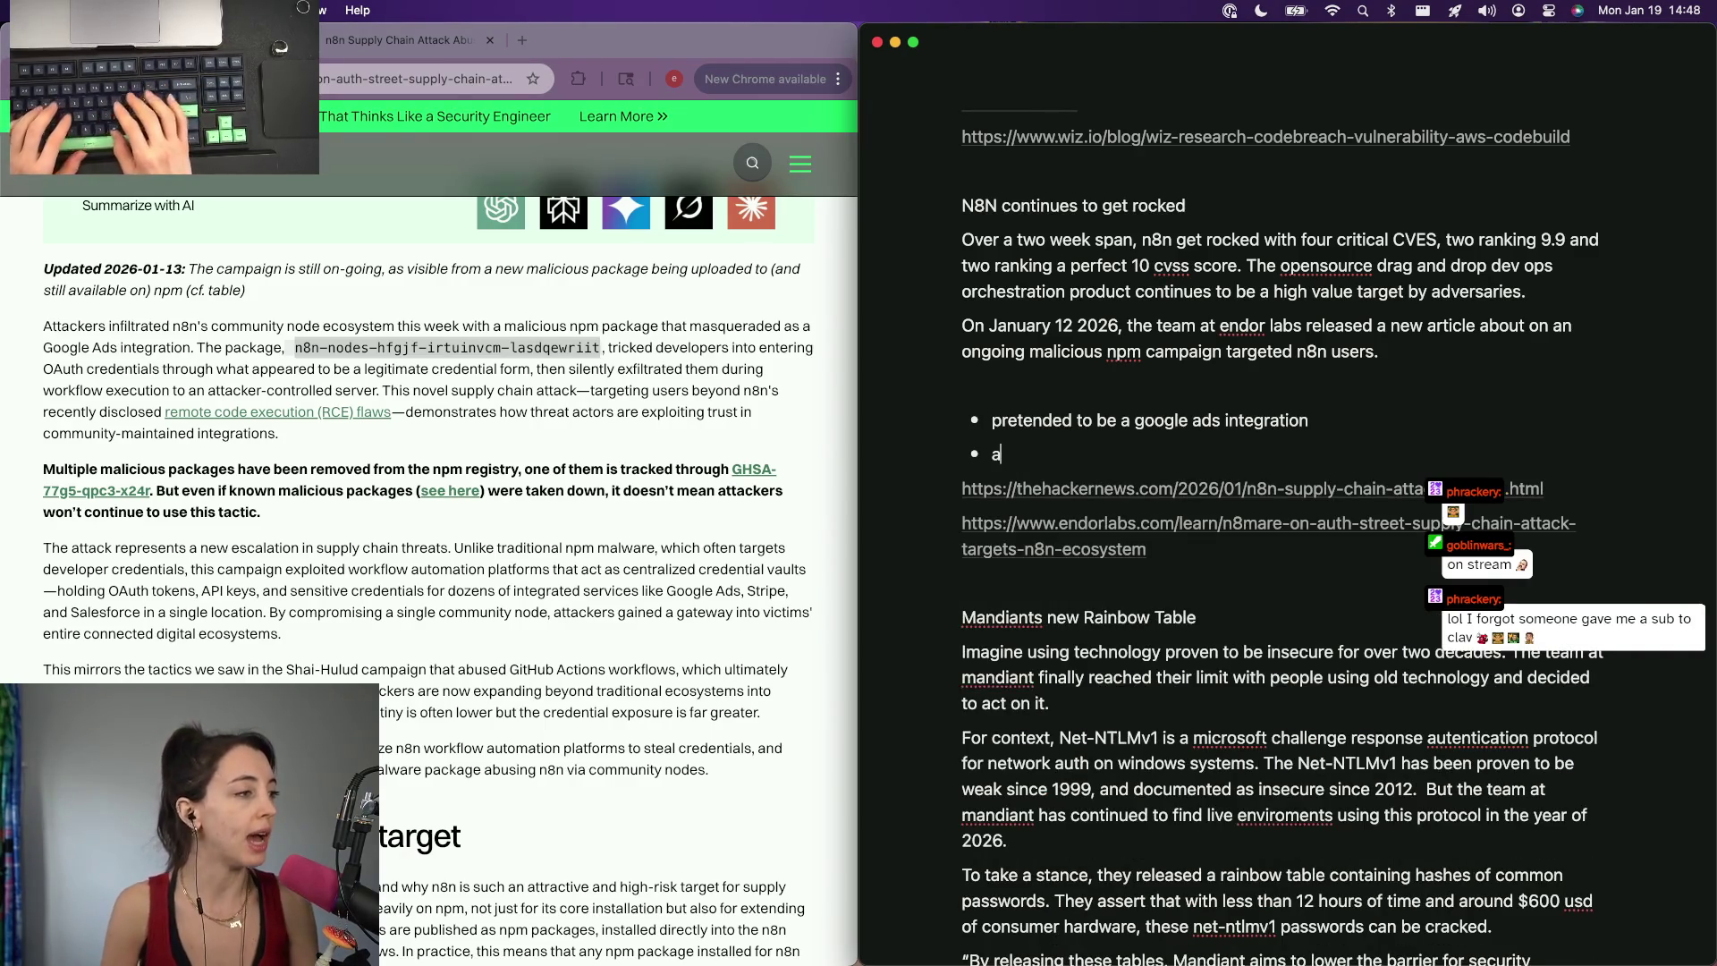
{"action": "type", "text": "skeed for o"}
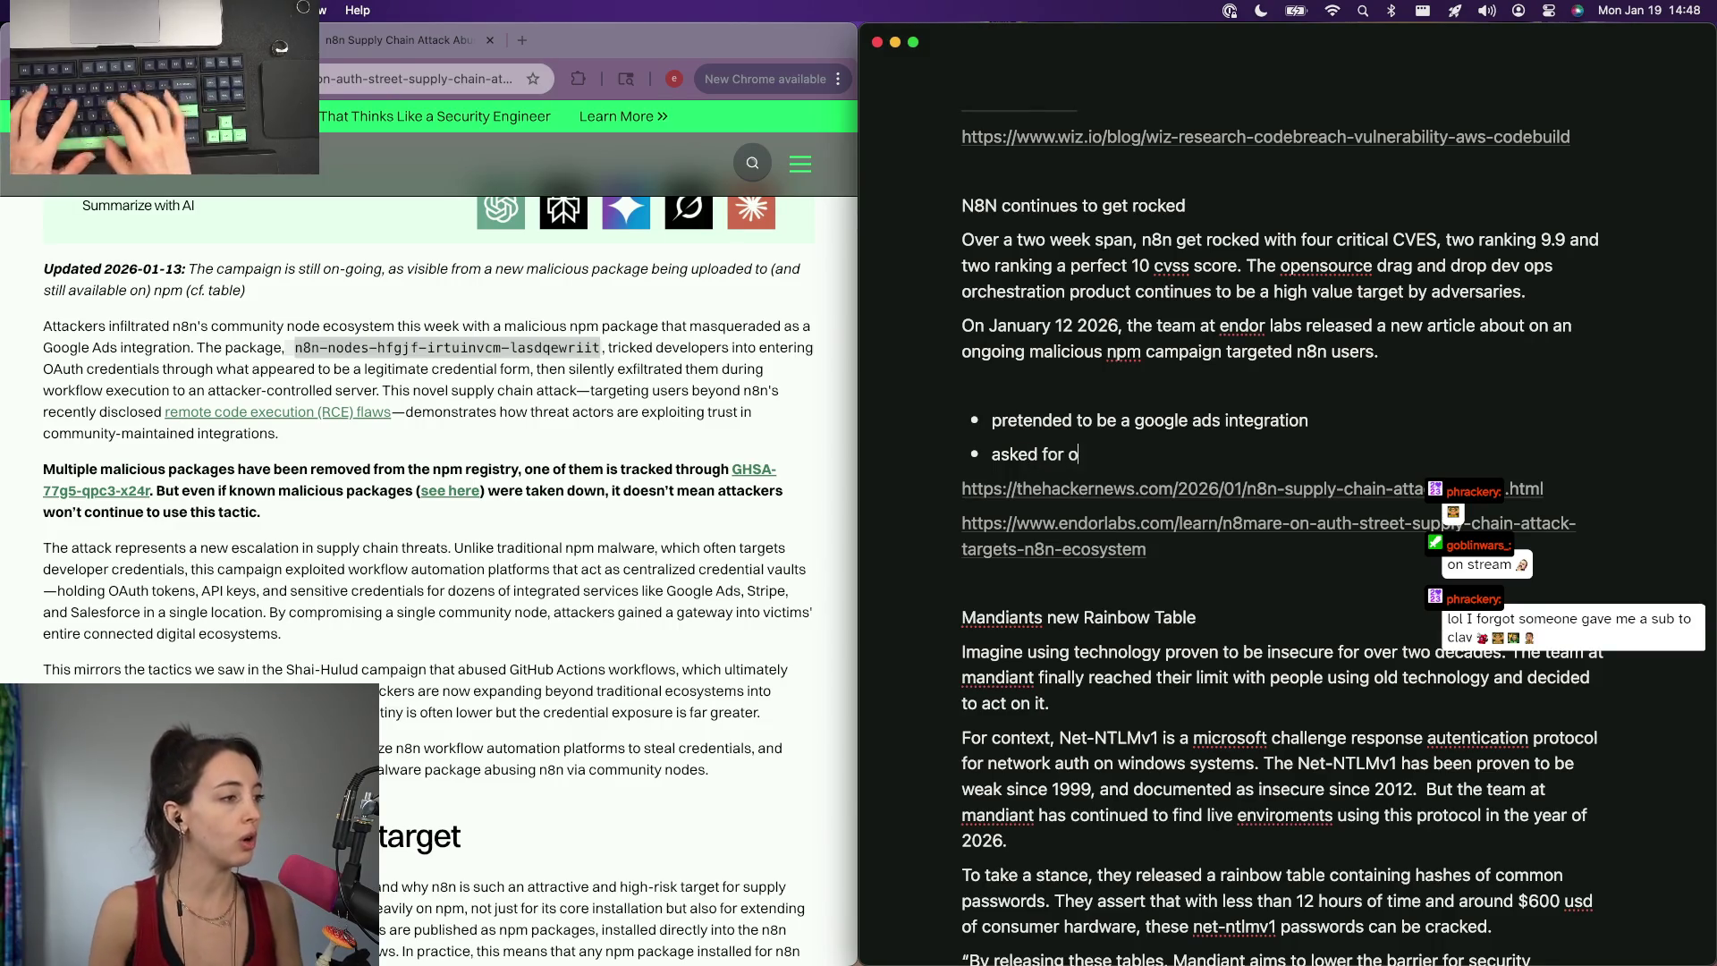
{"action": "type", "text": "entials"}
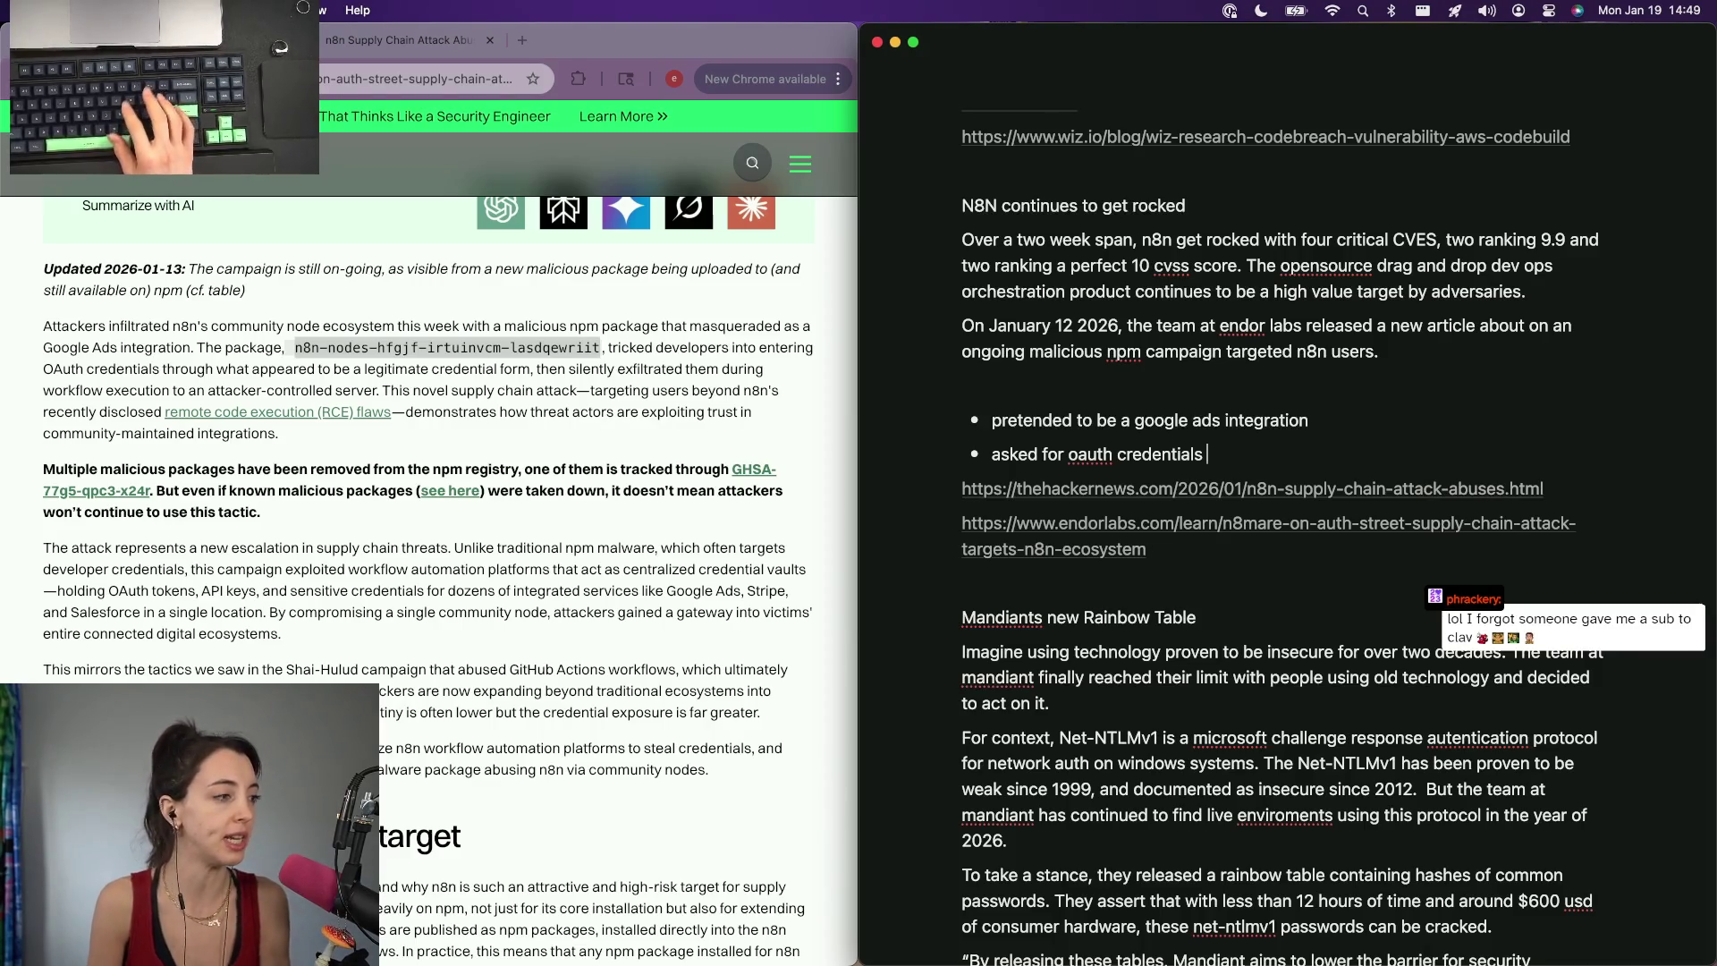
{"action": "key", "text": "Return"}
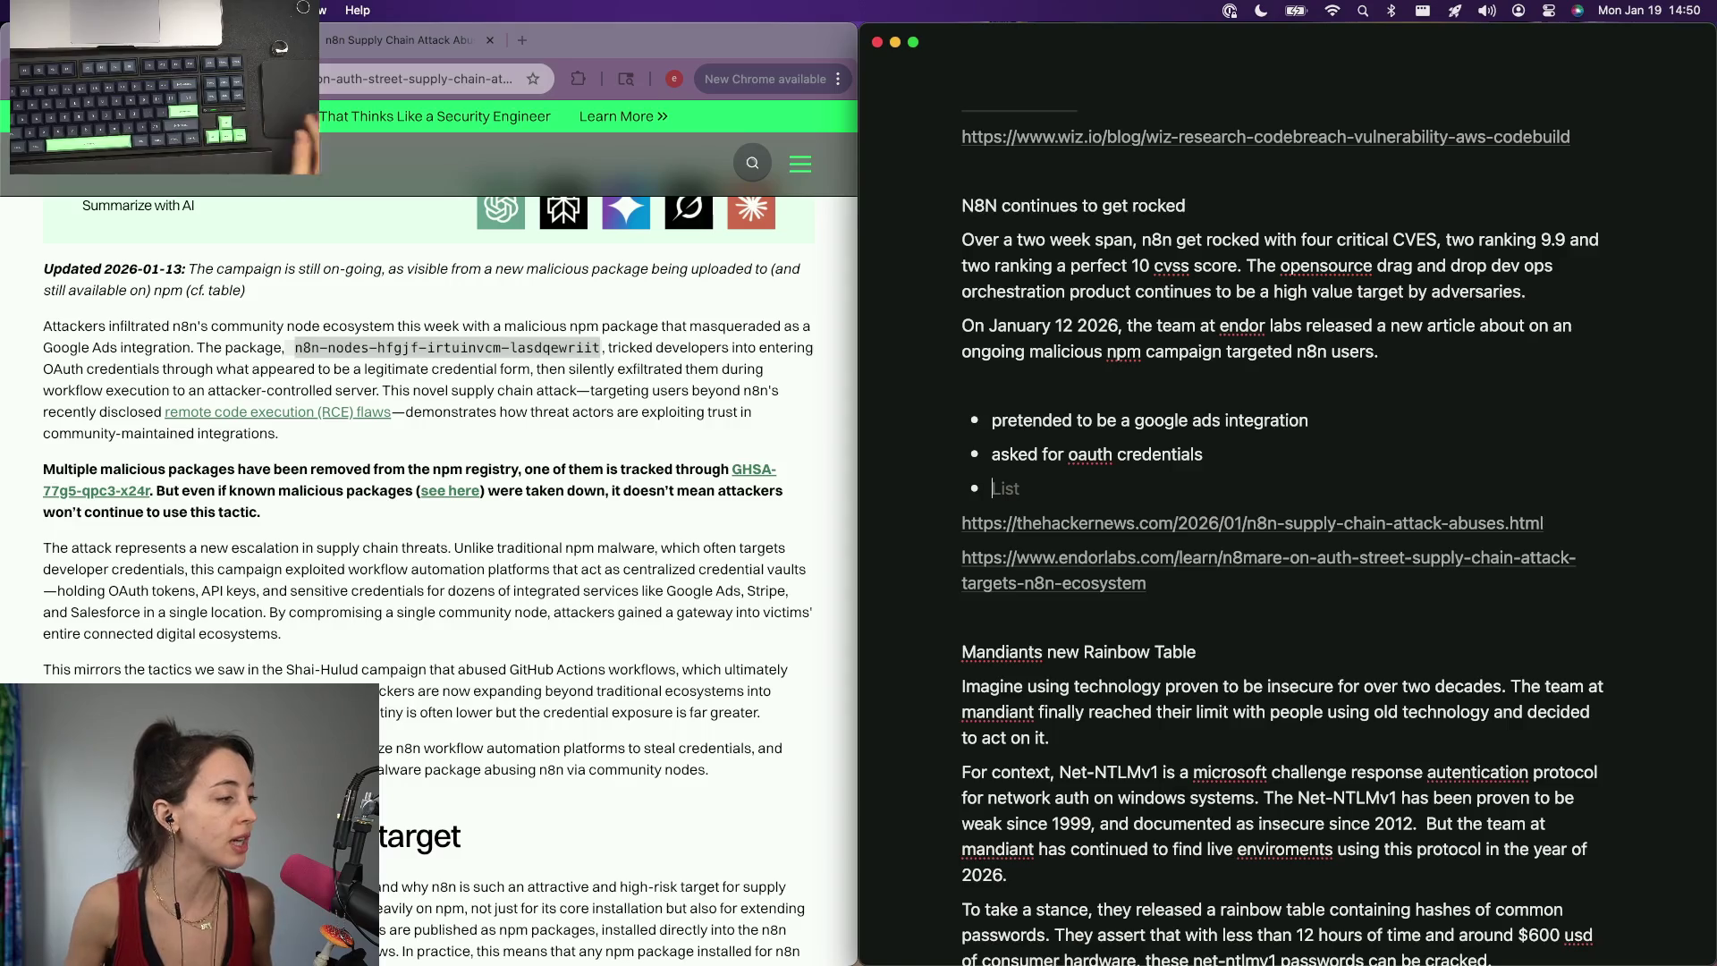
{"action": "scroll", "coordinate": [1207, 457], "scroll_direction": "down", "scroll_amount": 2}
{"action": "scroll", "coordinate": [653, 507], "scroll_direction": "down", "scroll_amount": 2}
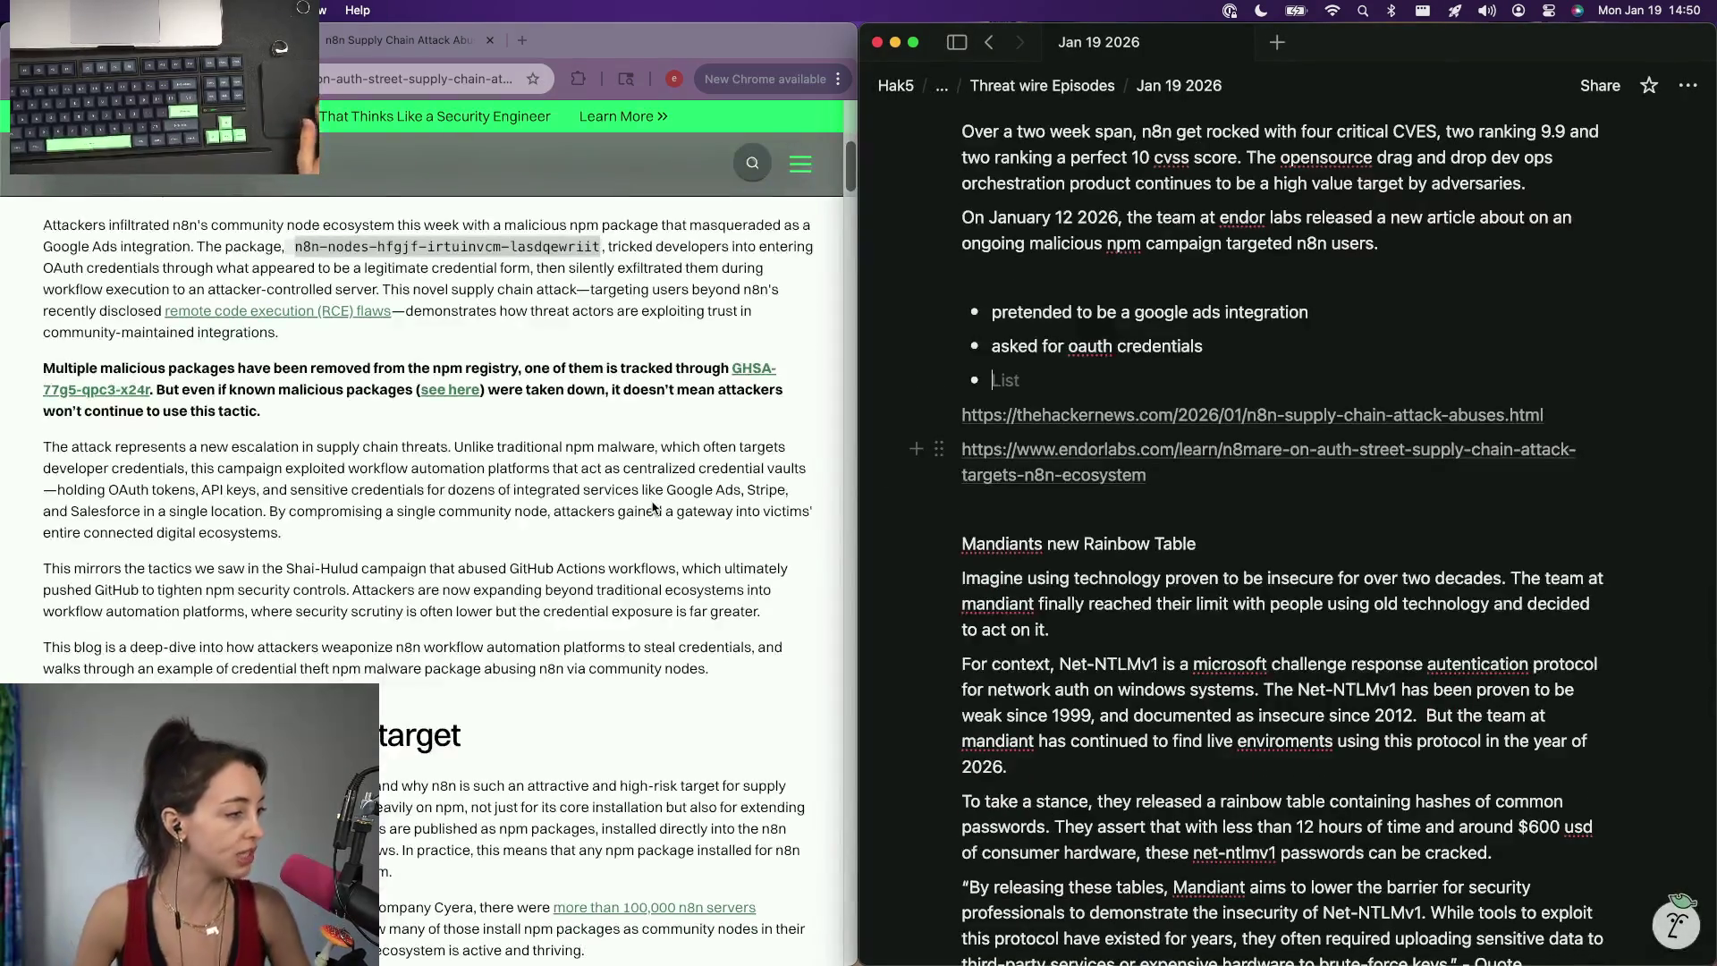
{"action": "scroll", "coordinate": [653, 508], "scroll_direction": "down", "scroll_amount": 2}
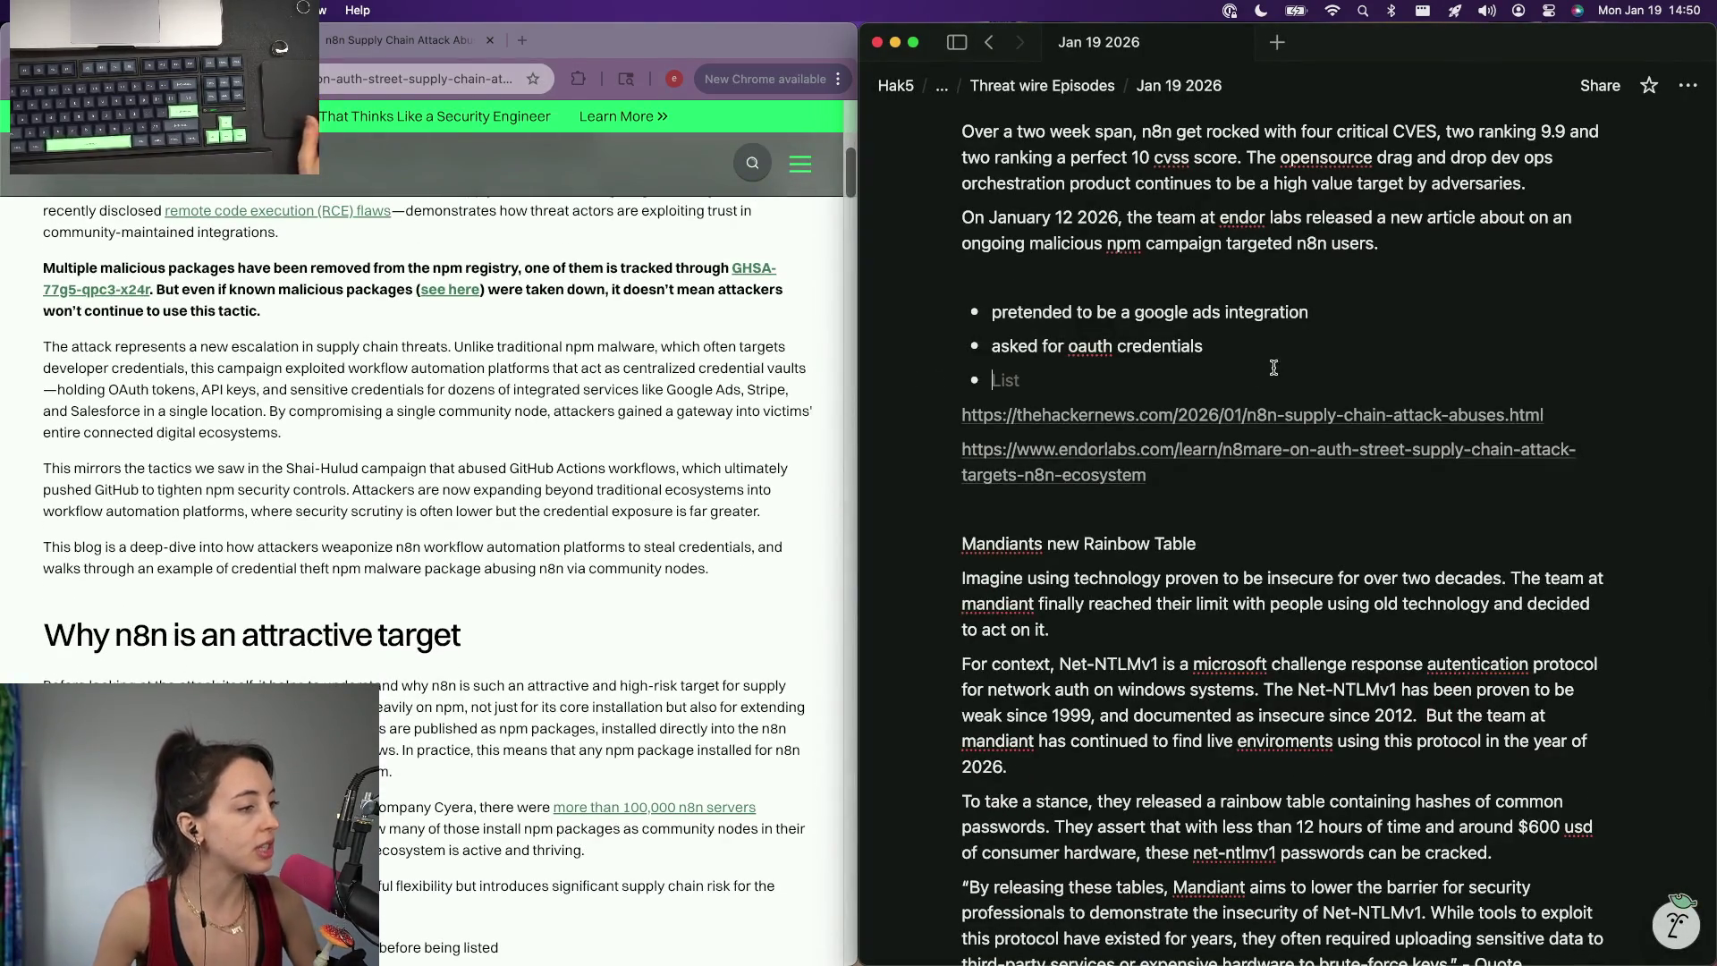
{"action": "scroll", "coordinate": [1209, 402], "scroll_direction": "up", "scroll_amount": 2}
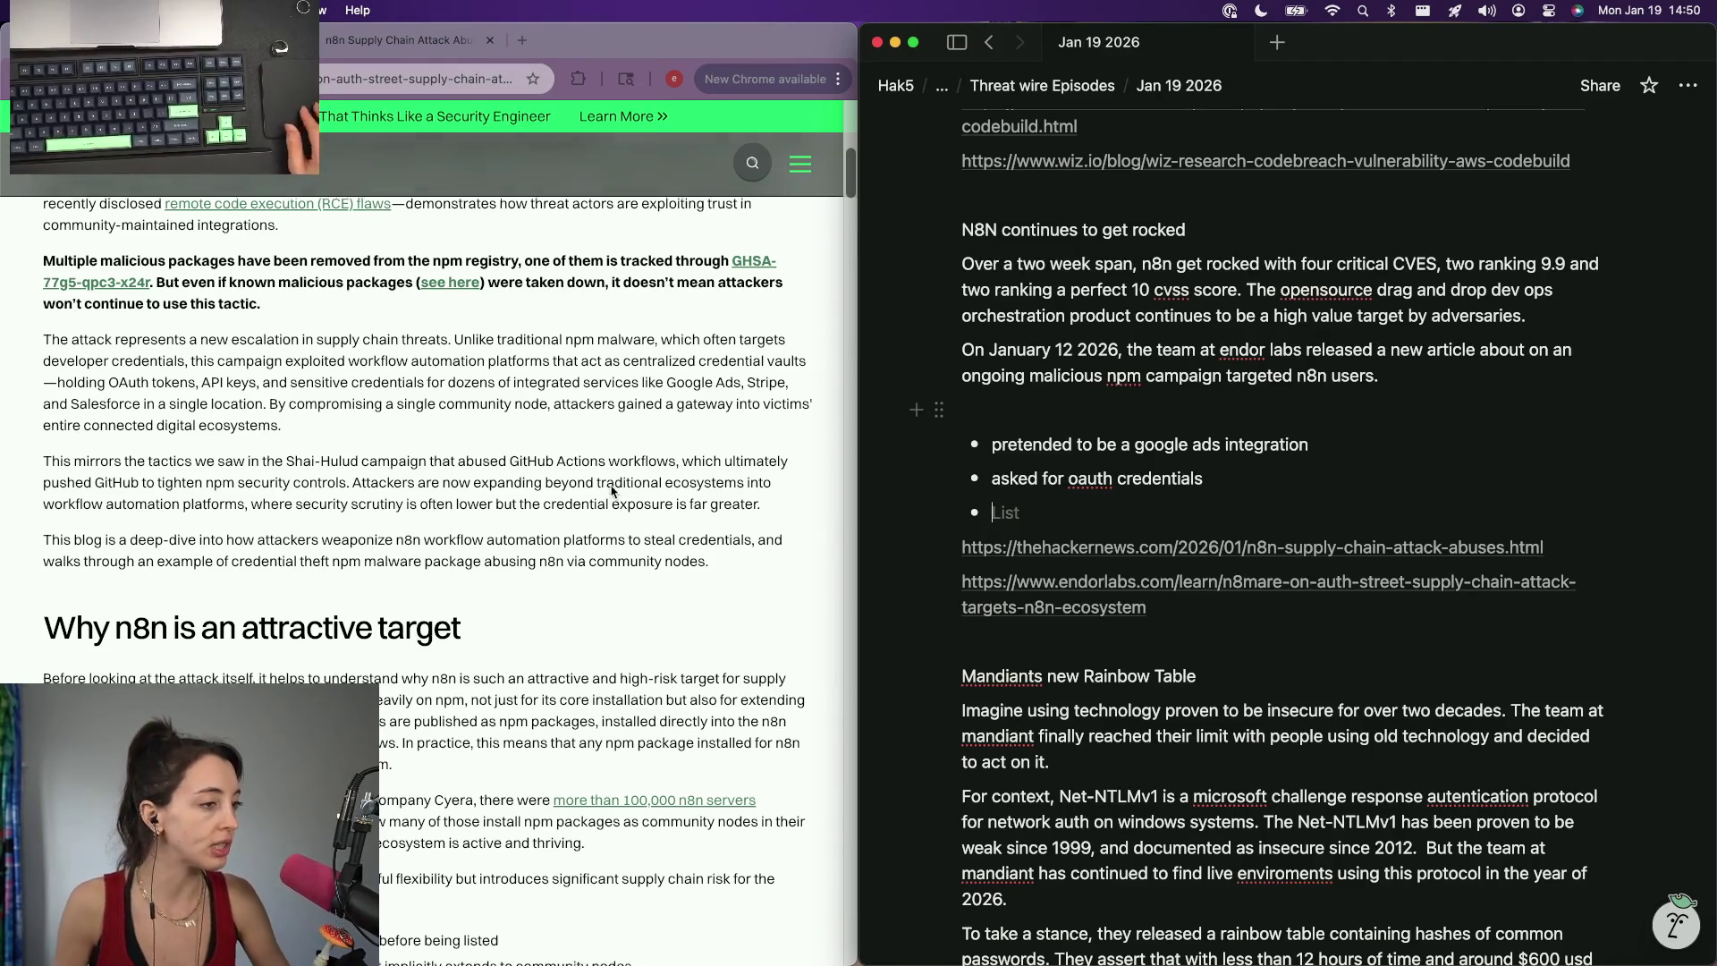
{"action": "scroll", "coordinate": [612, 493], "scroll_direction": "down", "scroll_amount": 1}
{"action": "scroll", "coordinate": [612, 492], "scroll_direction": "down", "scroll_amount": 5}
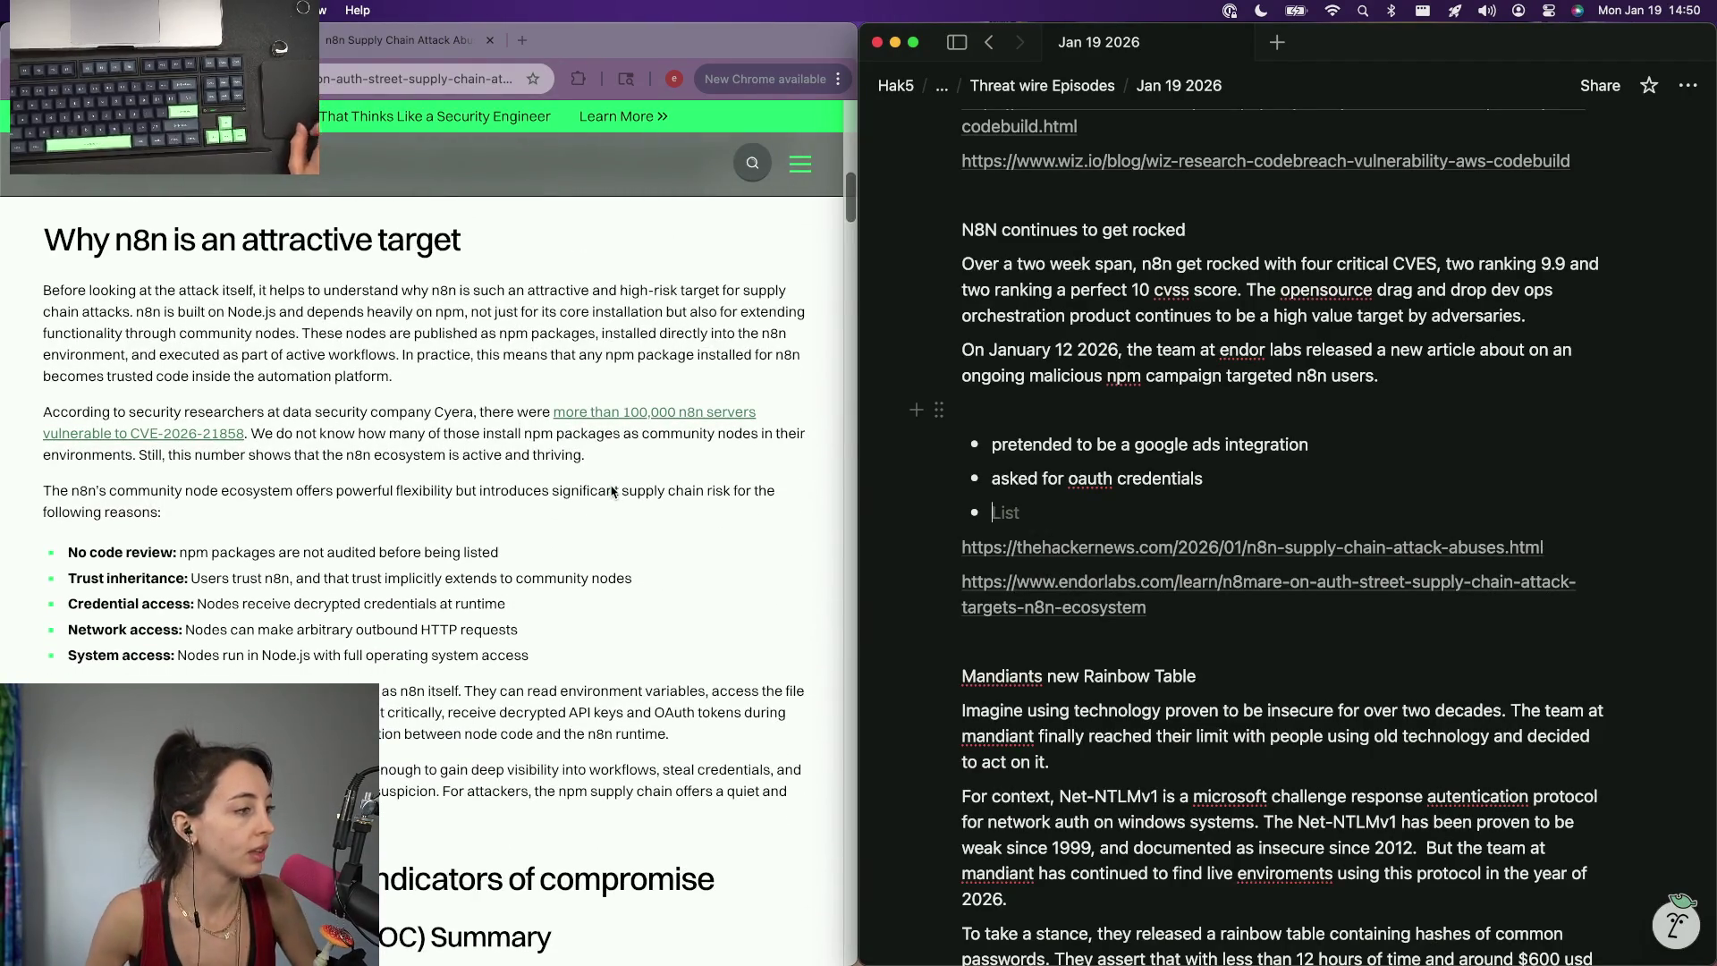
{"action": "scroll", "coordinate": [611, 493], "scroll_direction": "down", "scroll_amount": 3}
{"action": "scroll", "coordinate": [611, 493], "scroll_direction": "down", "scroll_amount": 3}
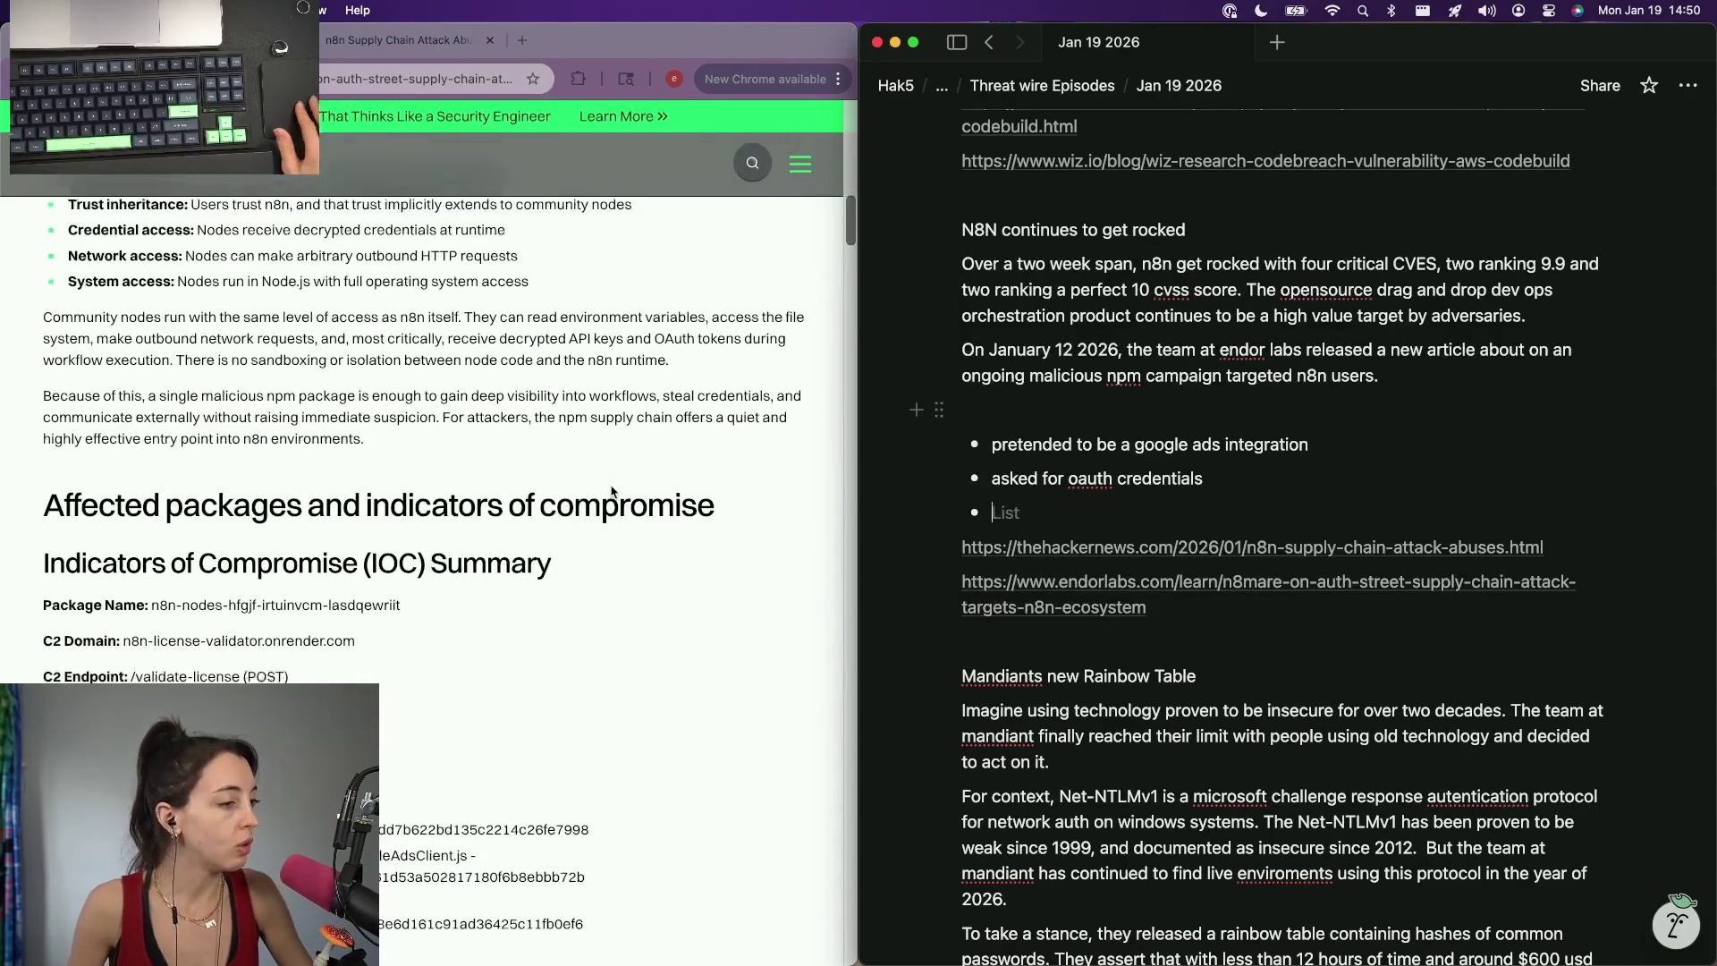
{"action": "scroll", "coordinate": [611, 492], "scroll_direction": "up", "scroll_amount": 1}
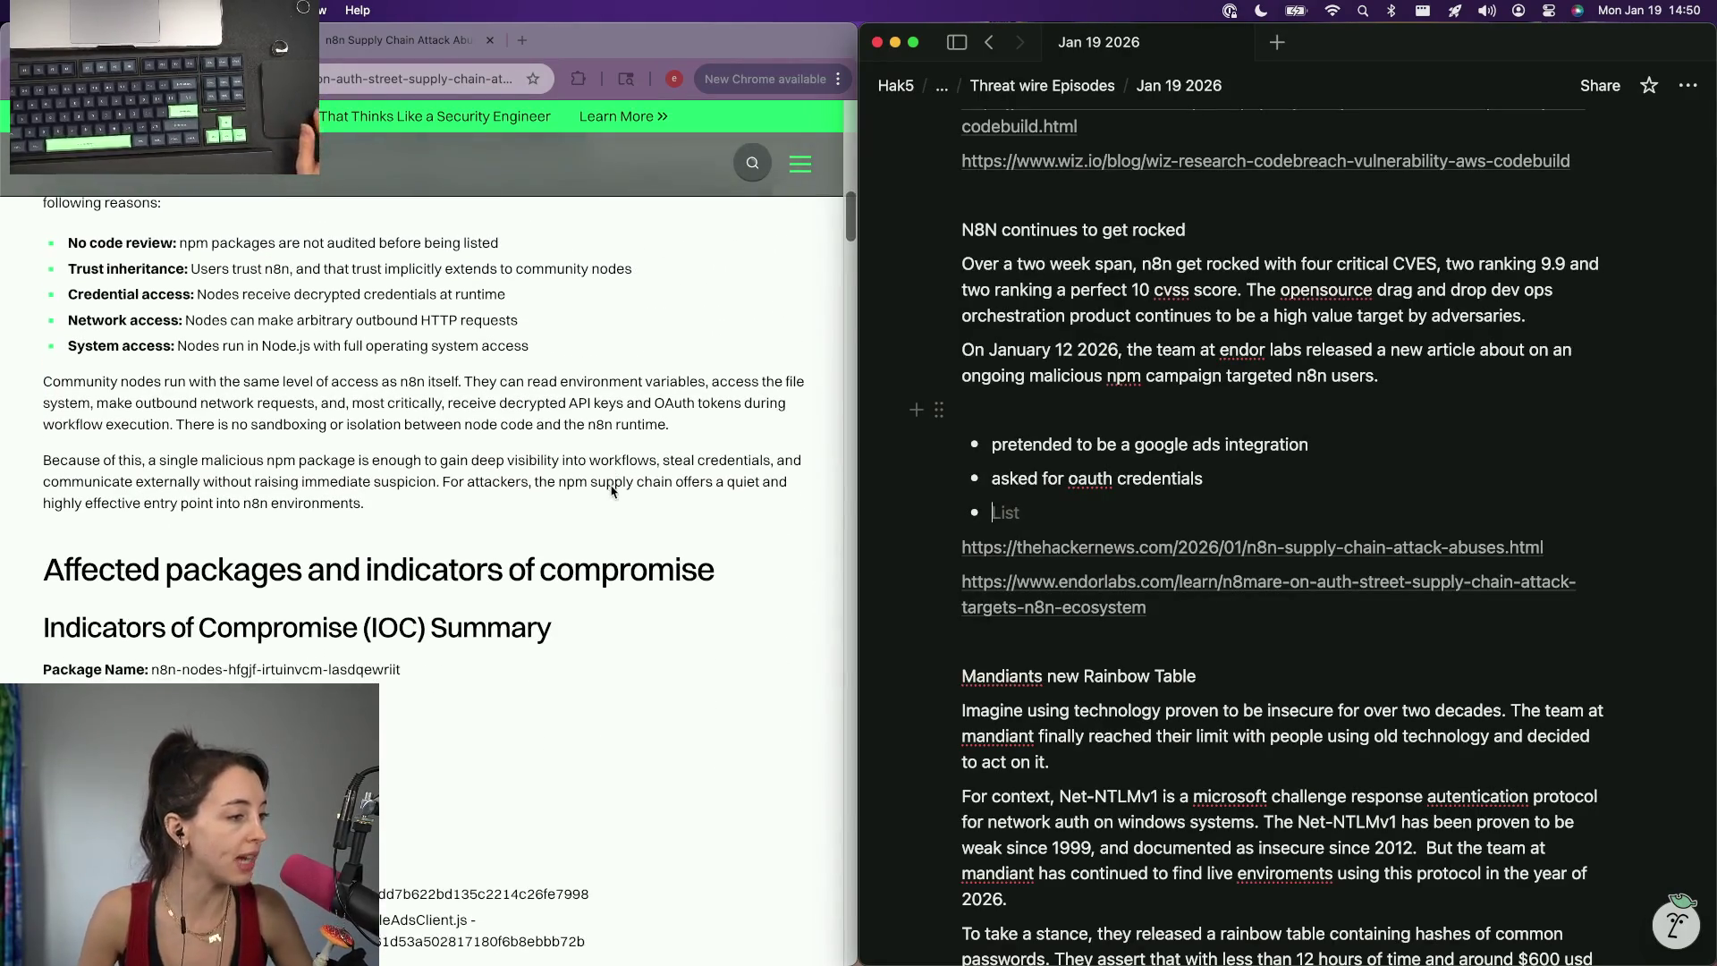
Return the caret to the end of the 'n8n users.' sentence in the Notion notes.
{"action": "left_click", "coordinate": [1308, 420]}
{"action": "left_click", "coordinate": [1403, 374]}
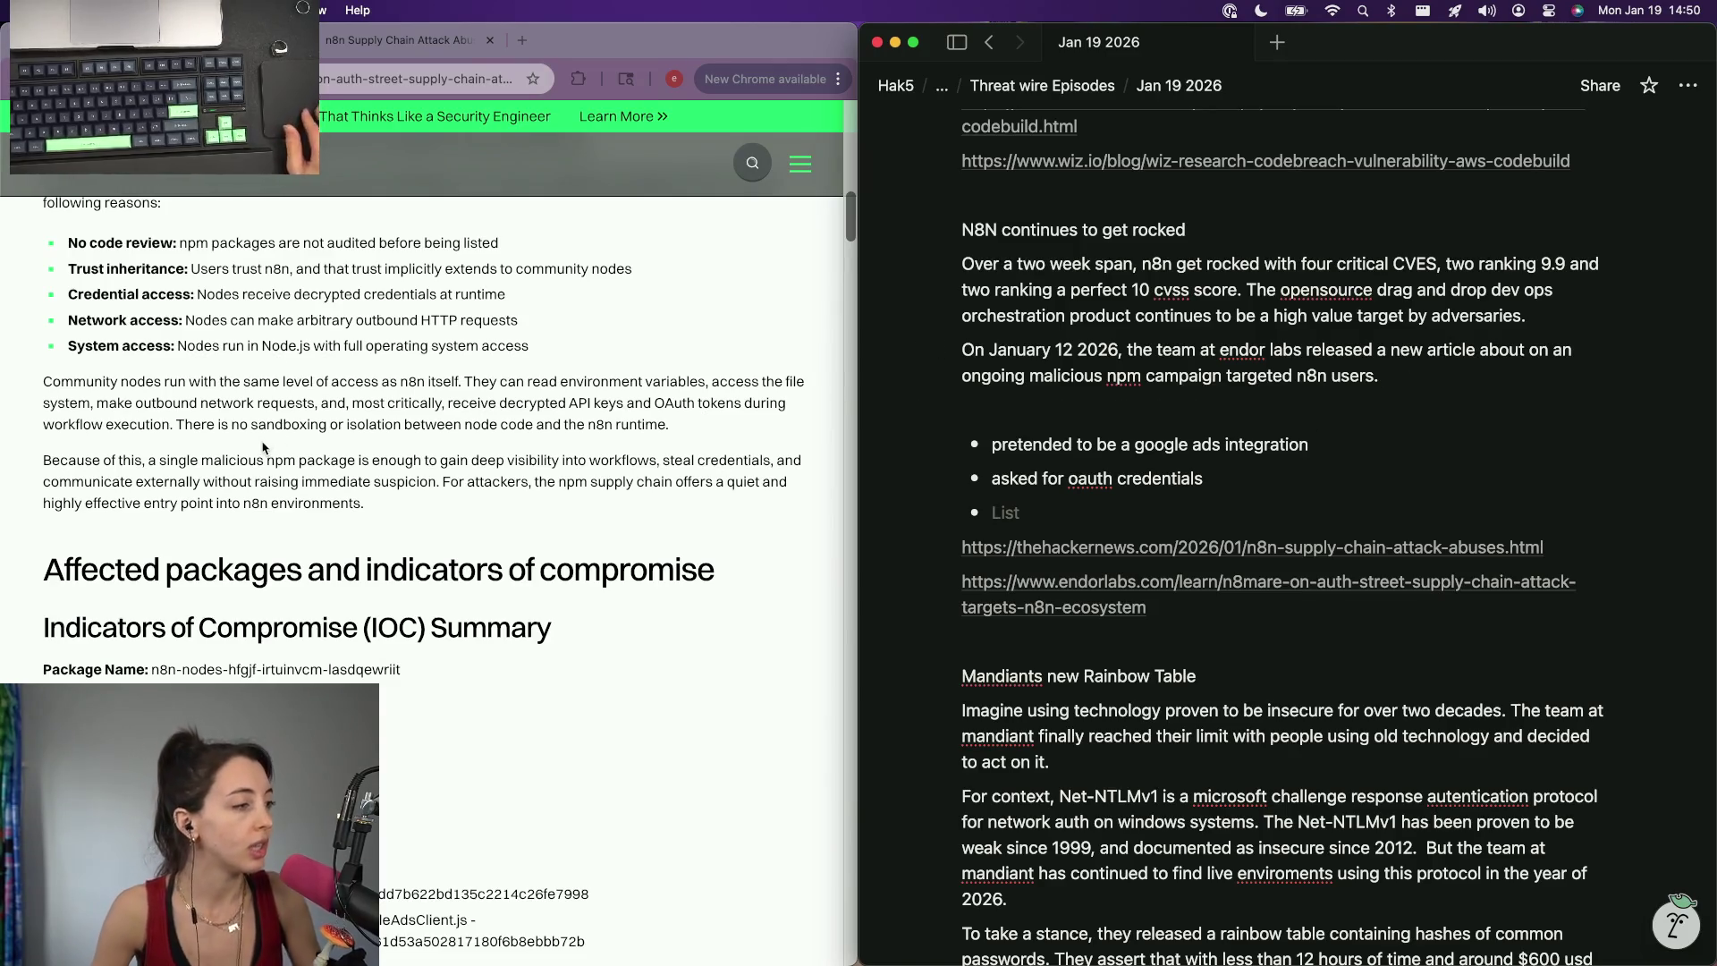
{"action": "scroll", "coordinate": [263, 446], "scroll_direction": "down", "scroll_amount": 1}
{"action": "scroll", "coordinate": [263, 447], "scroll_direction": "down", "scroll_amount": 1}
{"action": "scroll", "coordinate": [265, 638], "scroll_direction": "down", "scroll_amount": 2}
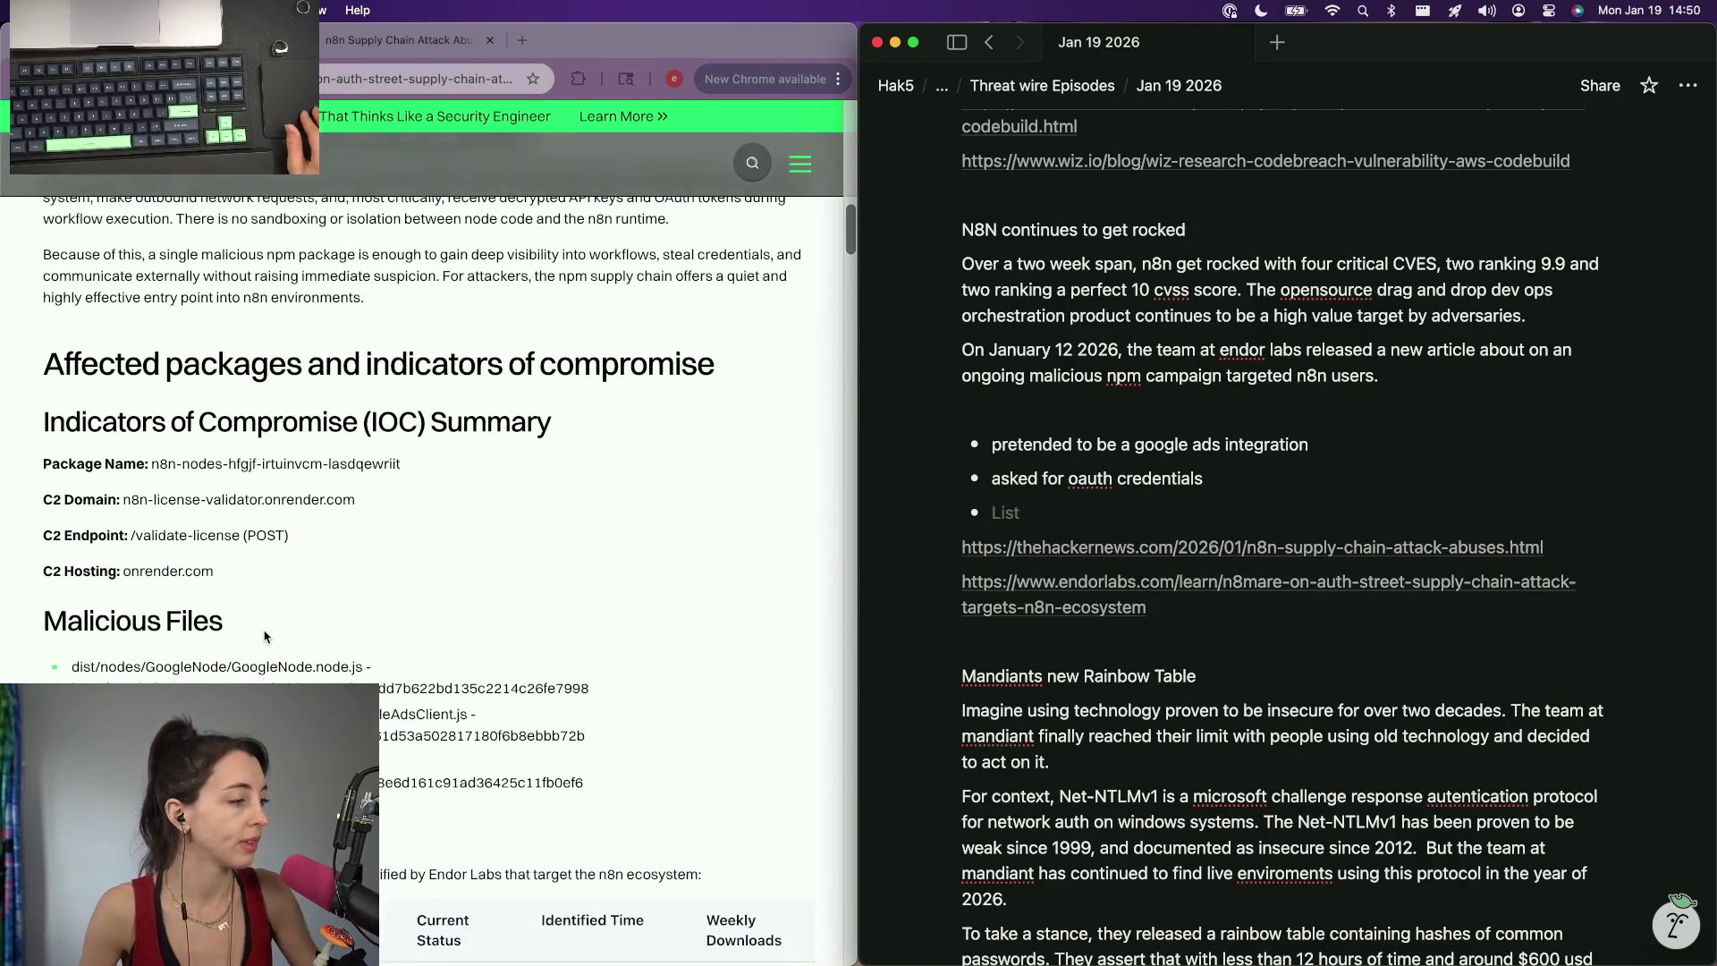
{"action": "scroll", "coordinate": [264, 637], "scroll_direction": "down", "scroll_amount": 2}
{"action": "scroll", "coordinate": [264, 637], "scroll_direction": "down", "scroll_amount": 5}
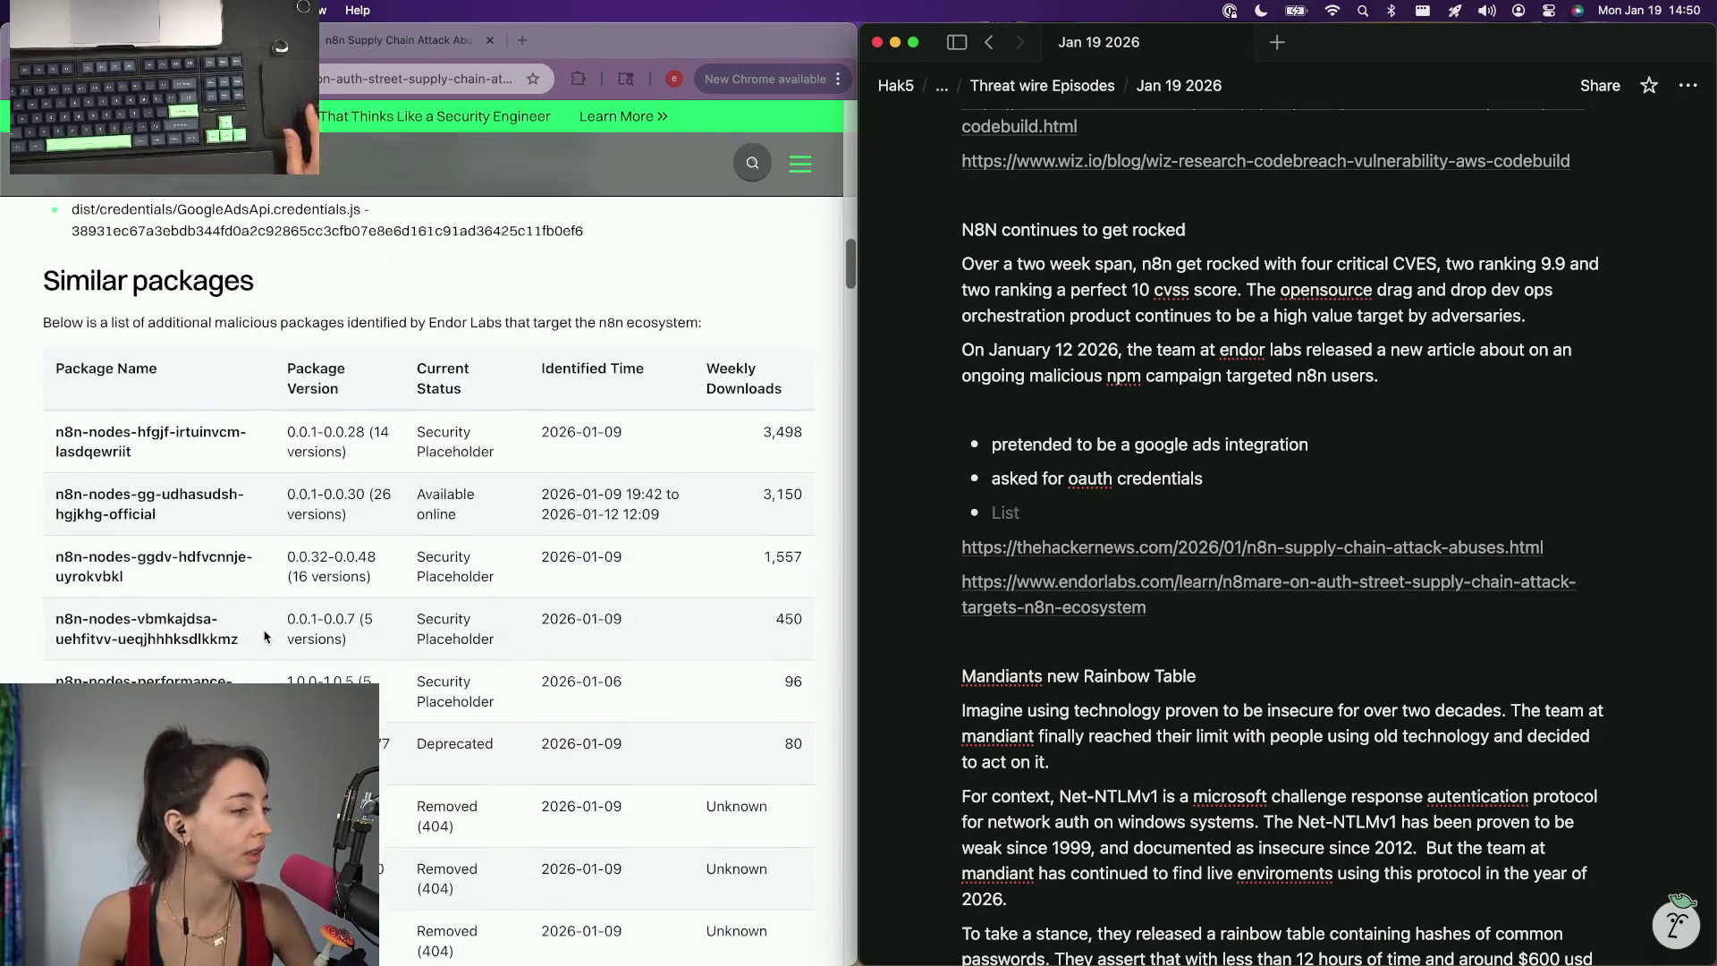
{"action": "scroll", "coordinate": [264, 638], "scroll_direction": "down", "scroll_amount": 5}
{"action": "scroll", "coordinate": [265, 638], "scroll_direction": "up", "scroll_amount": 5}
{"action": "scroll", "coordinate": [205, 456], "scroll_direction": "up", "scroll_amount": 2}
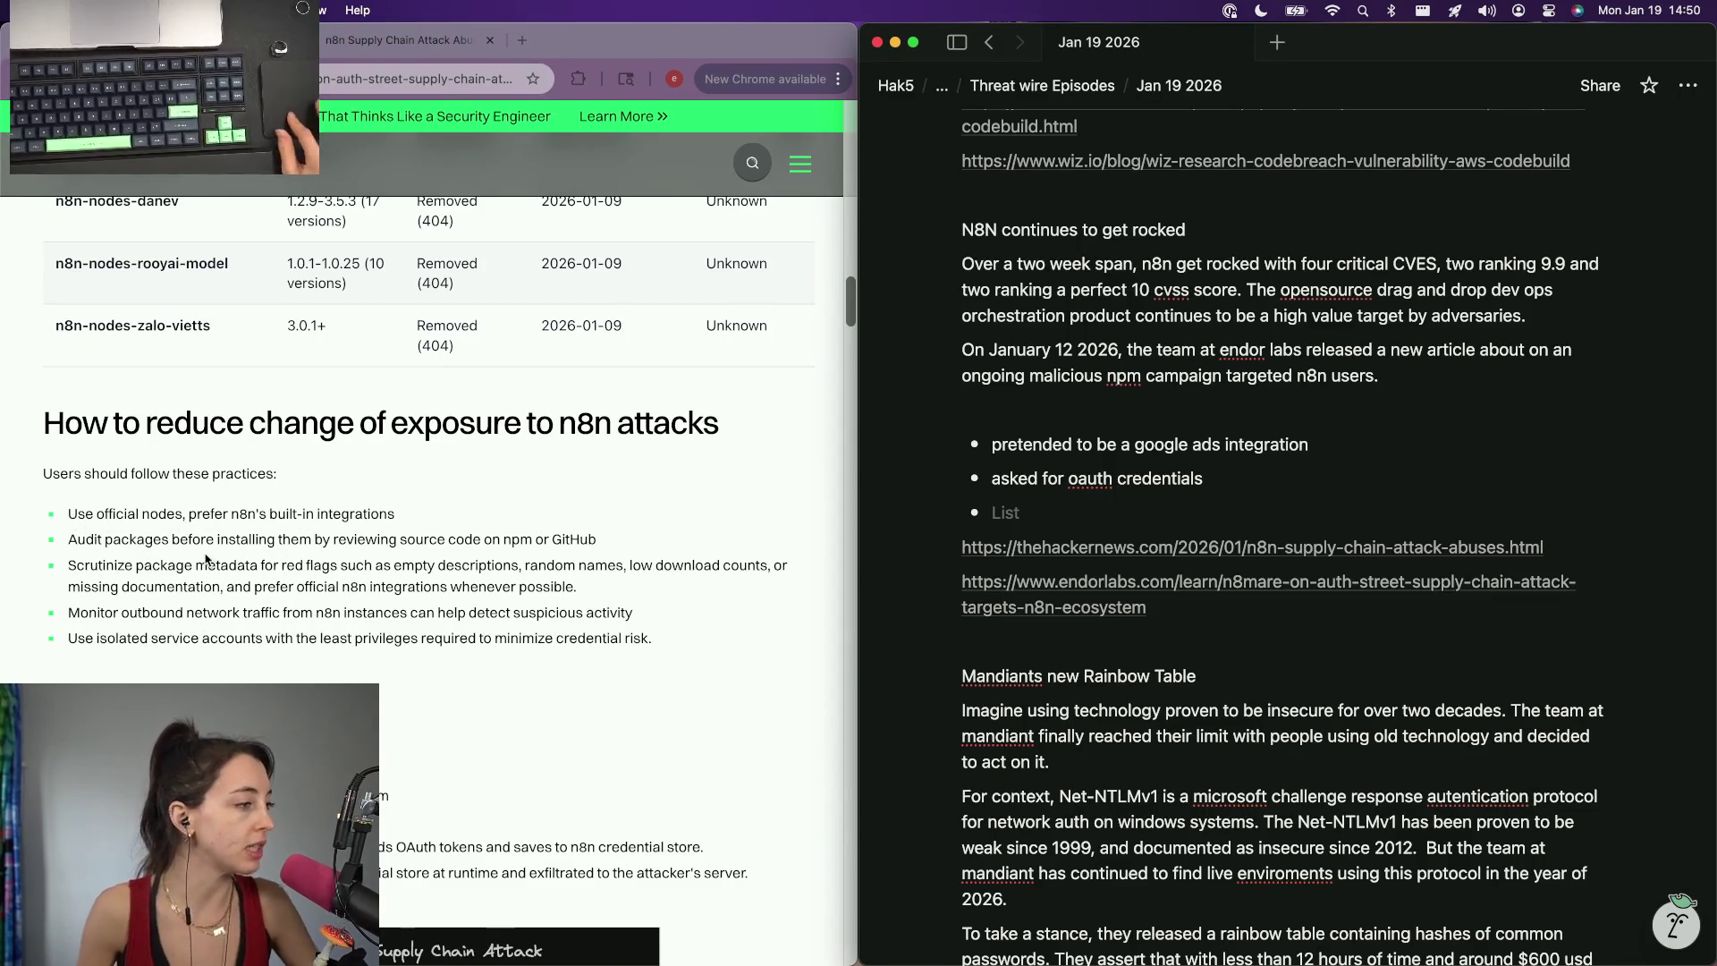
{"action": "scroll", "coordinate": [258, 604], "scroll_direction": "down", "scroll_amount": 1}
{"action": "scroll", "coordinate": [258, 604], "scroll_direction": "down", "scroll_amount": 1}
{"action": "scroll", "coordinate": [259, 604], "scroll_direction": "down", "scroll_amount": 3}
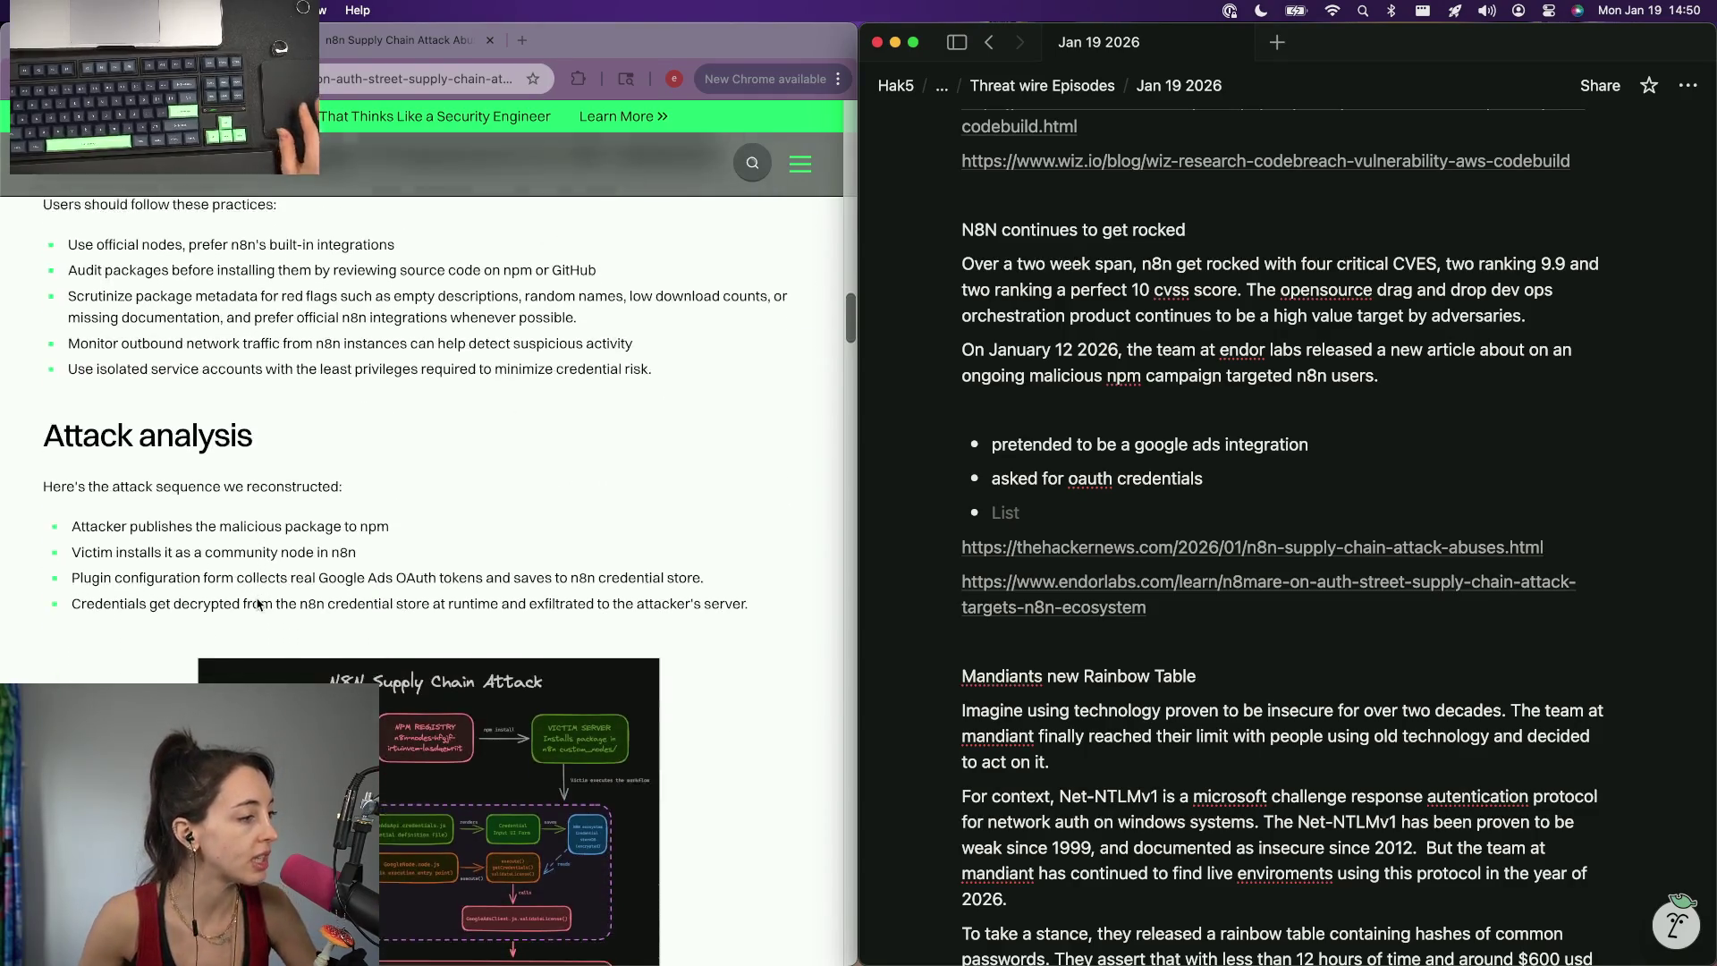
{"action": "scroll", "coordinate": [259, 605], "scroll_direction": "down", "scroll_amount": 1}
{"action": "scroll", "coordinate": [257, 604], "scroll_direction": "down", "scroll_amount": 3}
{"action": "scroll", "coordinate": [258, 605], "scroll_direction": "down", "scroll_amount": 5}
{"action": "scroll", "coordinate": [258, 604], "scroll_direction": "down", "scroll_amount": 3}
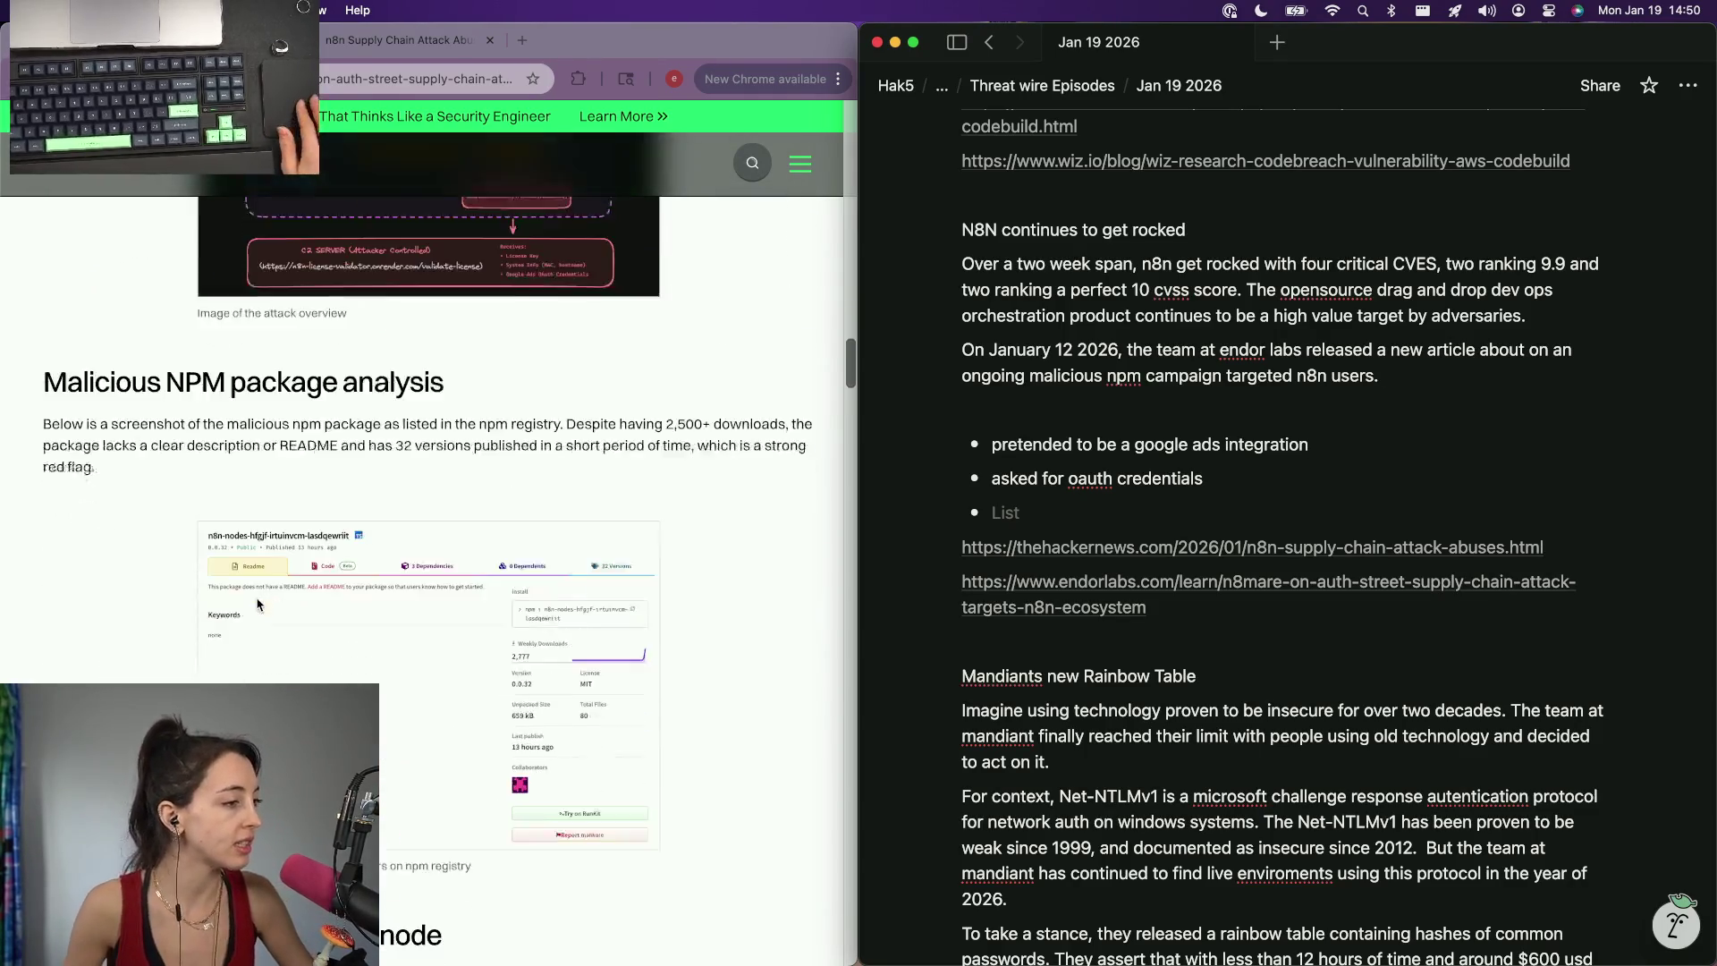
{"action": "scroll", "coordinate": [260, 603], "scroll_direction": "up", "scroll_amount": 7}
{"action": "scroll", "coordinate": [260, 603], "scroll_direction": "up", "scroll_amount": 2}
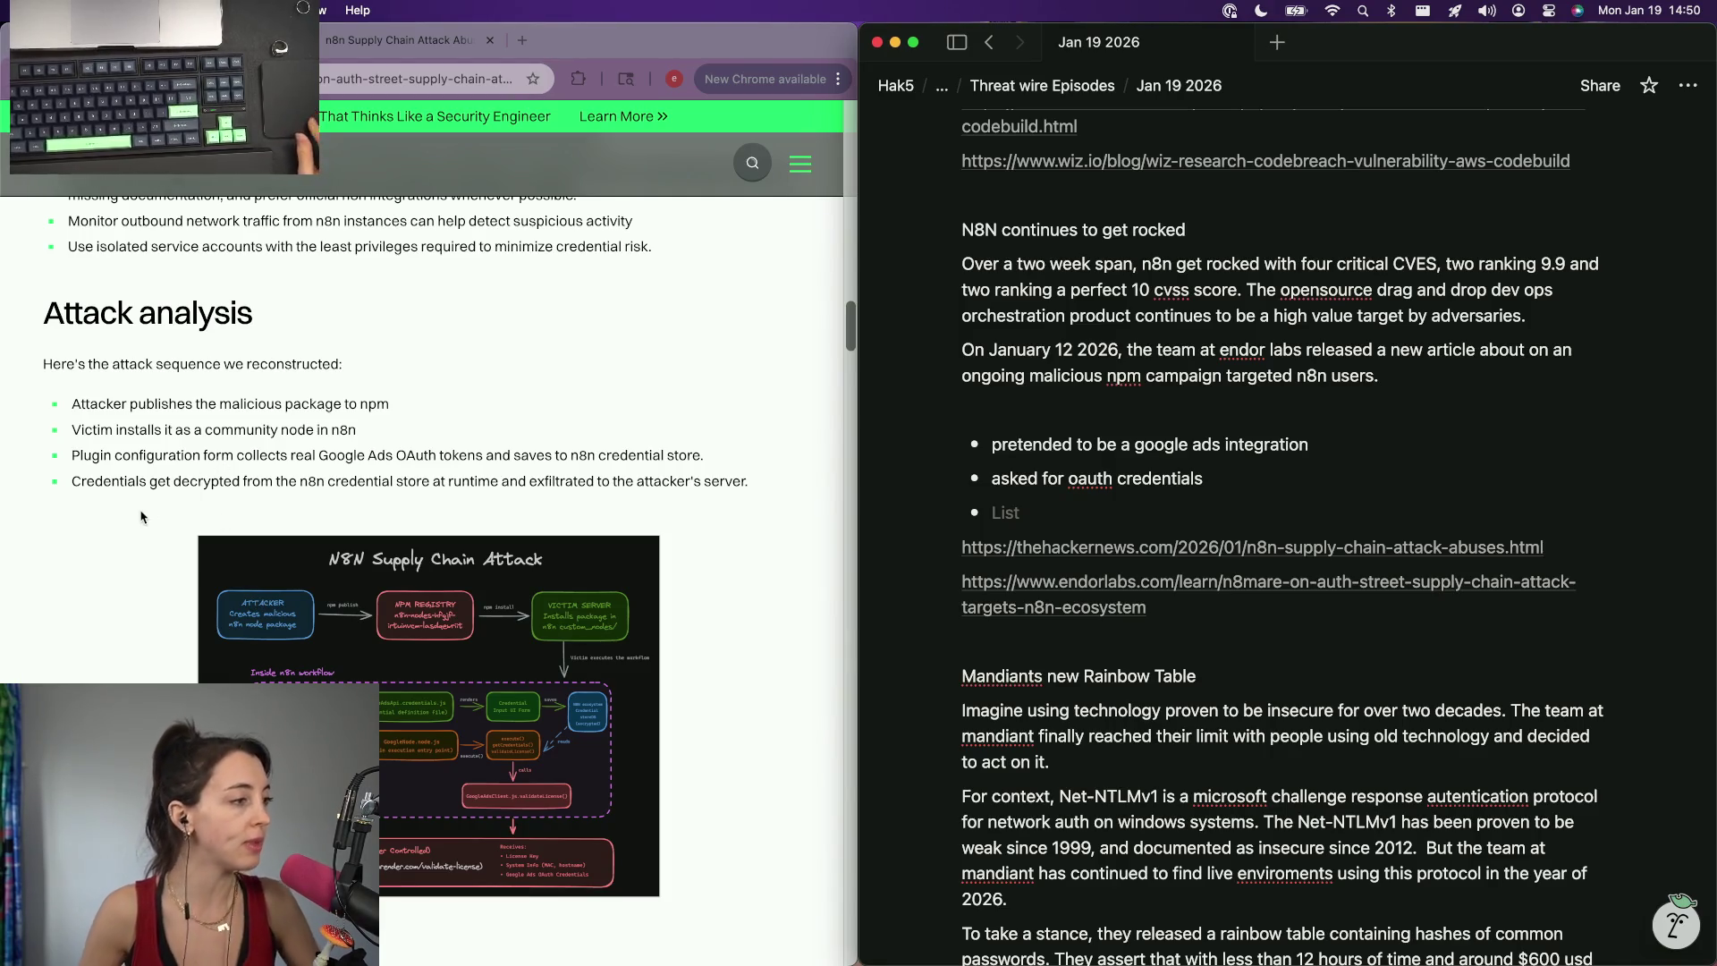
{"action": "scroll", "coordinate": [149, 514], "scroll_direction": "down", "scroll_amount": 5}
{"action": "scroll", "coordinate": [143, 514], "scroll_direction": "down", "scroll_amount": 5}
{"action": "scroll", "coordinate": [137, 515], "scroll_direction": "down", "scroll_amount": 5}
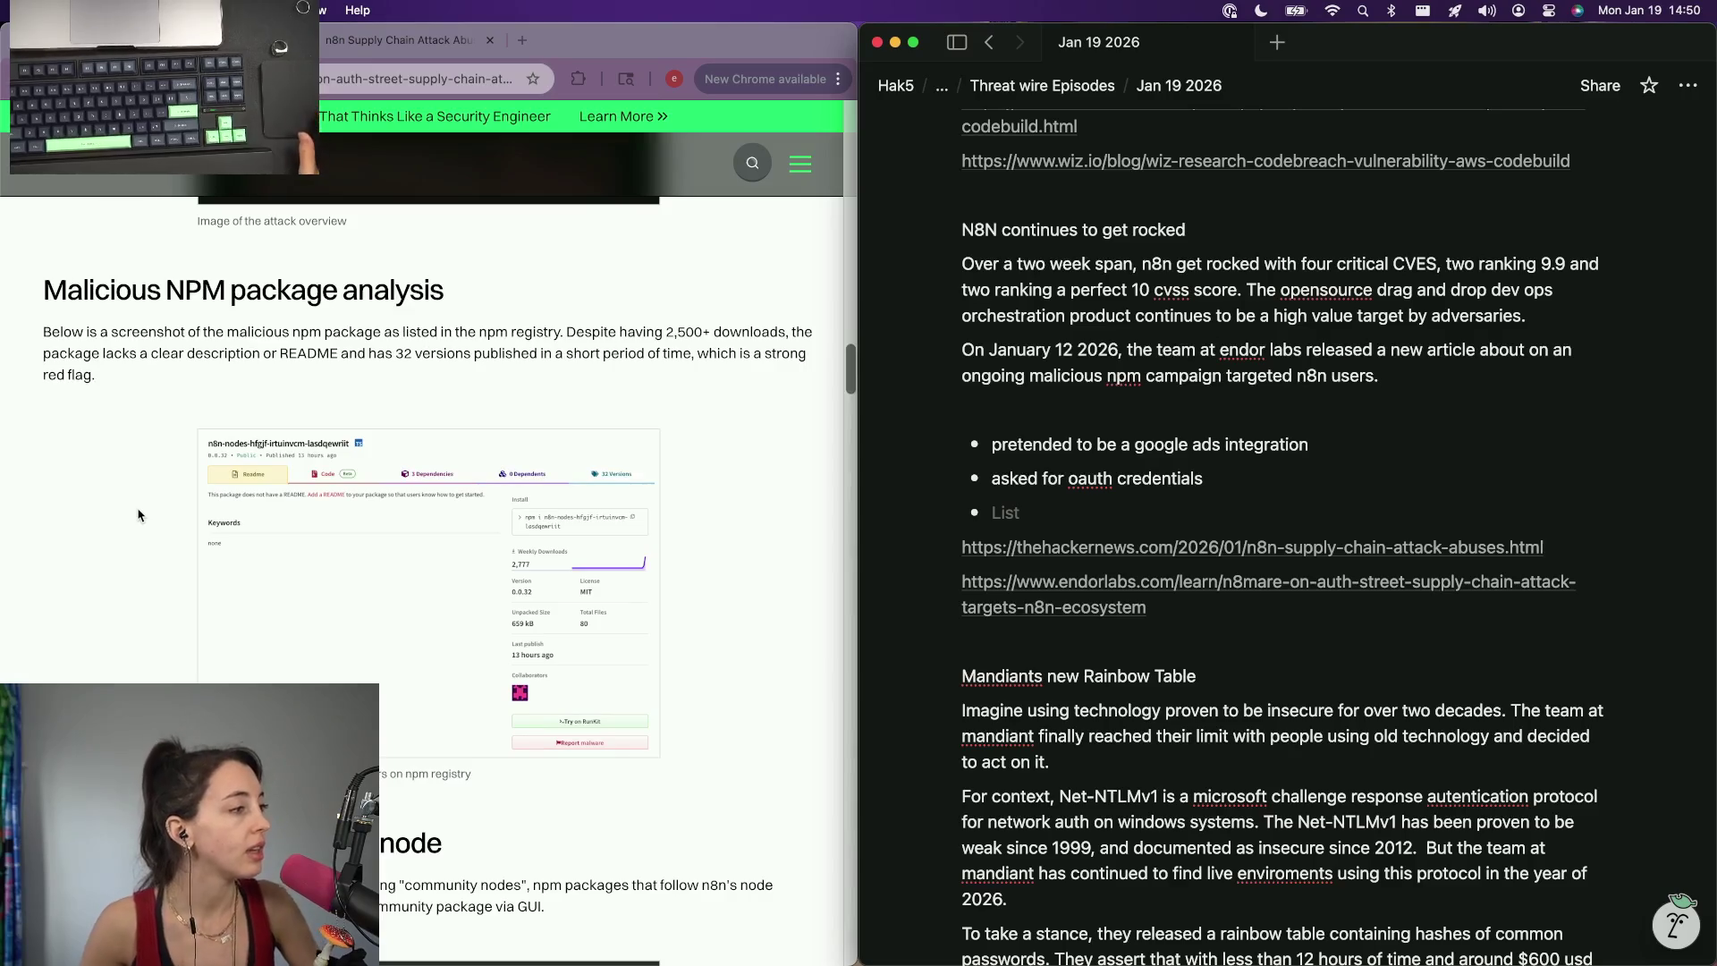
{"action": "scroll", "coordinate": [137, 513], "scroll_direction": "down", "scroll_amount": 3}
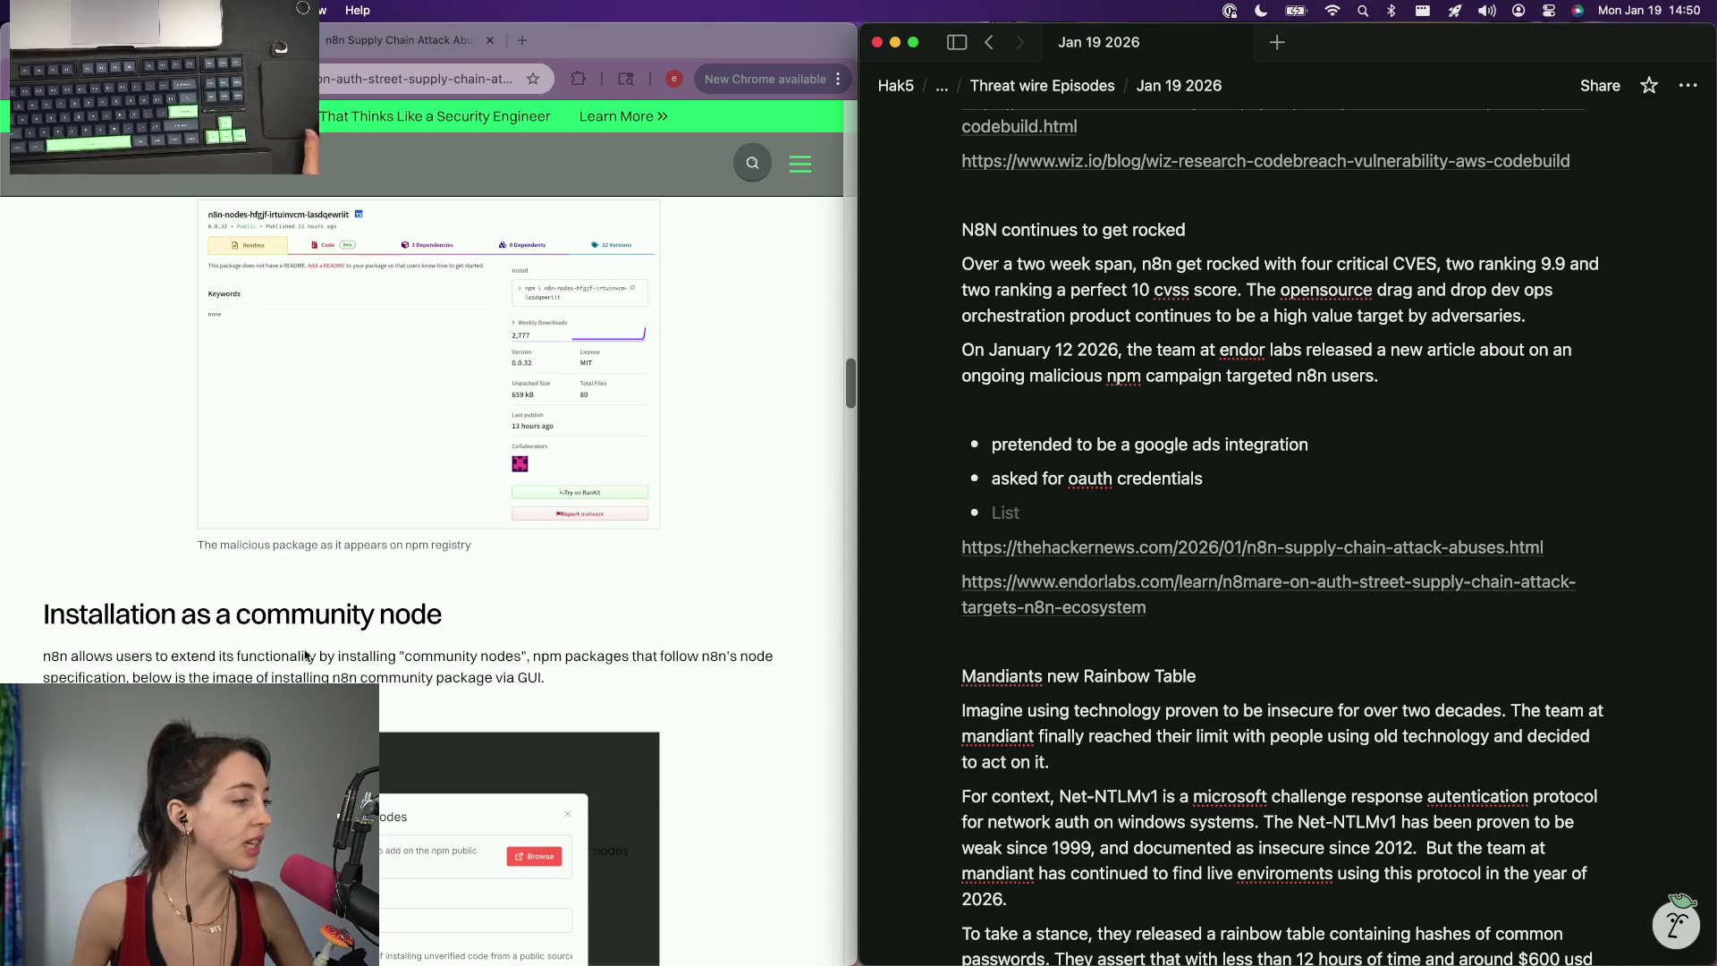
{"action": "left_click", "coordinate": [1416, 368]}
{"action": "type", "text": "N8N offers a r"}
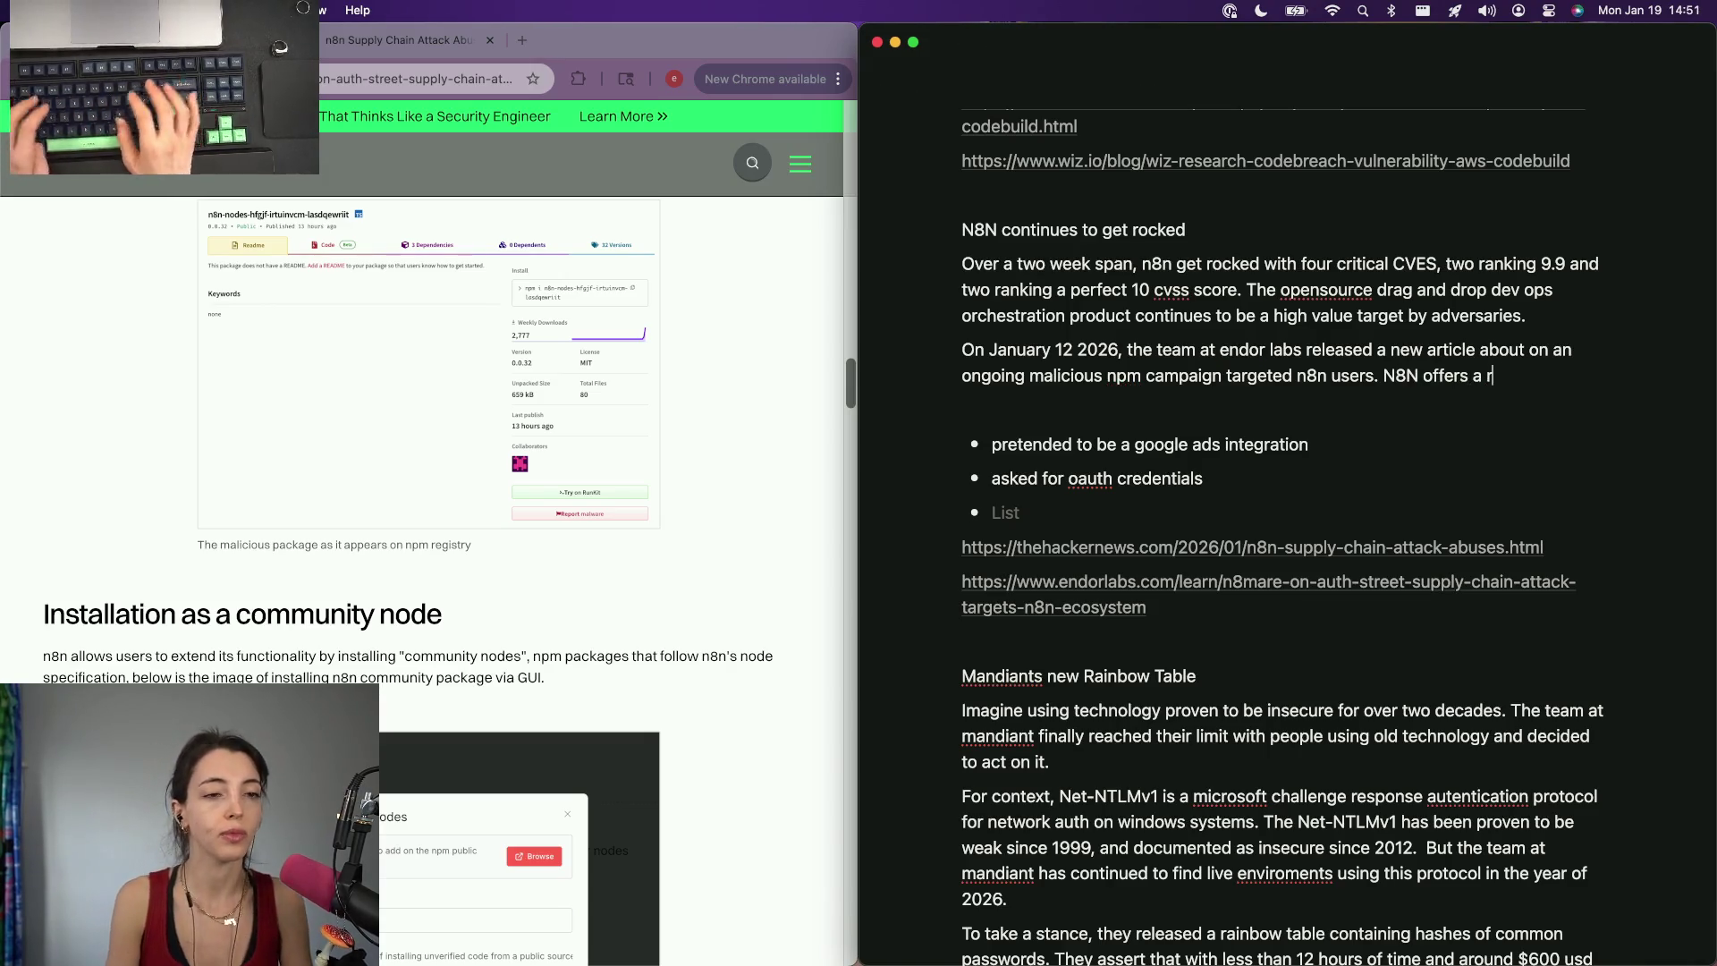
Write that N8N offers community created nodes in its workflow automation tools, fixing typos.
{"action": "key", "text": "BackSpace"}
{"action": "type", "text": "feature to allow"}
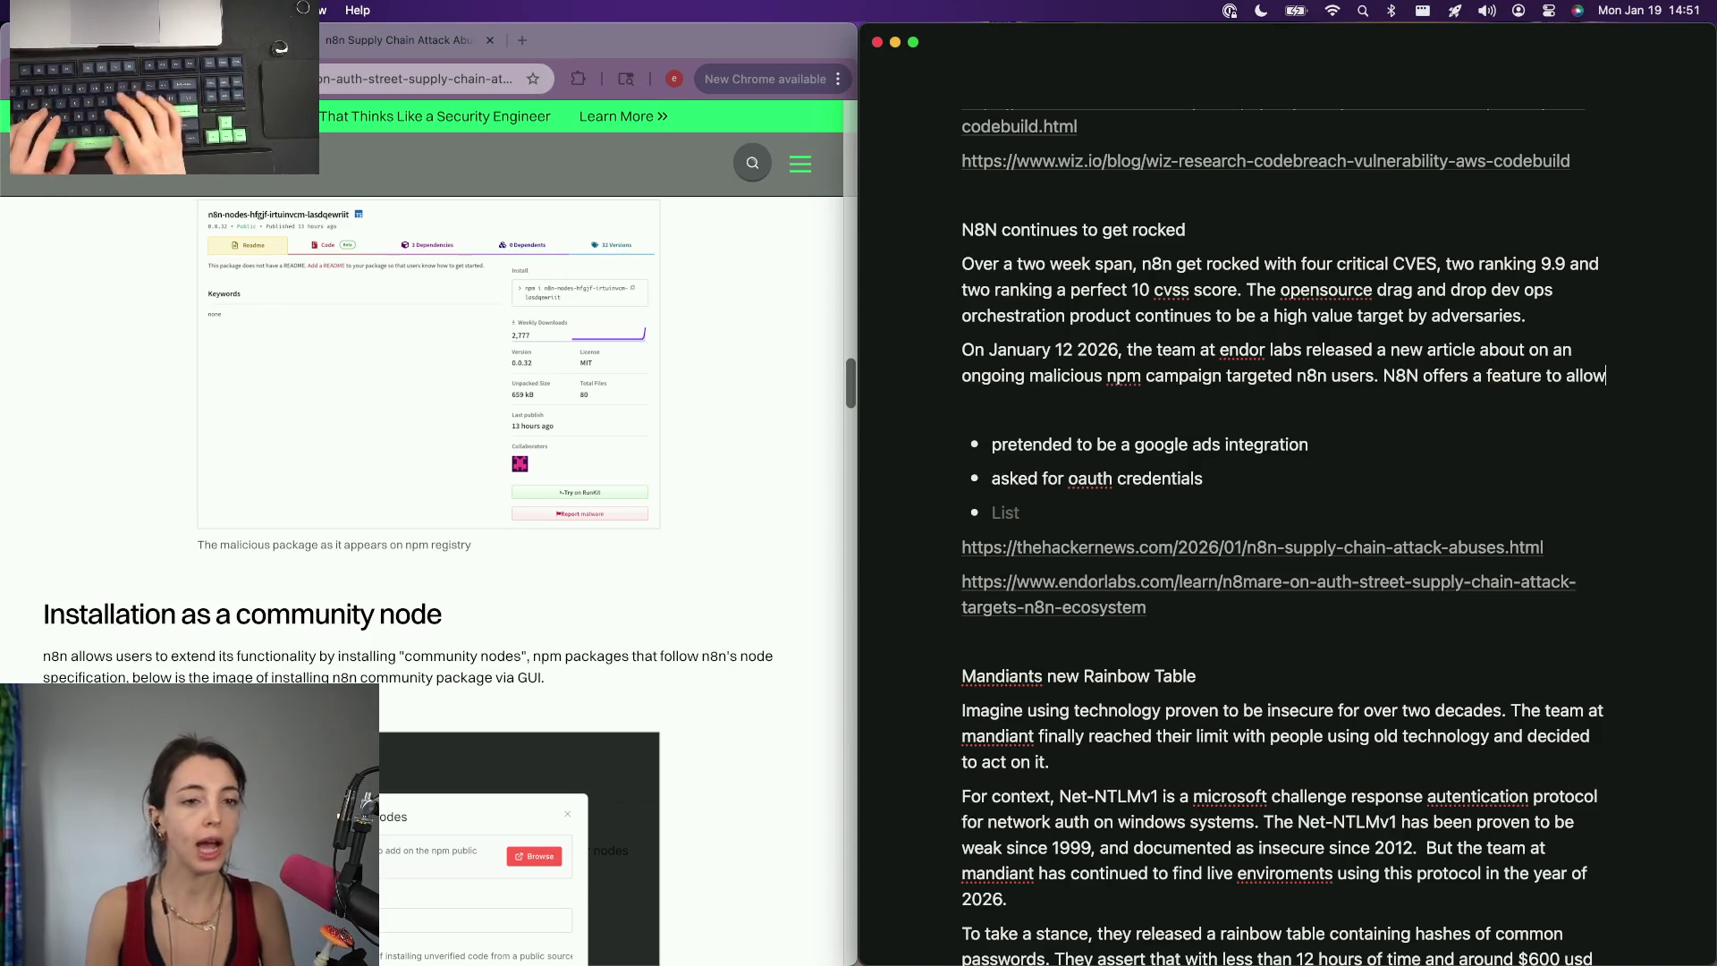
{"action": "type", "text": " com"}
{"action": "key", "text": "BackSpace"}
{"action": "key", "text": "BackSpace"}
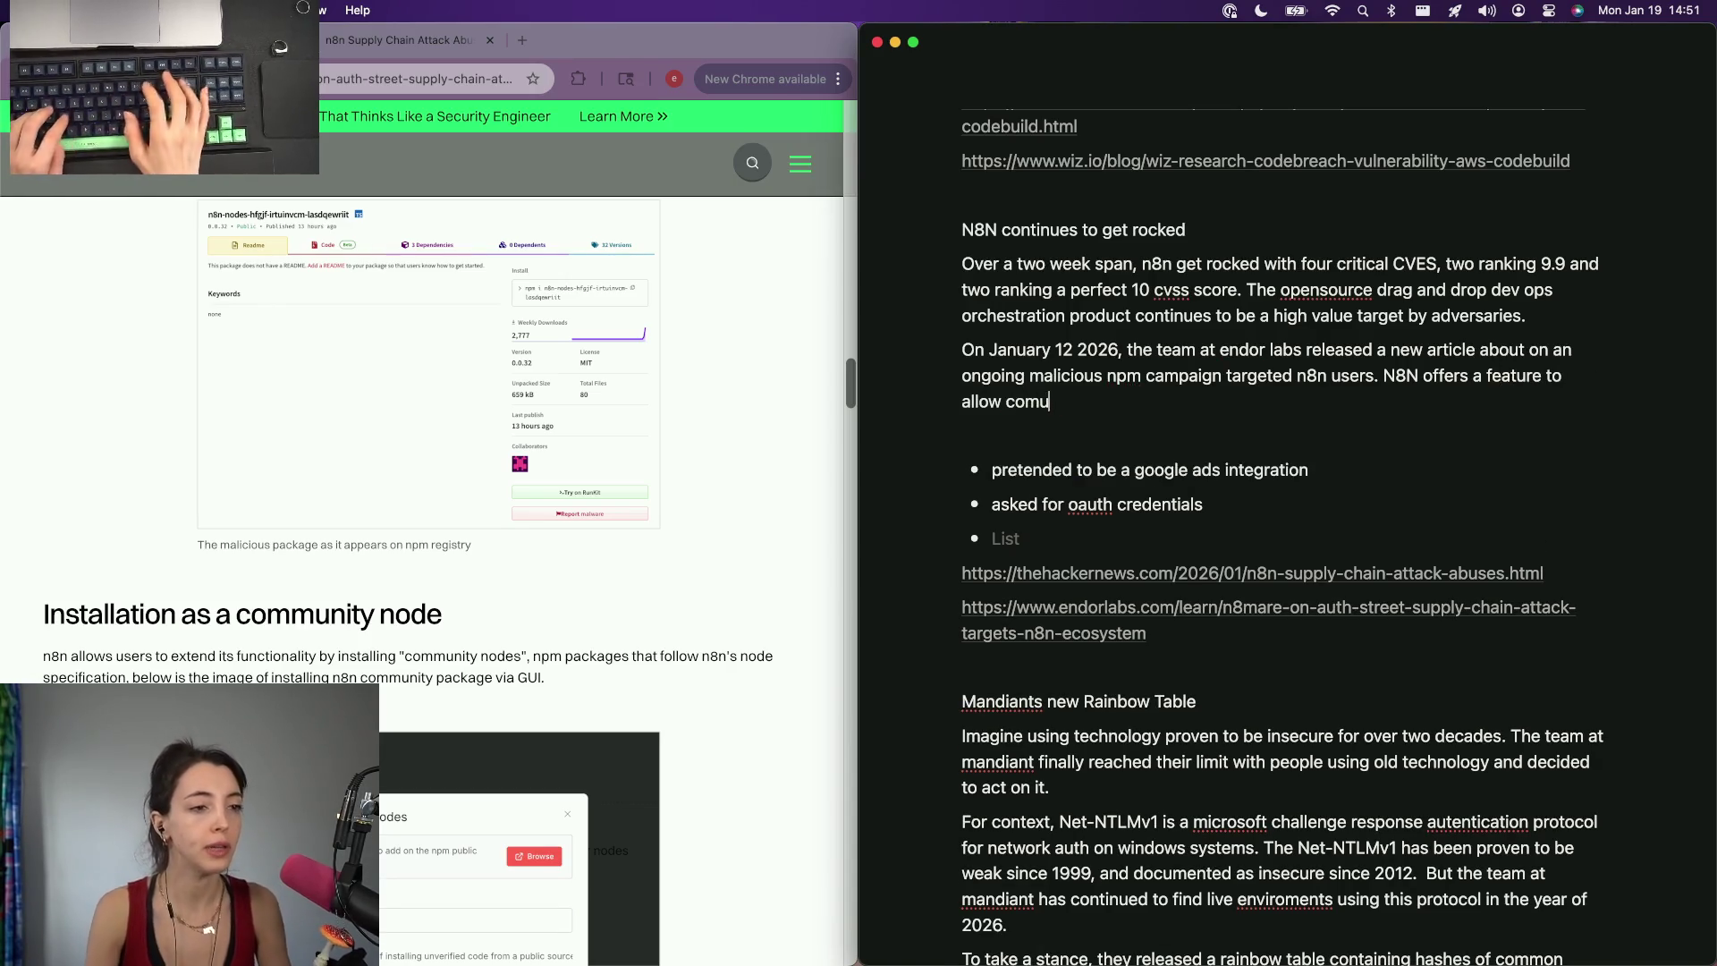
{"action": "key", "text": "BackSpace"}
{"action": "type", "text": "munity created nodes in their works"}
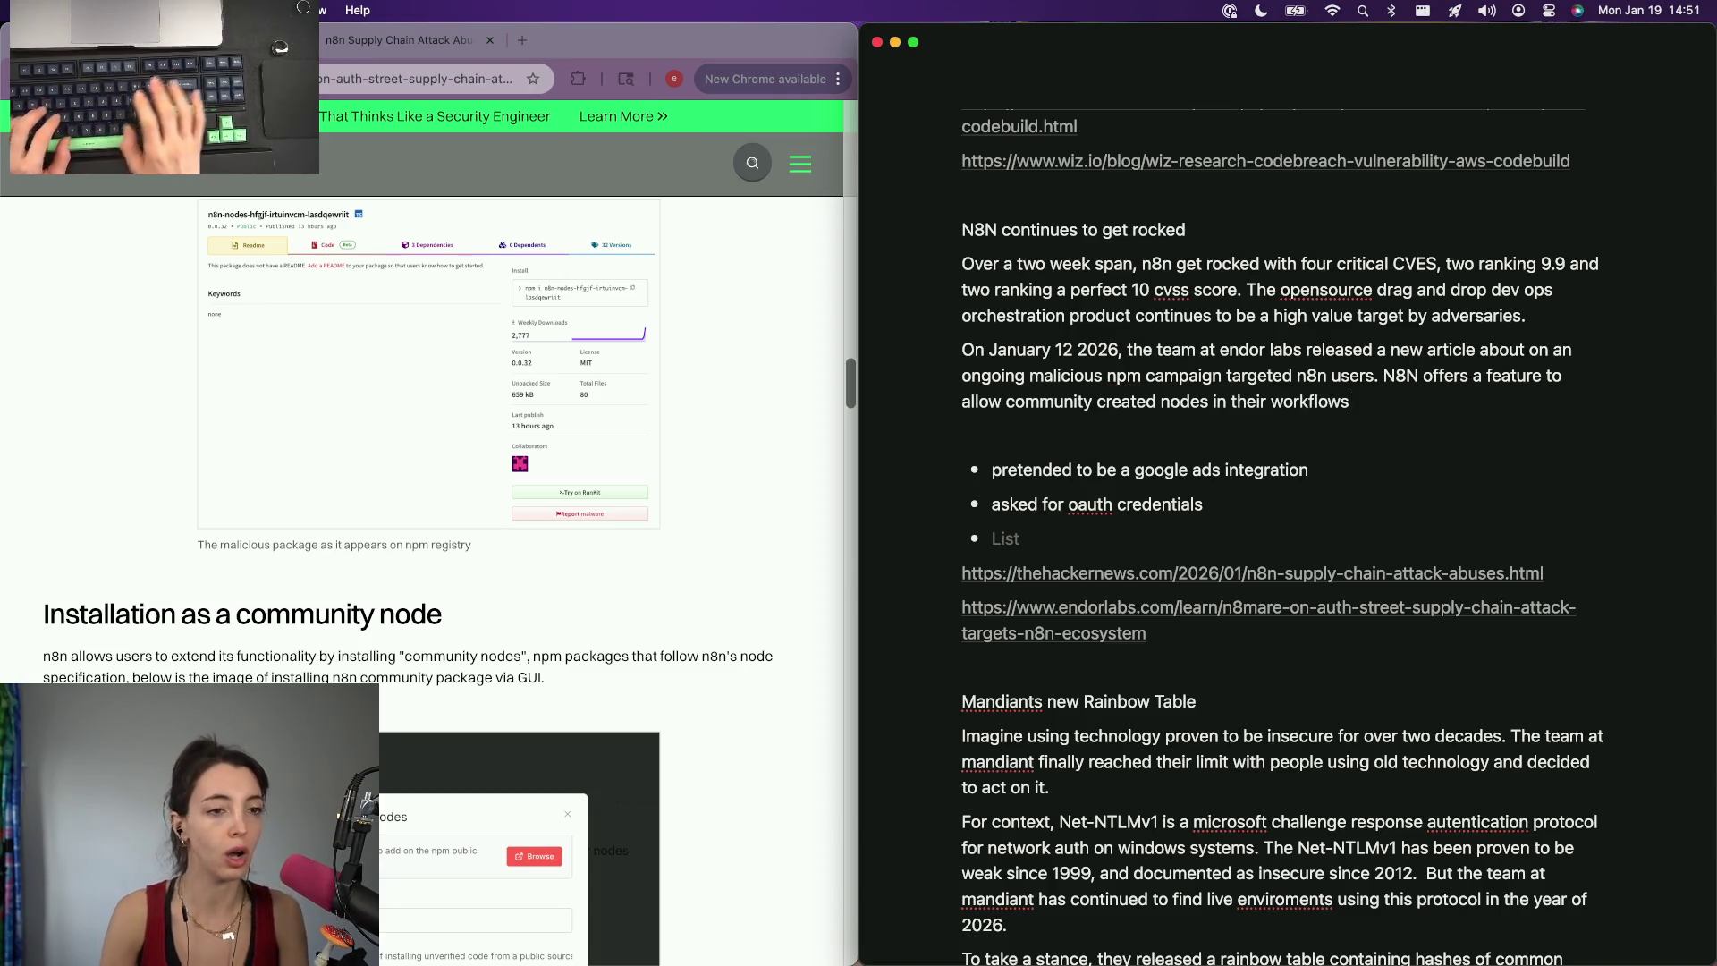
{"action": "key", "text": "BackSpace"}
{"action": "type", "text": "u"}
{"action": "key", "text": "BackSpace"}
{"action": "key", "text": "BackSpace"}
{"action": "type", "text": "omation tools. Users"}
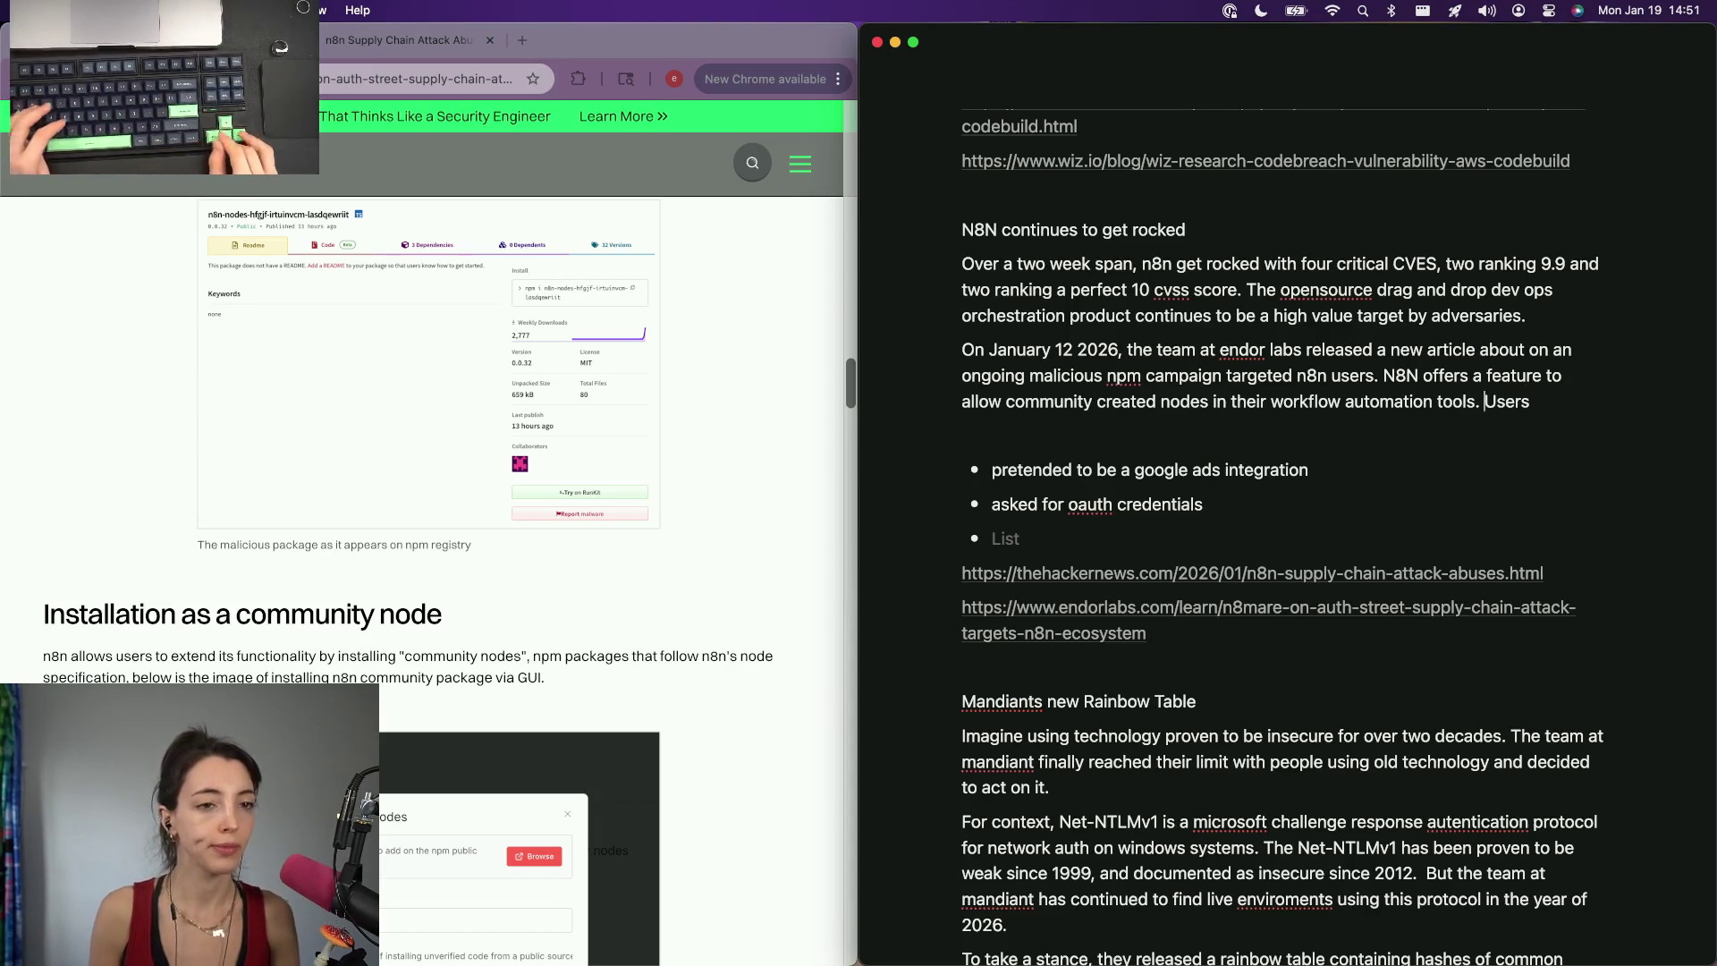
{"action": "left_click", "coordinate": [1382, 375]}
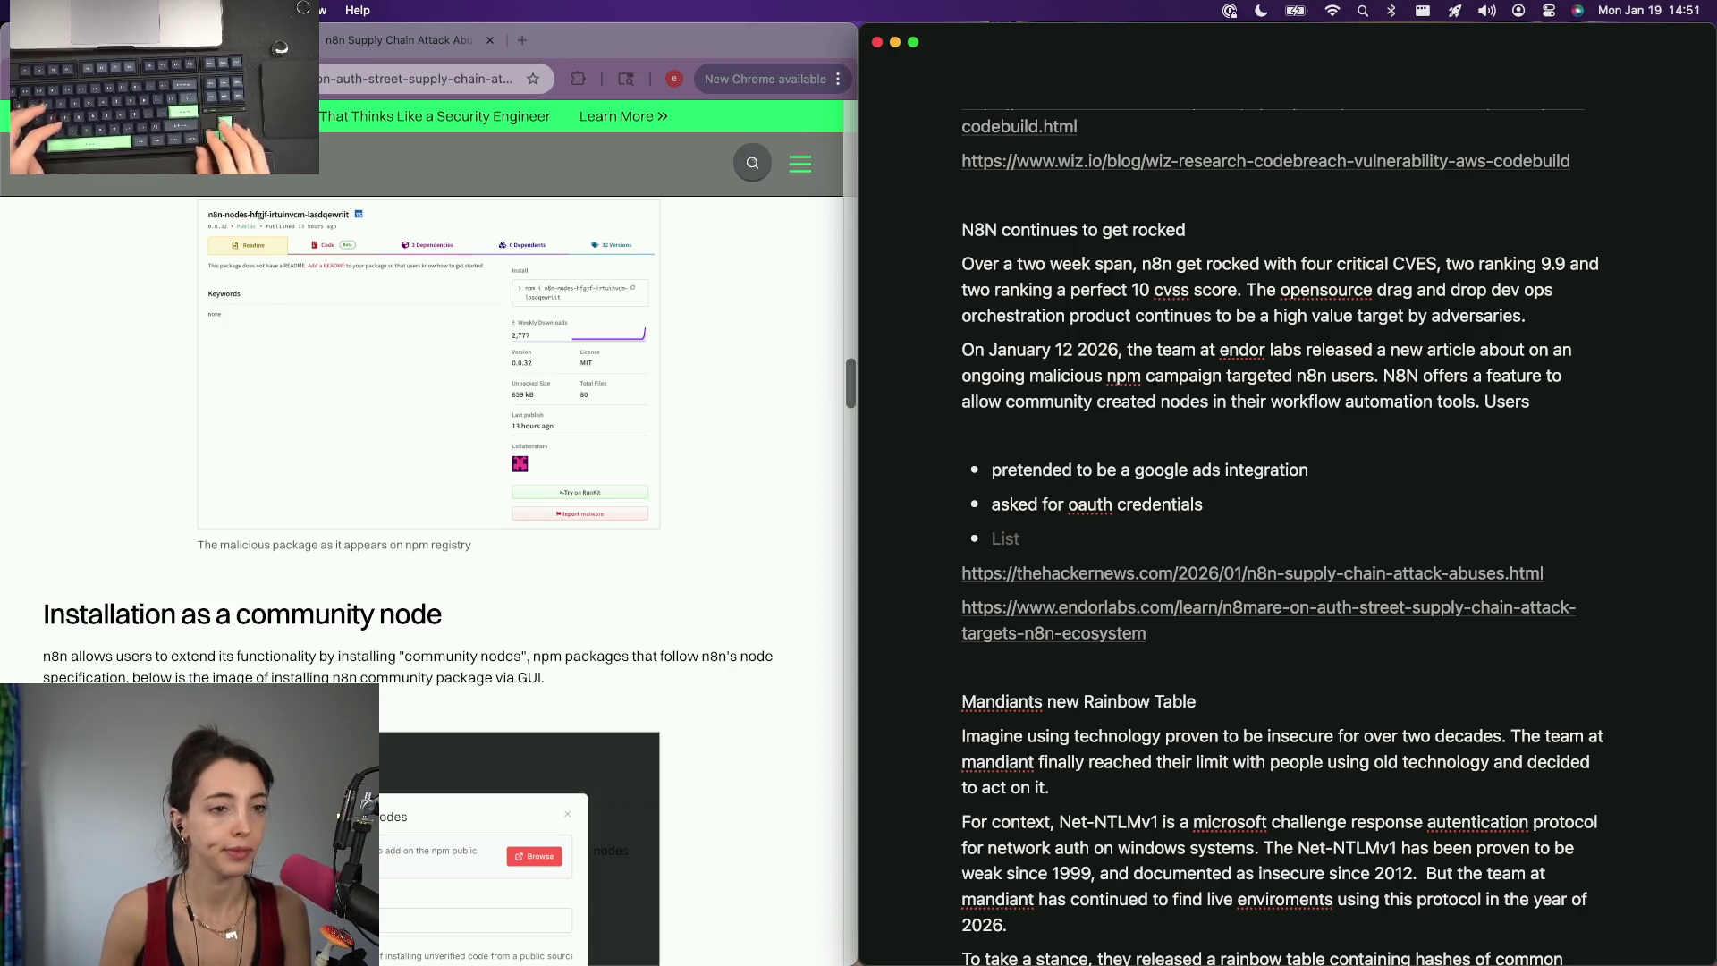
Split 'N8N offers' into its own paragraph and reword 'dev ops orchestration' to 'workflow automation'.
{"action": "key", "text": "Return"}
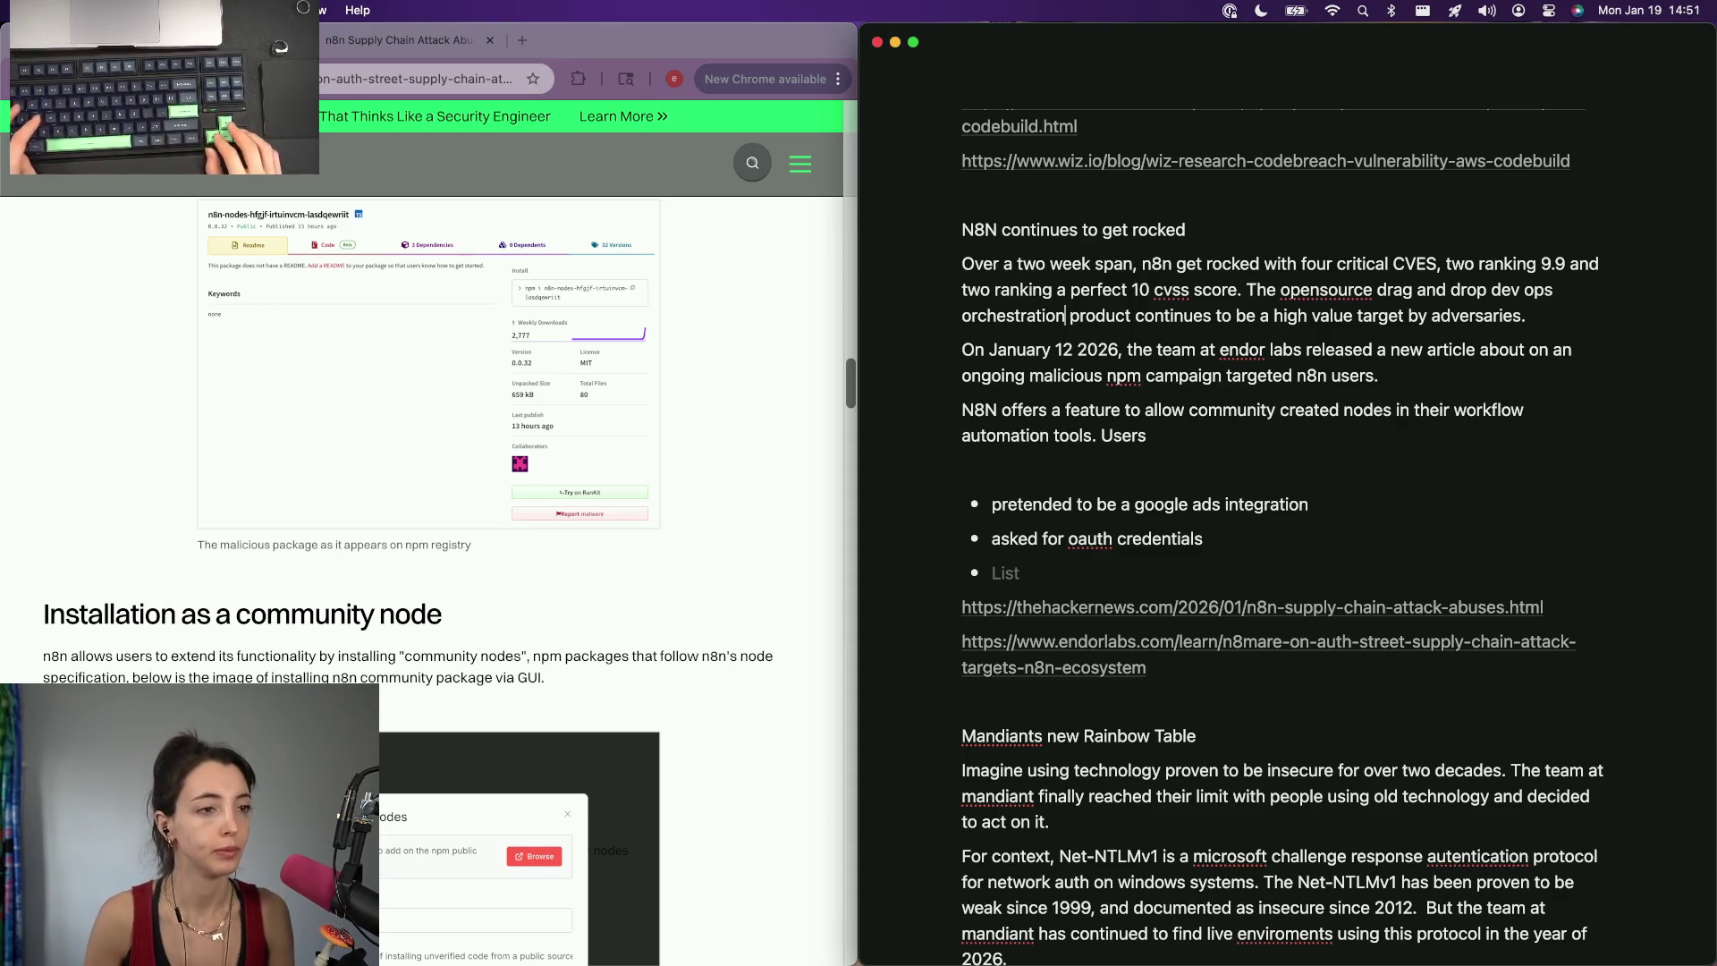
{"action": "key", "text": "alt+BackSpace"}
{"action": "type", "text": "automation"}
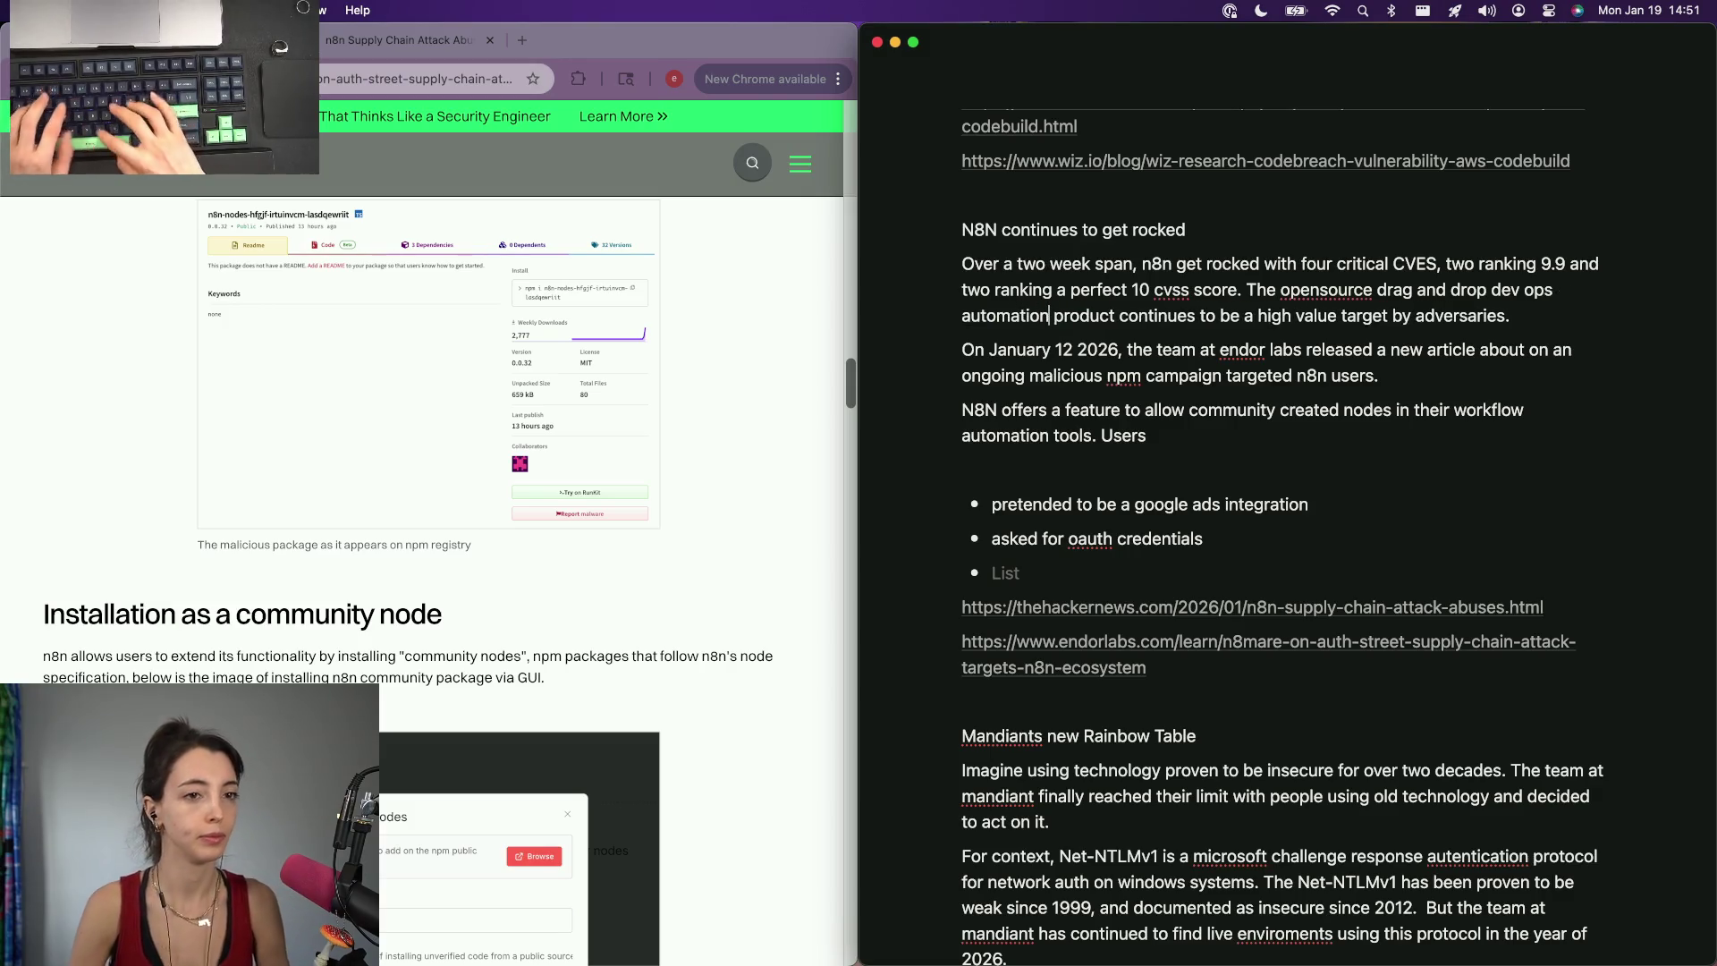
{"action": "key", "text": "shift+alt+Left"}
{"action": "key", "text": "shift+alt+Left"}
{"action": "type", "text": "workfl0ow"}
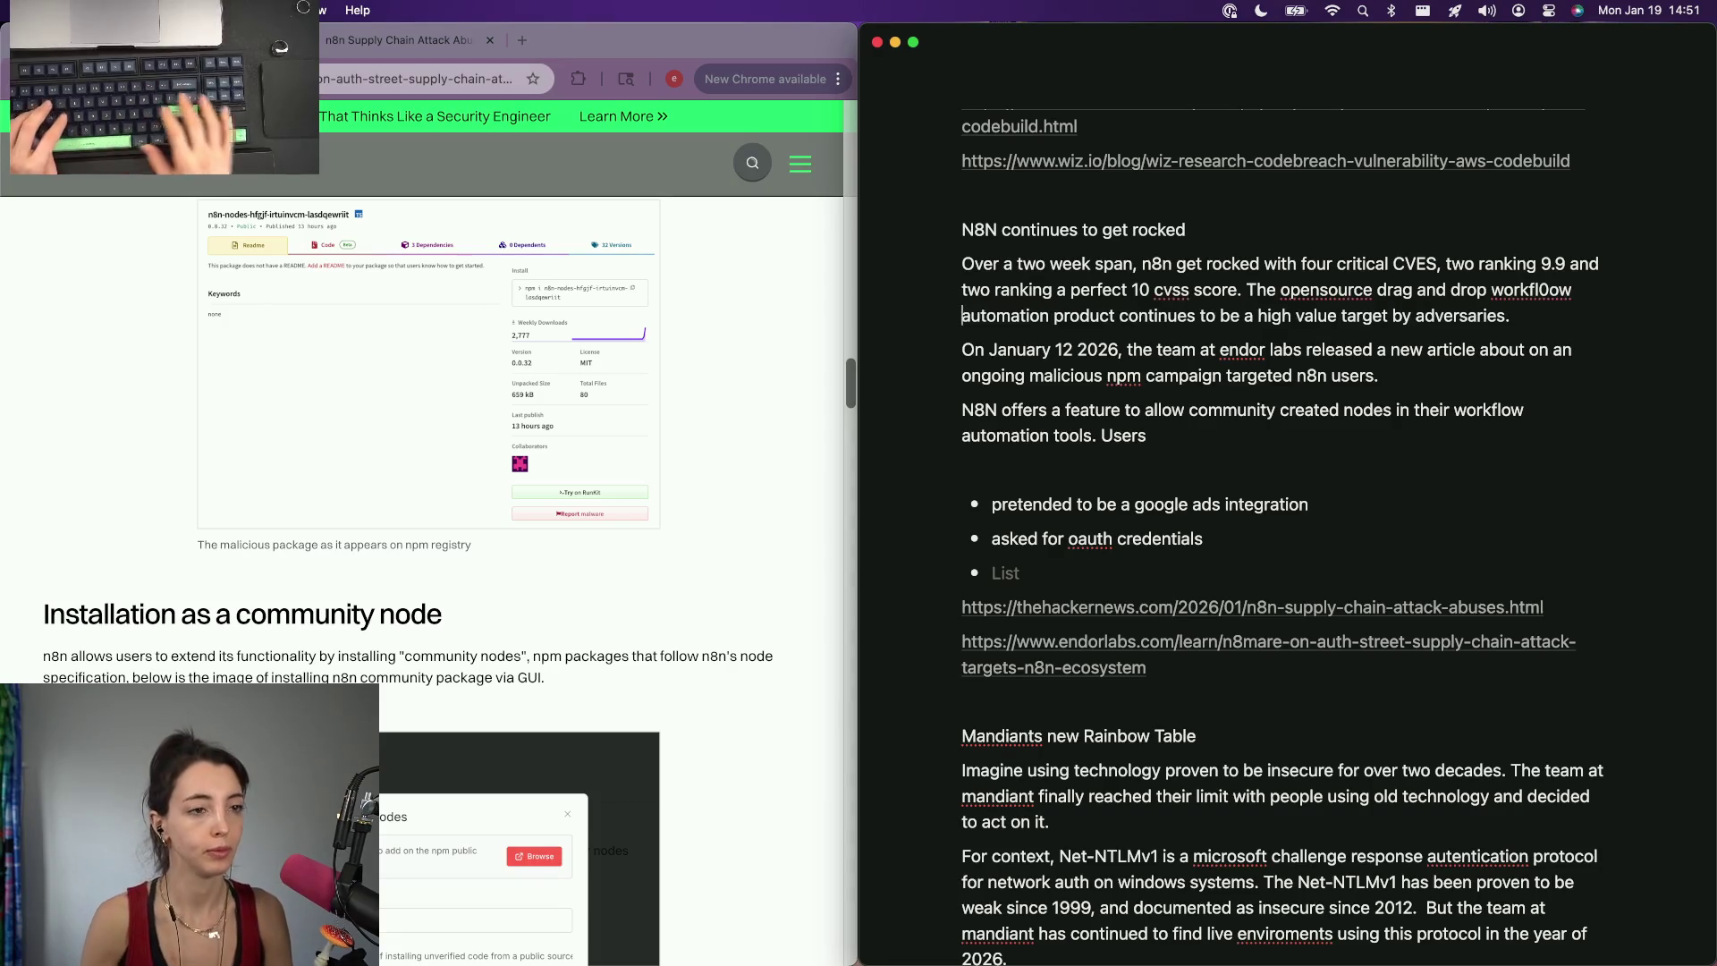
{"action": "key", "text": "Down"}
{"action": "key", "text": "Down"}
{"action": "key", "text": "Left"}
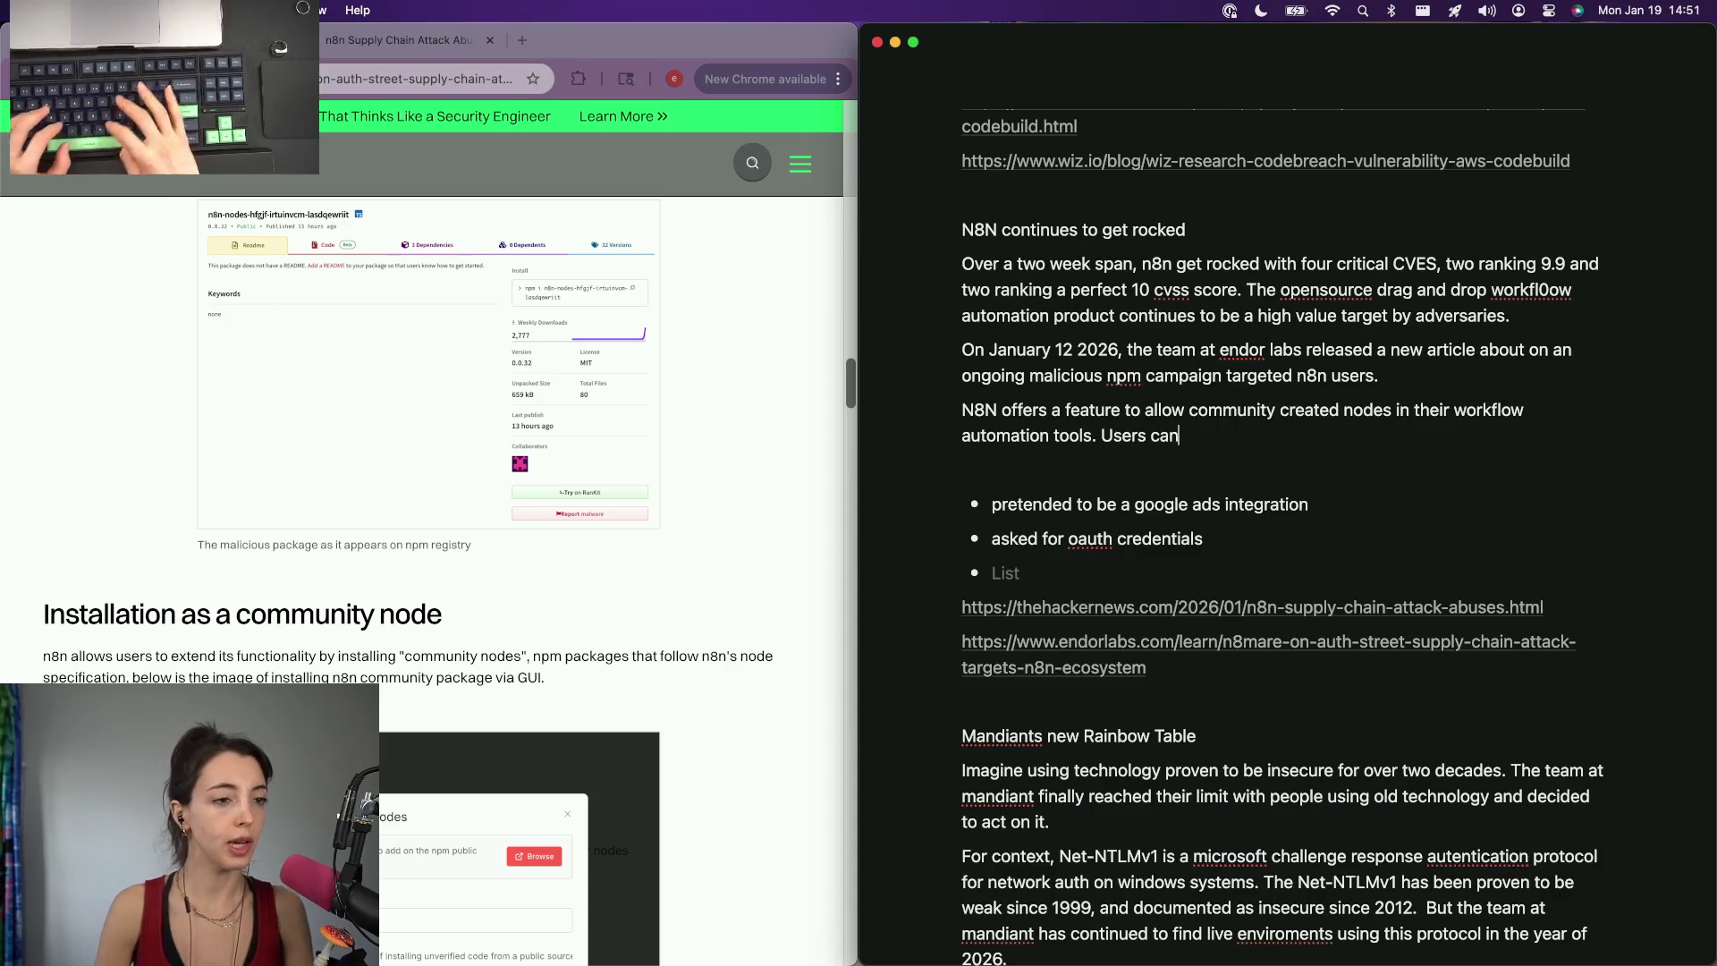
{"action": "type", "text": " share their own n8n now"}
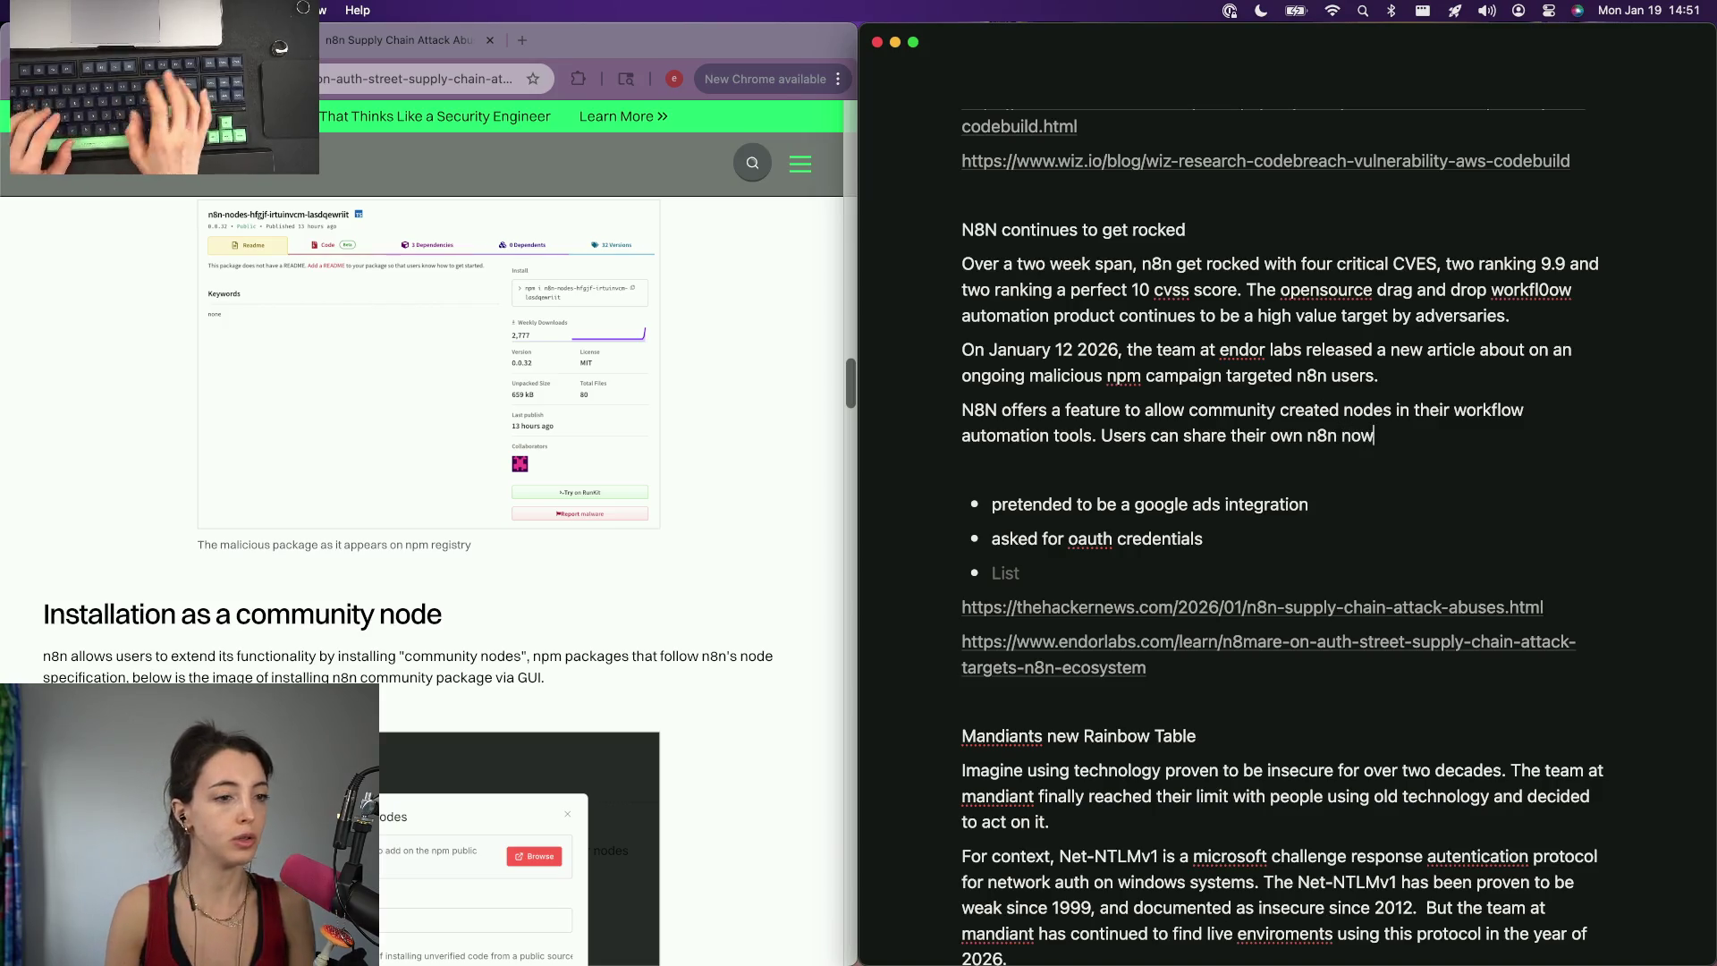
Add that users share their own n8n nodes by publishing them to places like NPM.
{"action": "key", "text": "BackSpace"}
{"action": "type", "text": "des by"}
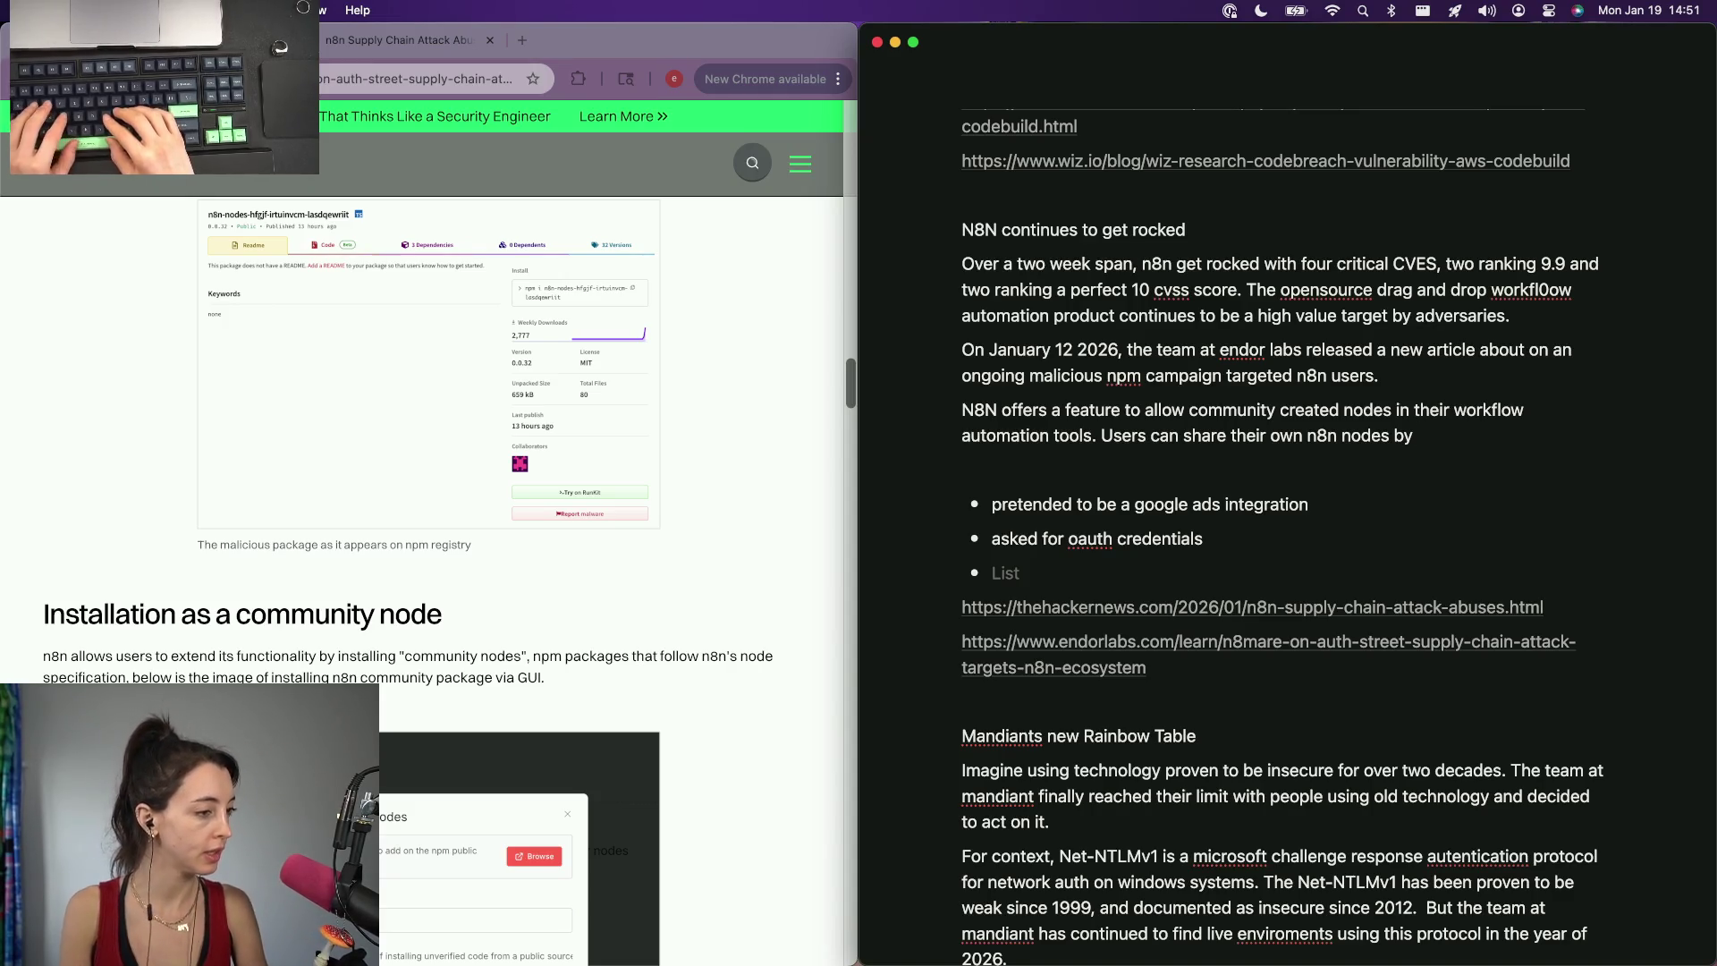
{"action": "scroll", "coordinate": [564, 616], "scroll_direction": "down", "scroll_amount": 3}
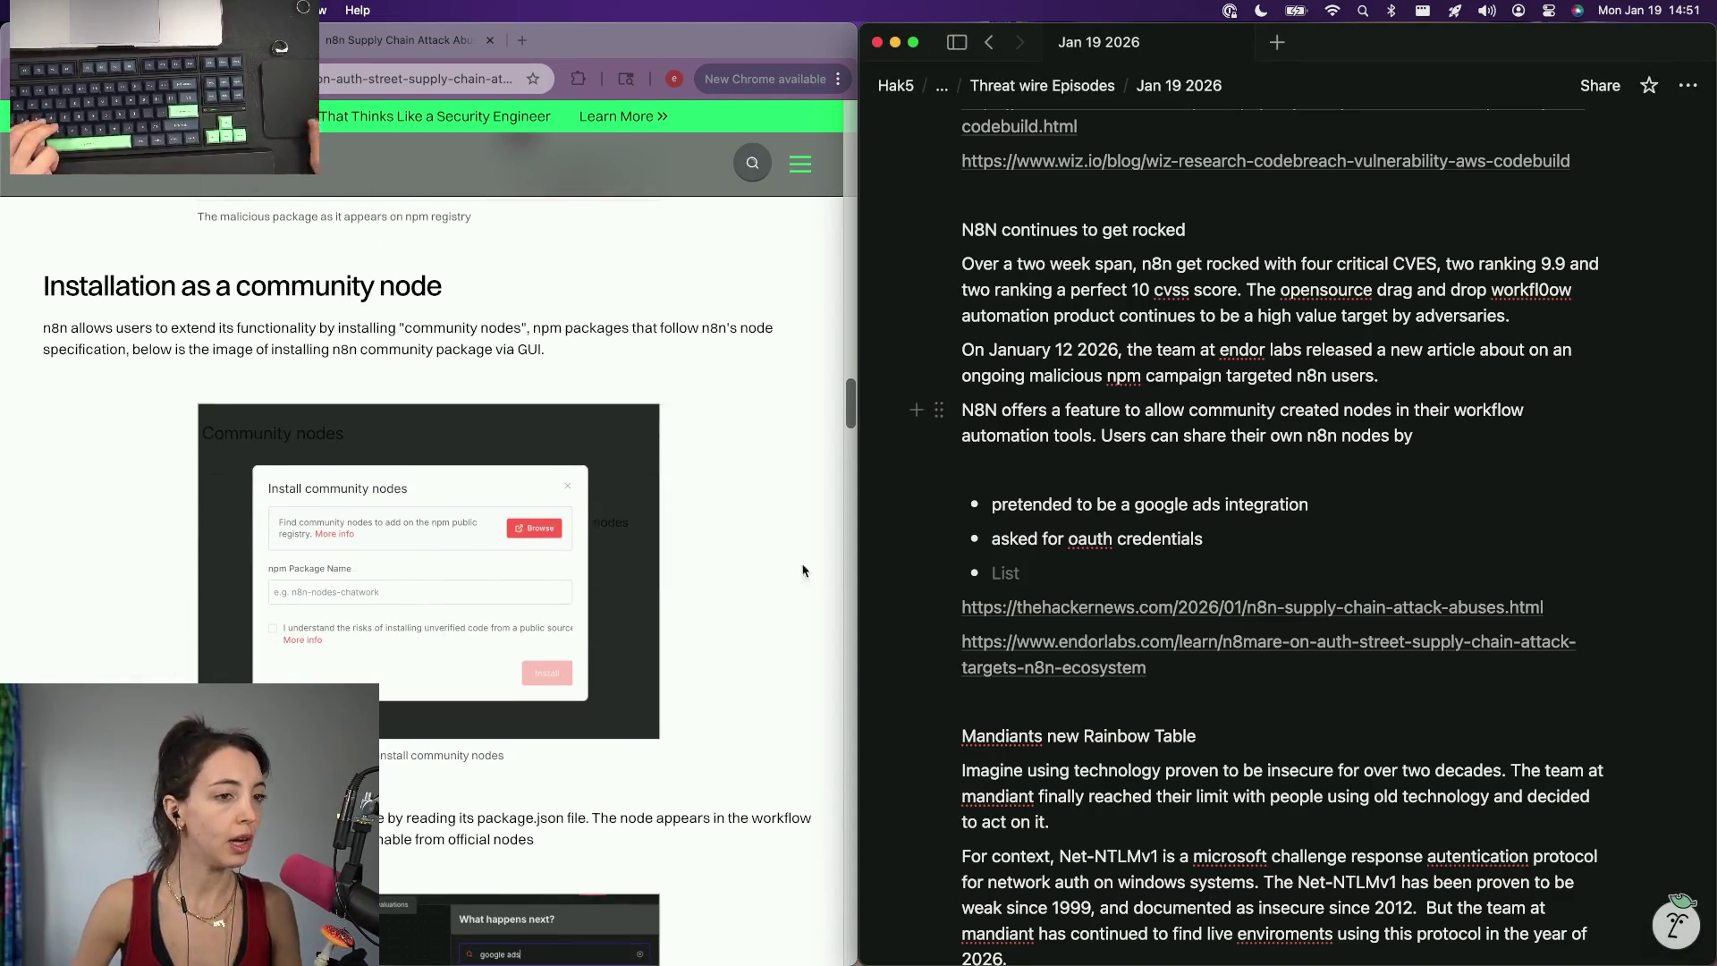
{"action": "left_click", "coordinate": [1631, 432]}
{"action": "type", "text": "publishing them to "}
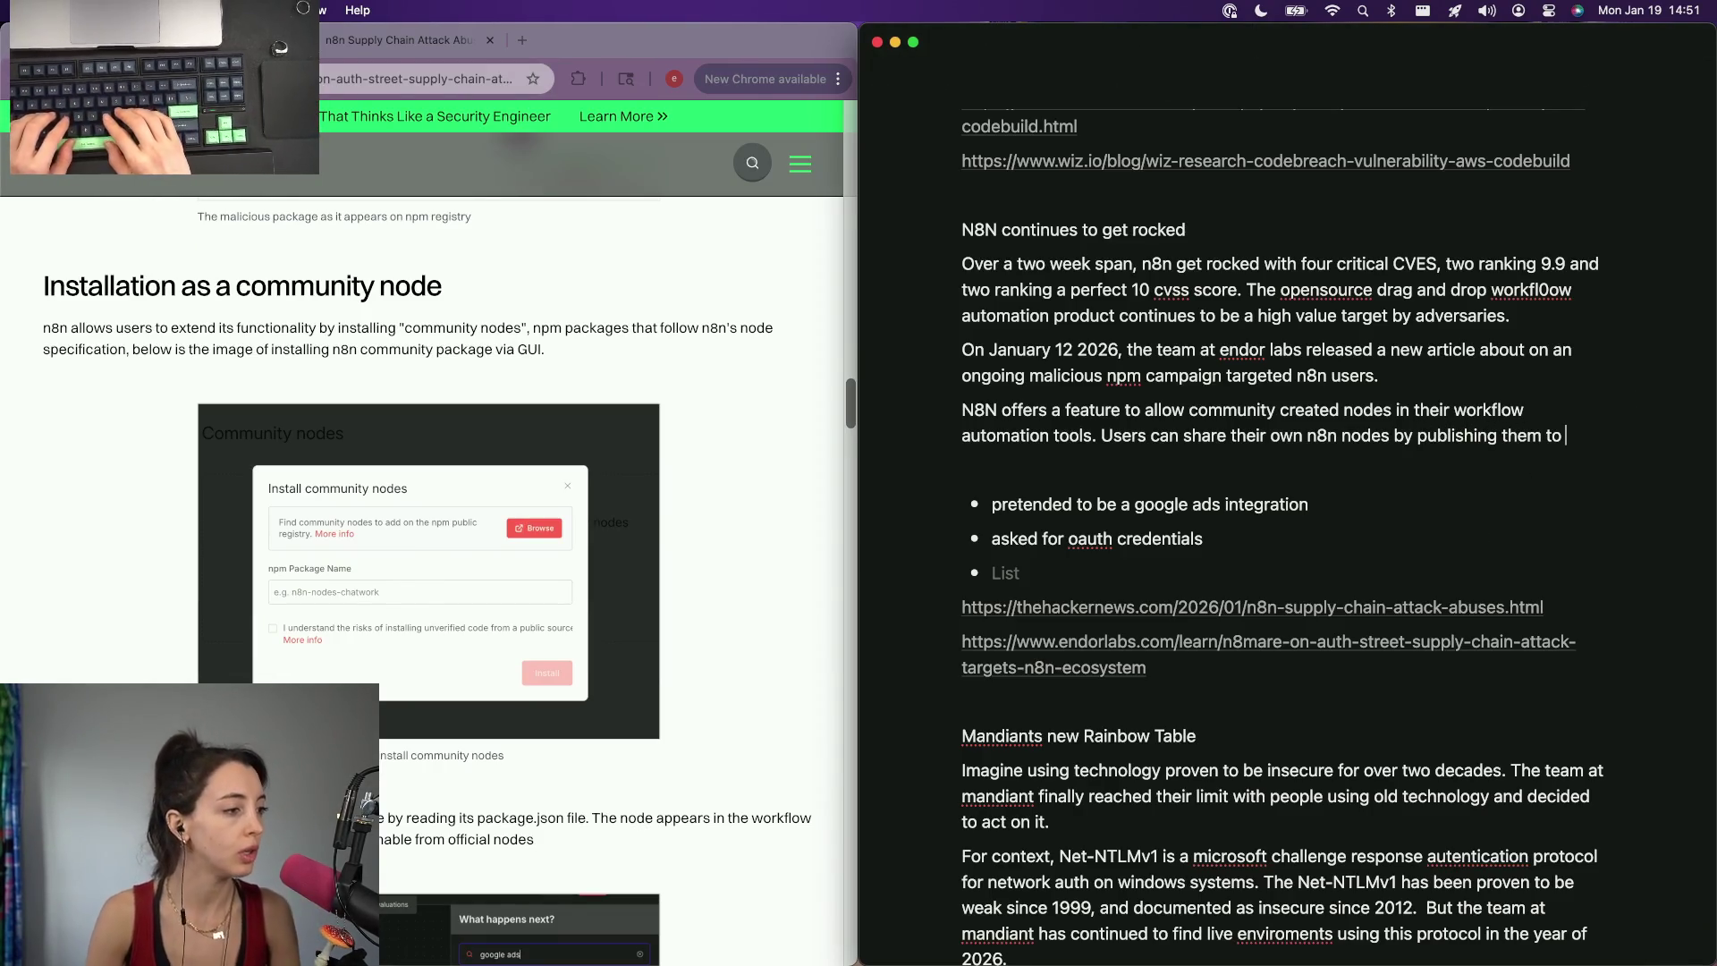
{"action": "type", "text": "package ma"}
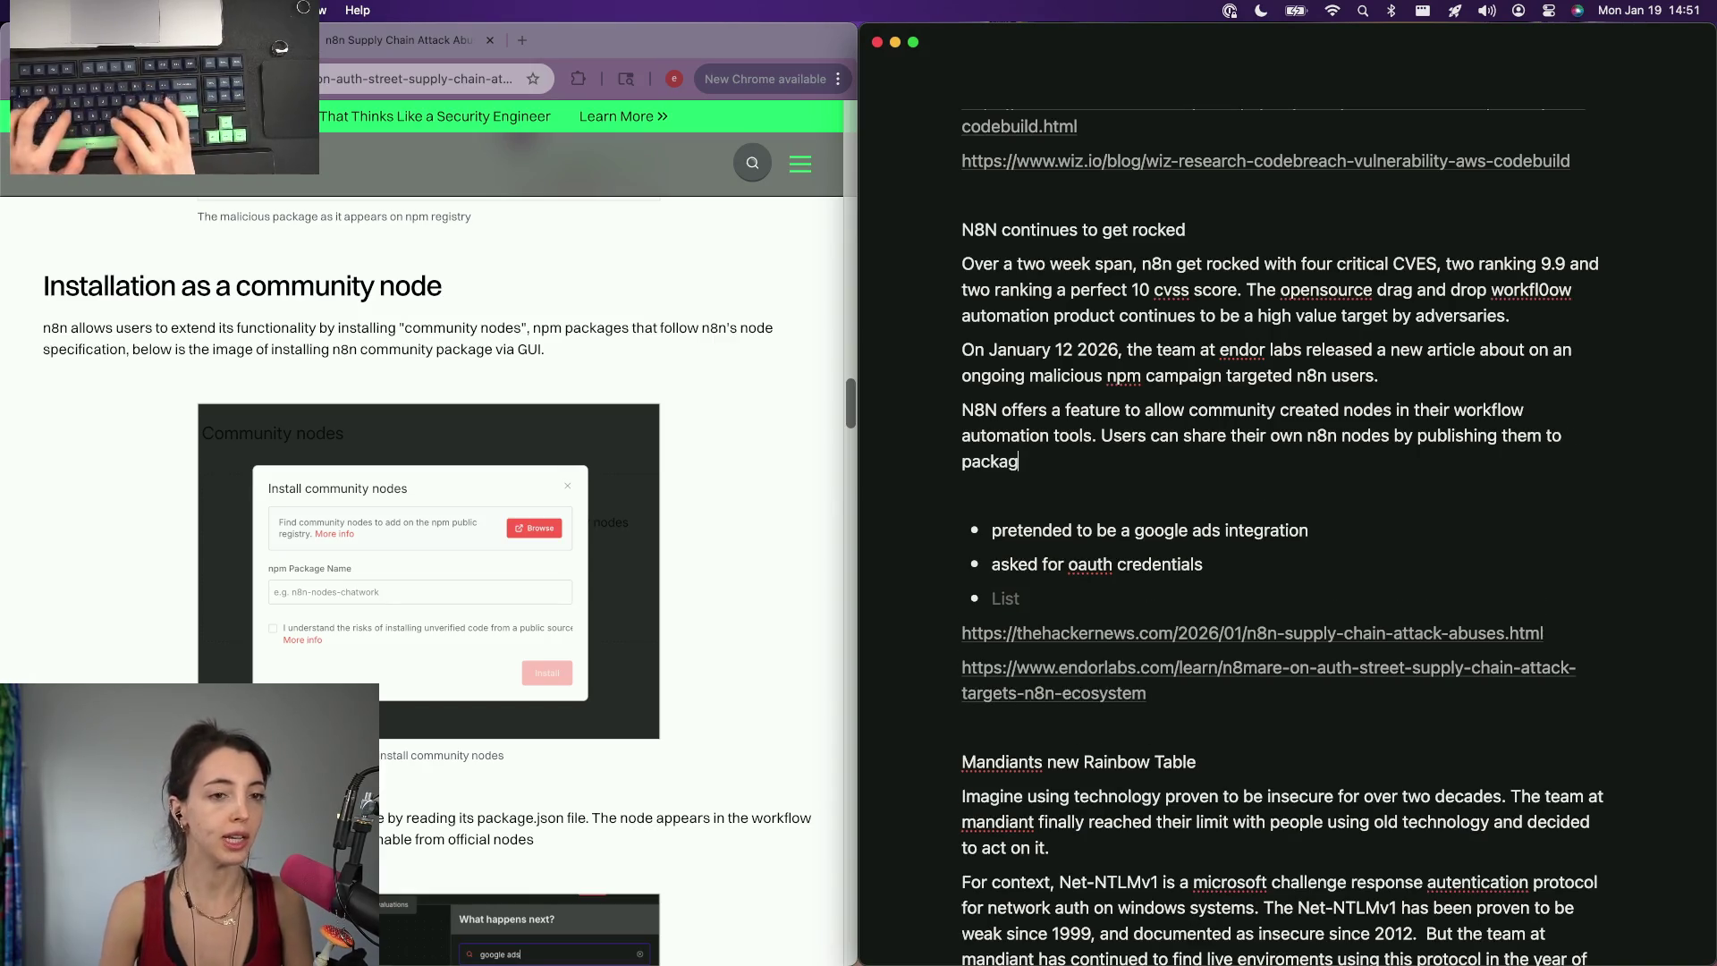
{"action": "type", "text": "natger"}
{"action": "key", "text": "alt+BackSpace"}
{"action": "key", "text": "alt+BackSpace"}
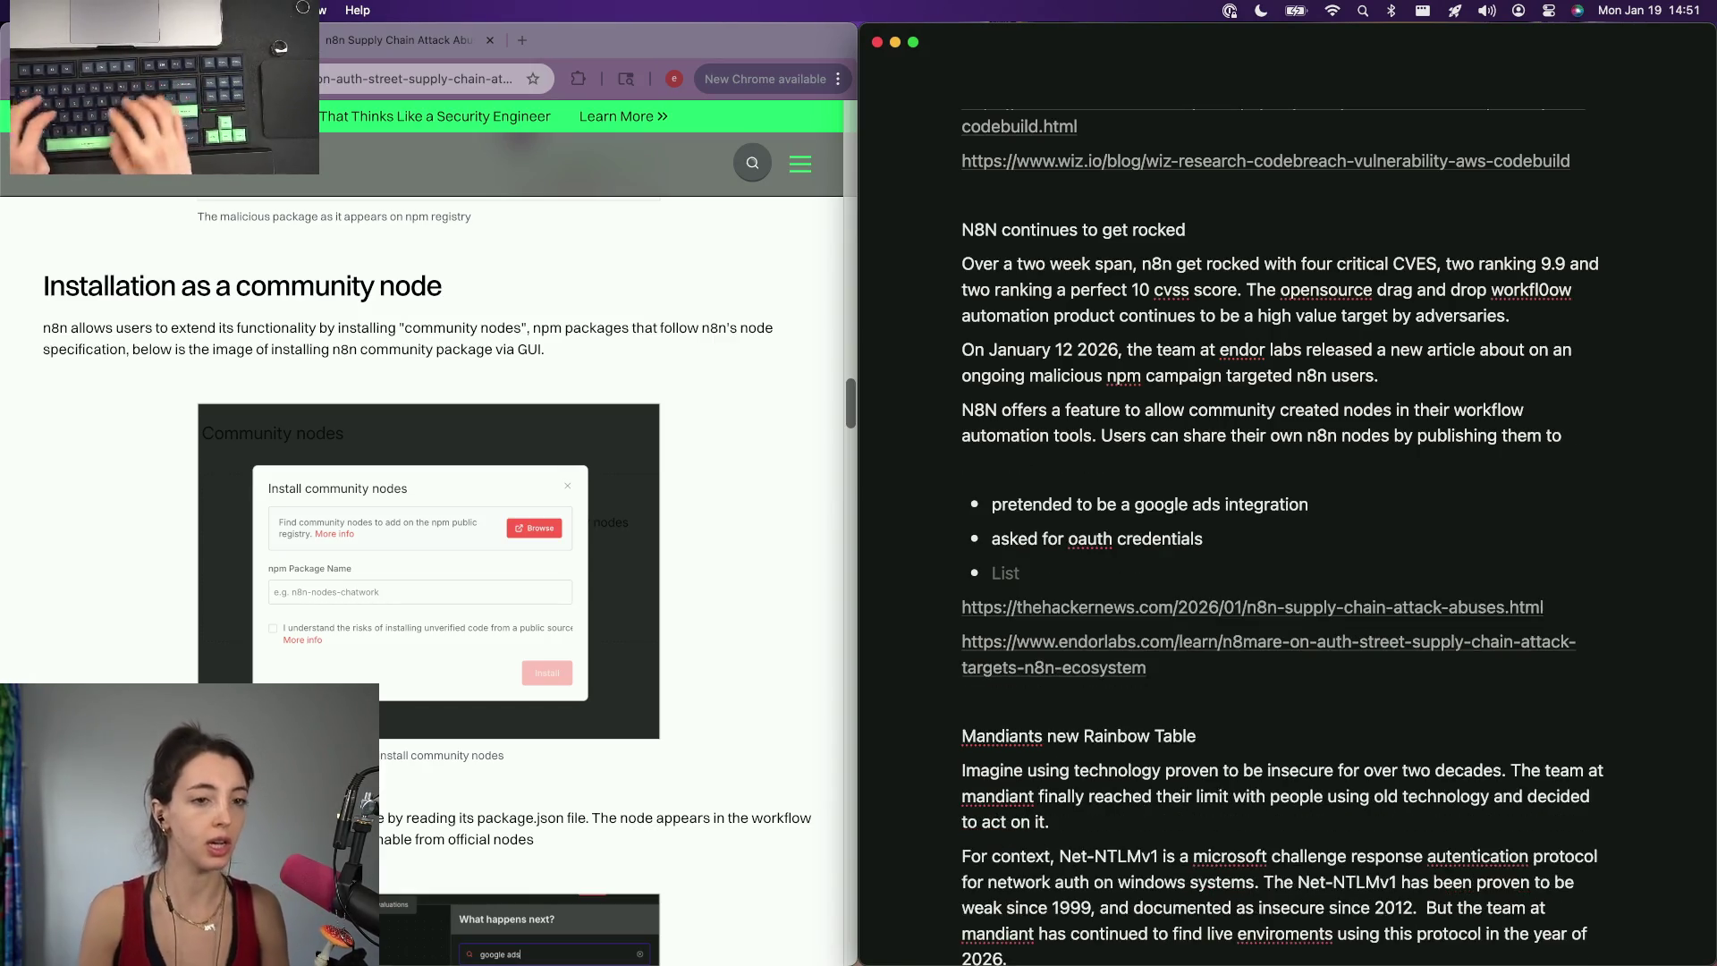
{"action": "type", "text": "places"}
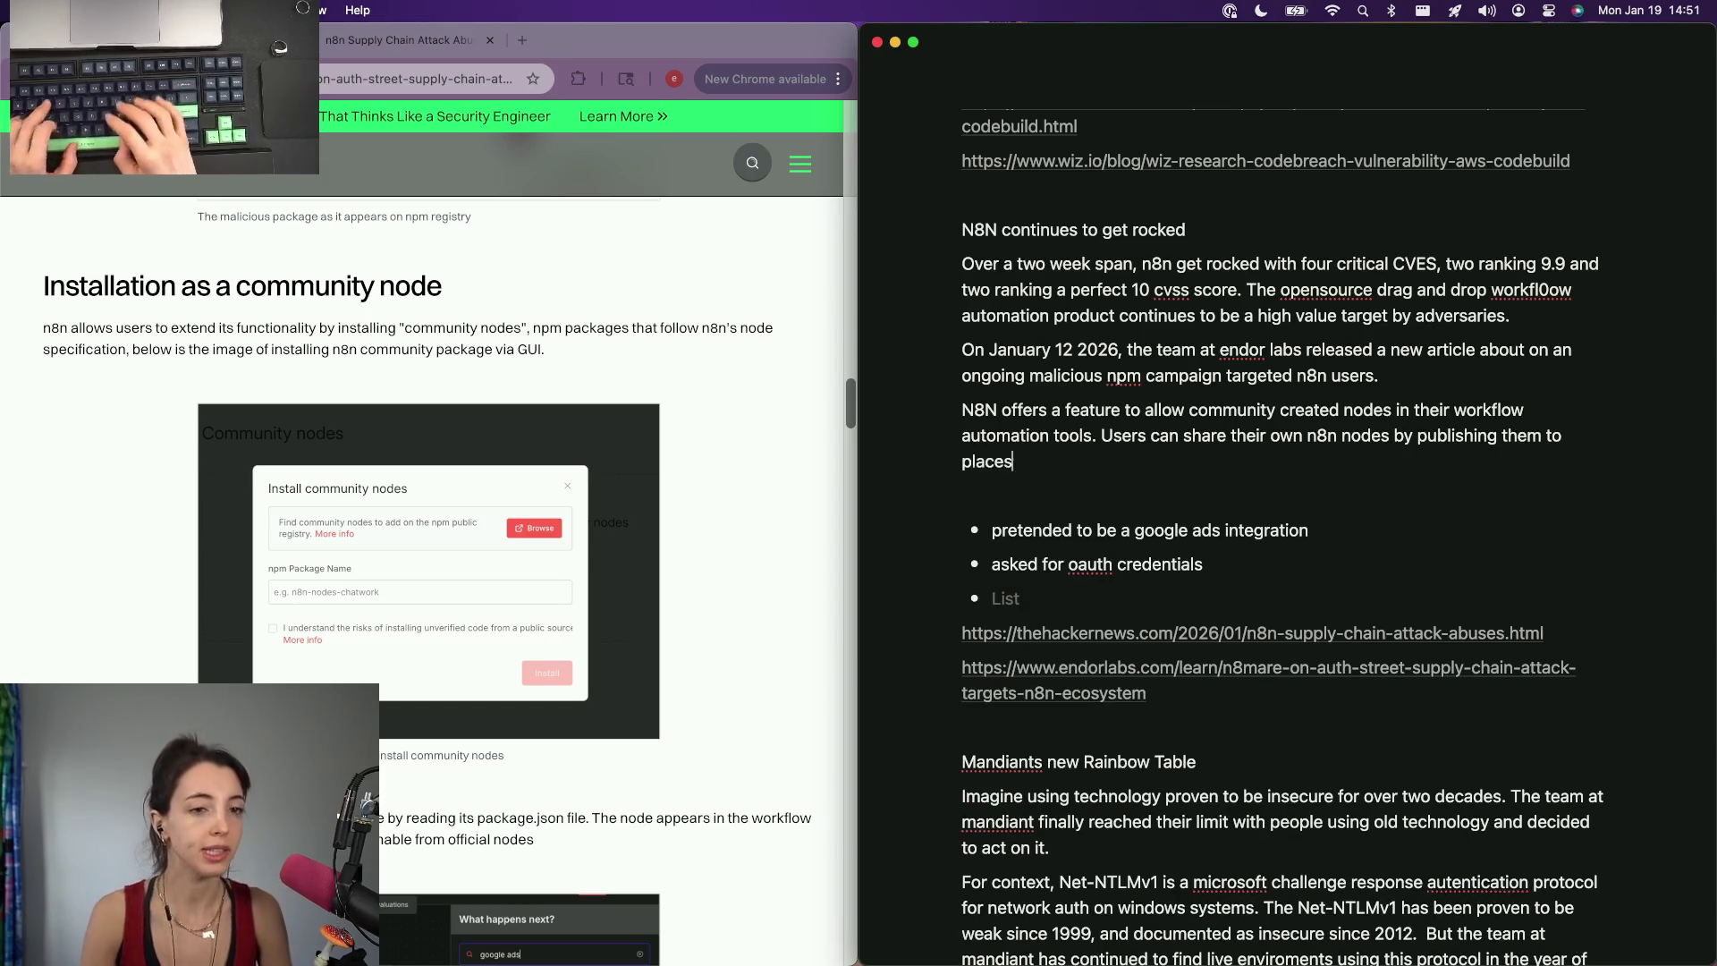
{"action": "type", "text": " like NPM."}
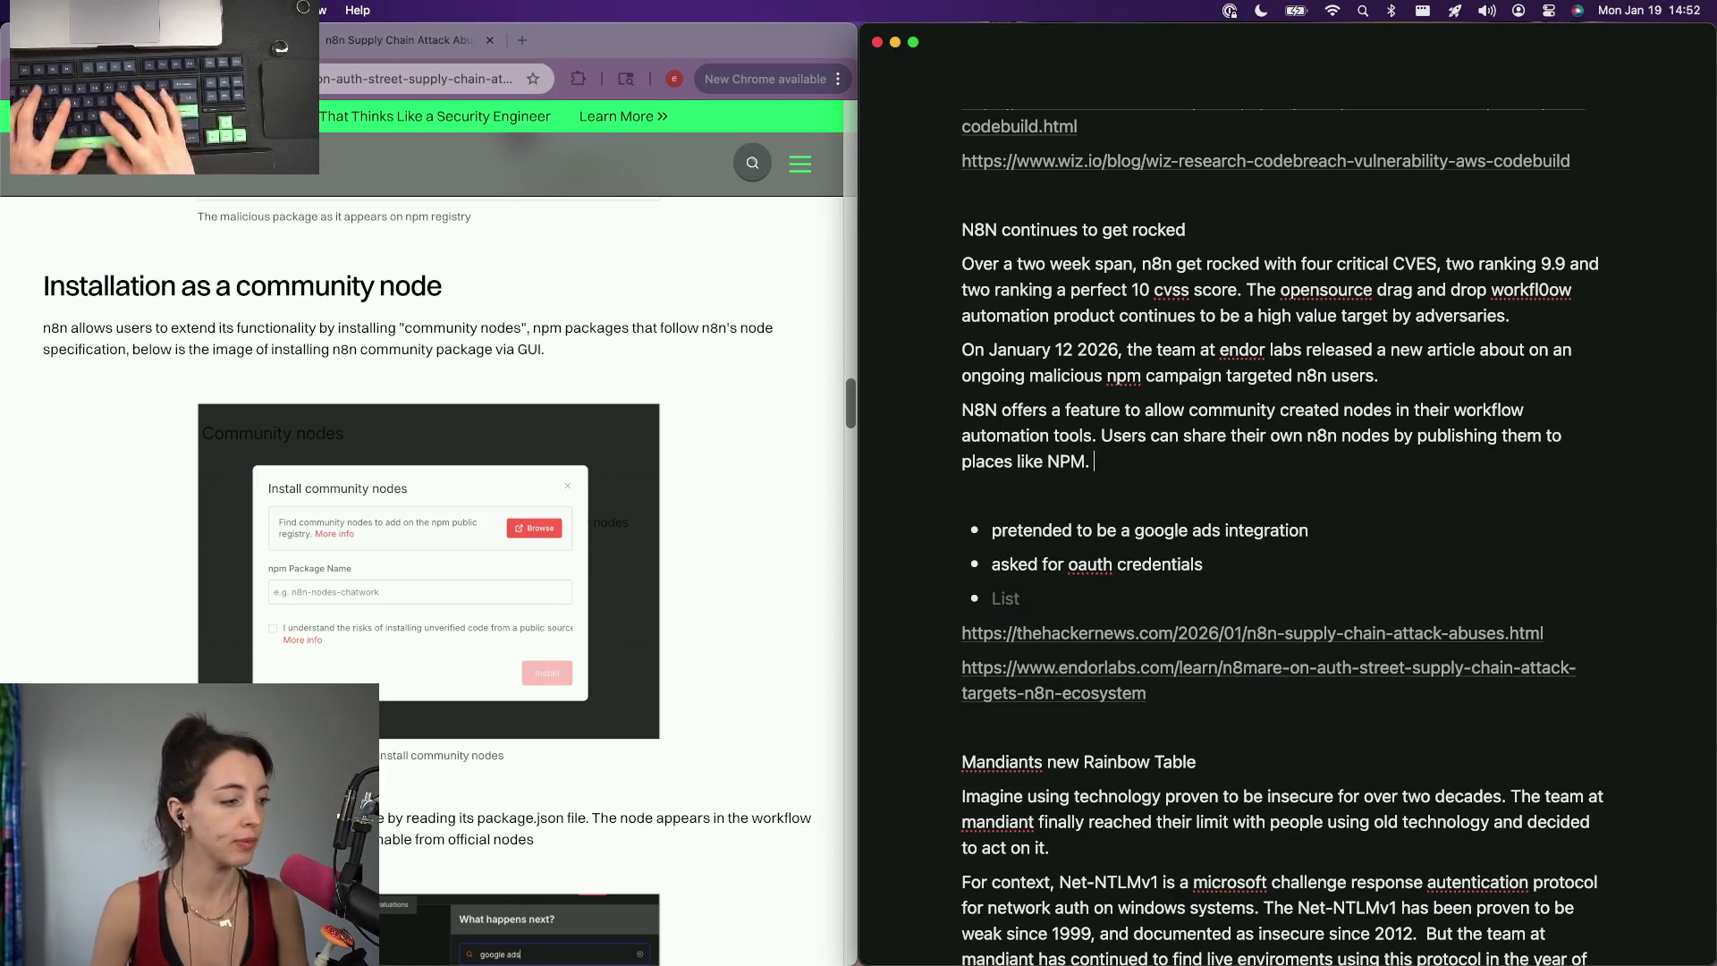
{"action": "scroll", "coordinate": [557, 622], "scroll_direction": "down", "scroll_amount": 5}
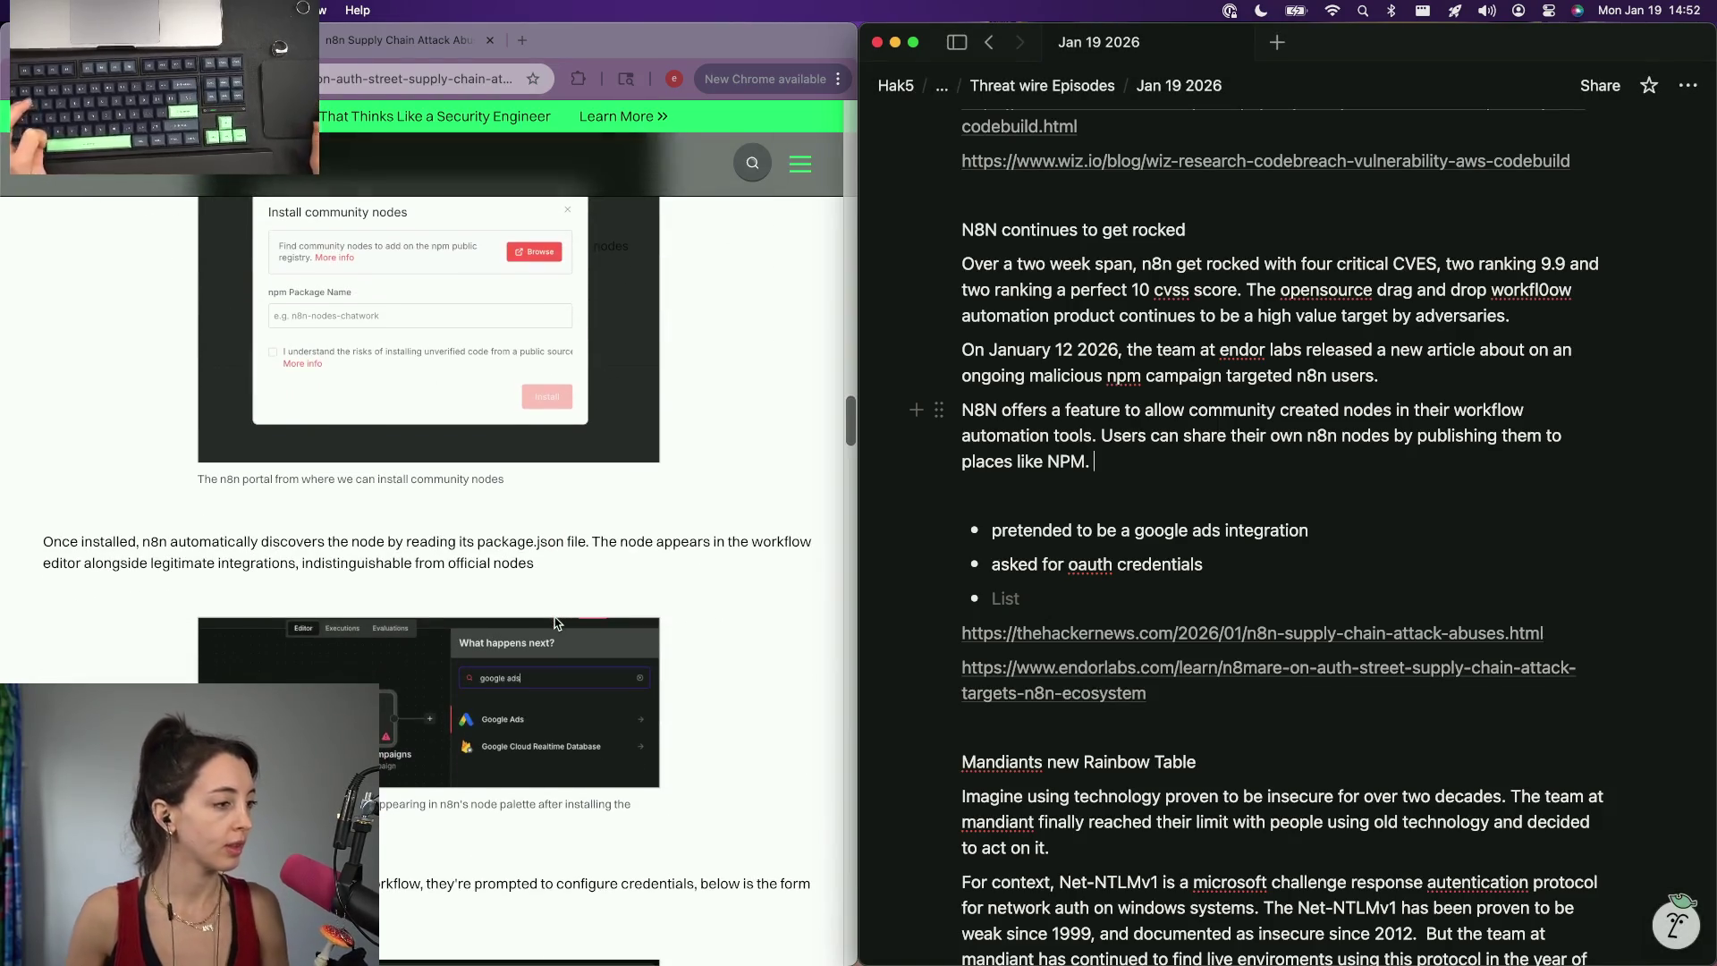
{"action": "scroll", "coordinate": [558, 622], "scroll_direction": "down", "scroll_amount": 2}
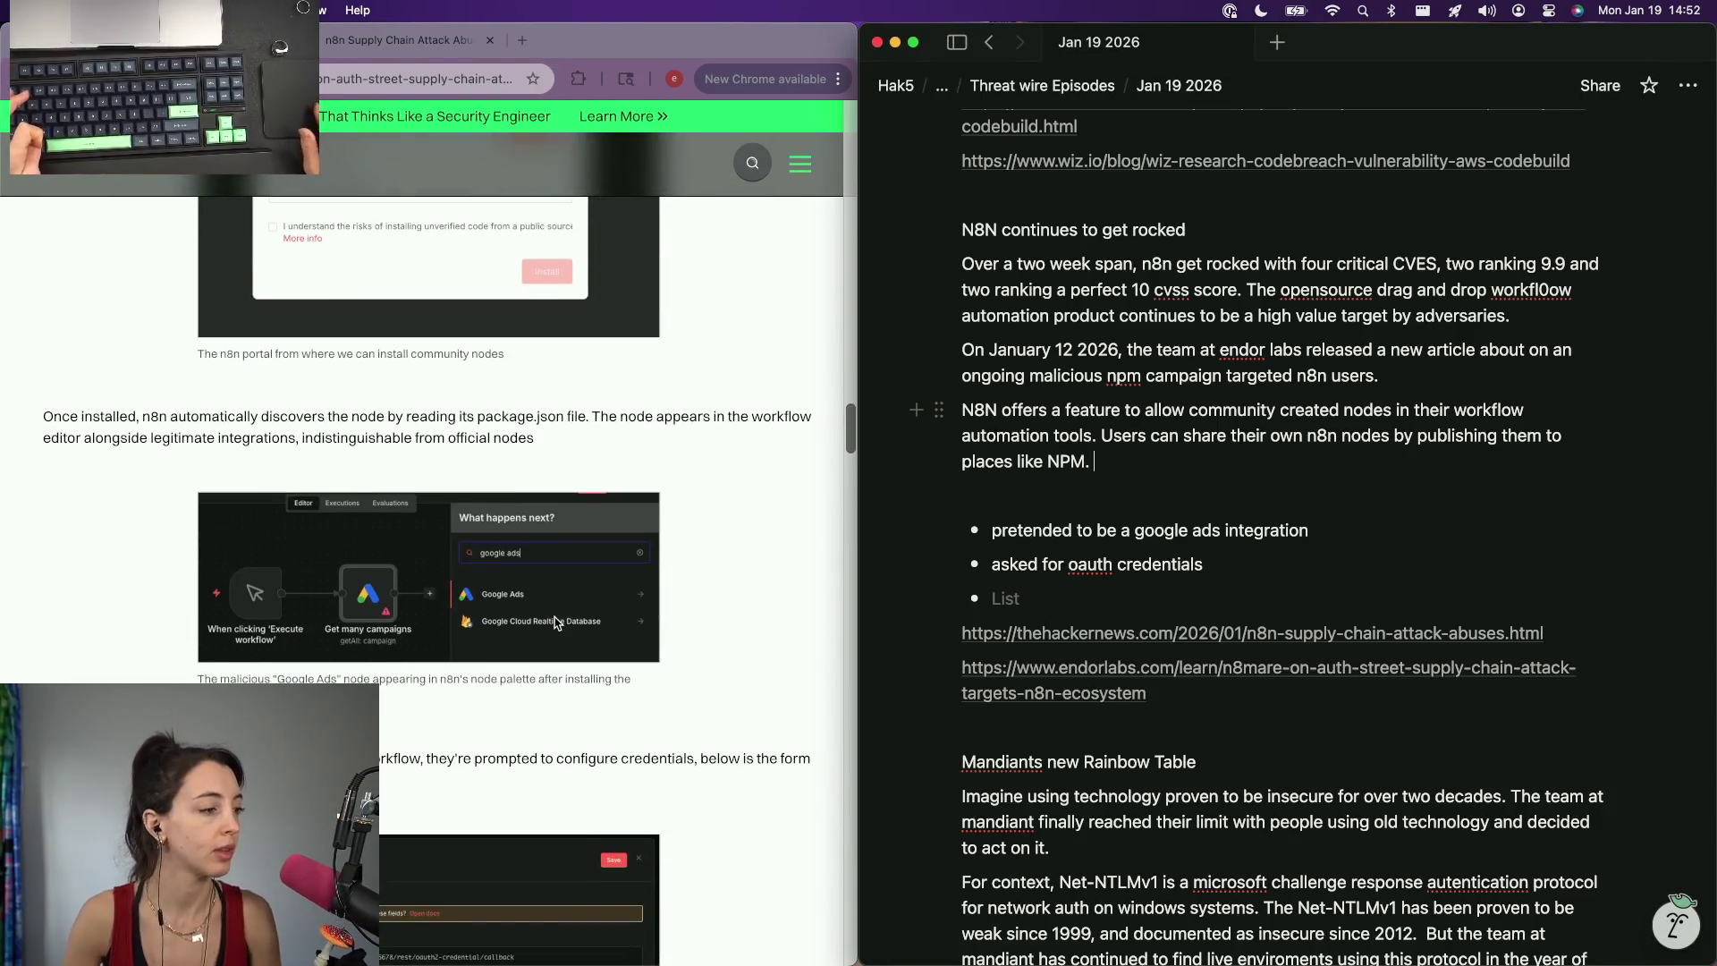
{"action": "scroll", "coordinate": [556, 624], "scroll_direction": "down", "scroll_amount": 5}
{"action": "scroll", "coordinate": [558, 623], "scroll_direction": "down", "scroll_amount": 2}
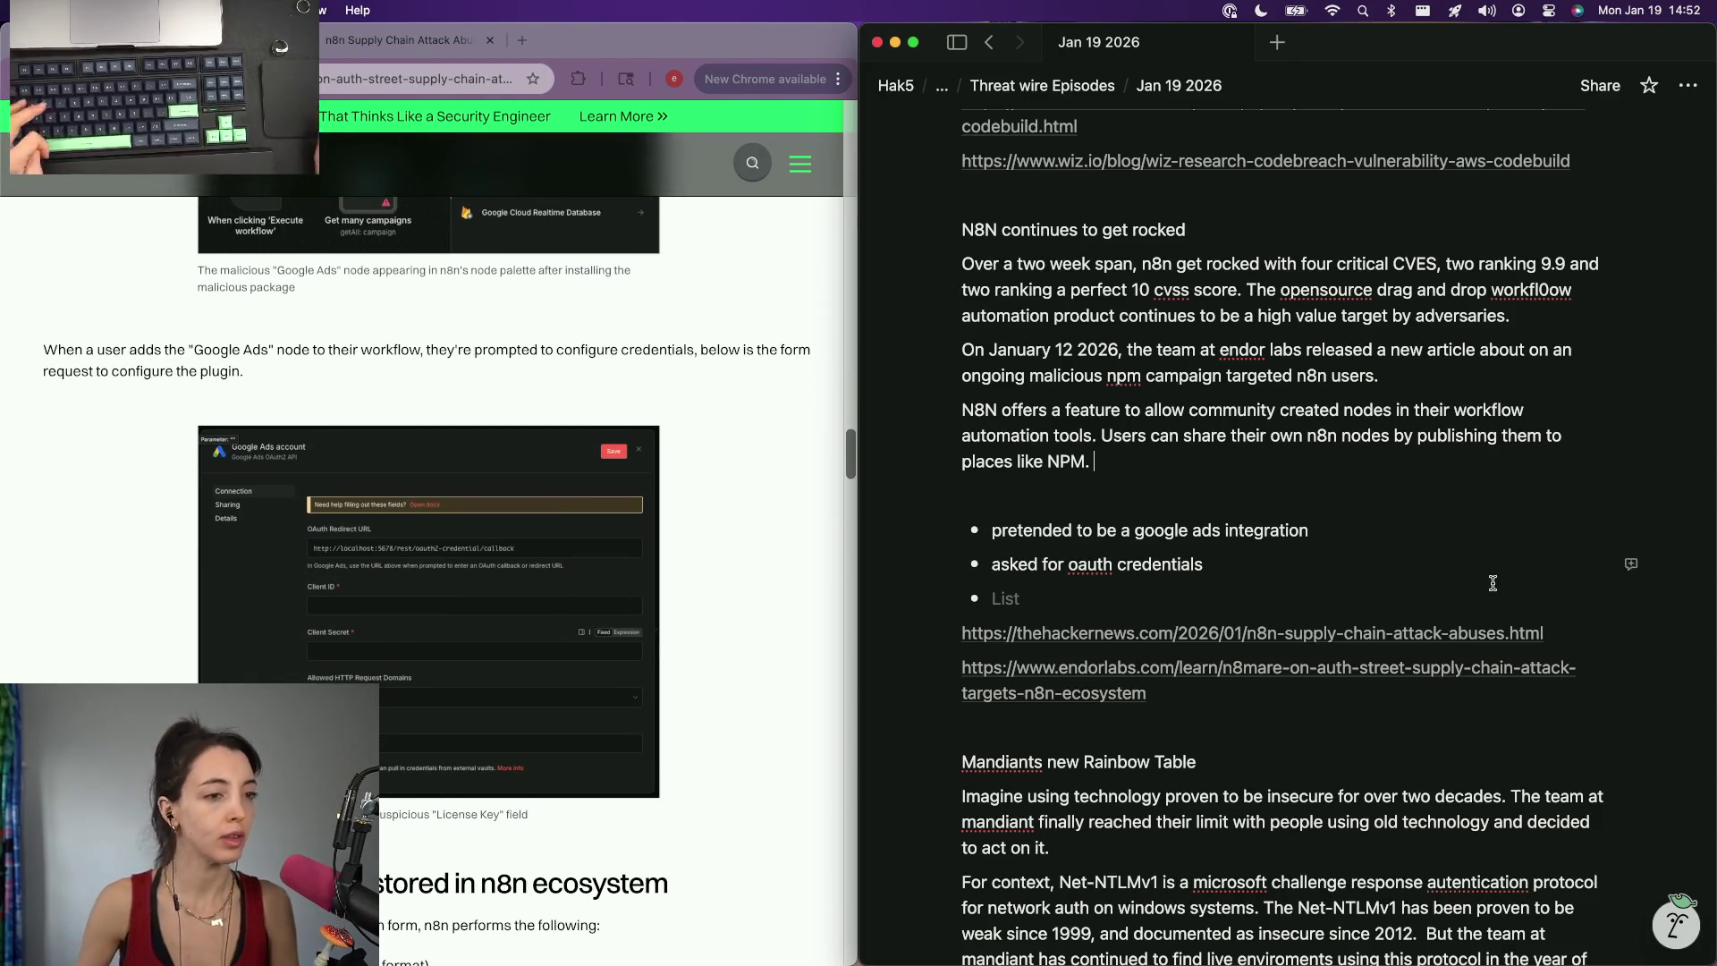
{"action": "type", "text": "The attackers"}
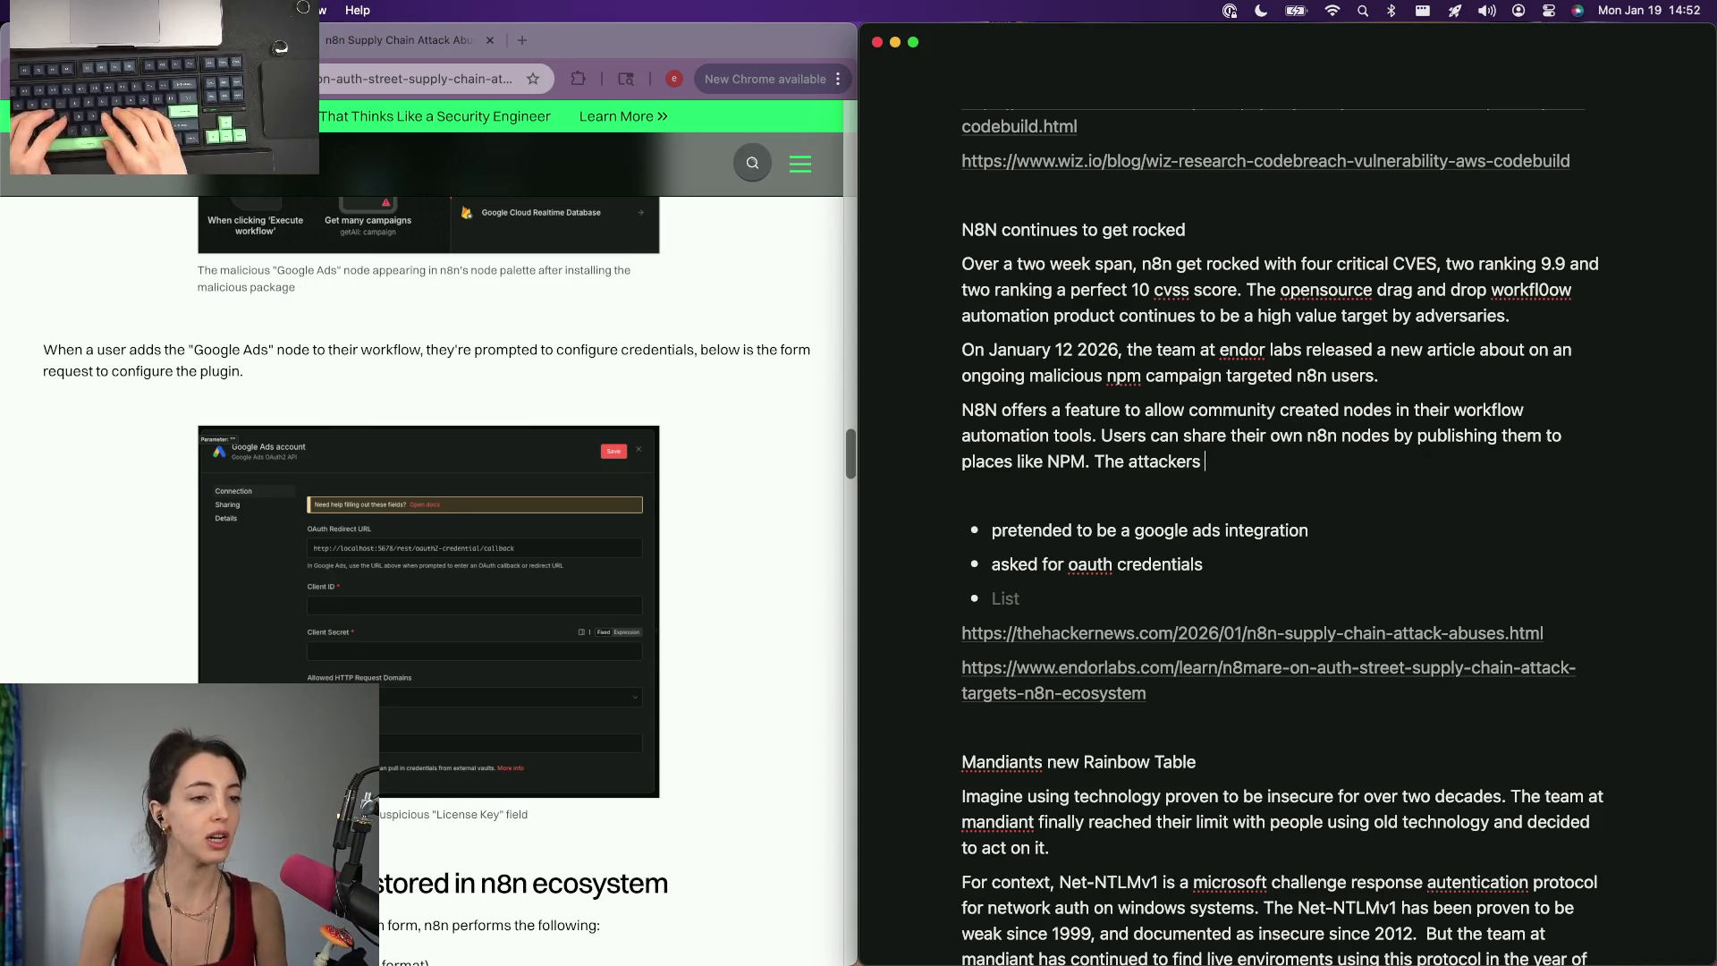
{"action": "type", "text": "pretended to be "}
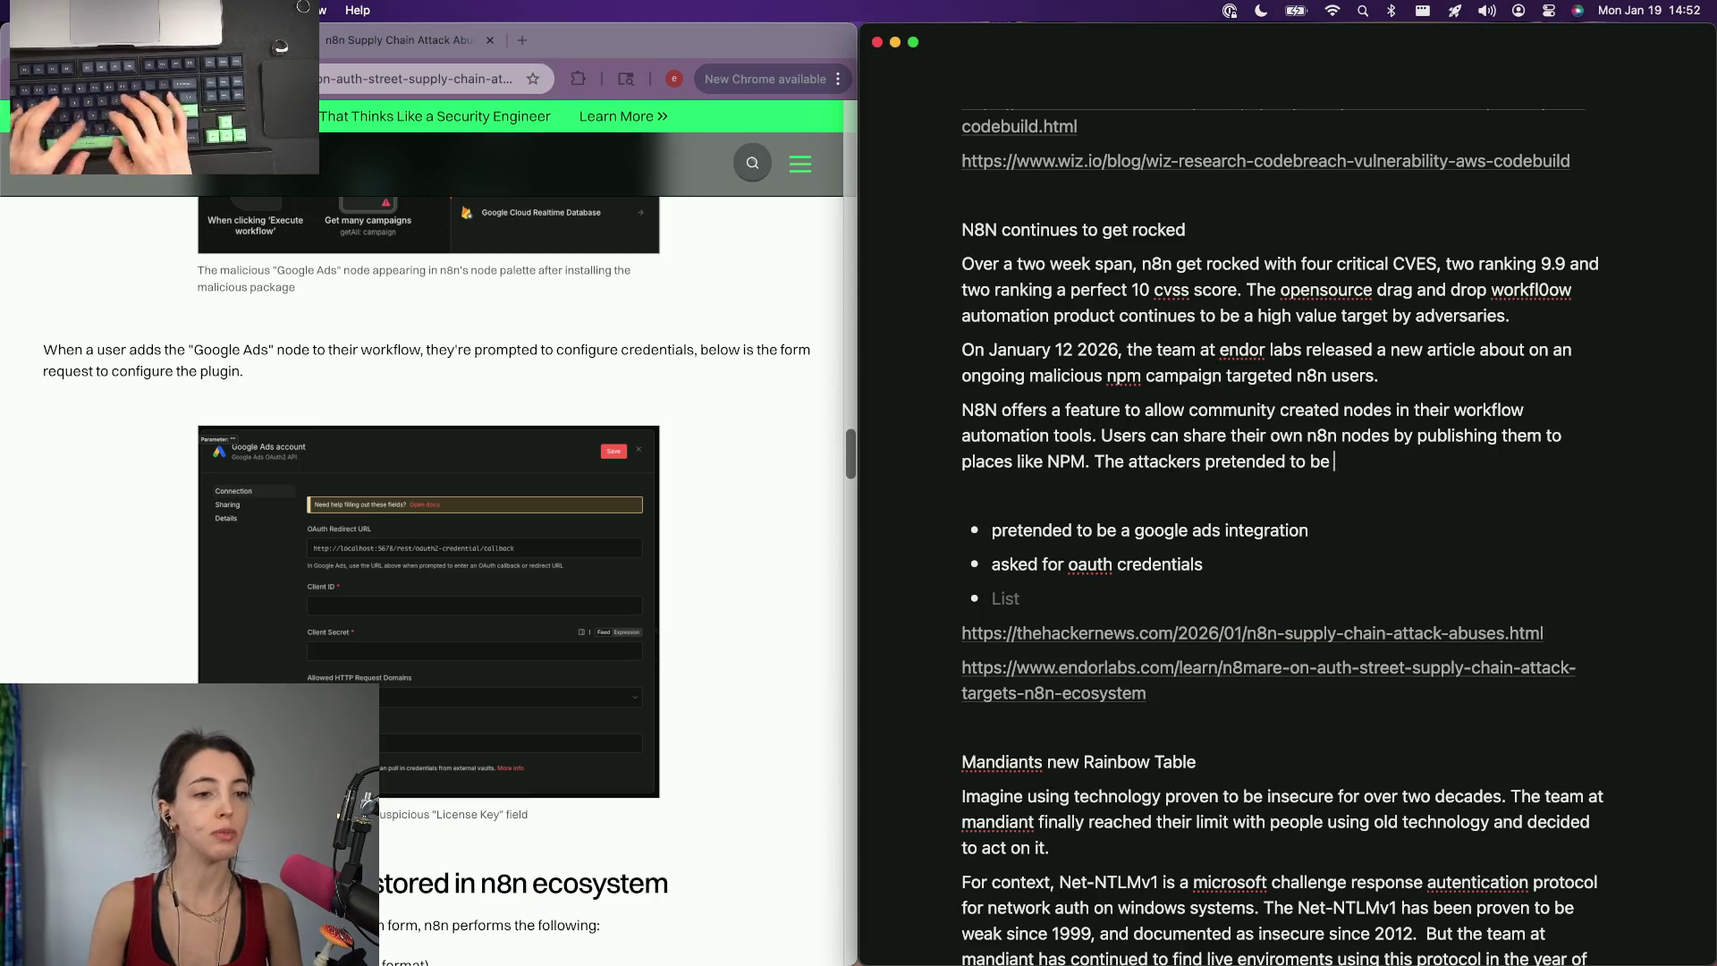
{"action": "type", "text": "a custom google ads integration into n8"}
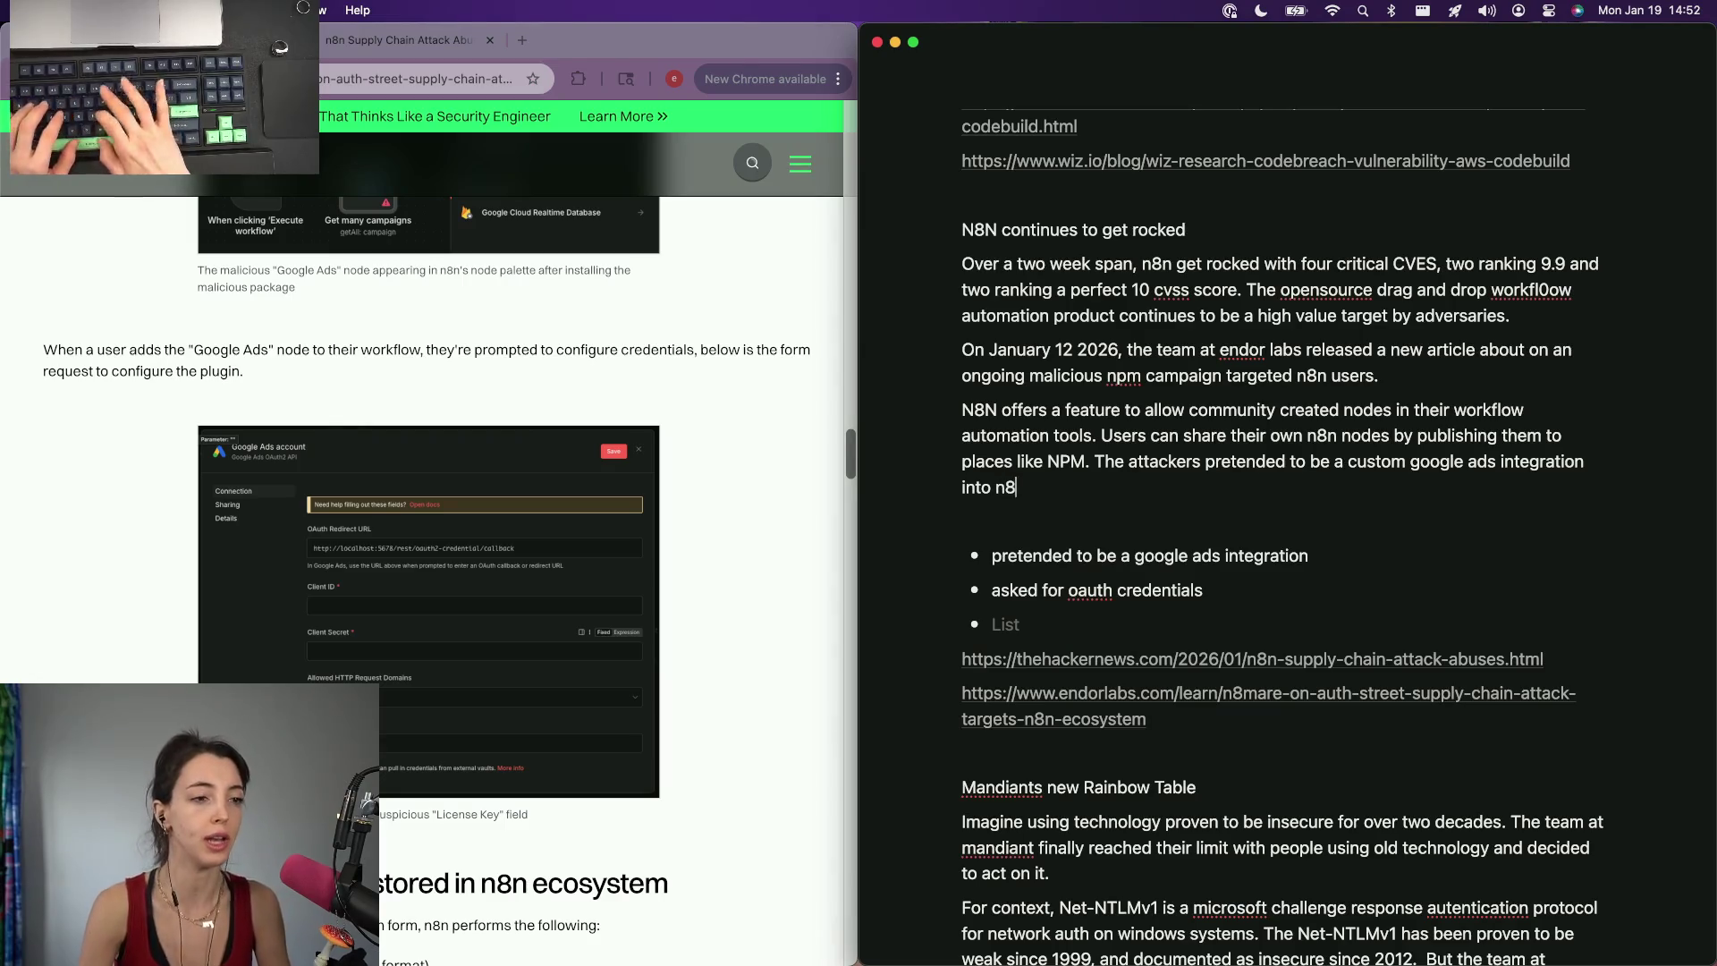
Write that attackers published n8n nodes that acted as a custom google ads integration, rewording 'pretended'.
{"action": "key", "text": "alt+BackSpace"}
{"action": "key", "text": "alt+BackSpace"}
{"action": "key", "text": "alt+BackSpace"}
{"action": "type", "text": "ion"}
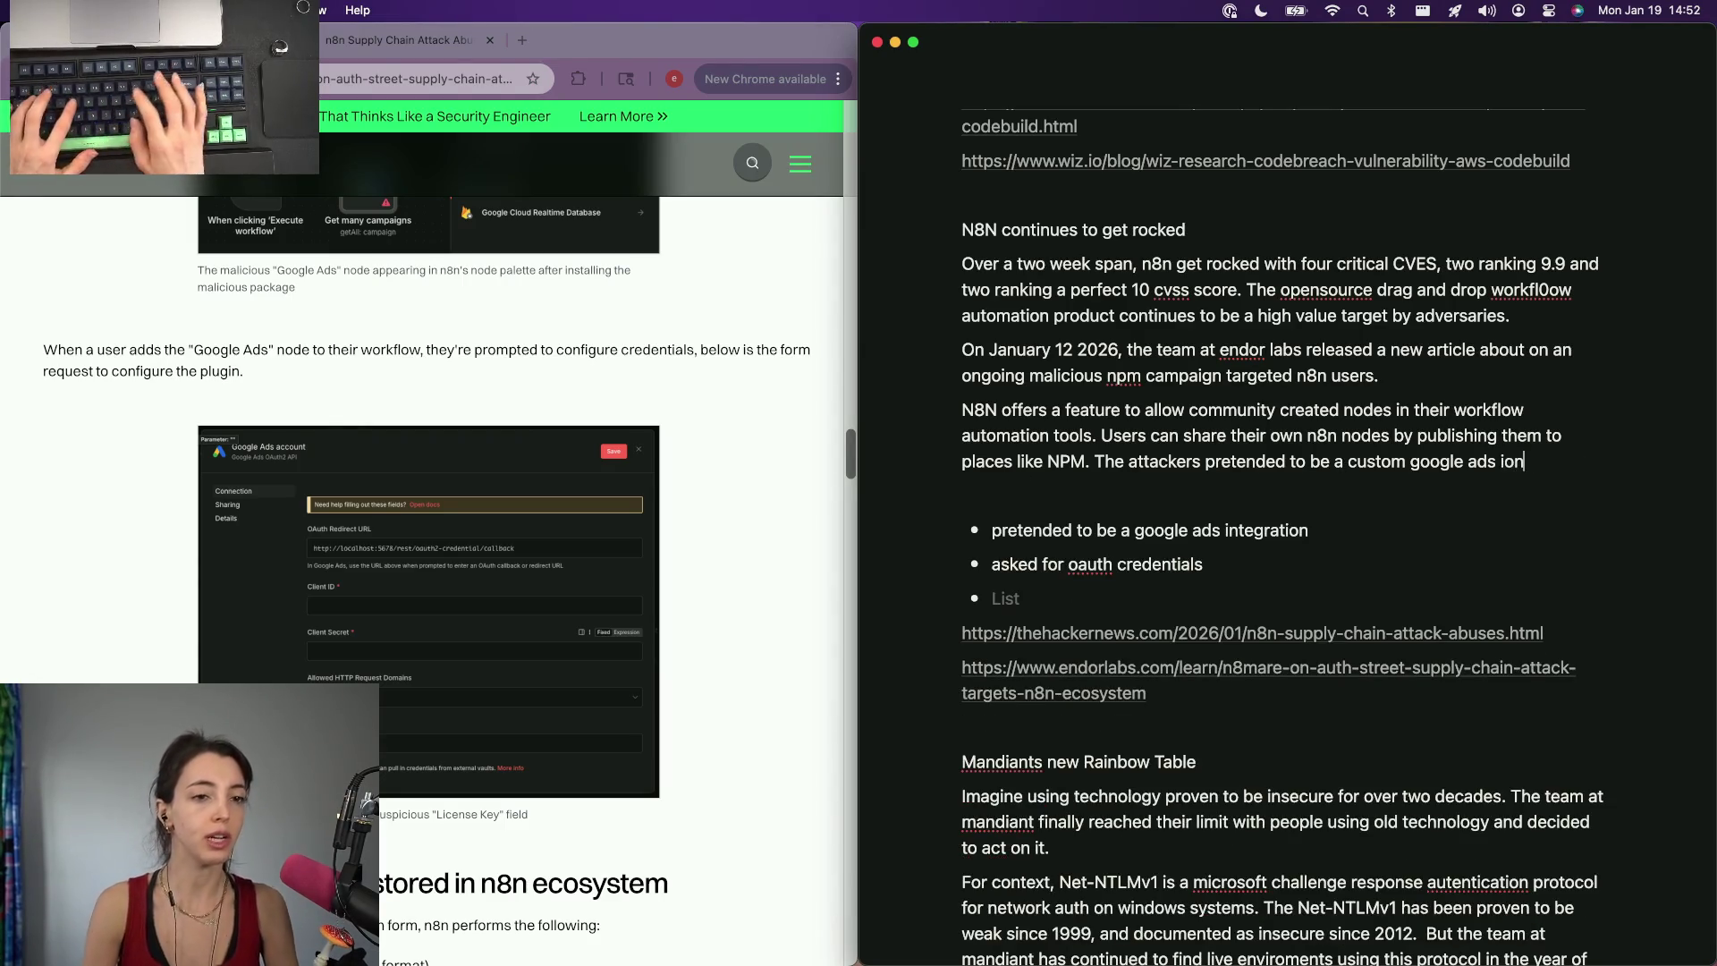
{"action": "type", "text": "tegration"}
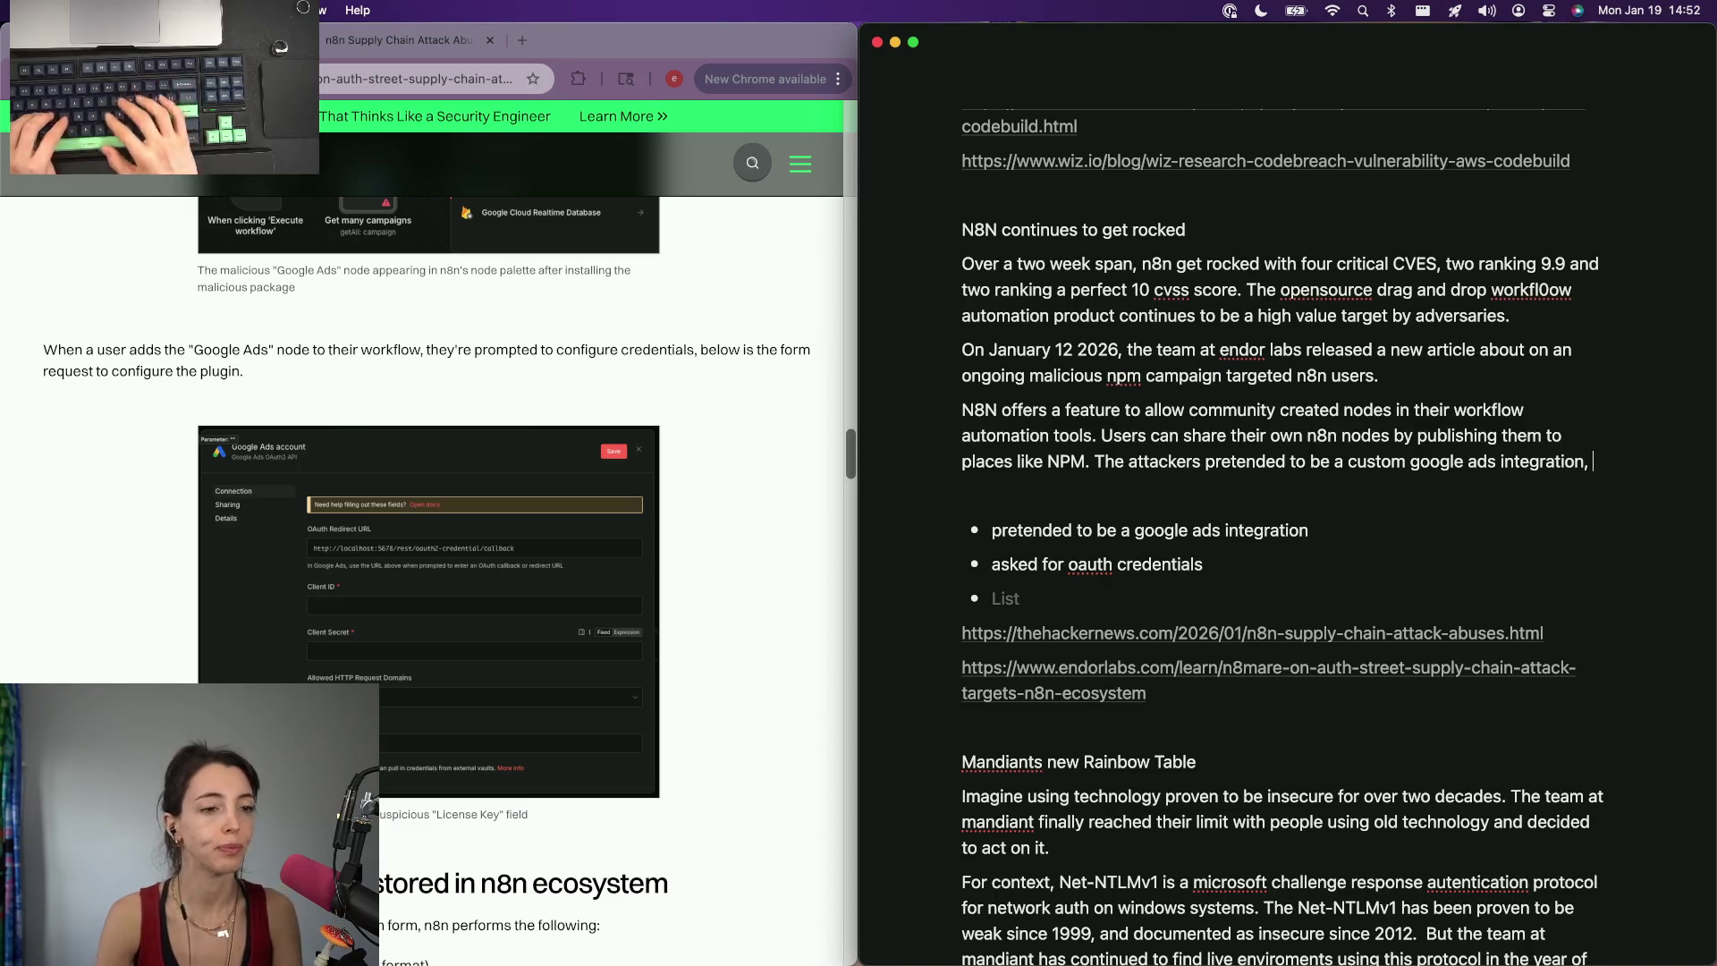
{"action": "type", "text": ","}
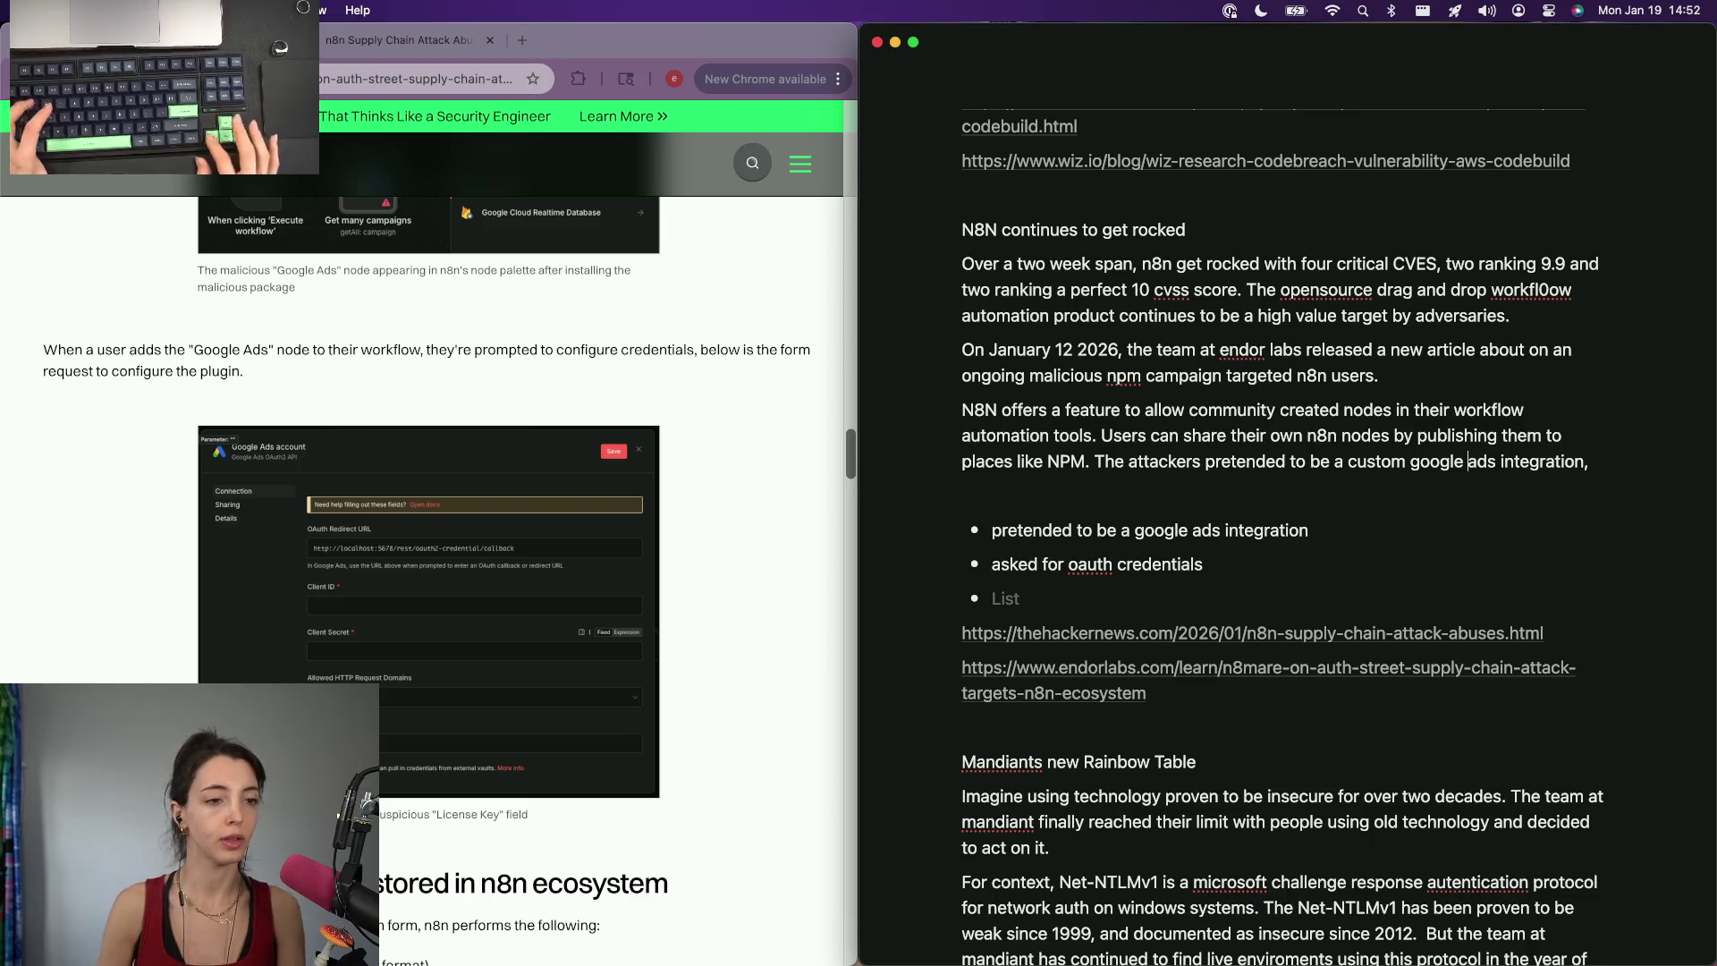
{"action": "double_click", "coordinate": [1245, 460]}
{"action": "type", "text": "deep"}
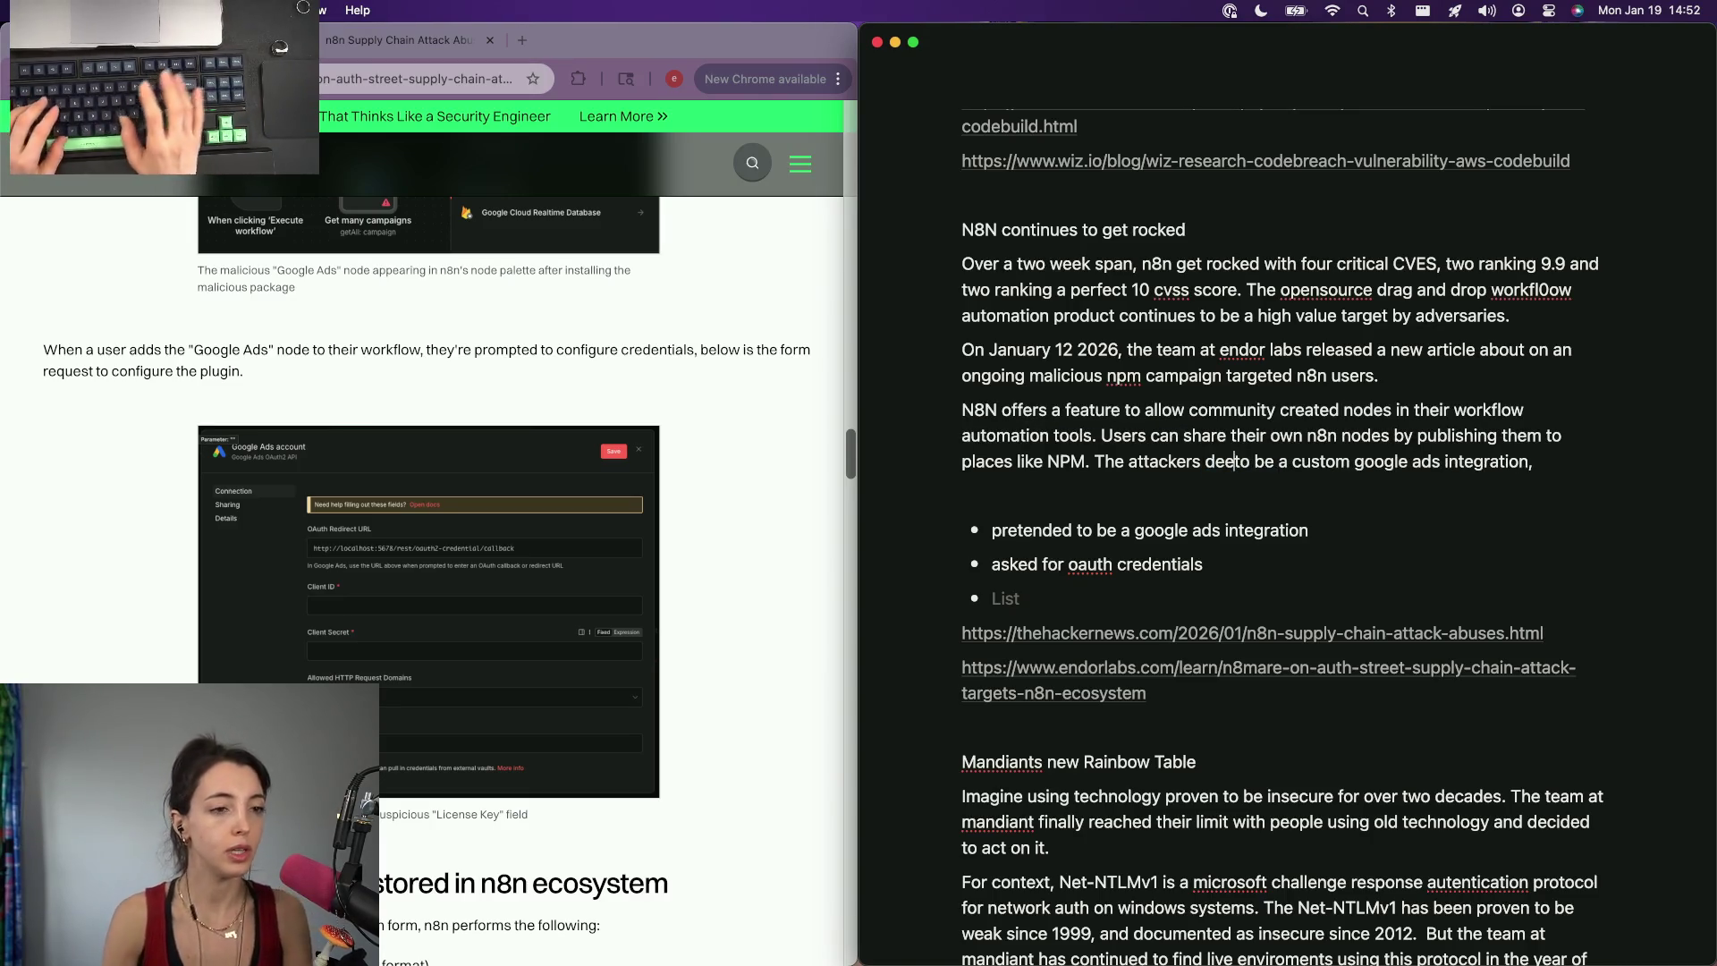
{"action": "key", "text": "BackSpace"}
{"action": "key", "text": "BackSpace"}
{"action": "type", "text": "ployed"}
{"action": "key", "text": "alt+BackSpace"}
{"action": "type", "text": "publihsed n8n "}
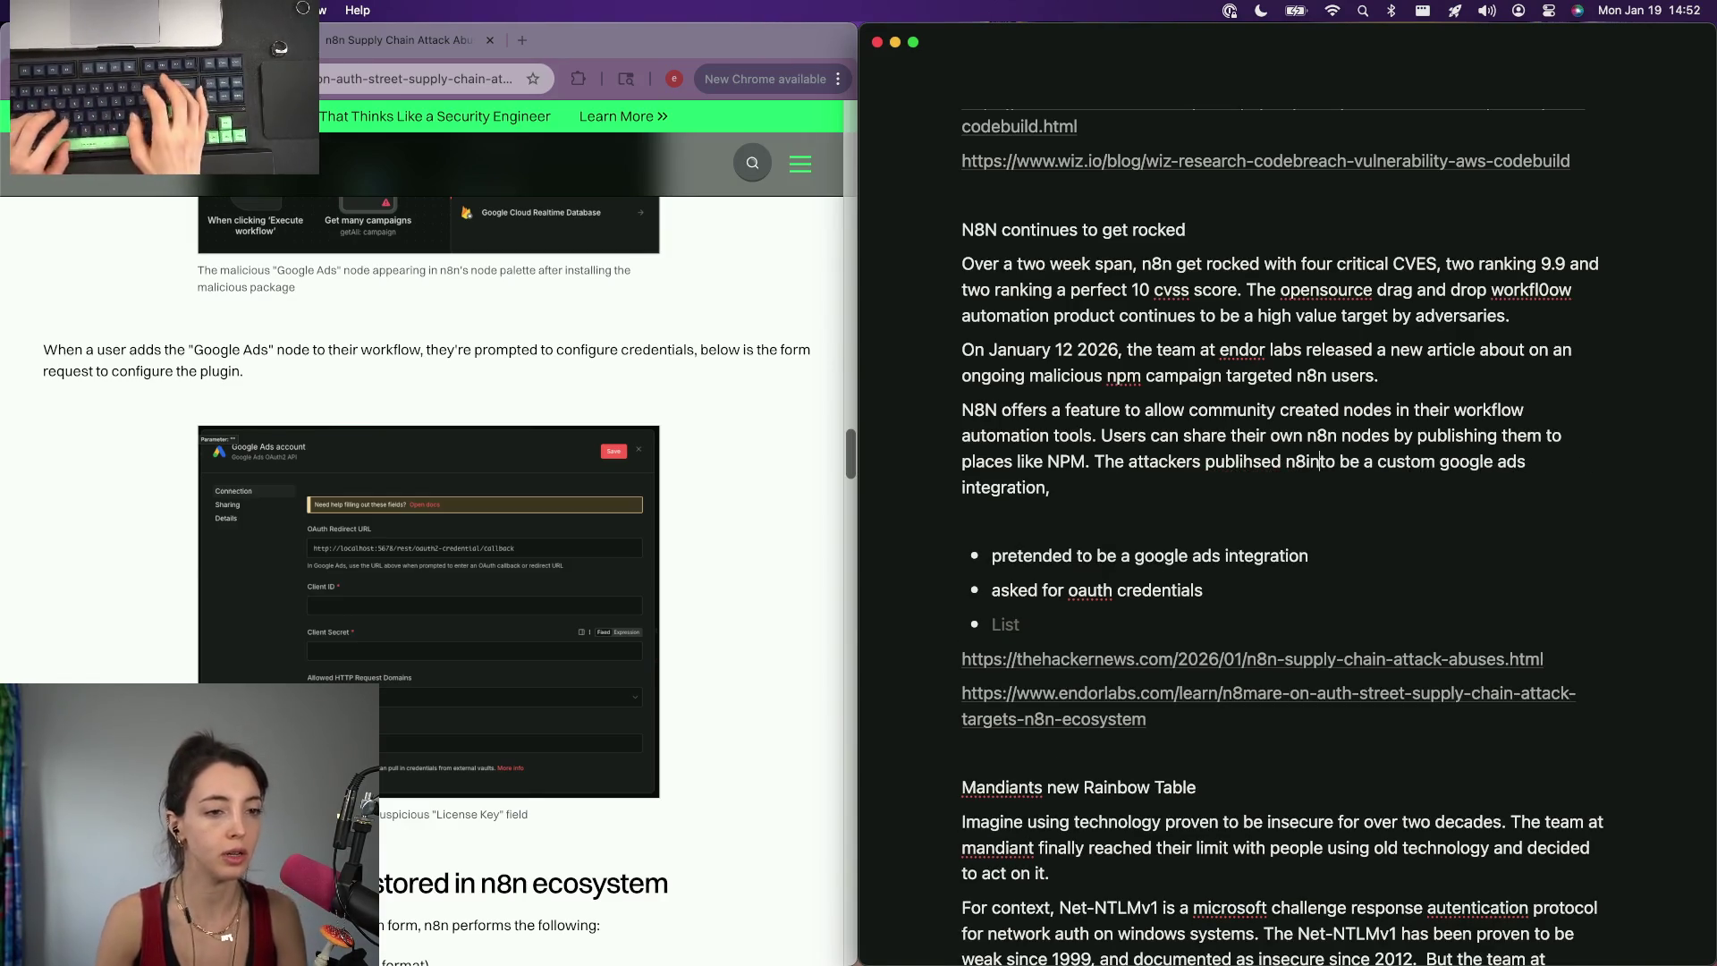
{"action": "type", "text": "bn"}
{"action": "key", "text": "BackSpace"}
{"action": "key", "text": "BackSpace"}
{"action": "type", "text": "nodes that acted"}
{"action": "key", "text": "shift+alt+Right"}
{"action": "key", "text": "shift+alt+Right"}
{"action": "key", "text": "shift+alt+Right"}
{"action": "type", "text": "as"}
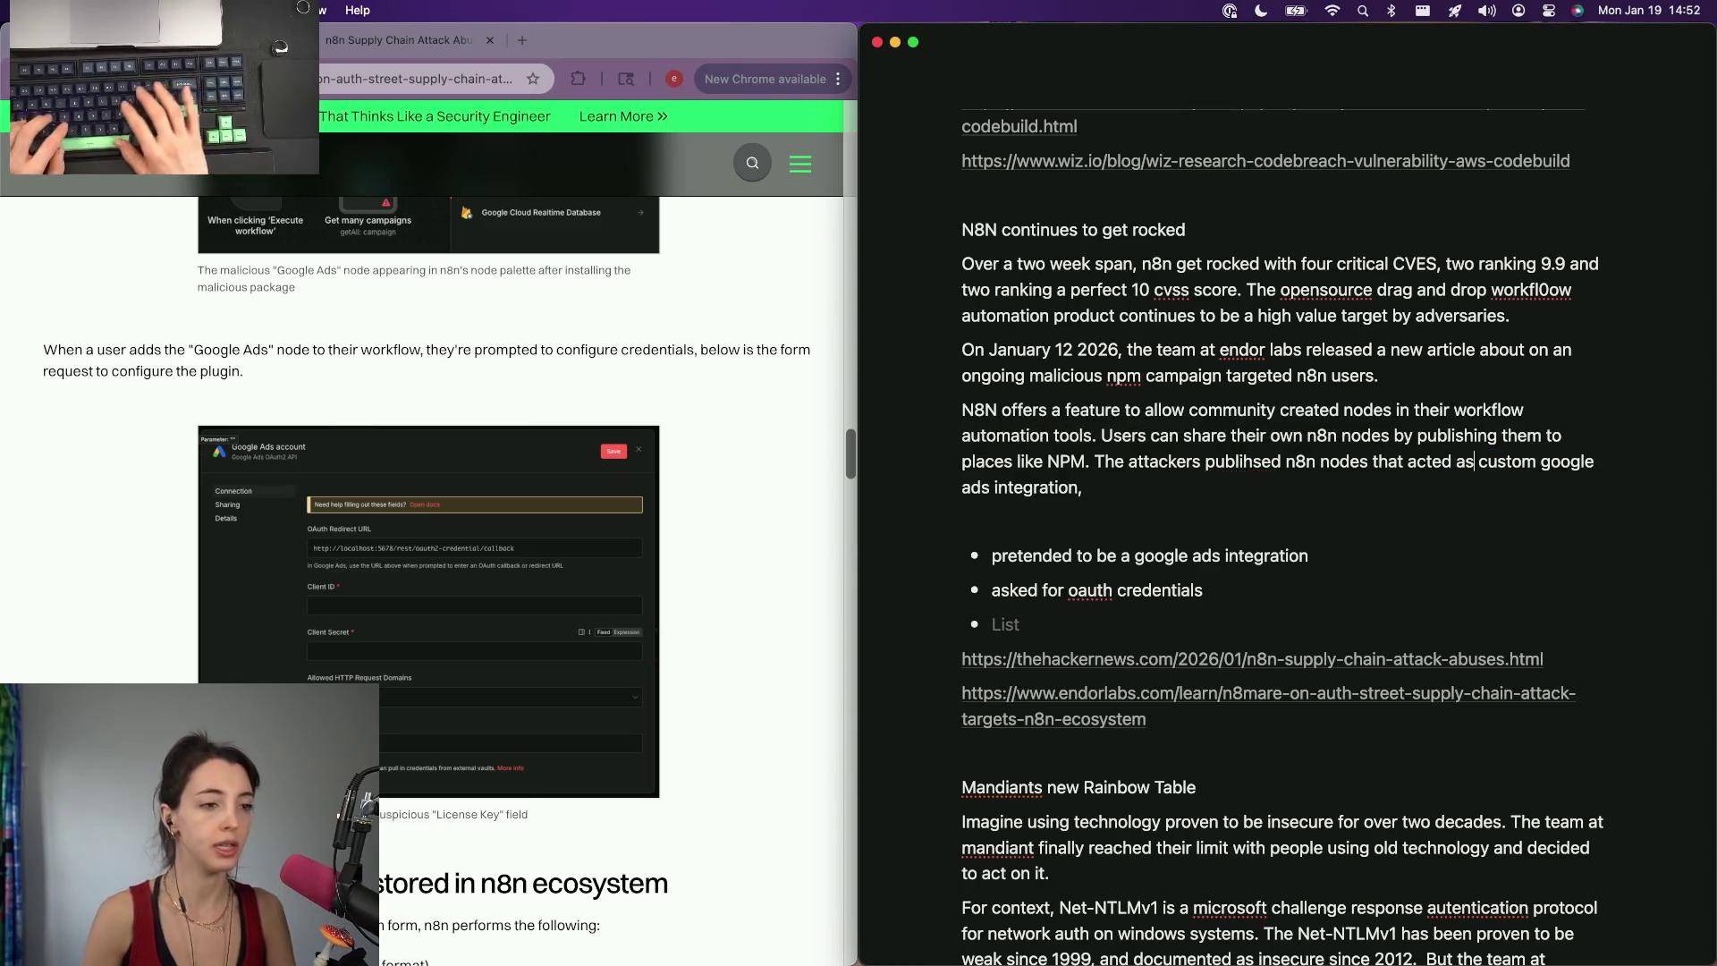
{"action": "type", "text": " a"}
{"action": "key", "text": "Down"}
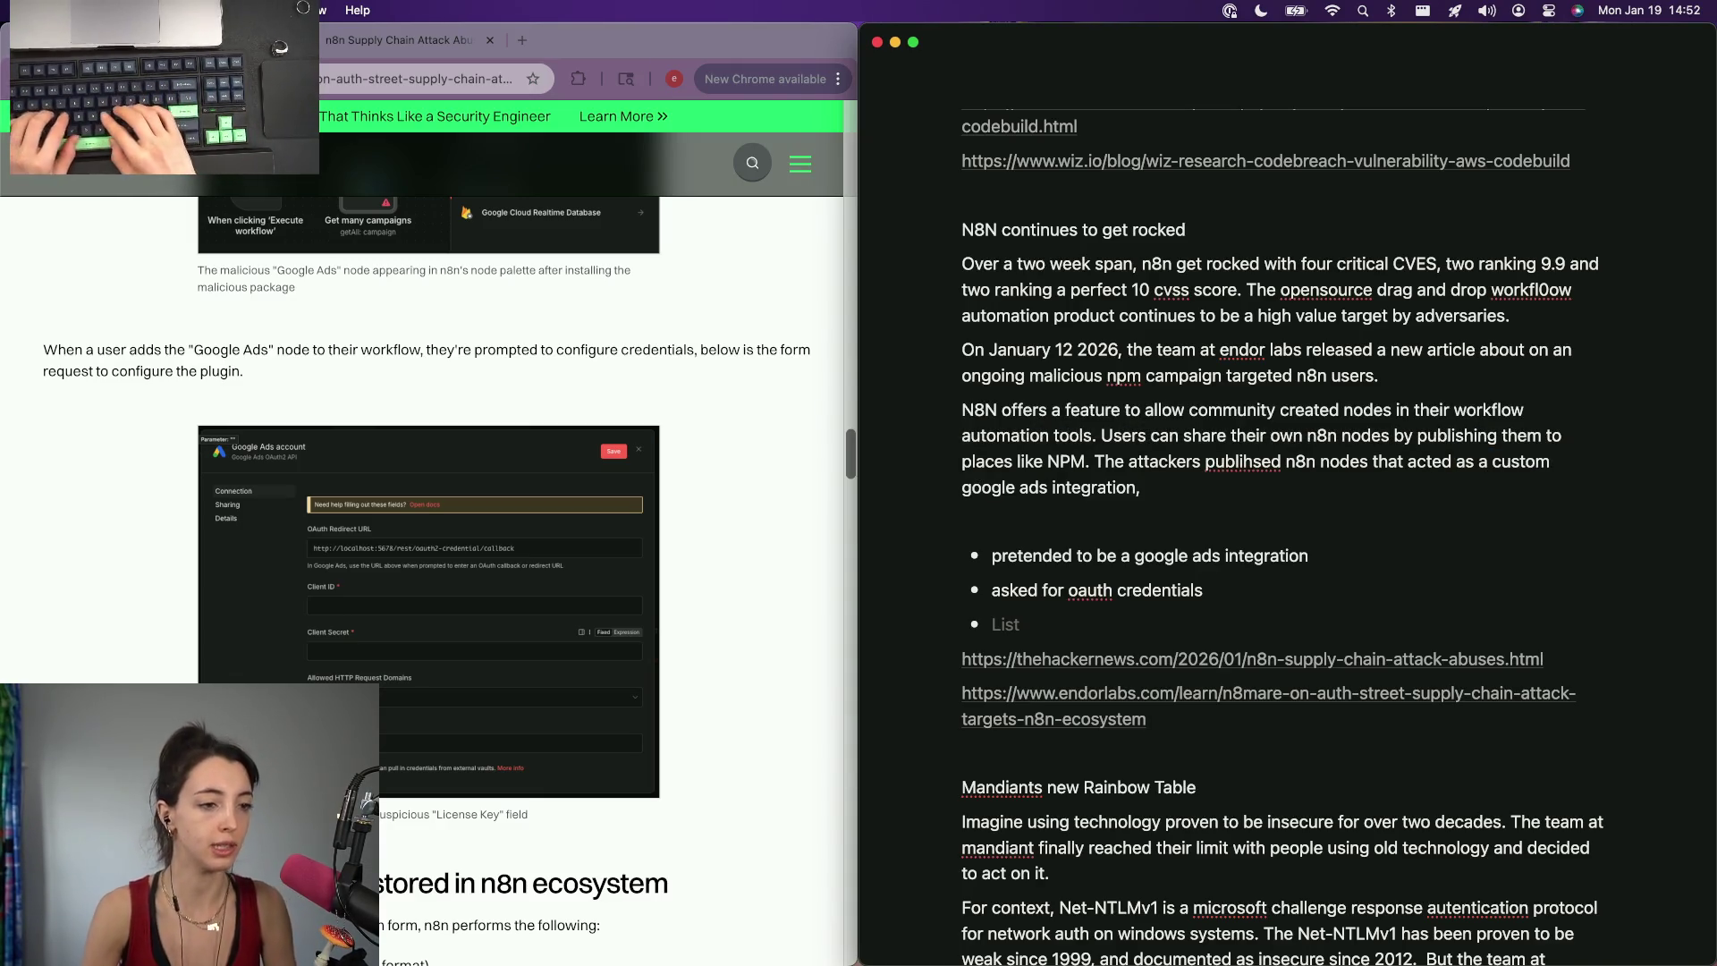
{"action": "type", "text": ". In setting up the node"}
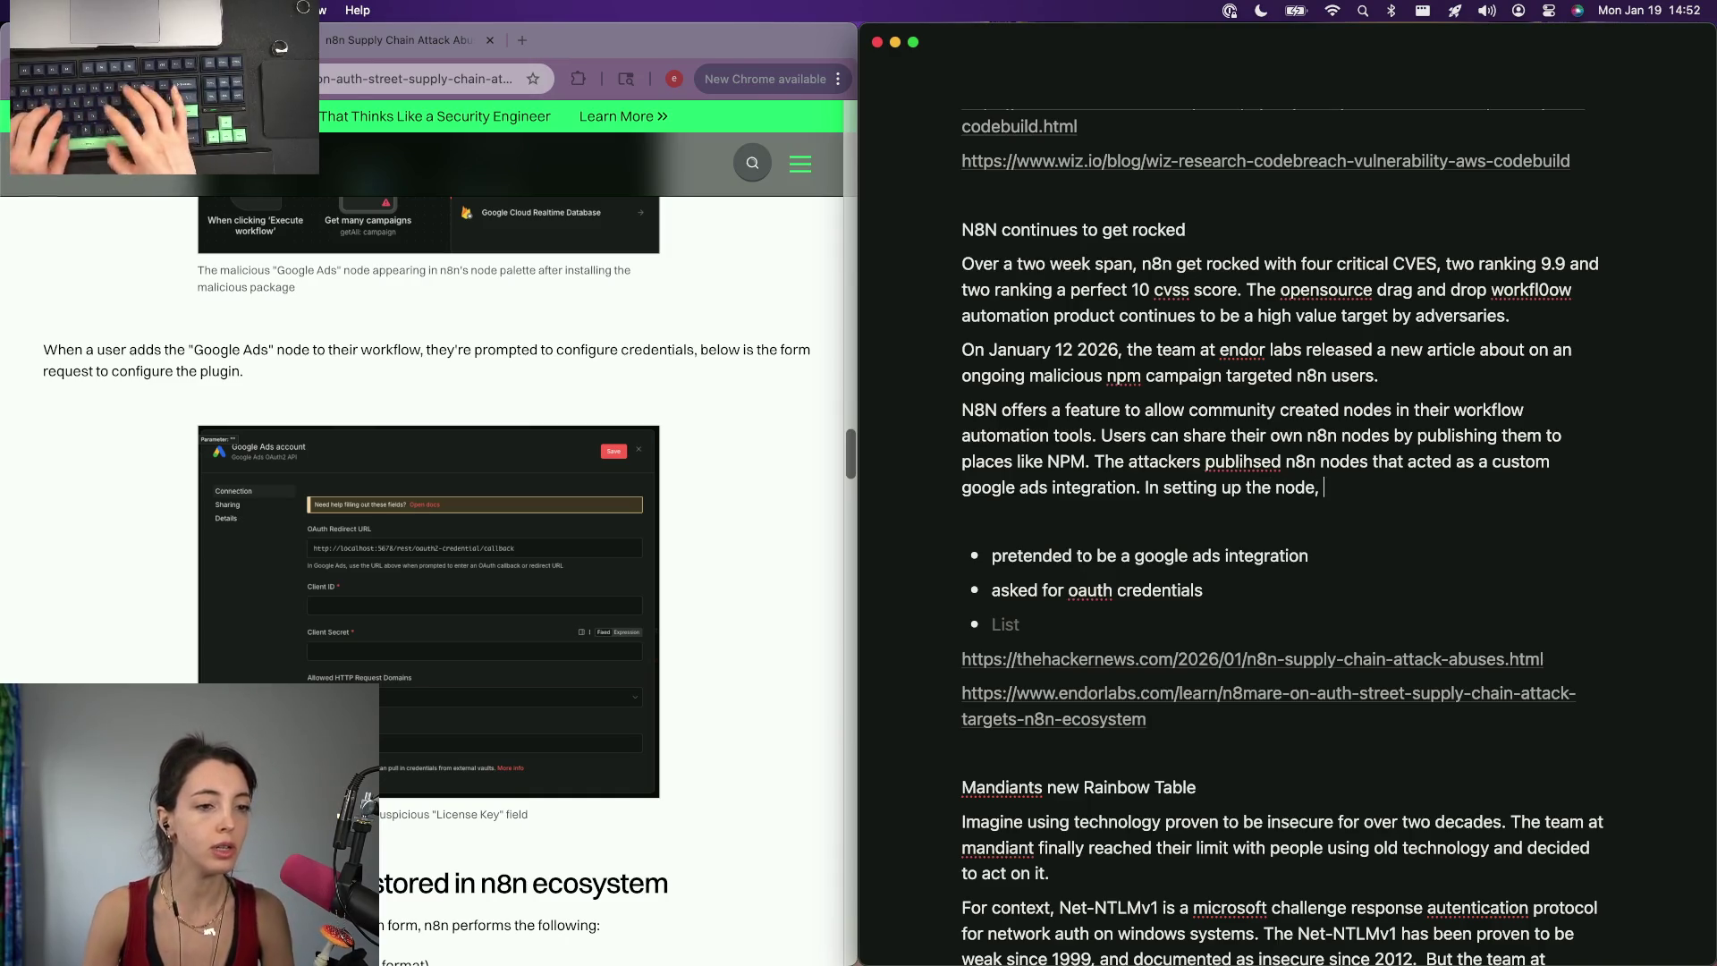
Write that targets were asked for OAuth credentials on a credential page, which were exfiltrated to the attackers.
{"action": "key", "text": "BackSpace"}
{"action": "key", "text": "BackSpace"}
{"action": "key", "text": "BackSpace"}
{"action": "type", "text": "users"}
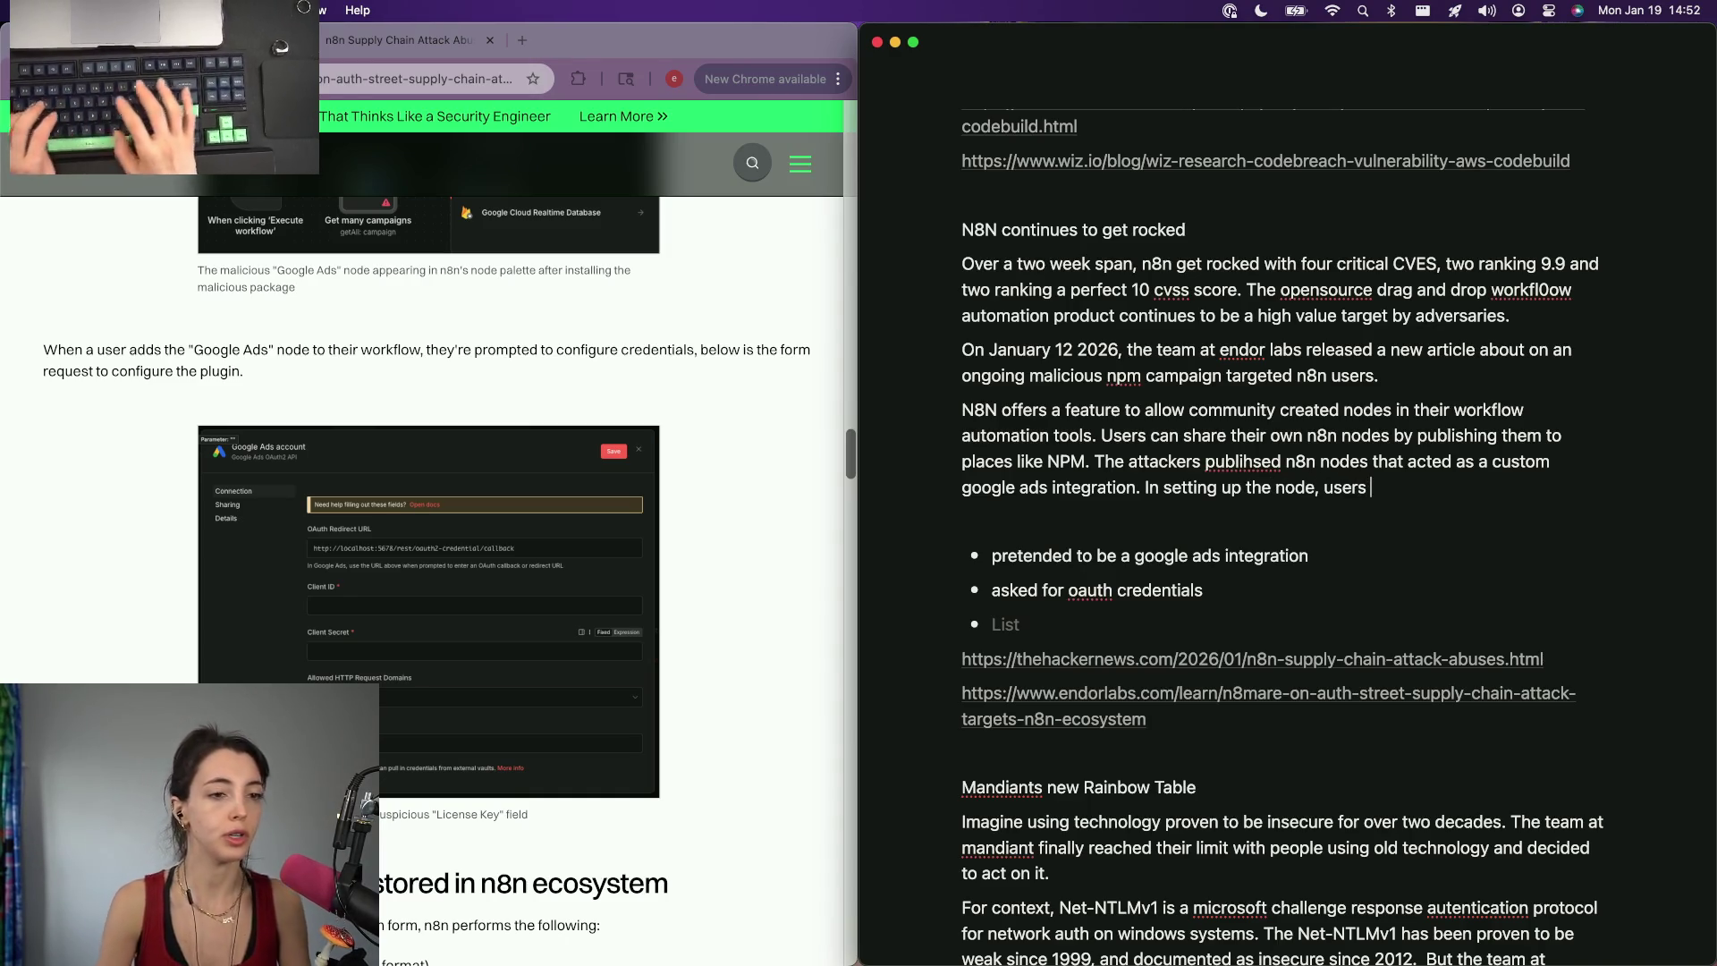
{"action": "key", "text": "BackSpace"}
{"action": "key", "text": "BackSpace"}
{"action": "key", "text": "BackSpace"}
{"action": "type", "text": "ta"}
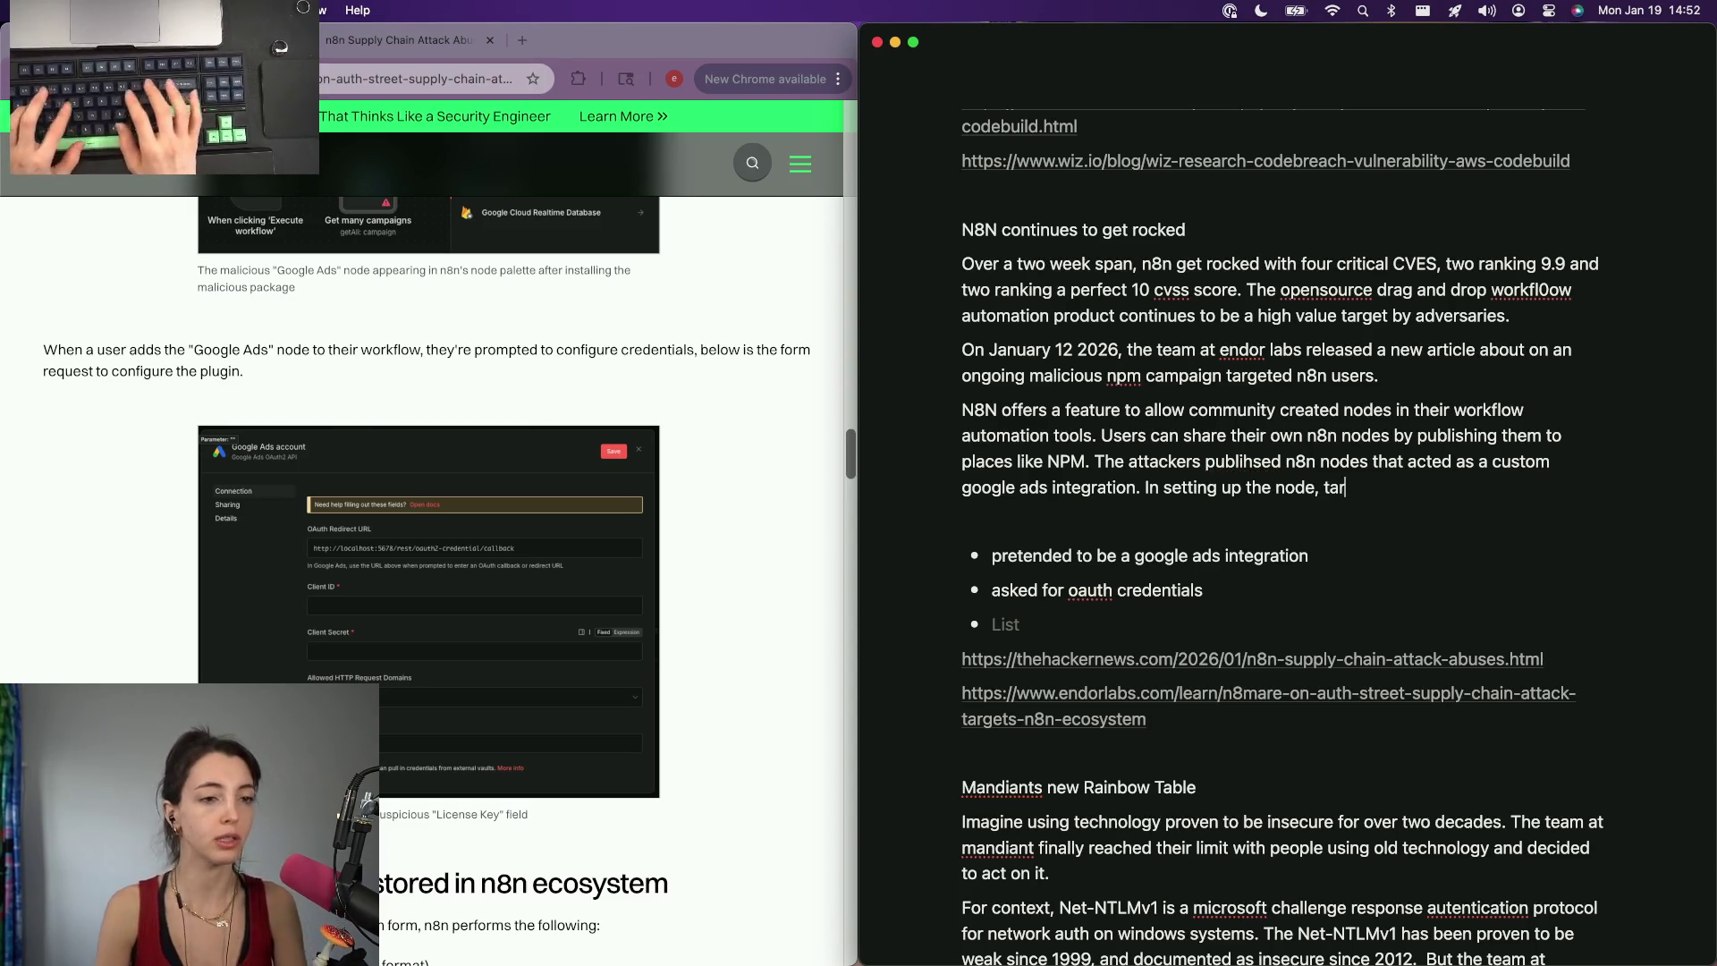
{"action": "key", "text": "BackSpace"}
{"action": "key", "text": "BackSpace"}
{"action": "type", "text": "gets were "}
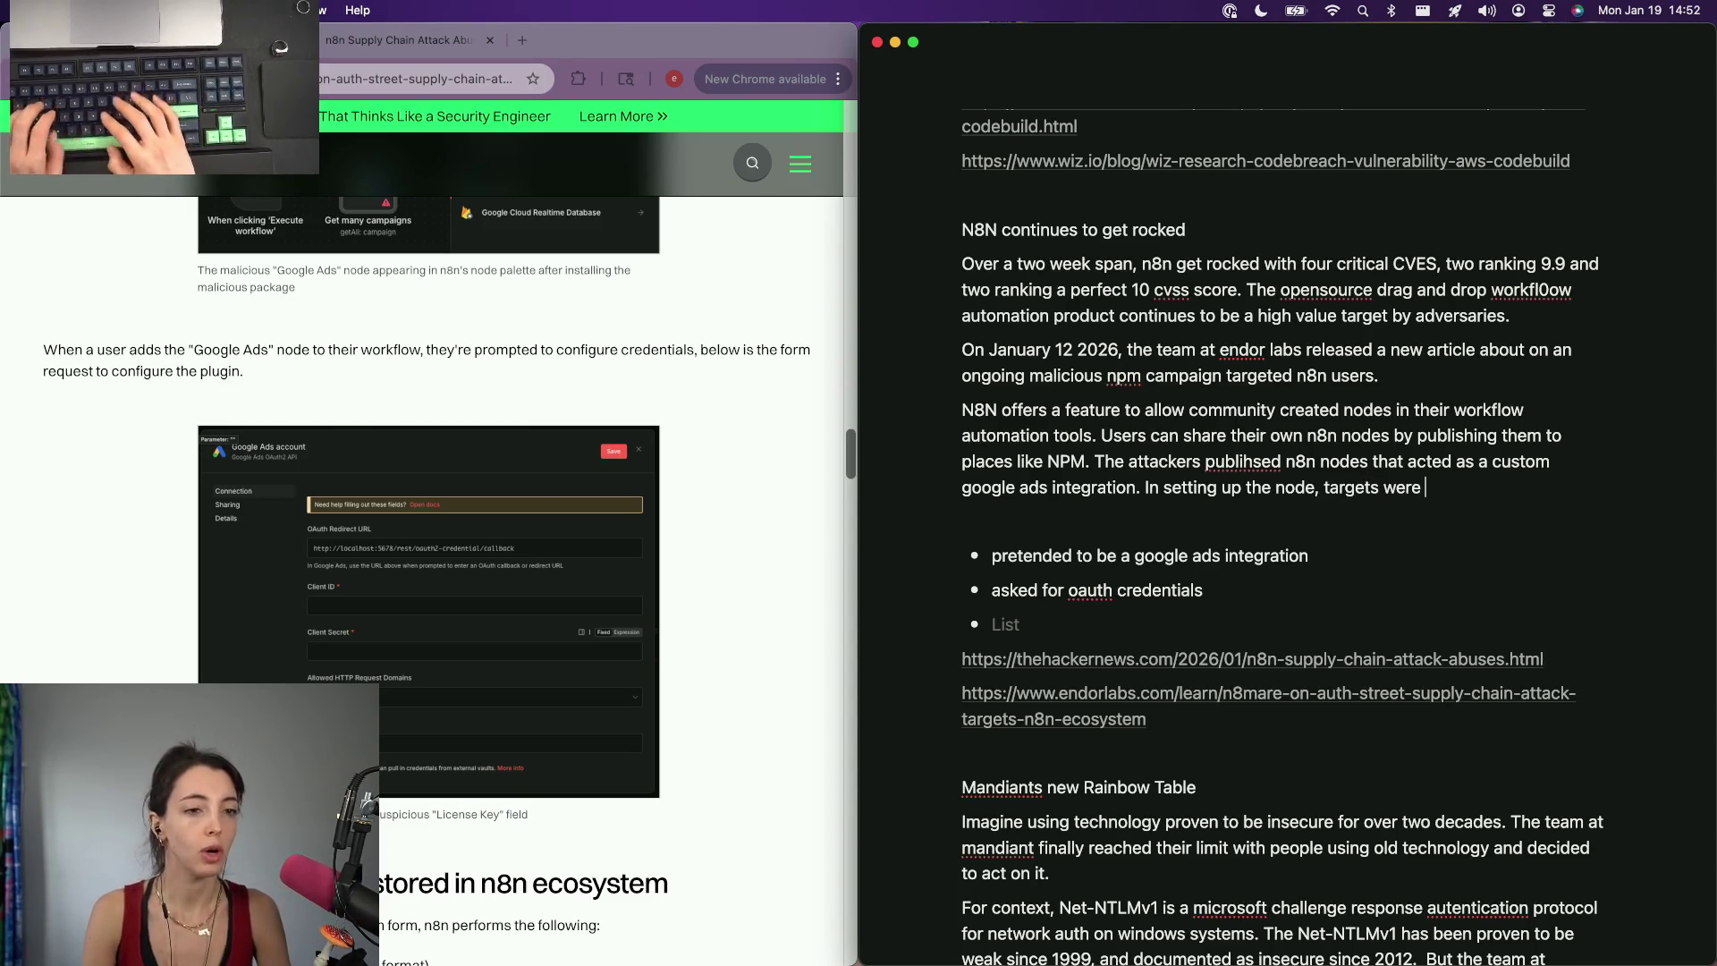
{"action": "type", "text": "asked t"}
{"action": "key", "text": "BackSpace"}
{"action": "key", "text": "BackSpace"}
{"action": "type", "text": "or a"}
{"action": "key", "text": "BackSpace"}
{"action": "type", "text": "p"}
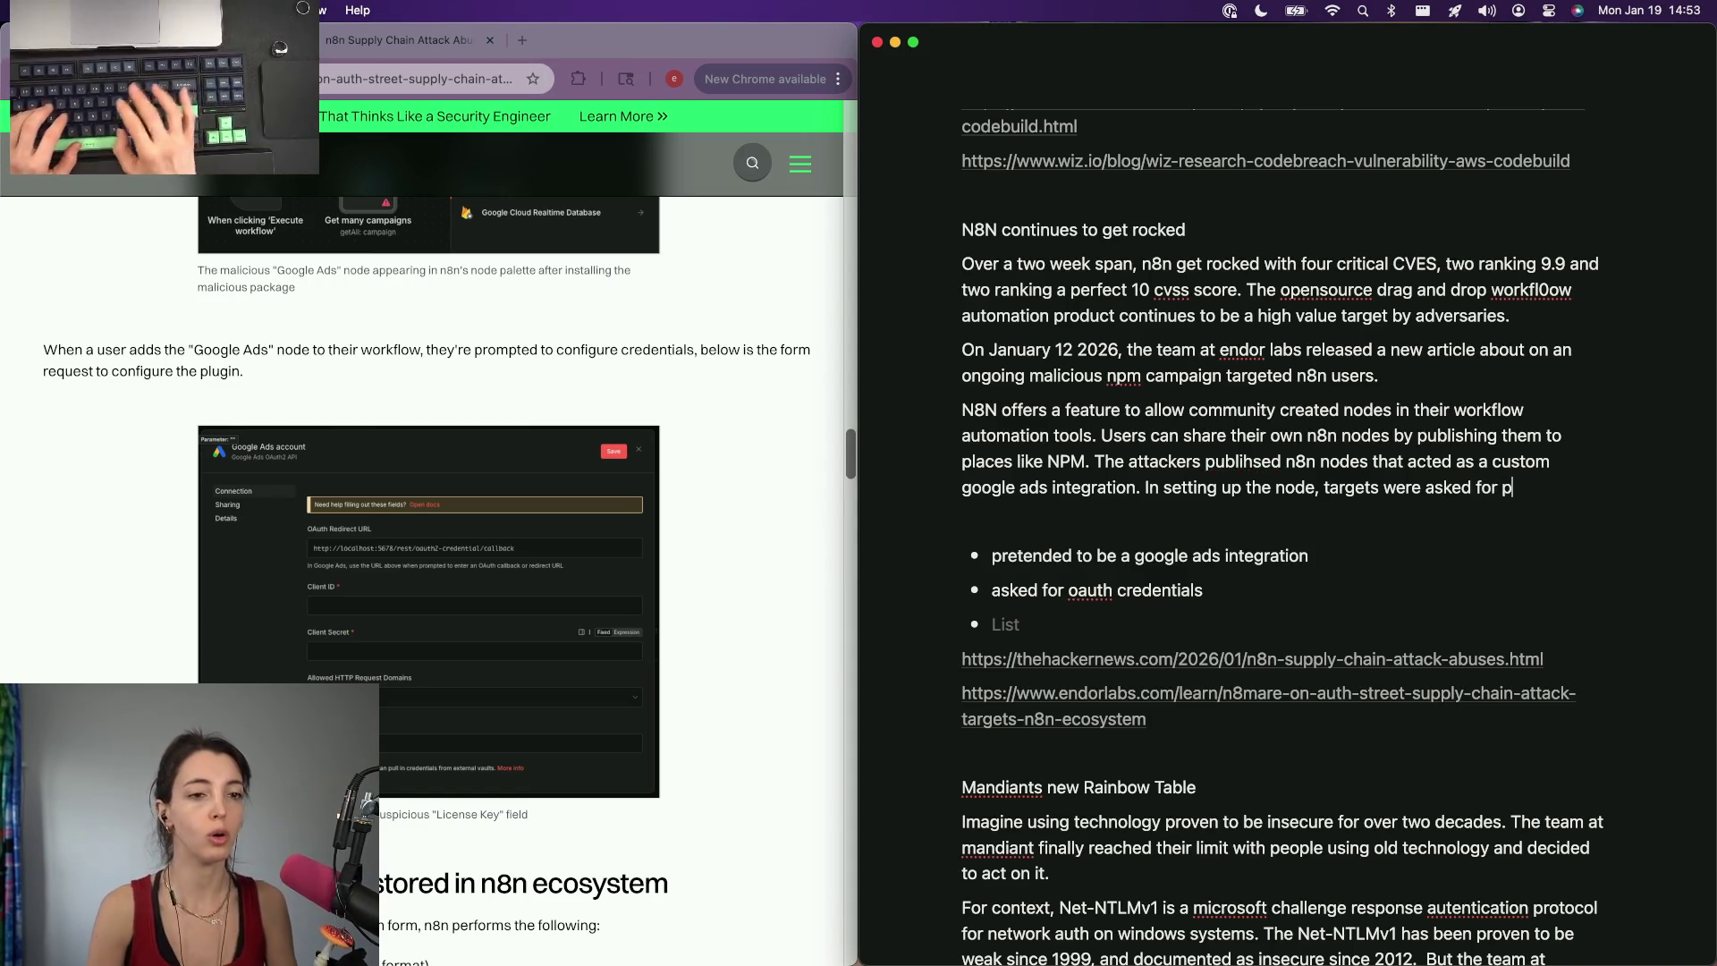
{"action": "key", "text": "BackSpace"}
{"action": "type", "text": "oauth creden"}
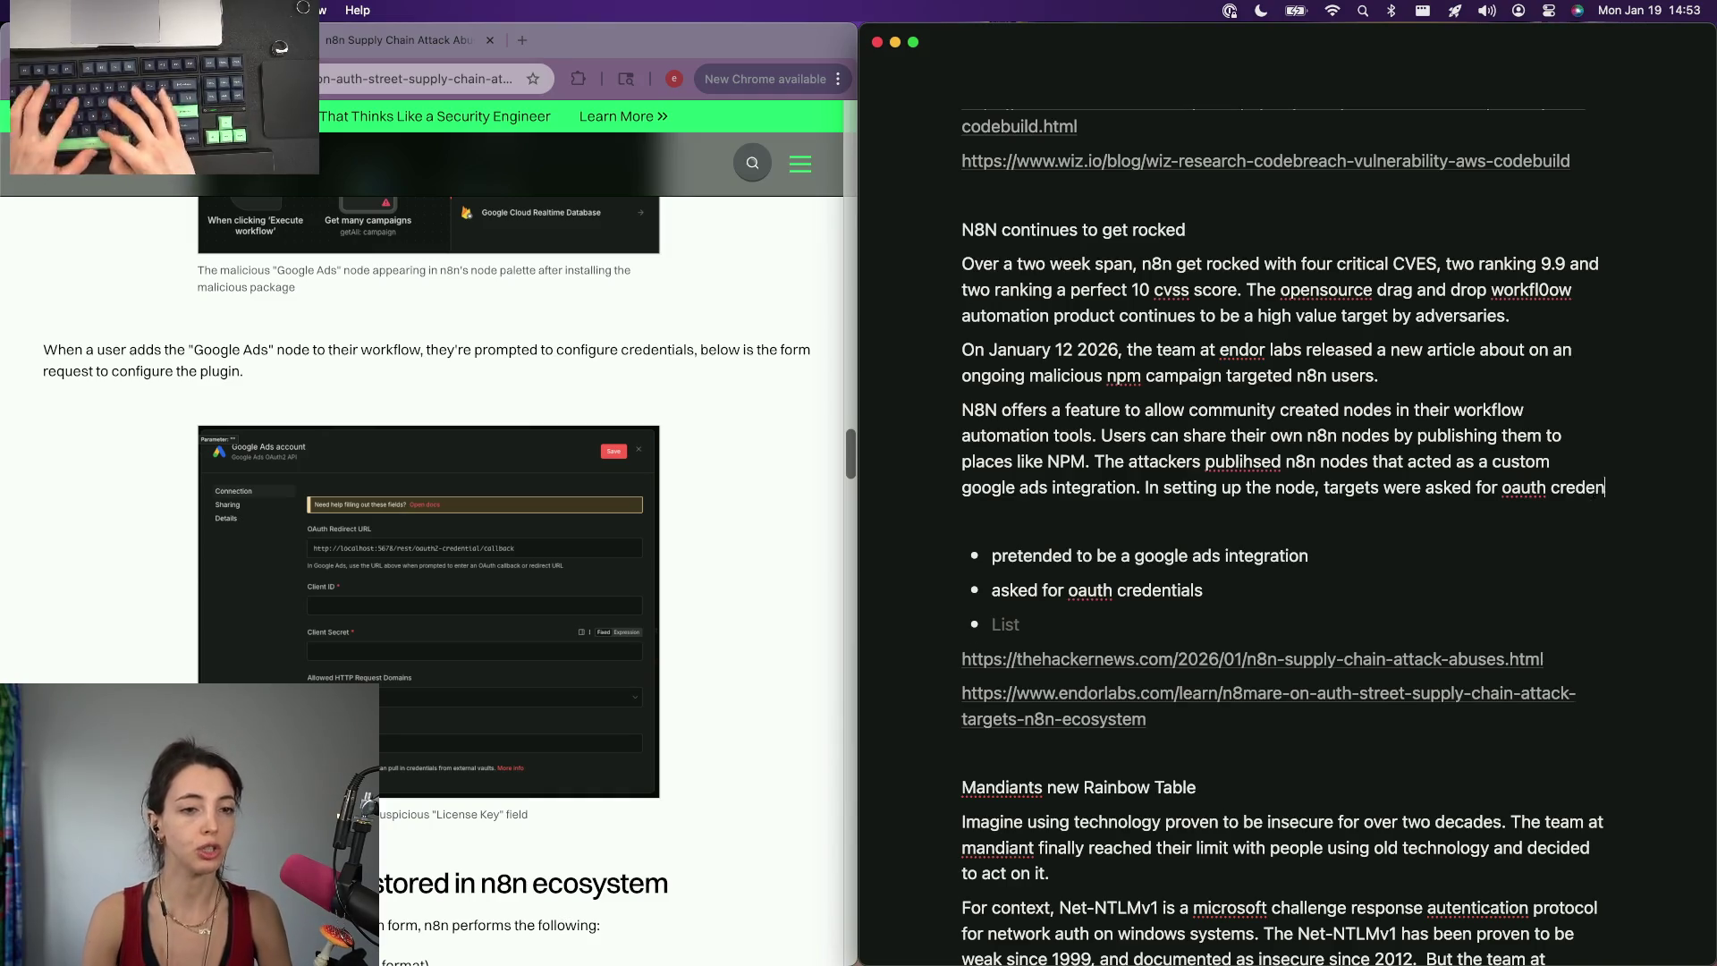
{"action": "type", "text": "tials via a well formed credi"}
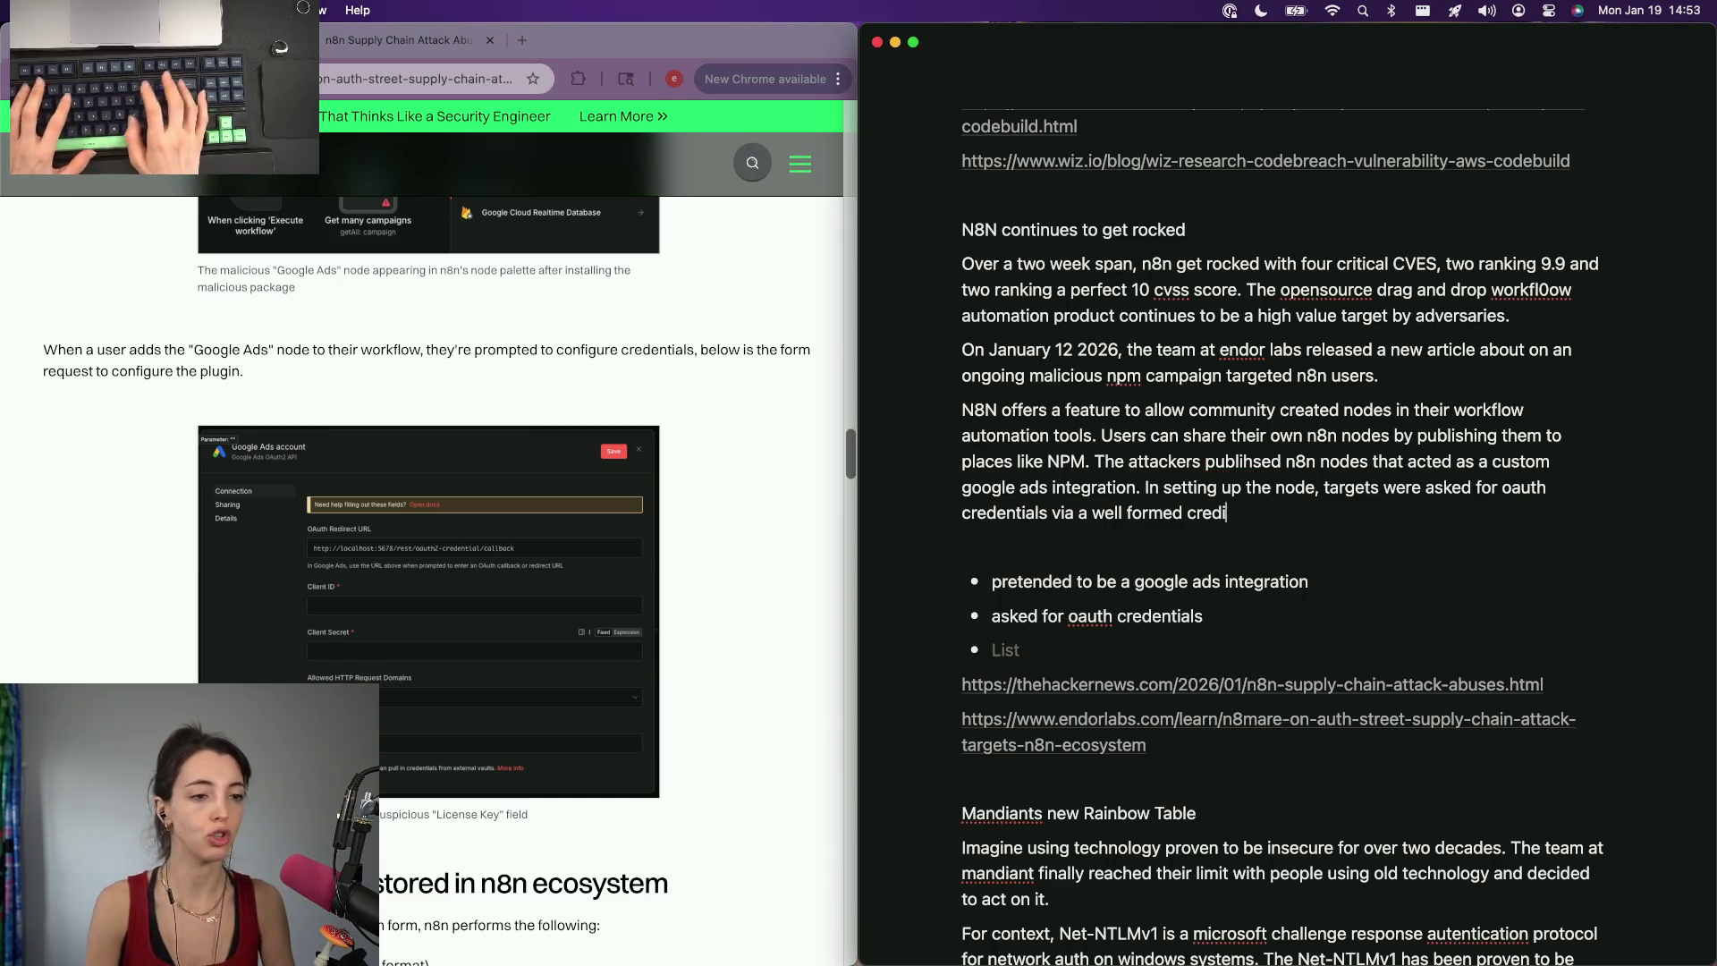
{"action": "type", "text": "ital page. TGhest"}
{"action": "key", "text": "BackSpace"}
{"action": "key", "text": "BackSpace"}
{"action": "key", "text": "BackSpace"}
{"action": "type", "text": "THese w"}
{"action": "key", "text": "BackSpace"}
{"action": "key", "text": "BackSpace"}
{"action": "key", "text": "BackSpace"}
{"action": "key", "text": "BackSpace"}
{"action": "type", "text": "he"}
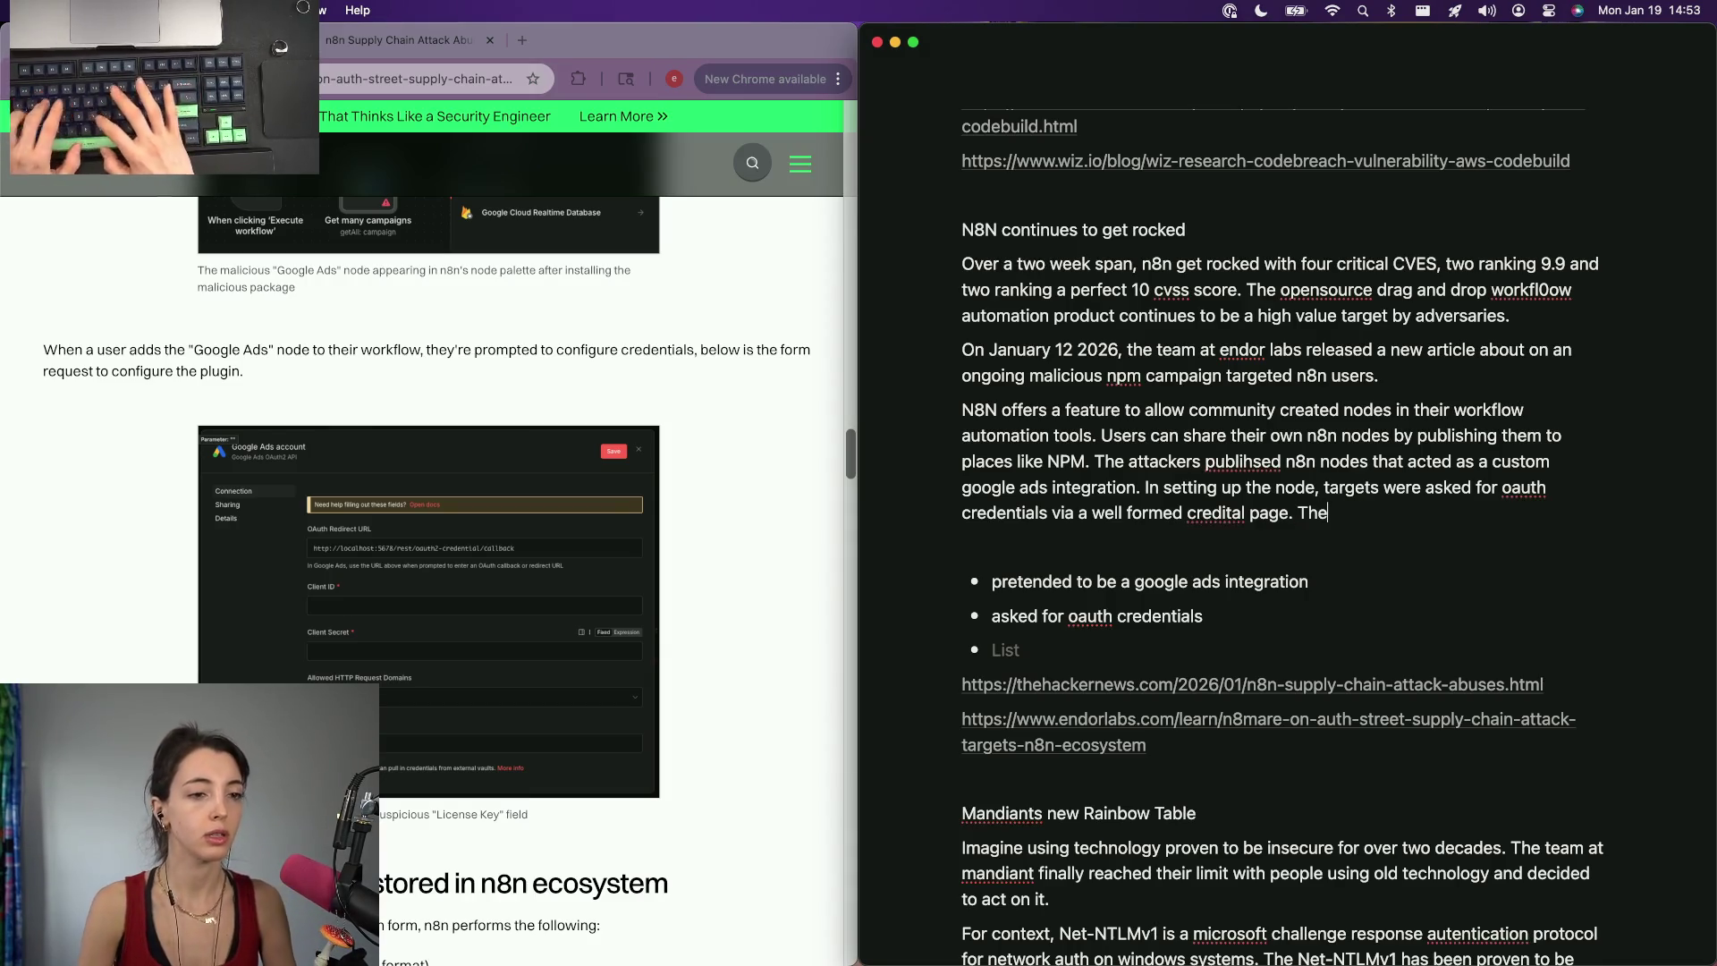
{"action": "type", "text": "se were then e"}
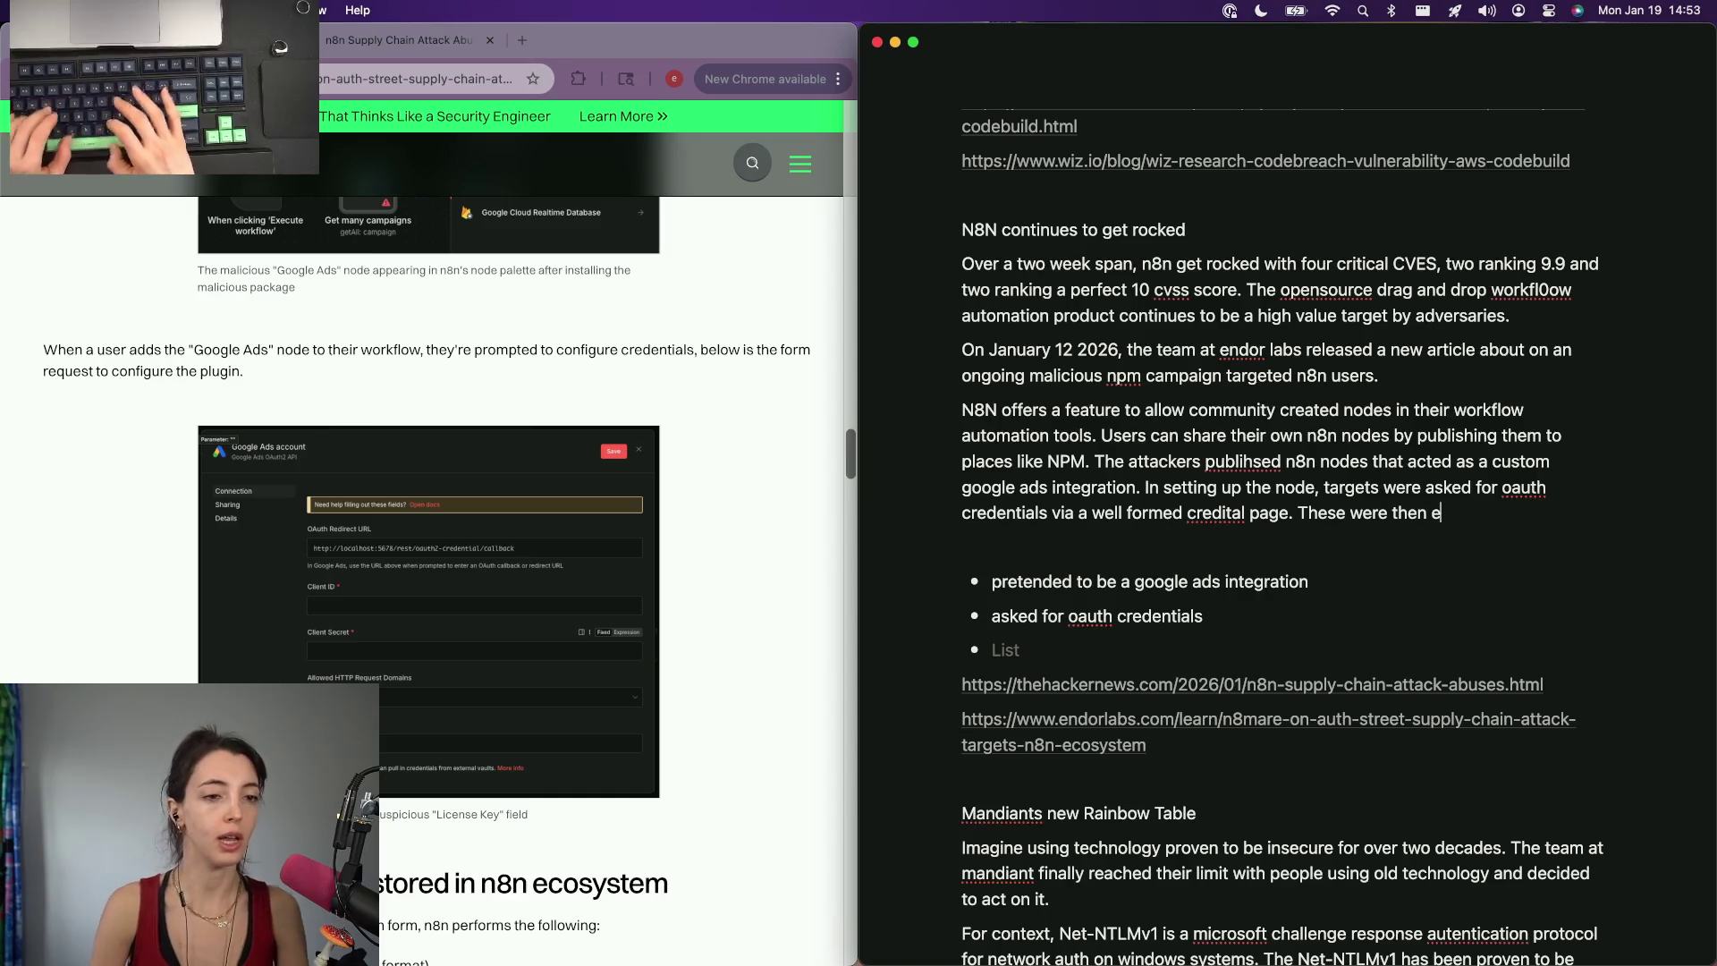
{"action": "type", "text": "xfiltrated to the "}
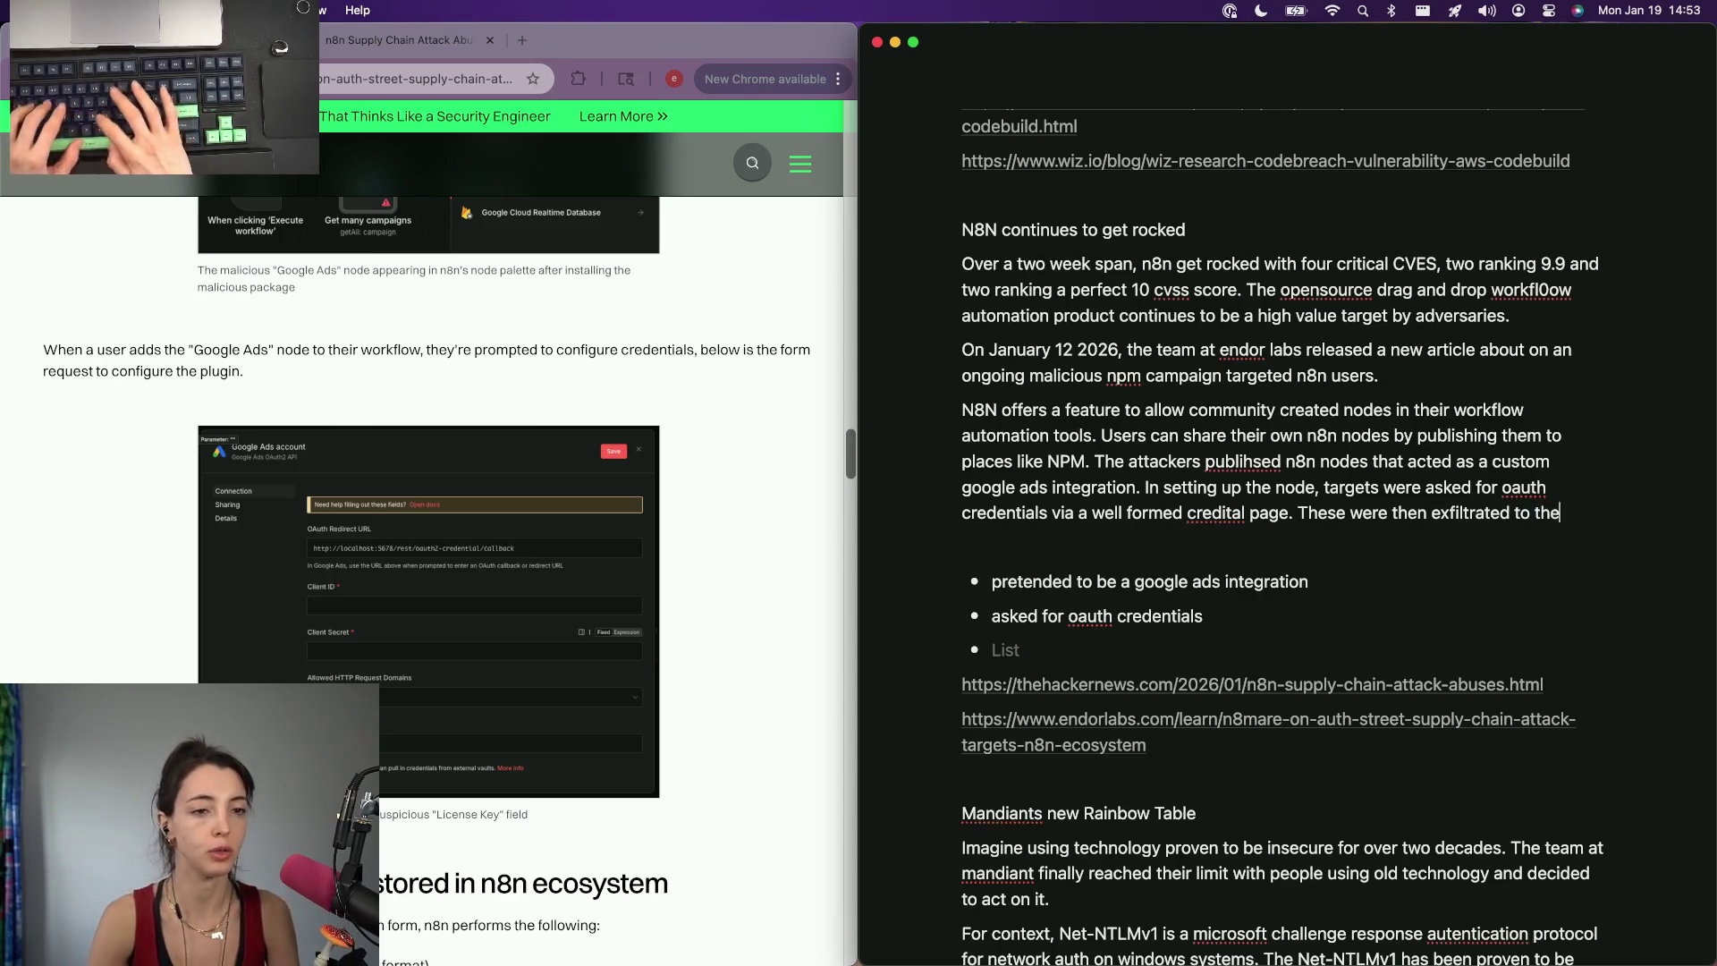
{"action": "type", "text": "attackers, who"}
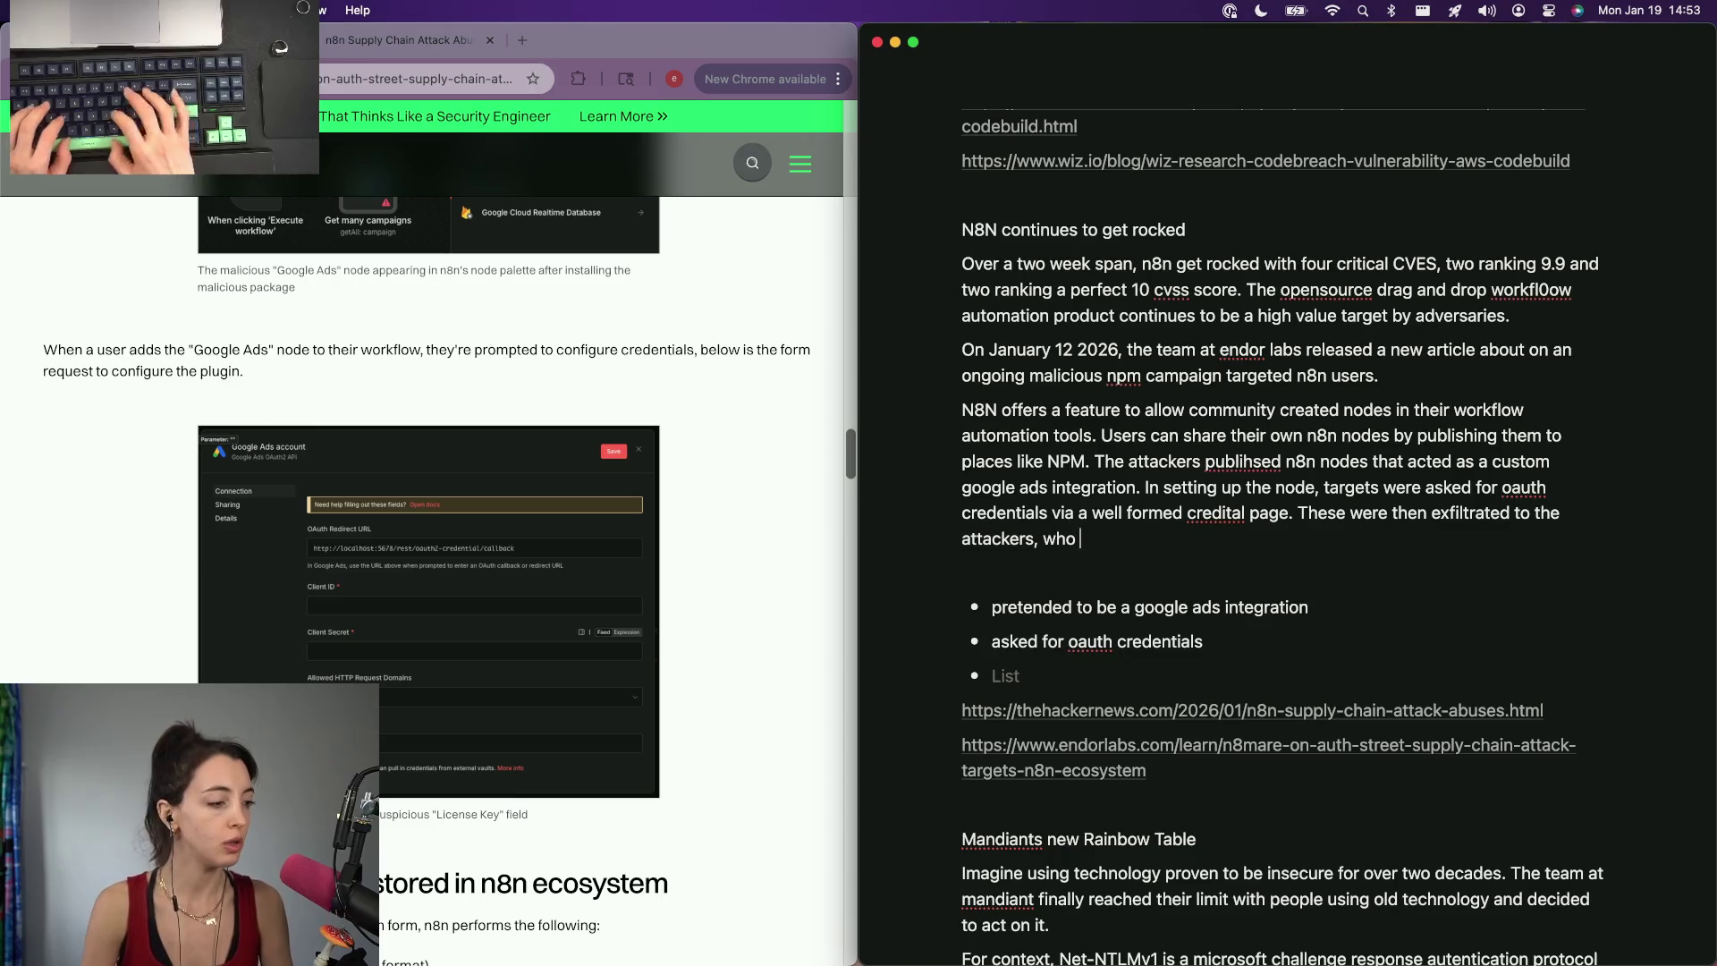
{"action": "scroll", "coordinate": [614, 842], "scroll_direction": "down", "scroll_amount": 5}
{"action": "scroll", "coordinate": [613, 842], "scroll_direction": "down", "scroll_amount": 3}
{"action": "scroll", "coordinate": [613, 841], "scroll_direction": "down", "scroll_amount": 2}
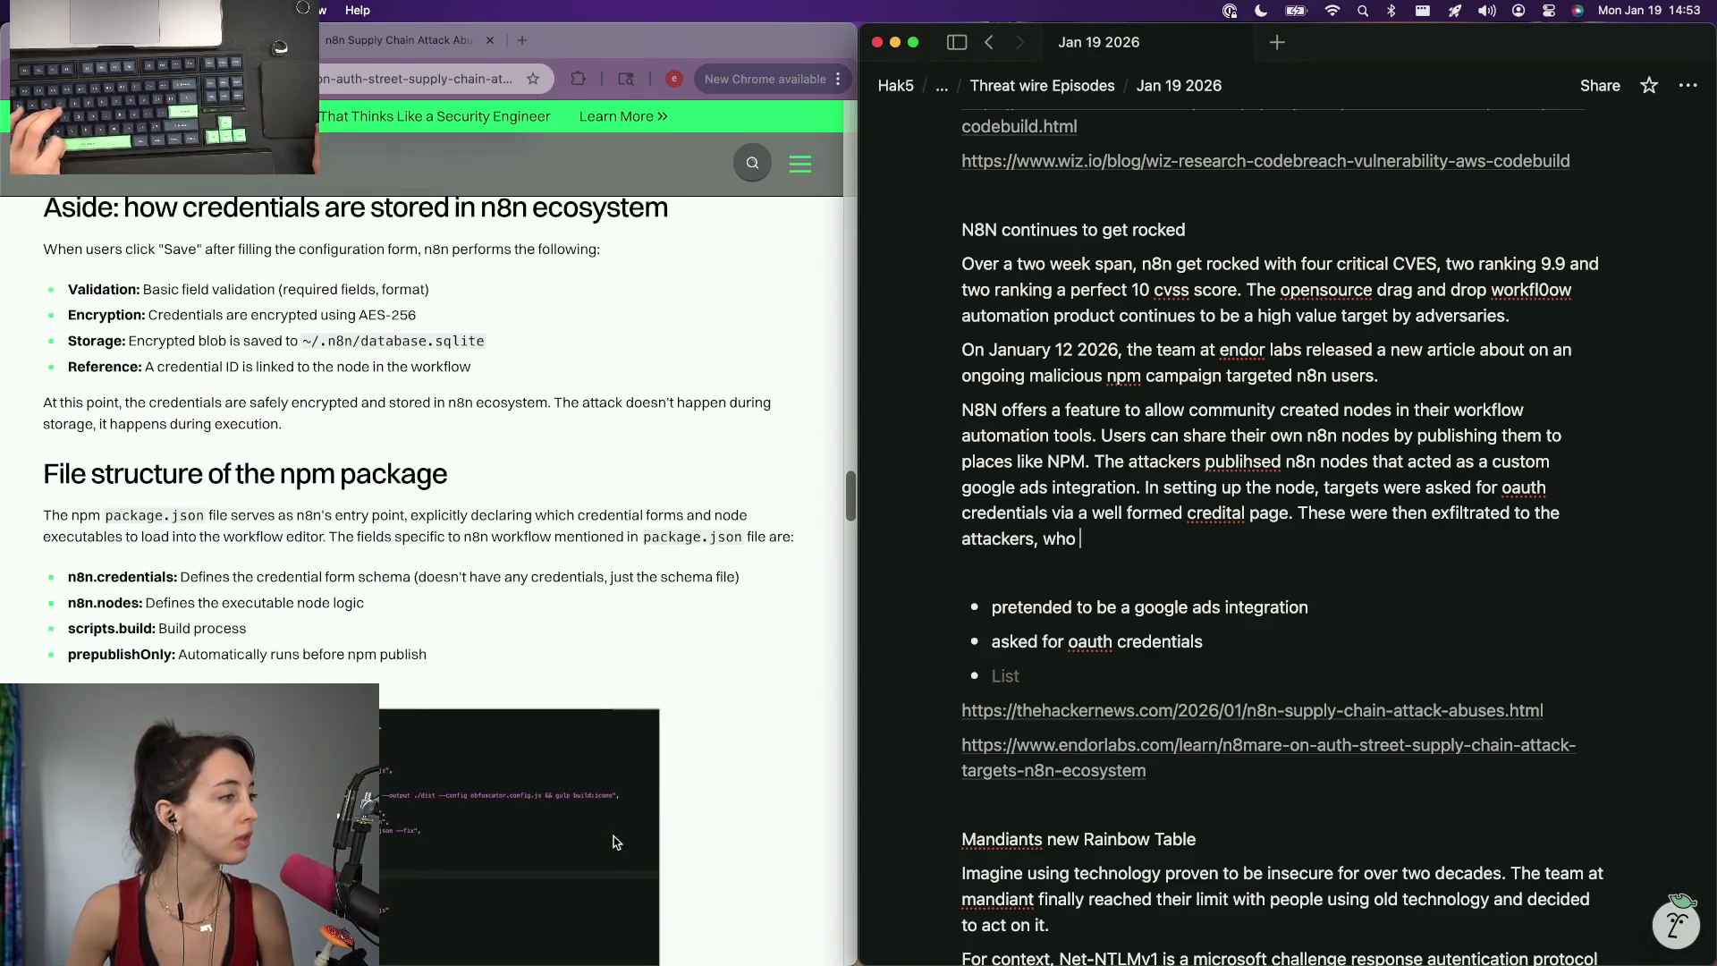
{"action": "scroll", "coordinate": [443, 725], "scroll_direction": "down", "scroll_amount": 3}
{"action": "scroll", "coordinate": [352, 614], "scroll_direction": "down", "scroll_amount": 5}
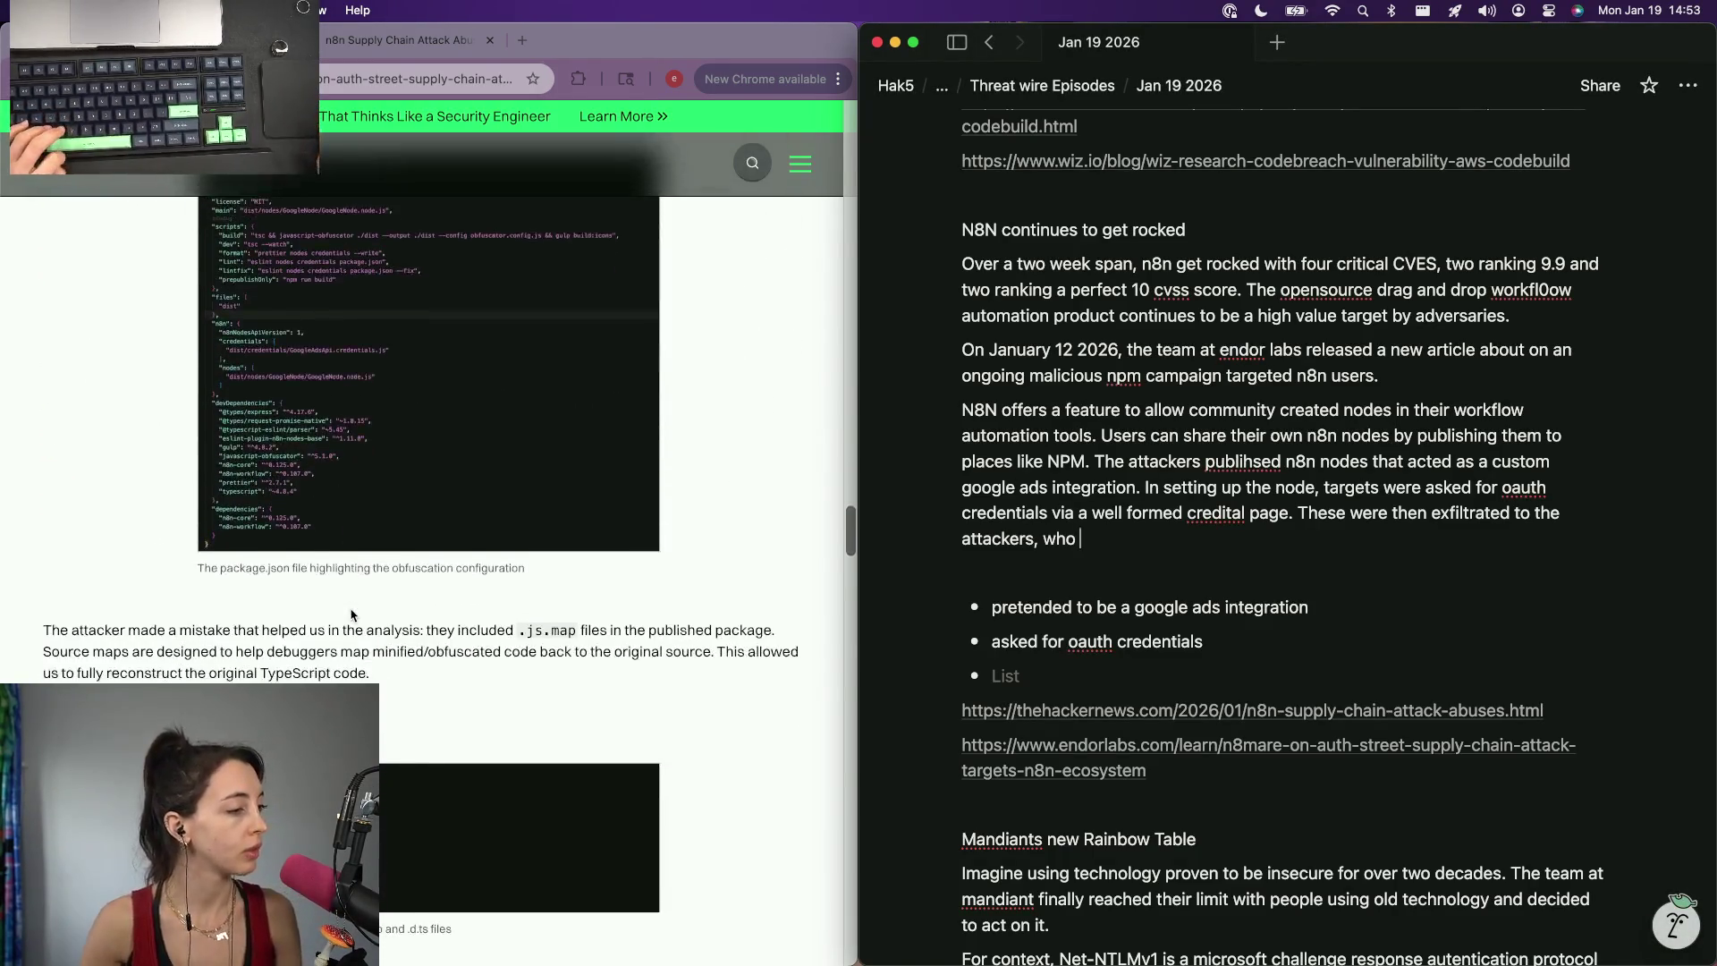
{"action": "scroll", "coordinate": [352, 615], "scroll_direction": "down", "scroll_amount": 6}
{"action": "scroll", "coordinate": [352, 615], "scroll_direction": "up", "scroll_amount": 1}
{"action": "scroll", "coordinate": [351, 615], "scroll_direction": "up", "scroll_amount": 1}
{"action": "scroll", "coordinate": [352, 614], "scroll_direction": "down", "scroll_amount": 1}
{"action": "scroll", "coordinate": [352, 615], "scroll_direction": "down", "scroll_amount": 5}
{"action": "scroll", "coordinate": [351, 615], "scroll_direction": "down", "scroll_amount": 3}
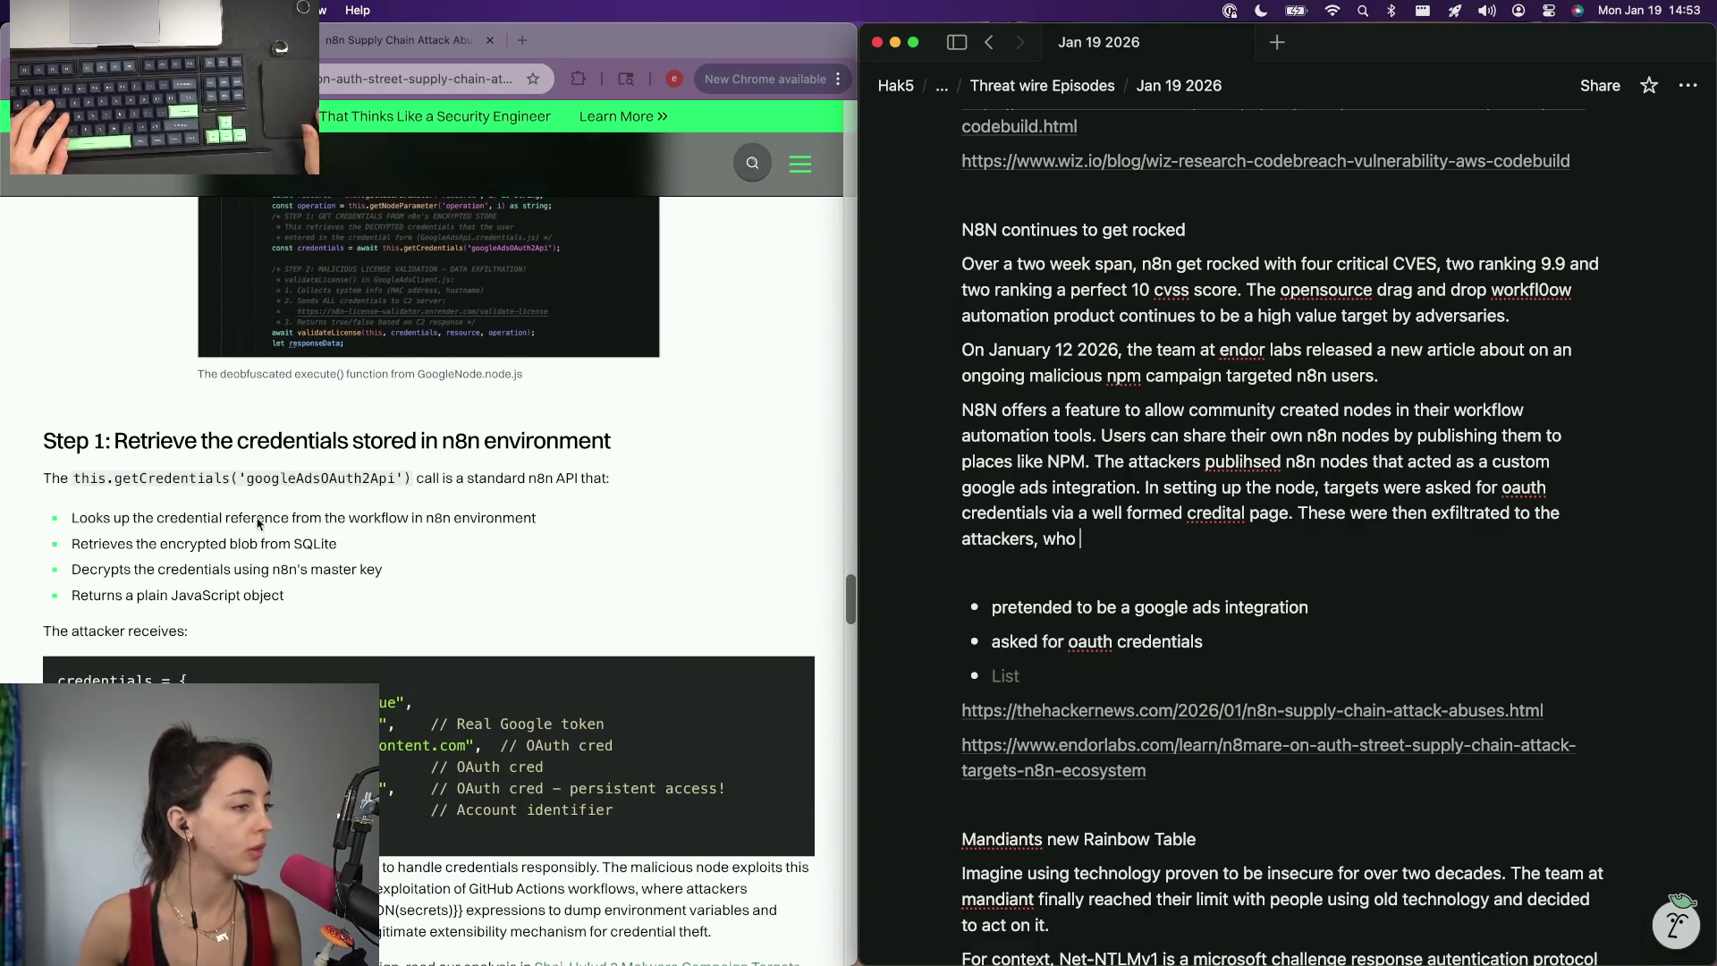
{"action": "scroll", "coordinate": [459, 603], "scroll_direction": "down", "scroll_amount": 6}
{"action": "scroll", "coordinate": [459, 603], "scroll_direction": "down", "scroll_amount": 6}
{"action": "scroll", "coordinate": [458, 602], "scroll_direction": "up", "scroll_amount": 1}
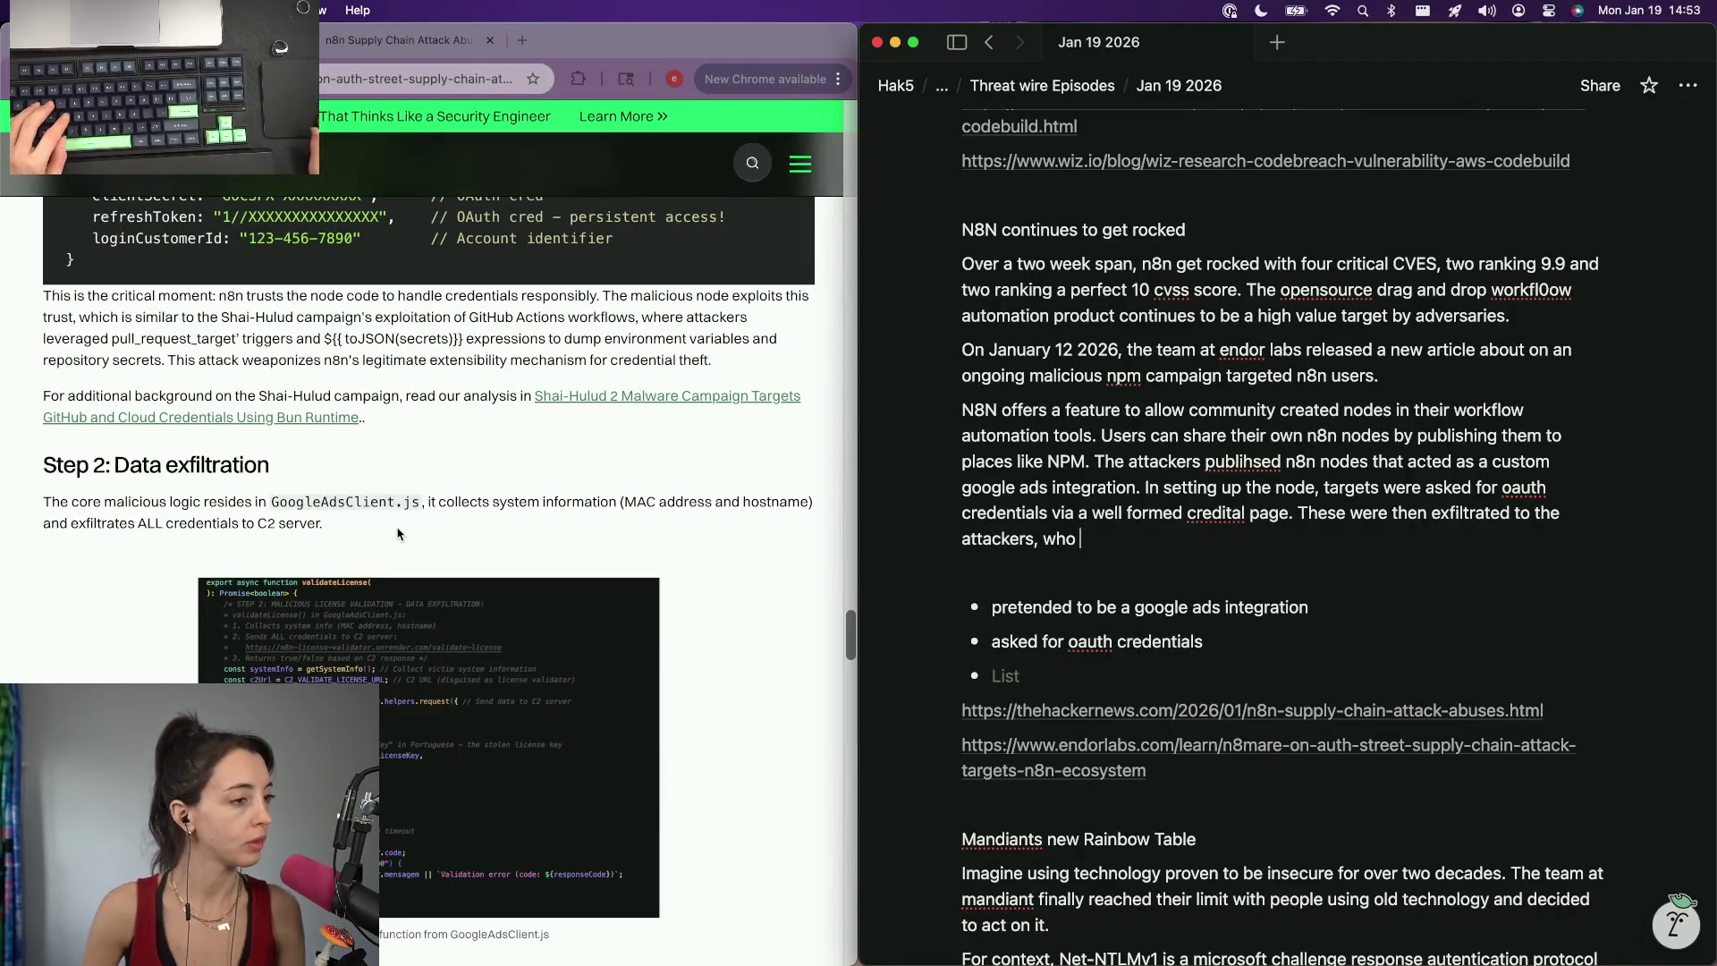
{"action": "scroll", "coordinate": [477, 516], "scroll_direction": "down", "scroll_amount": 2}
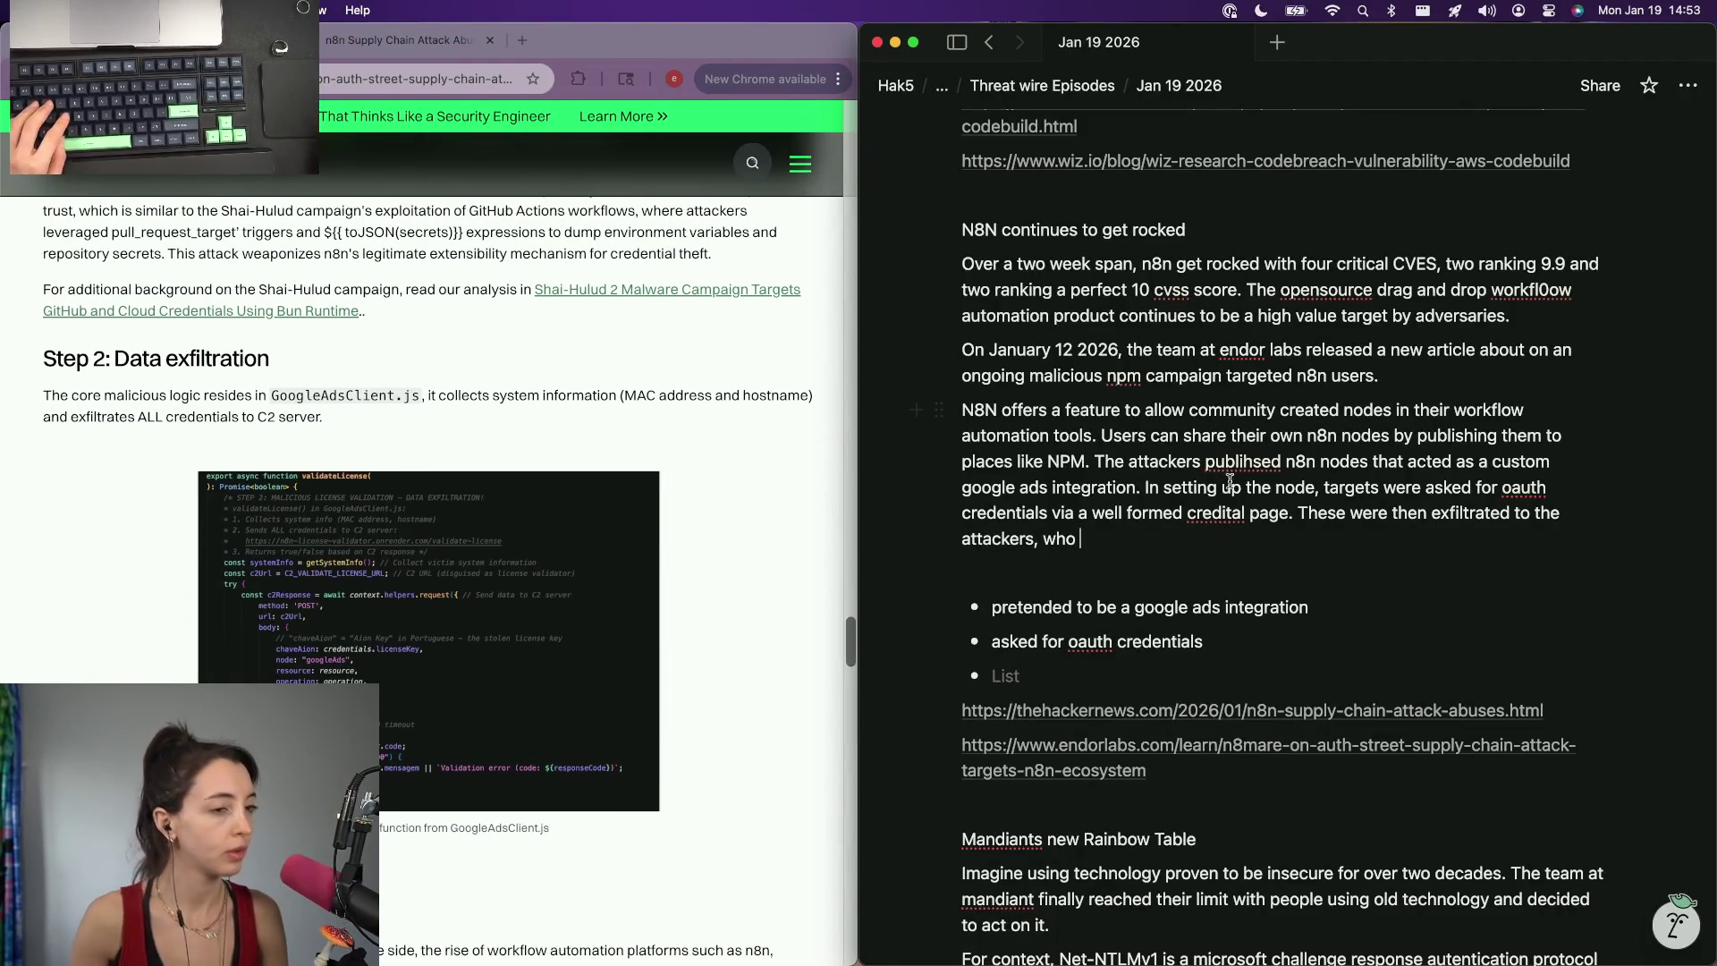
Place the caret right after 'attackers' to continue the exfiltration sentence.
{"action": "left_click", "coordinate": [1030, 539]}
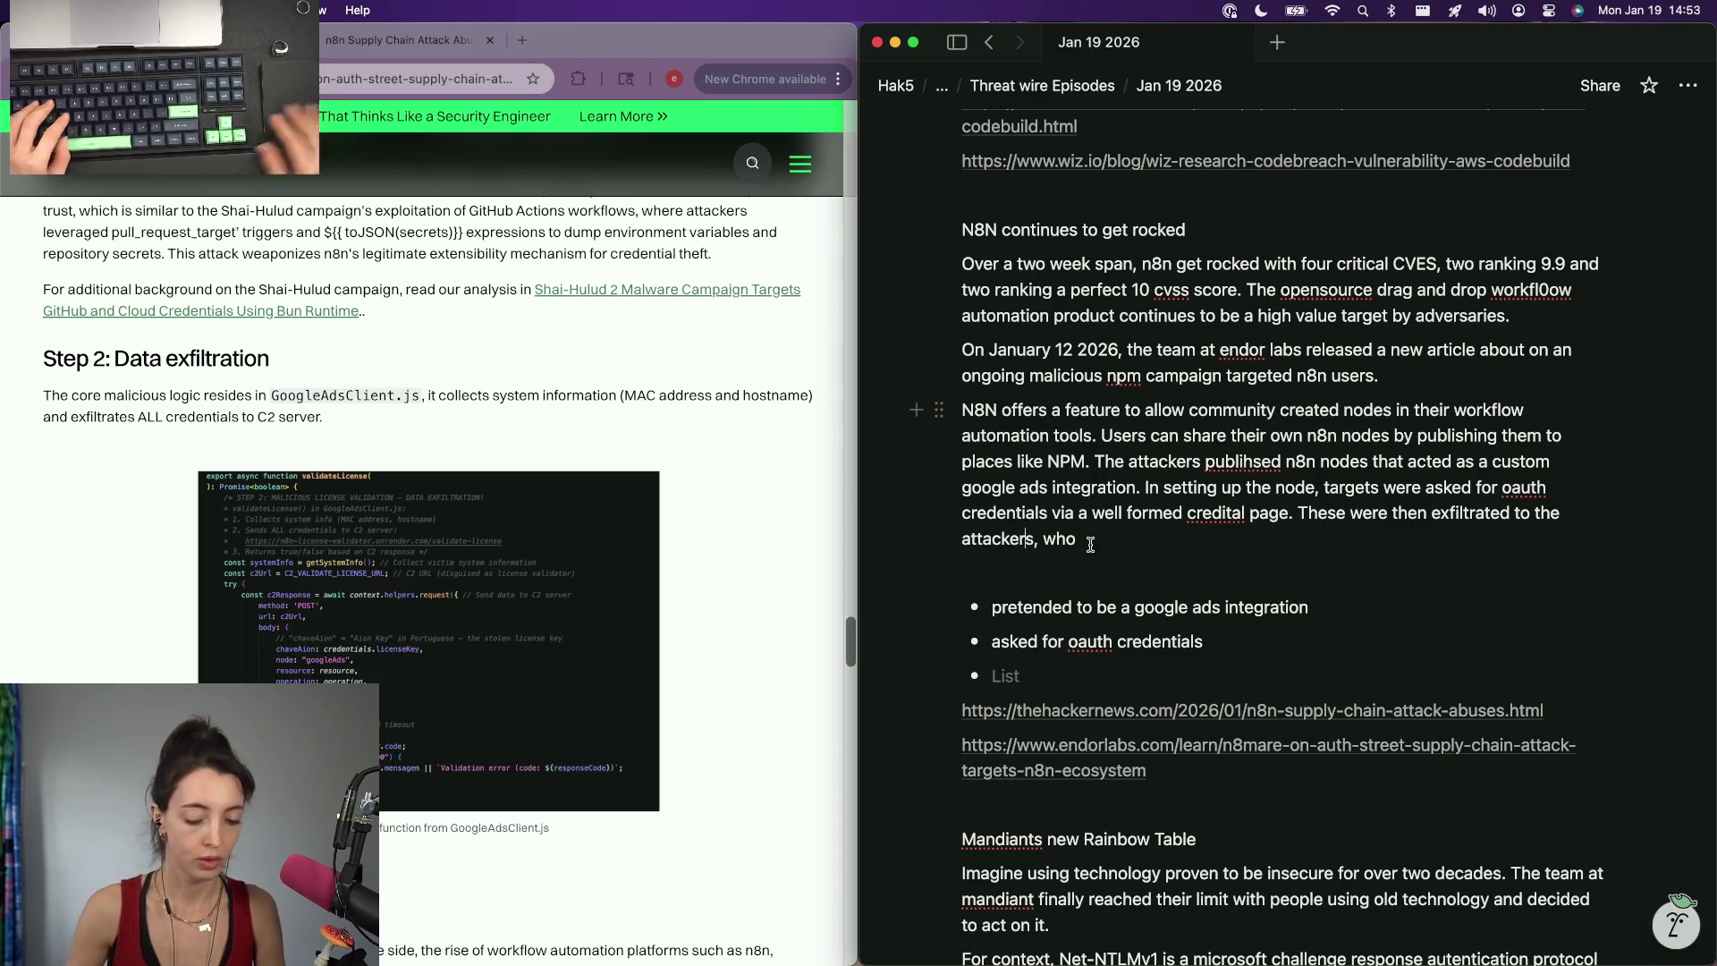
{"action": "type", "text": "via c2 server"}
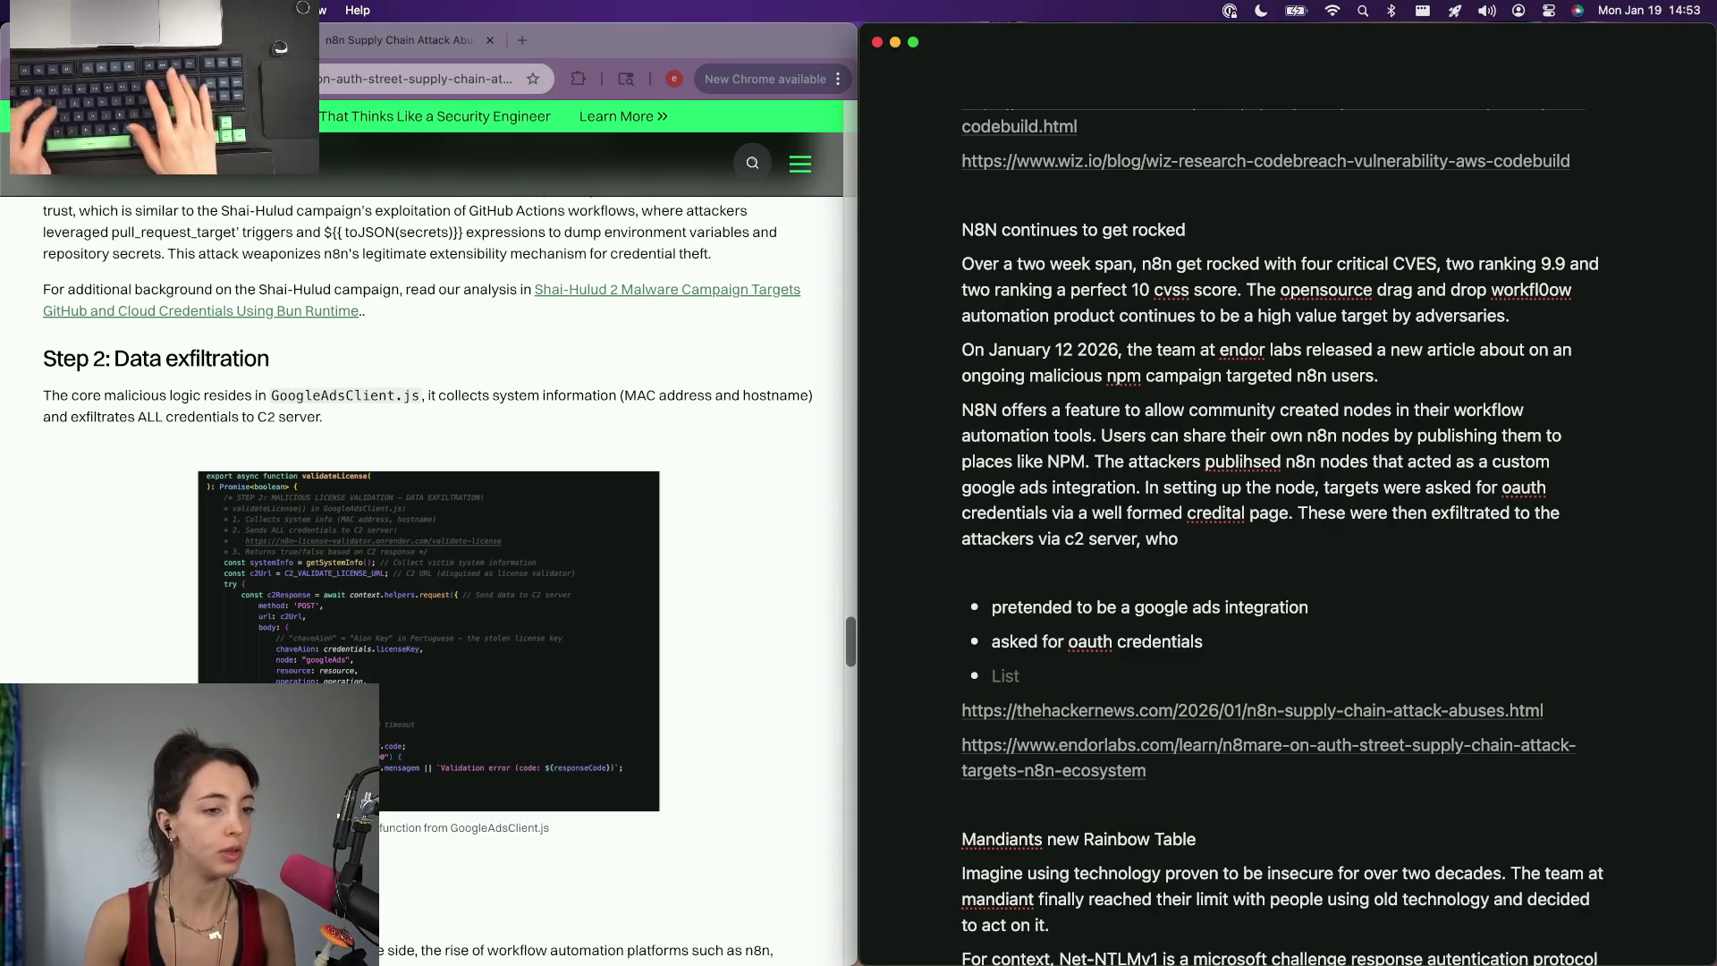
End the sentence with 'via c2 server.' and drop the trailing 'who'.
{"action": "key", "text": "BackSpace"}
{"action": "type", "text": "er."}
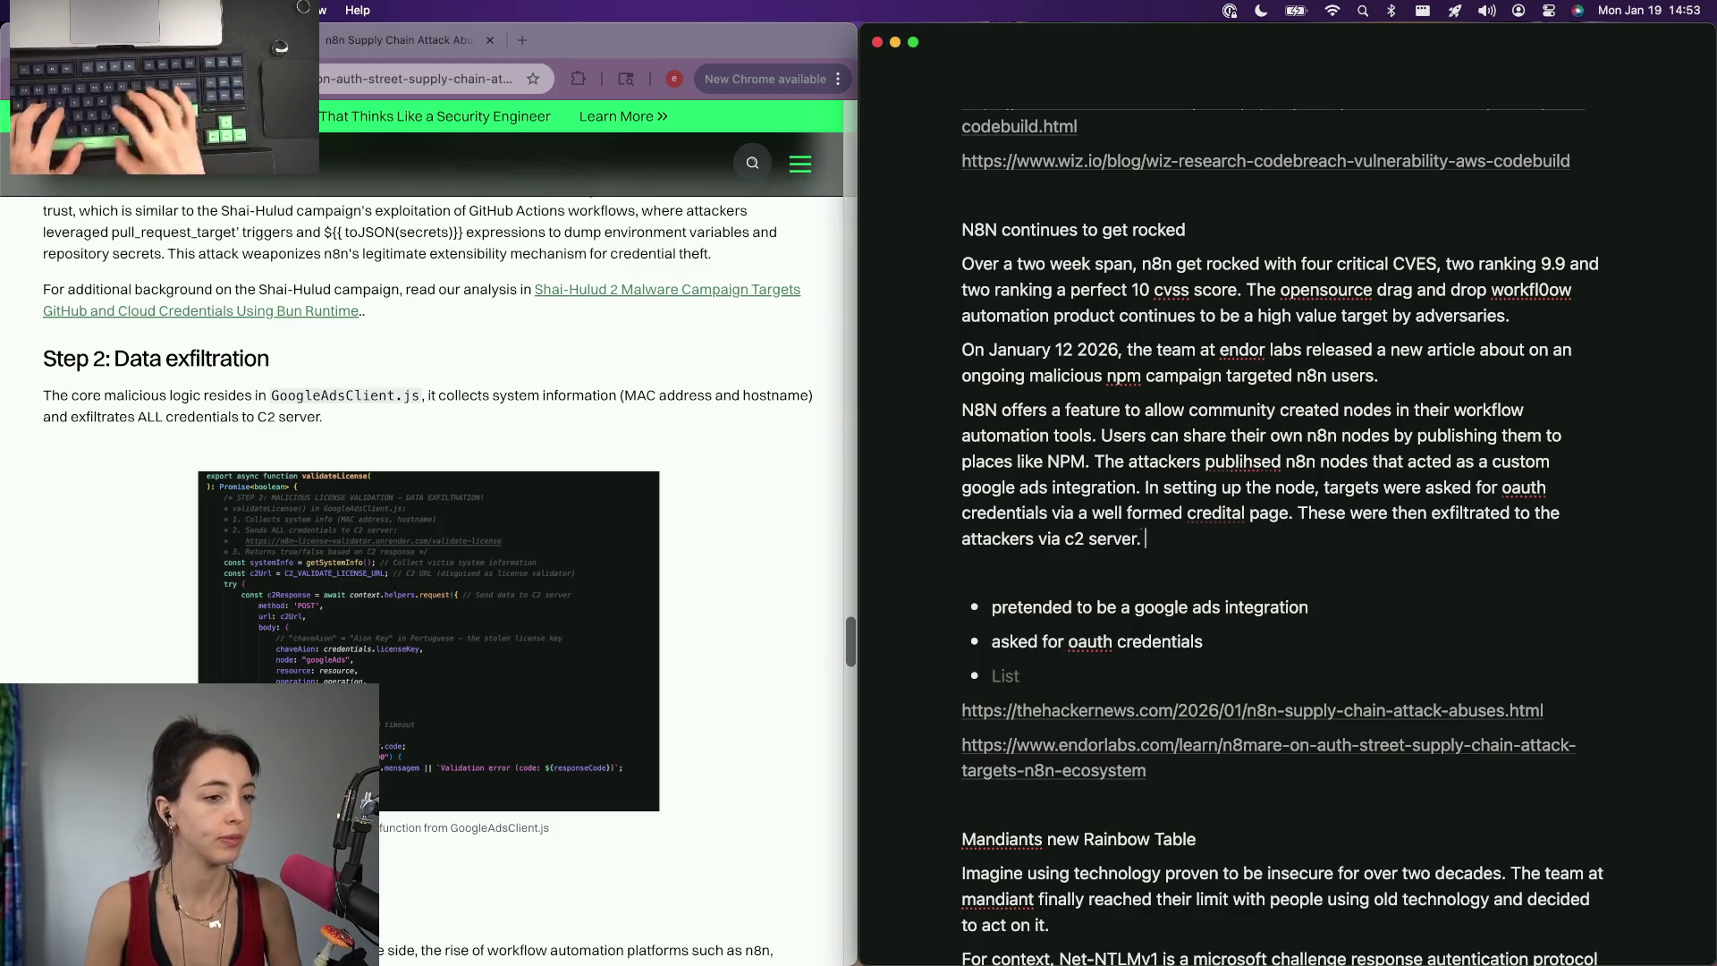
{"action": "scroll", "coordinate": [299, 566], "scroll_direction": "down", "scroll_amount": 5}
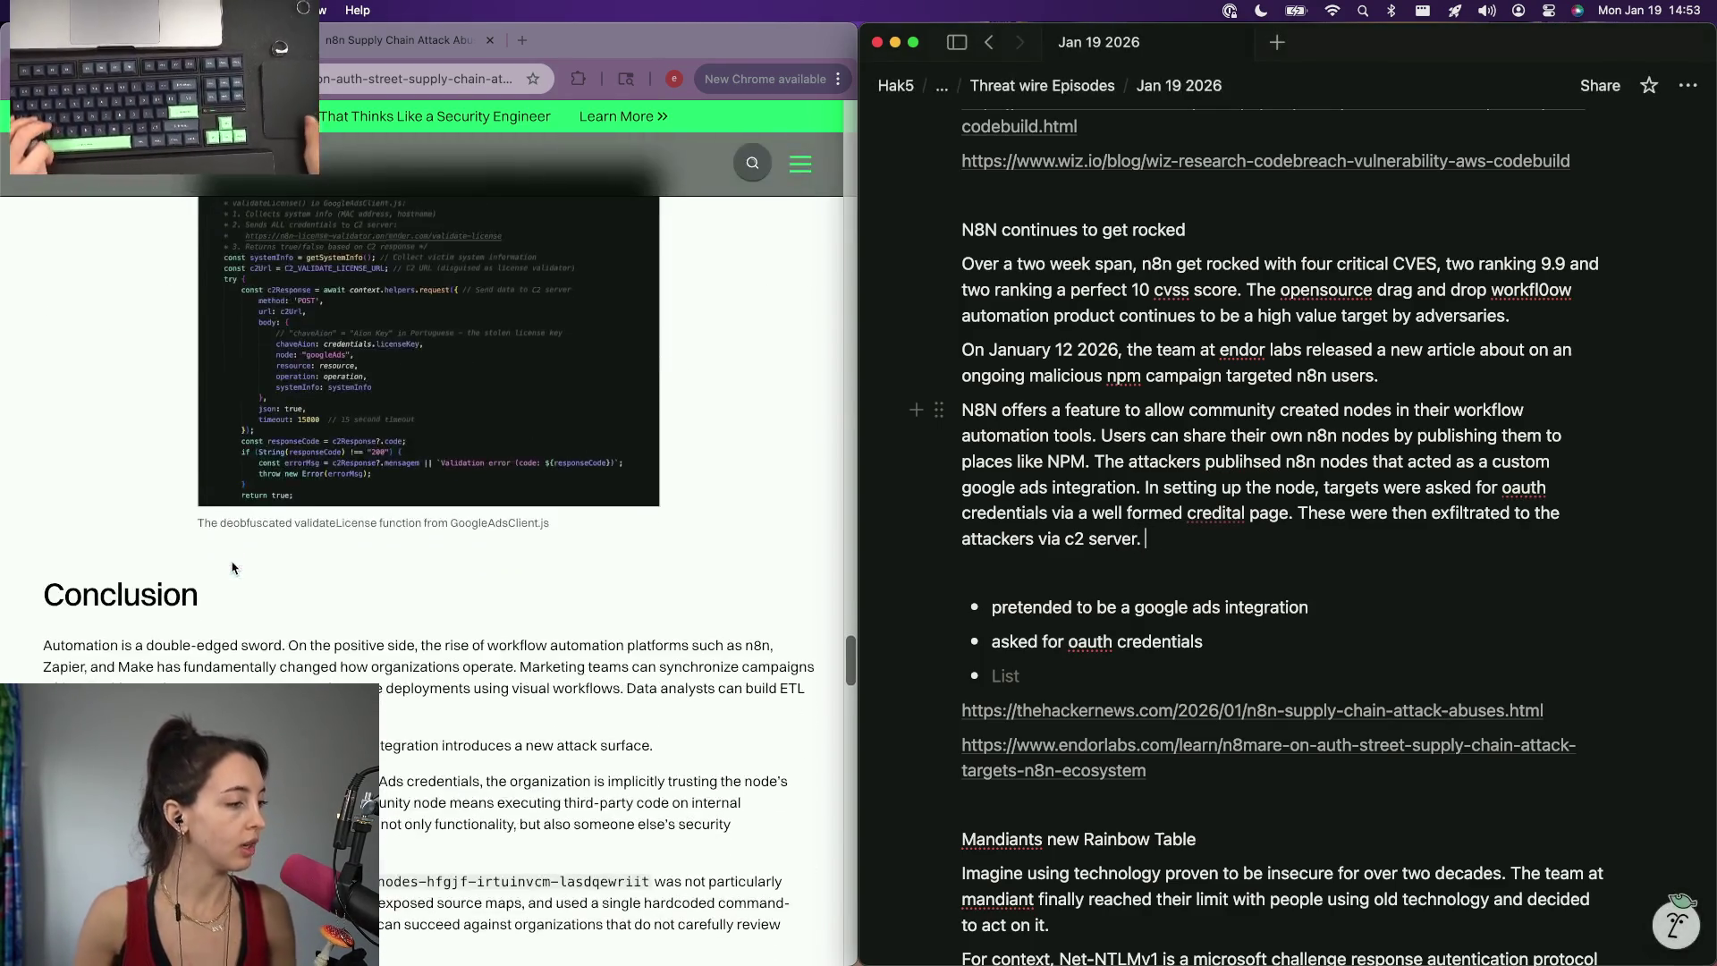
{"action": "scroll", "coordinate": [430, 537], "scroll_direction": "up", "scroll_amount": 10}
{"action": "scroll", "coordinate": [429, 536], "scroll_direction": "up", "scroll_amount": 10}
{"action": "scroll", "coordinate": [430, 537], "scroll_direction": "up", "scroll_amount": 10}
{"action": "scroll", "coordinate": [429, 538], "scroll_direction": "up", "scroll_amount": 10}
{"action": "scroll", "coordinate": [430, 536], "scroll_direction": "up", "scroll_amount": 1}
{"action": "scroll", "coordinate": [431, 537], "scroll_direction": "up", "scroll_amount": 2}
{"action": "scroll", "coordinate": [429, 537], "scroll_direction": "up", "scroll_amount": 1}
Skim the Endor Labs paragraphs, switch to the Hacker News n8n article, then return to the notes.
{"action": "triple_click", "coordinate": [89, 604]}
{"action": "triple_click", "coordinate": [268, 548]}
{"action": "left_click", "coordinate": [349, 424]}
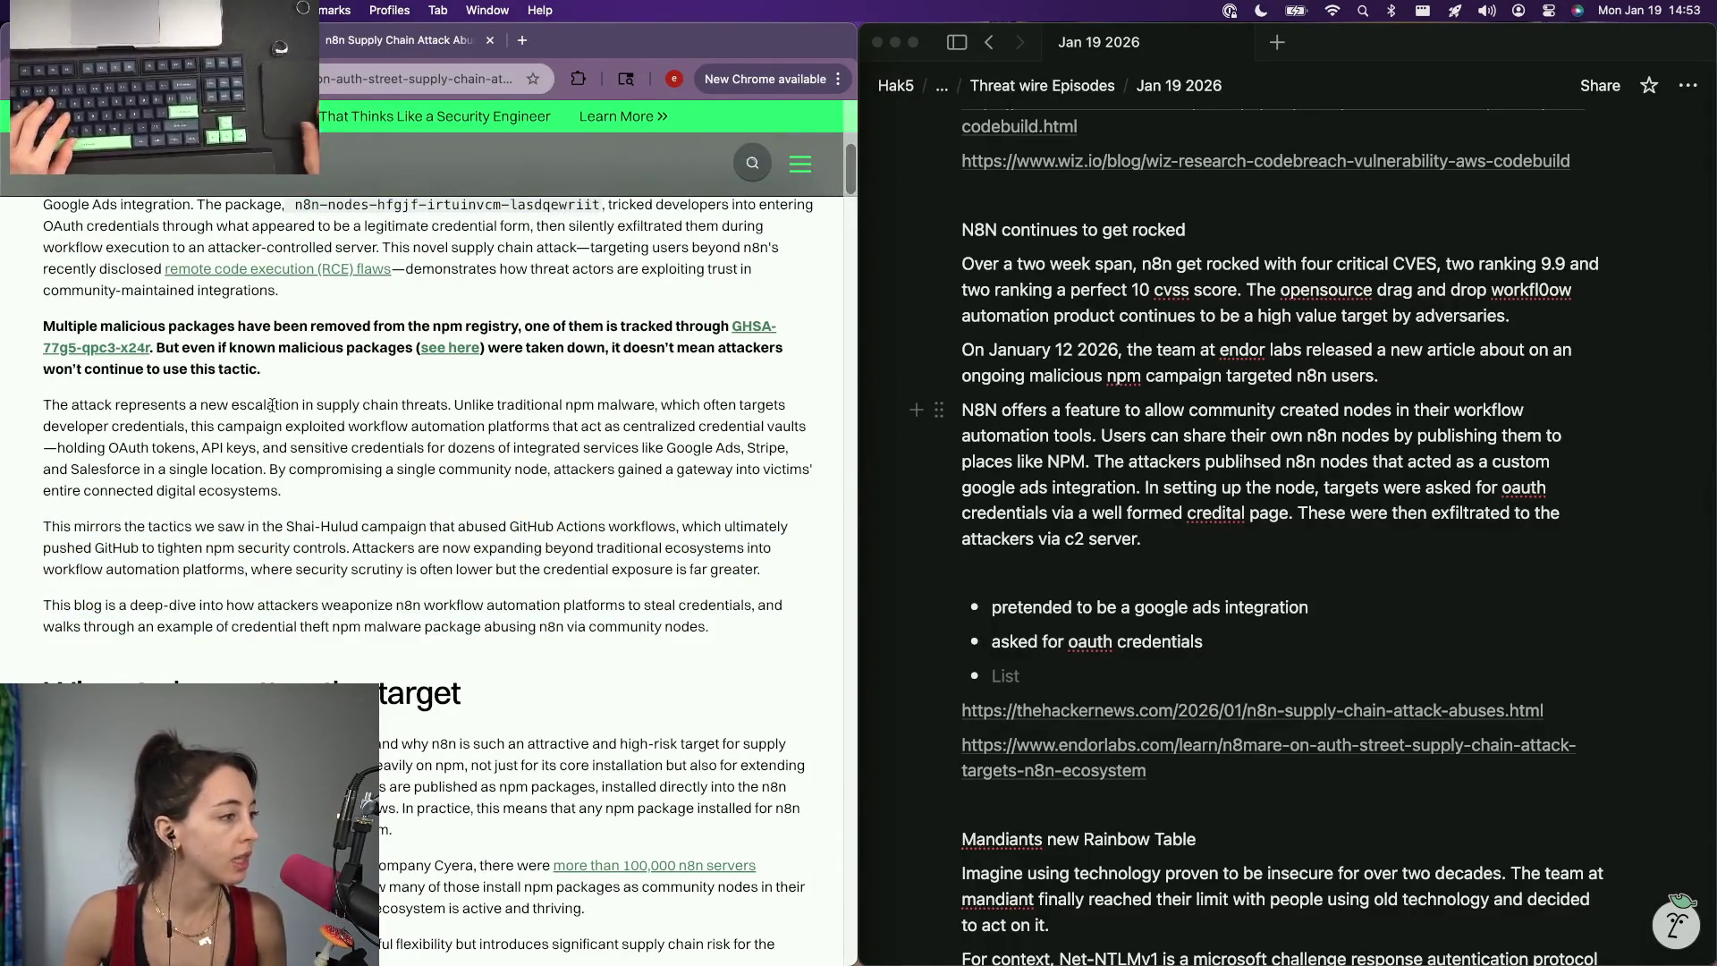
{"action": "scroll", "coordinate": [453, 412], "scroll_direction": "up", "scroll_amount": 1}
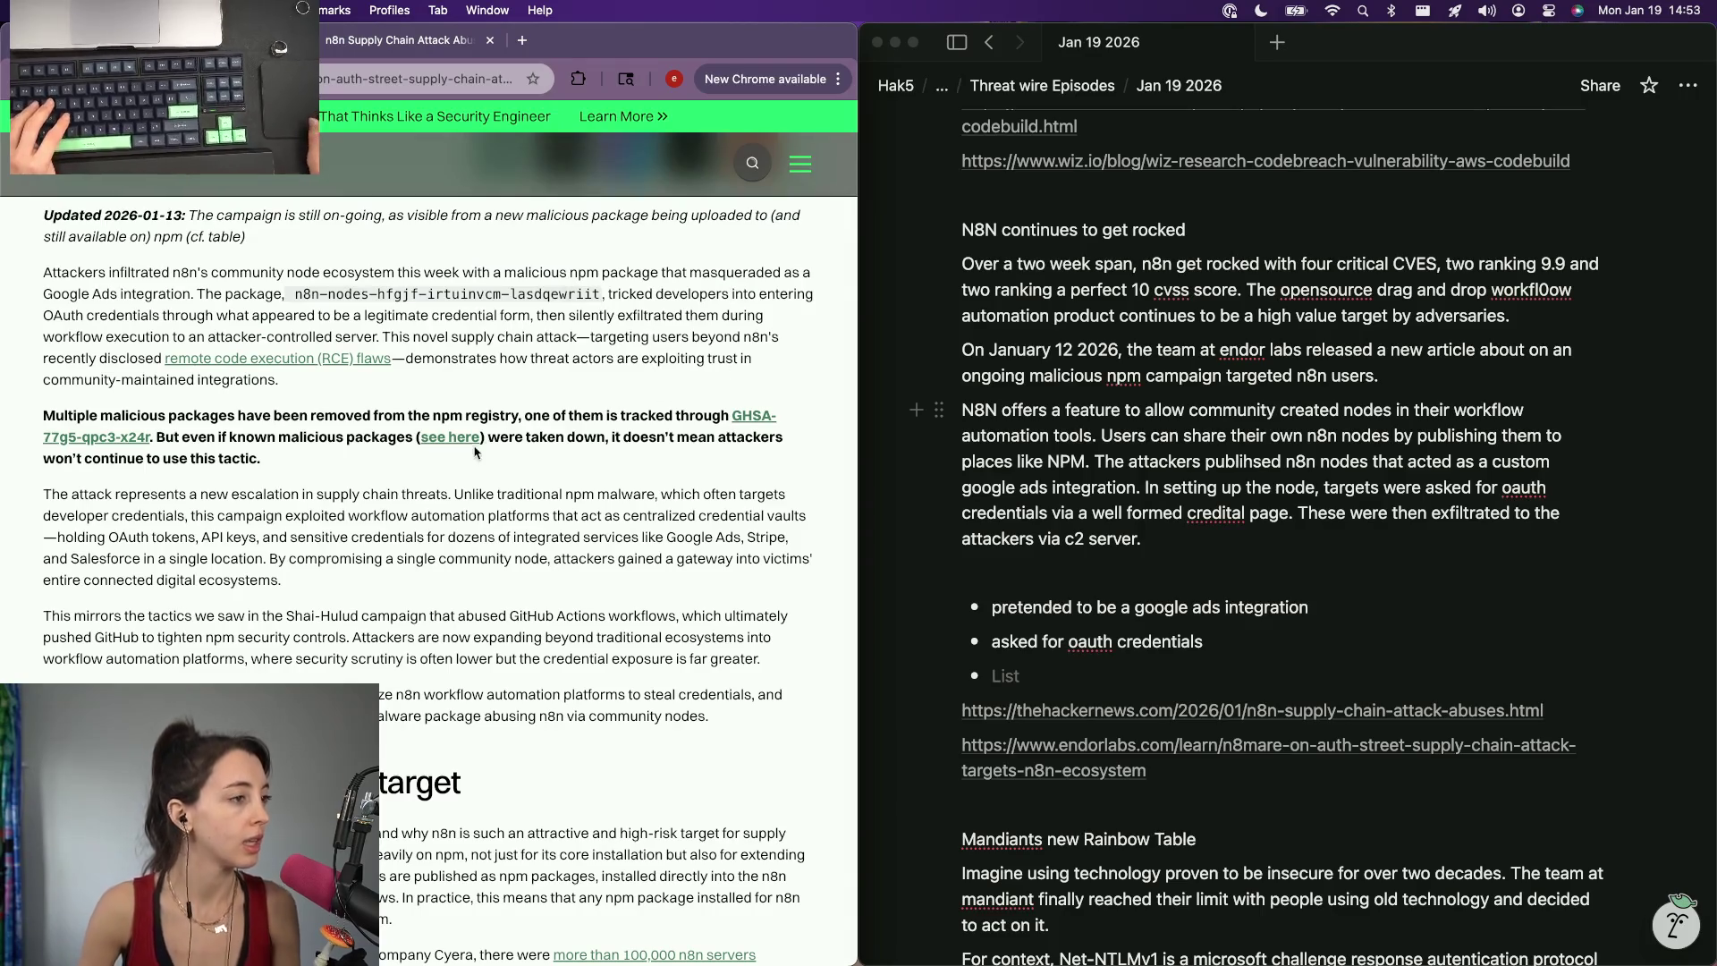
{"action": "scroll", "coordinate": [409, 364], "scroll_direction": "up", "scroll_amount": 2}
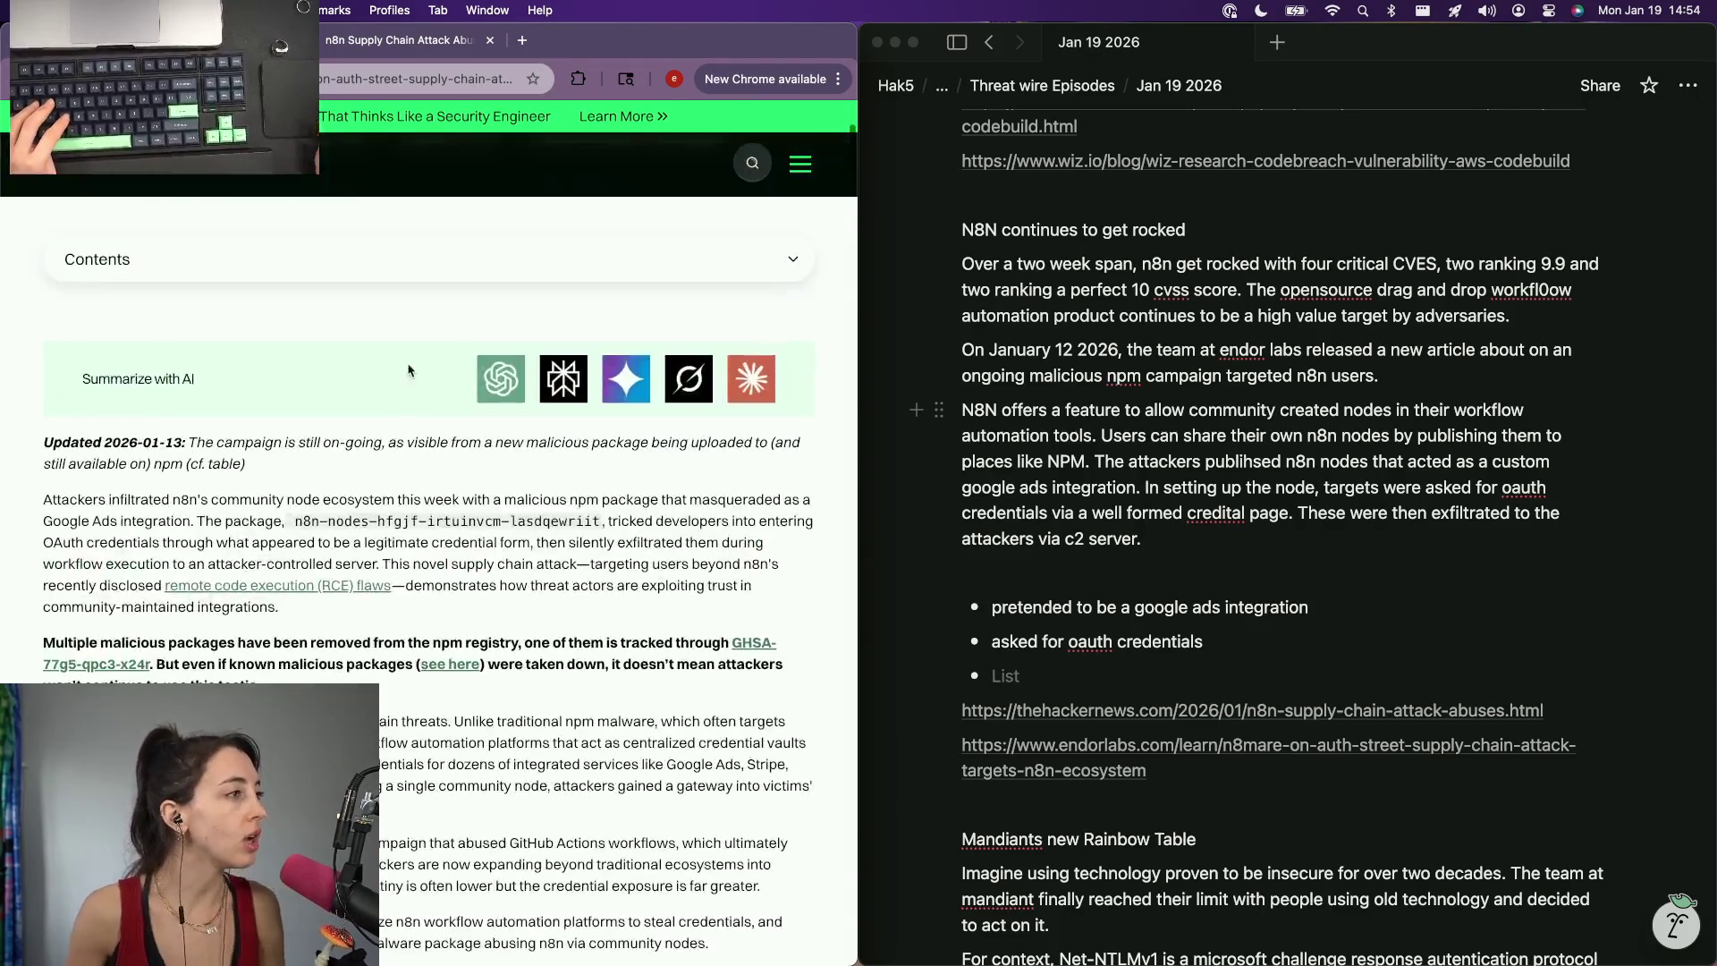
{"action": "left_click", "coordinate": [486, 49]}
{"action": "scroll", "coordinate": [198, 610], "scroll_direction": "up", "scroll_amount": 2}
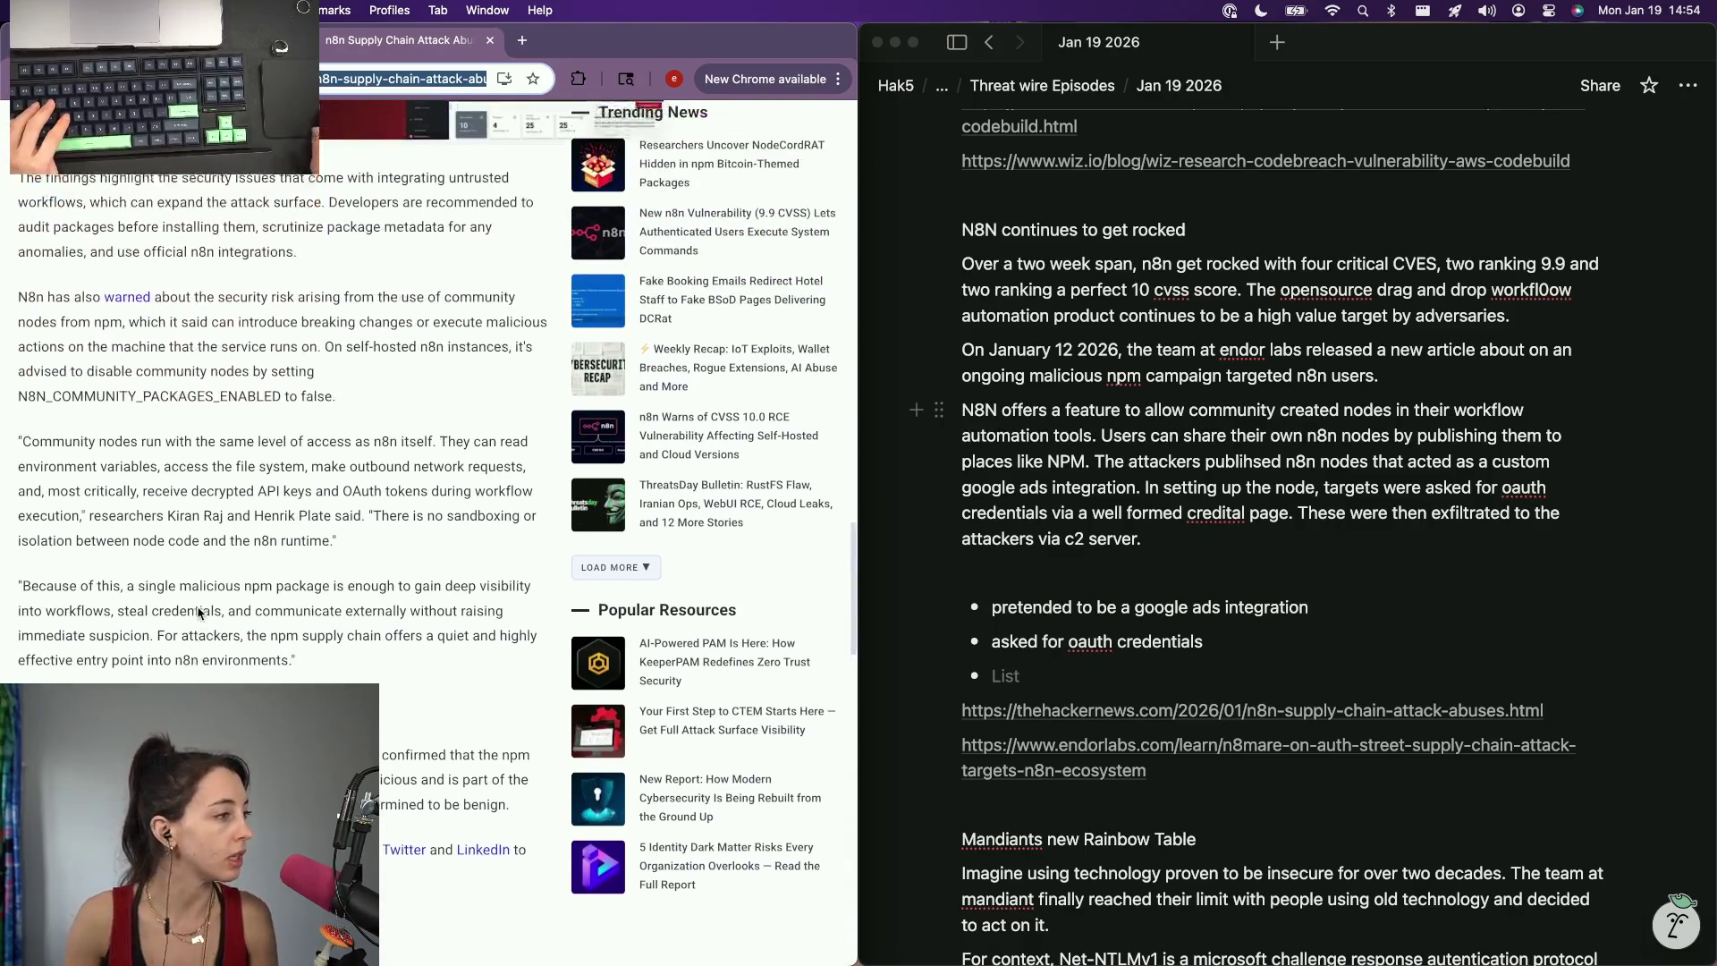
{"action": "scroll", "coordinate": [197, 611], "scroll_direction": "up", "scroll_amount": 1}
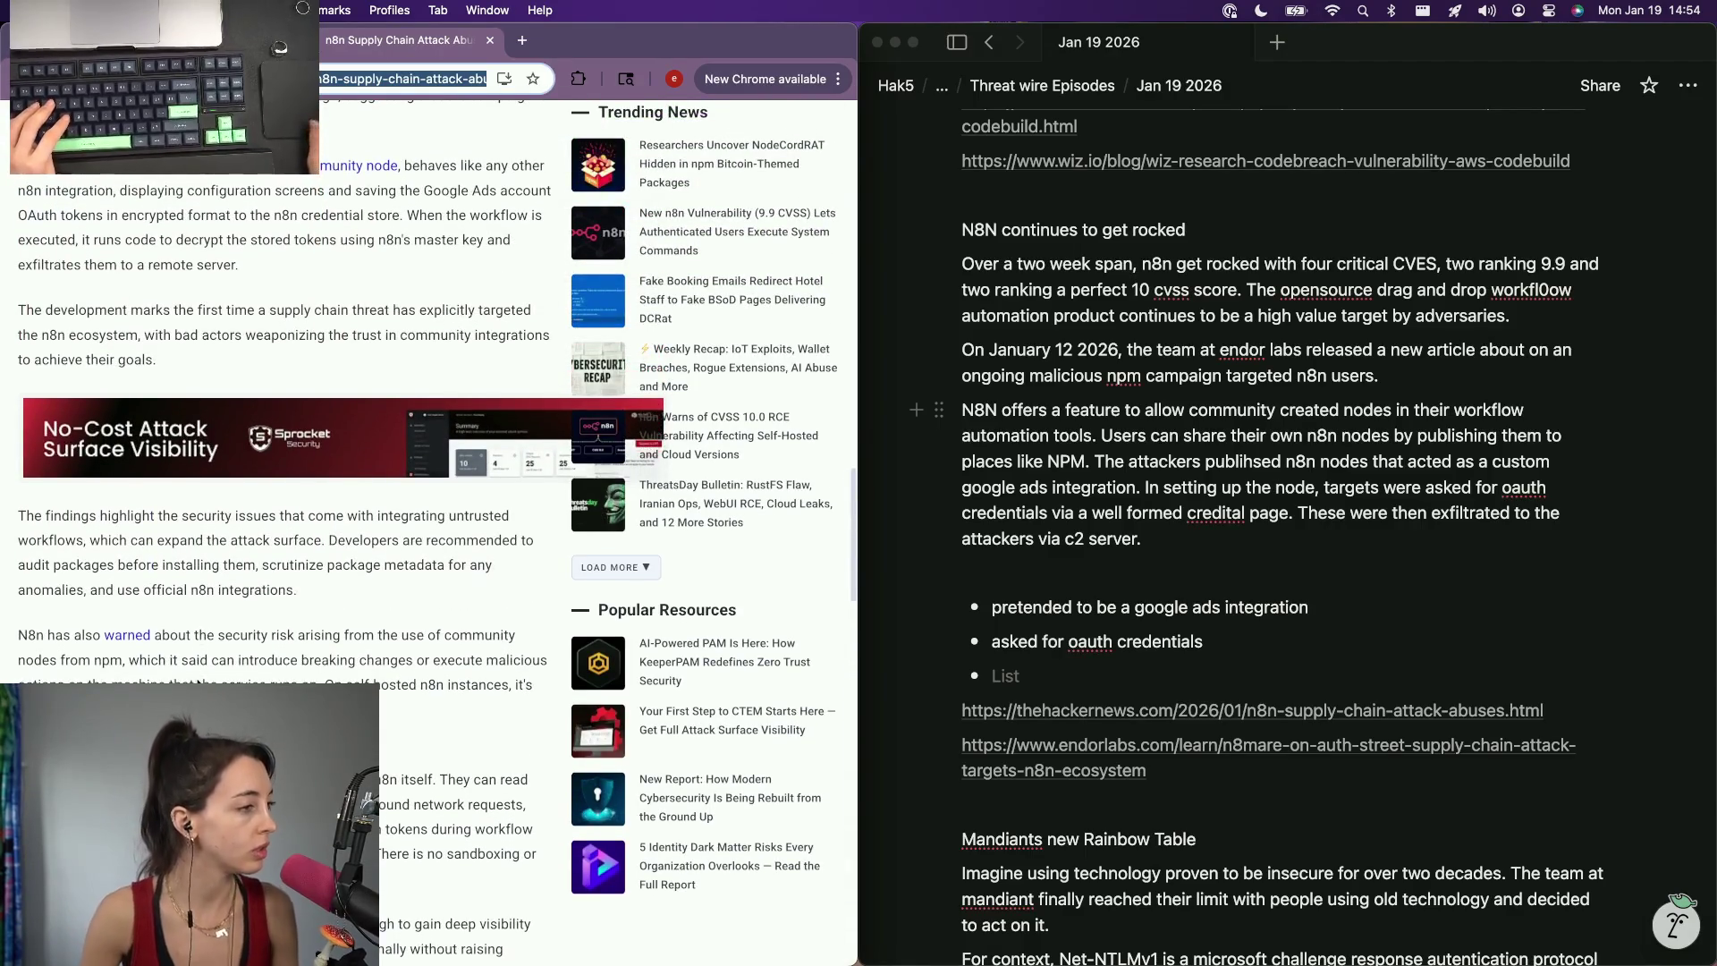
{"action": "scroll", "coordinate": [196, 684], "scroll_direction": "up", "scroll_amount": 2}
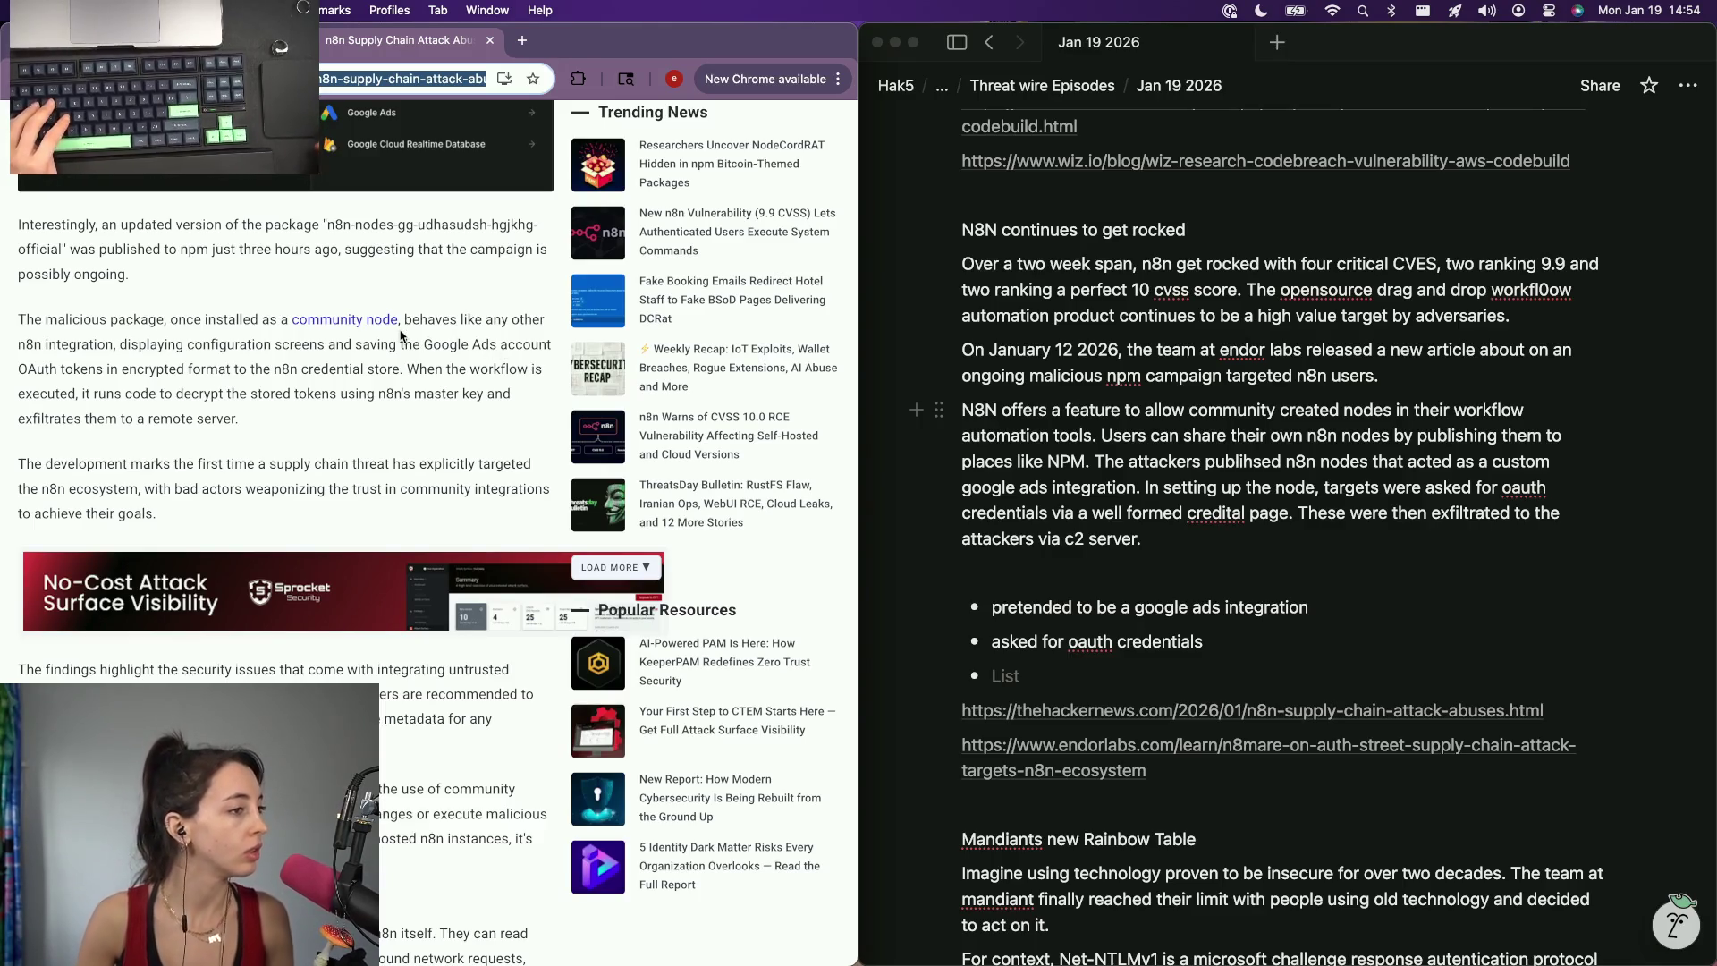
{"action": "left_click", "coordinate": [1314, 565]}
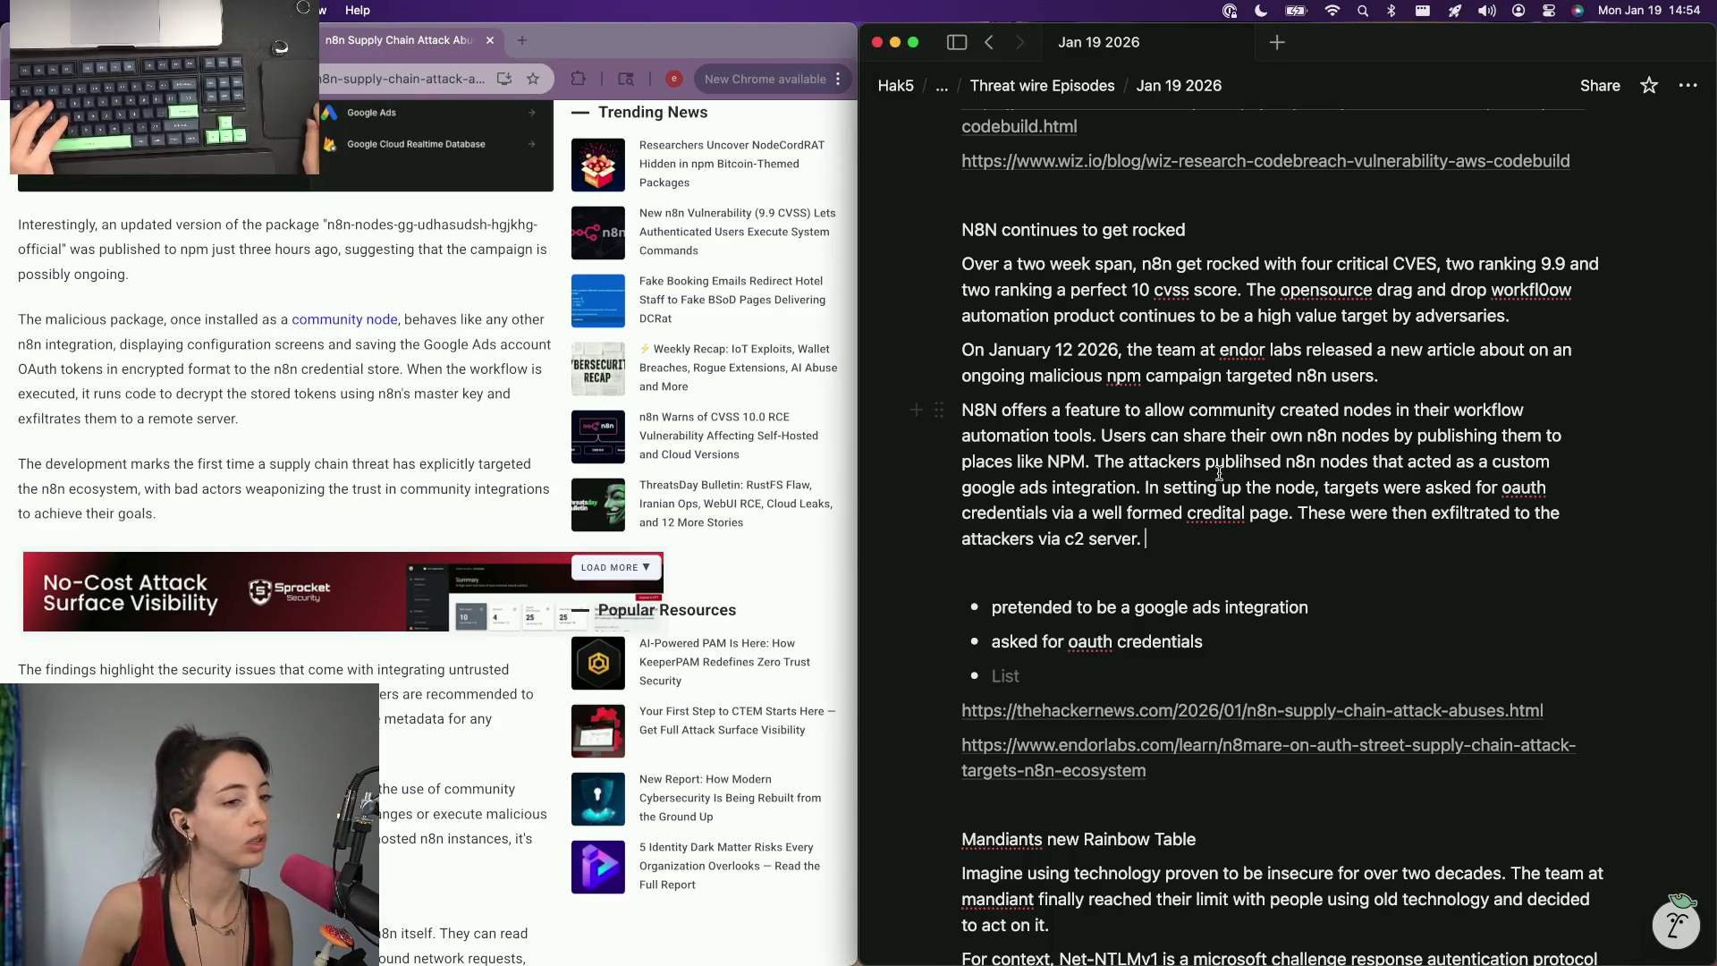
{"action": "type", "text": "Then w"}
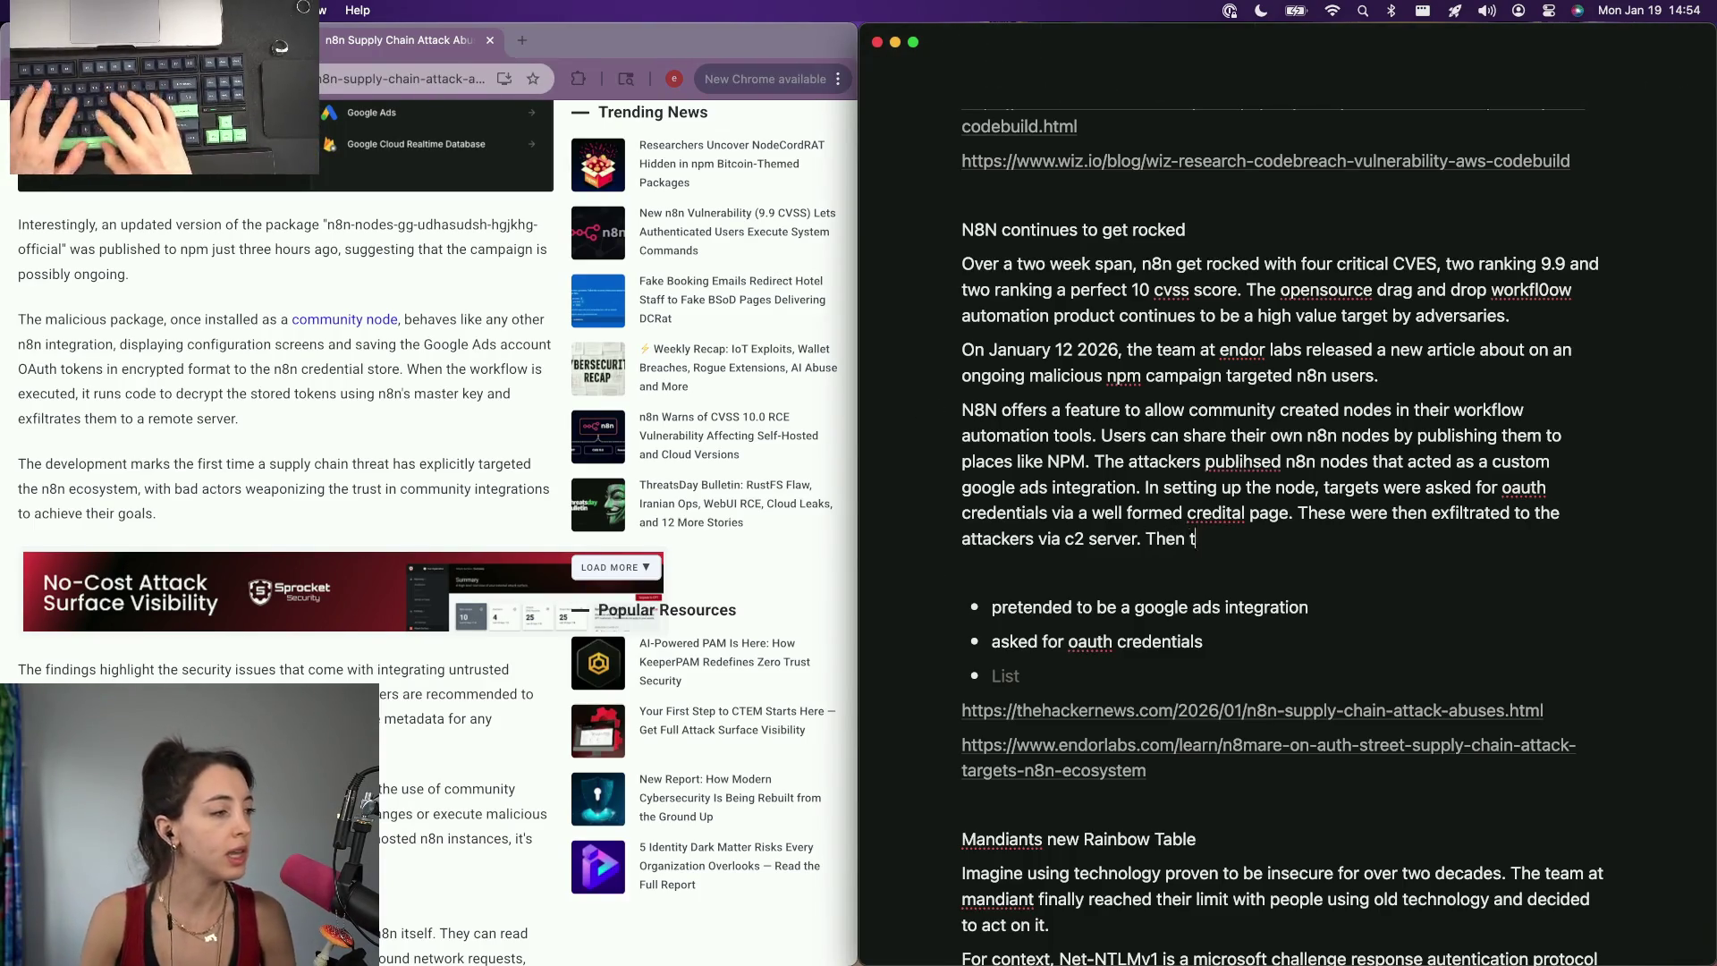
Undo an accidental paragraph deletion and remove the unfinished end of the n8n sentence.
{"action": "key", "text": "super+BackSpace"}
{"action": "key", "text": "super+BackSpace"}
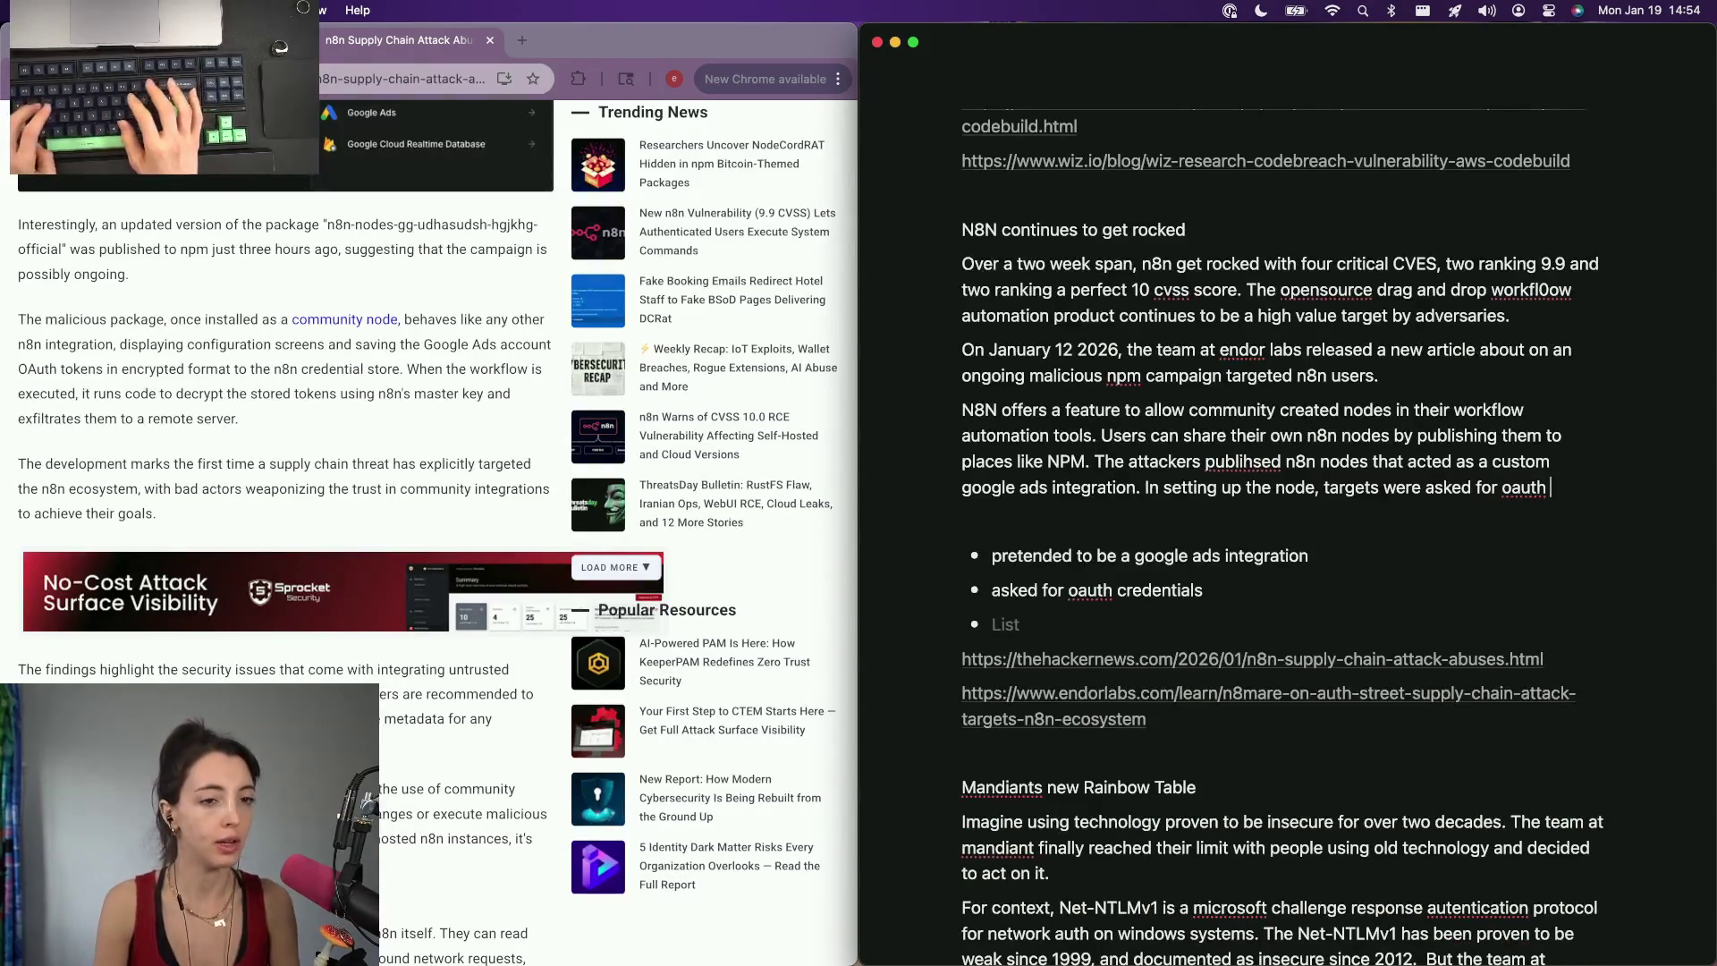
{"action": "key", "text": "super+z"}
{"action": "key", "text": "super+z"}
{"action": "type", "text": "the workflow gets run, th"}
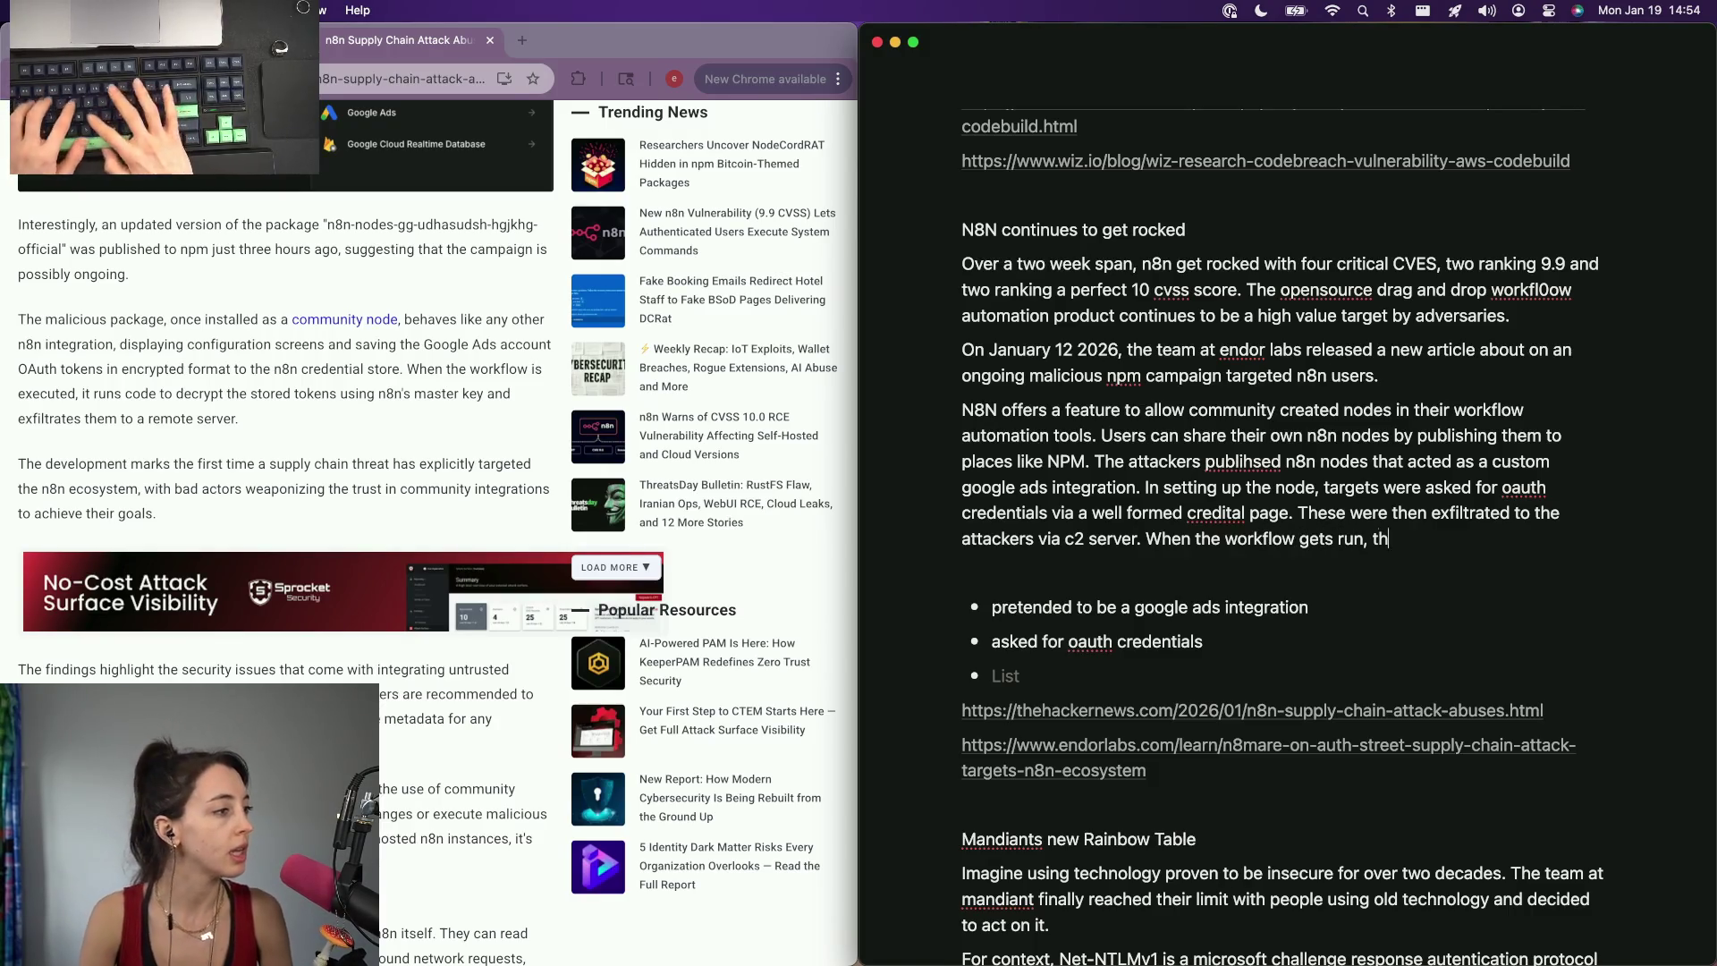
{"action": "type", "text": "e o"}
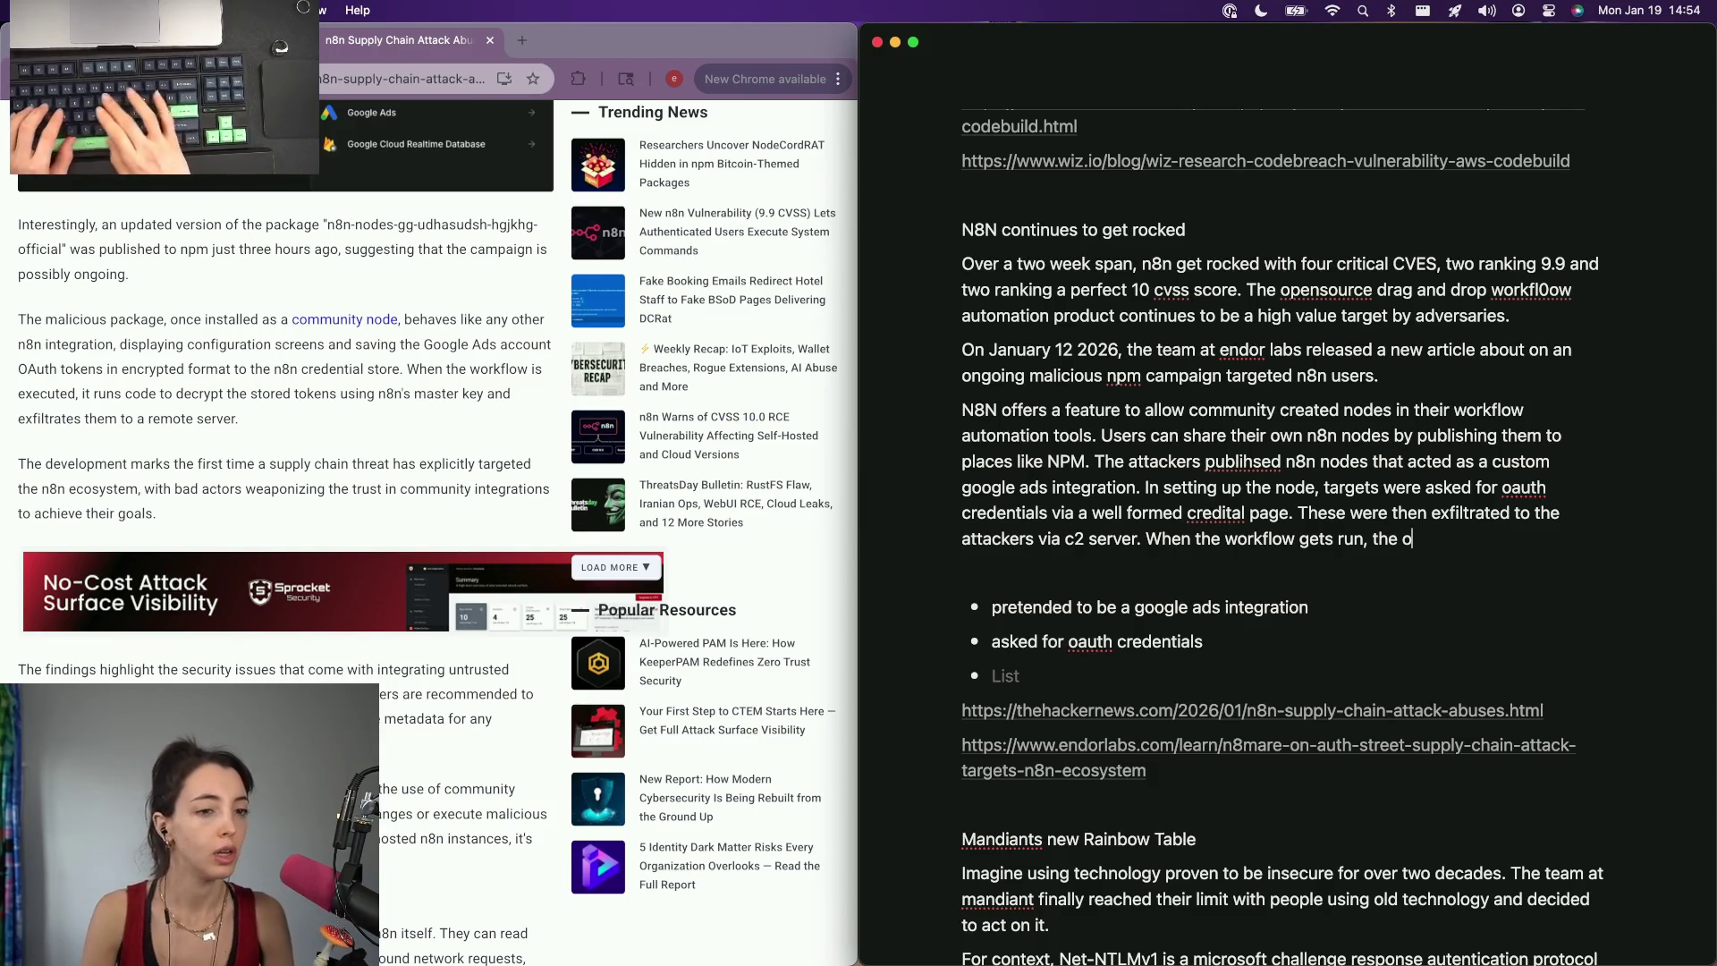
{"action": "type", "text": "auth tokens"}
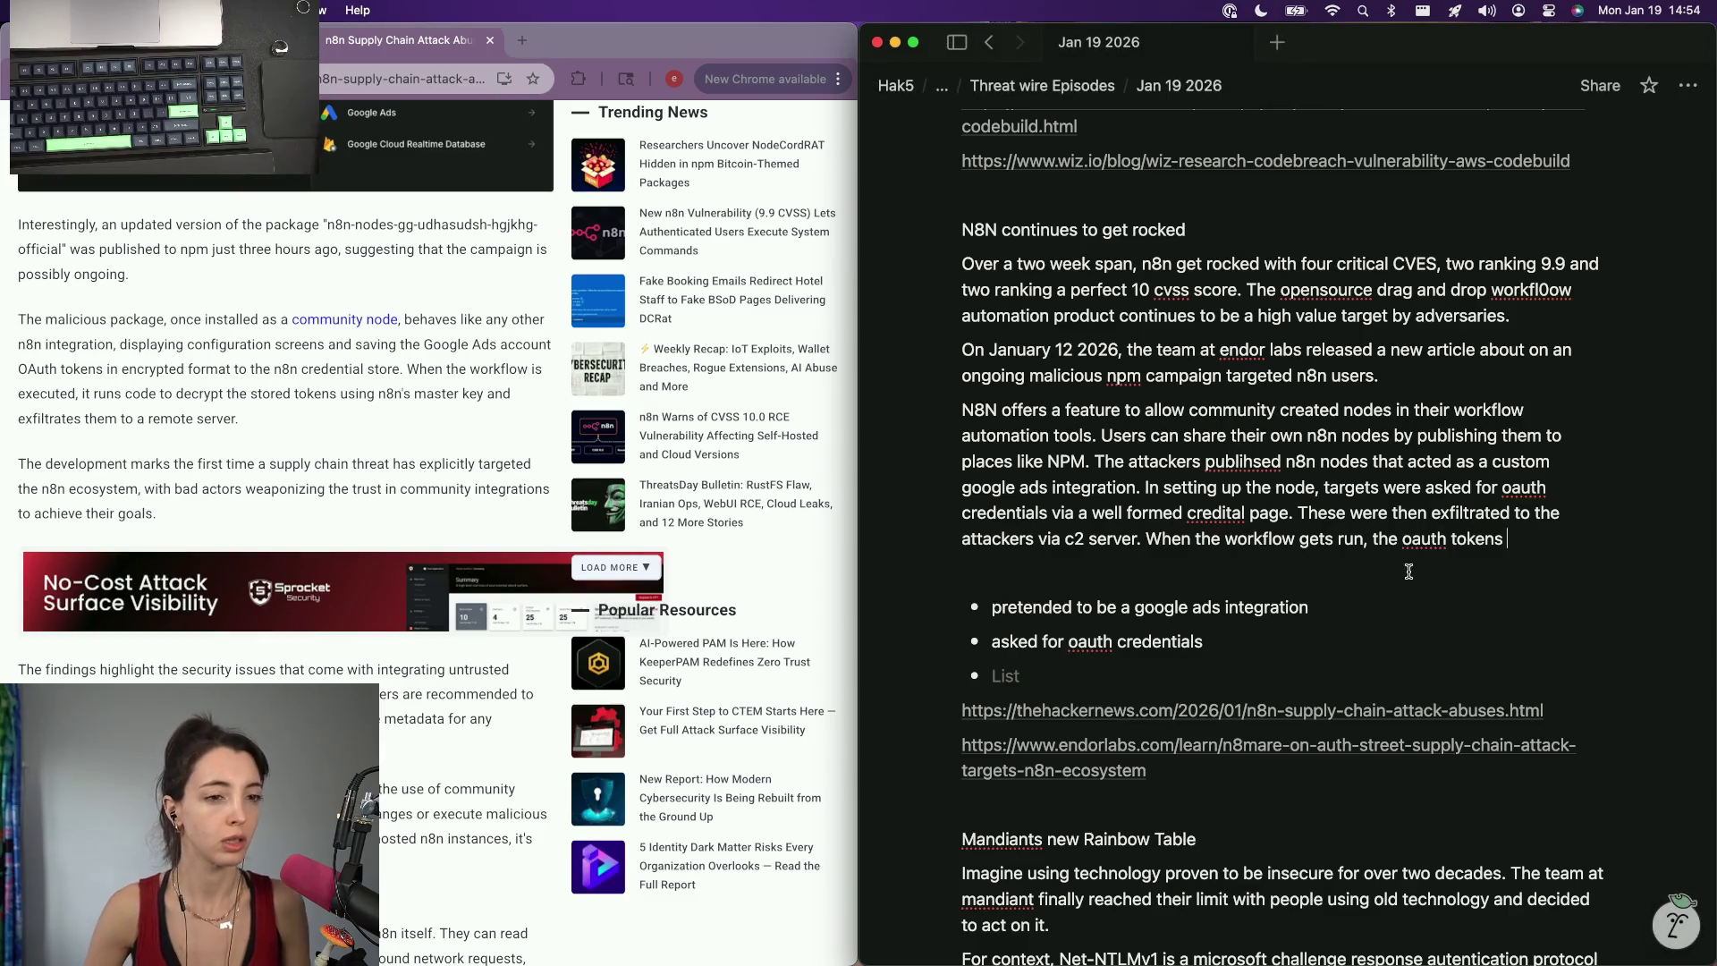
{"action": "left_click_drag", "start_coordinate": [1507, 541], "coordinate": [1118, 534]}
{"action": "key", "text": "Right"}
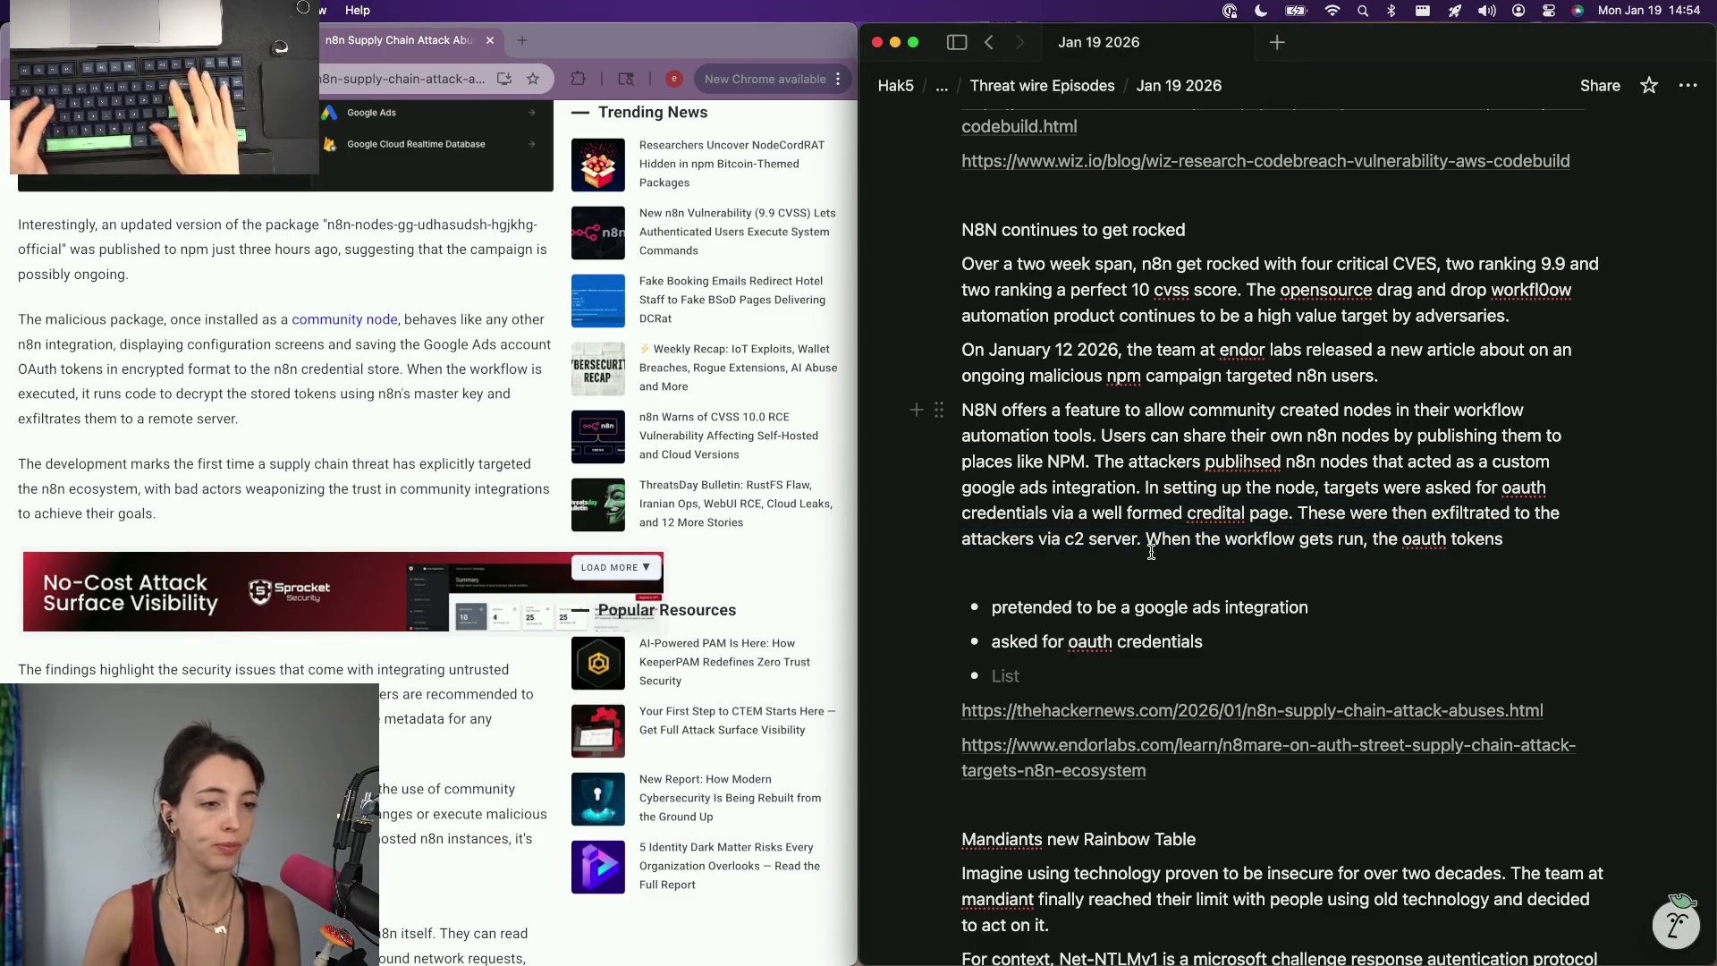
{"action": "key", "text": "BackSpace"}
{"action": "key", "text": "BackSpace"}
{"action": "key", "text": "BackSpace"}
{"action": "key", "text": "BackSpace"}
{"action": "key", "text": "BackSpace"}
{"action": "key", "text": "BackSpace"}
{"action": "key", "text": "BackSpace"}
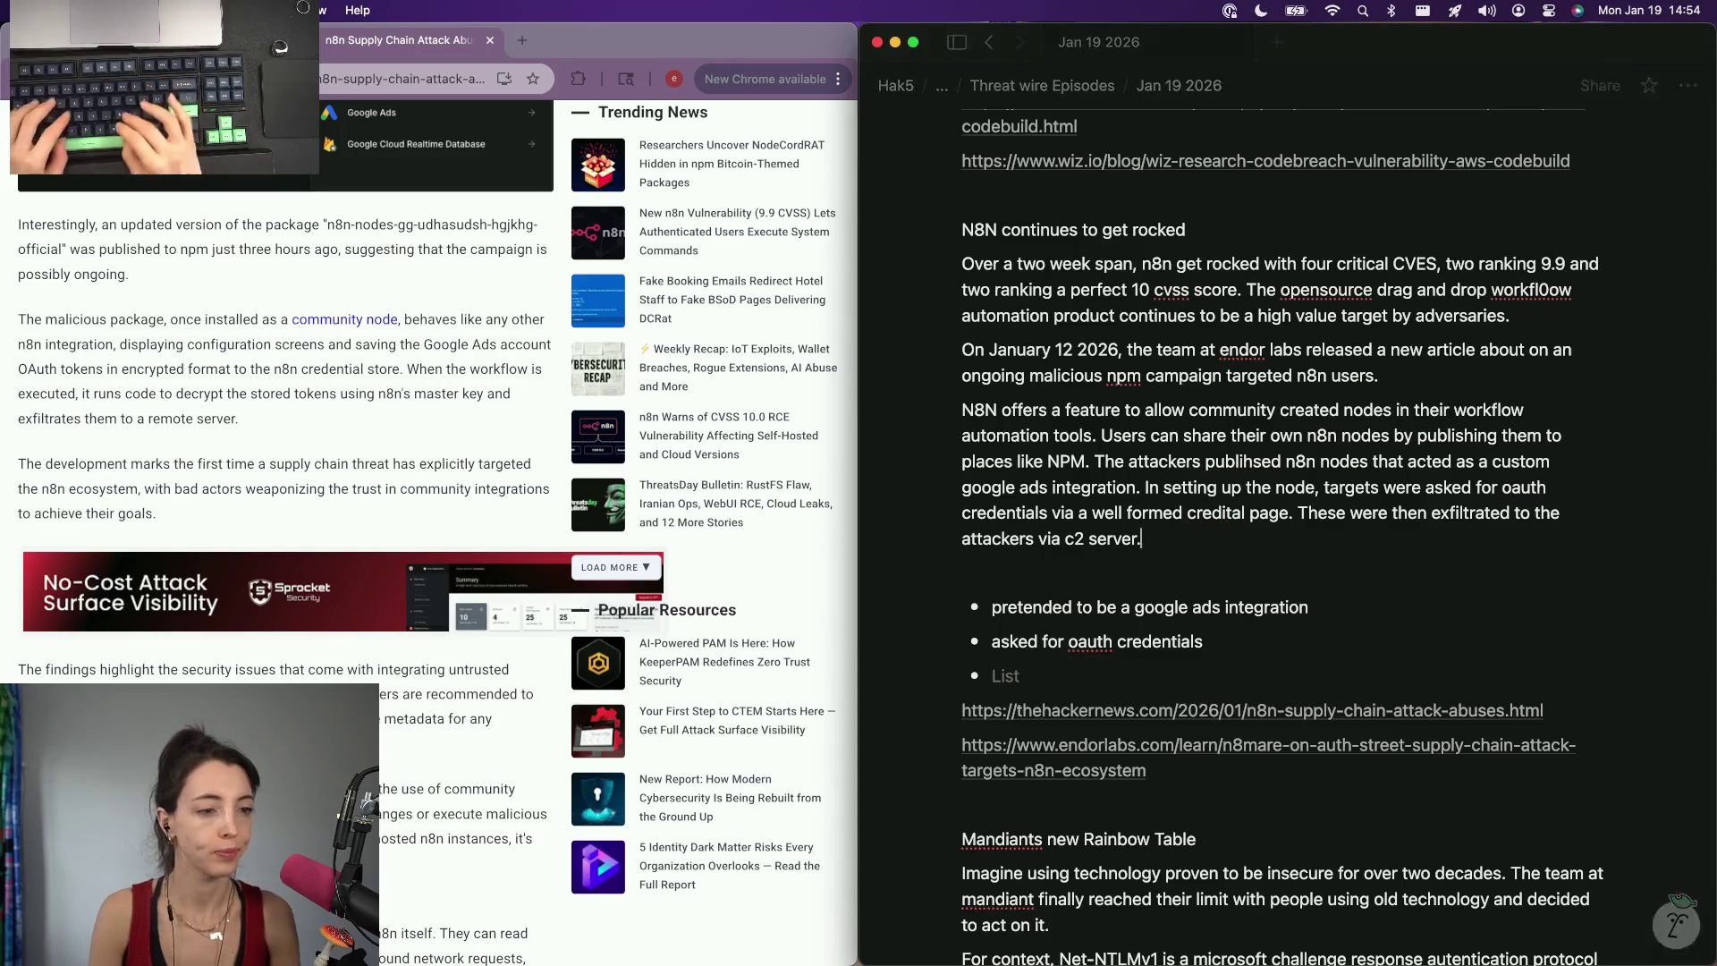
{"action": "type", "text": "when the f"}
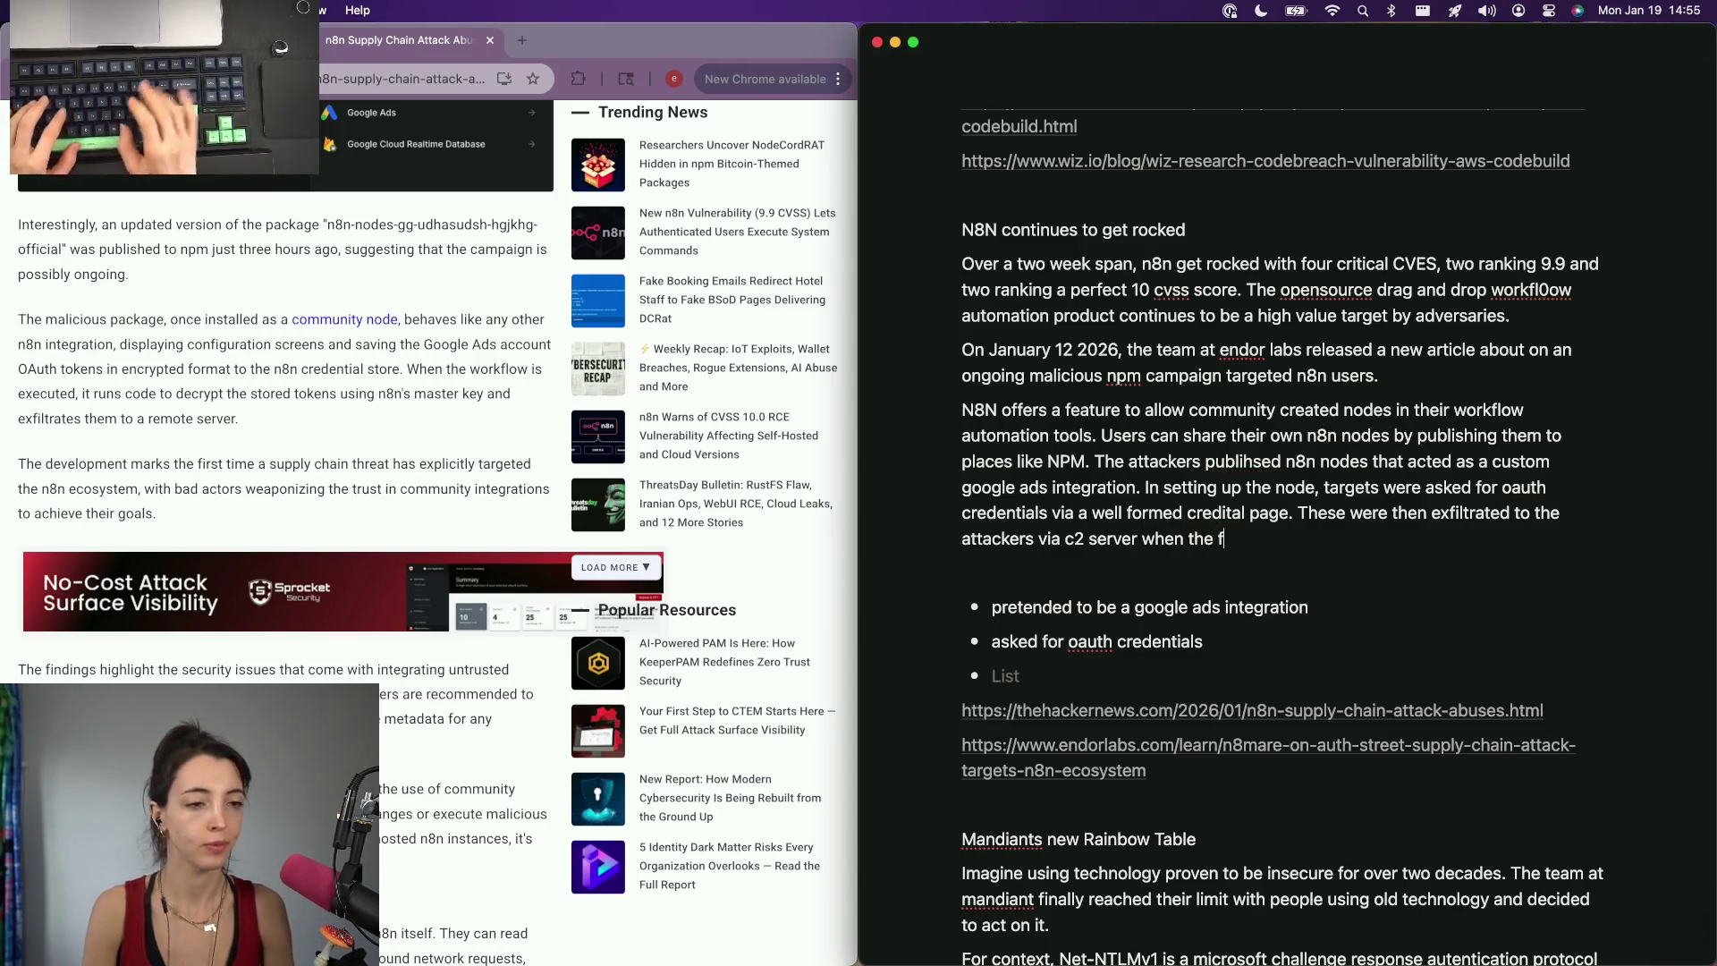
Finish the sentence with 'when the n8n workflow was run.' and start a new line.
{"action": "key", "text": "BackSpace"}
{"action": "type", "text": "n wor"}
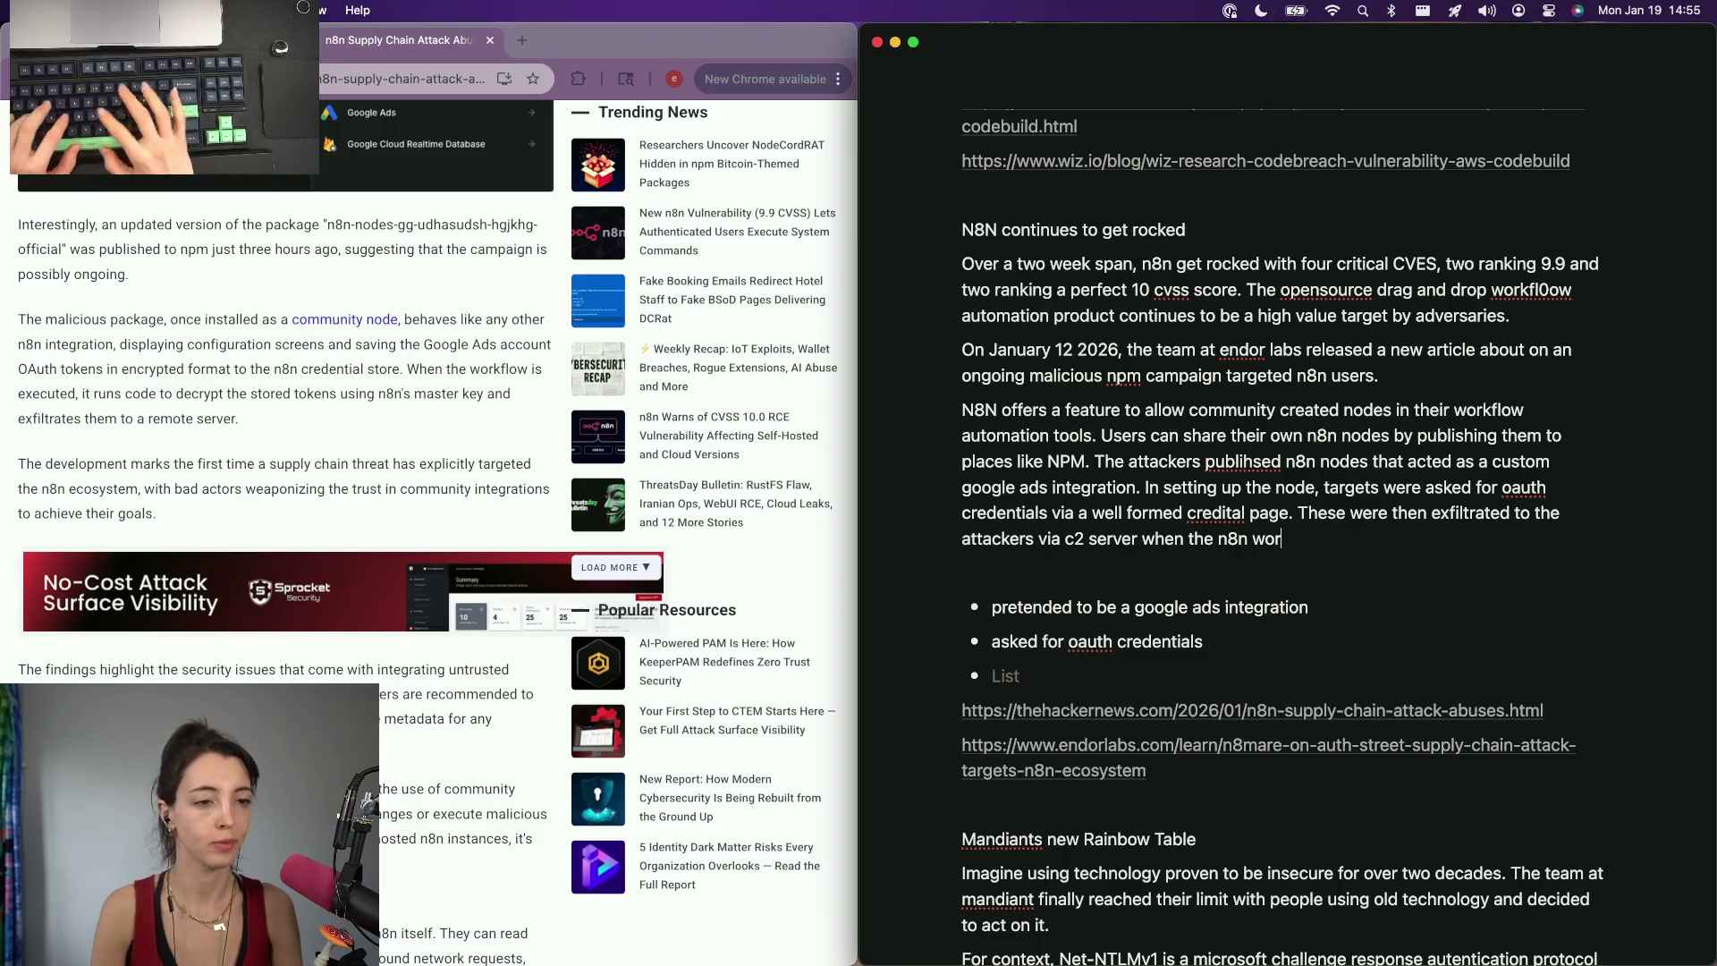
{"action": "key", "text": "BackSpace"}
{"action": "key", "text": "BackSpace"}
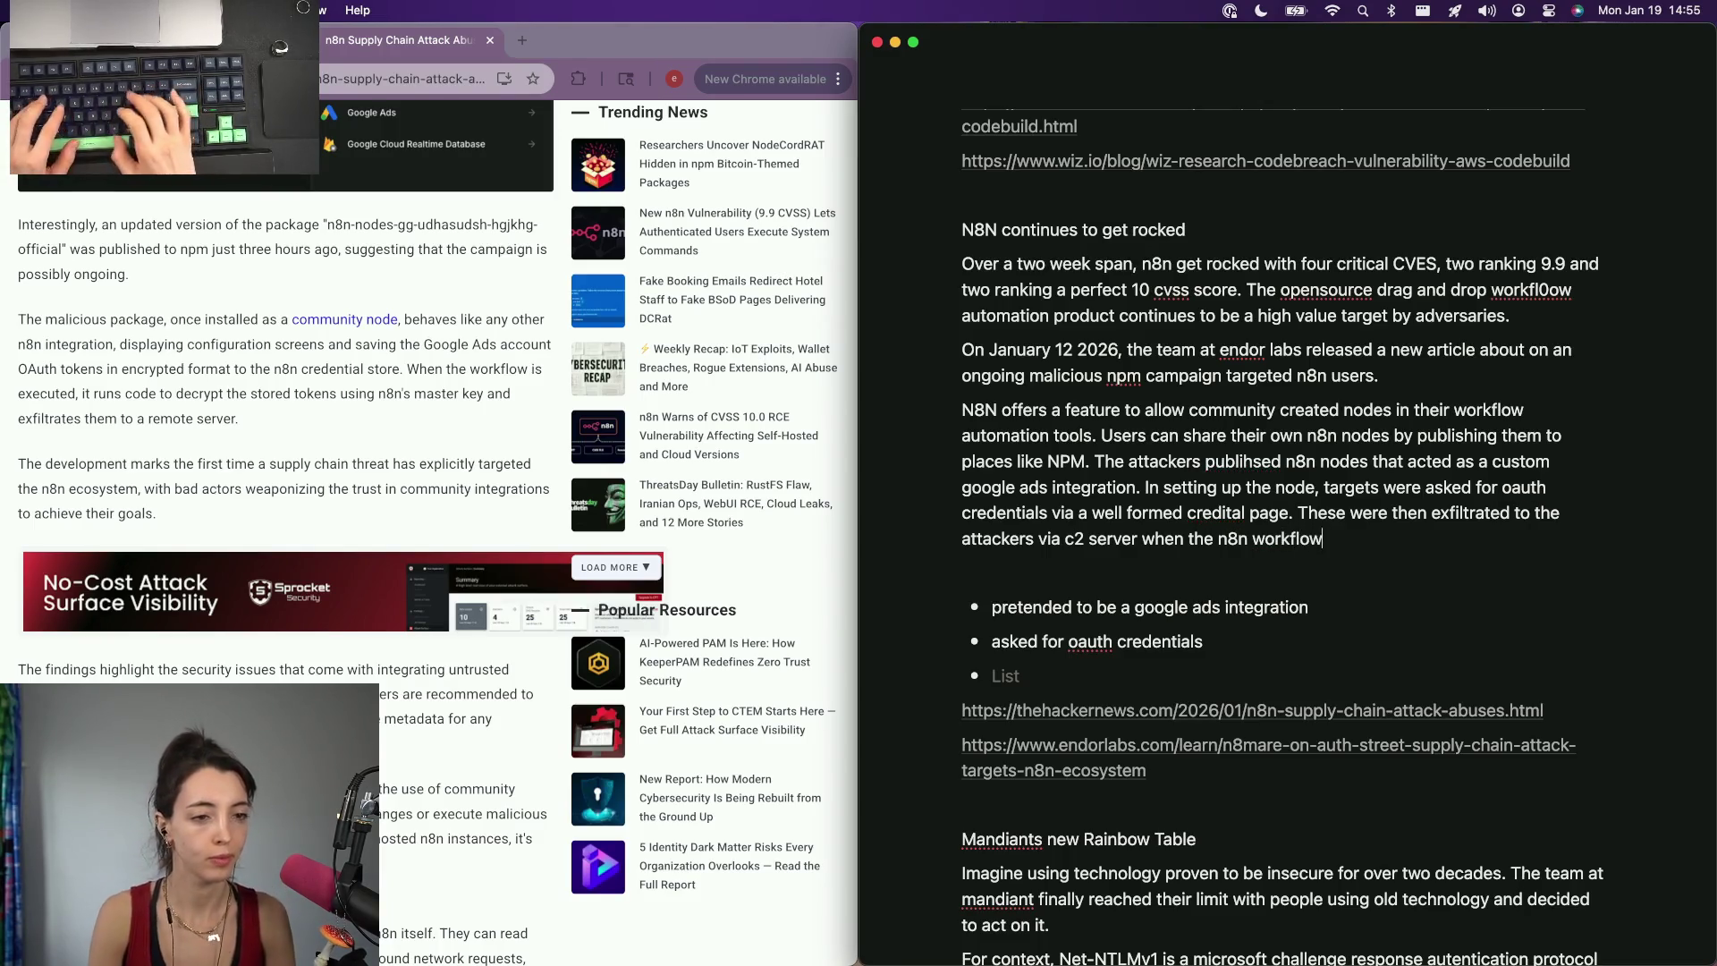
{"action": "type", "text": " was run."}
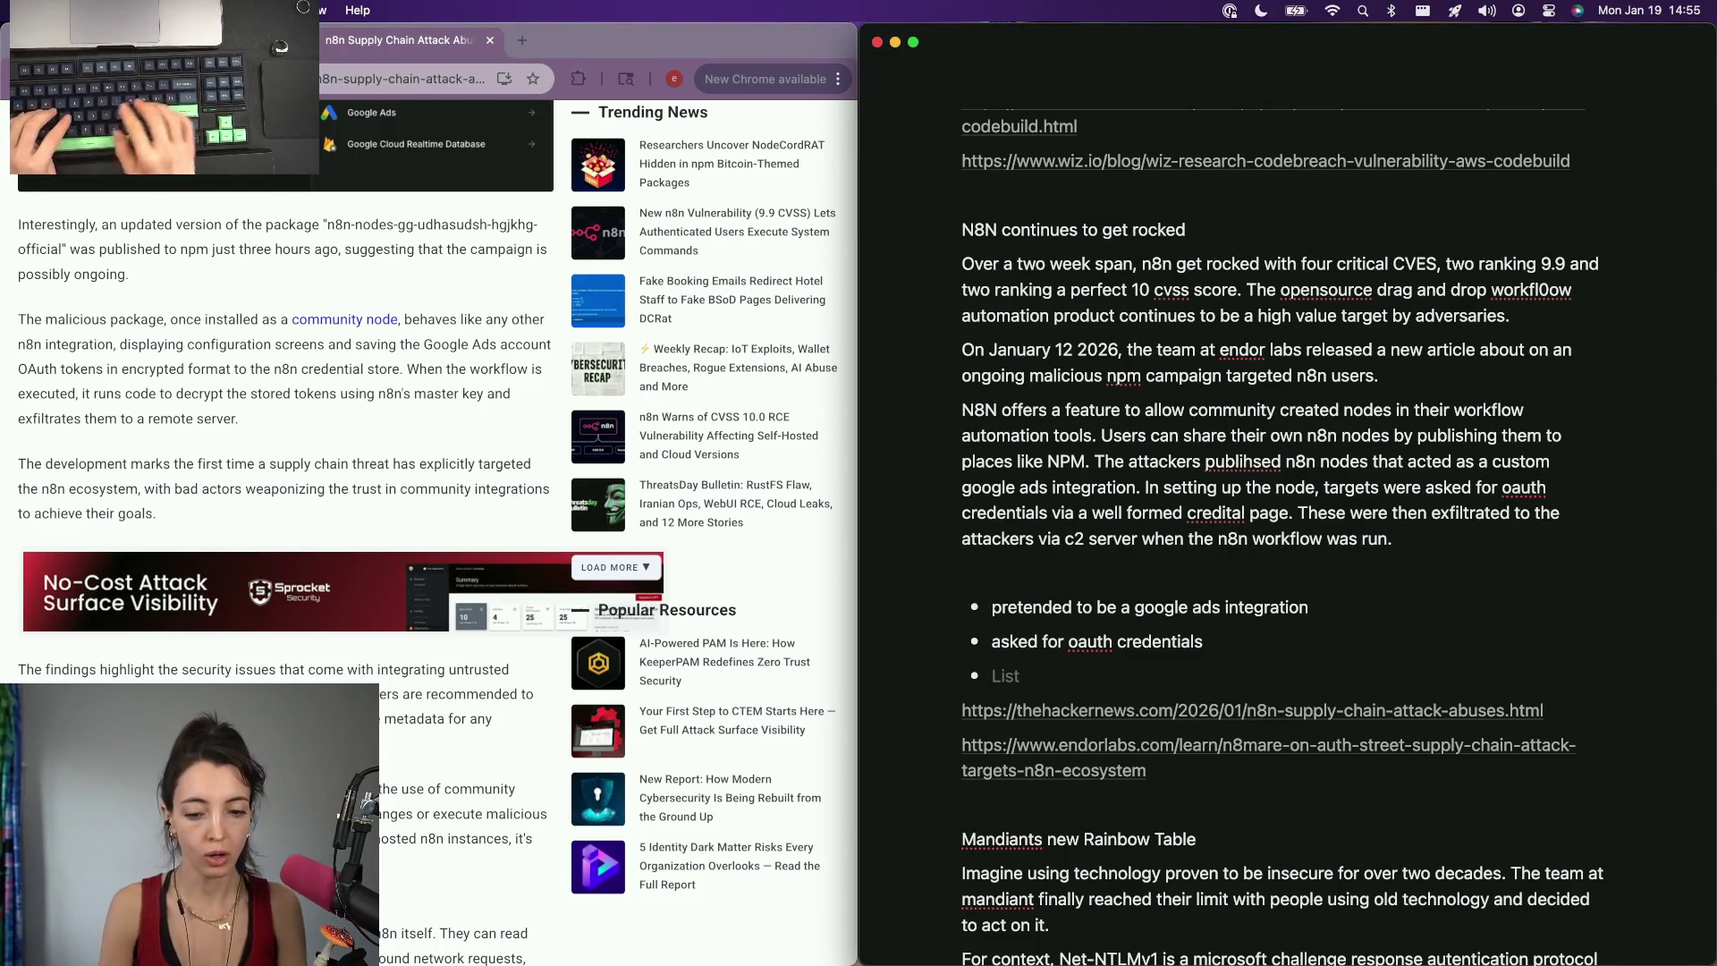
{"action": "key", "text": "Return"}
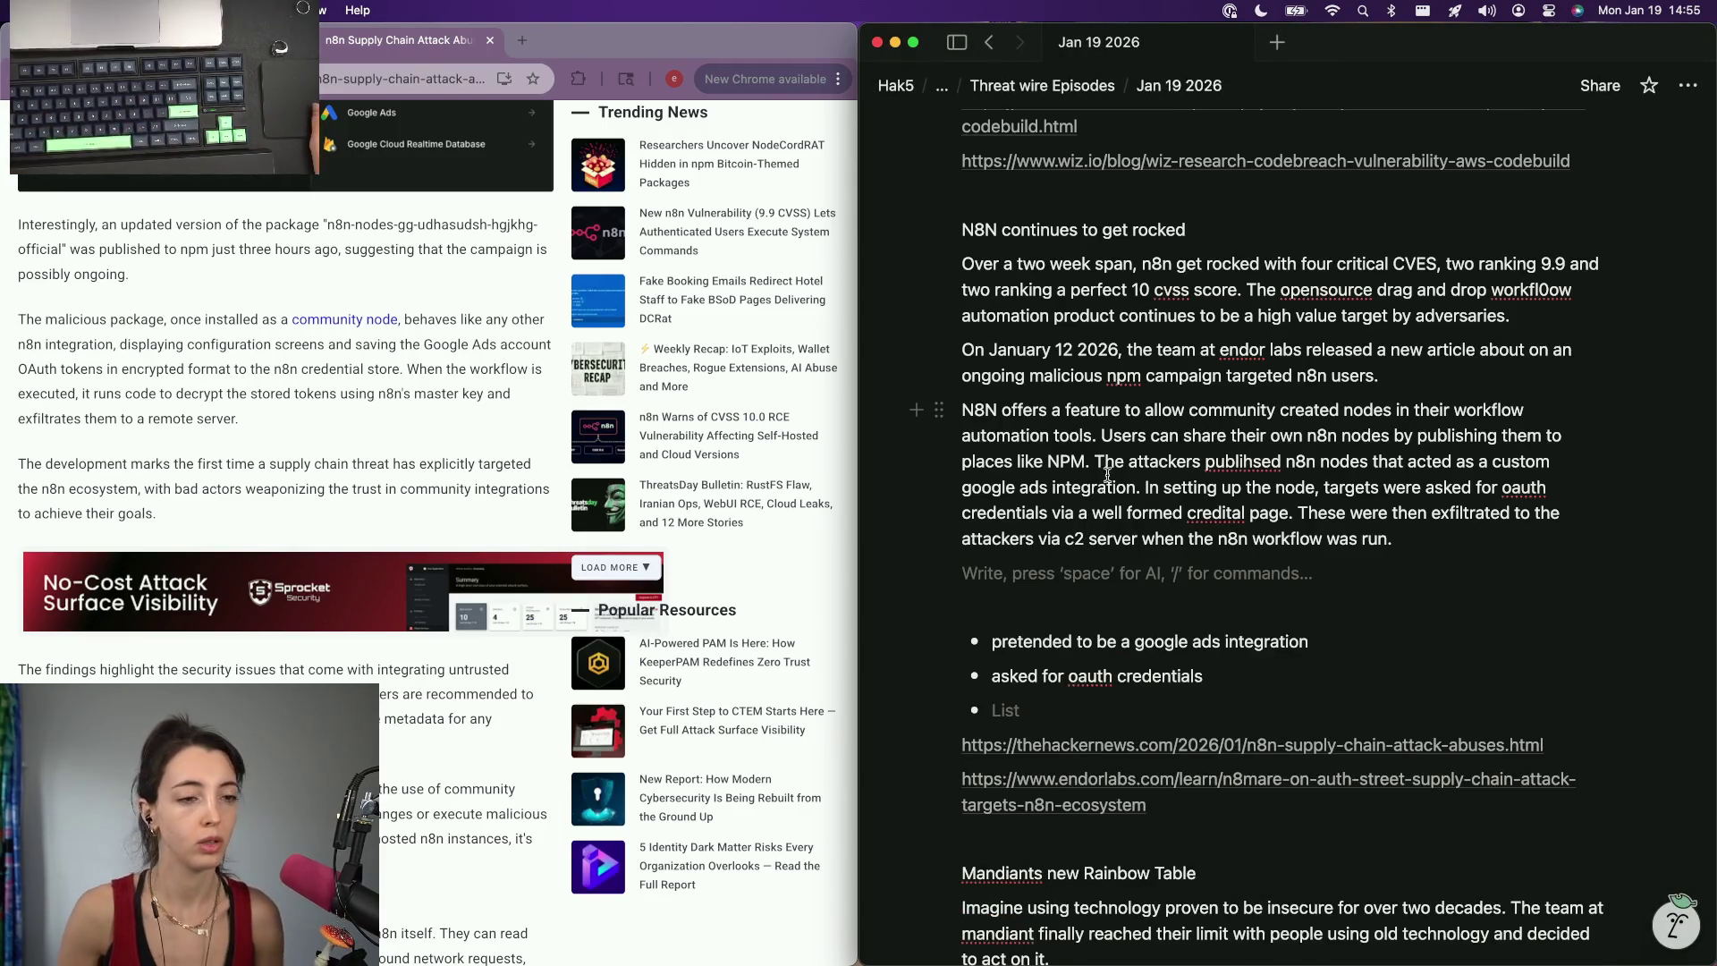
Replace the misspelled 'creditial' with 'credential' in the n8n paragraph.
{"action": "right_click", "coordinate": [1216, 518]}
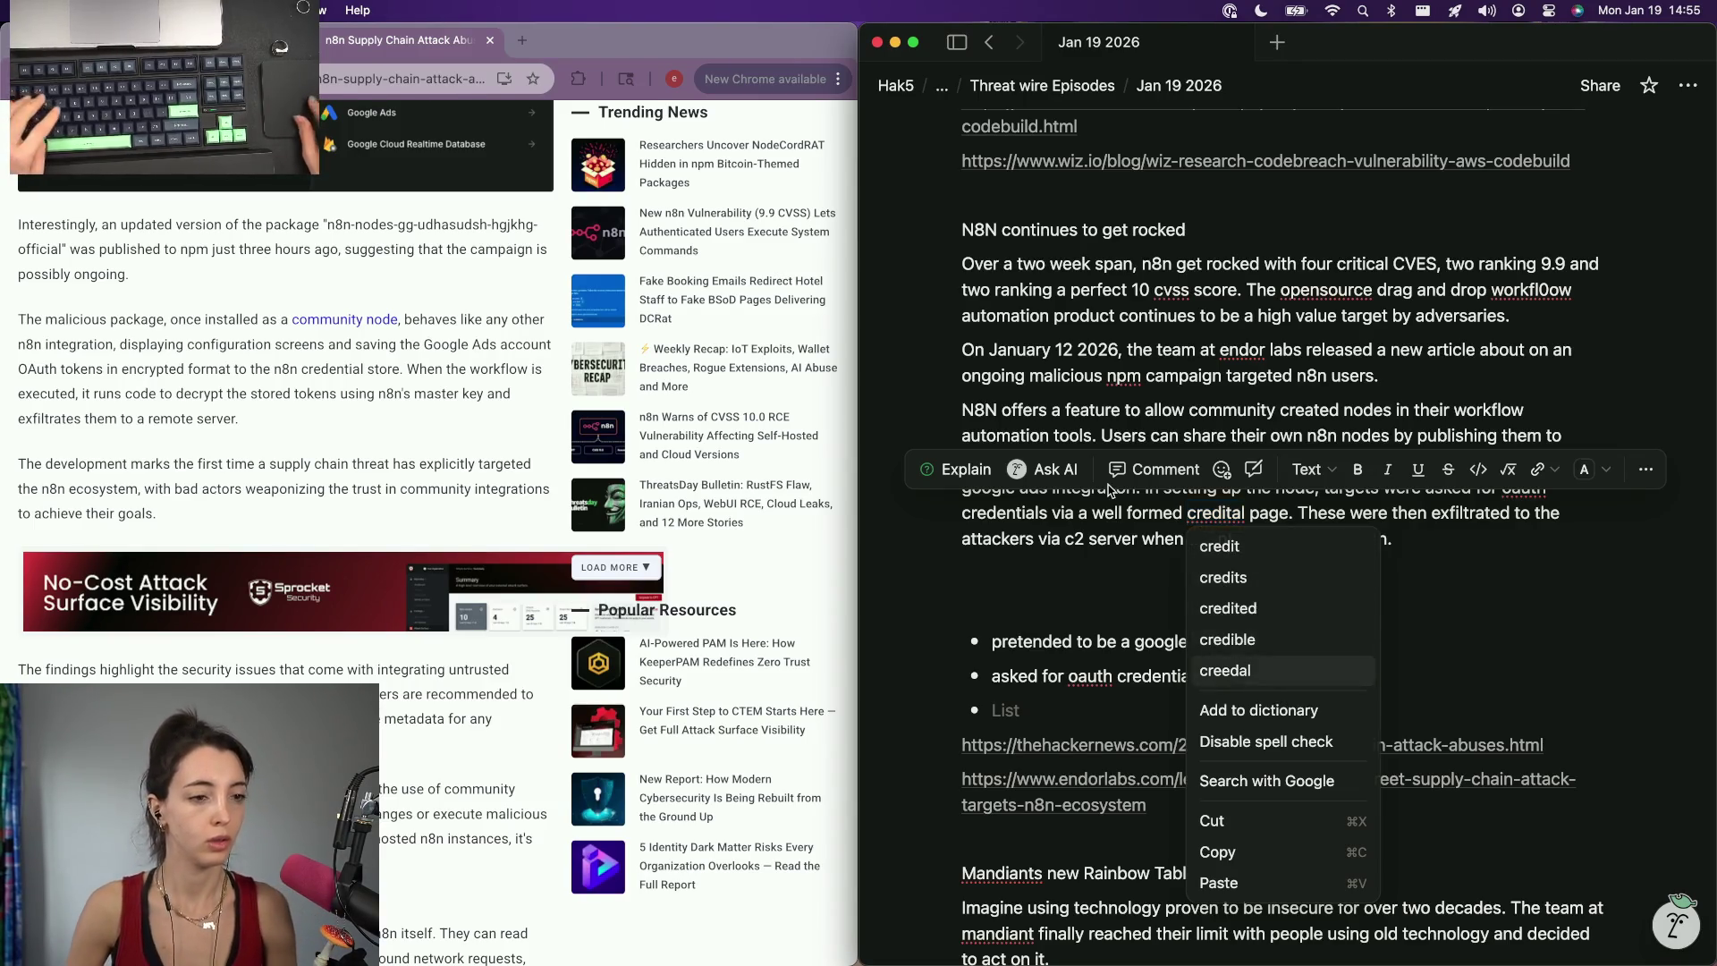
{"action": "key", "text": "BackSpace"}
{"action": "type", "text": "d"}
{"action": "key", "text": "BackSpace"}
{"action": "type", "text": "credewn"}
{"action": "key", "text": "BackSpace"}
{"action": "key", "text": "BackSpace"}
{"action": "type", "text": "ntial"}
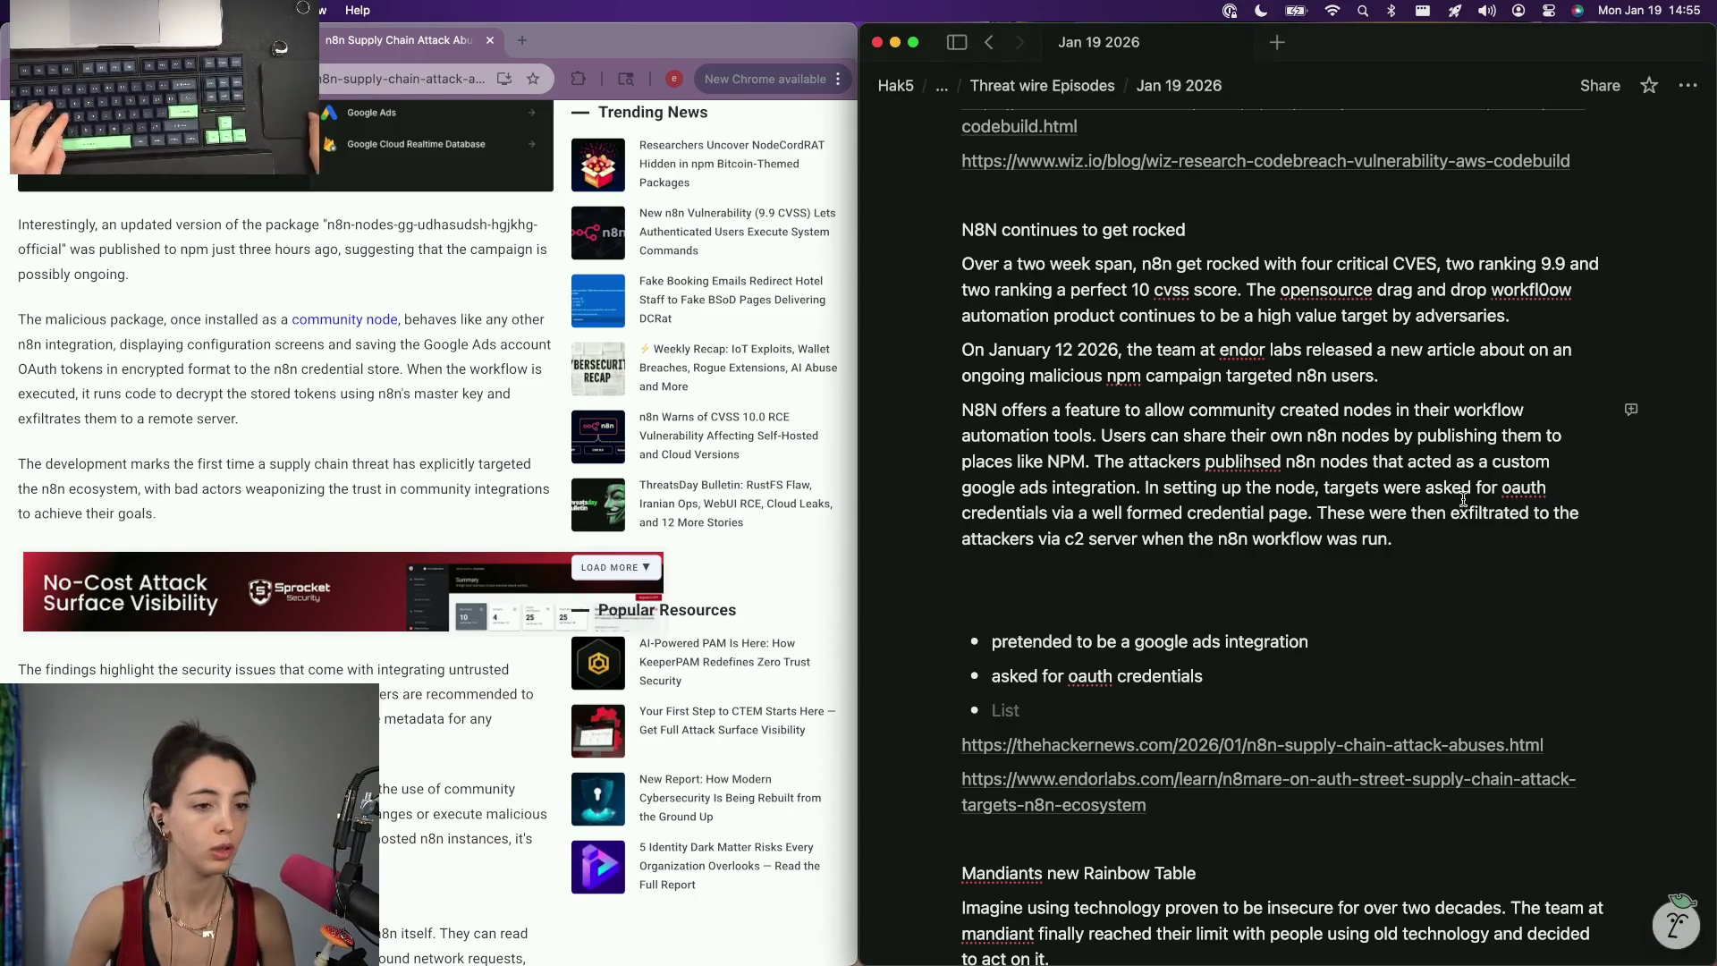
Load the Endor Labs n8n article in the browser from the pasted URL.
{"action": "left_click", "coordinate": [367, 371]}
{"action": "key", "text": "super+v"}
{"action": "key", "text": "Return"}
{"action": "scroll", "coordinate": [430, 538], "scroll_direction": "down", "scroll_amount": 3}
{"action": "scroll", "coordinate": [431, 537], "scroll_direction": "down", "scroll_amount": 3}
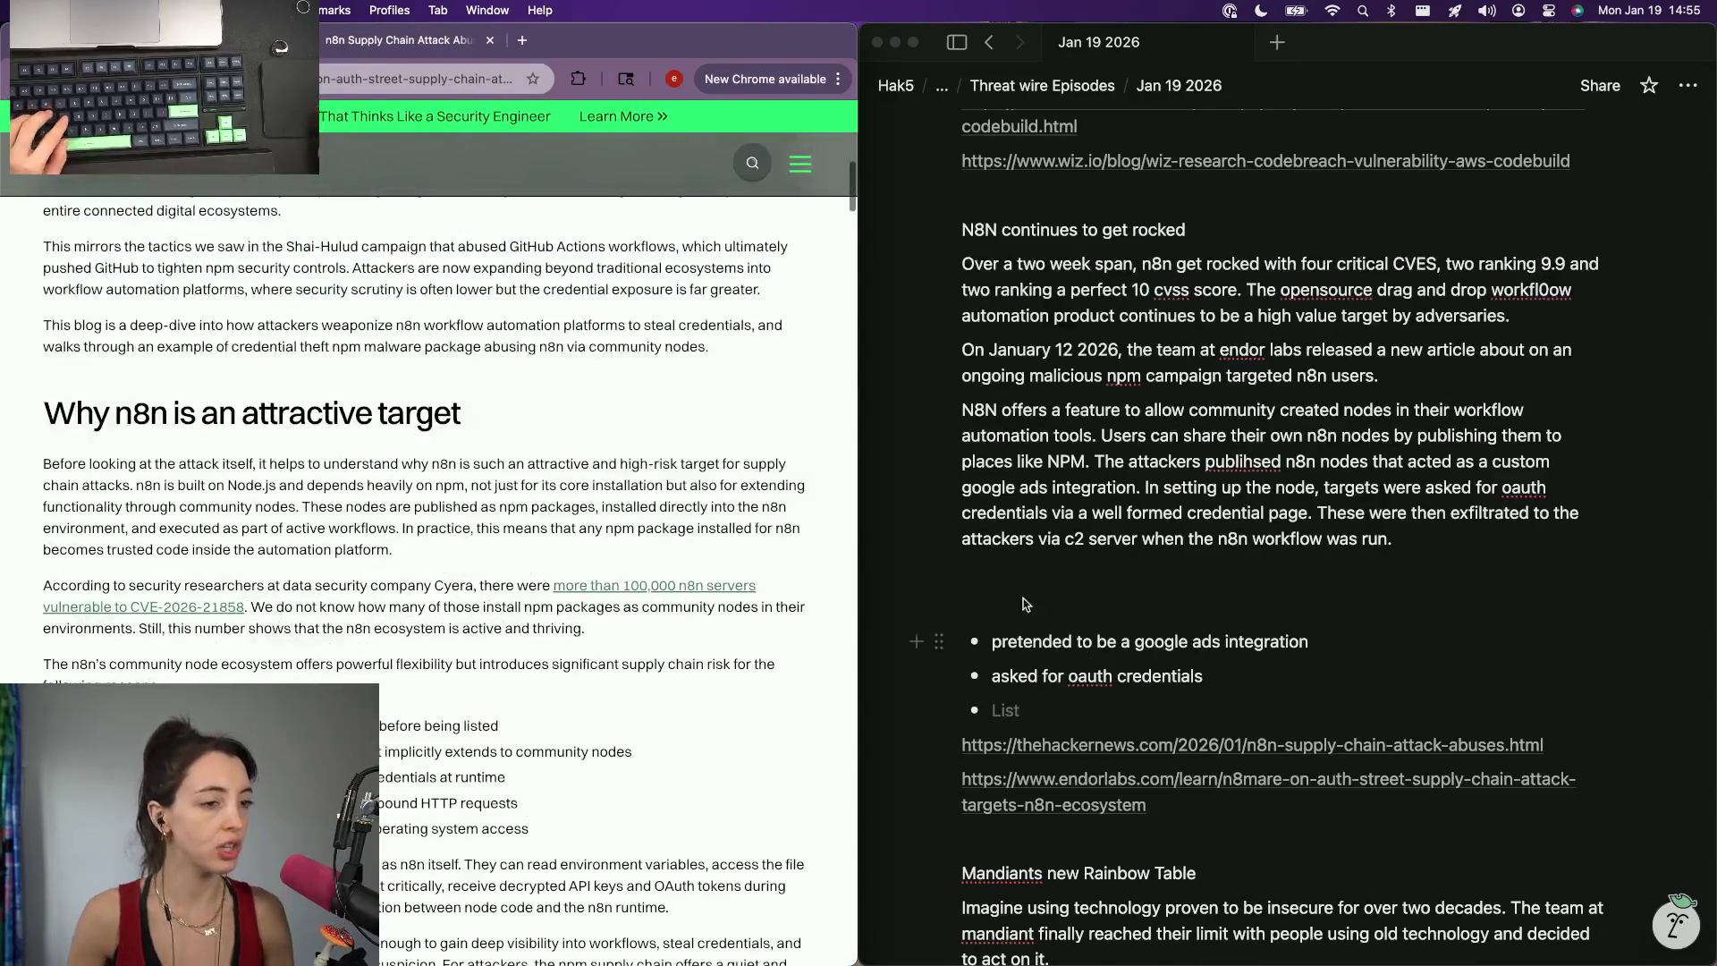
Write 'Several npm packages for n8n nodes have been found to be involved in this exfiltration scheme -' on the empty line.
{"action": "left_click", "coordinate": [1004, 604]}
{"action": "type", "text": "Several p"}
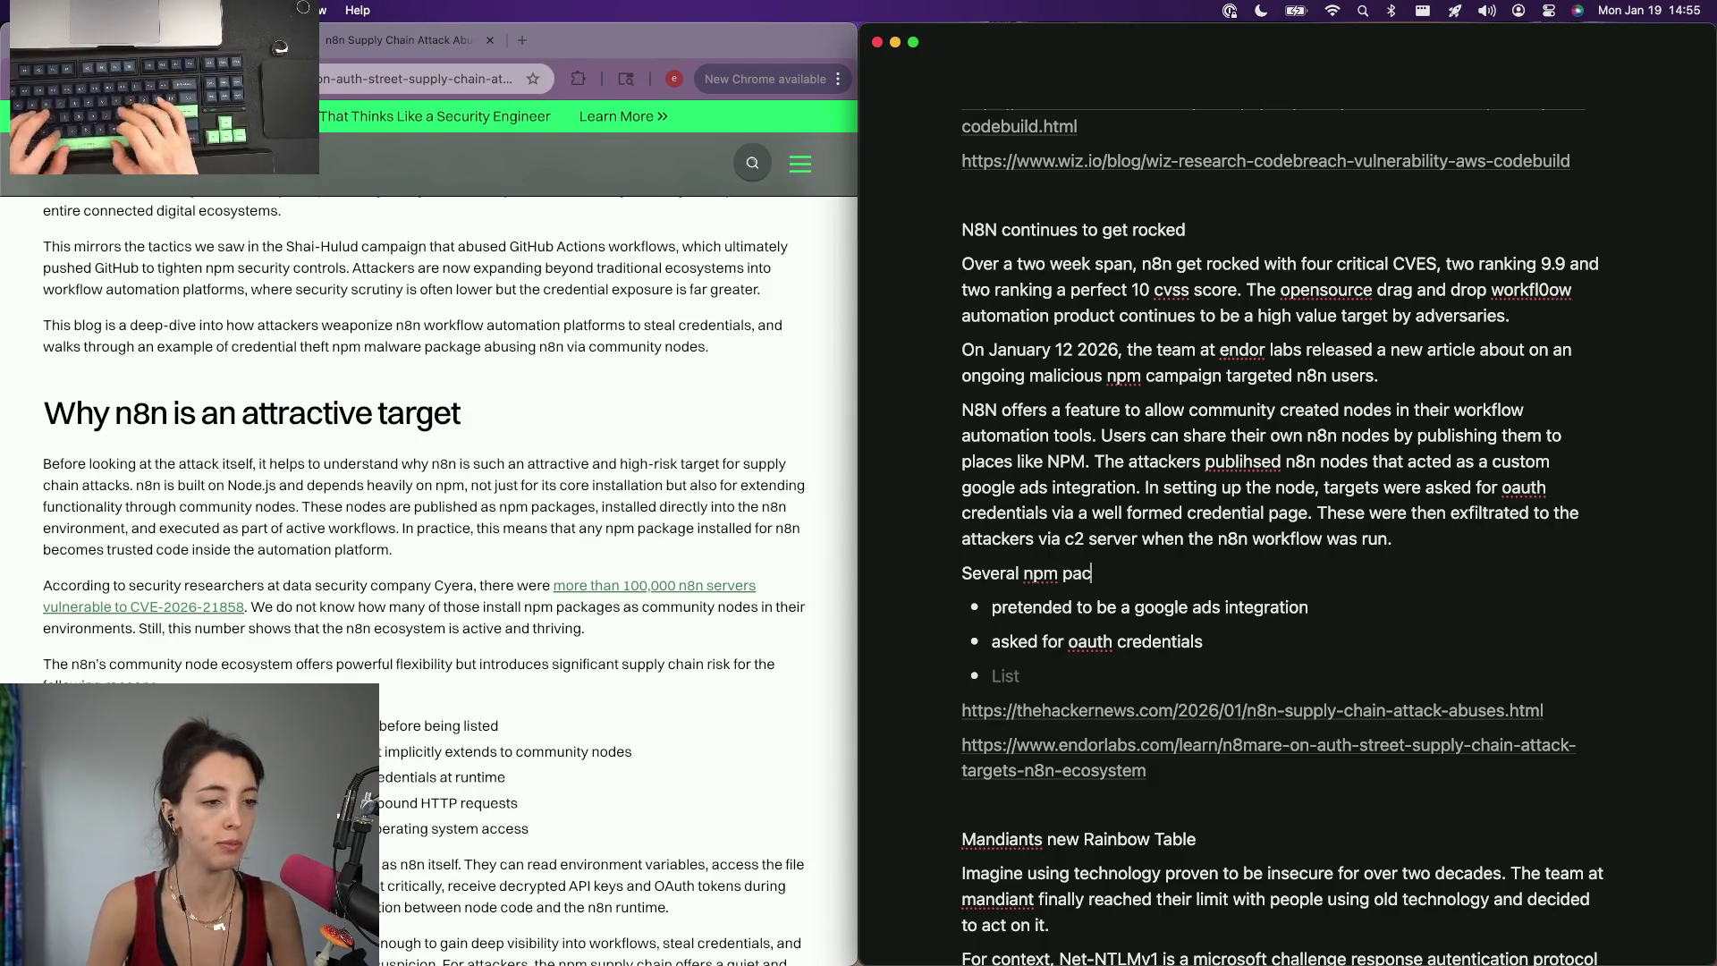
{"action": "key", "text": "alt+BackSpace"}
{"action": "type", "text": "pack"}
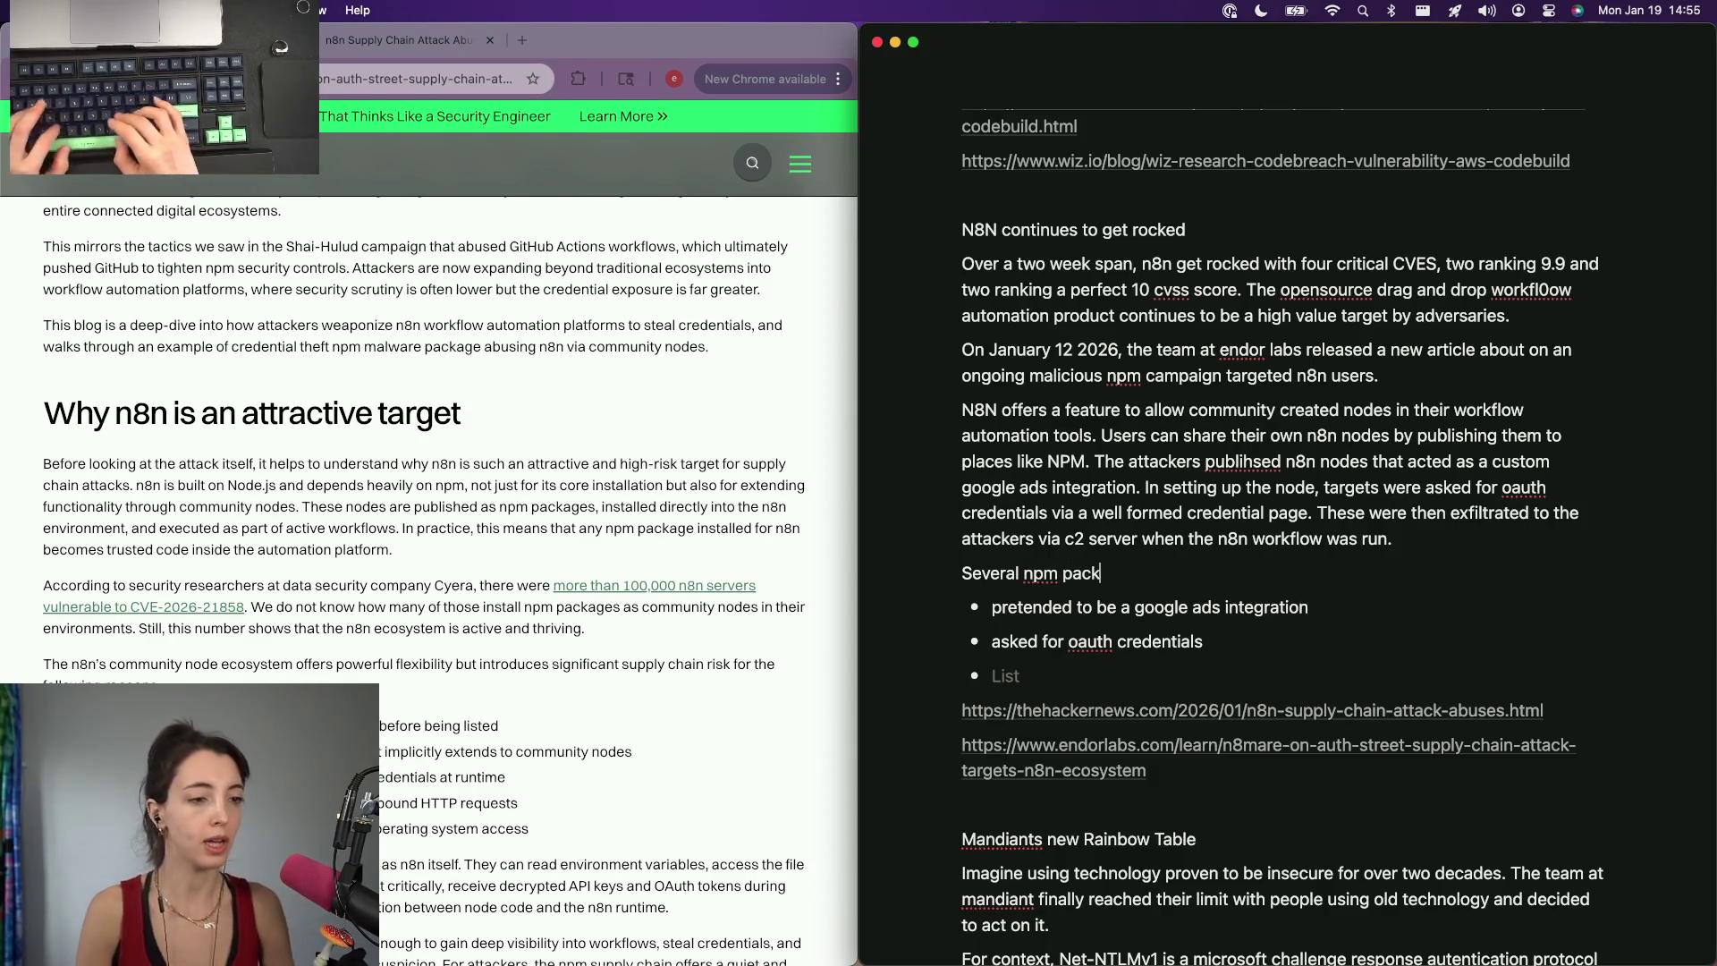
{"action": "type", "text": "n8n nodes have been "}
{"action": "type", "text": "found "}
{"action": "type", "text": "to be involved in this"}
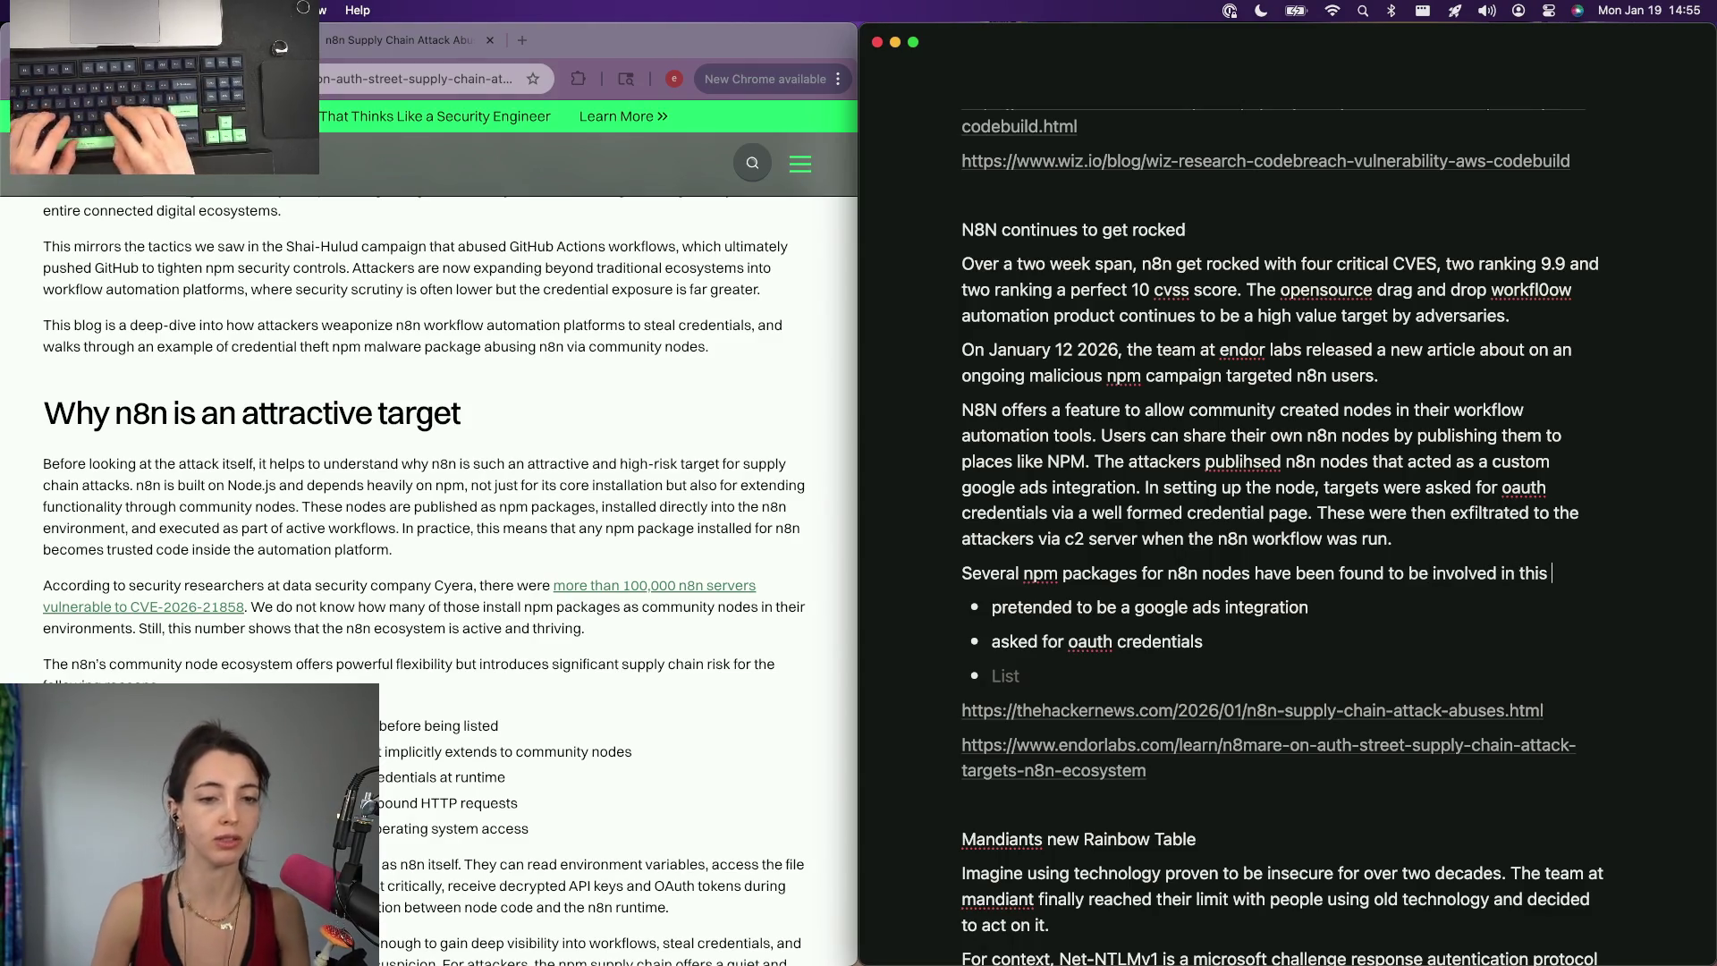
{"action": "type", "text": " exp"}
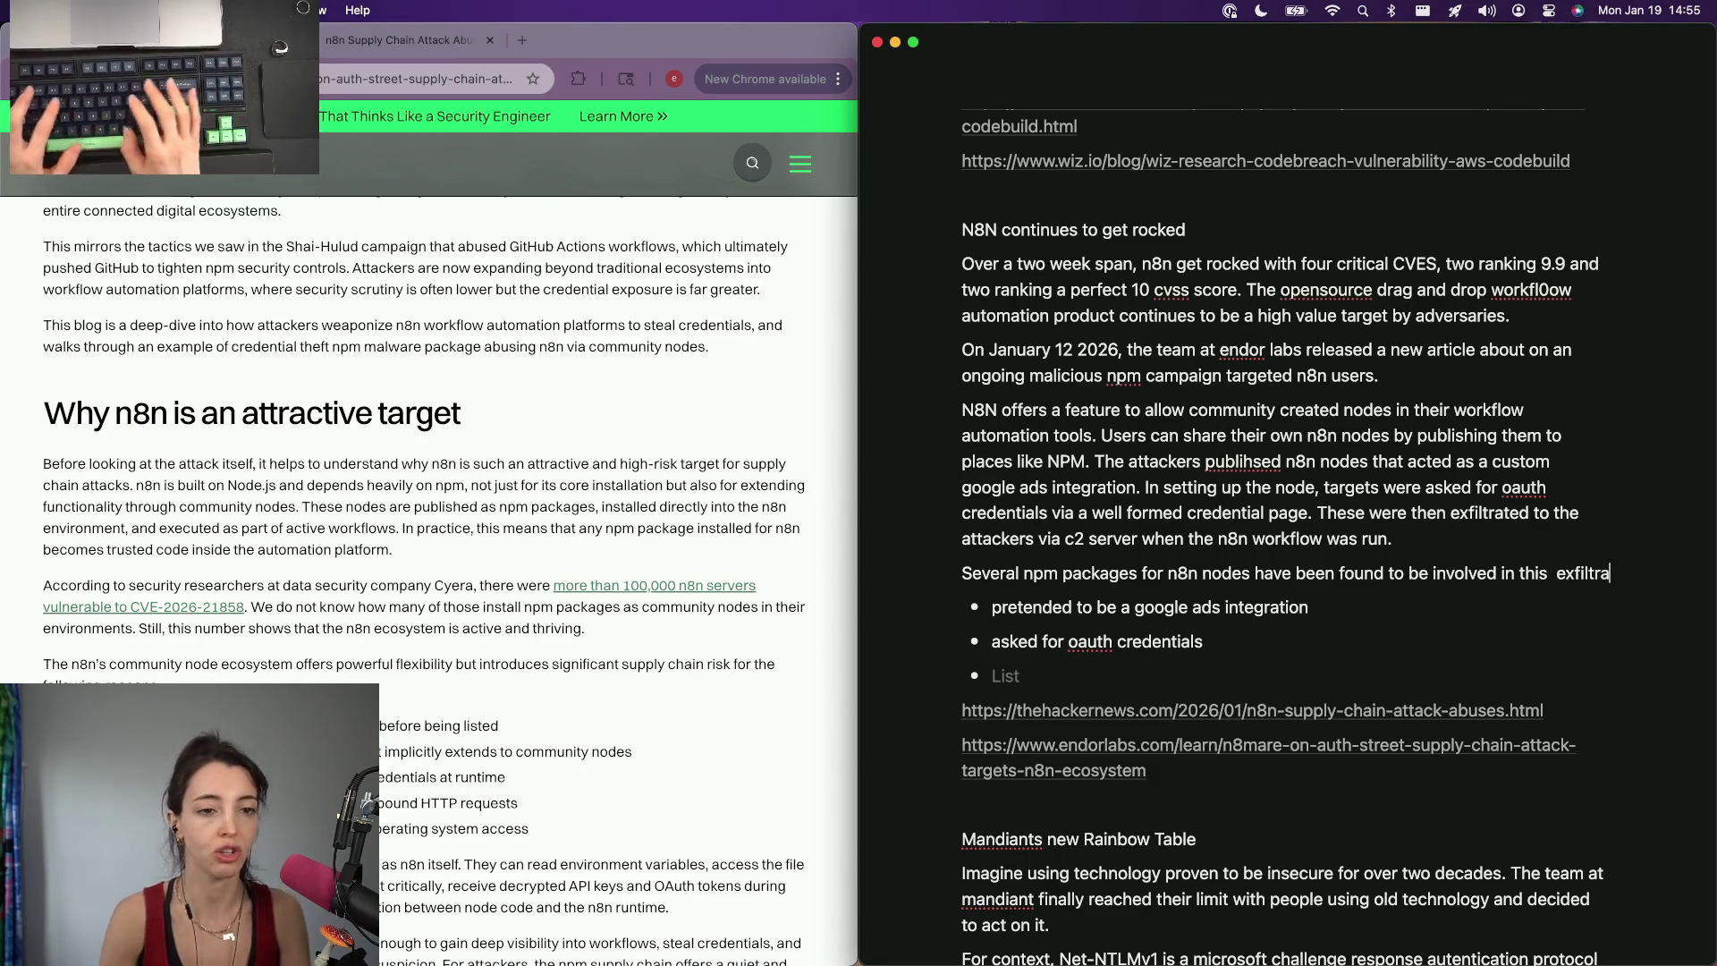
{"action": "type", "text": "ation s"}
{"action": "type", "text": "e"}
{"action": "key", "text": "BackSpace"}
{"action": "key", "text": "BackSpace"}
{"action": "type", "text": "me -"}
{"action": "key", "text": "BackSpace"}
{"action": "key", "text": "BackSpace"}
{"action": "key", "text": "BackSpace"}
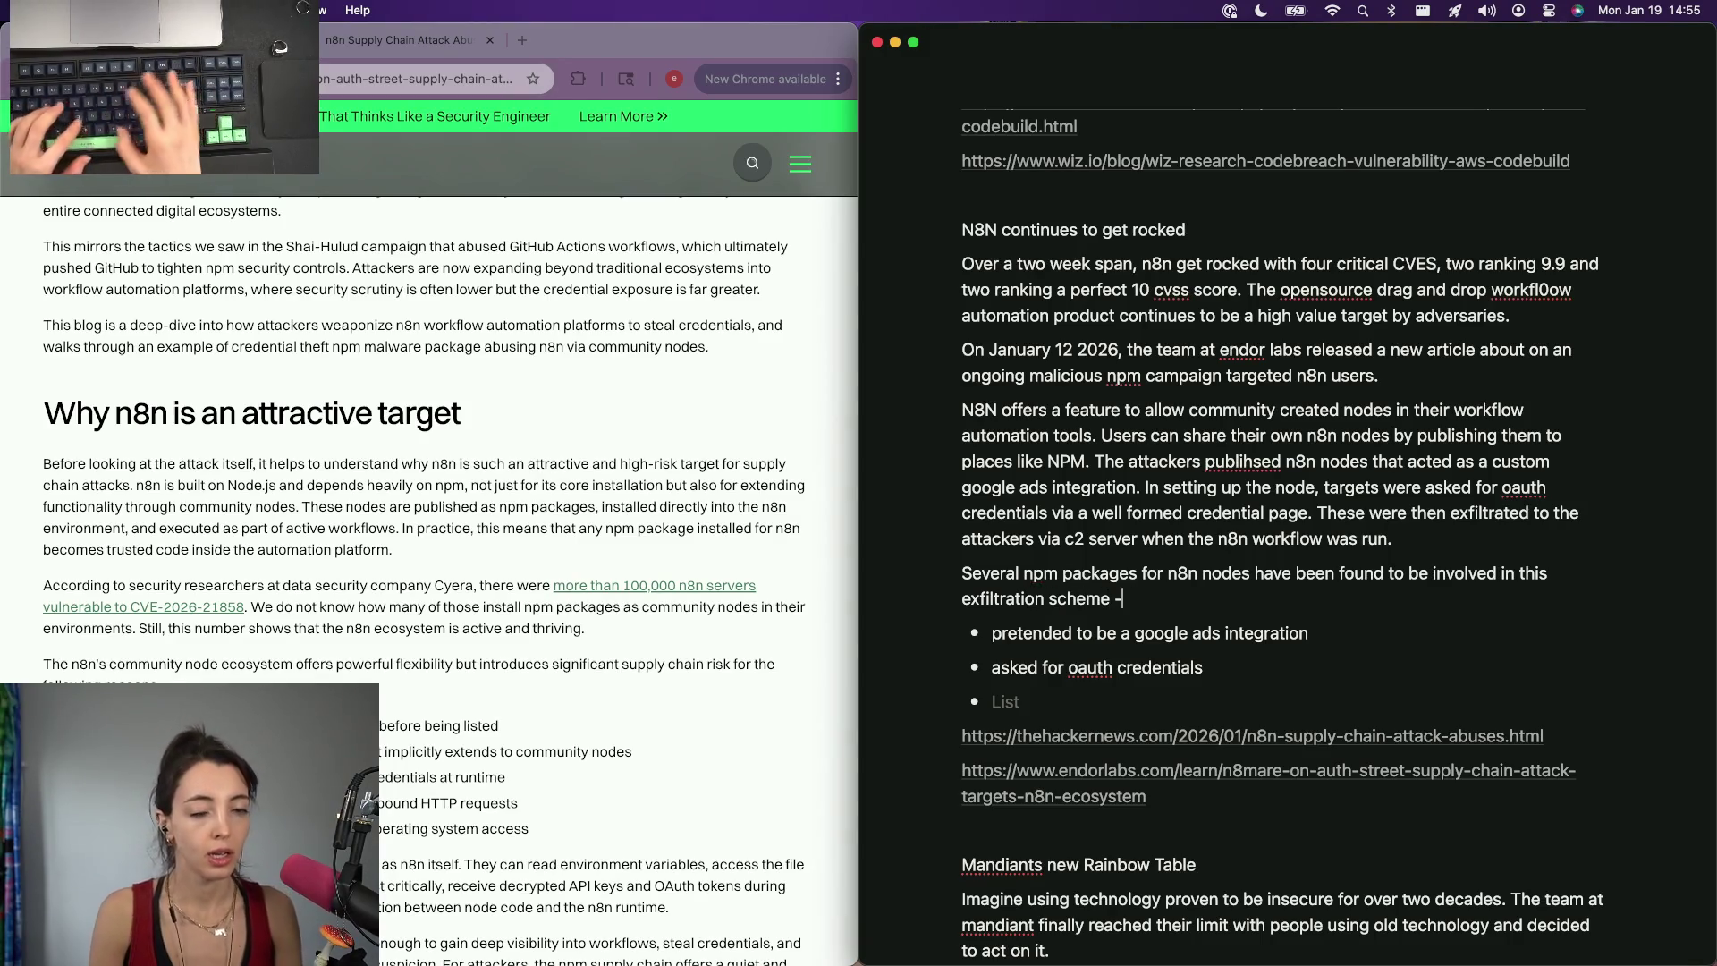
{"action": "key", "text": "BackSpace"}
{"action": "type", "text": "f"}
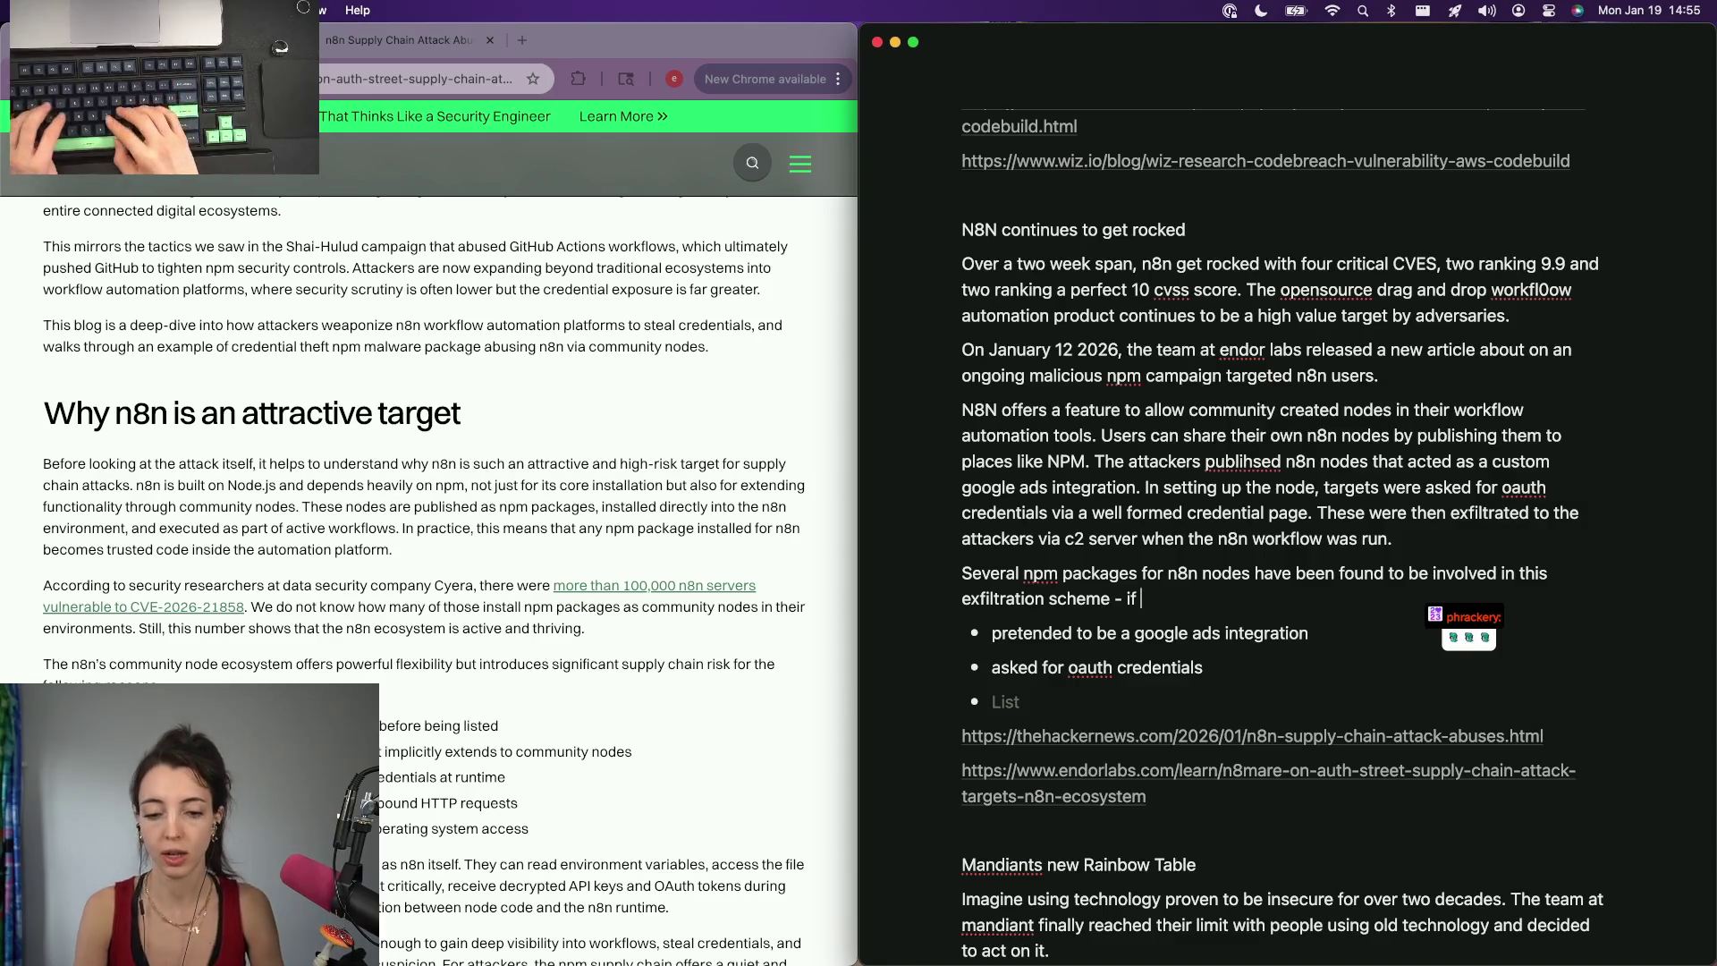
{"action": "key", "text": "BackSpace"}
{"action": "key", "text": "BackSpace"}
{"action": "scroll", "coordinate": [667, 131], "scroll_direction": "down", "scroll_amount": 1}
{"action": "scroll", "coordinate": [666, 134], "scroll_direction": "down", "scroll_amount": 5}
{"action": "scroll", "coordinate": [663, 175], "scroll_direction": "down", "scroll_amount": 3}
{"action": "scroll", "coordinate": [658, 216], "scroll_direction": "down", "scroll_amount": 2}
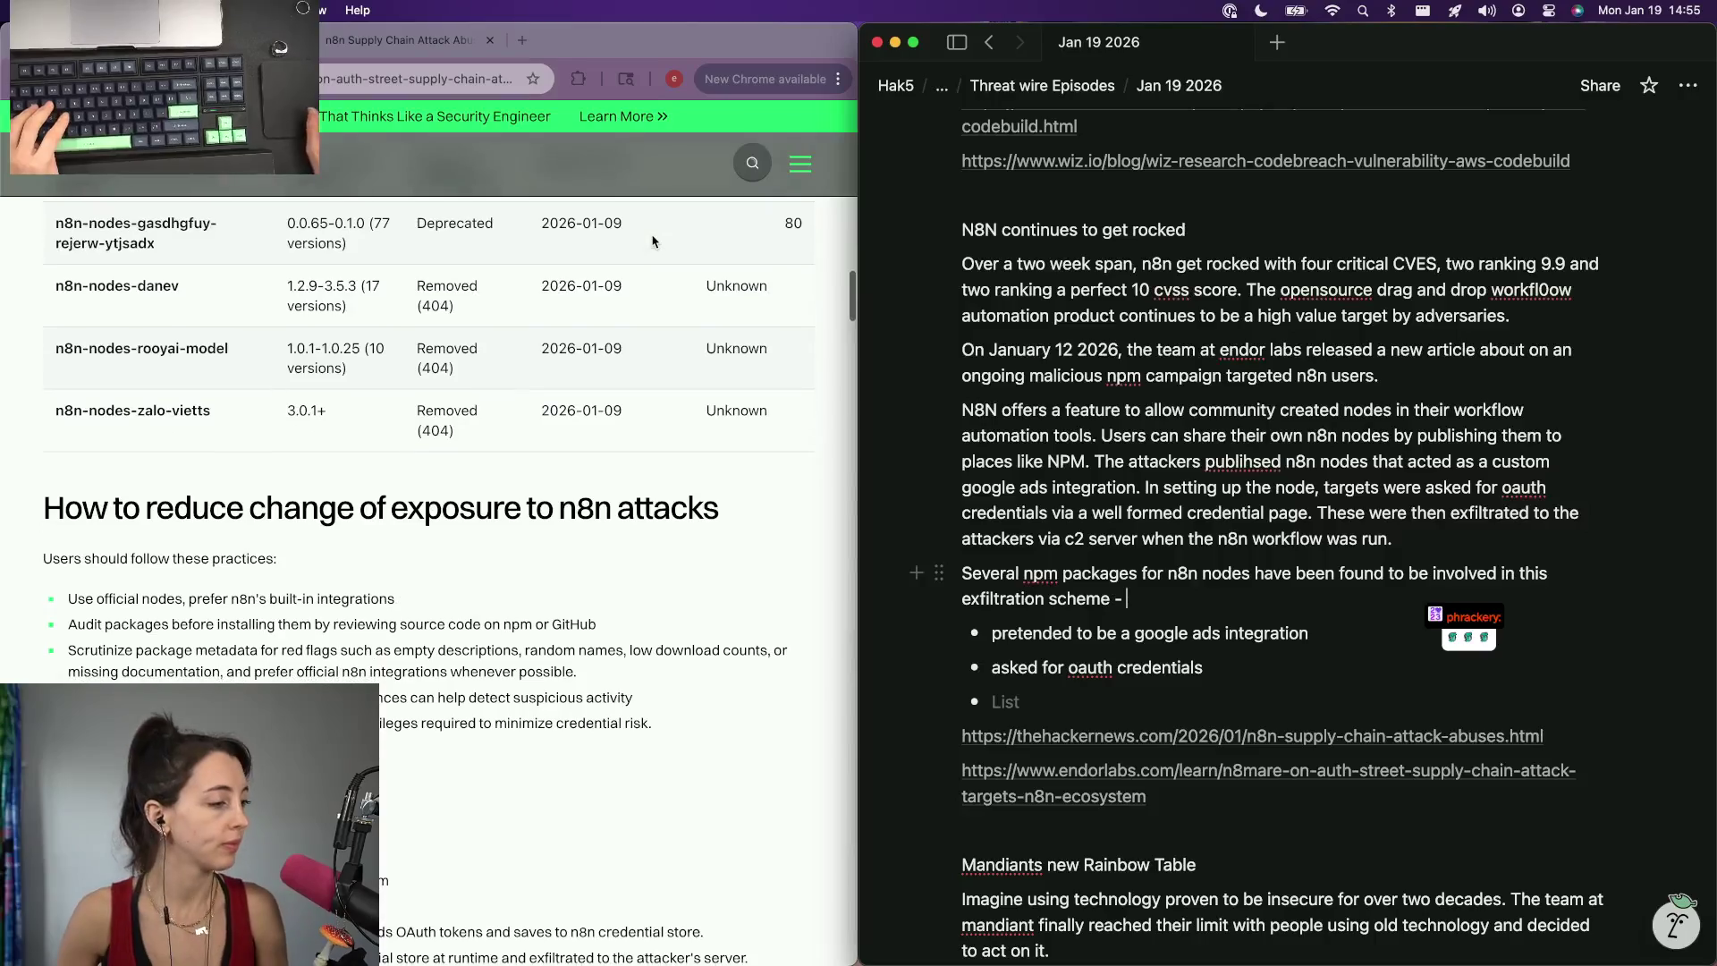
{"action": "scroll", "coordinate": [654, 242], "scroll_direction": "down", "scroll_amount": 2}
{"action": "scroll", "coordinate": [654, 241], "scroll_direction": "down", "scroll_amount": 3}
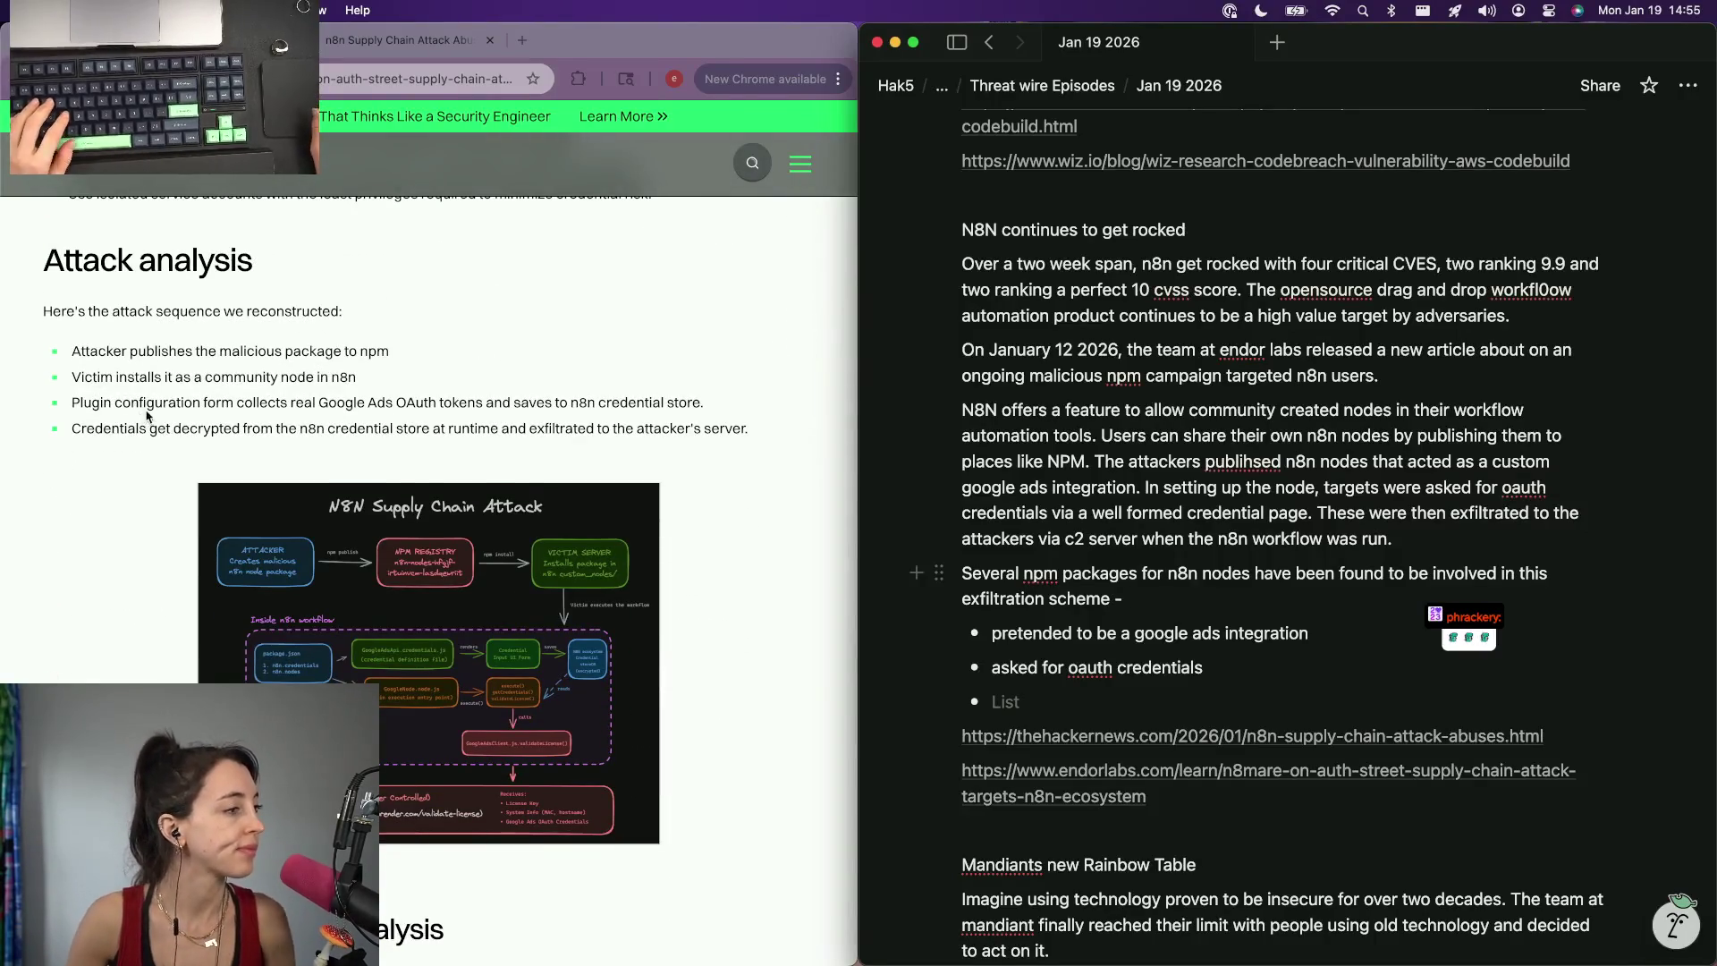
{"action": "triple_click", "coordinate": [148, 404]}
{"action": "left_click", "coordinate": [237, 406]}
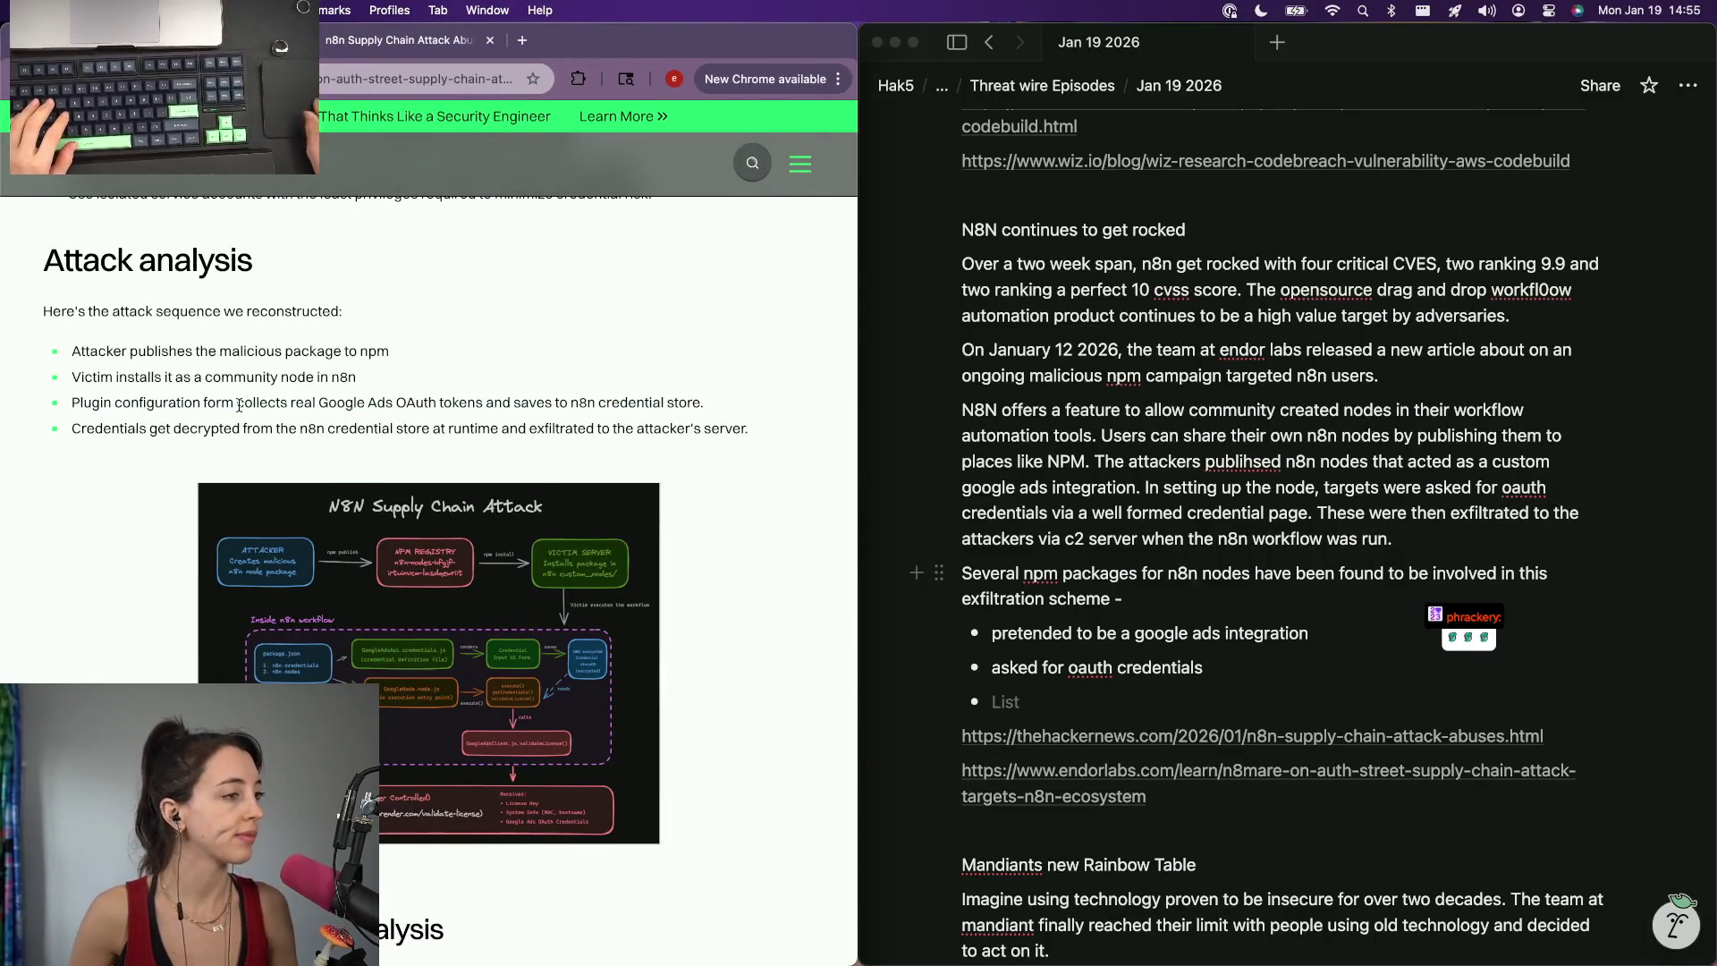
{"action": "triple_click", "coordinate": [718, 428]}
{"action": "left_click", "coordinate": [457, 458]}
{"action": "scroll", "coordinate": [422, 458], "scroll_direction": "down", "scroll_amount": 1}
{"action": "scroll", "coordinate": [423, 458], "scroll_direction": "up", "scroll_amount": 1}
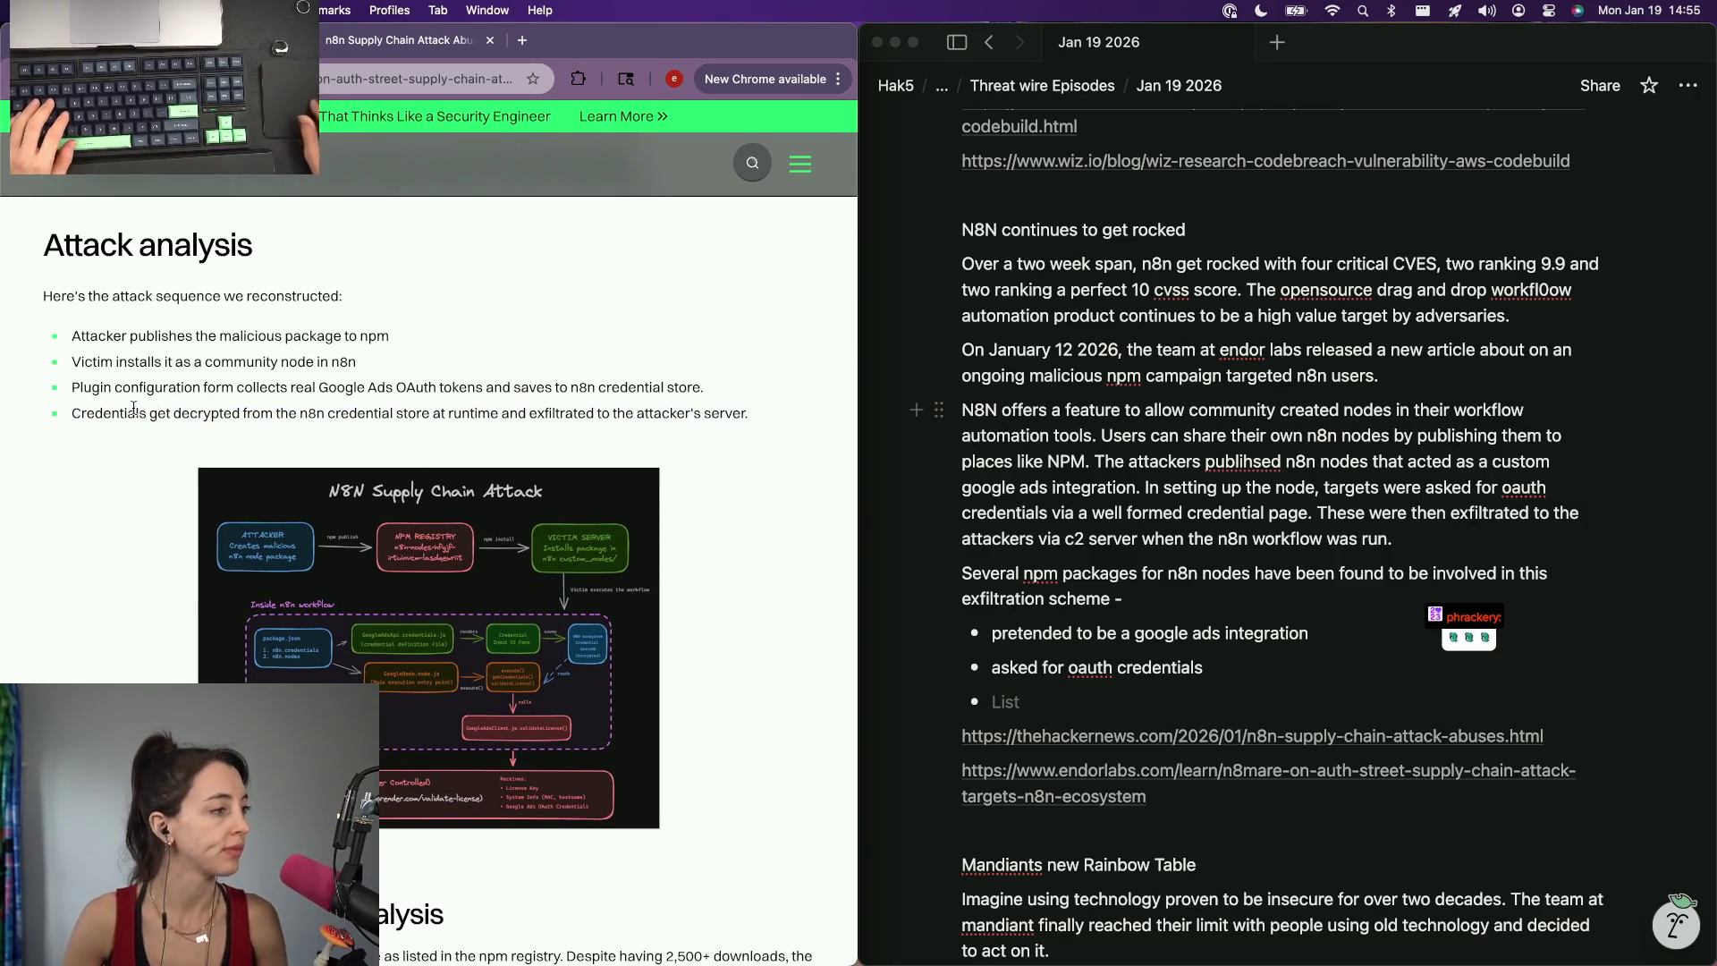
{"action": "scroll", "coordinate": [135, 423], "scroll_direction": "down", "scroll_amount": 3}
{"action": "scroll", "coordinate": [161, 442], "scroll_direction": "down", "scroll_amount": 5}
{"action": "scroll", "coordinate": [179, 463], "scroll_direction": "down", "scroll_amount": 5}
{"action": "scroll", "coordinate": [178, 463], "scroll_direction": "down", "scroll_amount": 5}
{"action": "scroll", "coordinate": [179, 462], "scroll_direction": "down", "scroll_amount": 5}
{"action": "scroll", "coordinate": [178, 464], "scroll_direction": "down", "scroll_amount": 5}
{"action": "scroll", "coordinate": [179, 467], "scroll_direction": "down", "scroll_amount": 5}
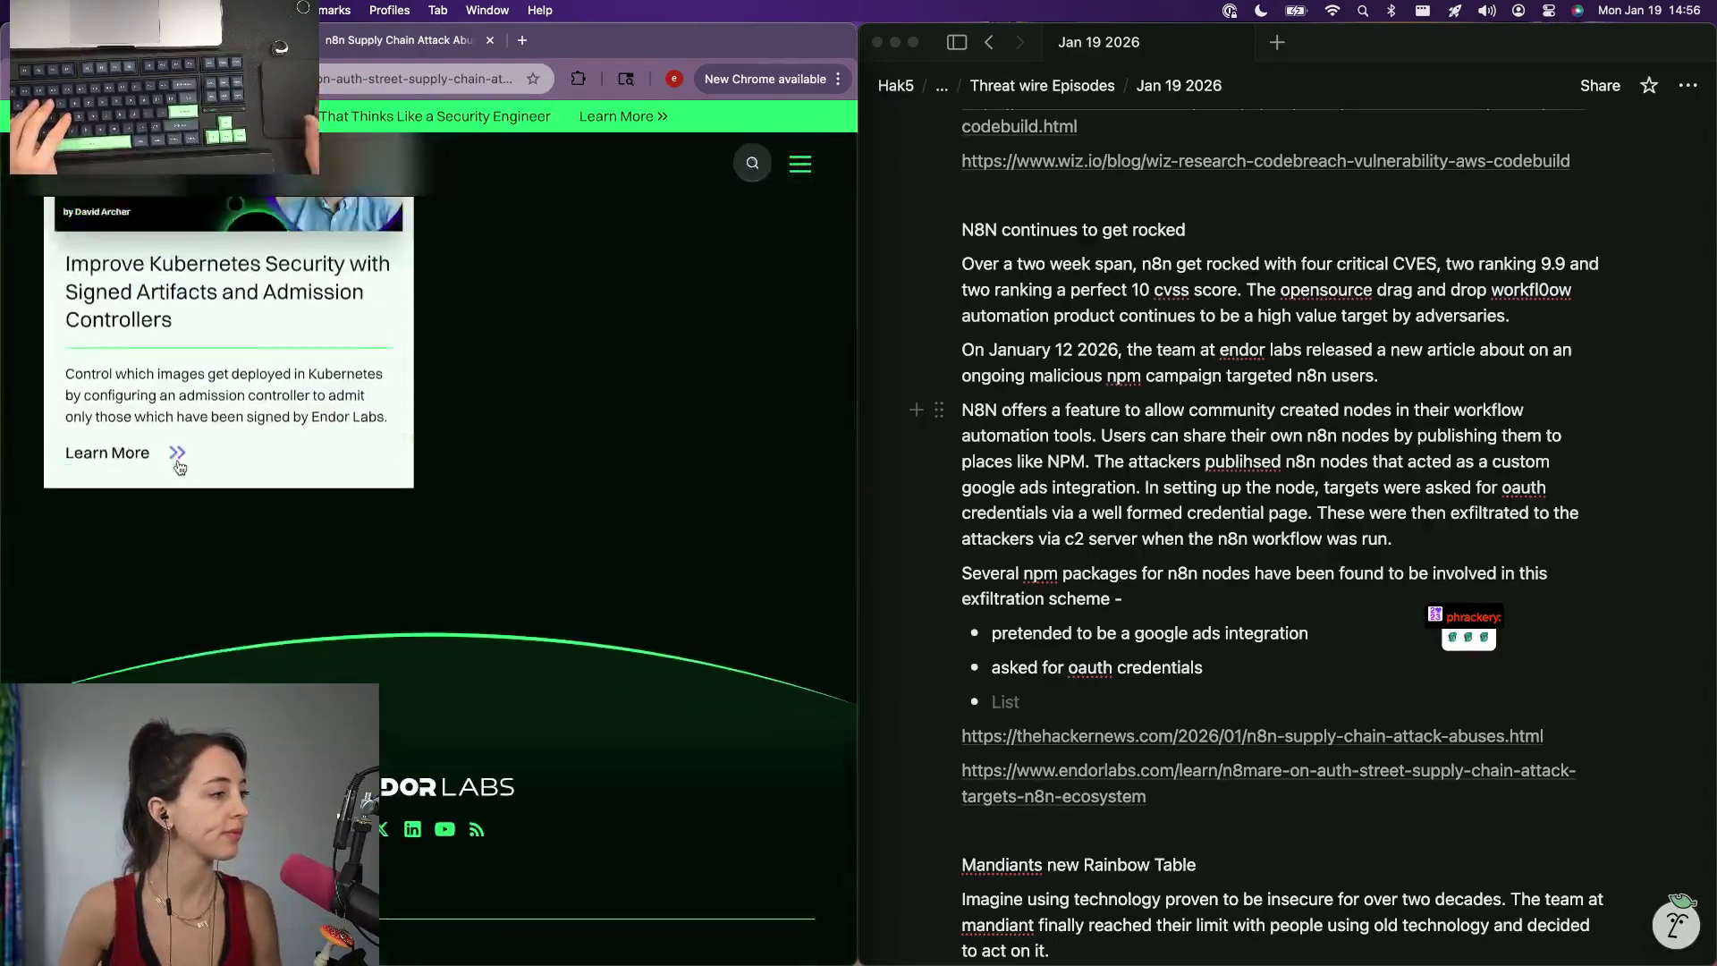
{"action": "scroll", "coordinate": [179, 467], "scroll_direction": "up", "scroll_amount": 10}
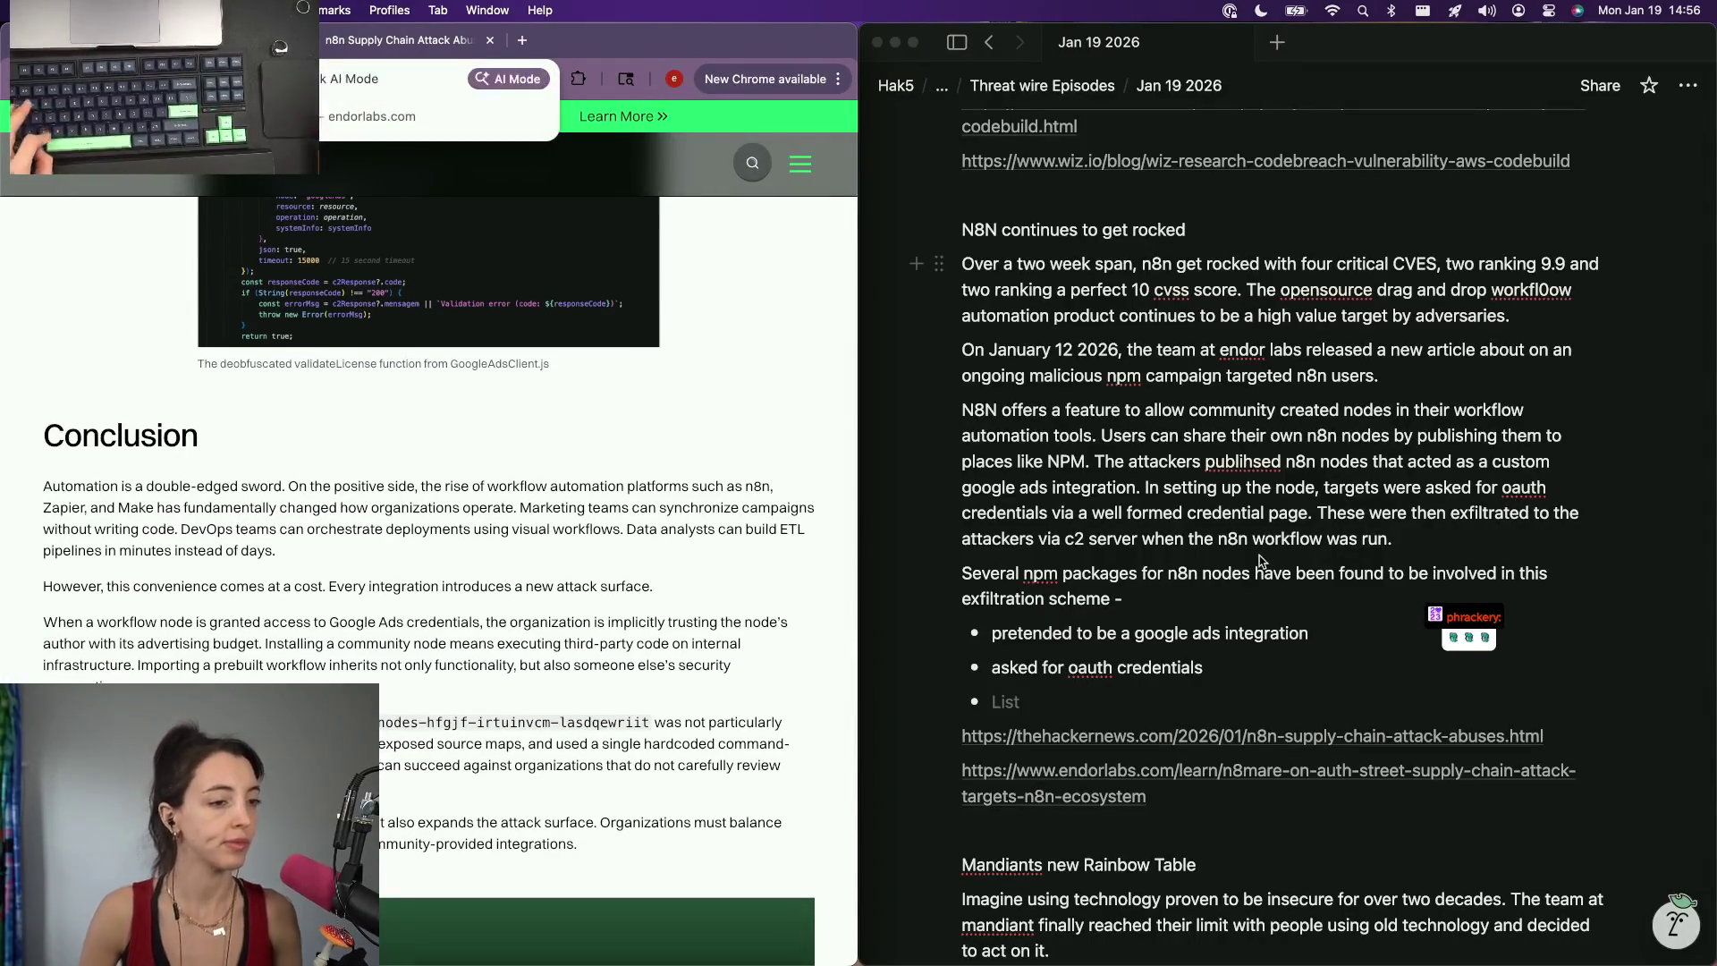
{"action": "left_click", "coordinate": [1254, 600]}
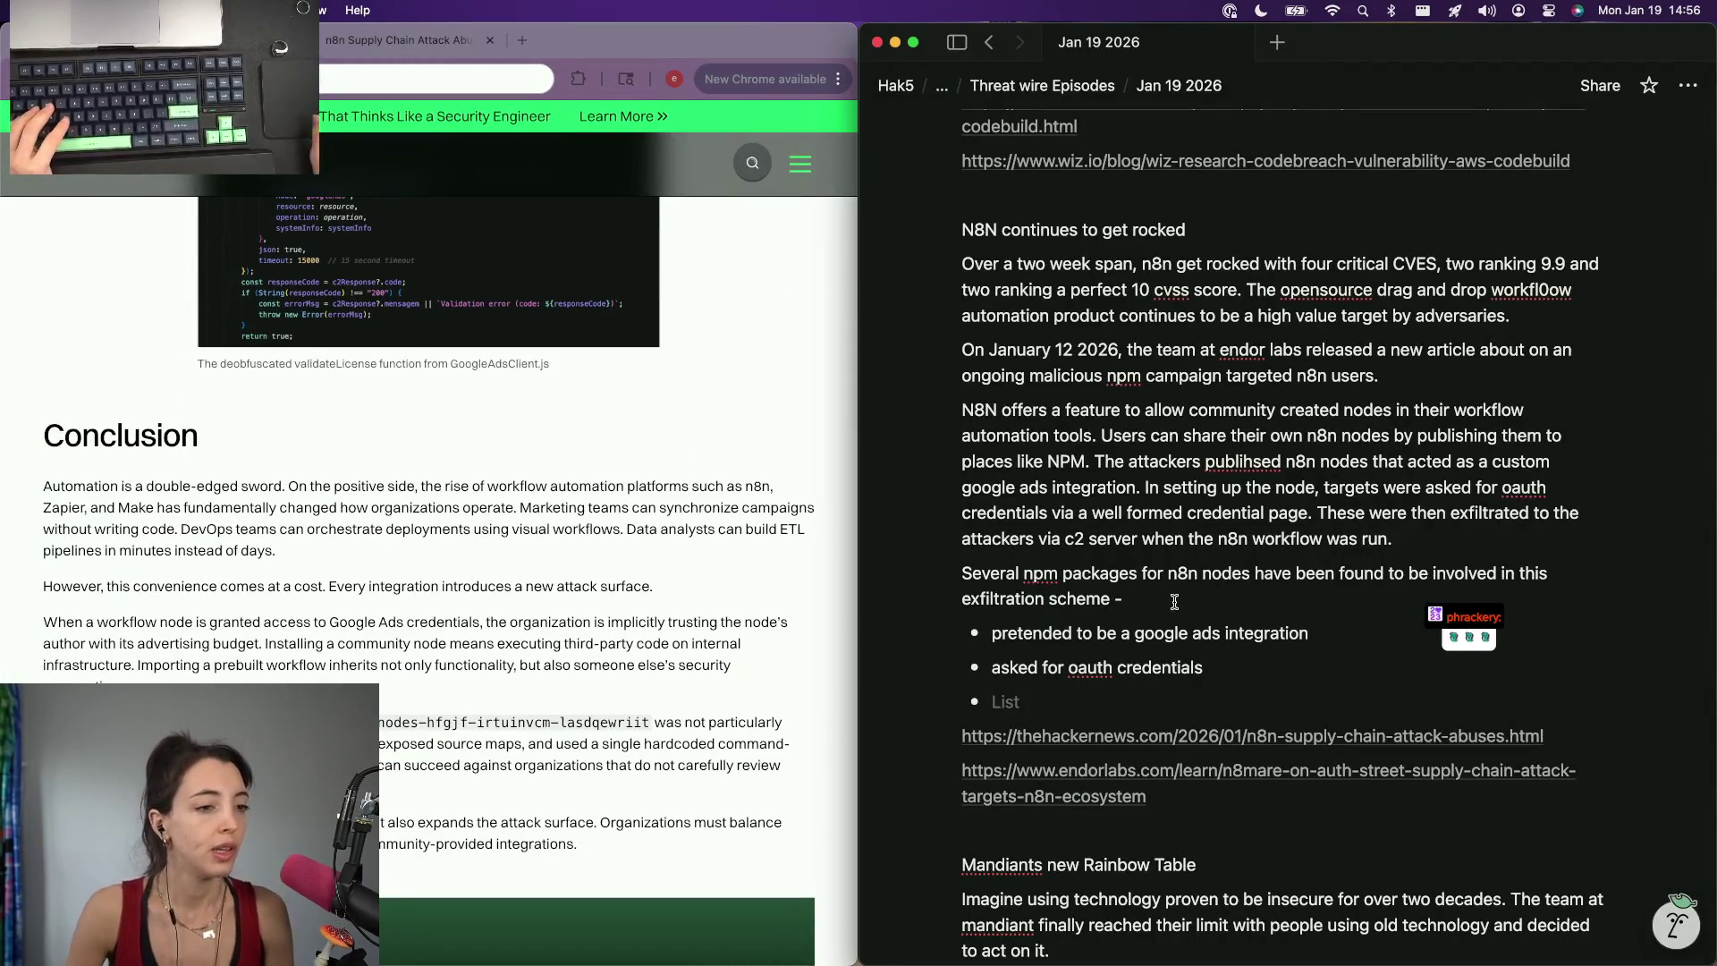
{"action": "type", "text": "some have been taken down already from npm. But"}
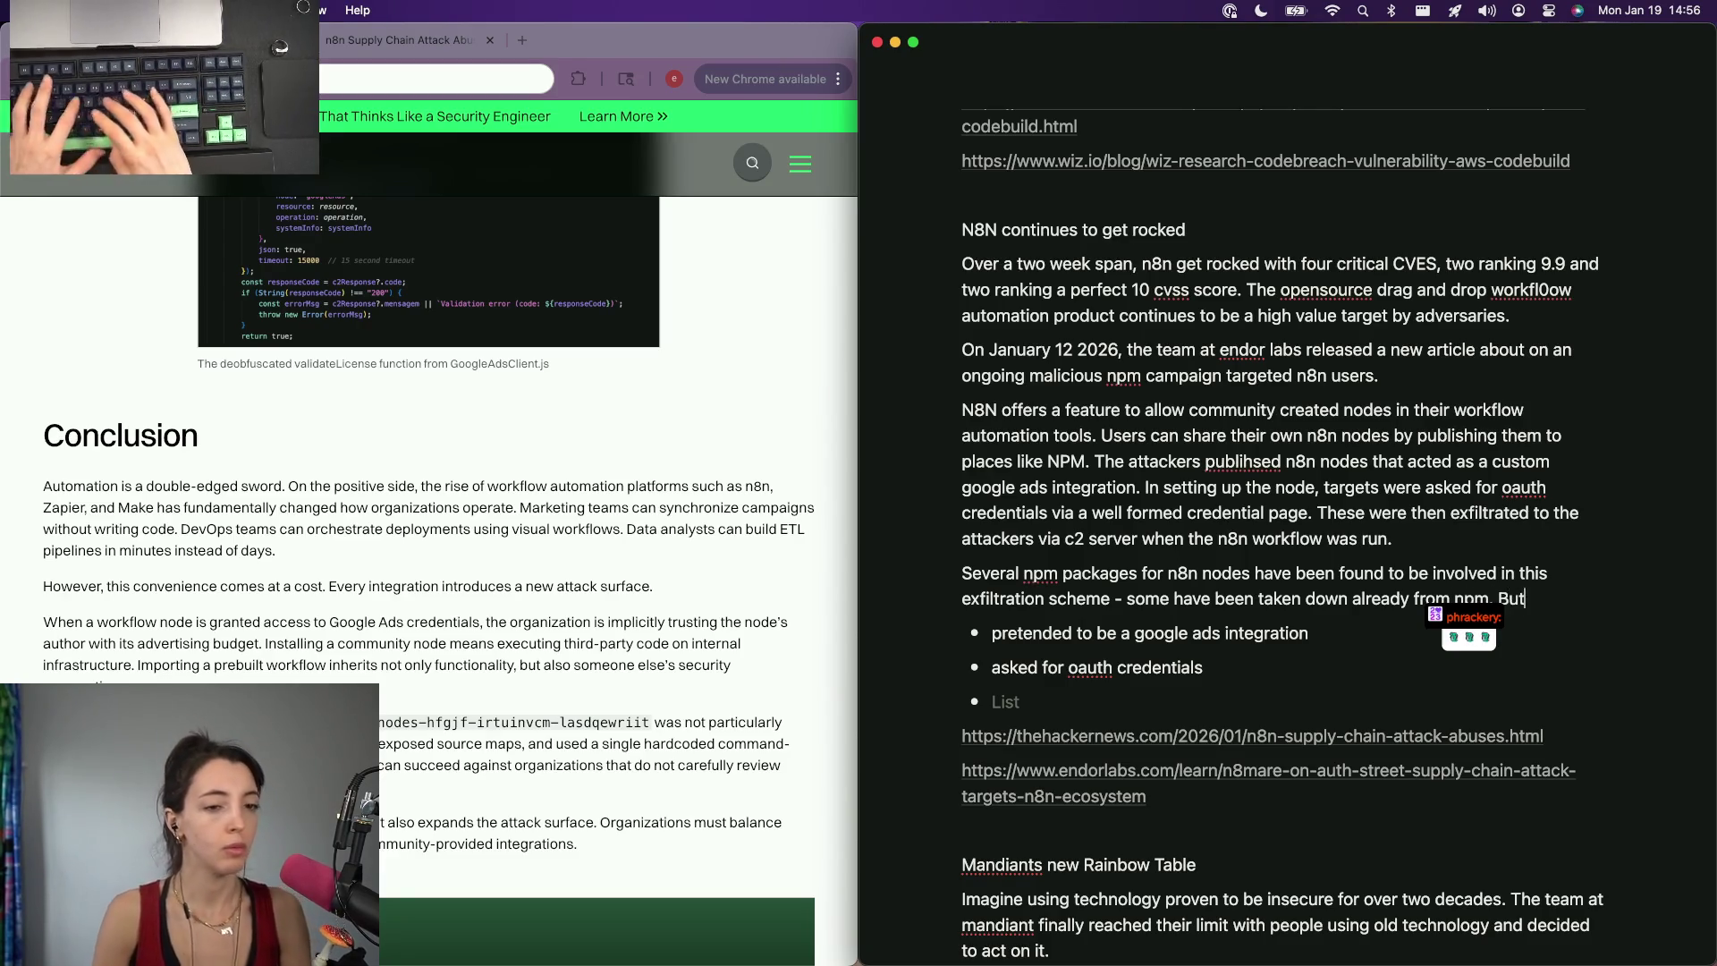
End the npm sentence at 'from npm.' by dropping ' But if', then start a new paragraph.
{"action": "key", "text": "BackSpace"}
{"action": "key", "text": "BackSpace"}
{"action": "key", "text": "BackSpace"}
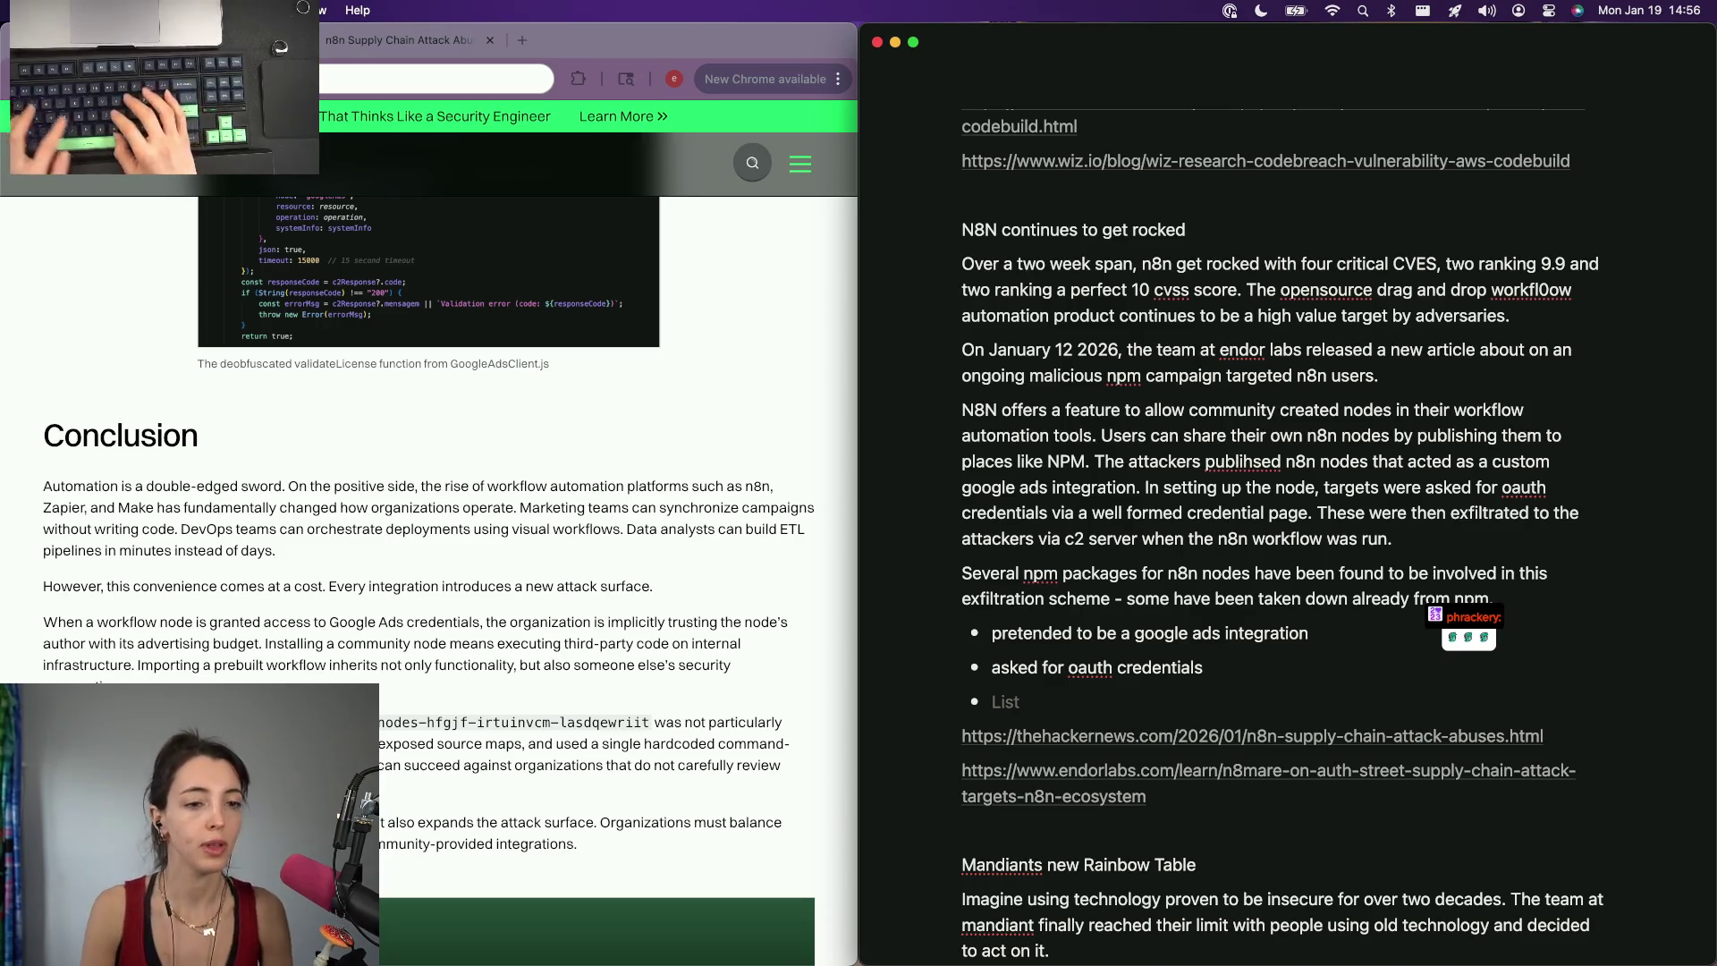
{"action": "key", "text": "Return"}
{"action": "type", "text": "Basically, at this rate "}
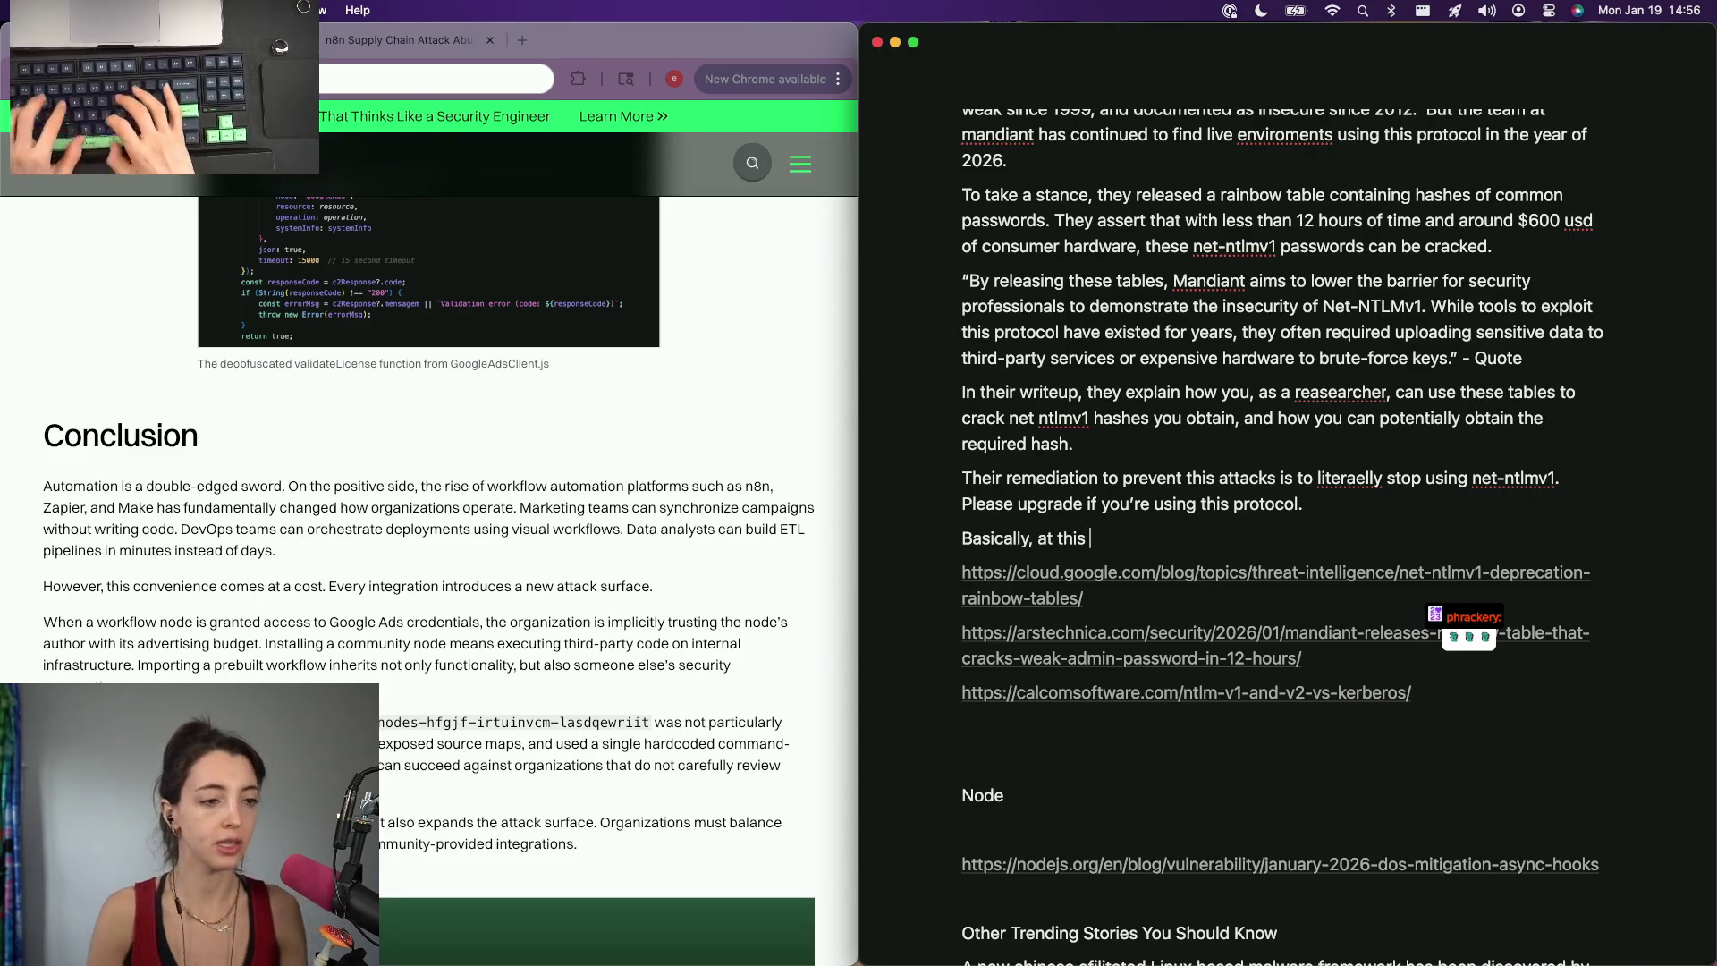
{"action": "type", "text": "if youred a"}
Reword the line to open with 'Personally' and drop the phrase 'i'd really reconsider'.
{"action": "key", "text": "BackSpace"}
{"action": "key", "text": "BackSpace"}
{"action": "type", "text": "an n8n user"}
{"action": "double_click", "coordinate": [1014, 537]}
{"action": "type", "text": "Perfso"}
{"action": "key", "text": "BackSpace"}
{"action": "key", "text": "BackSpace"}
{"action": "key", "text": "BackSpace"}
{"action": "type", "text": "sonally"}
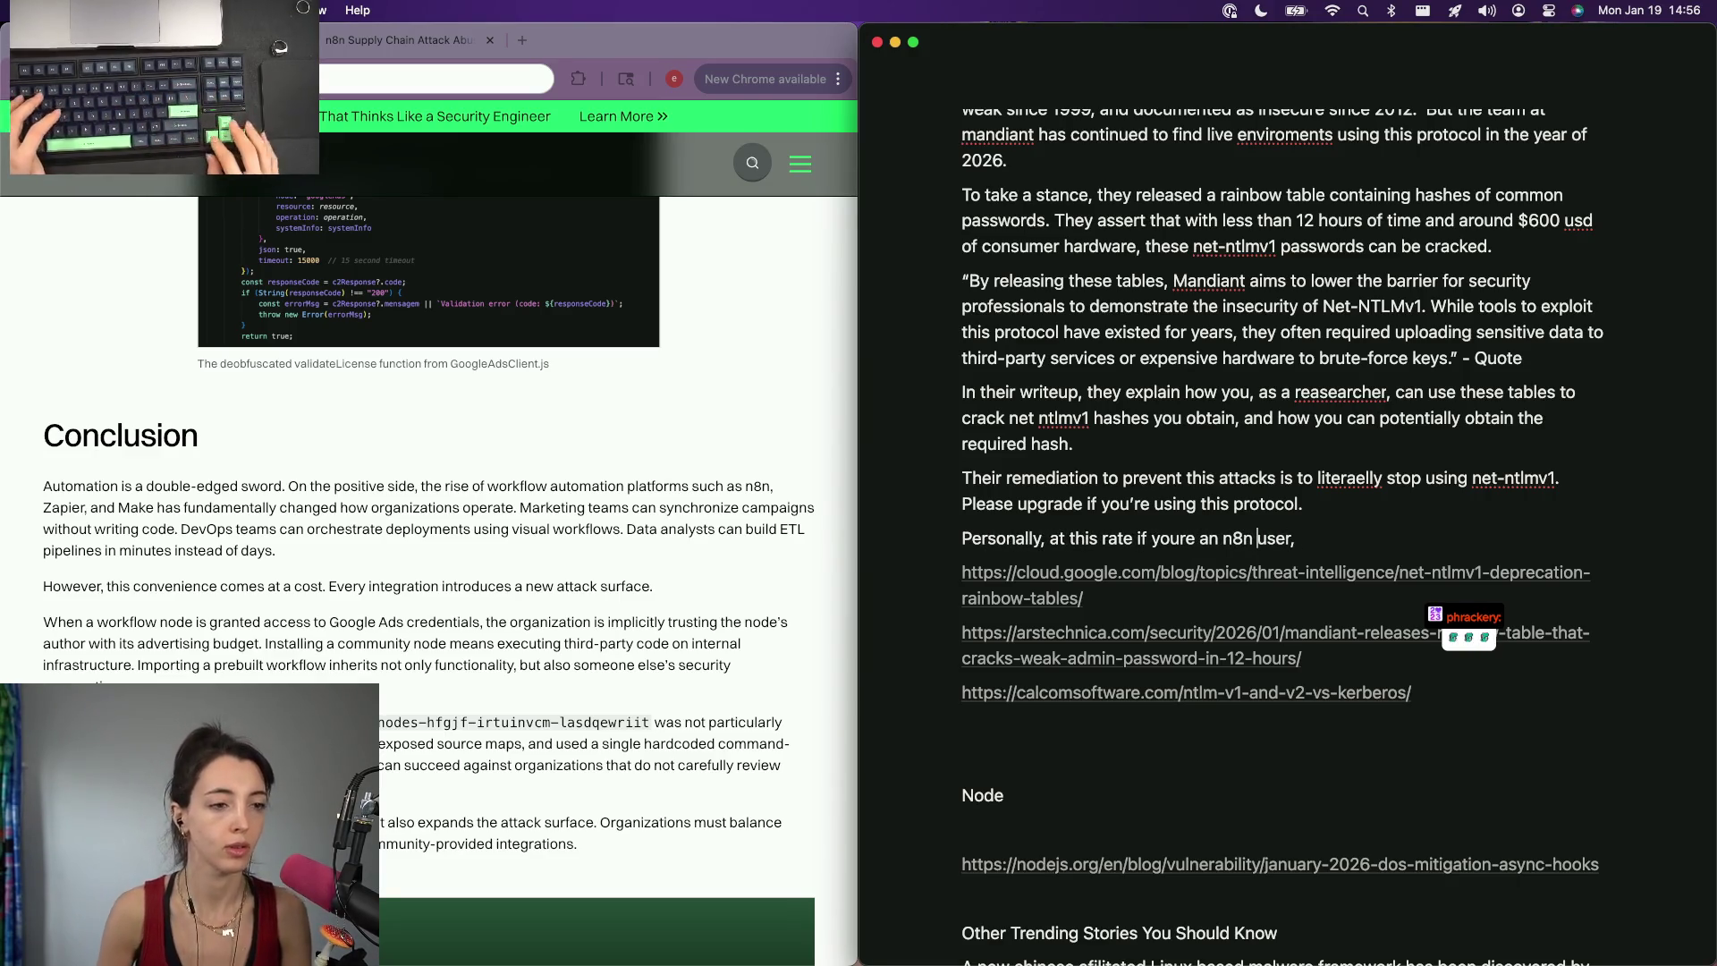
{"action": "key", "text": "alt+Left"}
{"action": "key", "text": "alt+Left"}
{"action": "key", "text": "alt+Left"}
{"action": "key", "text": "Left"}
{"action": "key", "text": "super+Right"}
{"action": "type", "text": "i'd really reco"}
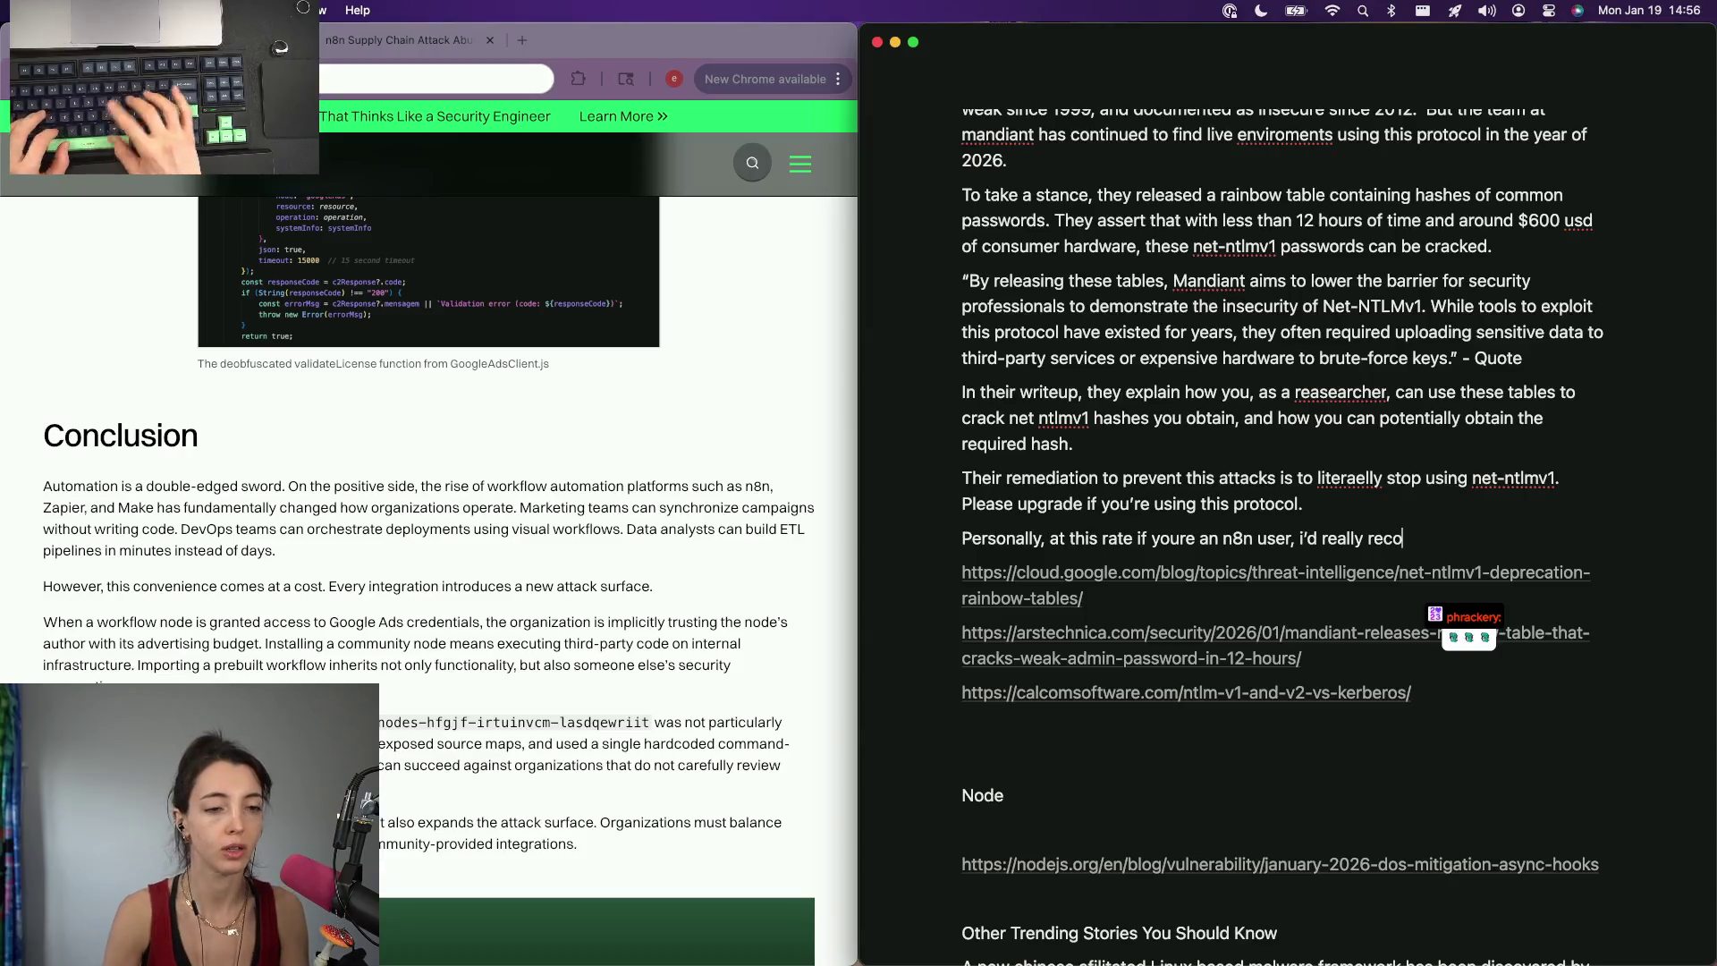
{"action": "key", "text": "alt+BackSpace"}
{"action": "key", "text": "alt+BackSpace"}
{"action": "key", "text": "alt+BackSpace"}
{"action": "type", "text": "i feel"}
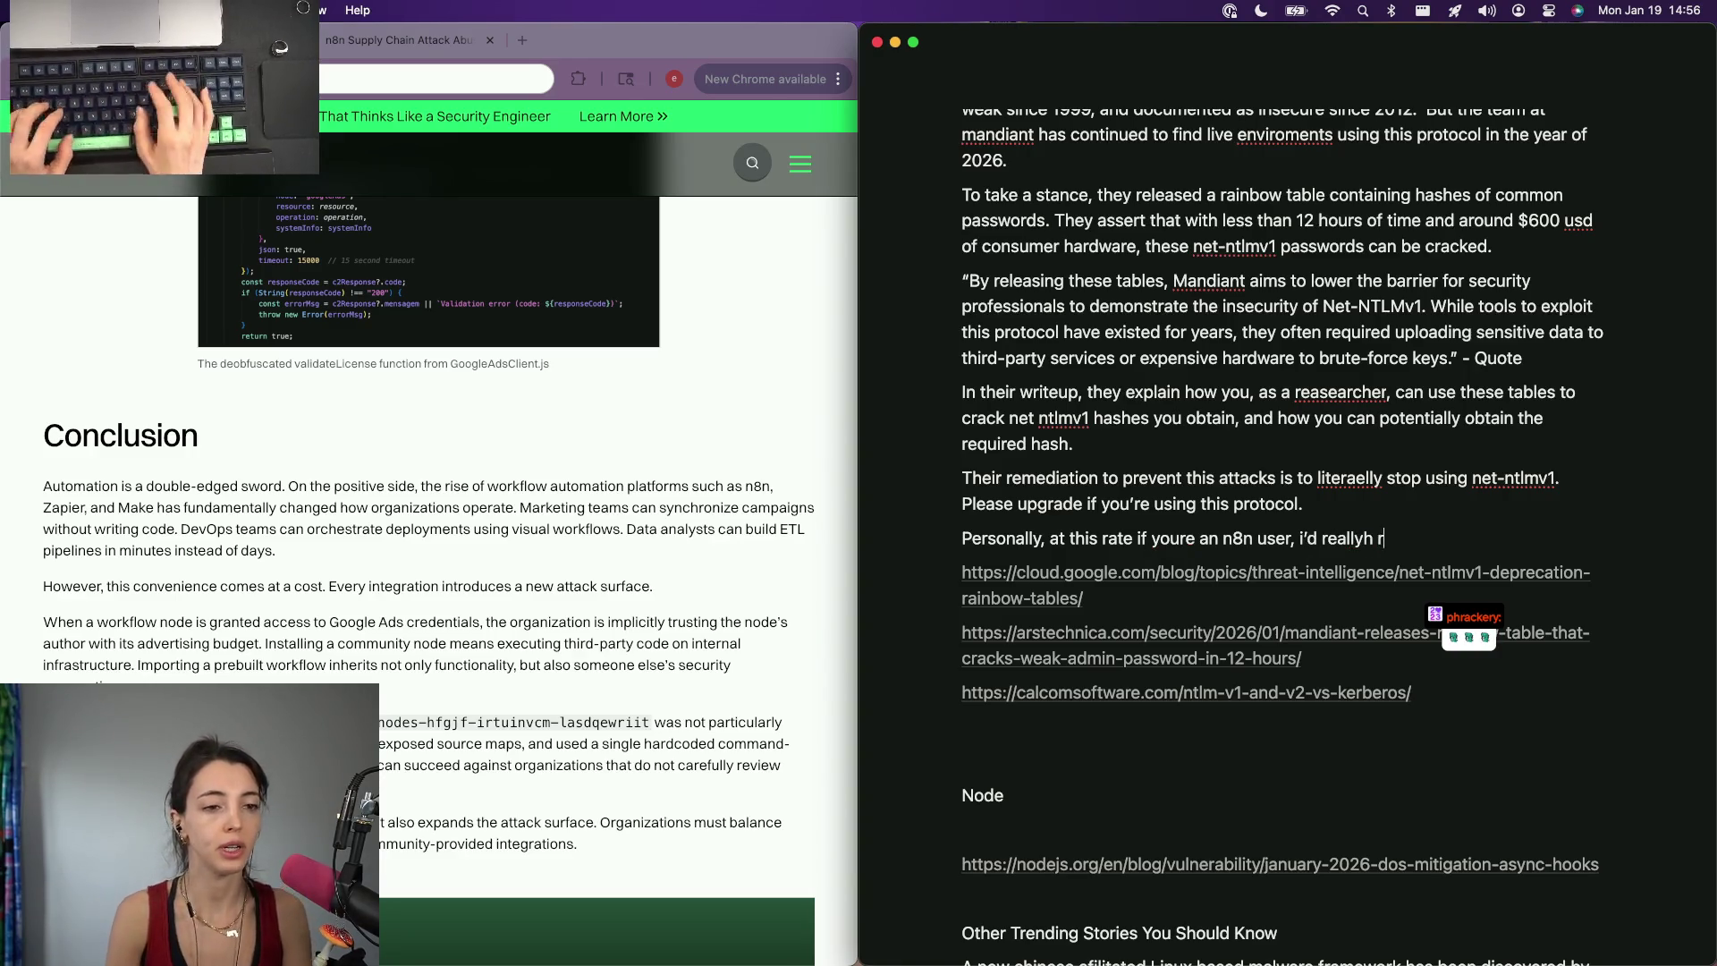
Complete the advice to n8n users ending 'under control.' and add an empty paragraph below.
{"action": "key", "text": "BackSpace"}
{"action": "type", "text": "consider your technology"}
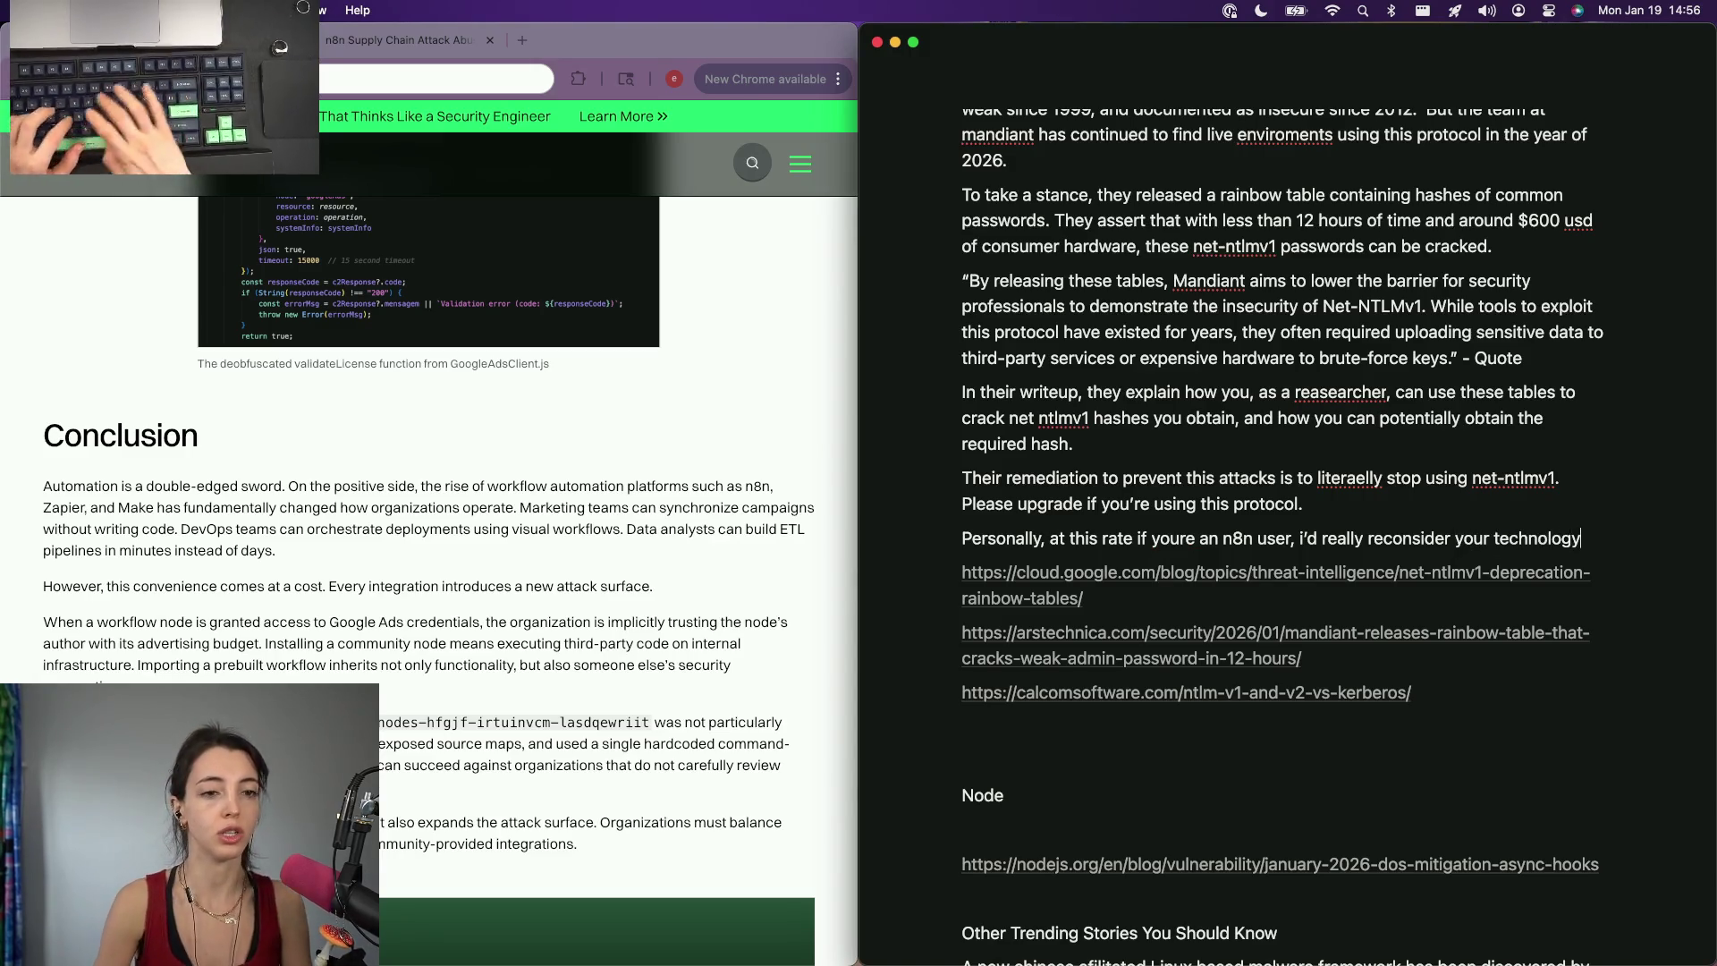
{"action": "type", "text": " choices while n8n "}
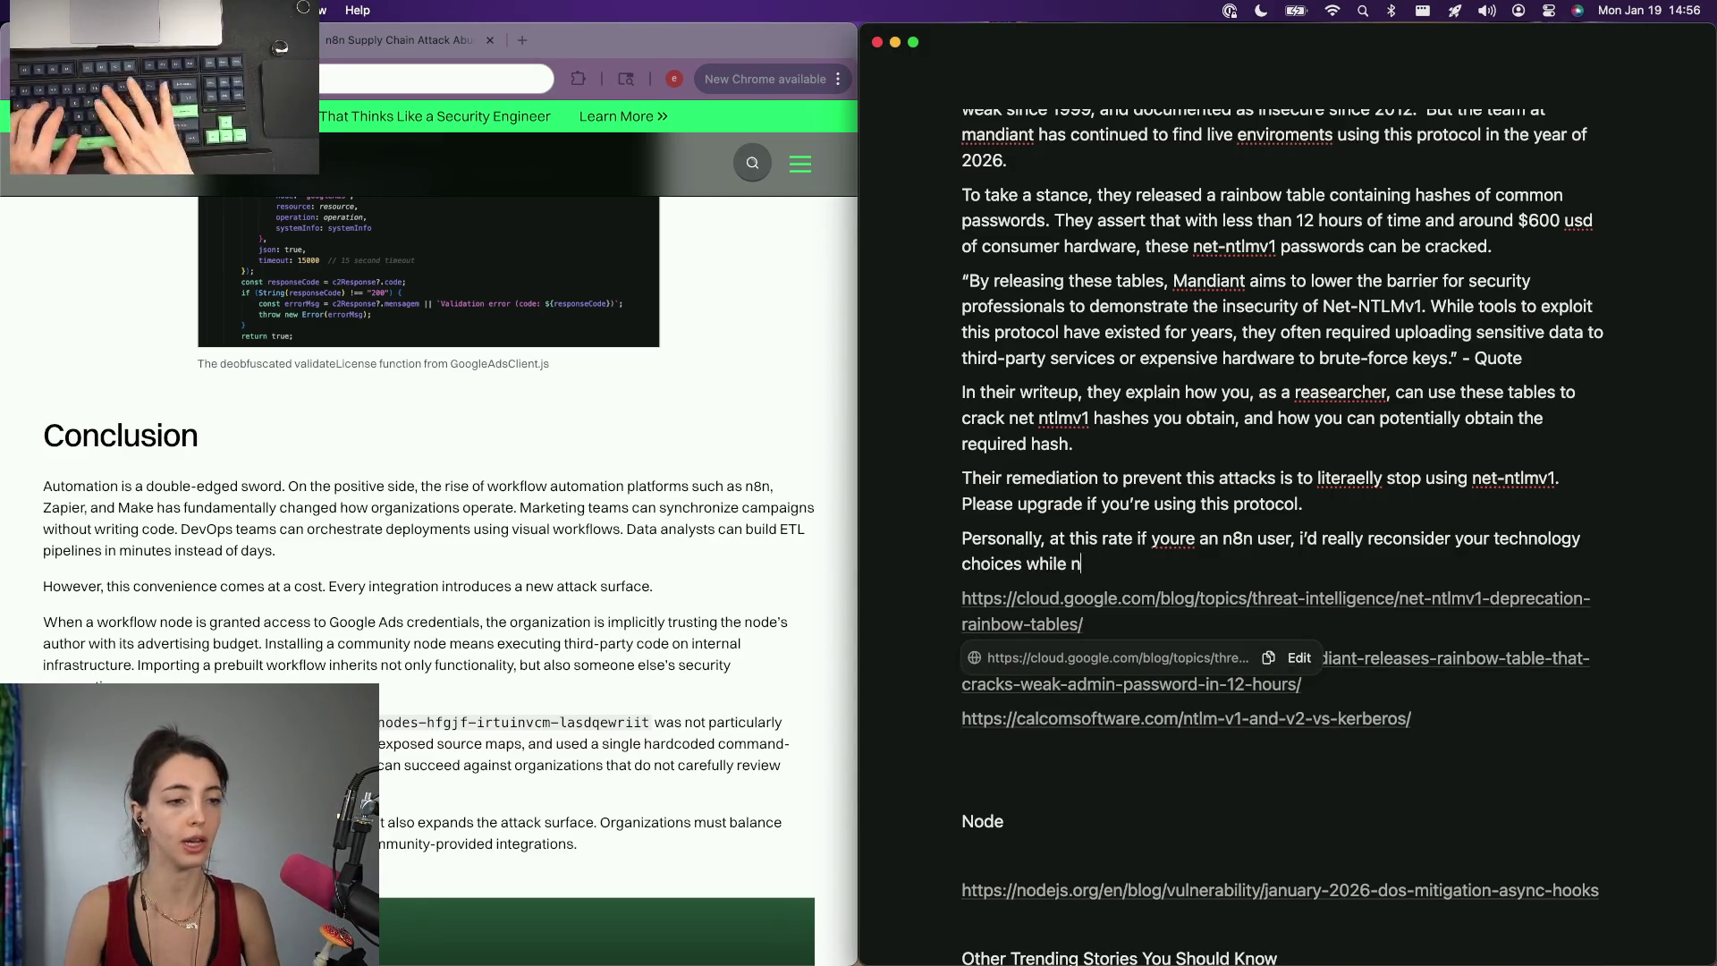
{"action": "type", "text": "cotn"}
{"action": "key", "text": "BackSpace"}
{"action": "key", "text": "BackSpace"}
{"action": "key", "text": "BackSpace"}
{"action": "key", "text": "BackSpace"}
{"action": "type", "text": "ntinues to get their"}
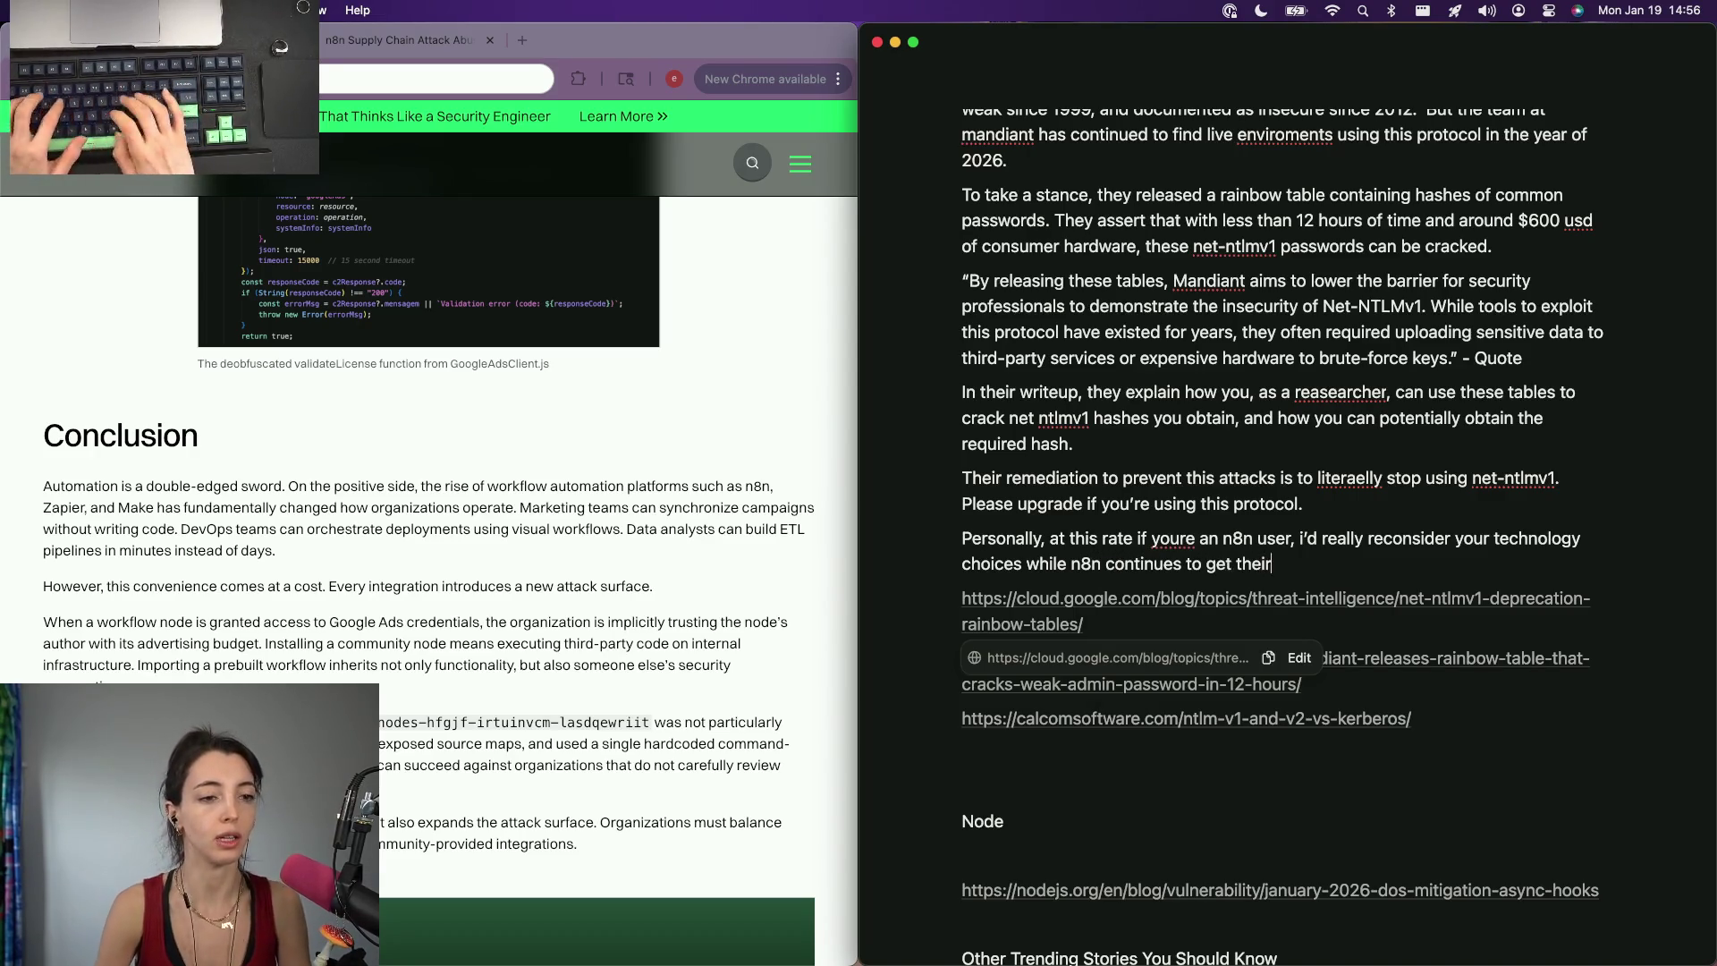
{"action": "type", "text": " ecosystem "}
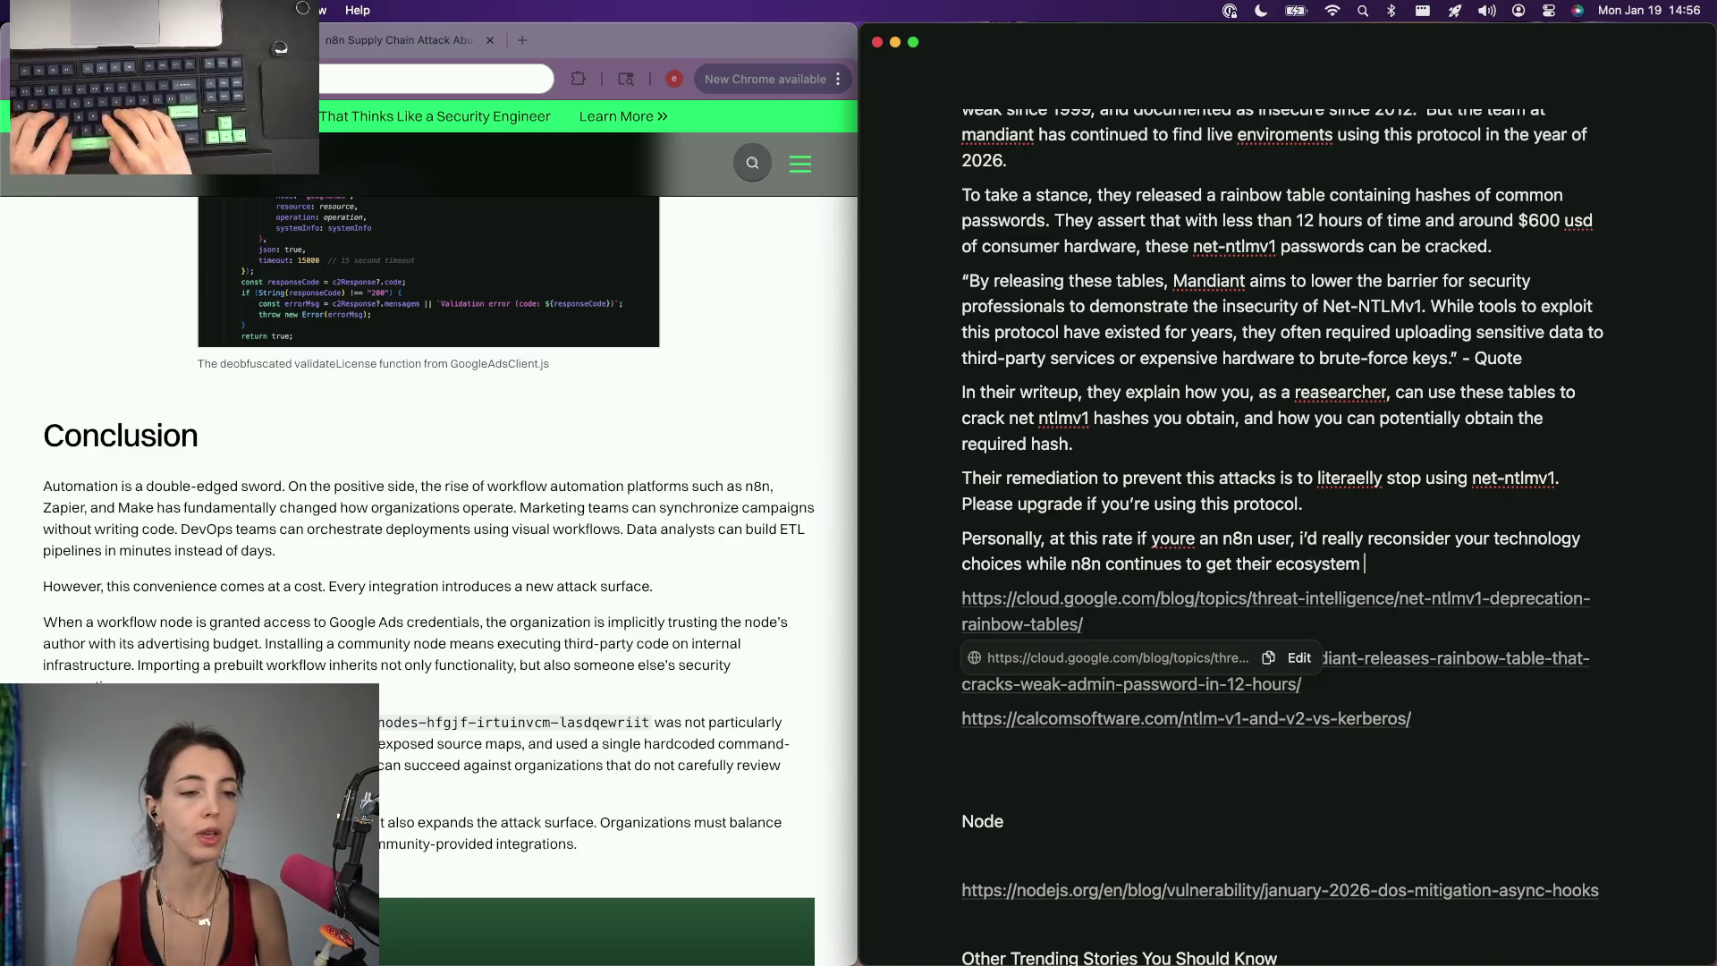
{"action": "type", "text": "under control.s"}
{"action": "key", "text": "BackSpace"}
{"action": "key", "text": "Return"}
{"action": "scroll", "coordinate": [1062, 342], "scroll_direction": "up", "scroll_amount": 2}
{"action": "scroll", "coordinate": [1062, 342], "scroll_direction": "up", "scroll_amount": 4}
{"action": "scroll", "coordinate": [1066, 377], "scroll_direction": "up", "scroll_amount": 4}
{"action": "scroll", "coordinate": [1074, 416], "scroll_direction": "up", "scroll_amount": 2}
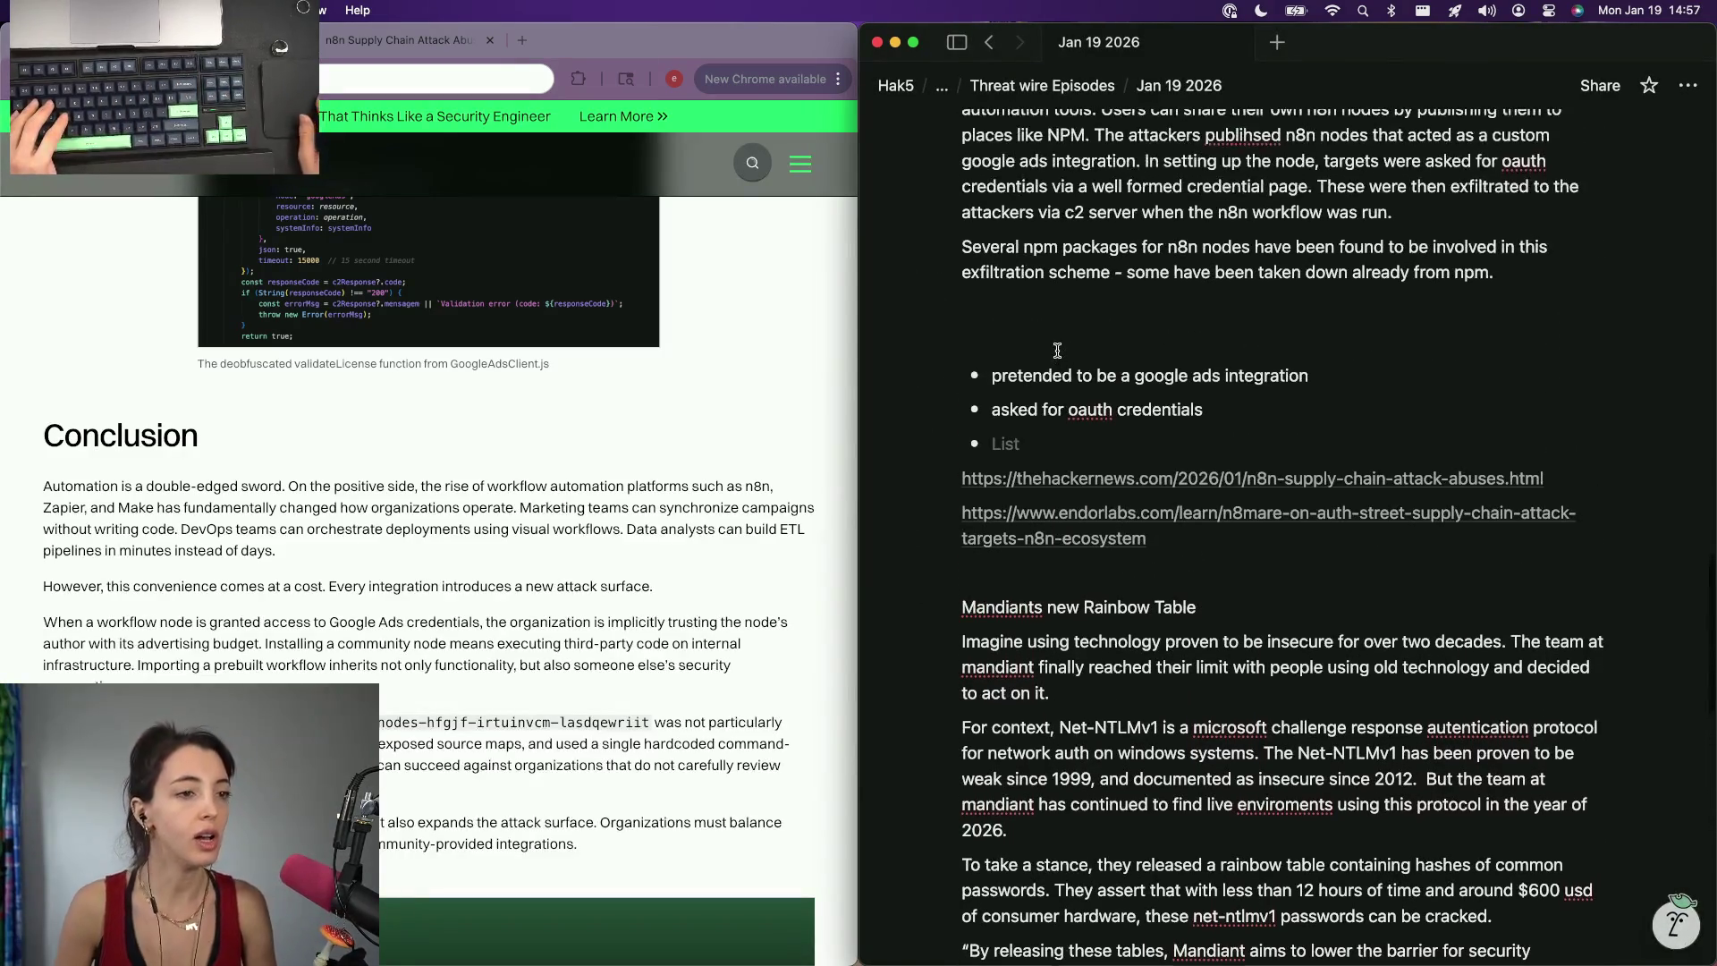
Cut the 'Personally…' paragraph from the Mandiant section and join it onto the npm paragraph.
{"action": "left_click_drag", "start_coordinate": [1077, 435], "coordinate": [985, 351]}
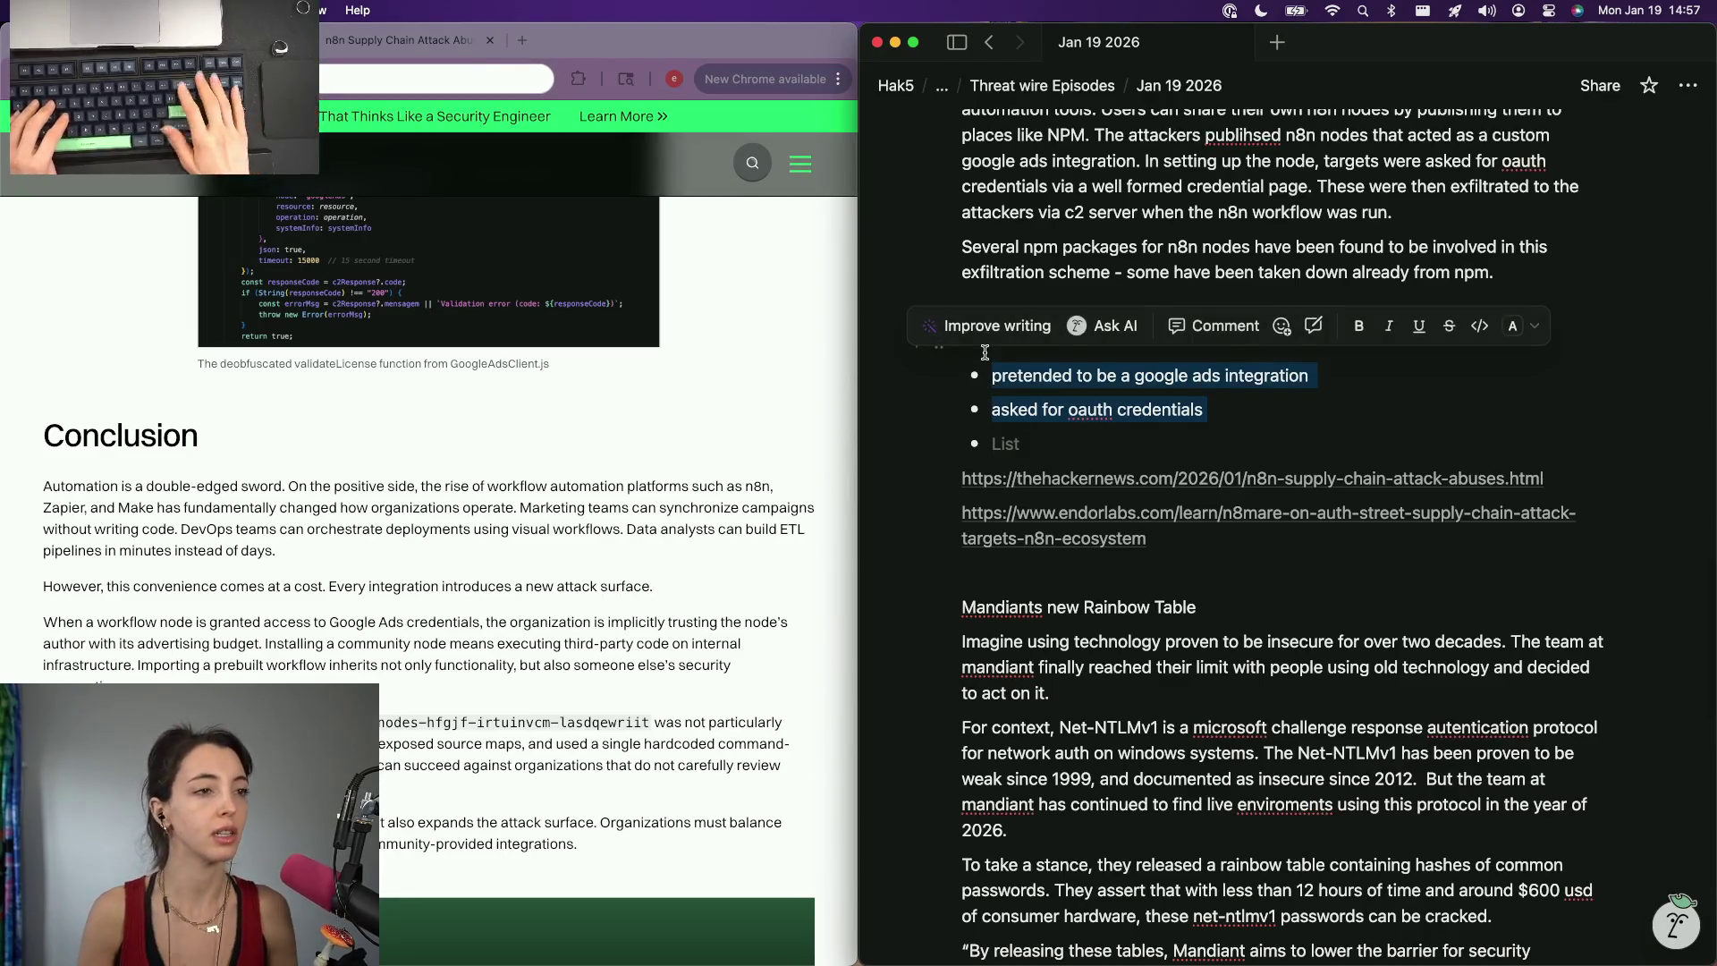
{"action": "scroll", "coordinate": [985, 352], "scroll_direction": "down", "scroll_amount": 3}
{"action": "scroll", "coordinate": [985, 352], "scroll_direction": "down", "scroll_amount": 4}
{"action": "scroll", "coordinate": [984, 353], "scroll_direction": "down", "scroll_amount": 2}
{"action": "left_click", "coordinate": [1514, 661]}
{"action": "left_click_drag", "start_coordinate": [1513, 665], "coordinate": [909, 632]}
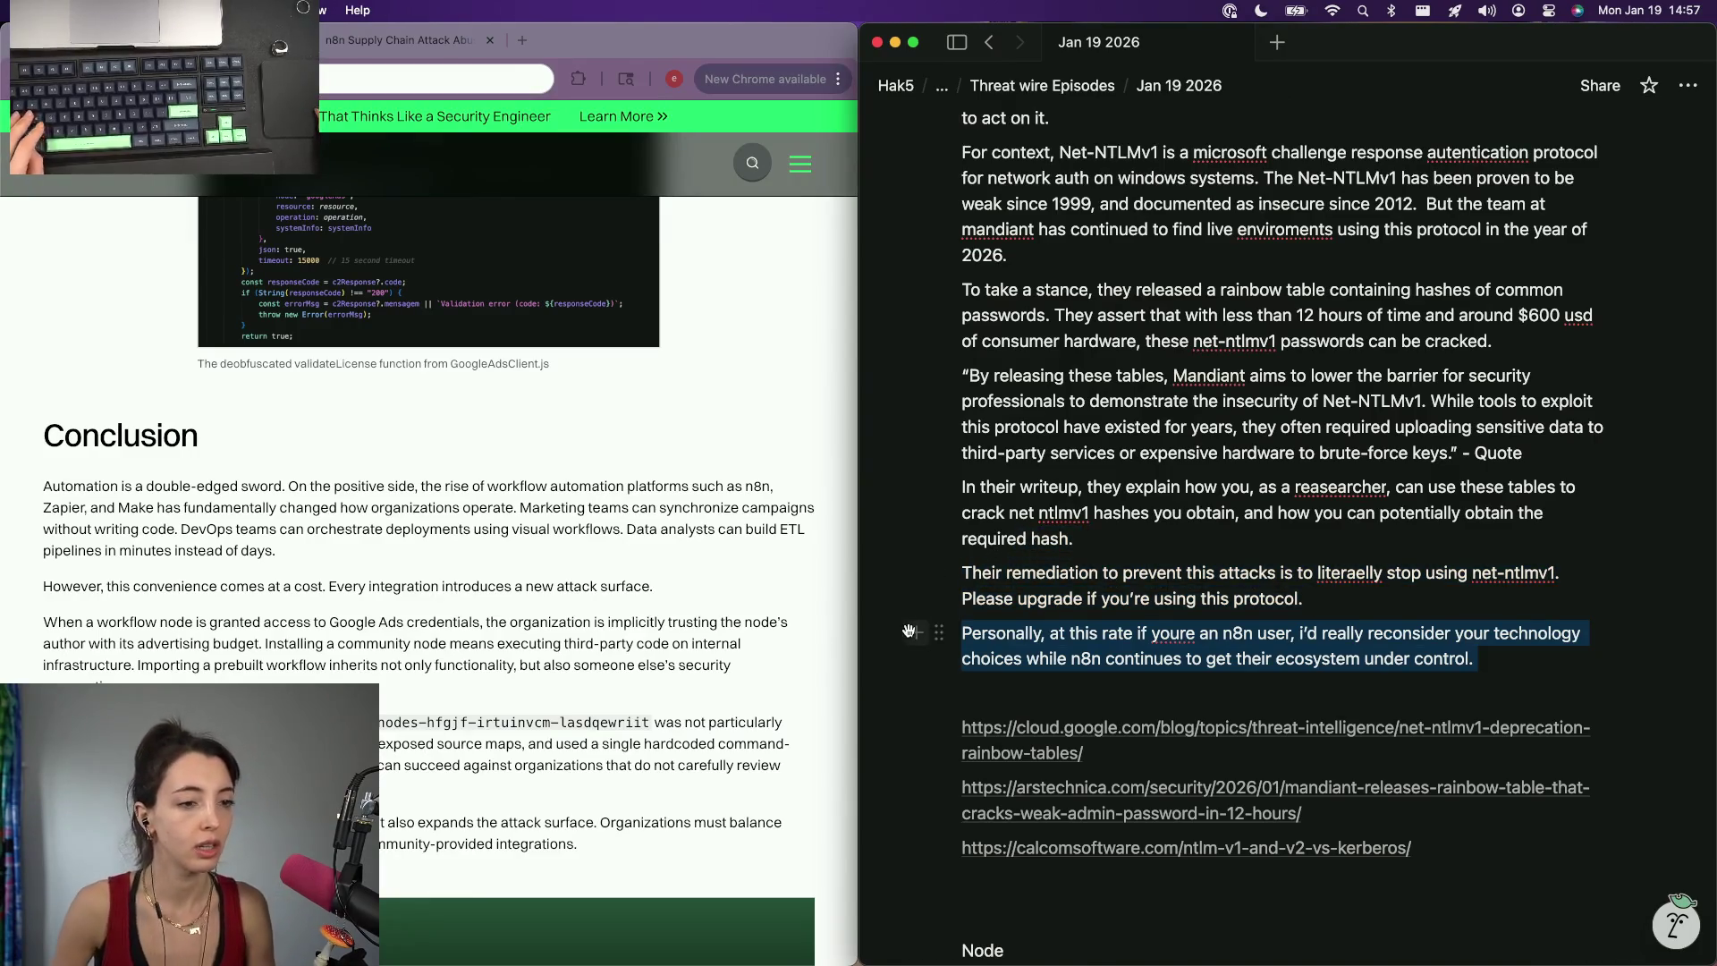
{"action": "scroll", "coordinate": [939, 577], "scroll_direction": "up", "scroll_amount": 2}
{"action": "scroll", "coordinate": [966, 470], "scroll_direction": "up", "scroll_amount": 3}
{"action": "scroll", "coordinate": [990, 287], "scroll_direction": "up", "scroll_amount": 3}
{"action": "scroll", "coordinate": [1011, 430], "scroll_direction": "up", "scroll_amount": 2}
{"action": "type", "text": "Personally, at this rate if youre an n8n user, i'd really reconsider your technology choices while n8n continues to get their ecosystem under control."}
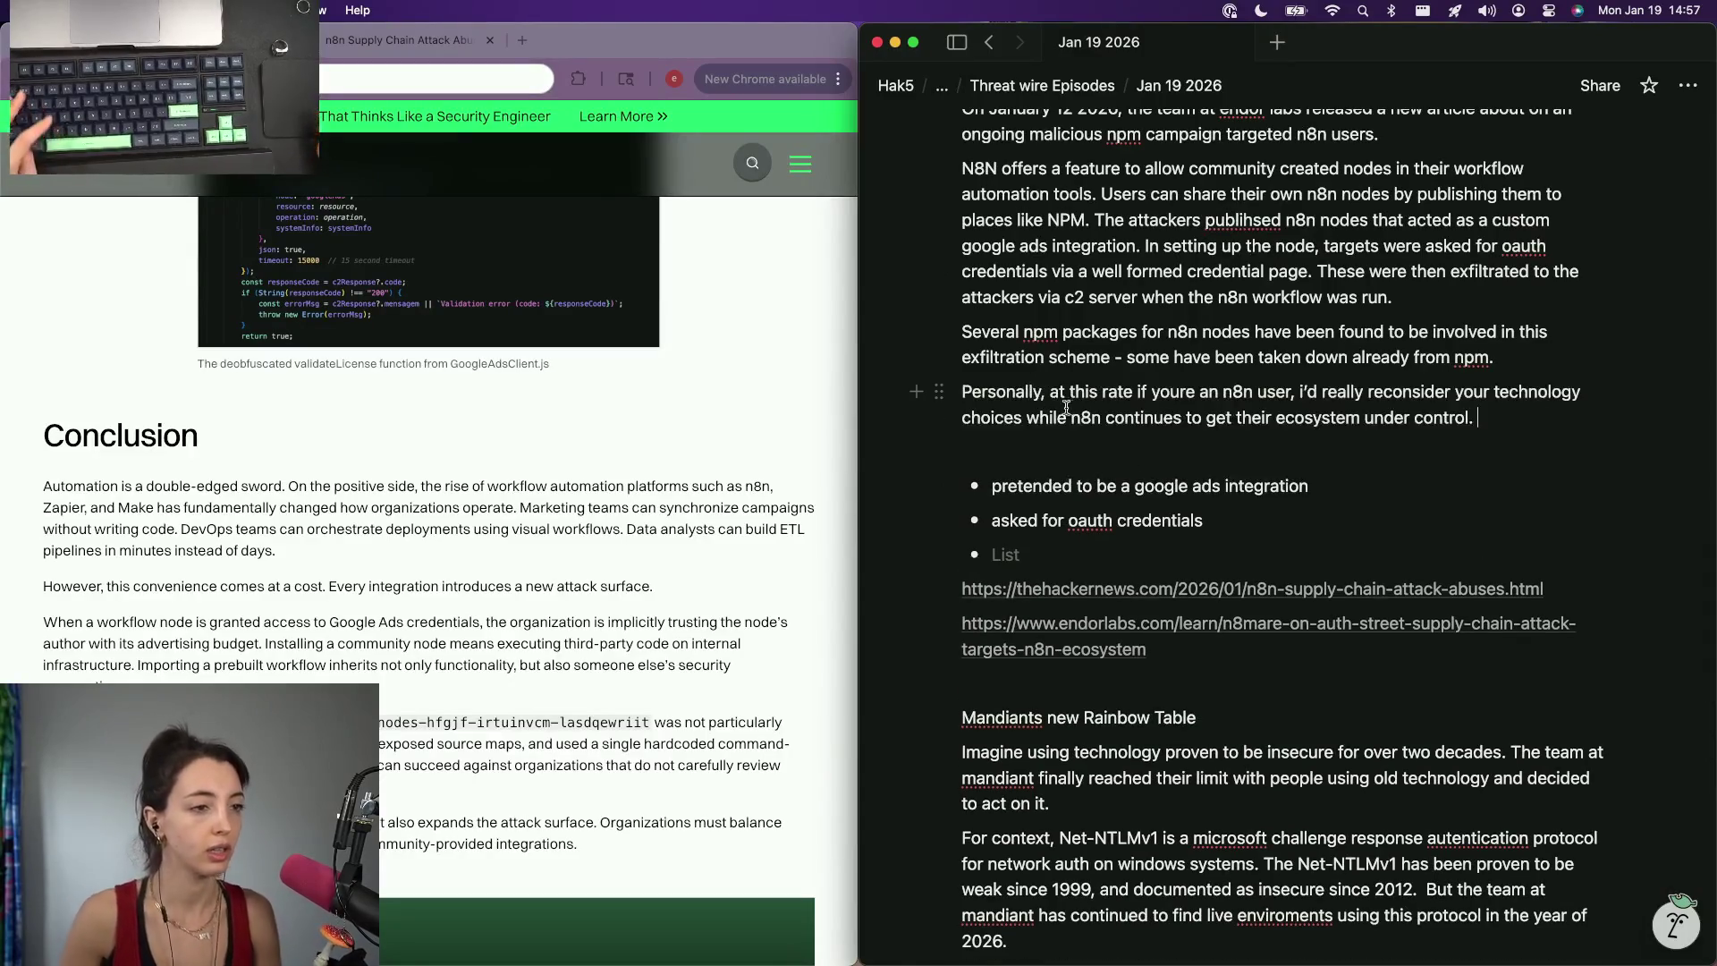
{"action": "key", "text": "BackSpace"}
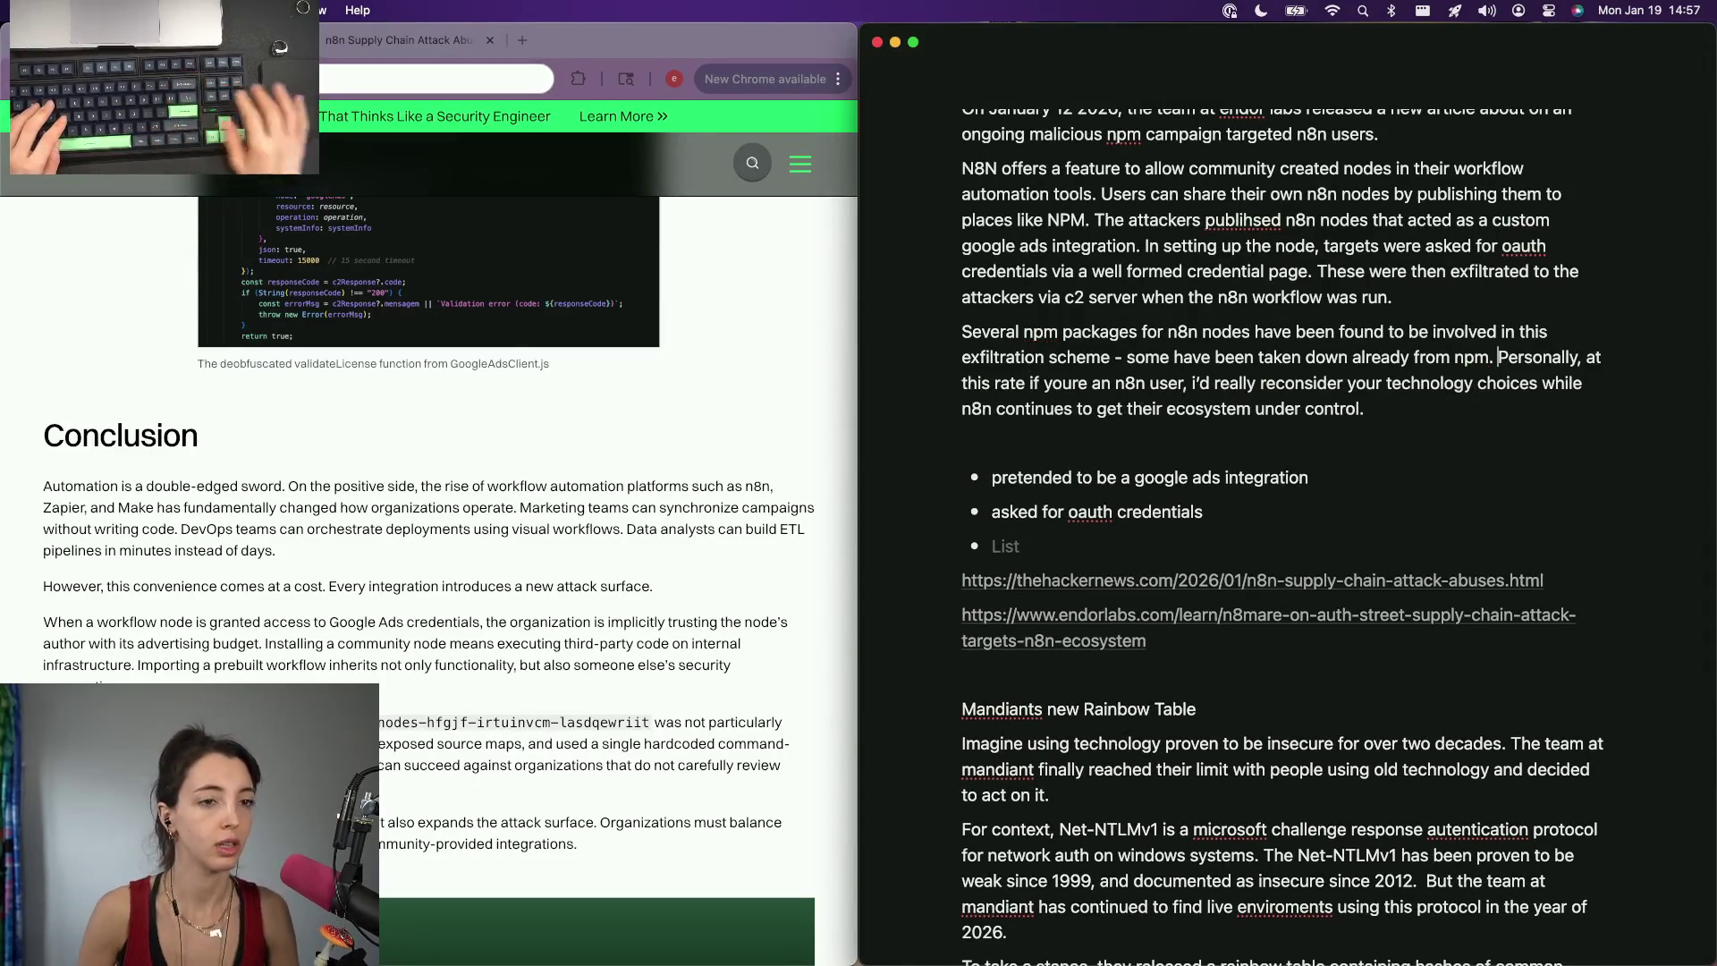
{"action": "scroll", "coordinate": [1074, 473], "scroll_direction": "down", "scroll_amount": 3}
{"action": "scroll", "coordinate": [1073, 473], "scroll_direction": "down", "scroll_amount": 5}
{"action": "scroll", "coordinate": [1047, 603], "scroll_direction": "down", "scroll_amount": 5}
{"action": "scroll", "coordinate": [1028, 699], "scroll_direction": "down", "scroll_amount": 2}
{"action": "scroll", "coordinate": [1026, 693], "scroll_direction": "down", "scroll_amount": 3}
{"action": "scroll", "coordinate": [1025, 695], "scroll_direction": "up", "scroll_amount": 10}
{"action": "scroll", "coordinate": [1025, 694], "scroll_direction": "up", "scroll_amount": 5}
{"action": "scroll", "coordinate": [1025, 694], "scroll_direction": "up", "scroll_amount": 5}
{"action": "scroll", "coordinate": [1027, 694], "scroll_direction": "down", "scroll_amount": 3}
{"action": "scroll", "coordinate": [1027, 693], "scroll_direction": "down", "scroll_amount": 5}
{"action": "scroll", "coordinate": [1027, 694], "scroll_direction": "down", "scroll_amount": 5}
{"action": "scroll", "coordinate": [1027, 694], "scroll_direction": "down", "scroll_amount": 3}
{"action": "left_click", "coordinate": [1010, 398]}
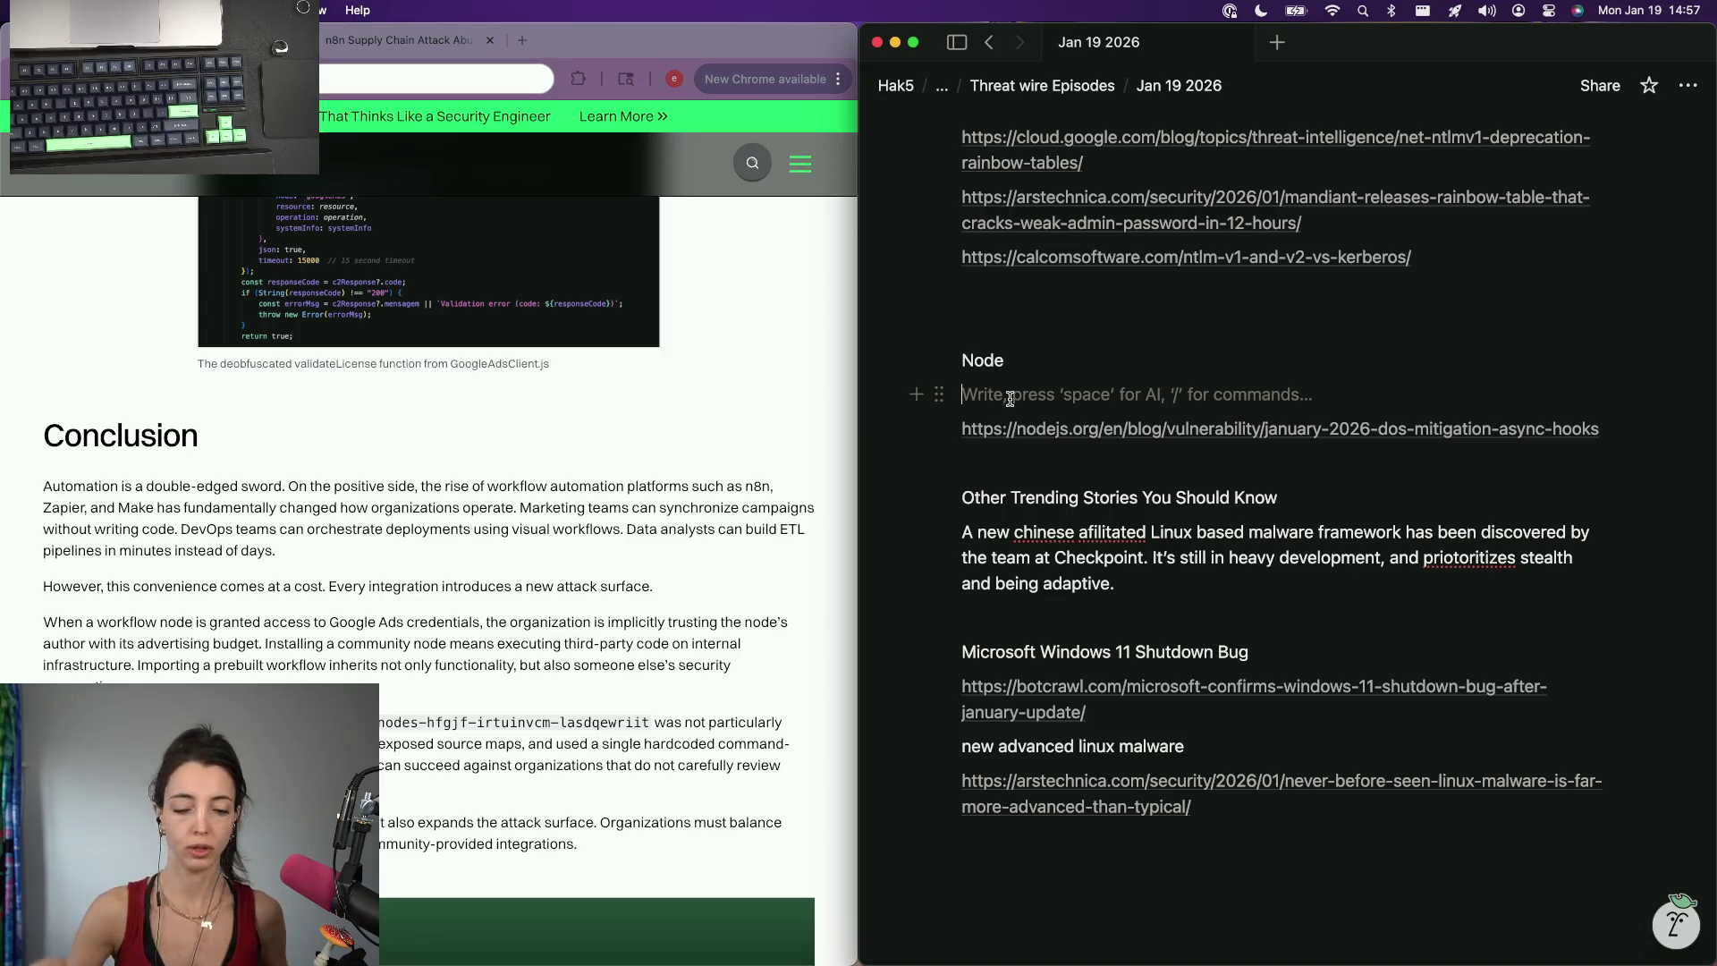
{"action": "scroll", "coordinate": [867, 659], "scroll_direction": "up", "scroll_amount": 3}
{"action": "scroll", "coordinate": [868, 661], "scroll_direction": "down", "scroll_amount": 1}
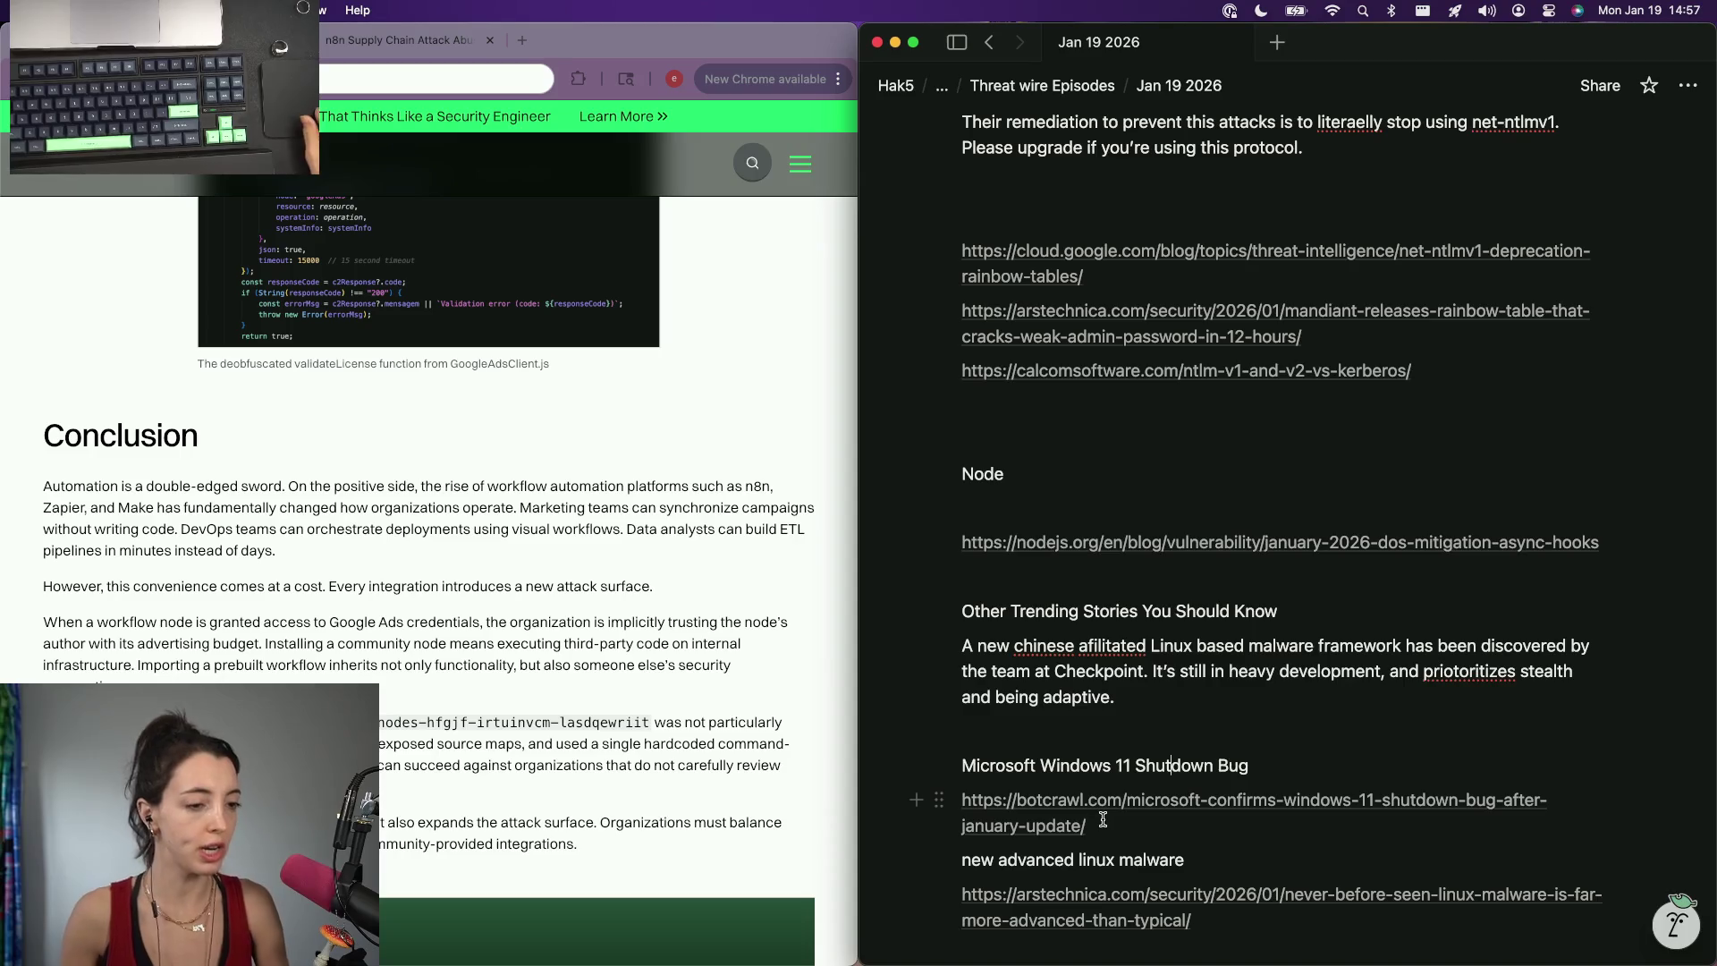
{"action": "left_click", "coordinate": [647, 562]}
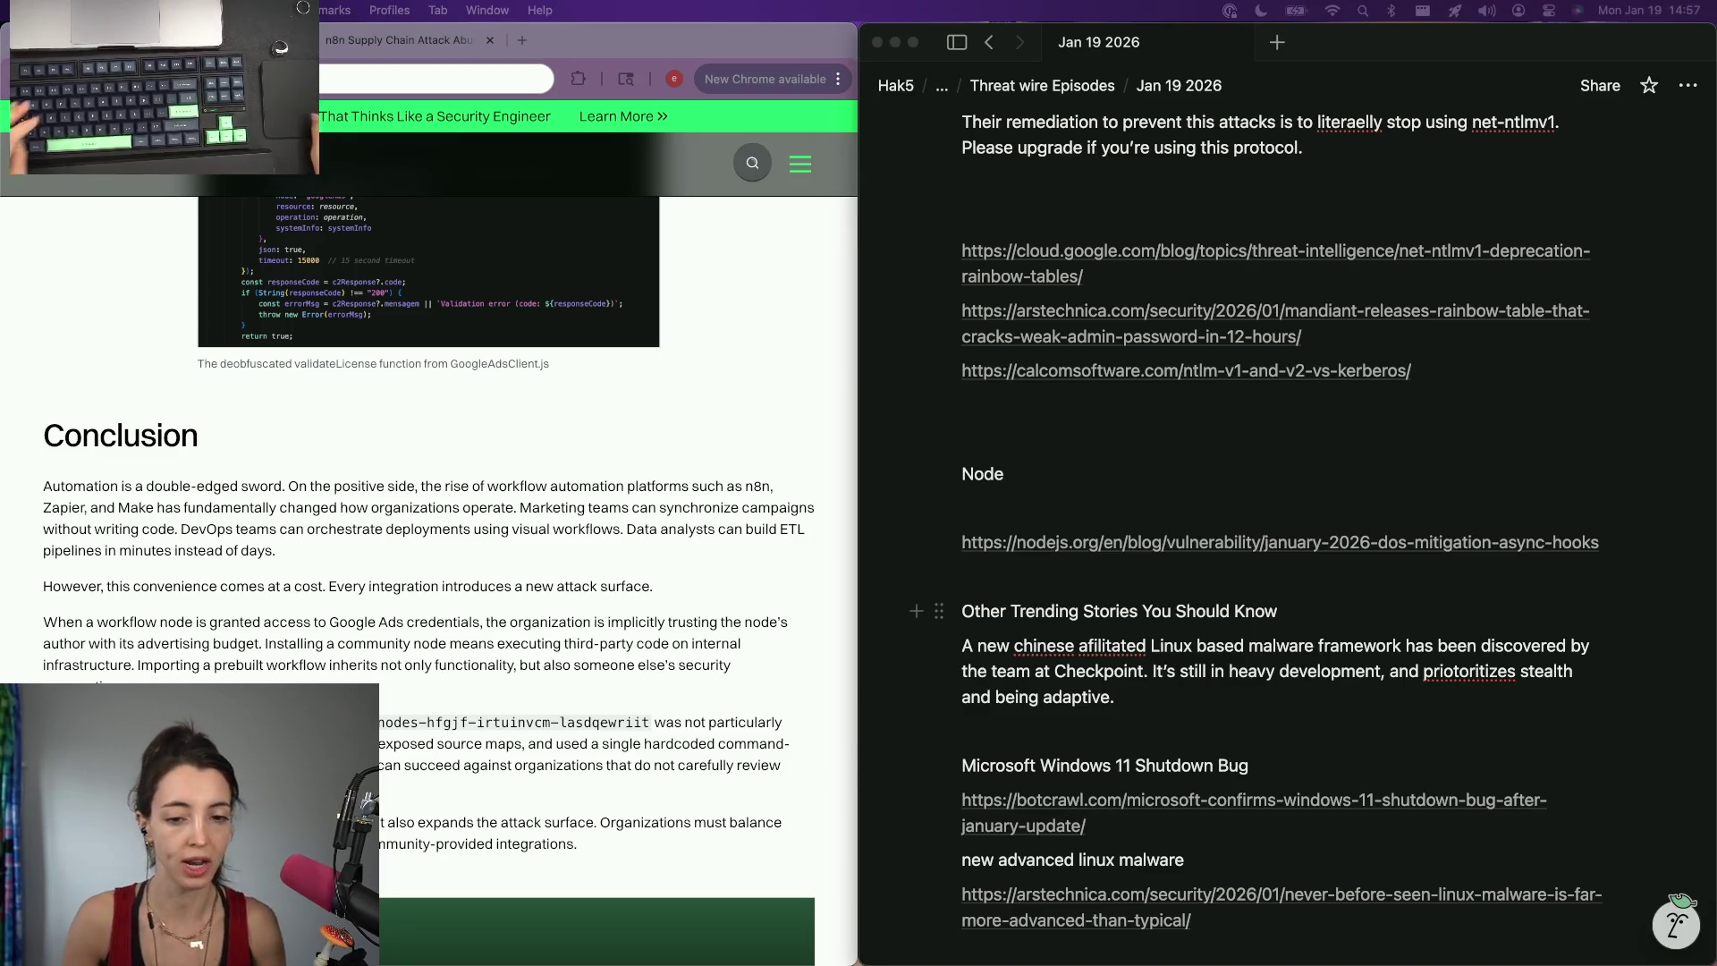
Load the Botcrawl Windows 11 shutdown-bug article in a new tab, then return to the notes.
{"action": "key", "text": "super+t"}
{"action": "key", "text": "super+v"}
{"action": "key", "text": "Return"}
{"action": "scroll", "coordinate": [376, 609], "scroll_direction": "down", "scroll_amount": 5}
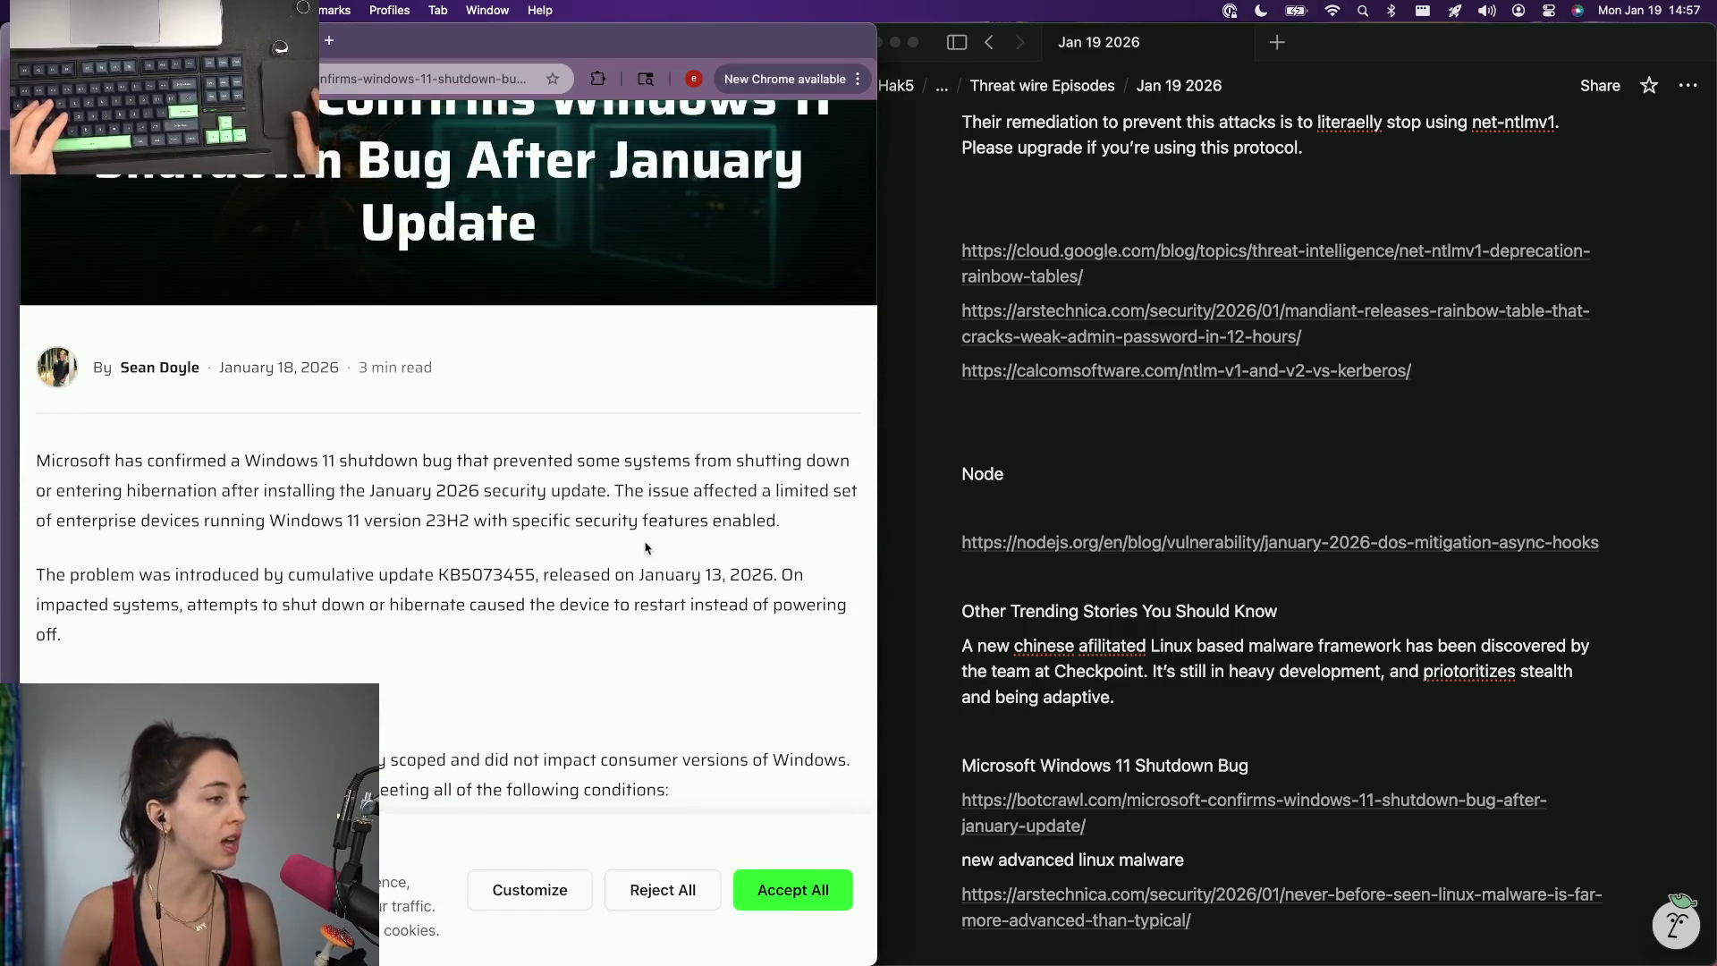
{"action": "left_click", "coordinate": [1233, 626]}
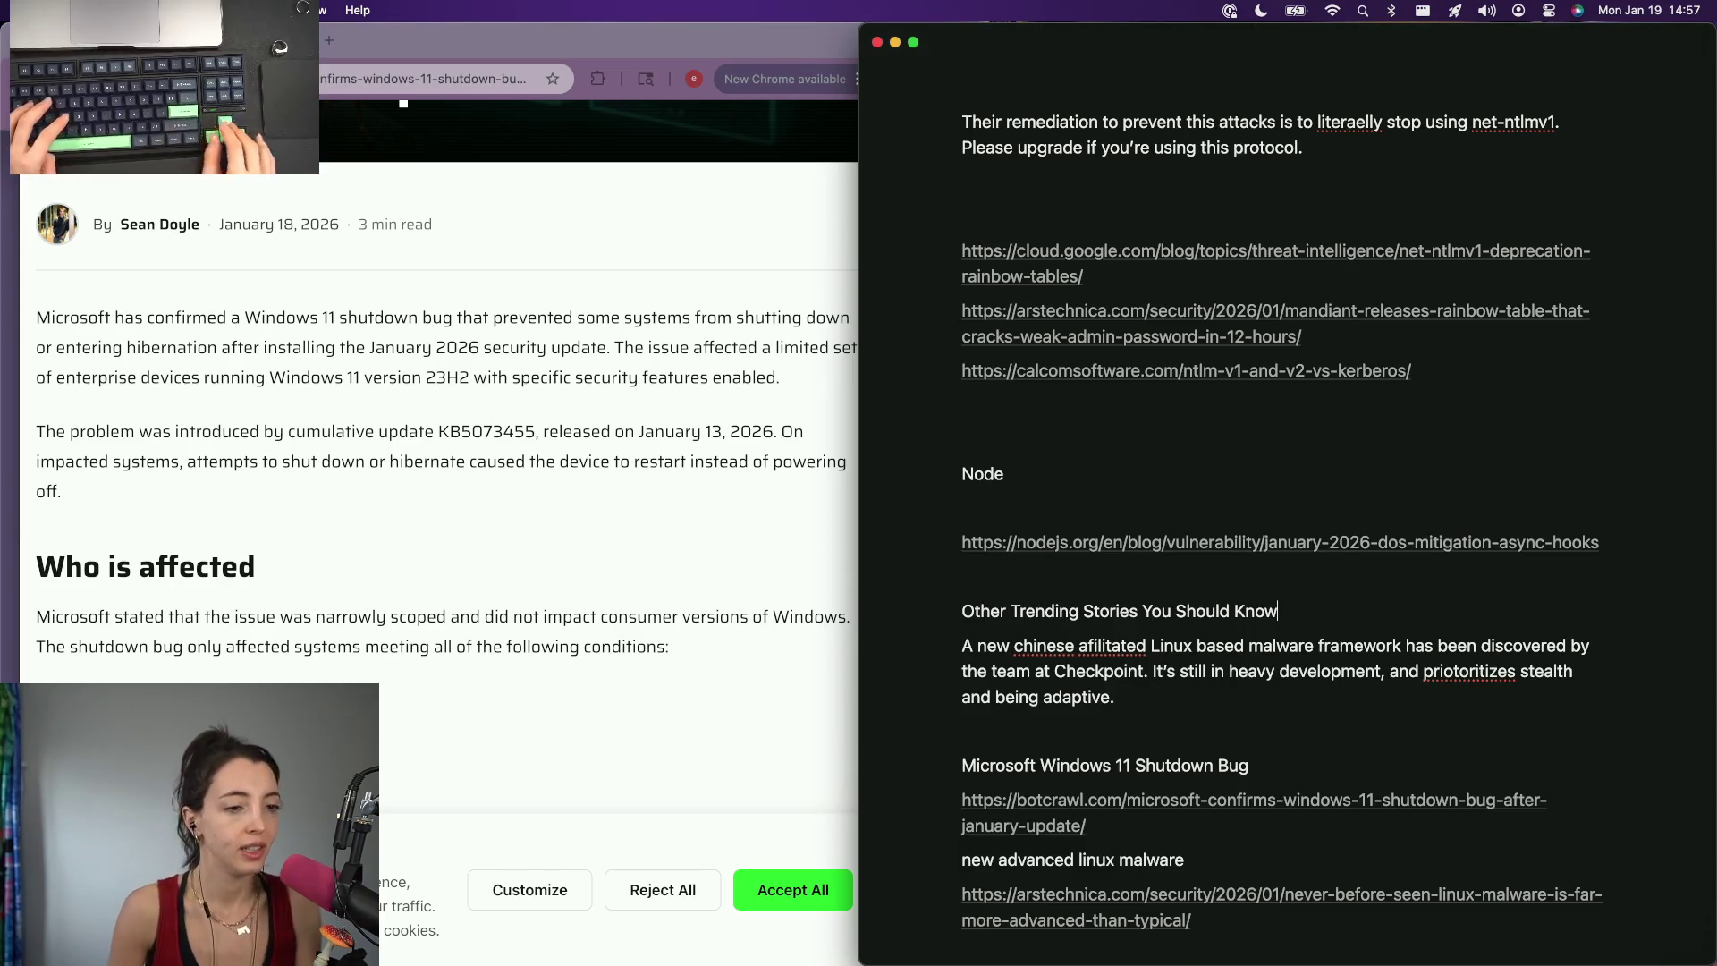
Write the trending-stories intro line and the Patch Tuesday shutdown-bug summary after the Linux malware paragraph.
{"action": "key", "text": "Return"}
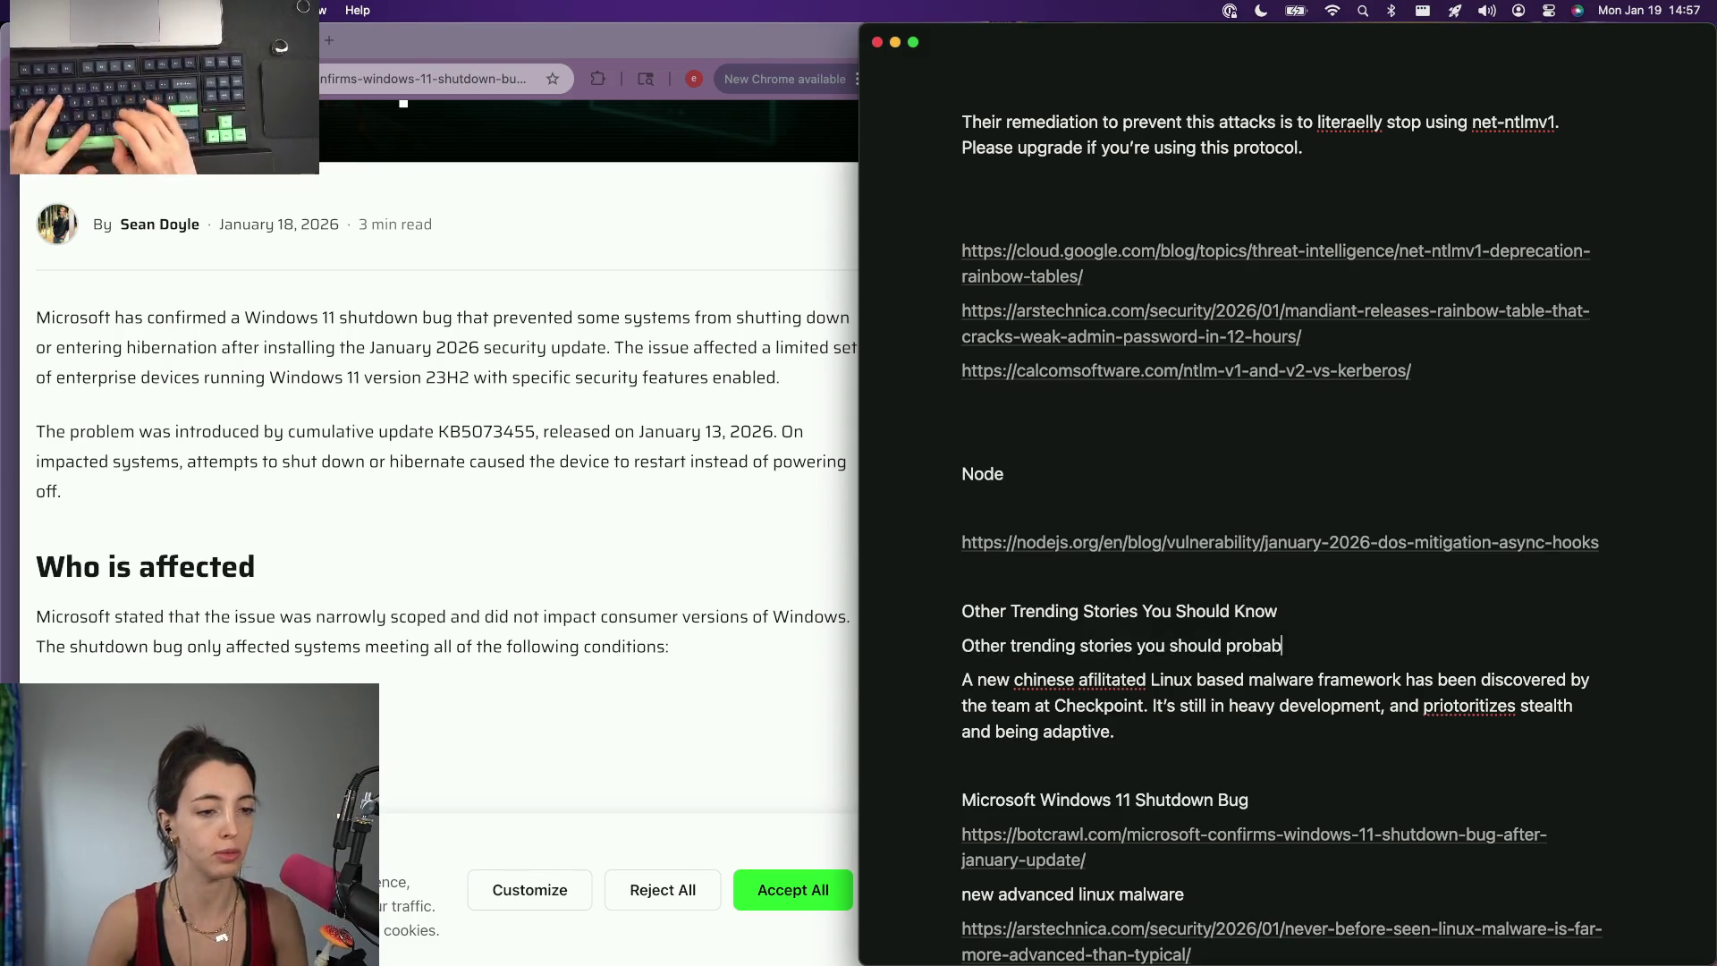
{"action": "type", "text": "Other trending stories you should probably know!"}
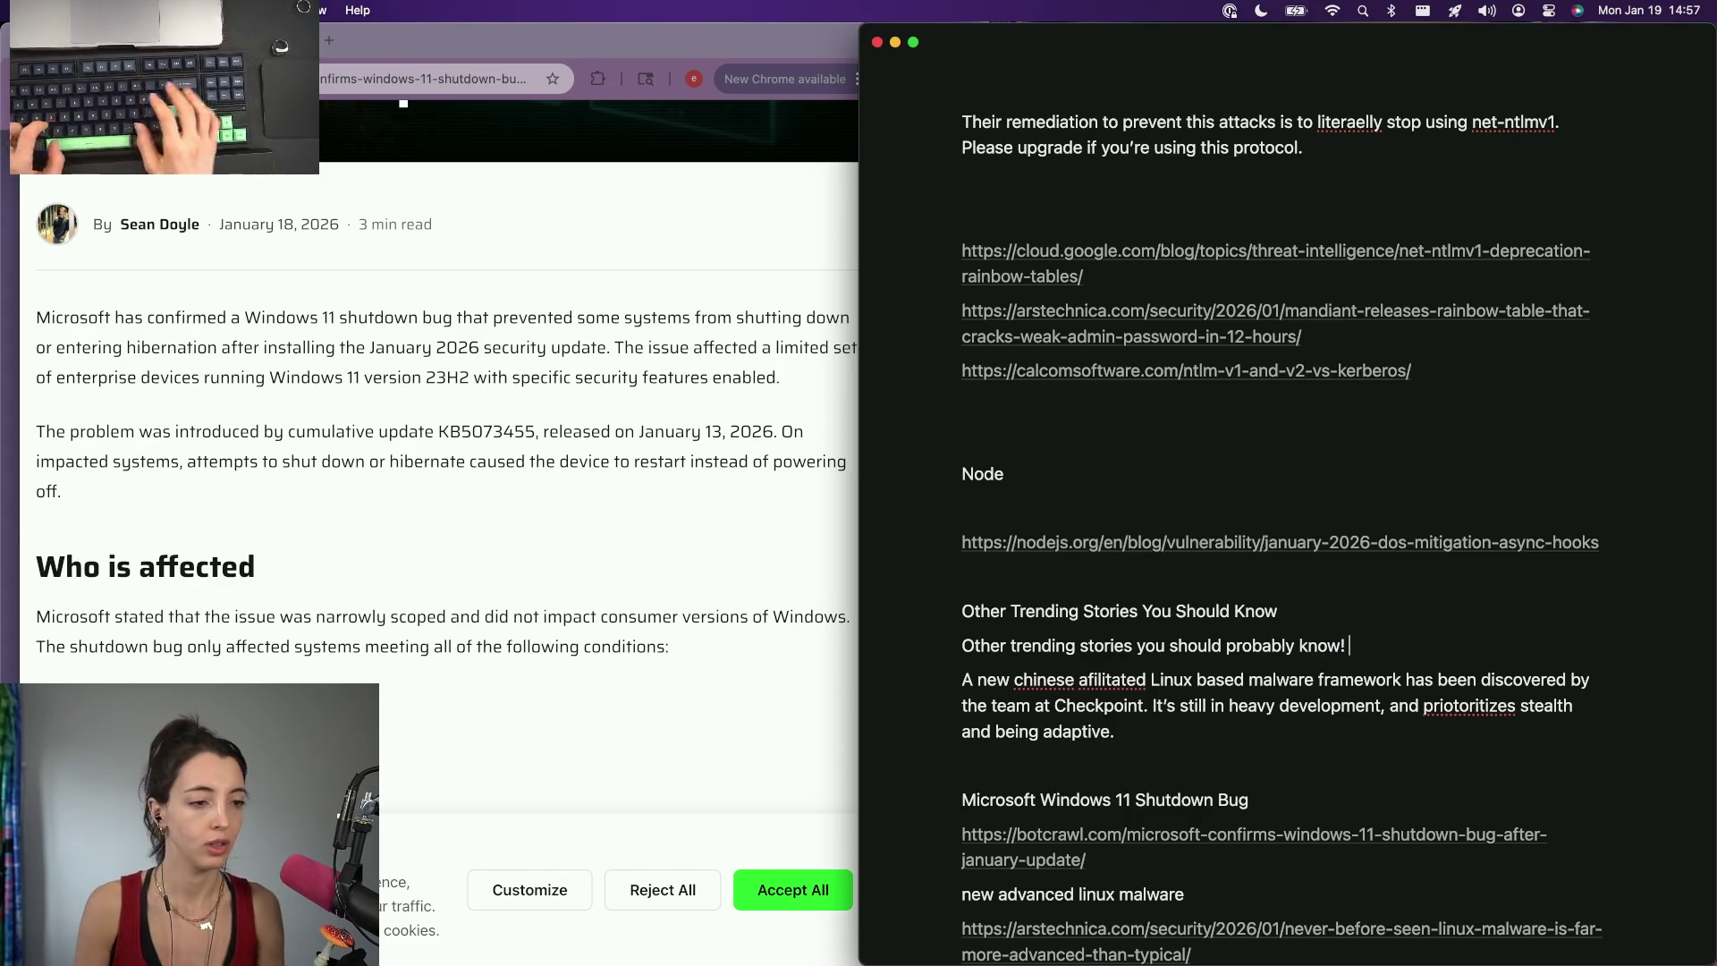
{"action": "key", "text": "Return"}
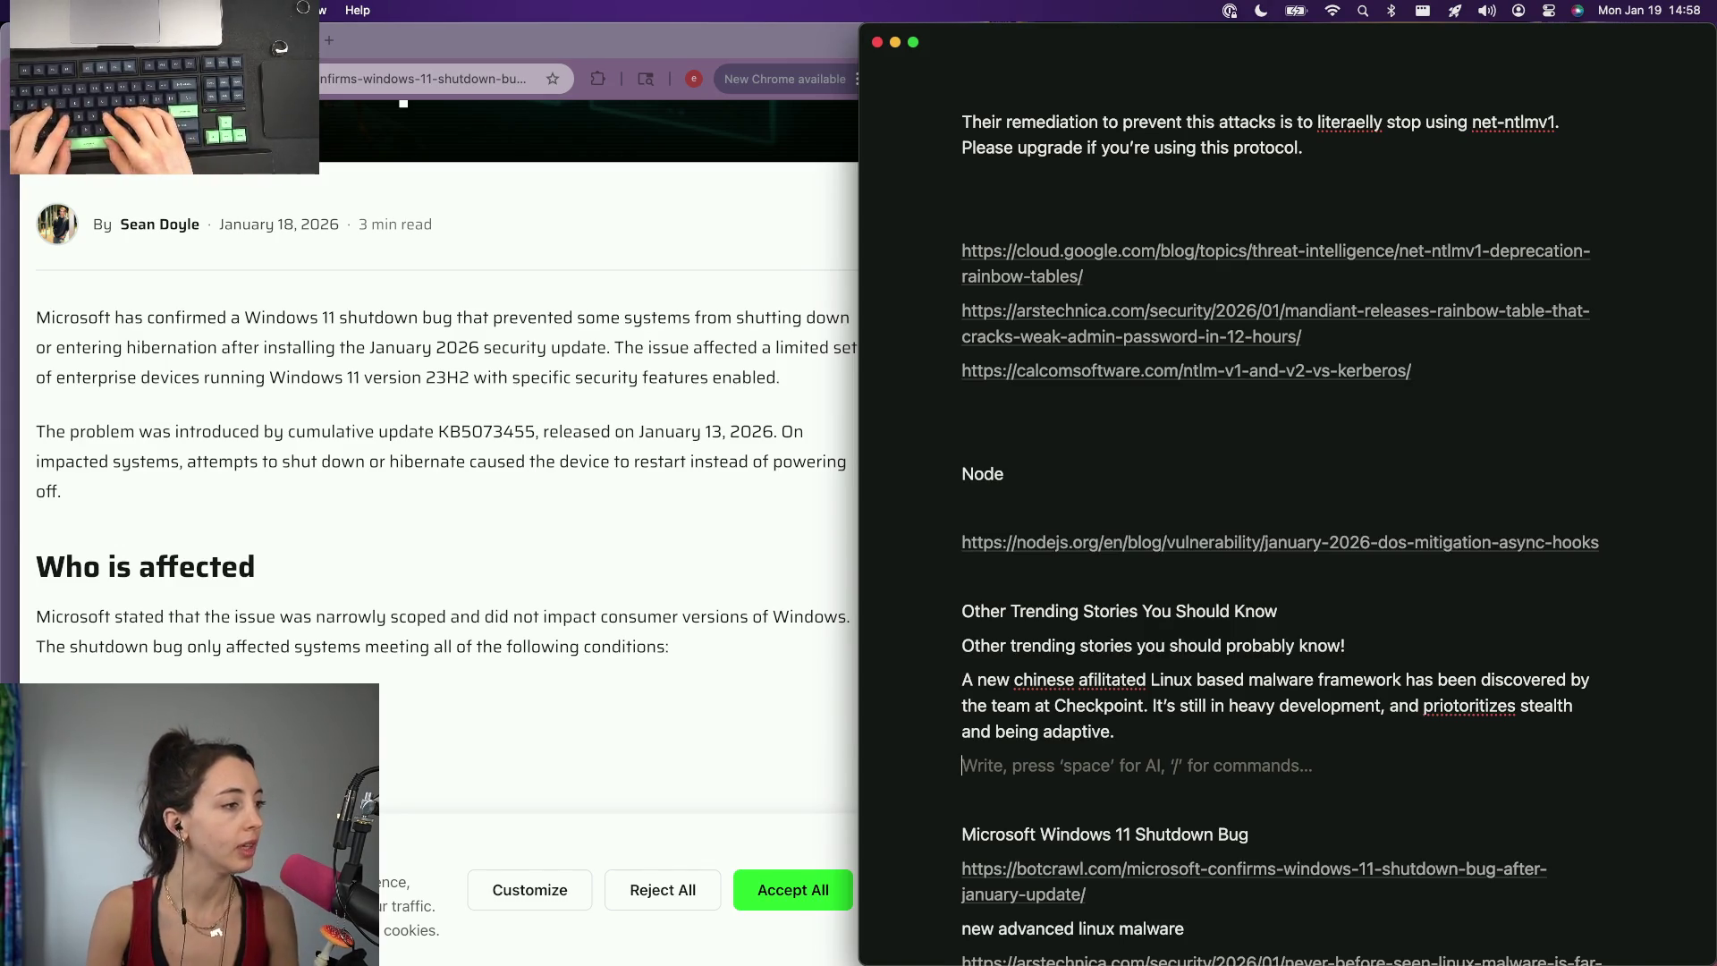
{"action": "type", "text": "(T"}
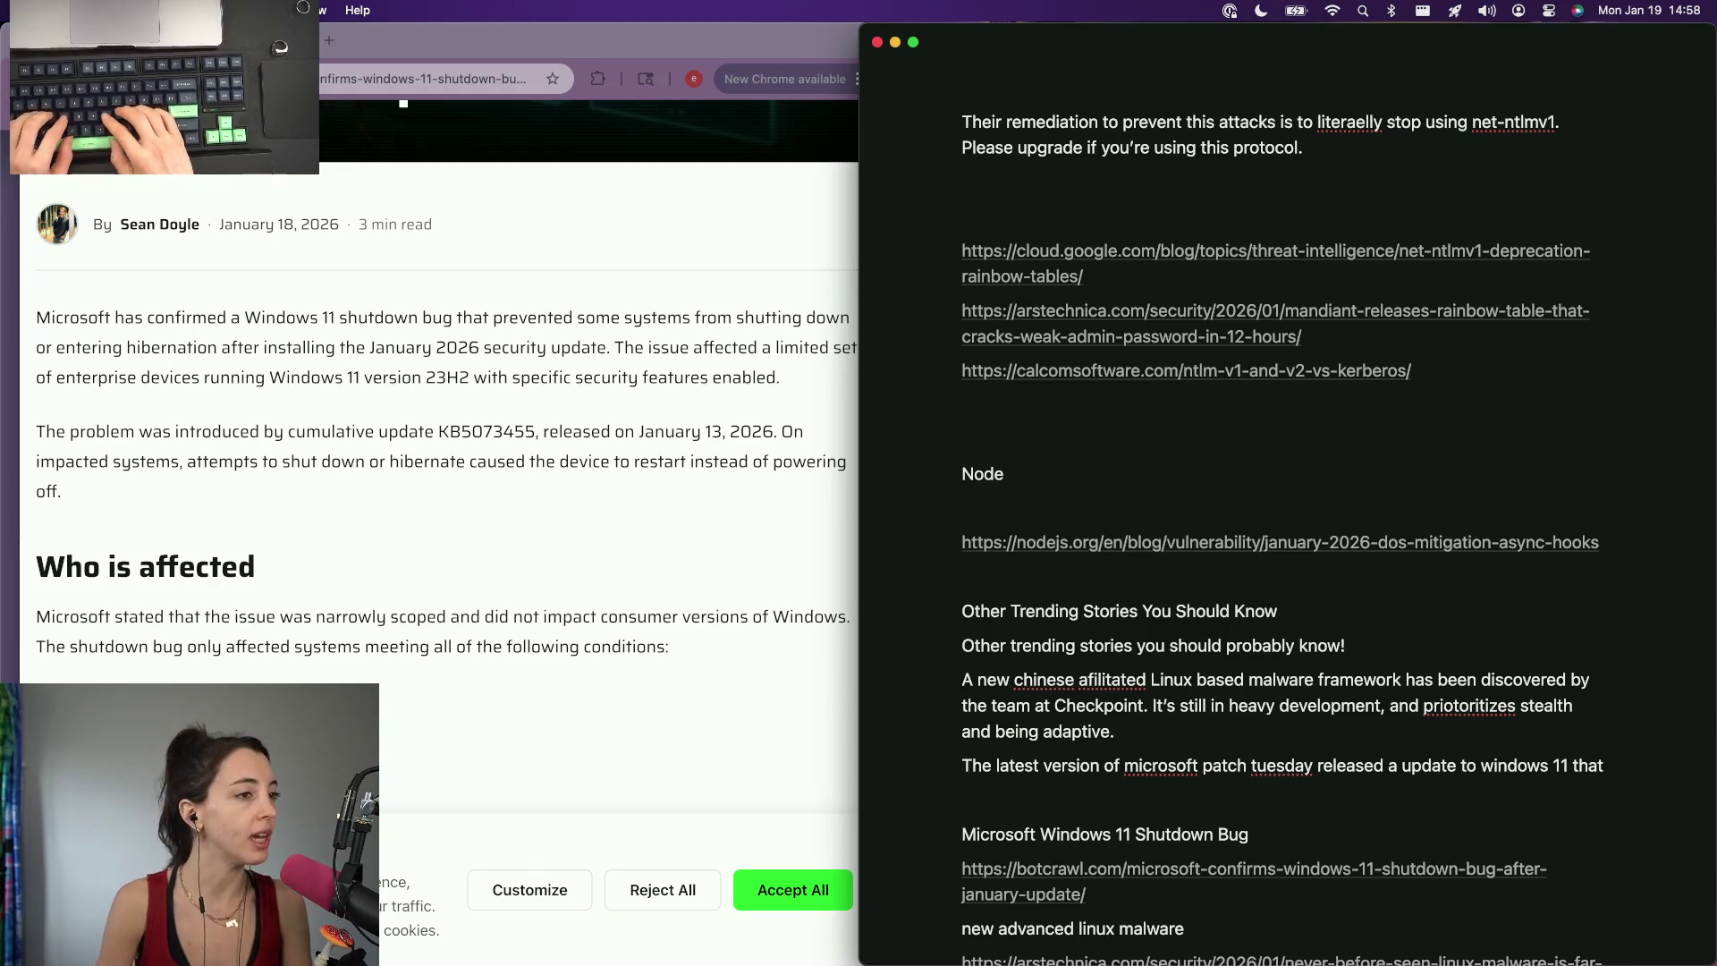
{"action": "type", "text": "prevented some microsoft sytems from literally turning off."}
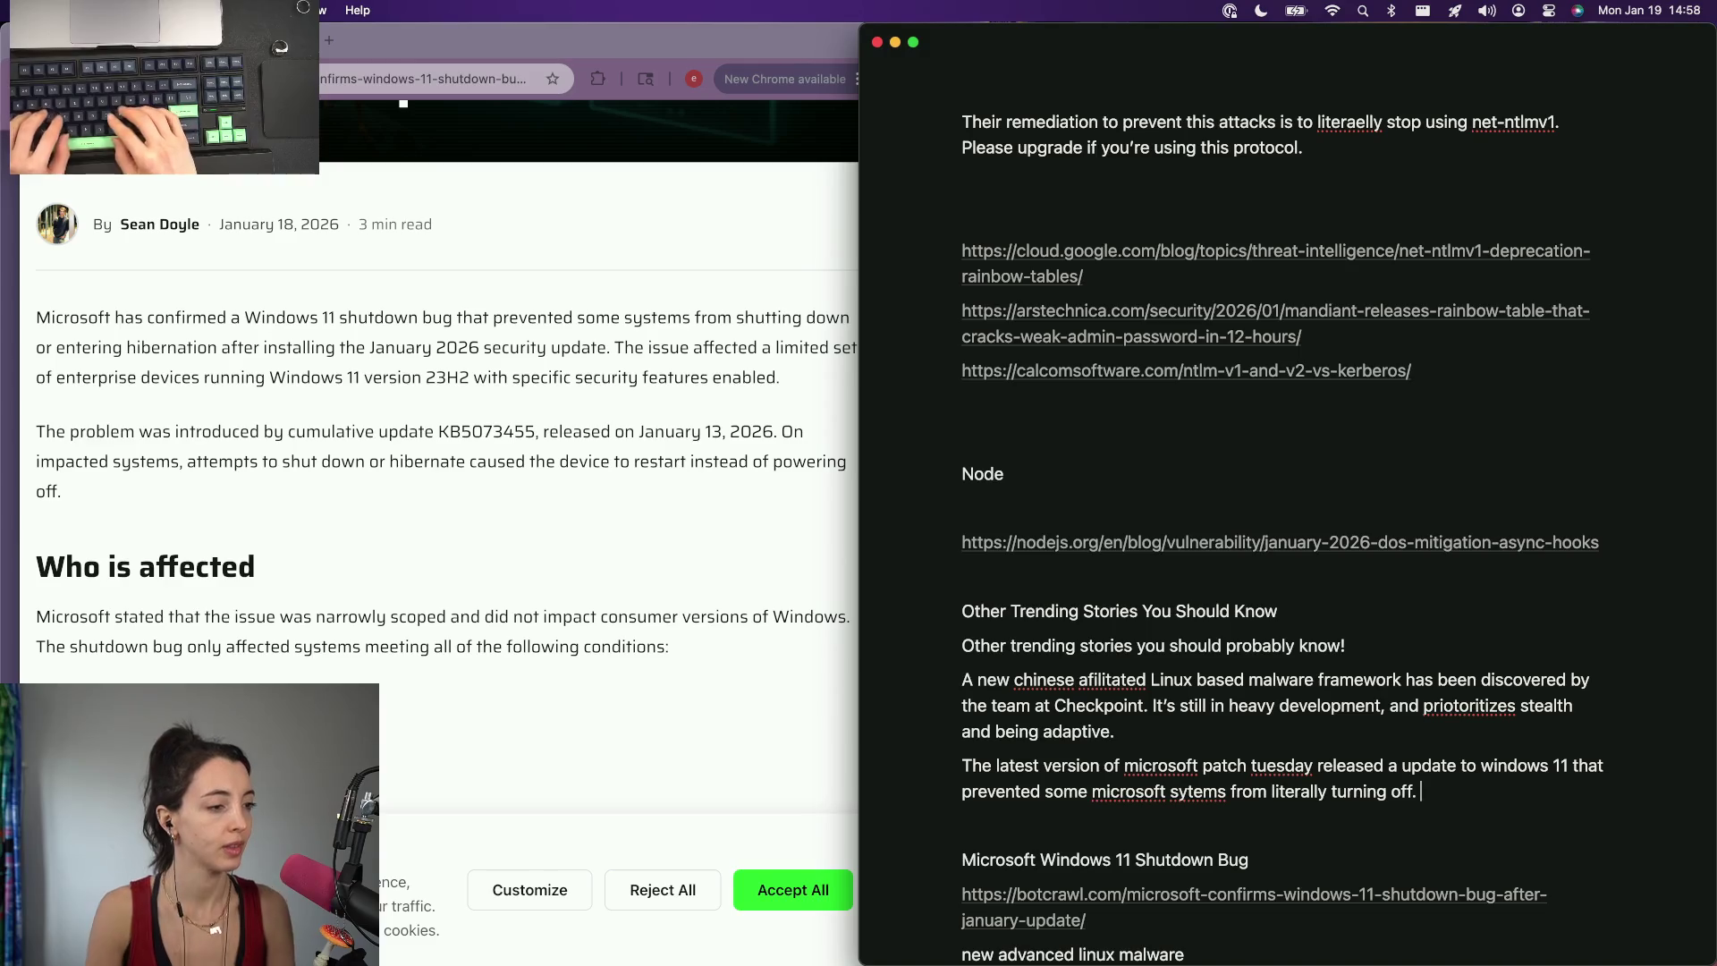
{"action": "scroll", "coordinate": [1226, 603], "scroll_direction": "down", "scroll_amount": 5}
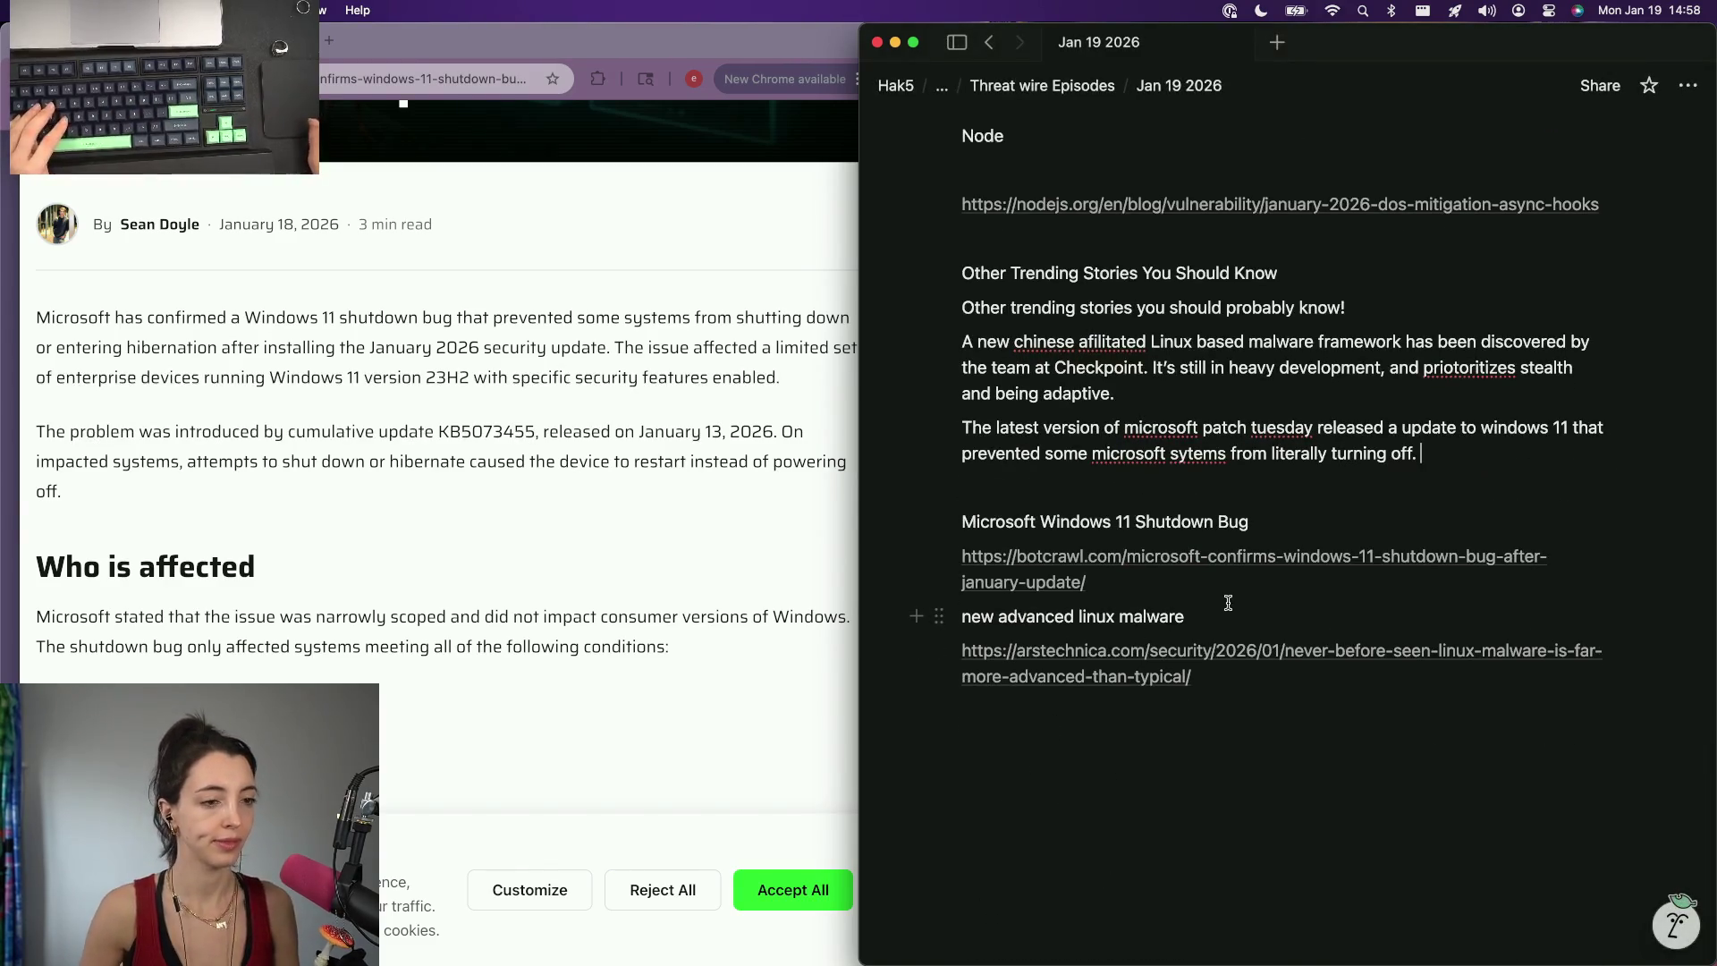
{"action": "scroll", "coordinate": [1224, 624], "scroll_direction": "up", "scroll_amount": 3}
{"action": "scroll", "coordinate": [1223, 625], "scroll_direction": "down", "scroll_amount": 1}
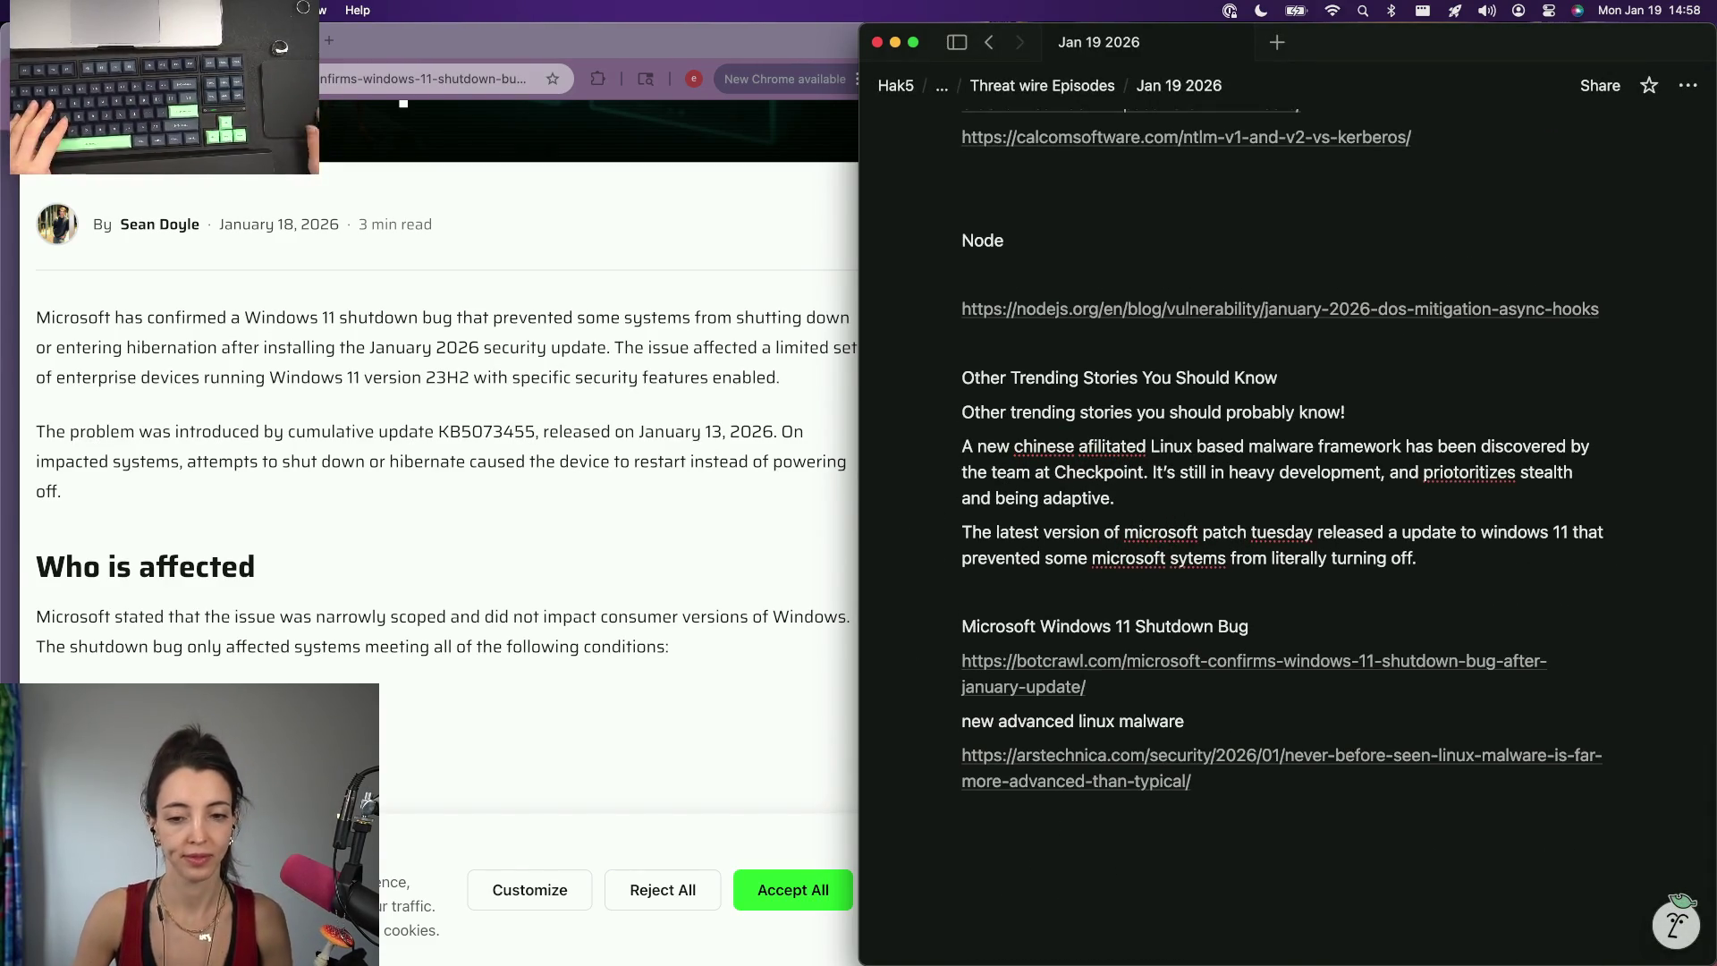
{"action": "left_click", "coordinate": [668, 669]}
{"action": "key", "text": "super+t"}
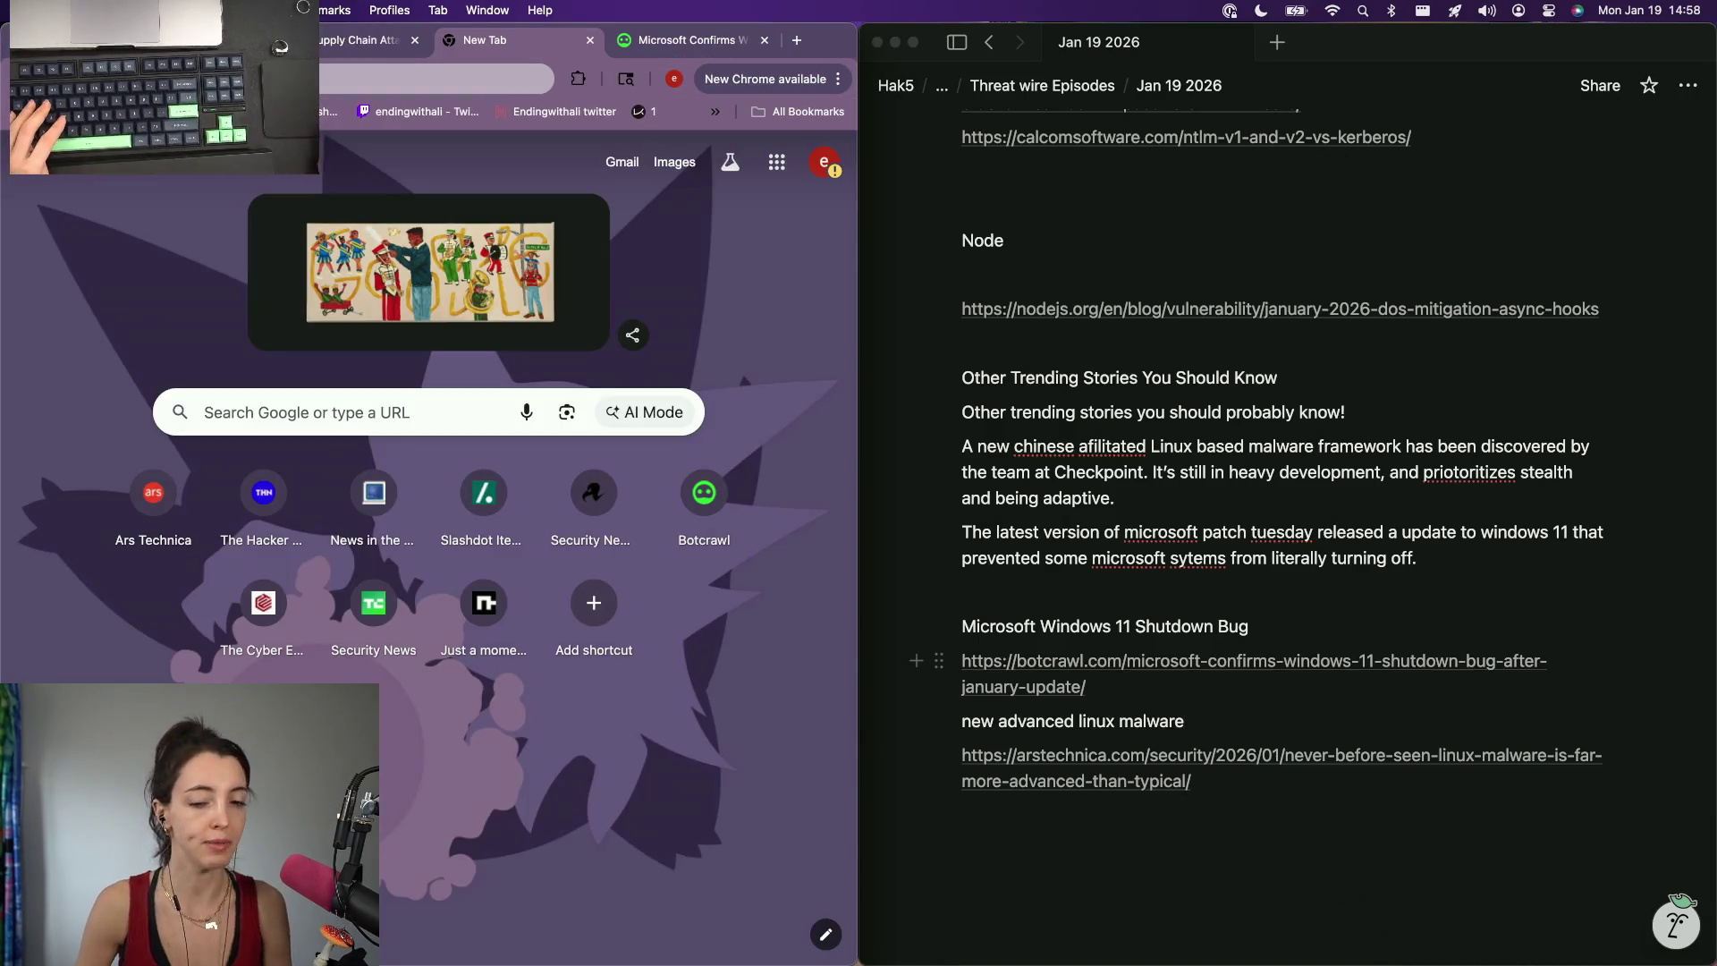
Replace the misspelled 'sytems' with 'computers' in the shutdown-bug summary.
{"action": "key", "text": "super+Tab"}
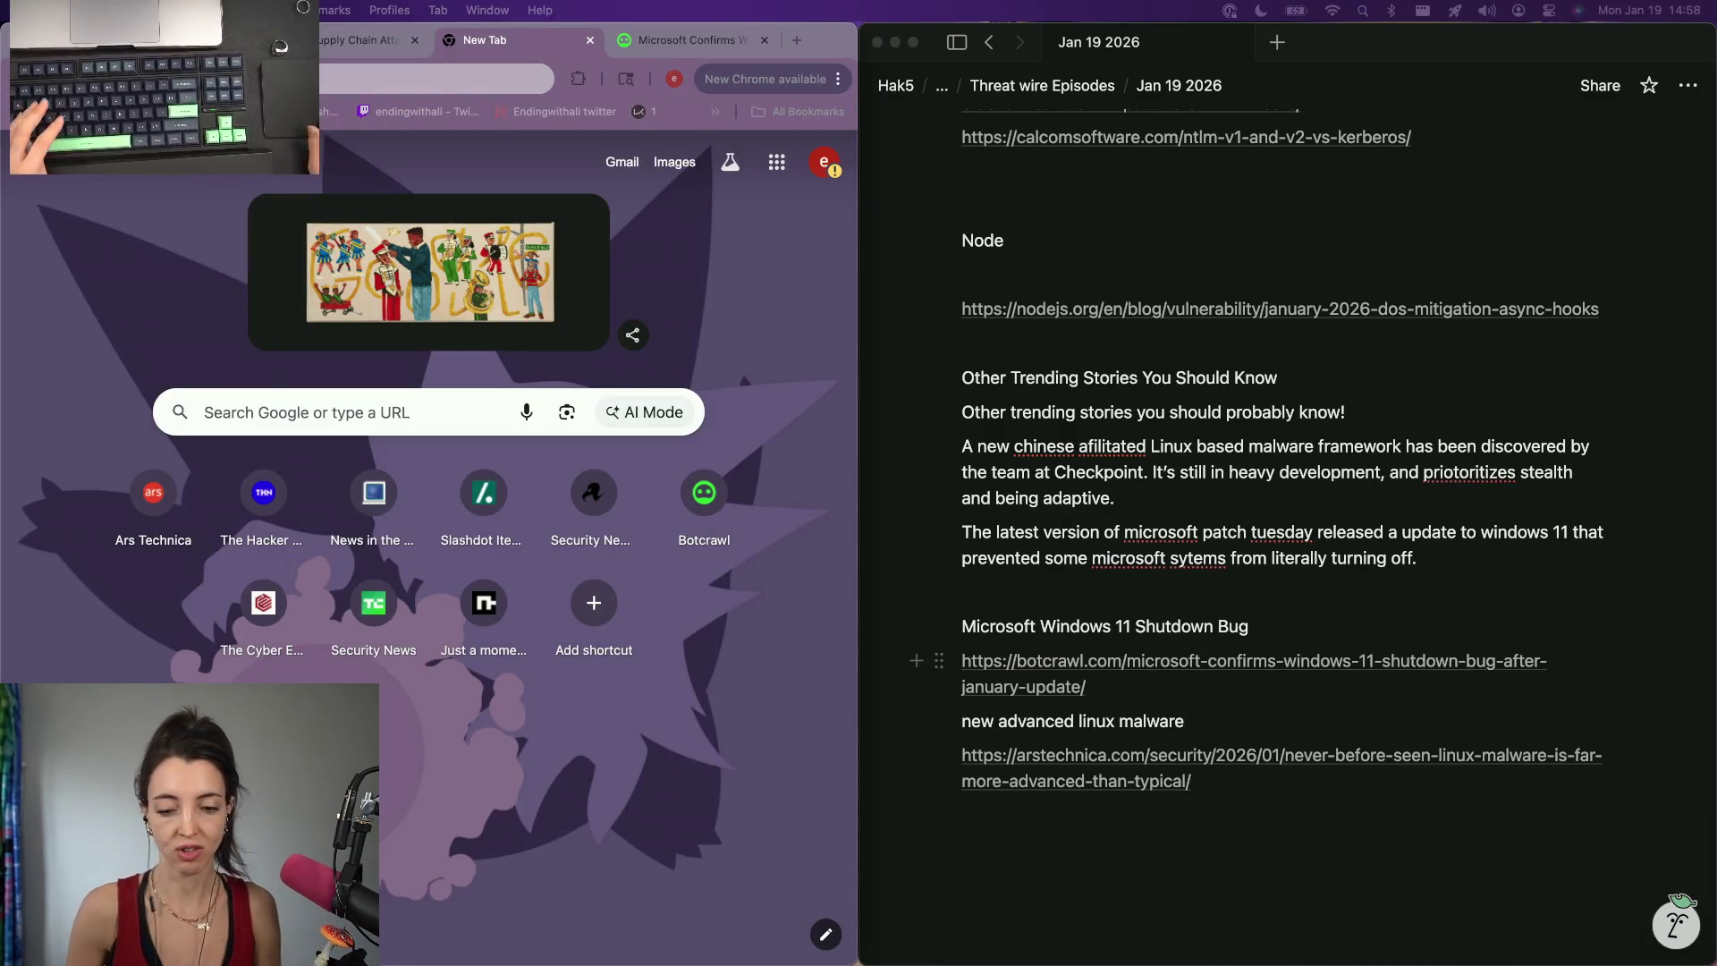
{"action": "left_click", "coordinate": [1531, 725]}
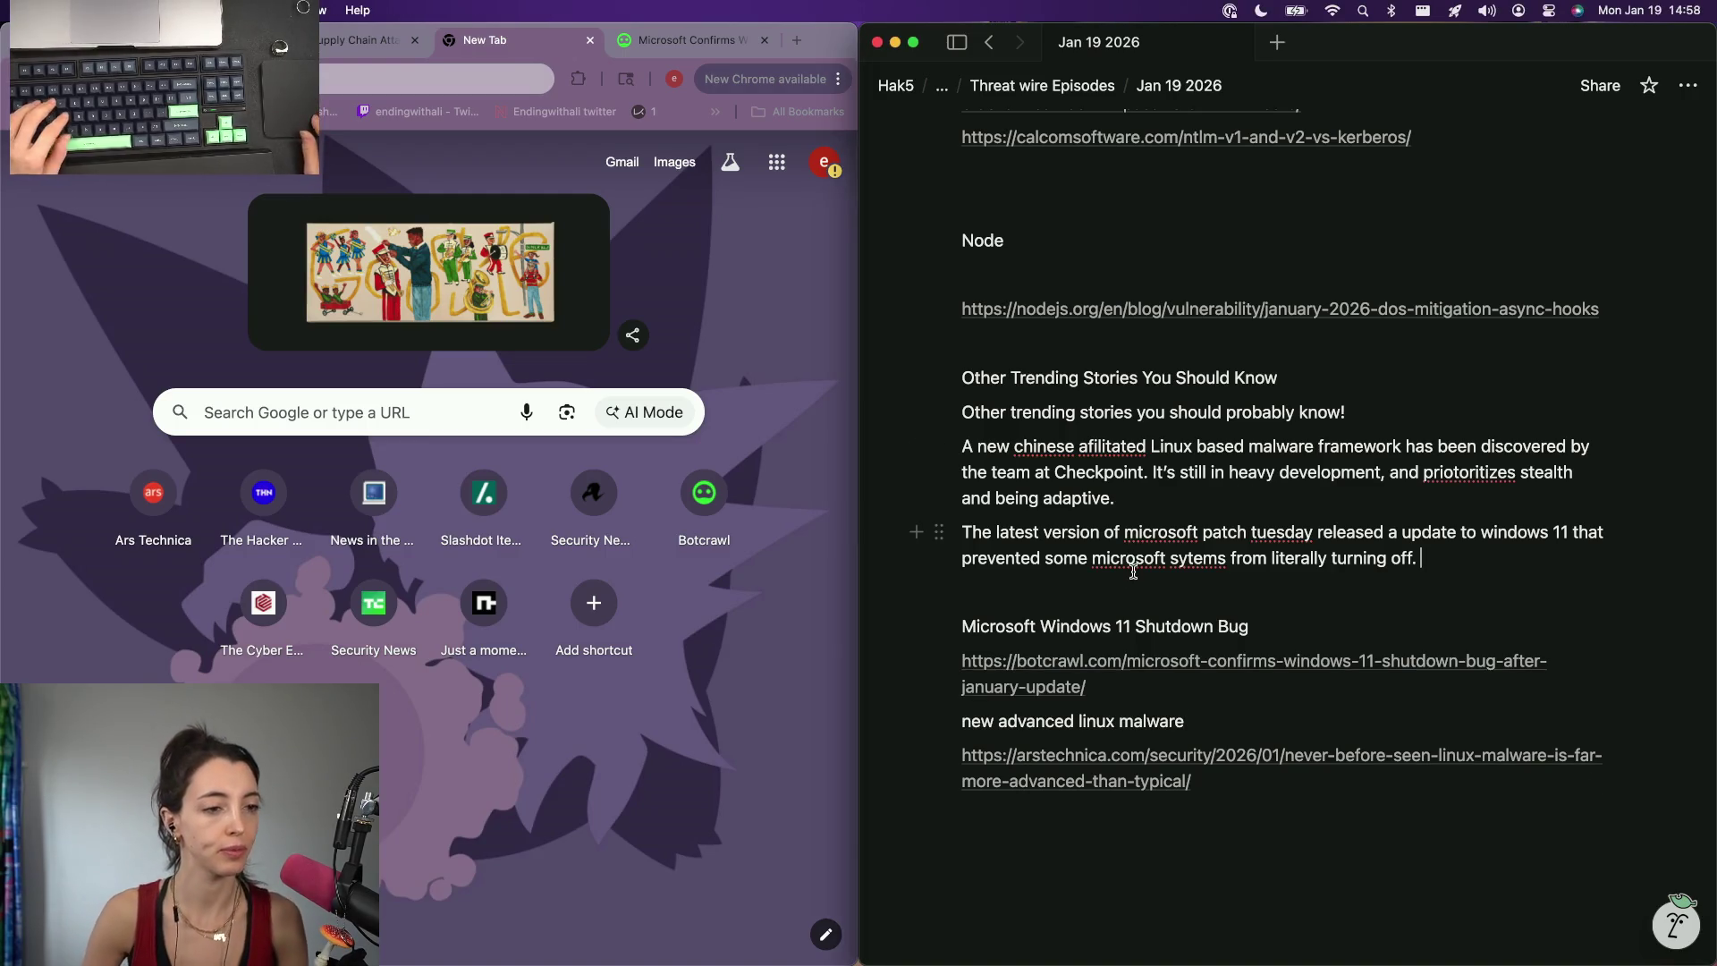
{"action": "double_click", "coordinate": [1201, 558]}
{"action": "type", "text": "copmputers"}
{"action": "key", "text": "alt+BackSpace"}
{"action": "type", "text": "≠"}
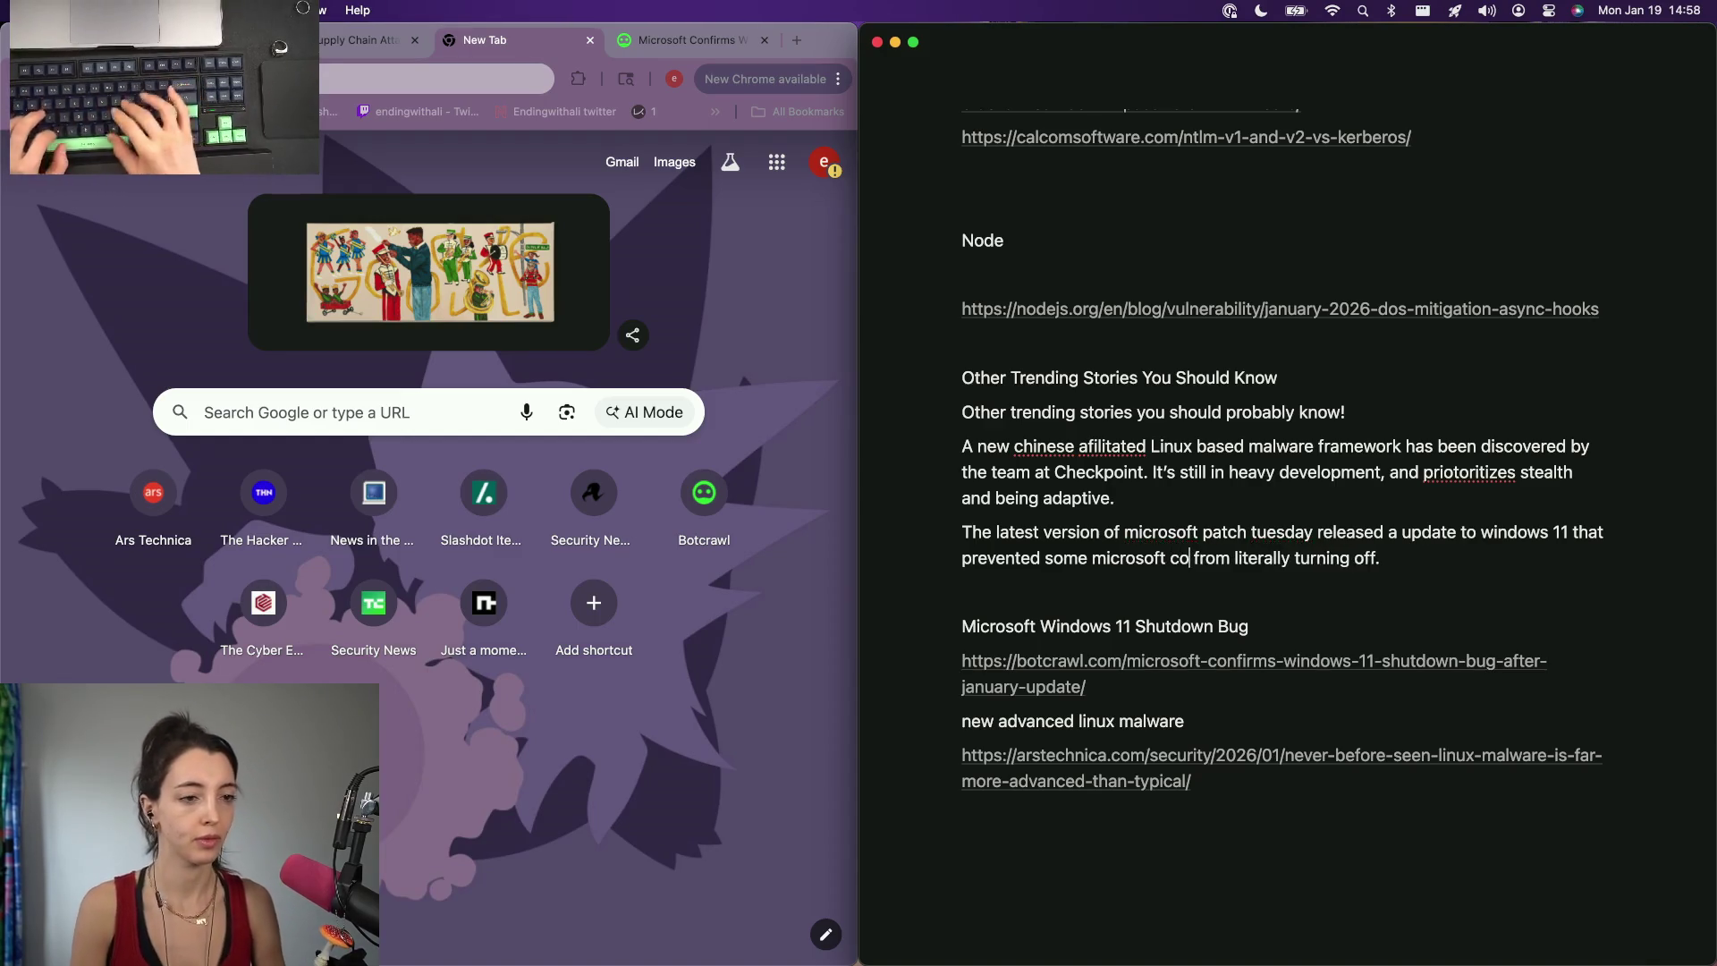
{"action": "type", "text": "uters"}
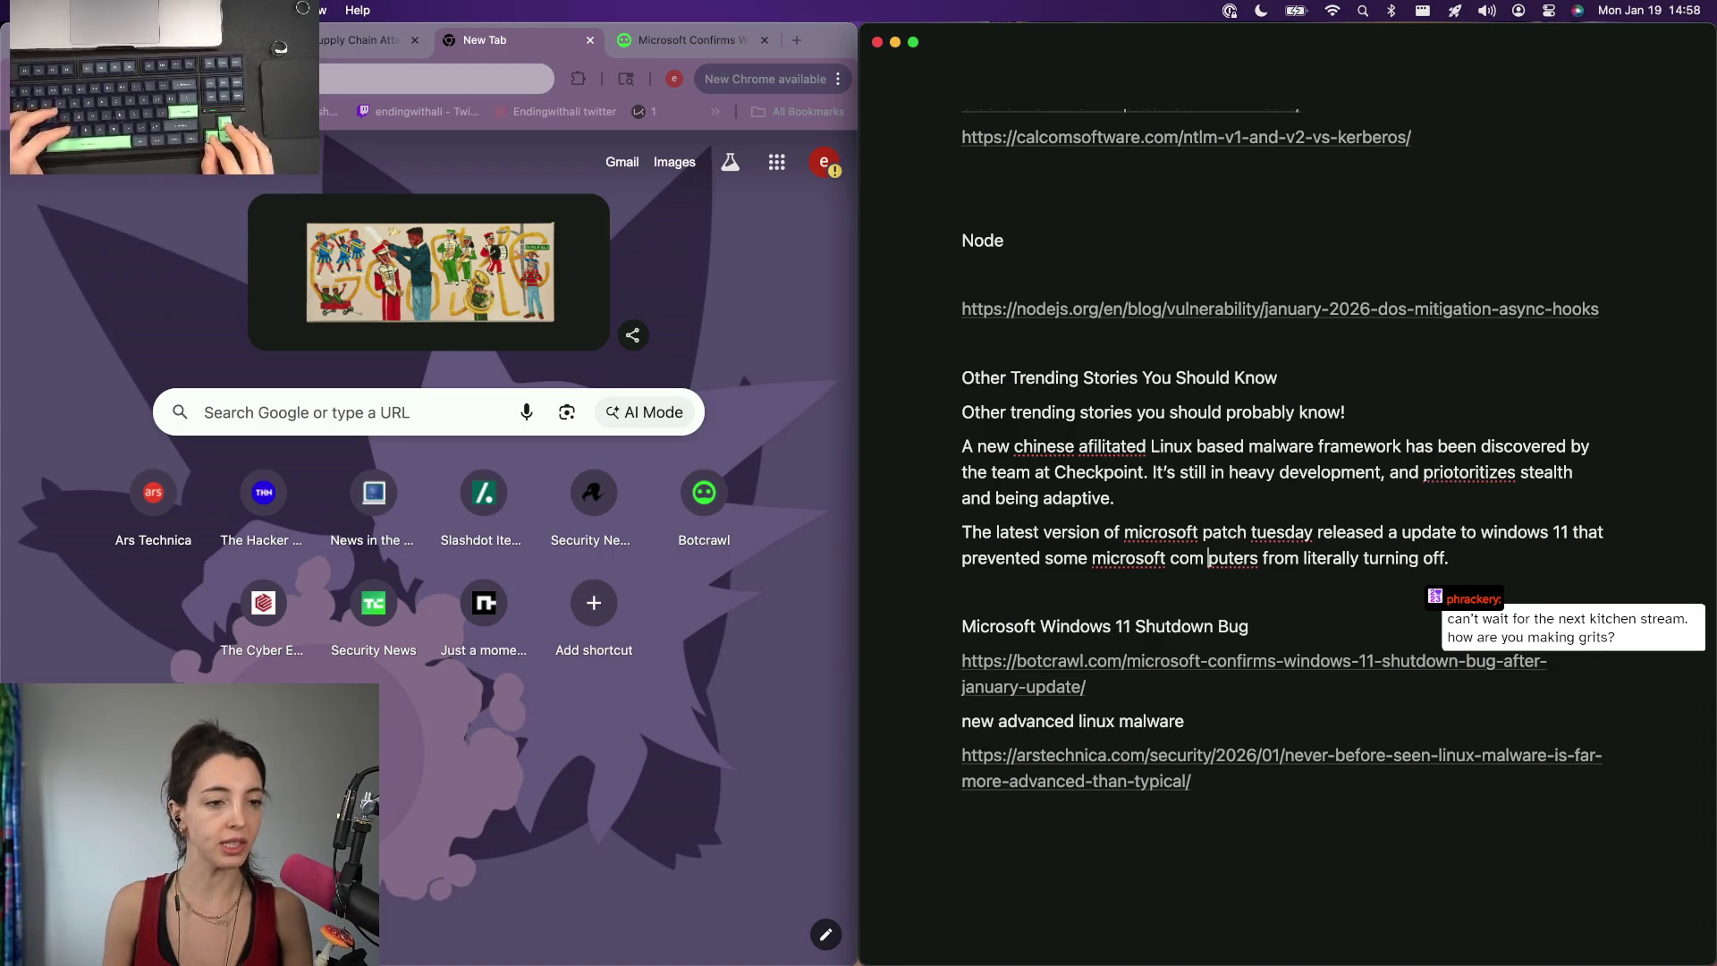
{"action": "key", "text": "BackSpace"}
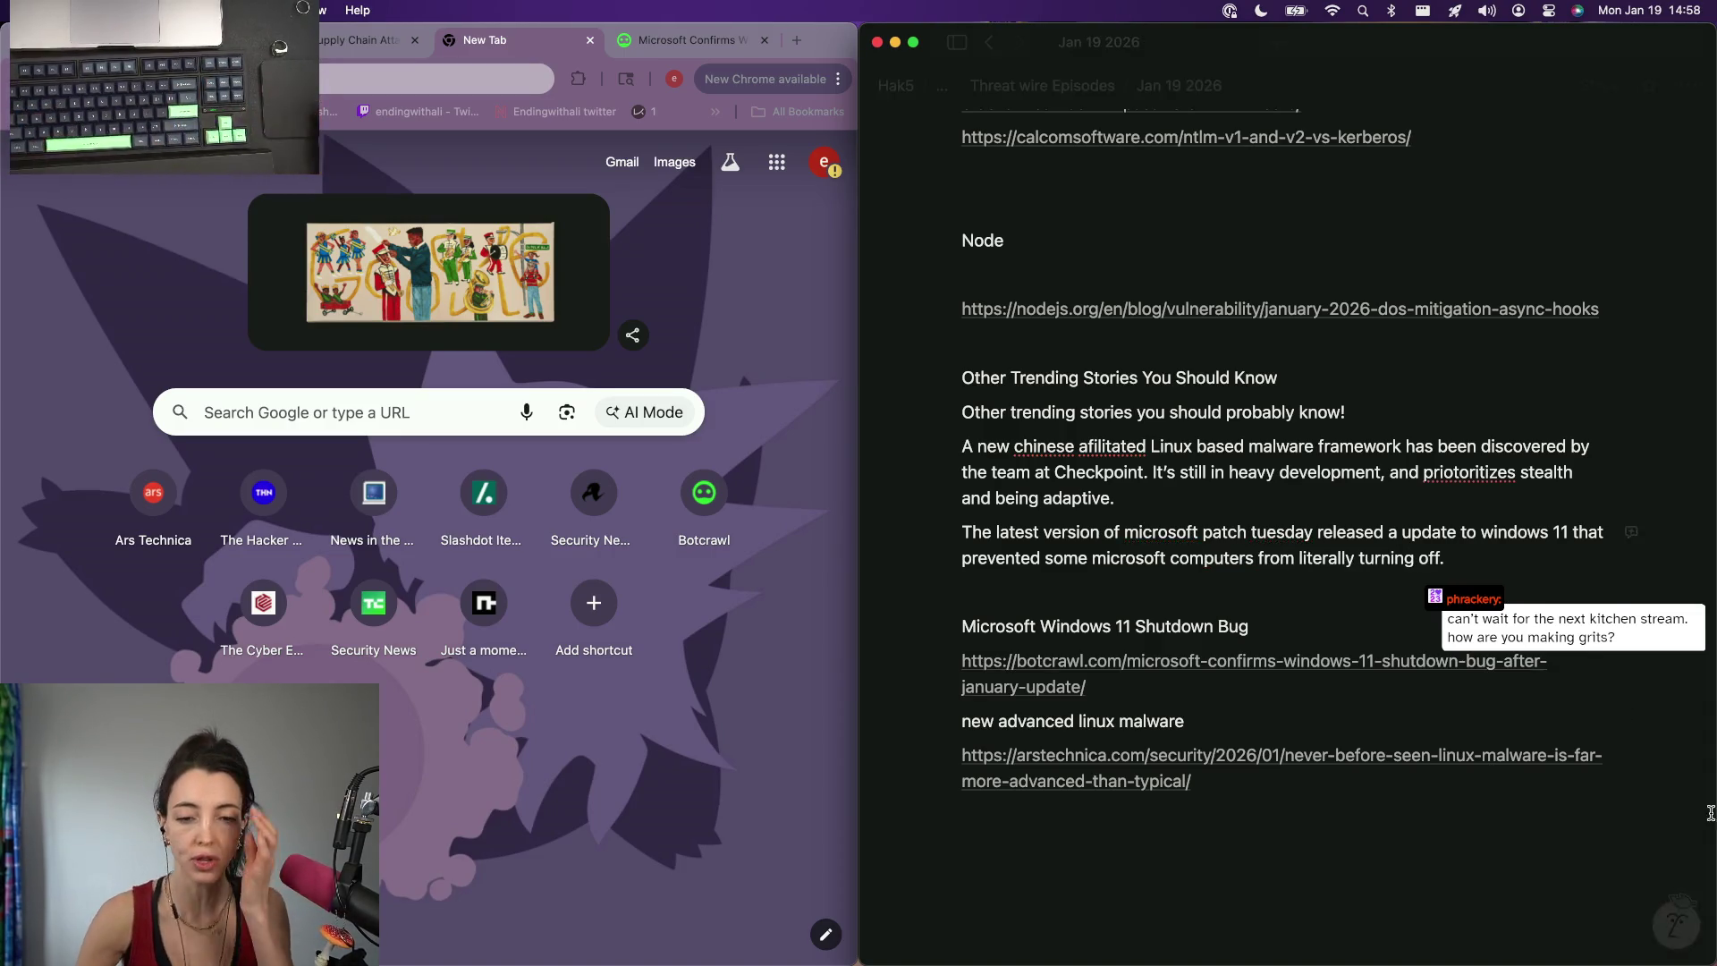
Leave the notes page and bring up the Pinterest window.
{"action": "key", "text": "super+Tab"}
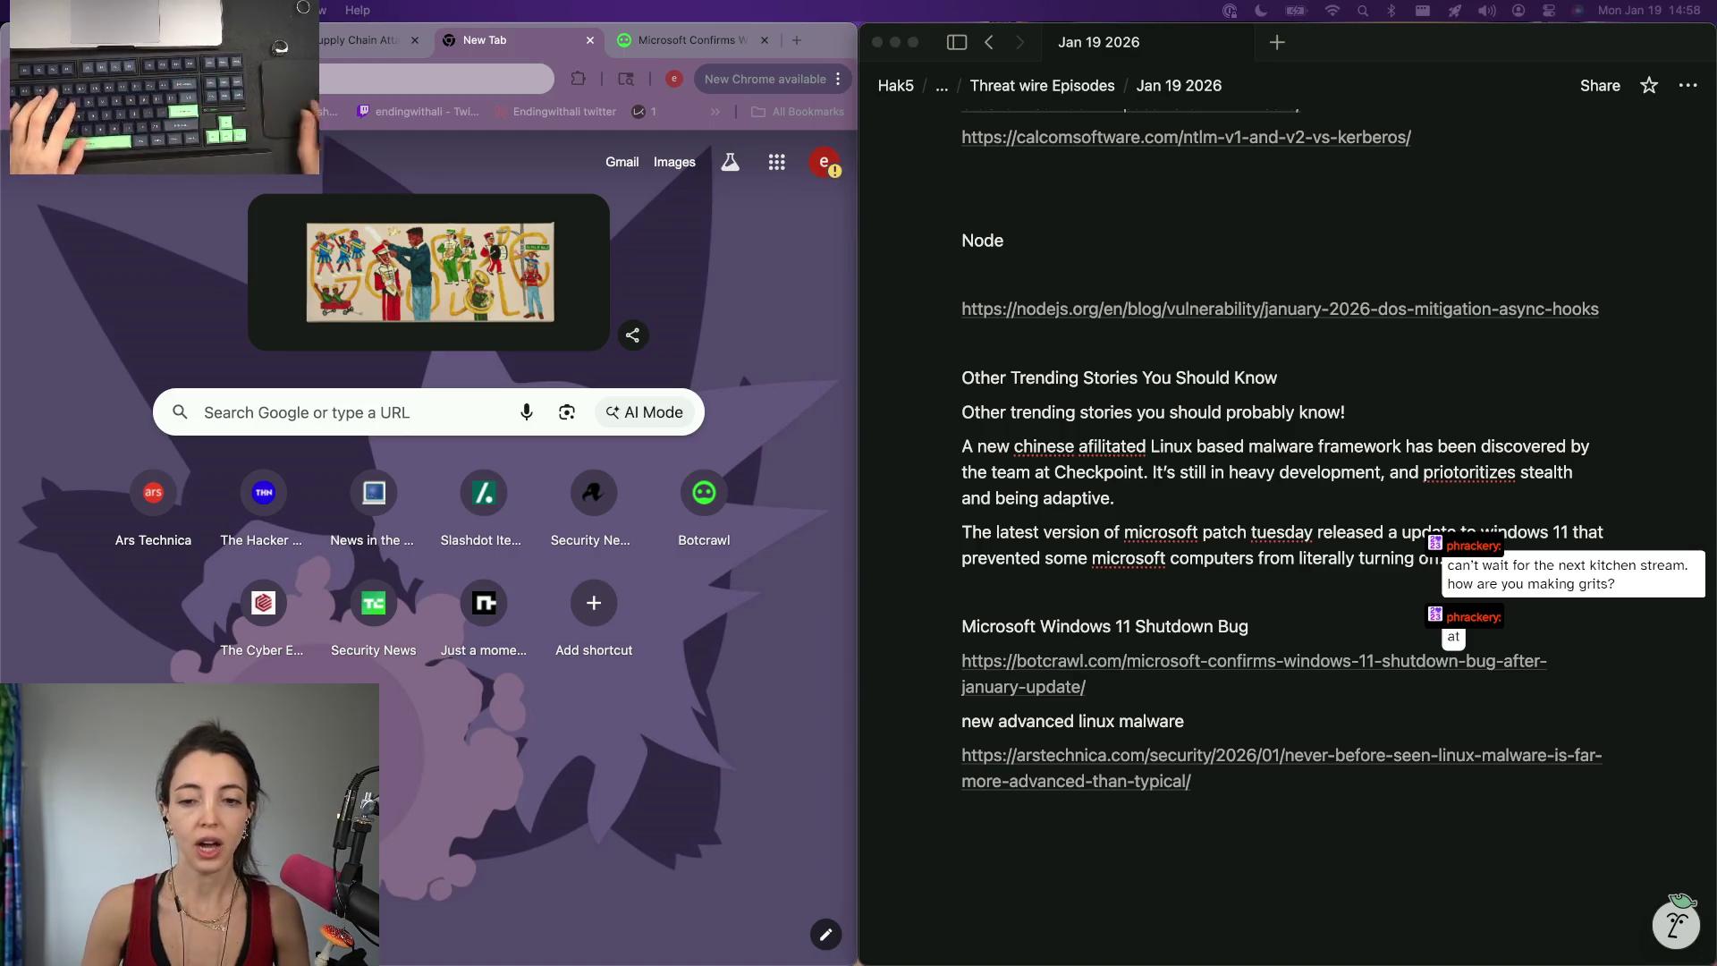
{"action": "left_click", "coordinate": [1502, 939]}
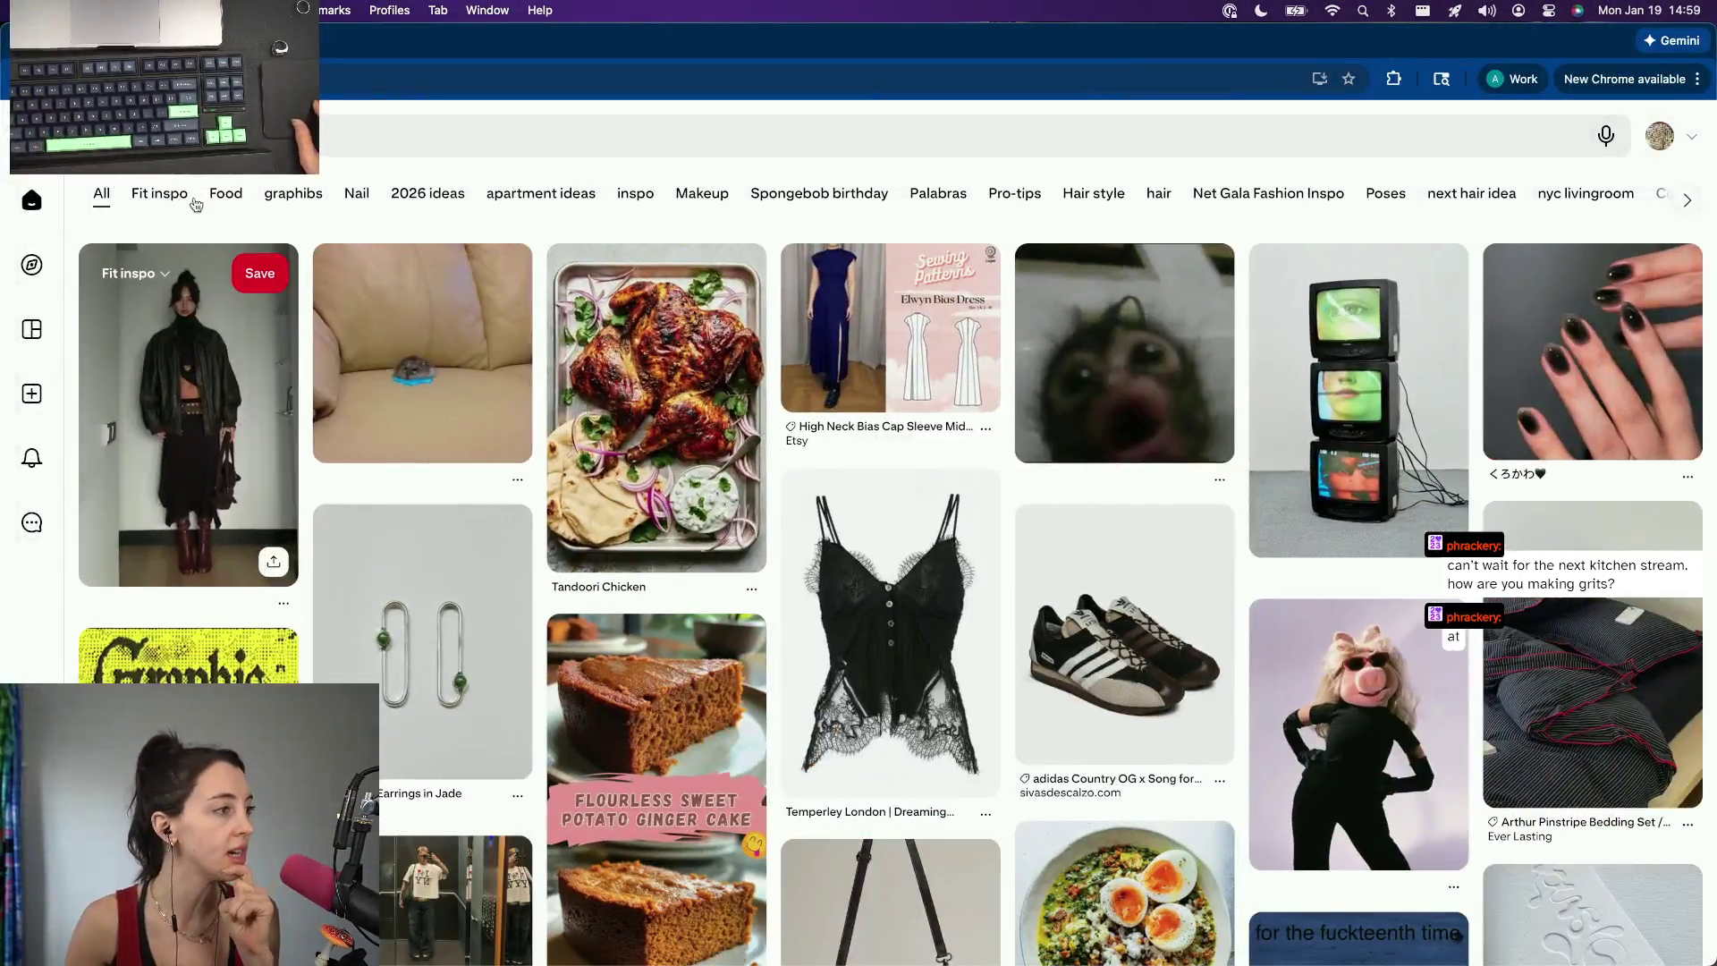
View the broccoli and chicken sausage soup pin from the Food board, then bring up recent-search suggestions.
{"action": "left_click", "coordinate": [226, 194]}
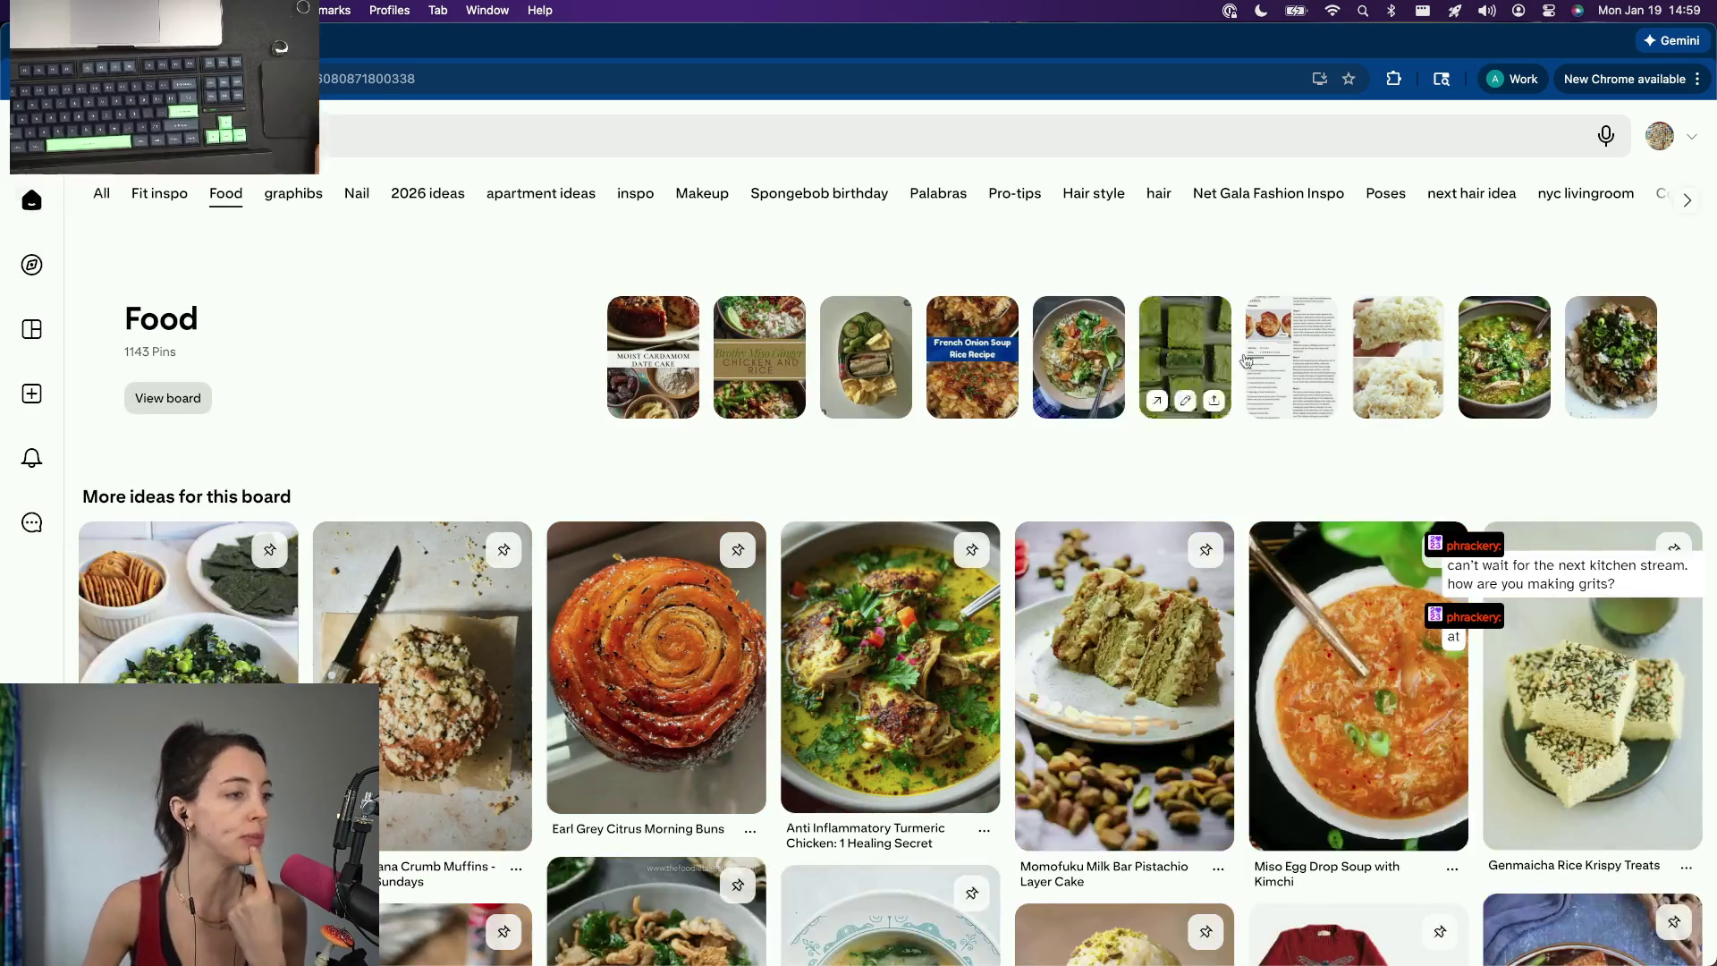
{"action": "scroll", "coordinate": [503, 717], "scroll_direction": "down", "scroll_amount": 2}
{"action": "scroll", "coordinate": [796, 465], "scroll_direction": "up", "scroll_amount": 2}
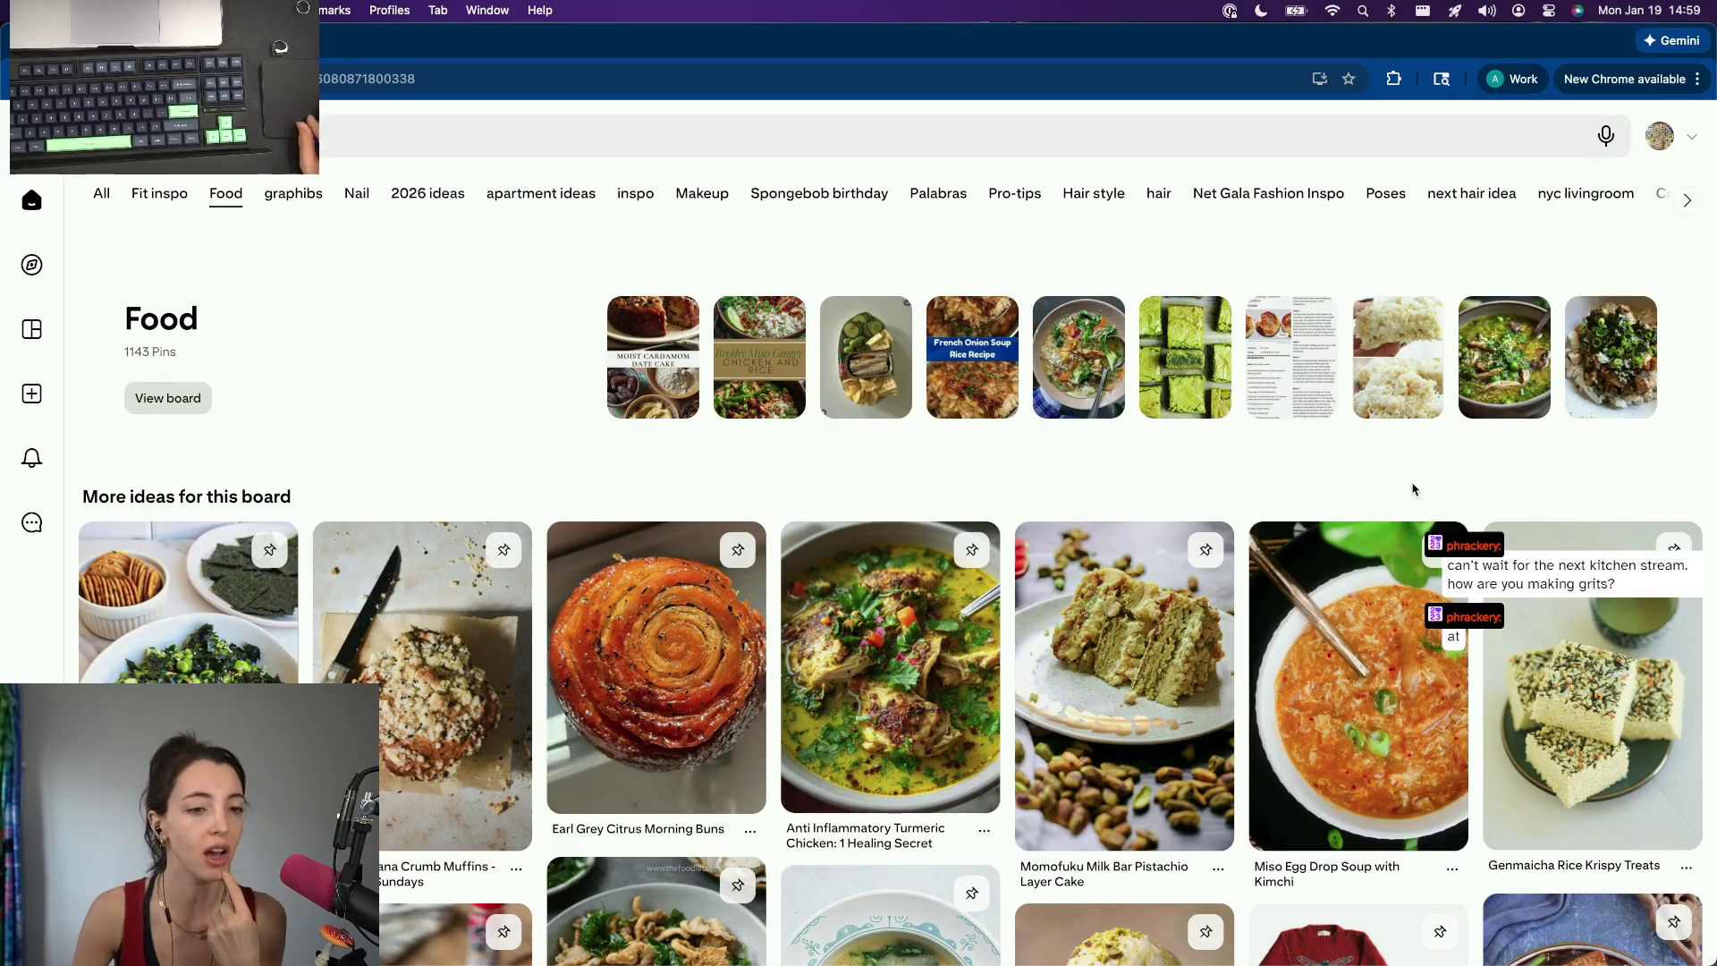
{"action": "scroll", "coordinate": [1413, 489], "scroll_direction": "down", "scroll_amount": 10}
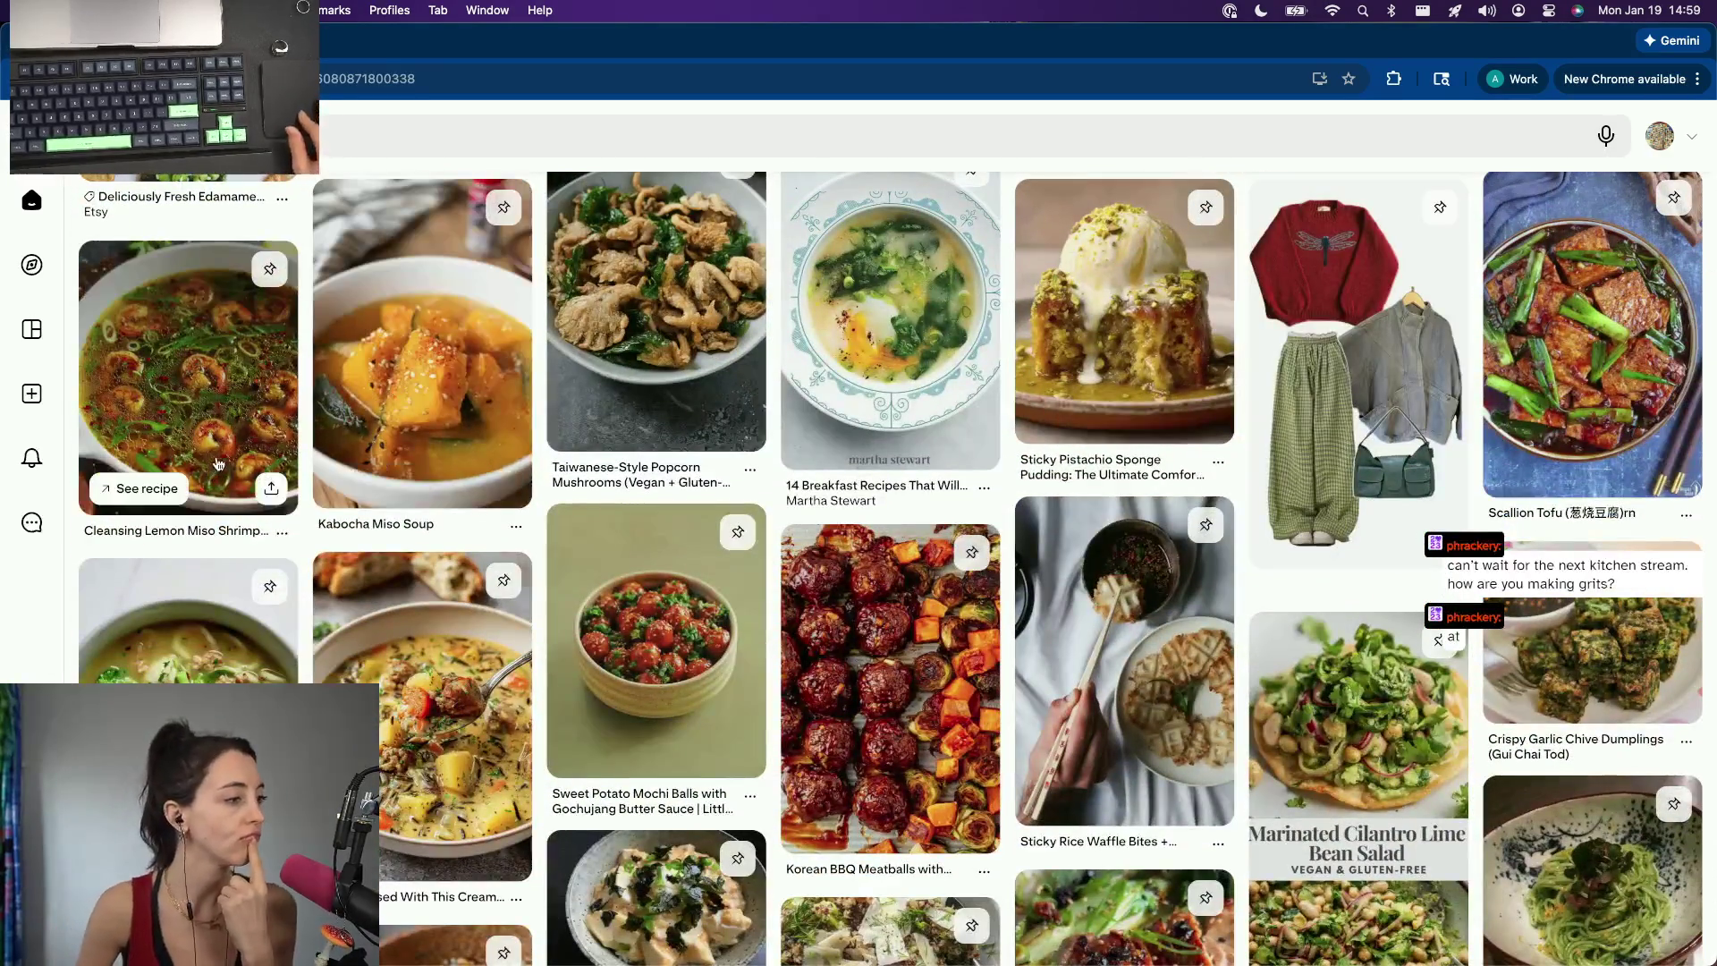
{"action": "scroll", "coordinate": [210, 466], "scroll_direction": "down", "scroll_amount": 4}
{"action": "scroll", "coordinate": [221, 461], "scroll_direction": "down", "scroll_amount": 1}
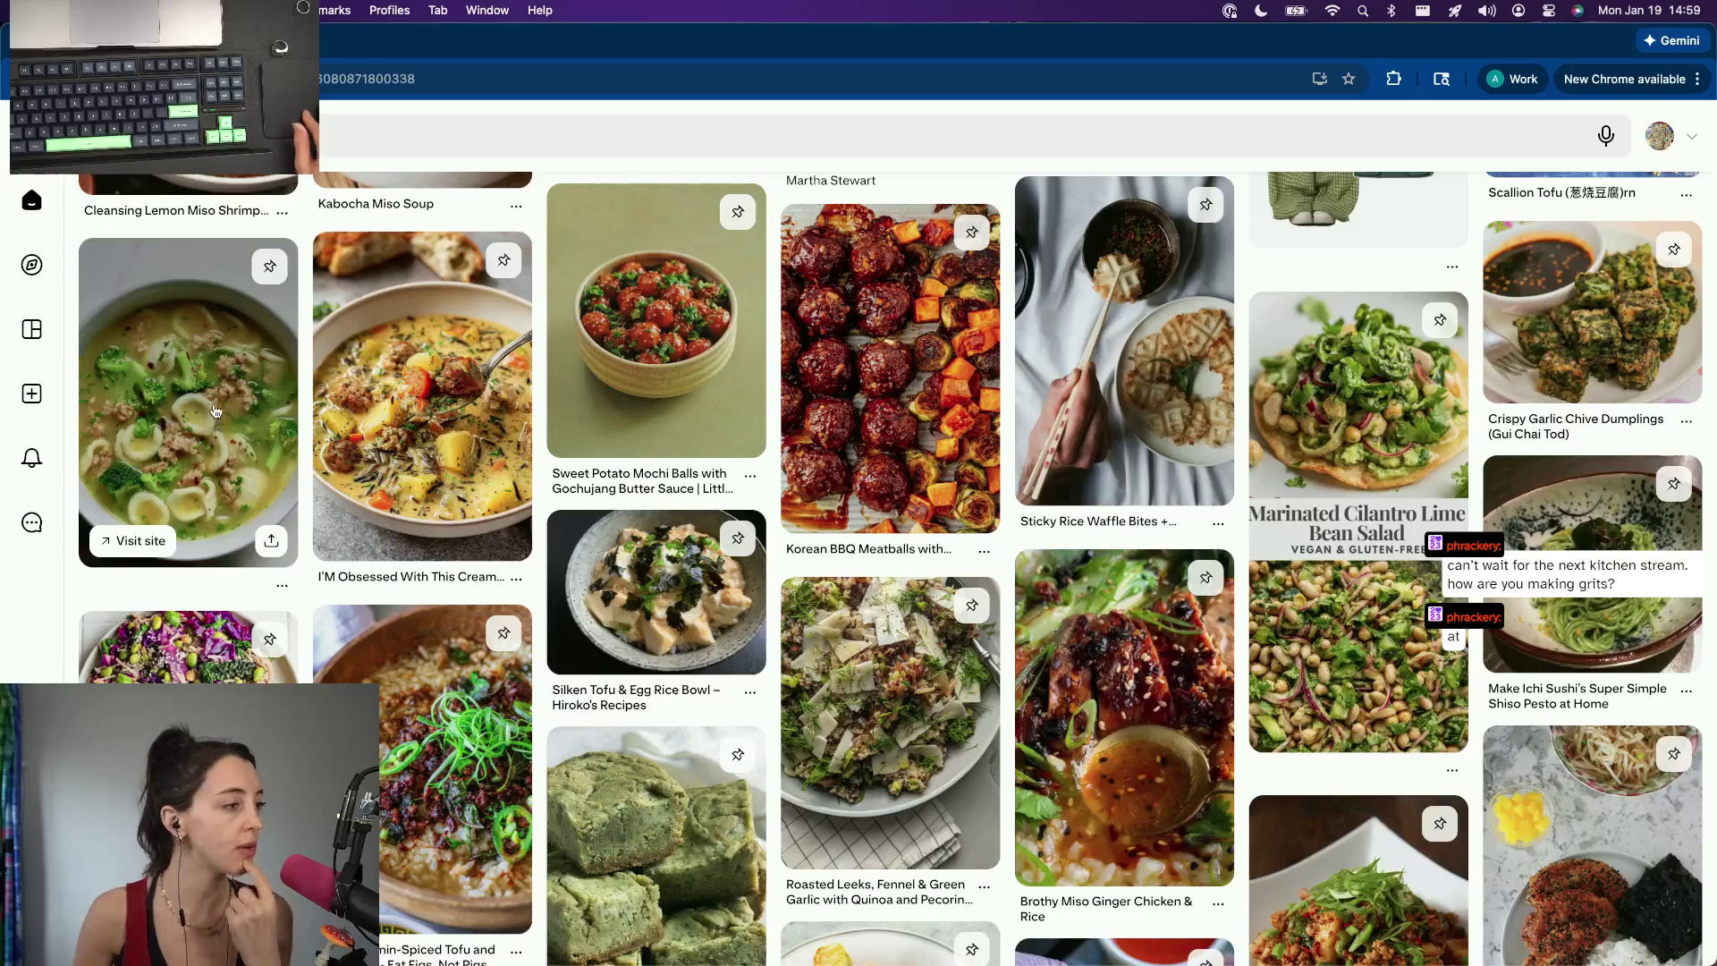
{"action": "left_click", "coordinate": [214, 413]}
{"action": "scroll", "coordinate": [587, 571], "scroll_direction": "down", "scroll_amount": 3}
{"action": "scroll", "coordinate": [586, 569], "scroll_direction": "down", "scroll_amount": 1}
{"action": "scroll", "coordinate": [587, 561], "scroll_direction": "up", "scroll_amount": 5}
{"action": "scroll", "coordinate": [586, 552], "scroll_direction": "down", "scroll_amount": 1}
{"action": "scroll", "coordinate": [586, 551], "scroll_direction": "down", "scroll_amount": 1}
{"action": "scroll", "coordinate": [587, 552], "scroll_direction": "down", "scroll_amount": 3}
{"action": "scroll", "coordinate": [587, 552], "scroll_direction": "down", "scroll_amount": 3}
{"action": "scroll", "coordinate": [587, 551], "scroll_direction": "down", "scroll_amount": 2}
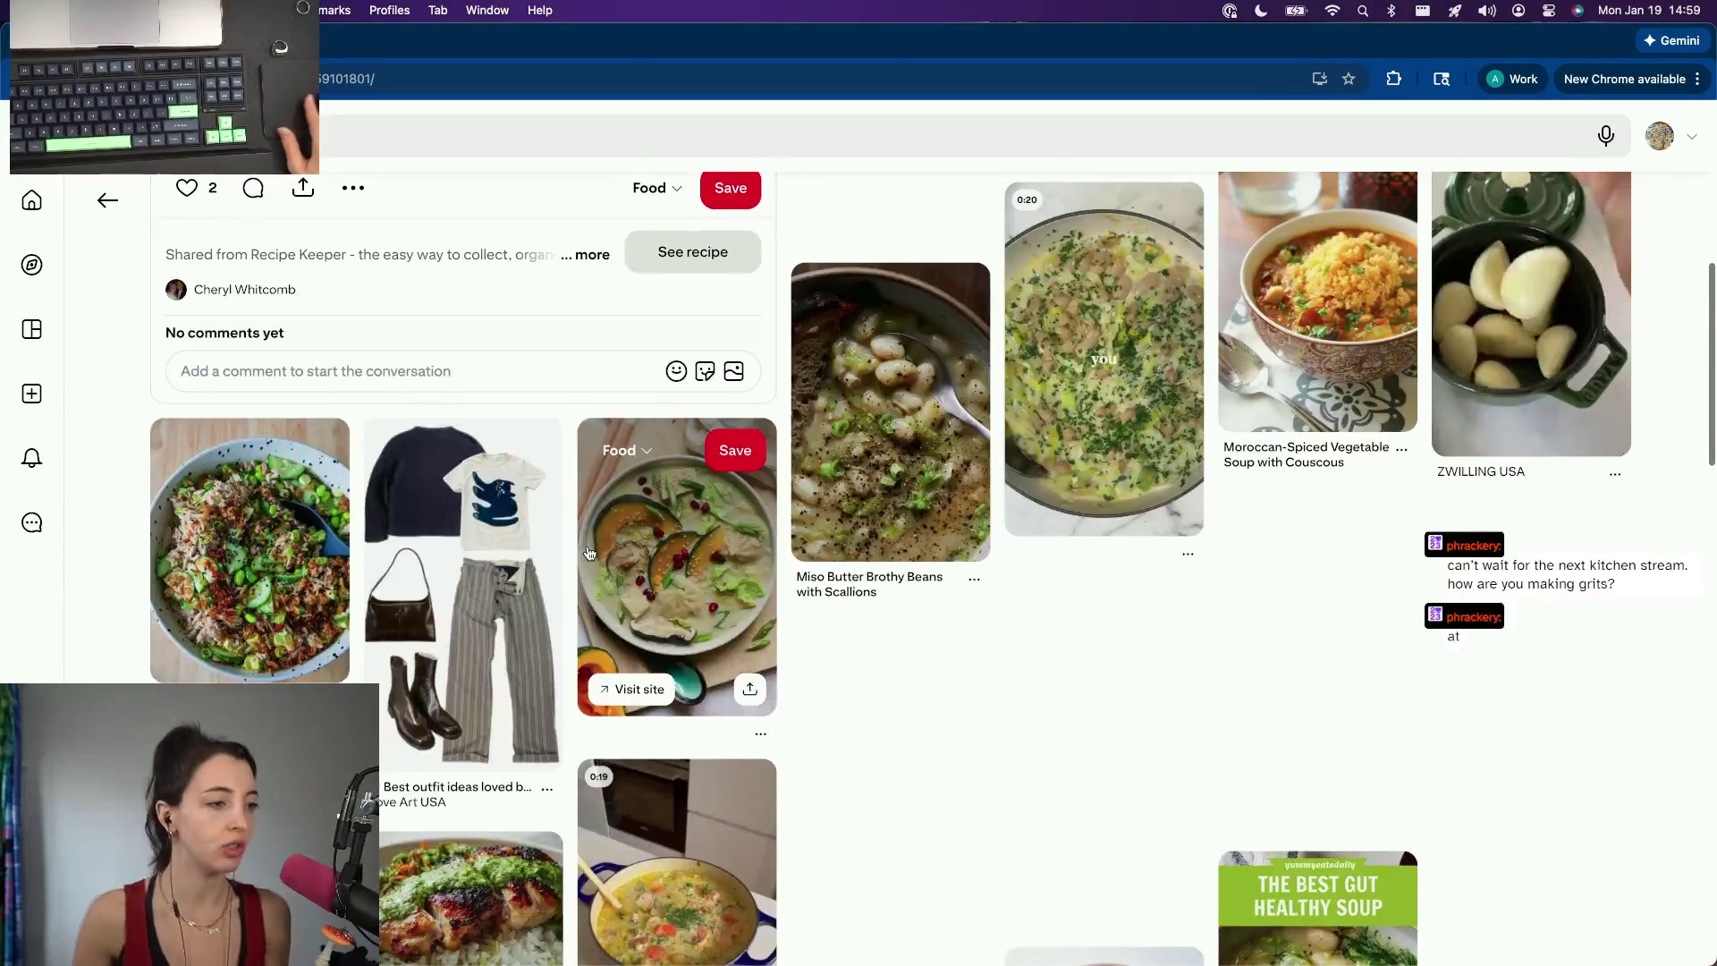
{"action": "key", "text": "super+bracketleft"}
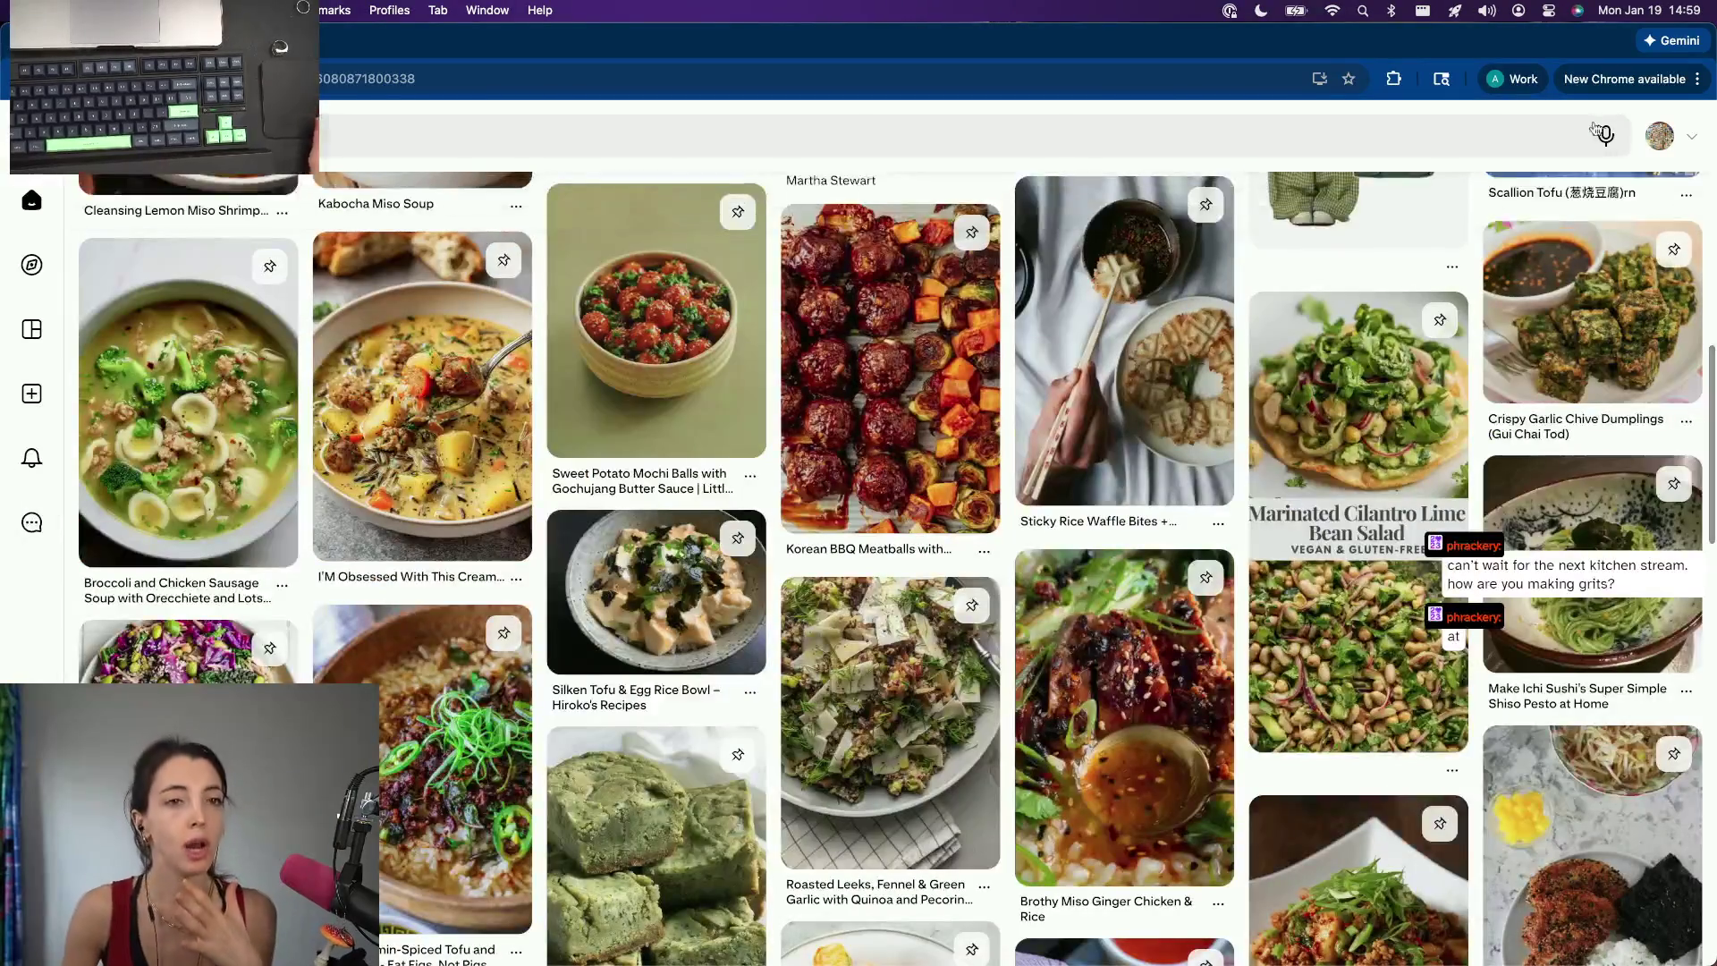
{"action": "left_click", "coordinate": [597, 140]}
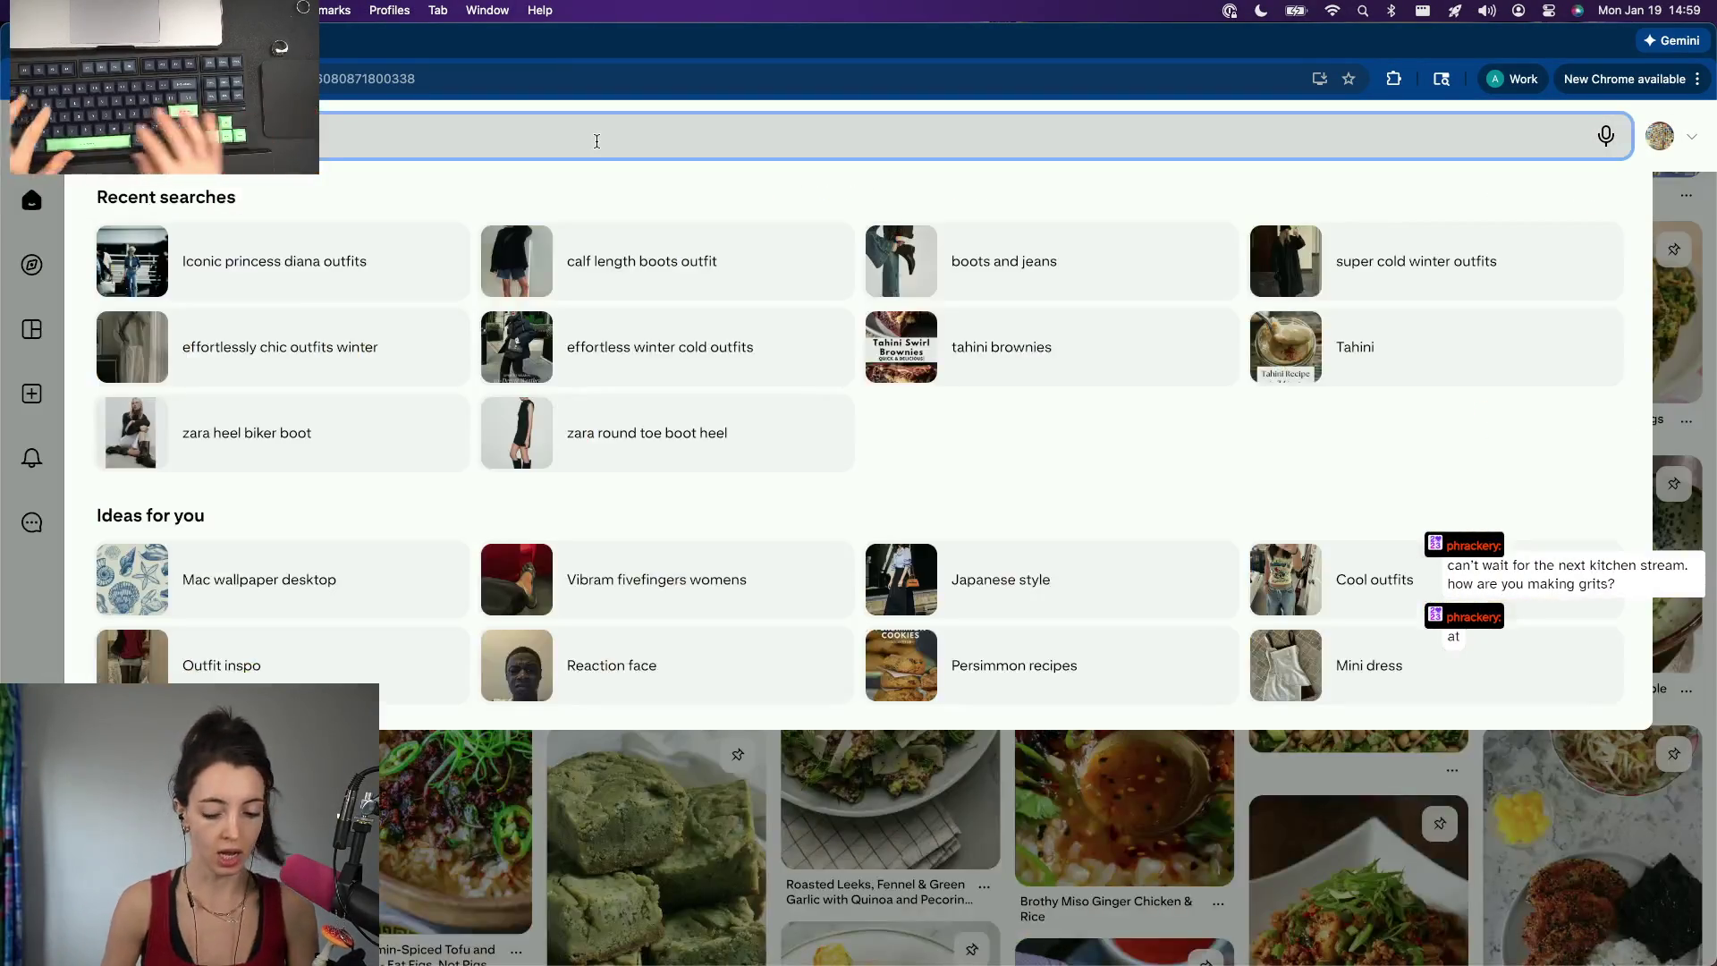
{"action": "type", "text": "thai chicken"}
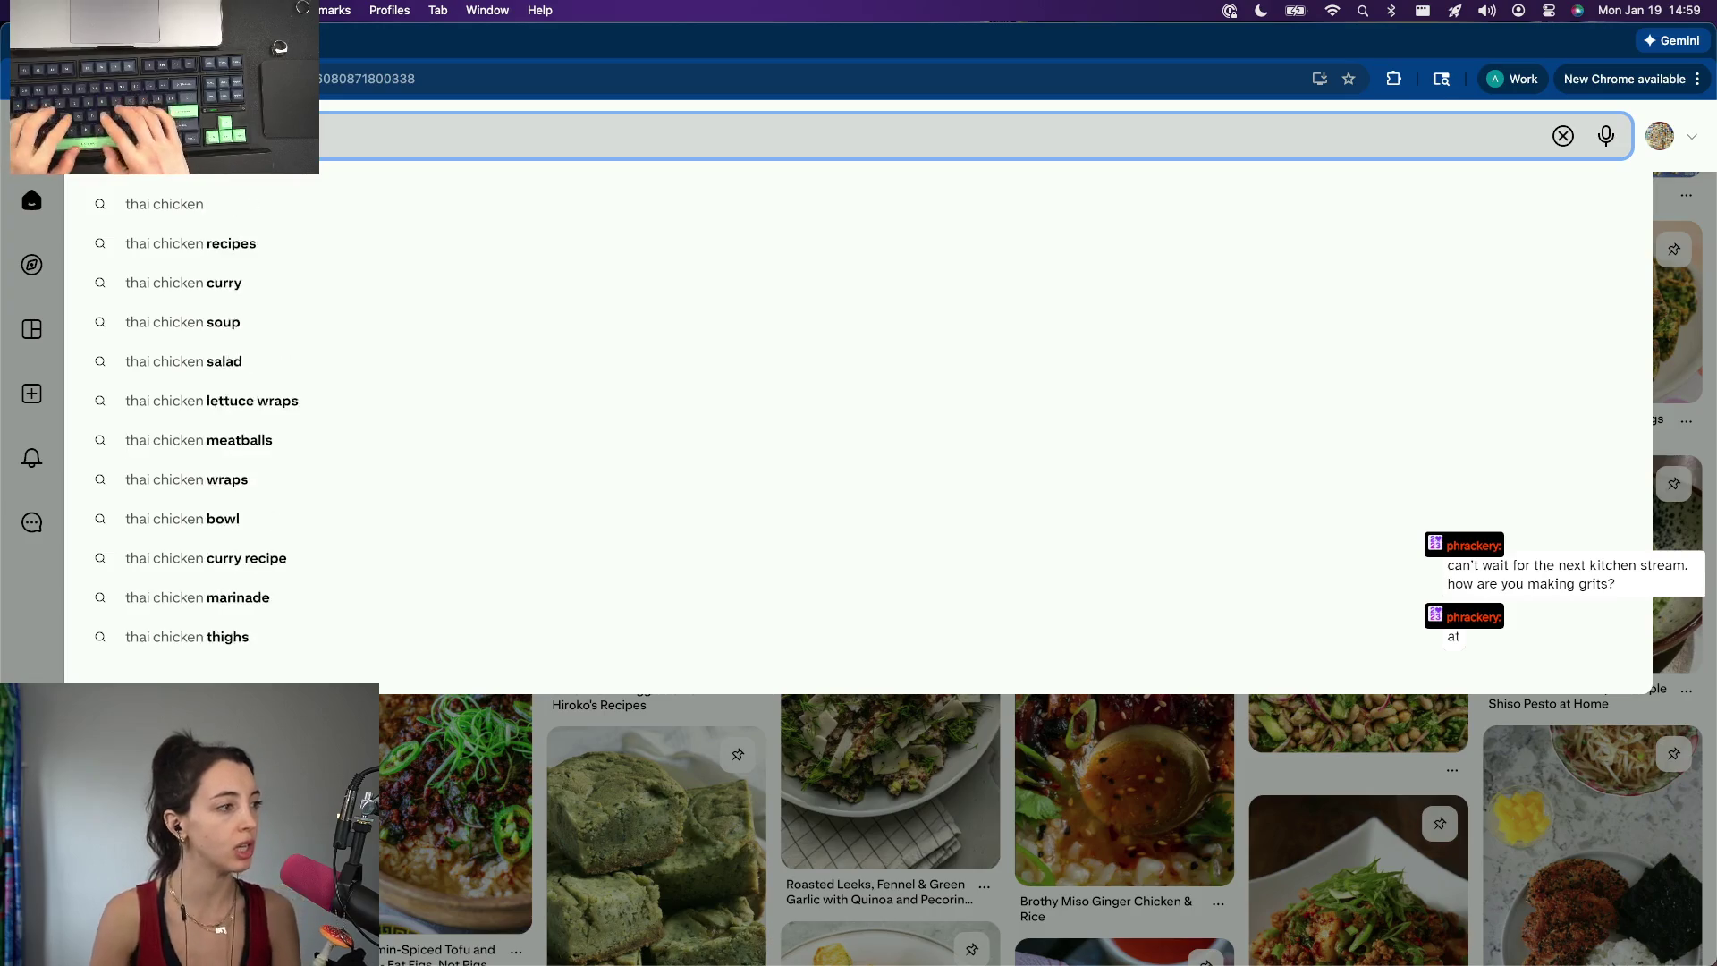
{"action": "type", "text": " bake"}
Search Pinterest for 'thai chicken bake' and browse results like Thai Baked Chicken and Rice.
{"action": "key", "text": "Return"}
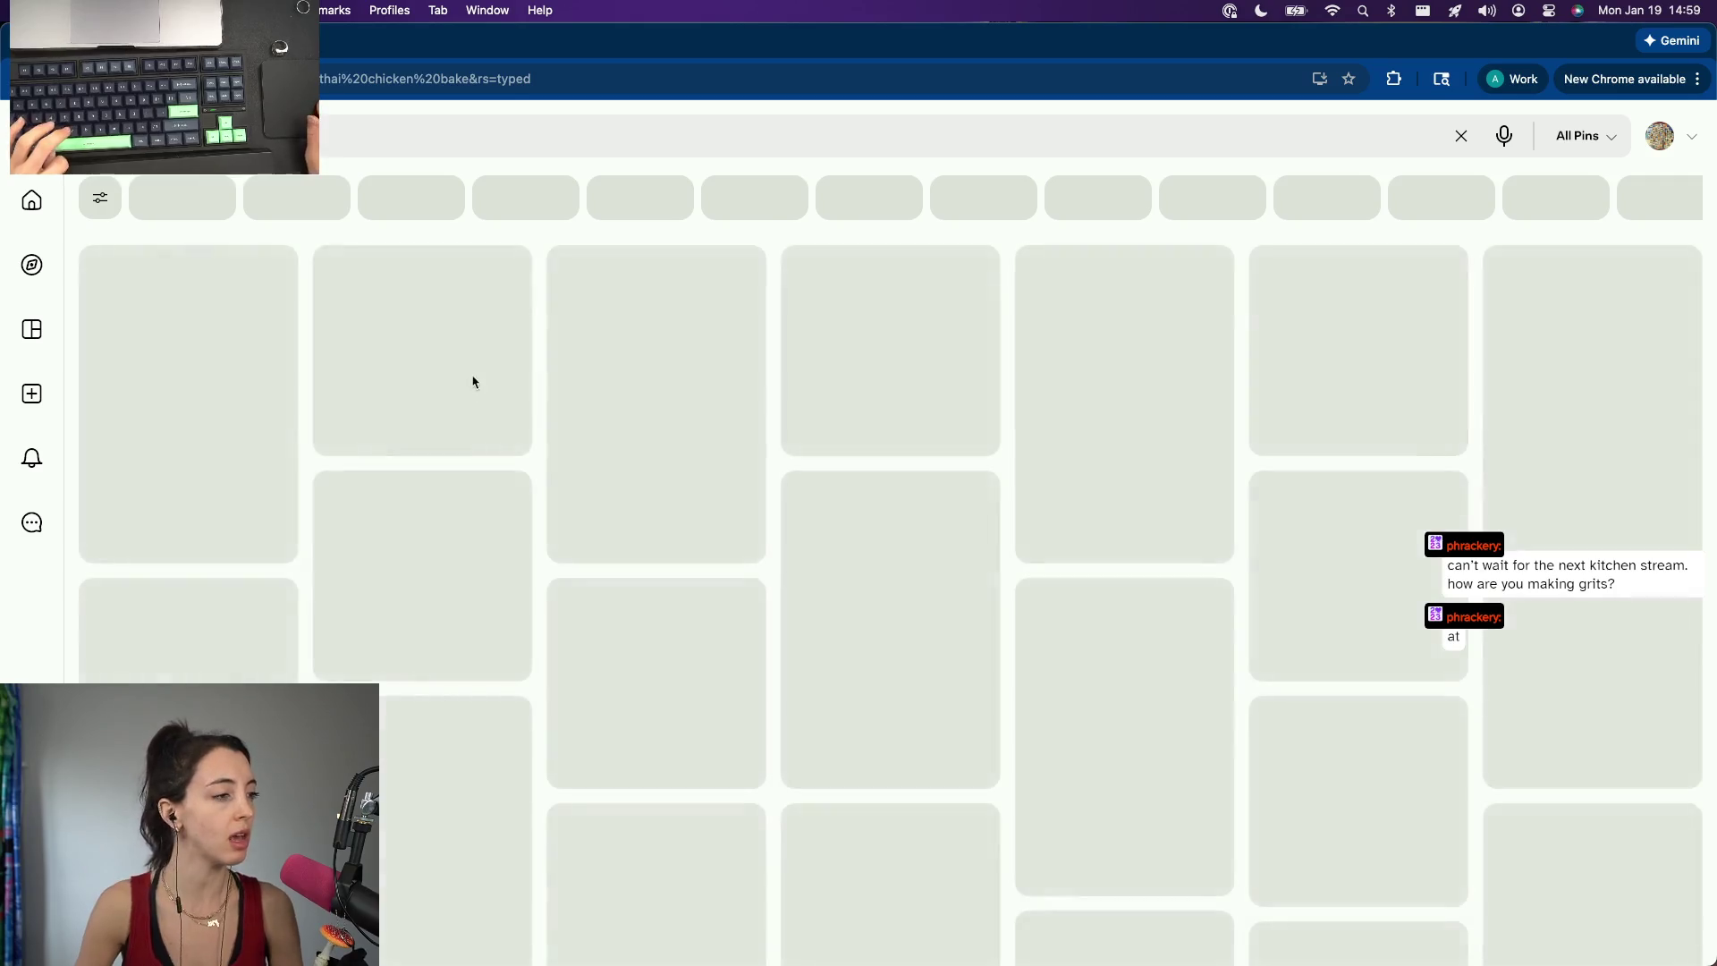
{"action": "scroll", "coordinate": [473, 384], "scroll_direction": "down", "scroll_amount": 3}
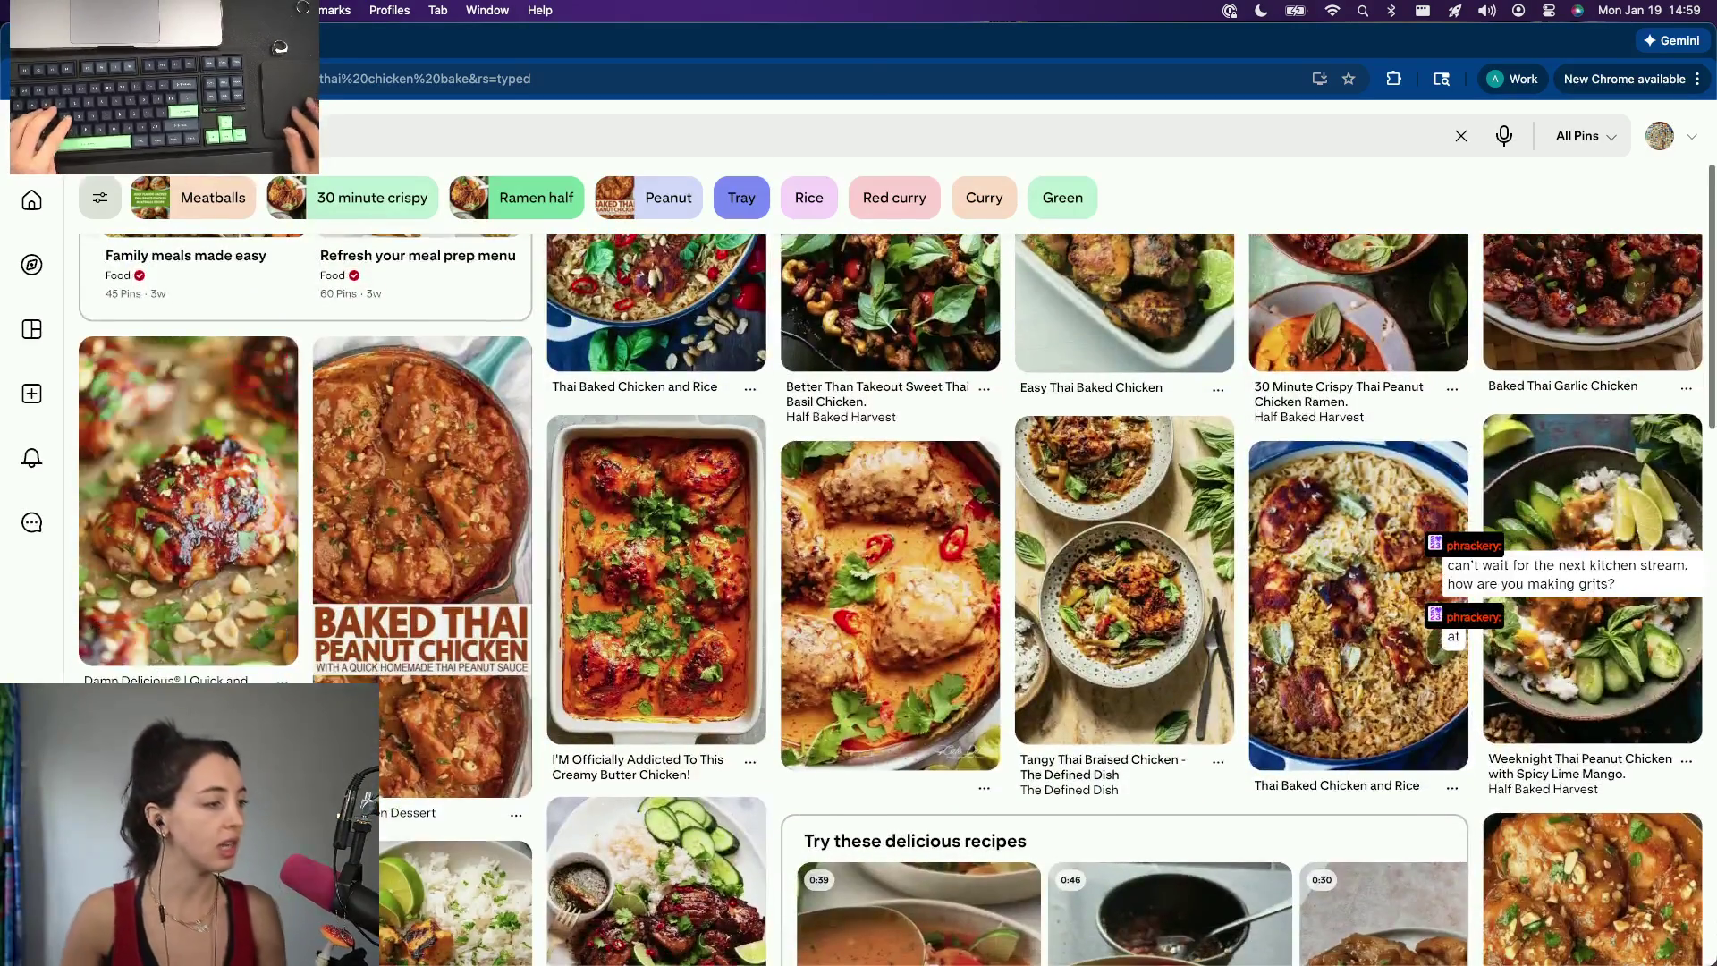
{"action": "scroll", "coordinate": [1355, 402], "scroll_direction": "up", "scroll_amount": 2}
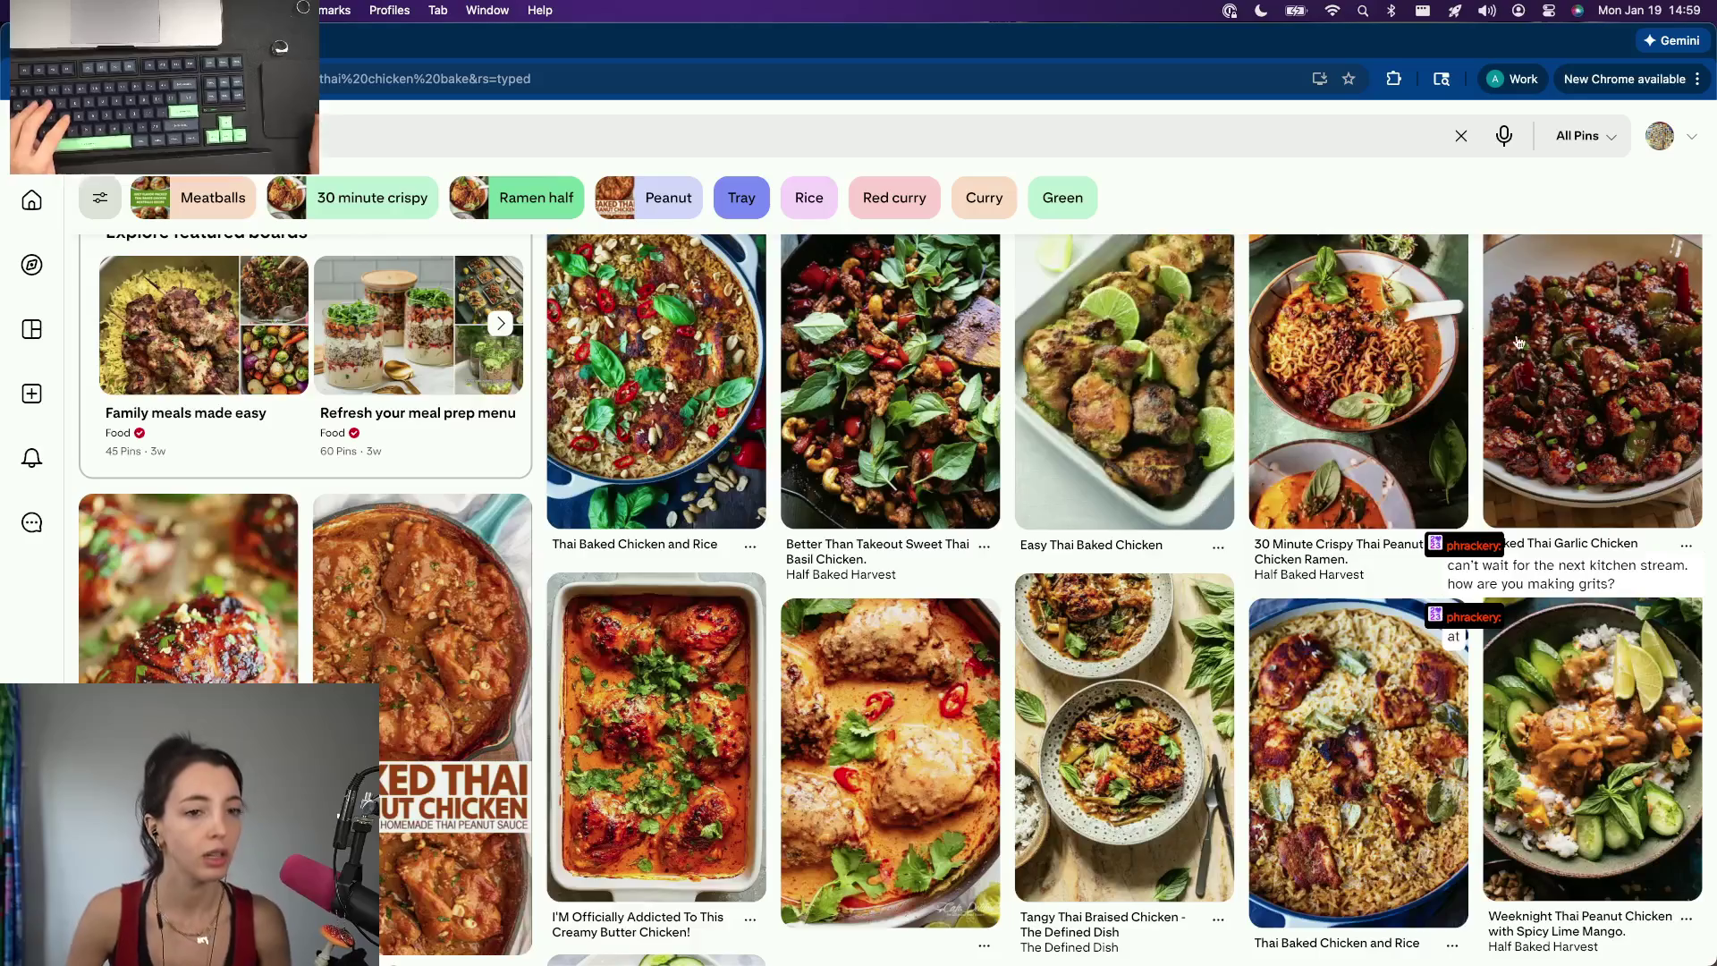
{"action": "scroll", "coordinate": [1509, 335], "scroll_direction": "down", "scroll_amount": 3}
{"action": "scroll", "coordinate": [1020, 442], "scroll_direction": "down", "scroll_amount": 2}
{"action": "scroll", "coordinate": [795, 577], "scroll_direction": "down", "scroll_amount": 4}
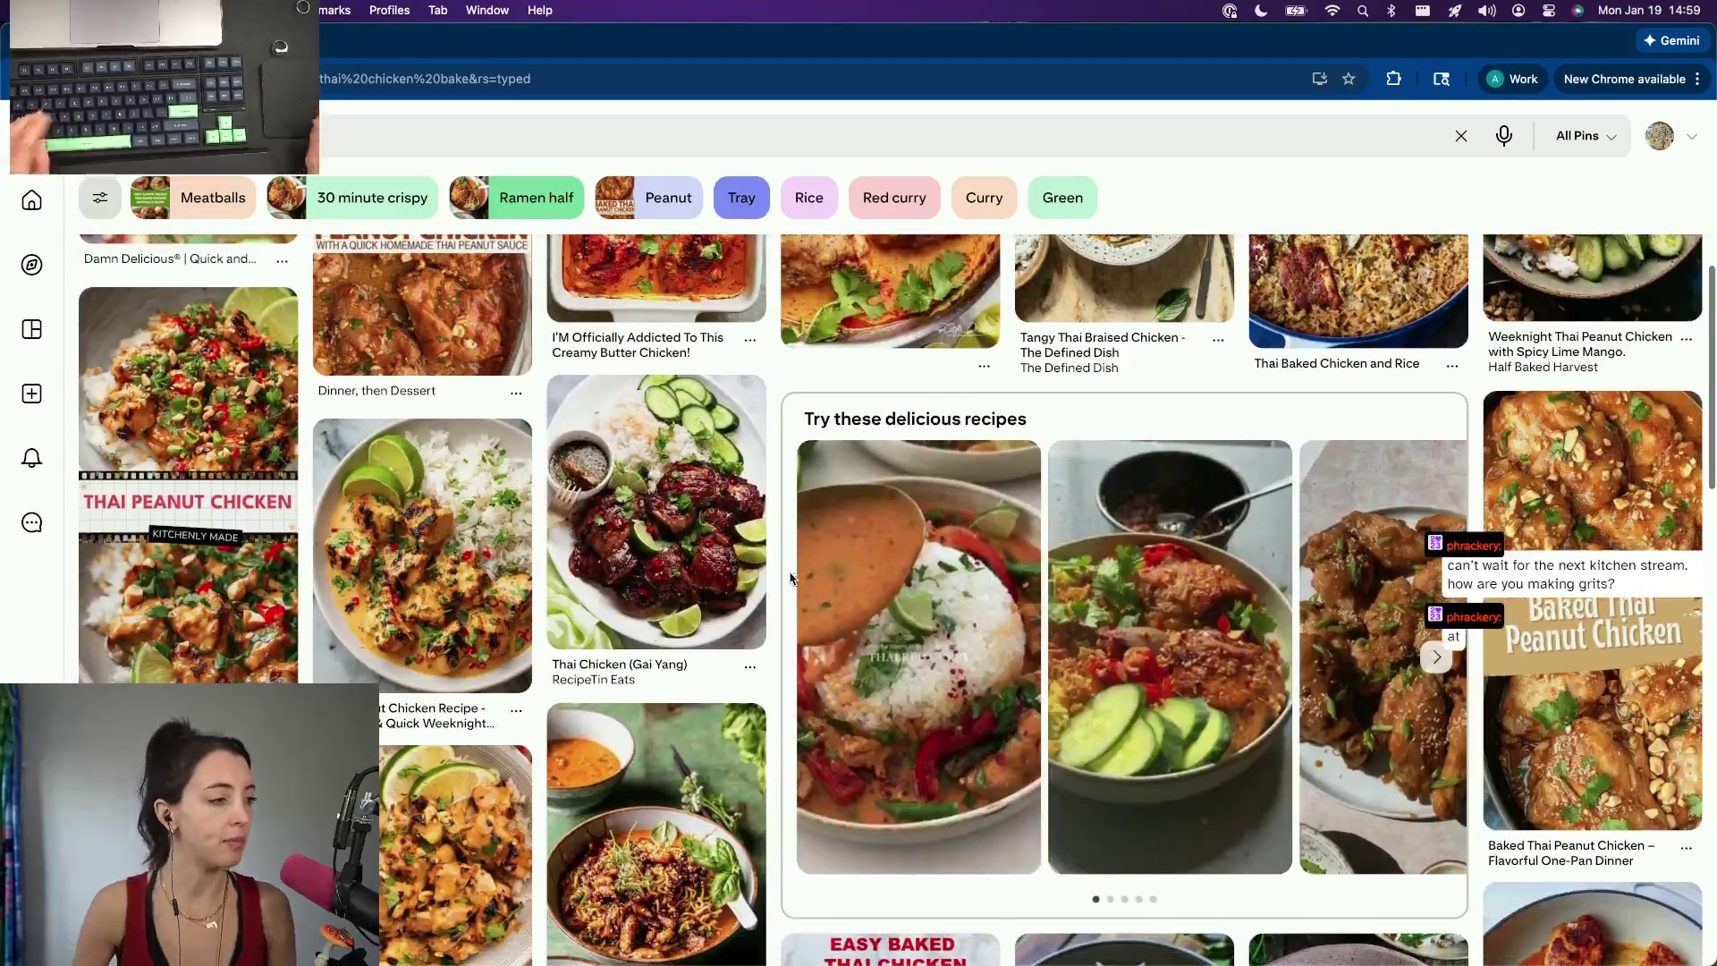
{"action": "scroll", "coordinate": [443, 563], "scroll_direction": "down", "scroll_amount": 2}
{"action": "scroll", "coordinate": [429, 699], "scroll_direction": "down", "scroll_amount": 4}
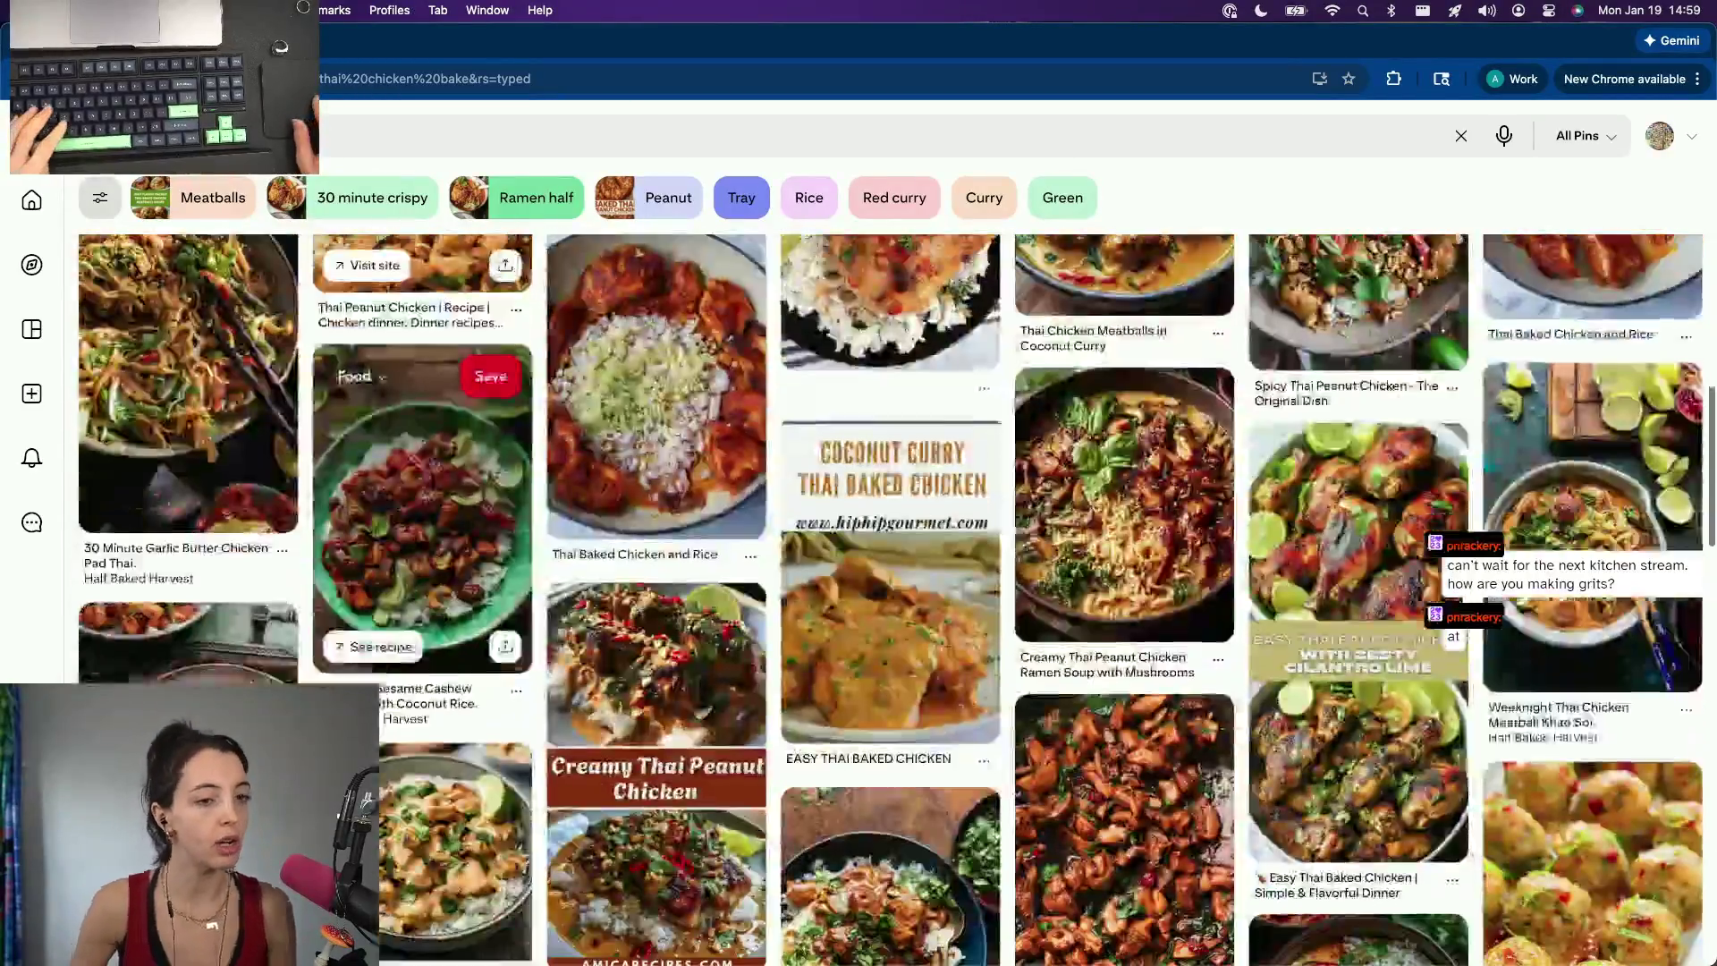
{"action": "left_click_drag", "start_coordinate": [1713, 416], "coordinate": [1710, 146]}
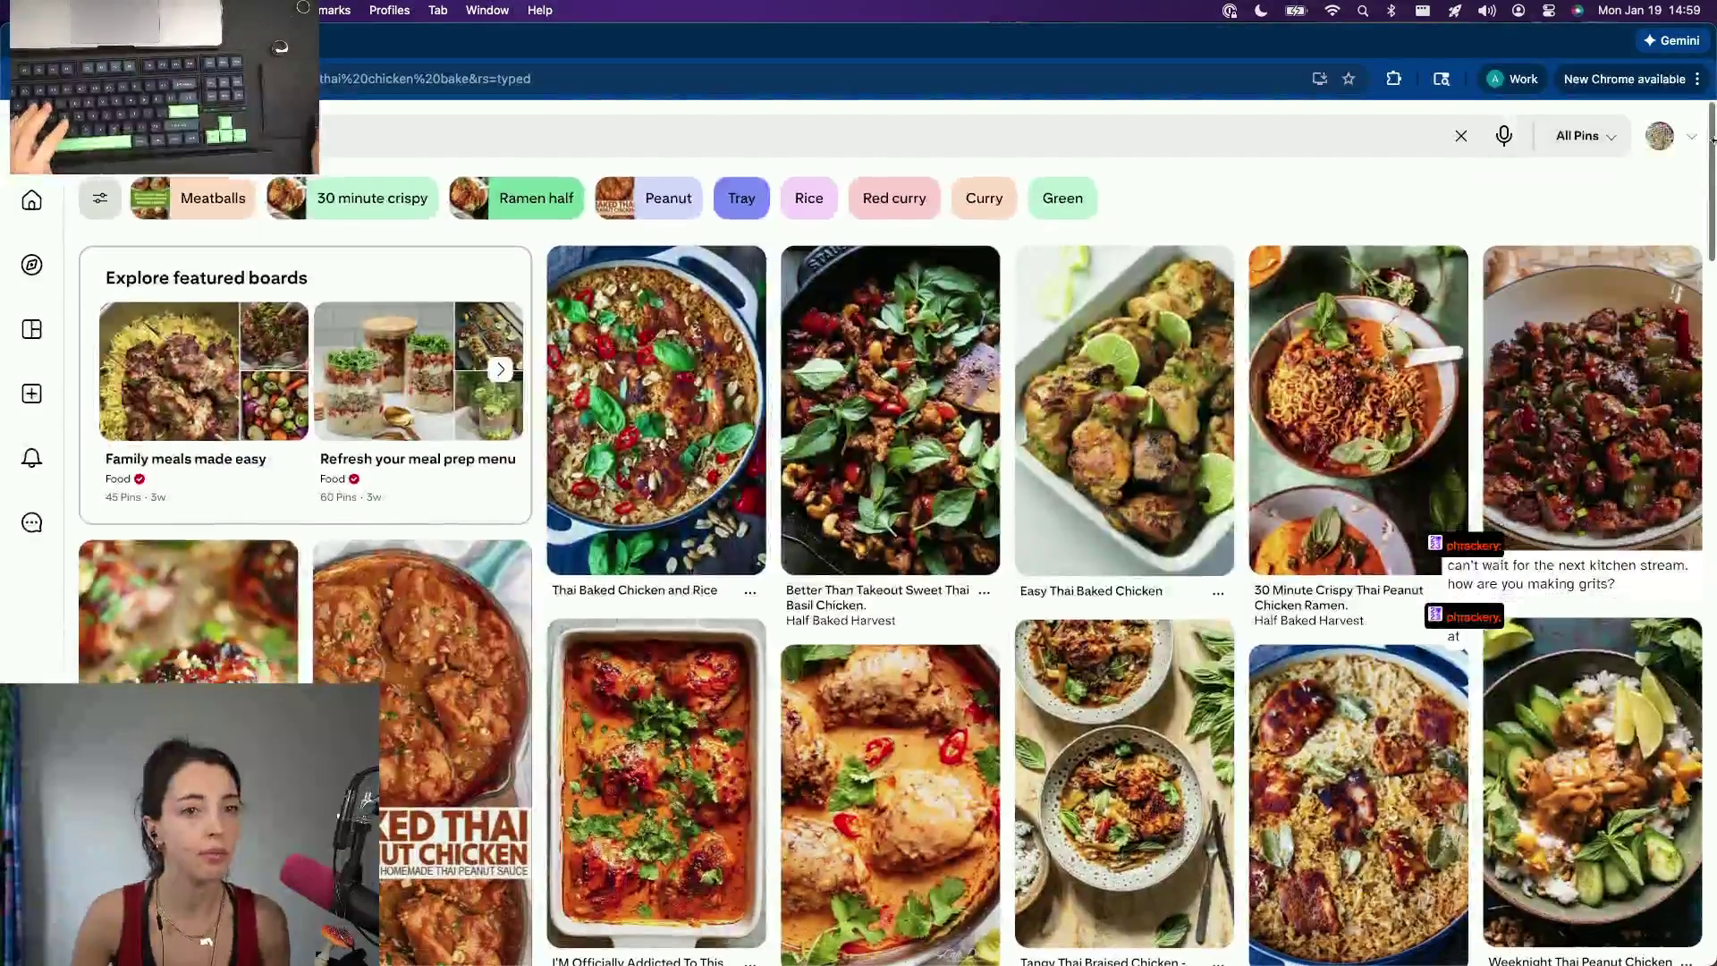
{"action": "left_click", "coordinate": [1691, 136]}
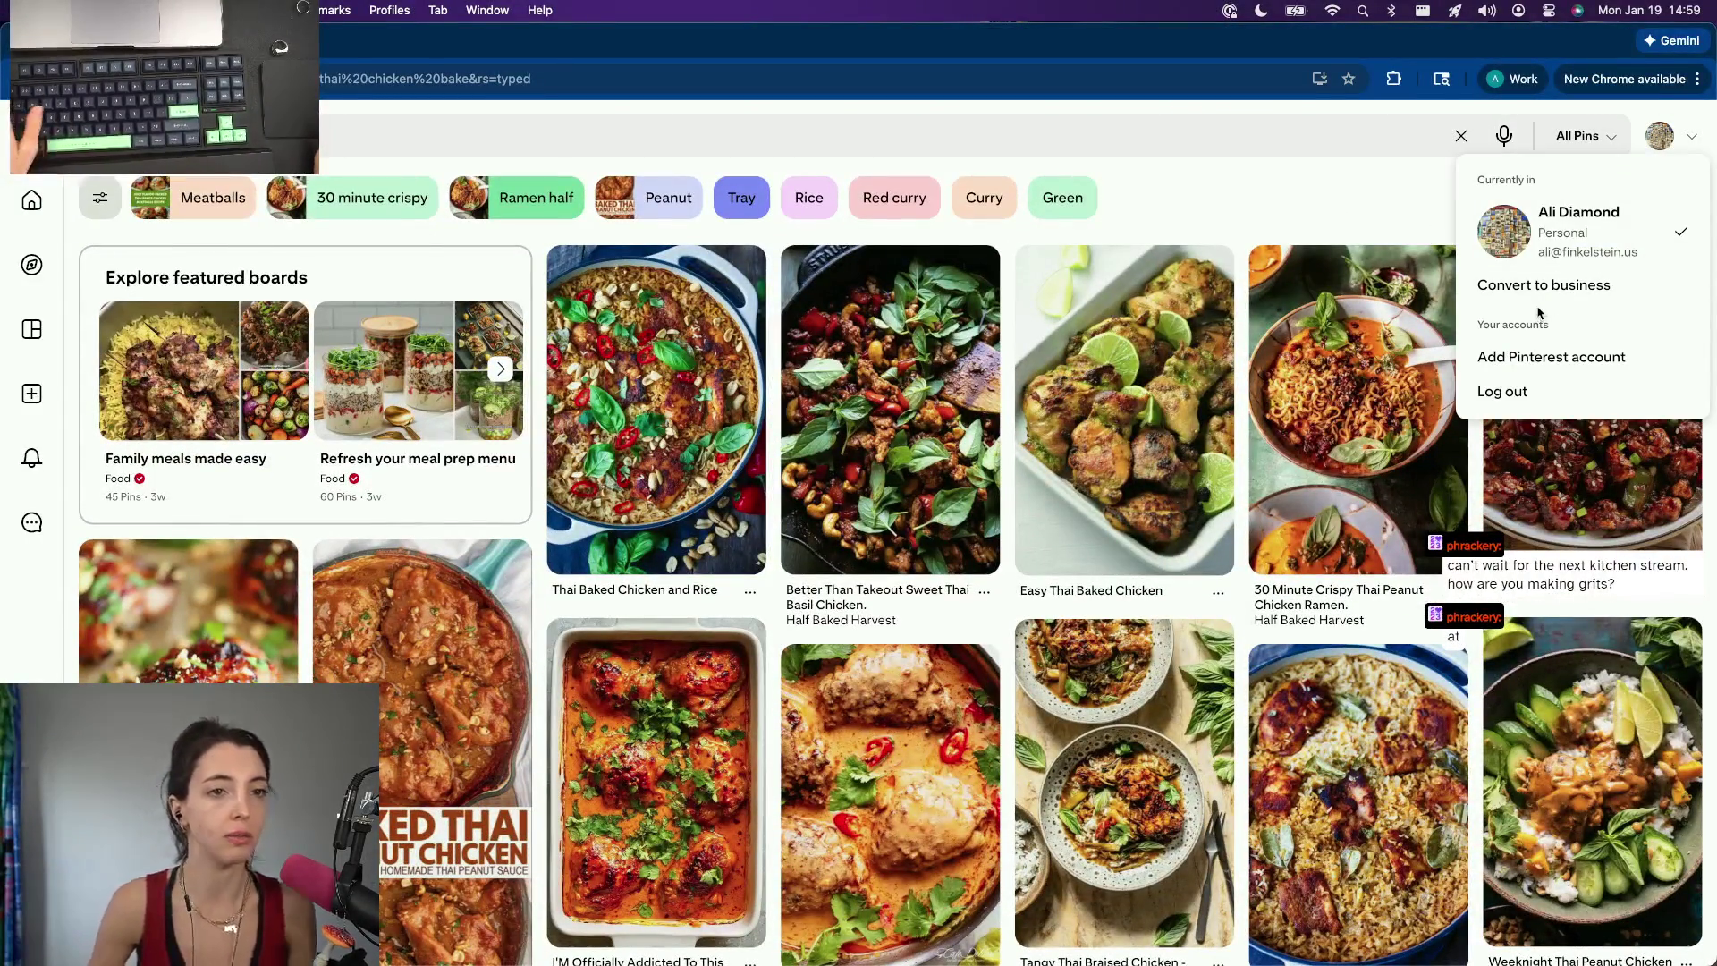
{"action": "mouse_move", "coordinate": [1124, 410]}
{"action": "left_click", "coordinate": [1691, 136]}
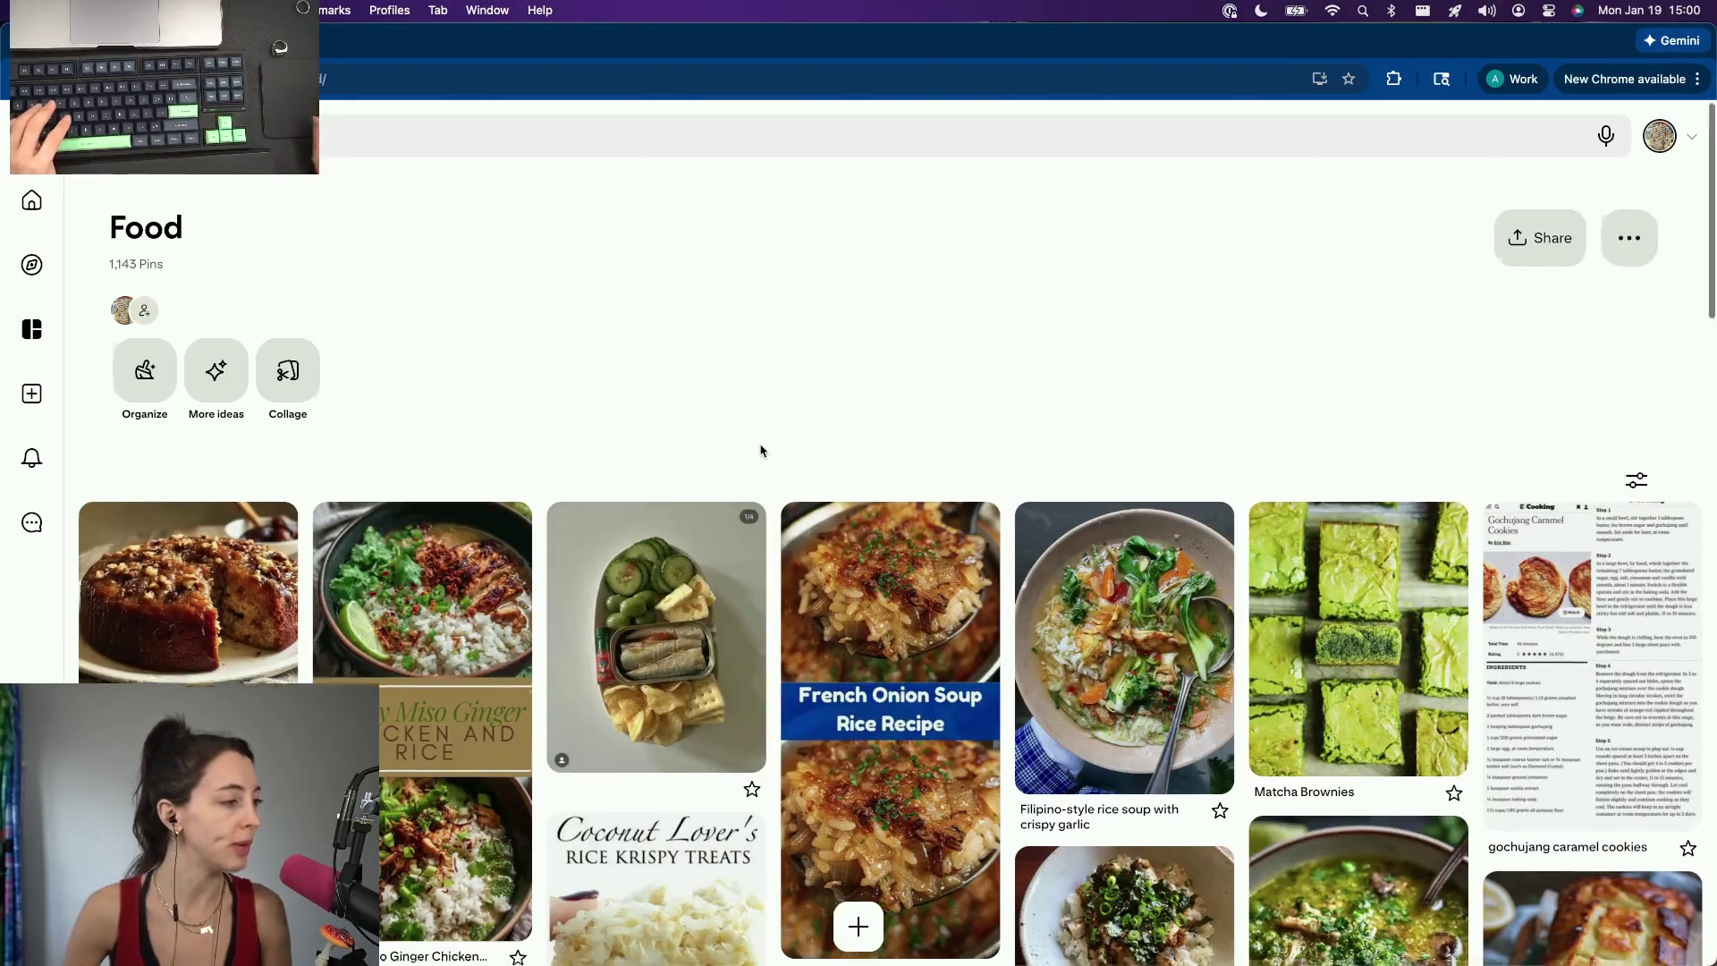
{"action": "scroll", "coordinate": [759, 452], "scroll_direction": "down", "scroll_amount": 3}
{"action": "scroll", "coordinate": [761, 452], "scroll_direction": "down", "scroll_amount": 2}
{"action": "scroll", "coordinate": [760, 453], "scroll_direction": "down", "scroll_amount": 2}
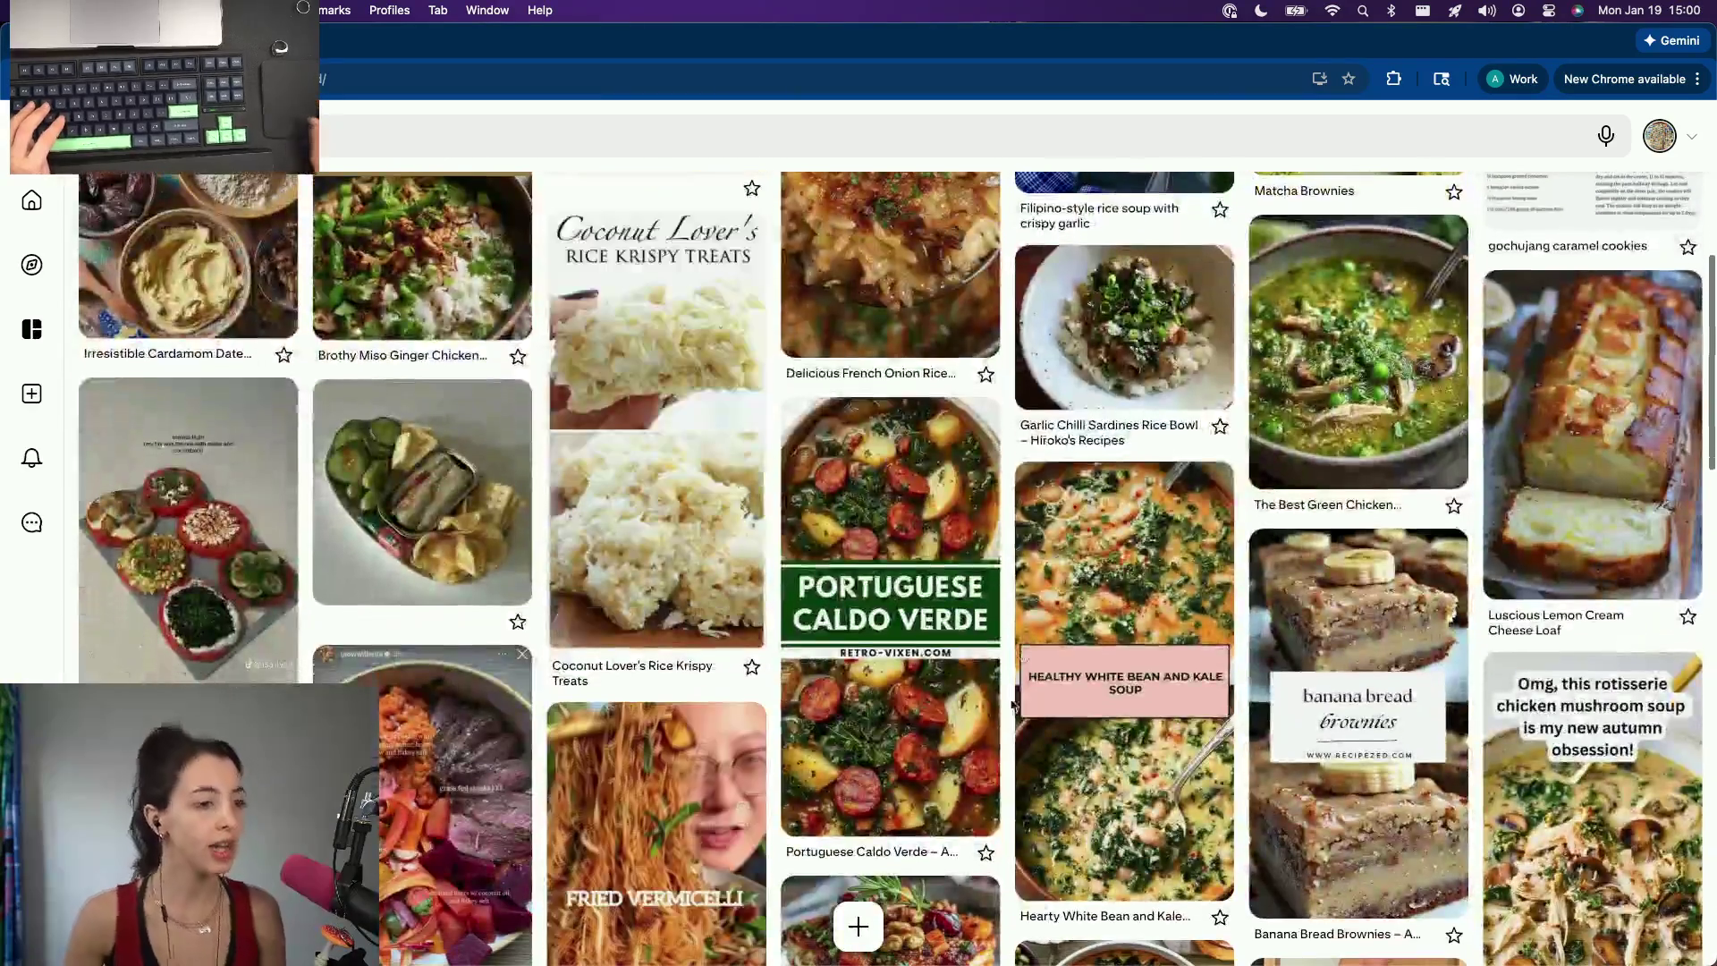
{"action": "scroll", "coordinate": [760, 451], "scroll_direction": "down", "scroll_amount": 3}
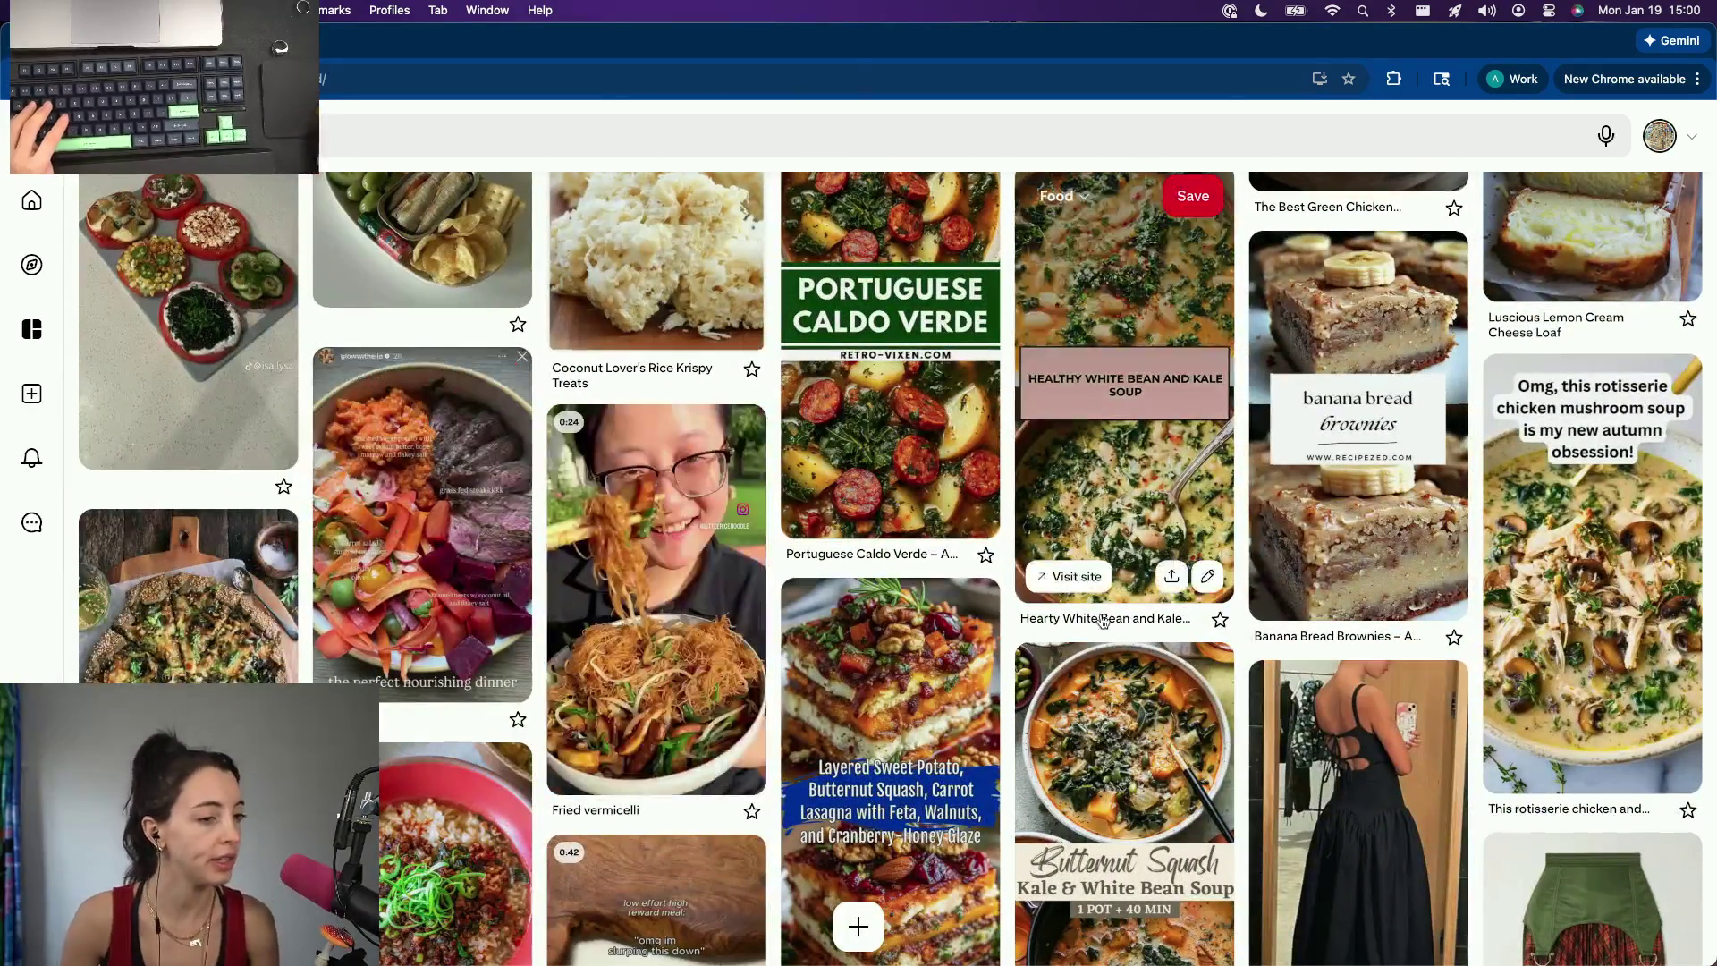
{"action": "scroll", "coordinate": [1127, 403], "scroll_direction": "down", "scroll_amount": 3}
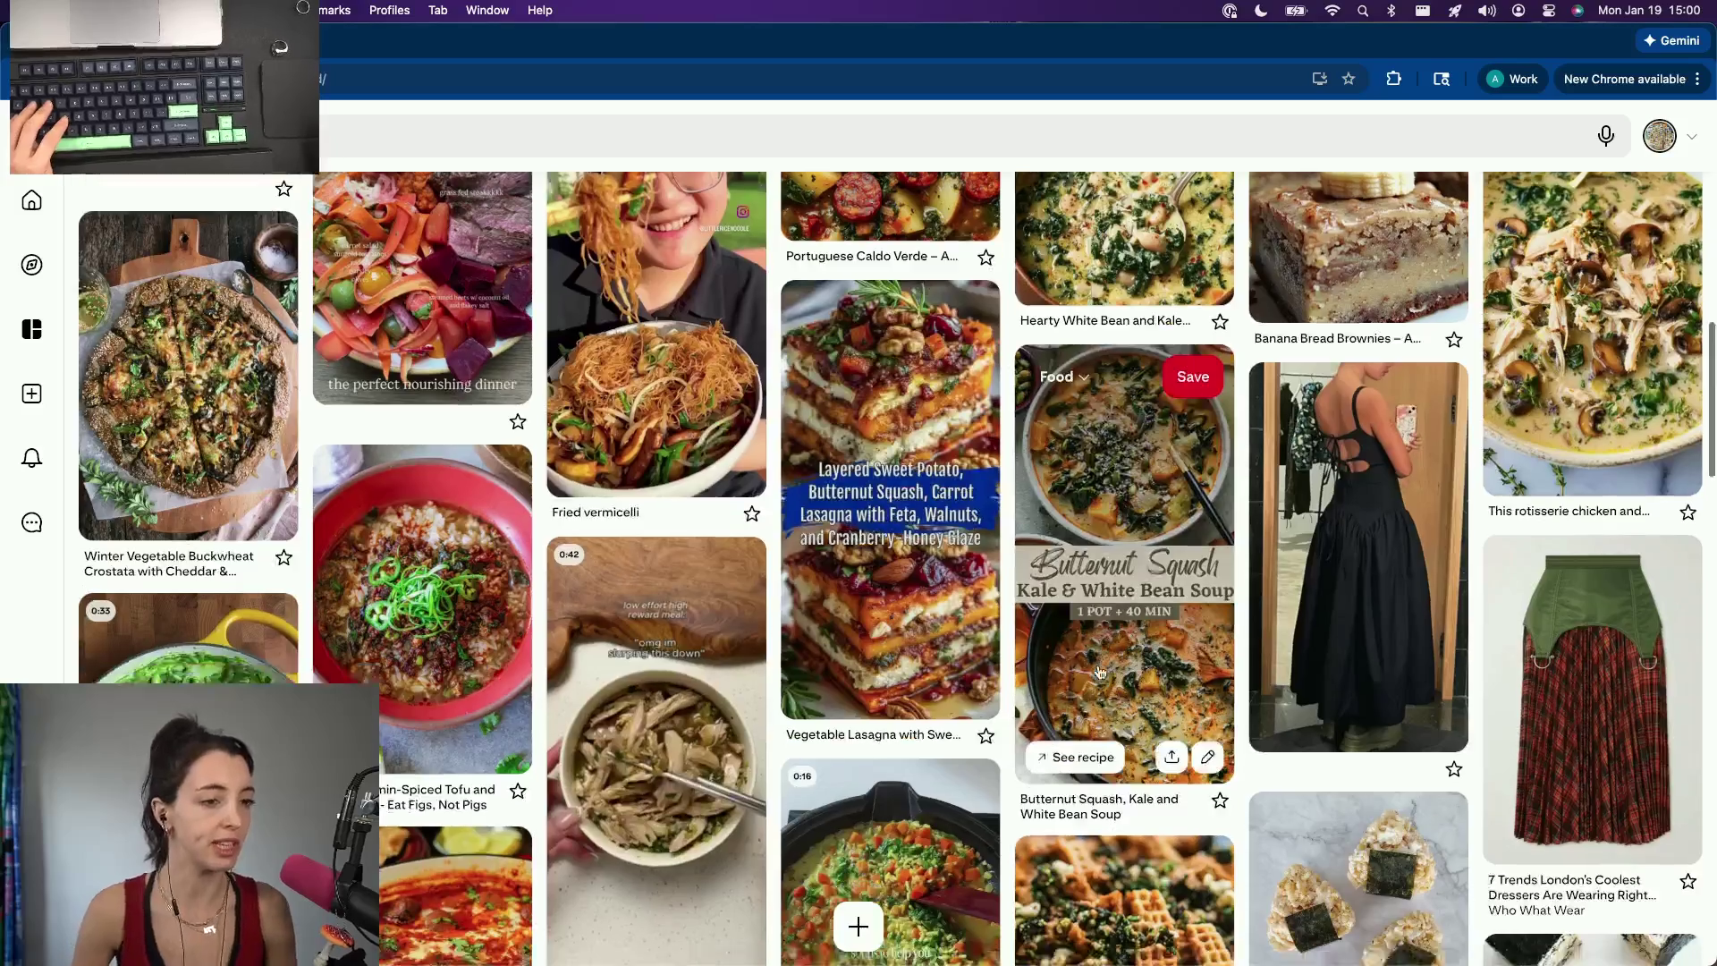
{"action": "scroll", "coordinate": [1128, 537], "scroll_direction": "down", "scroll_amount": 3}
{"action": "scroll", "coordinate": [805, 671], "scroll_direction": "down", "scroll_amount": 3}
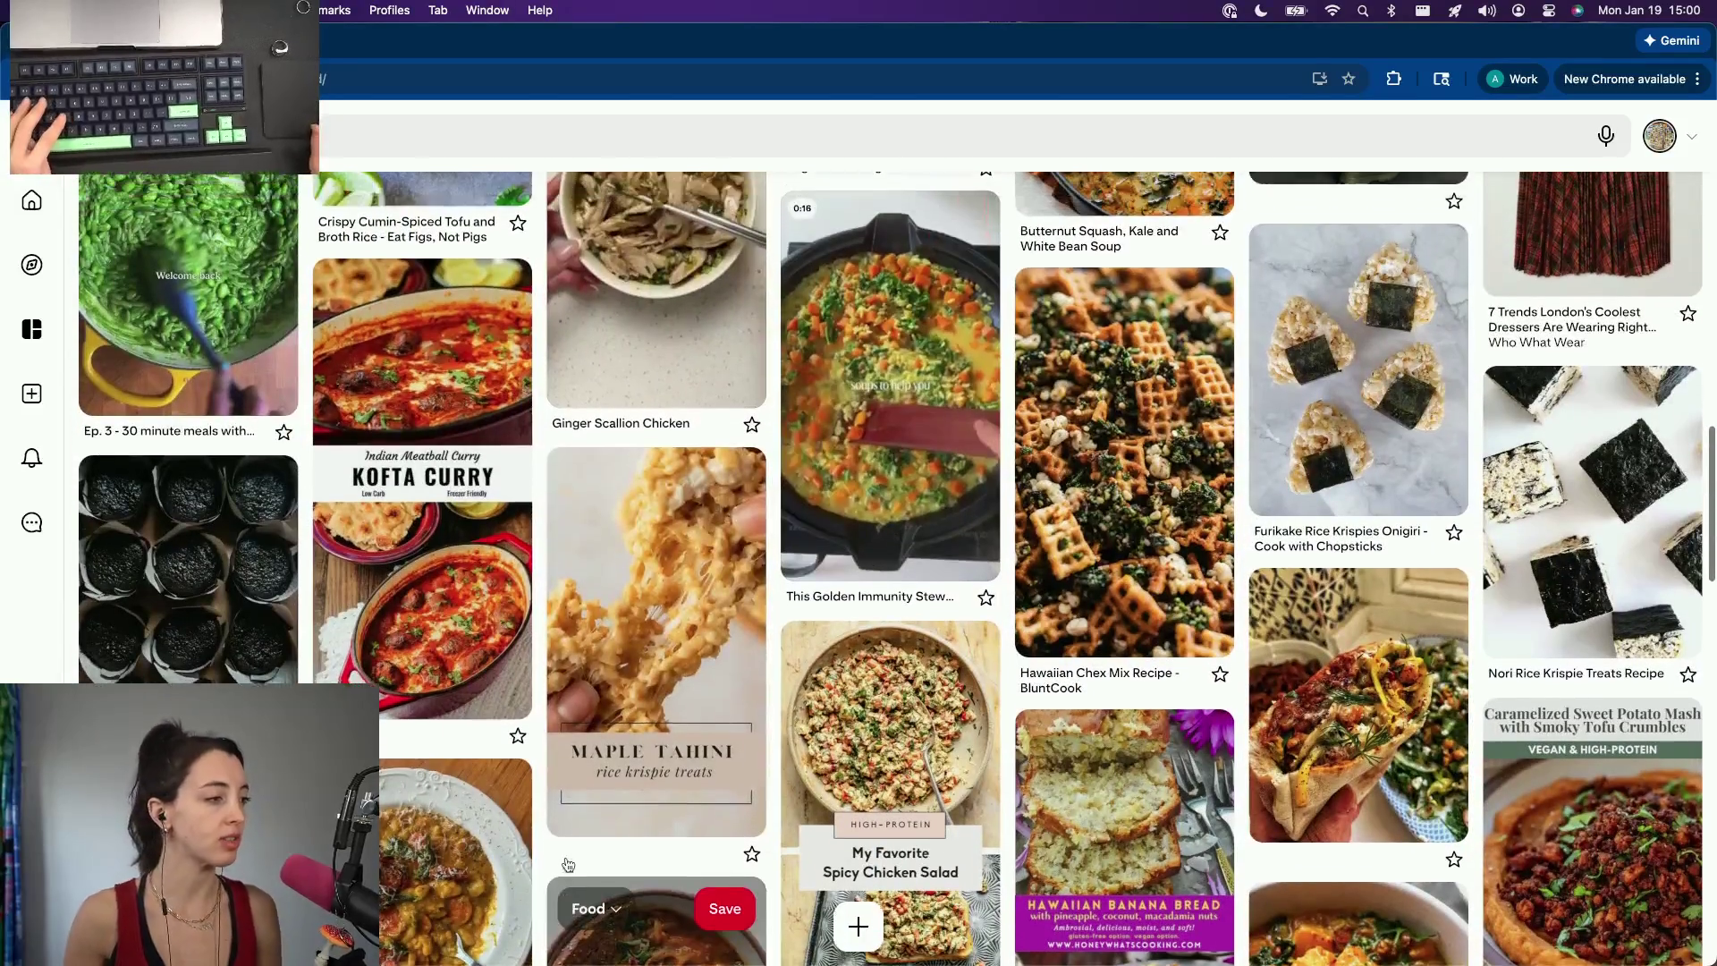
{"action": "scroll", "coordinate": [574, 846], "scroll_direction": "up", "scroll_amount": 2}
{"action": "scroll", "coordinate": [590, 805], "scroll_direction": "up", "scroll_amount": 5}
{"action": "scroll", "coordinate": [608, 765], "scroll_direction": "up", "scroll_amount": 5}
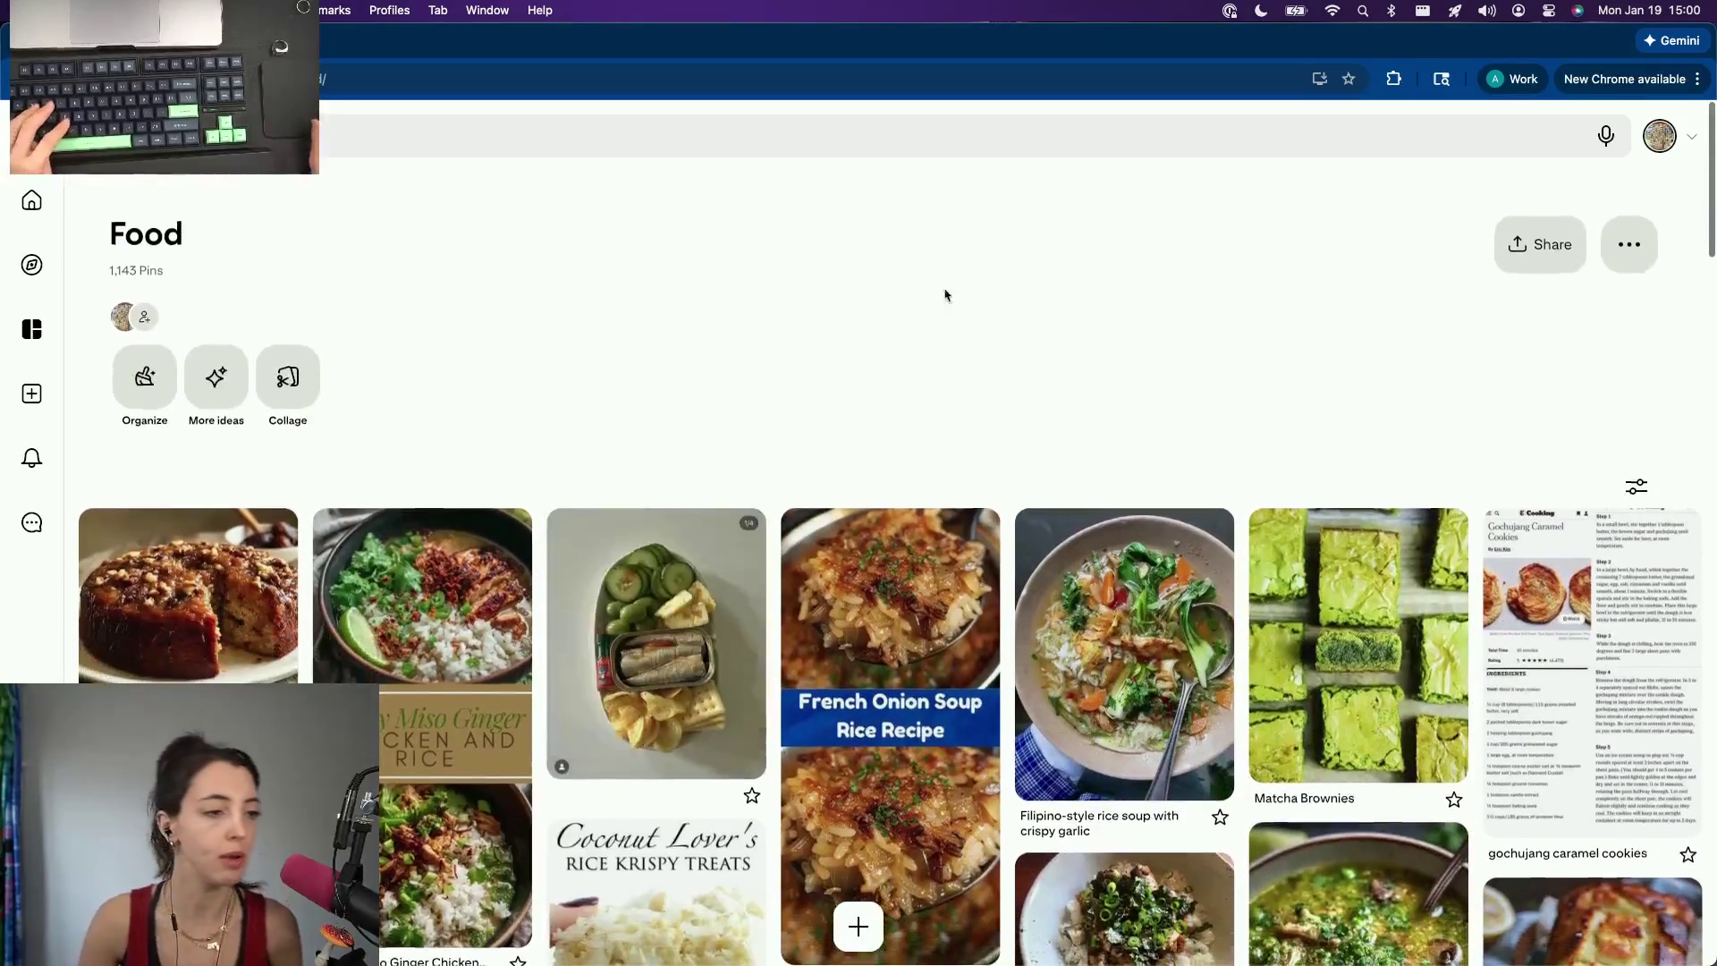
Switch desktops to the Node.js stack-exhaustion advisory open beside the episode notes.
{"action": "key", "text": "ctrl+Right"}
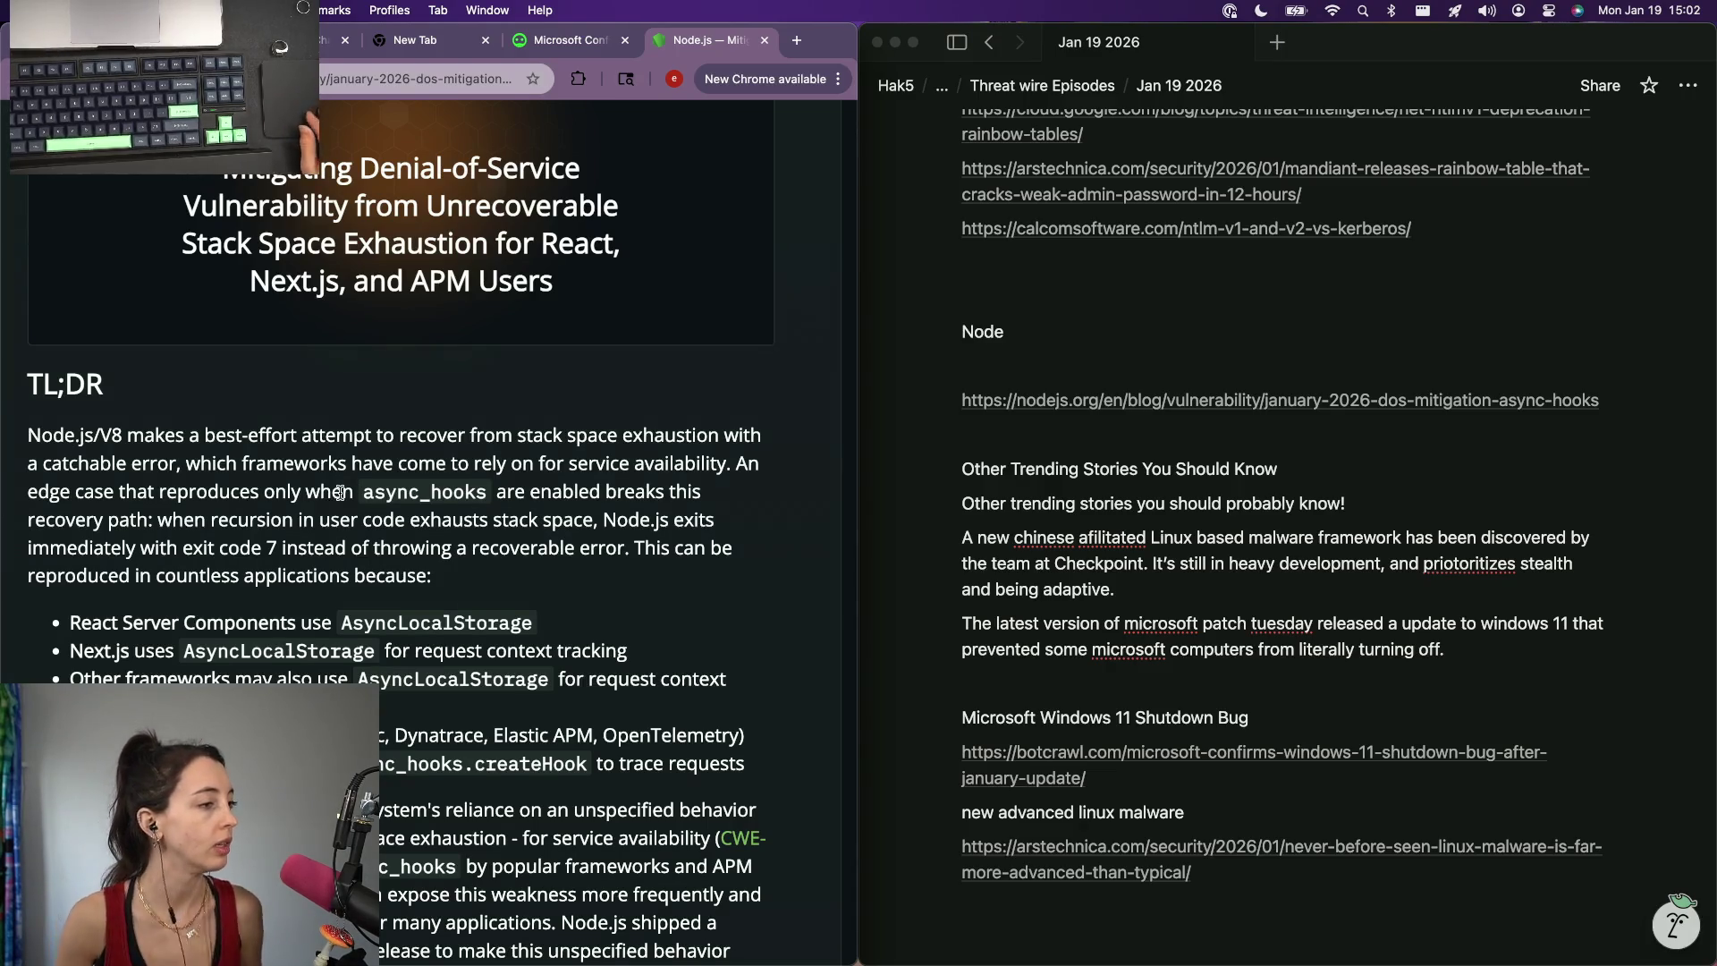
{"action": "scroll", "coordinate": [345, 493], "scroll_direction": "down", "scroll_amount": 2}
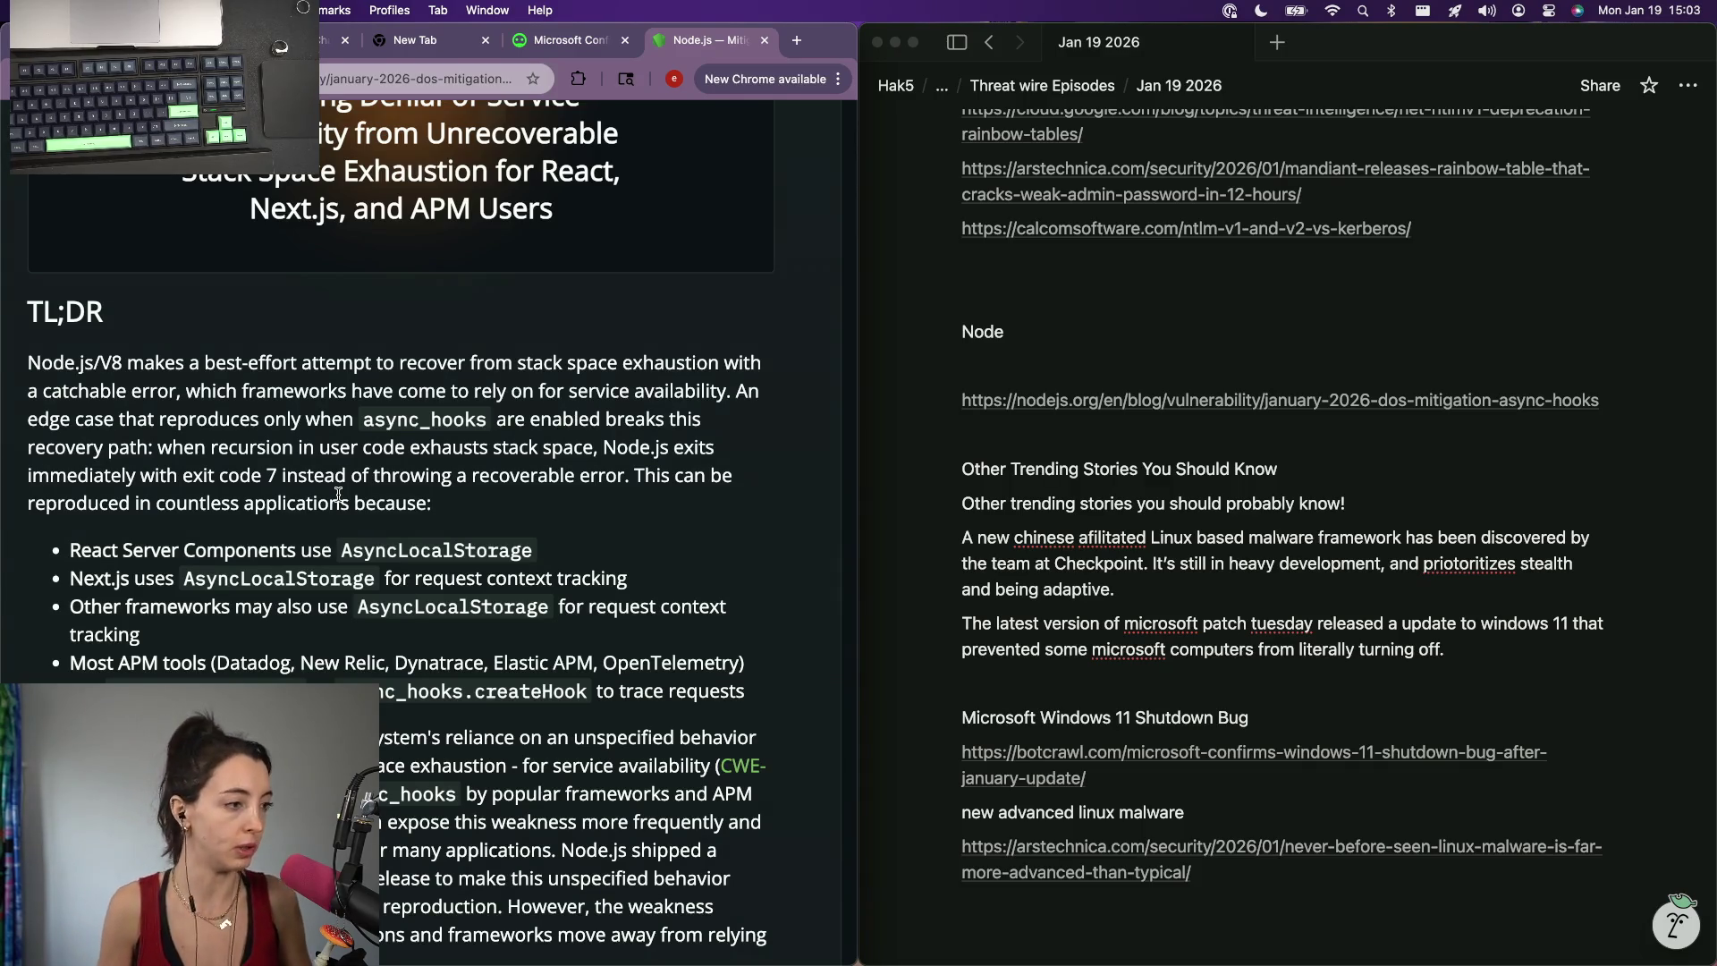
{"action": "scroll", "coordinate": [337, 492], "scroll_direction": "down", "scroll_amount": 2}
{"action": "scroll", "coordinate": [336, 493], "scroll_direction": "down", "scroll_amount": 5}
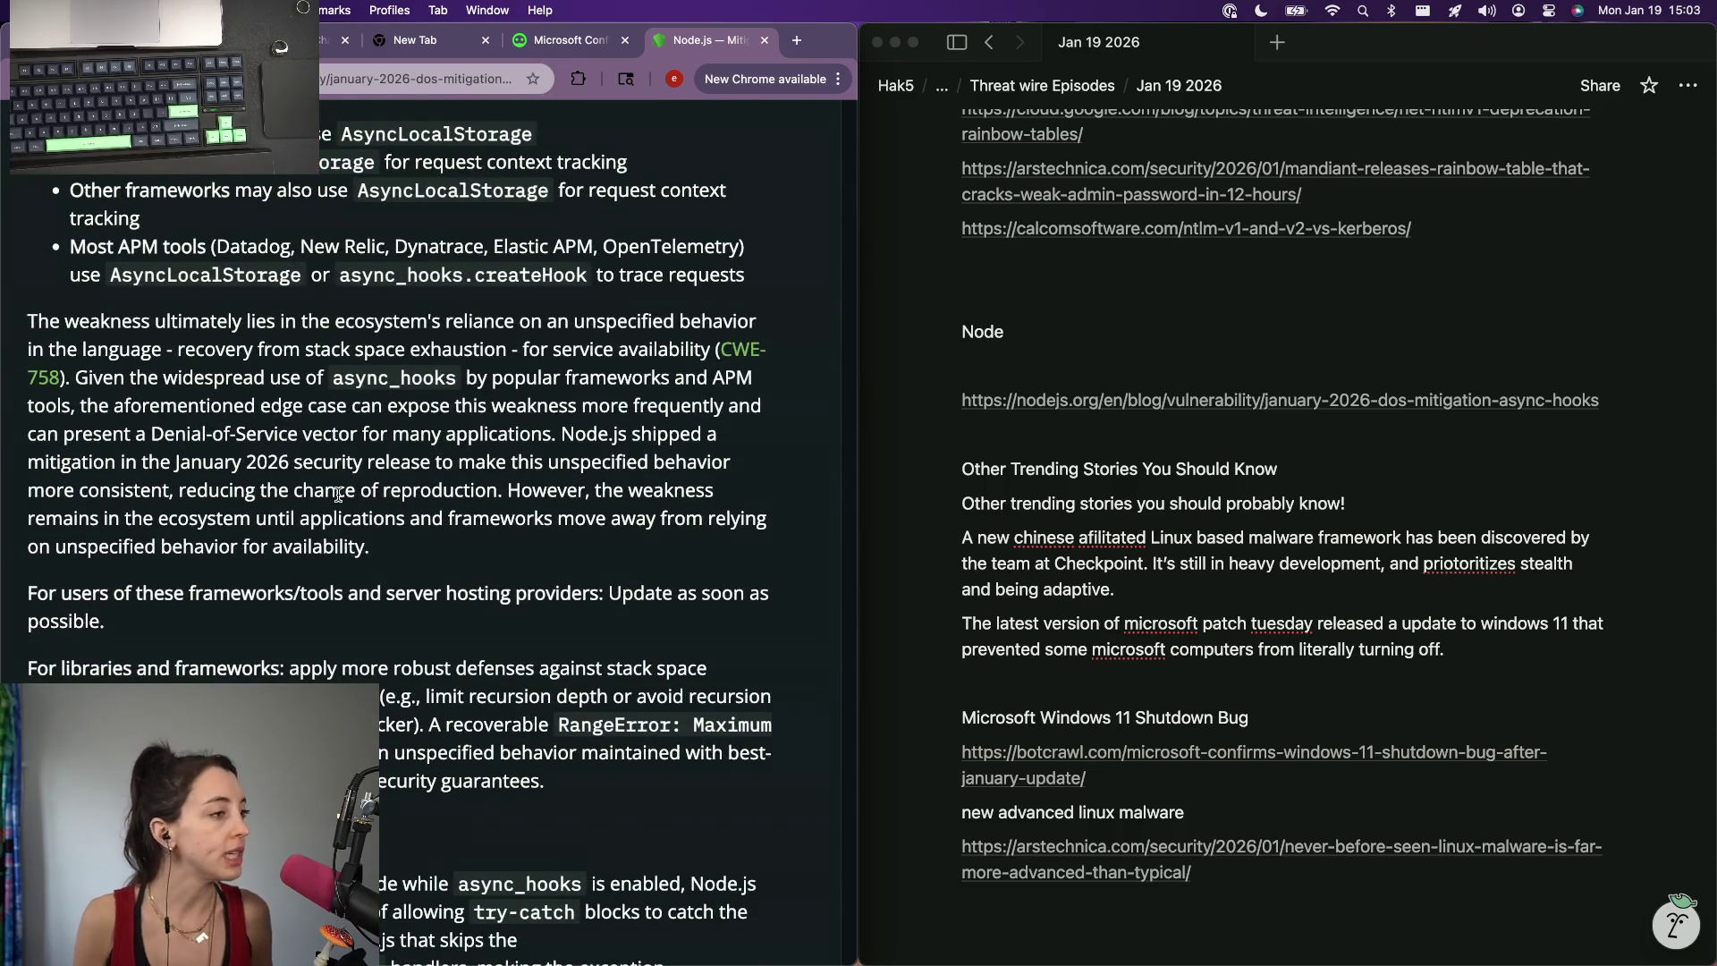
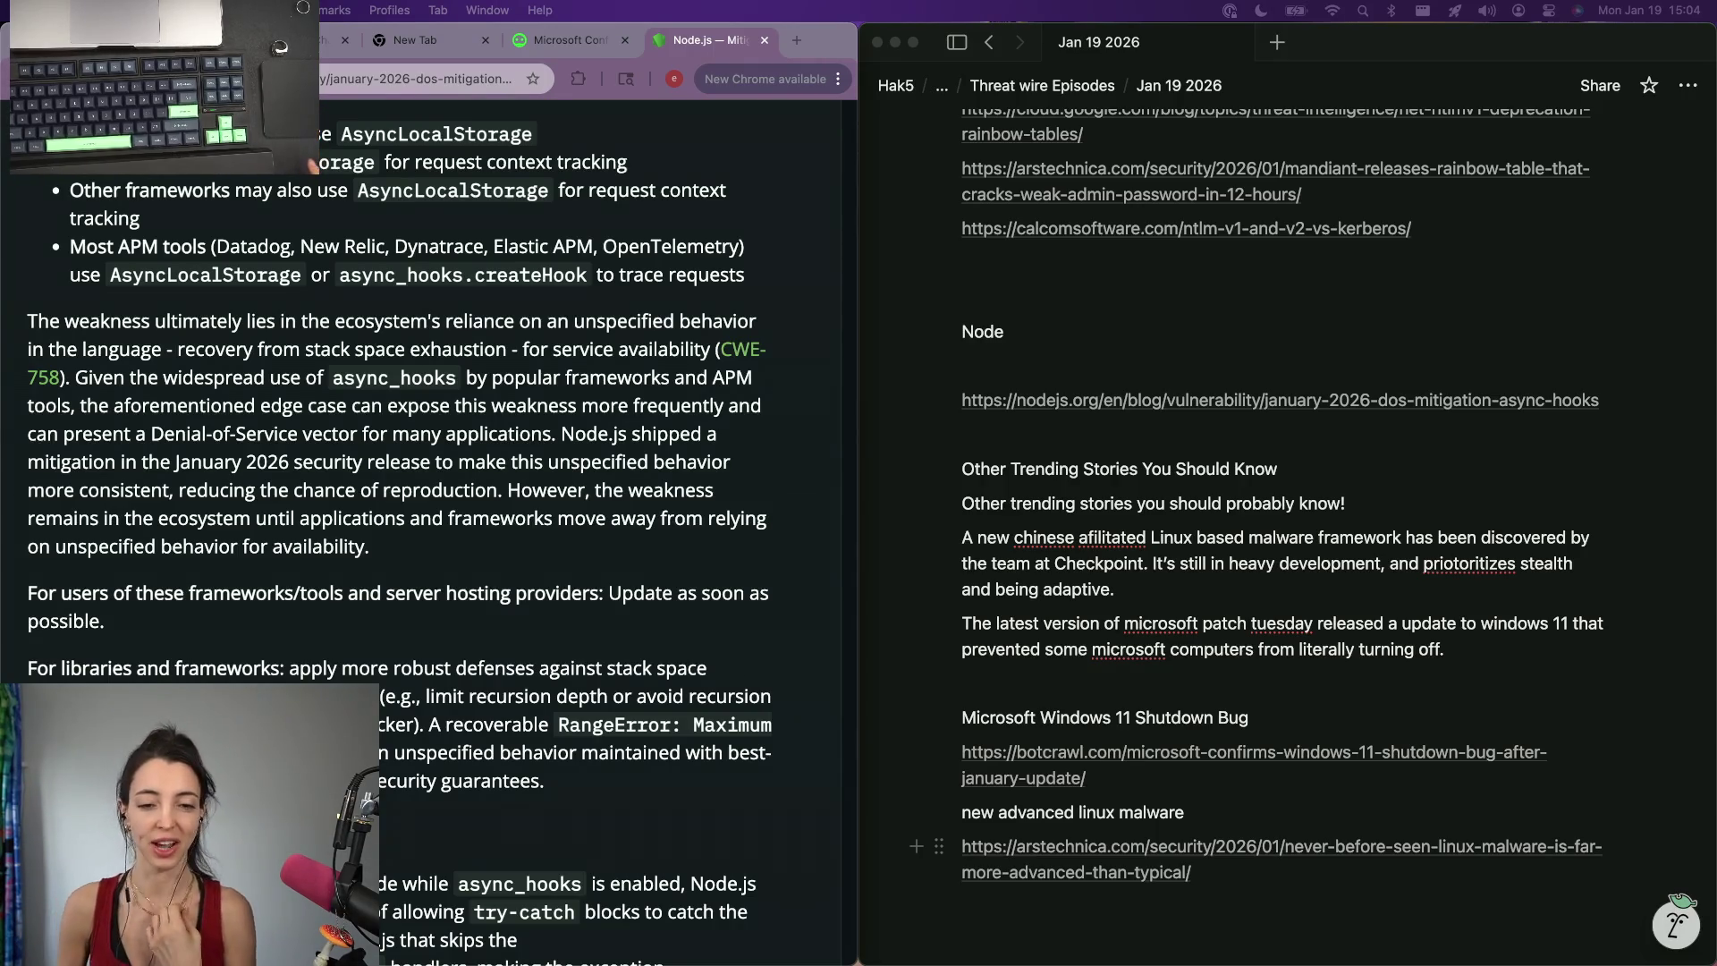
Scroll the async_hooks DoS article past the library advice toward The Reproduction section.
{"action": "left_click_drag", "start_coordinate": [1375, 640], "coordinate": [1454, 640]}
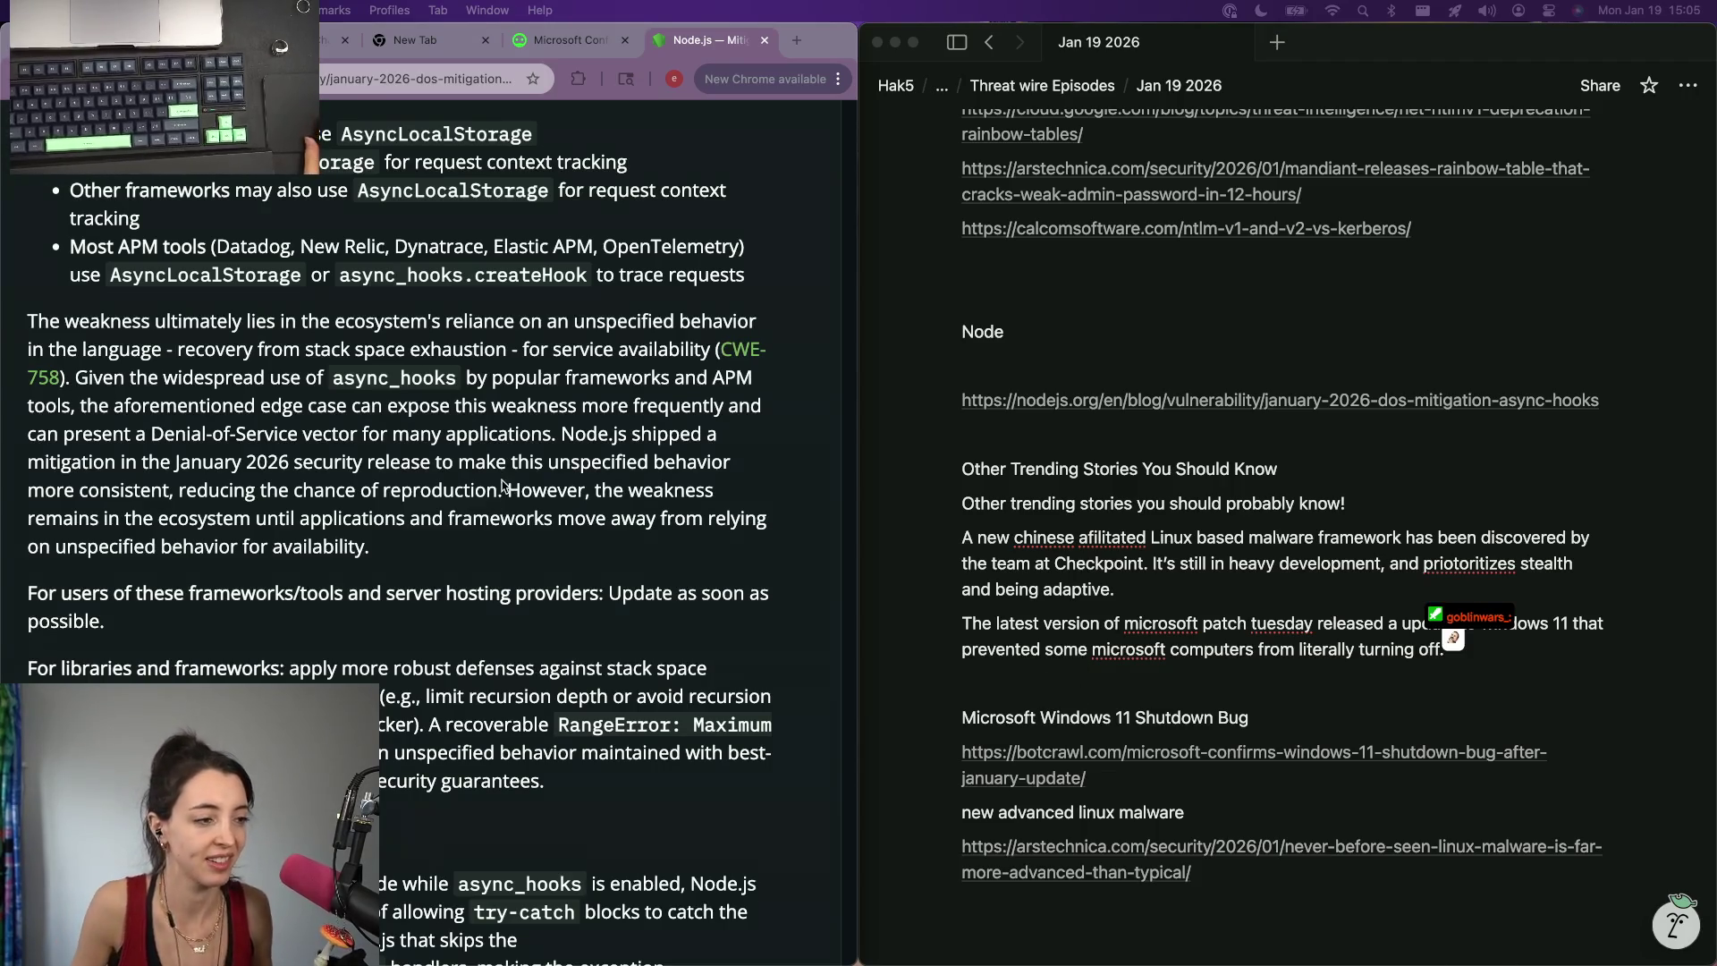
{"action": "scroll", "coordinate": [503, 488], "scroll_direction": "down", "scroll_amount": 2}
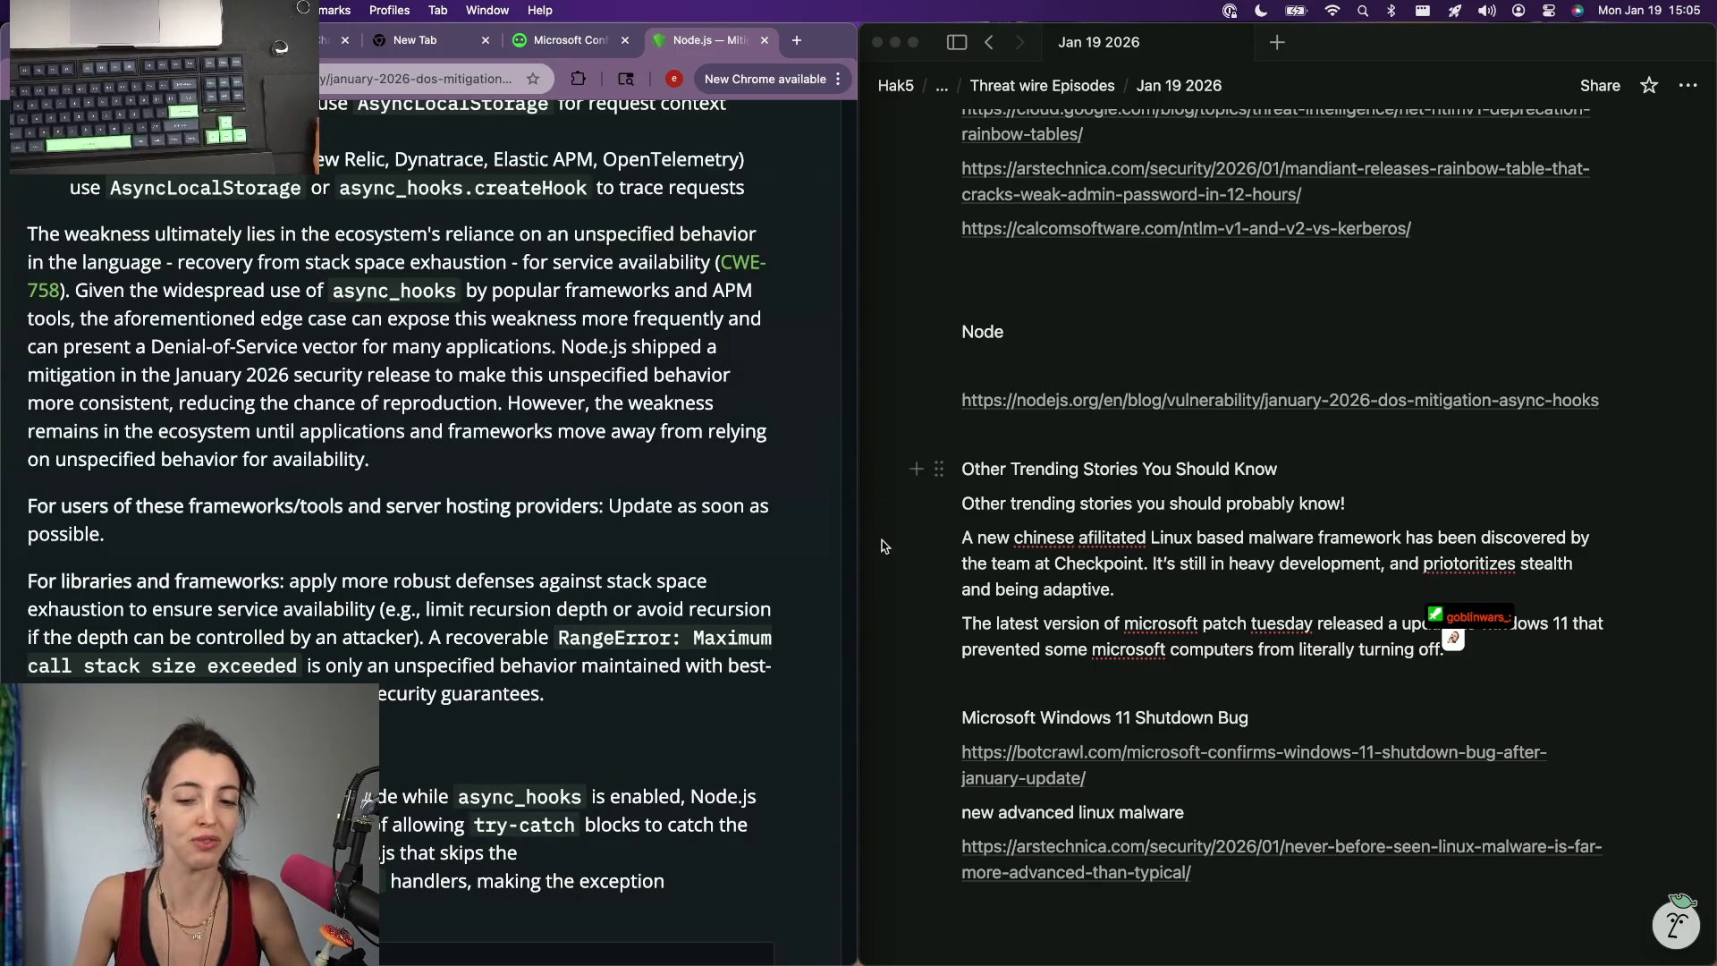
{"action": "scroll", "coordinate": [216, 603], "scroll_direction": "down", "scroll_amount": 1}
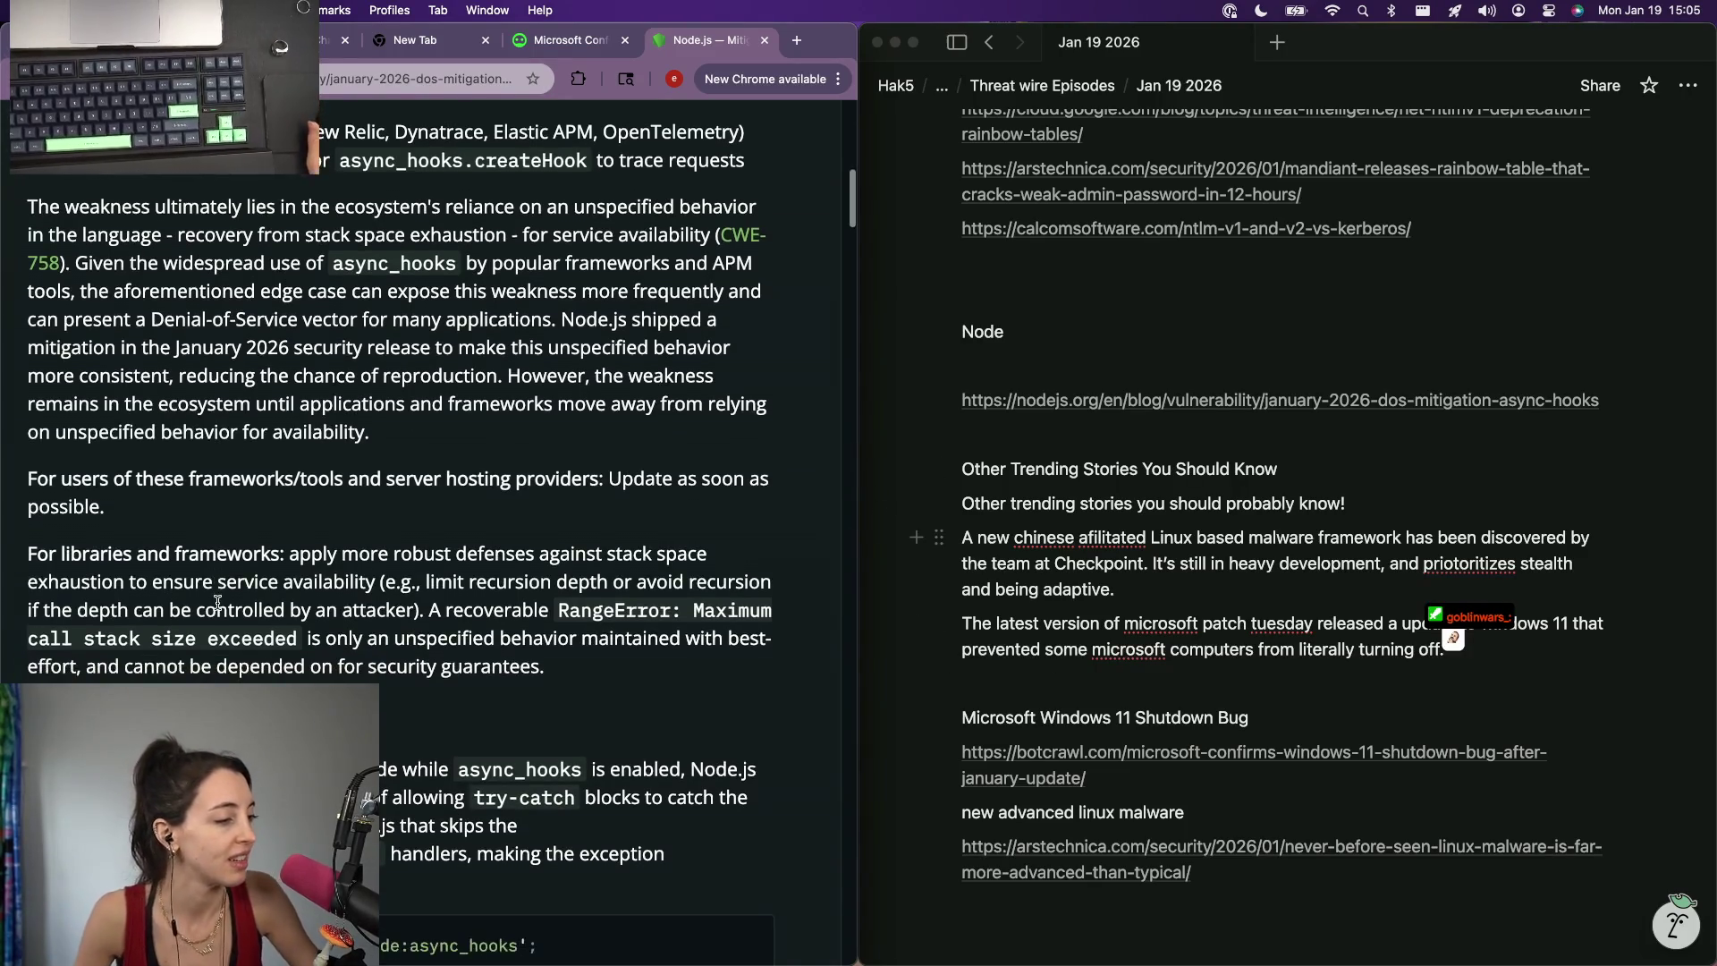
{"action": "scroll", "coordinate": [219, 603], "scroll_direction": "up", "scroll_amount": 1}
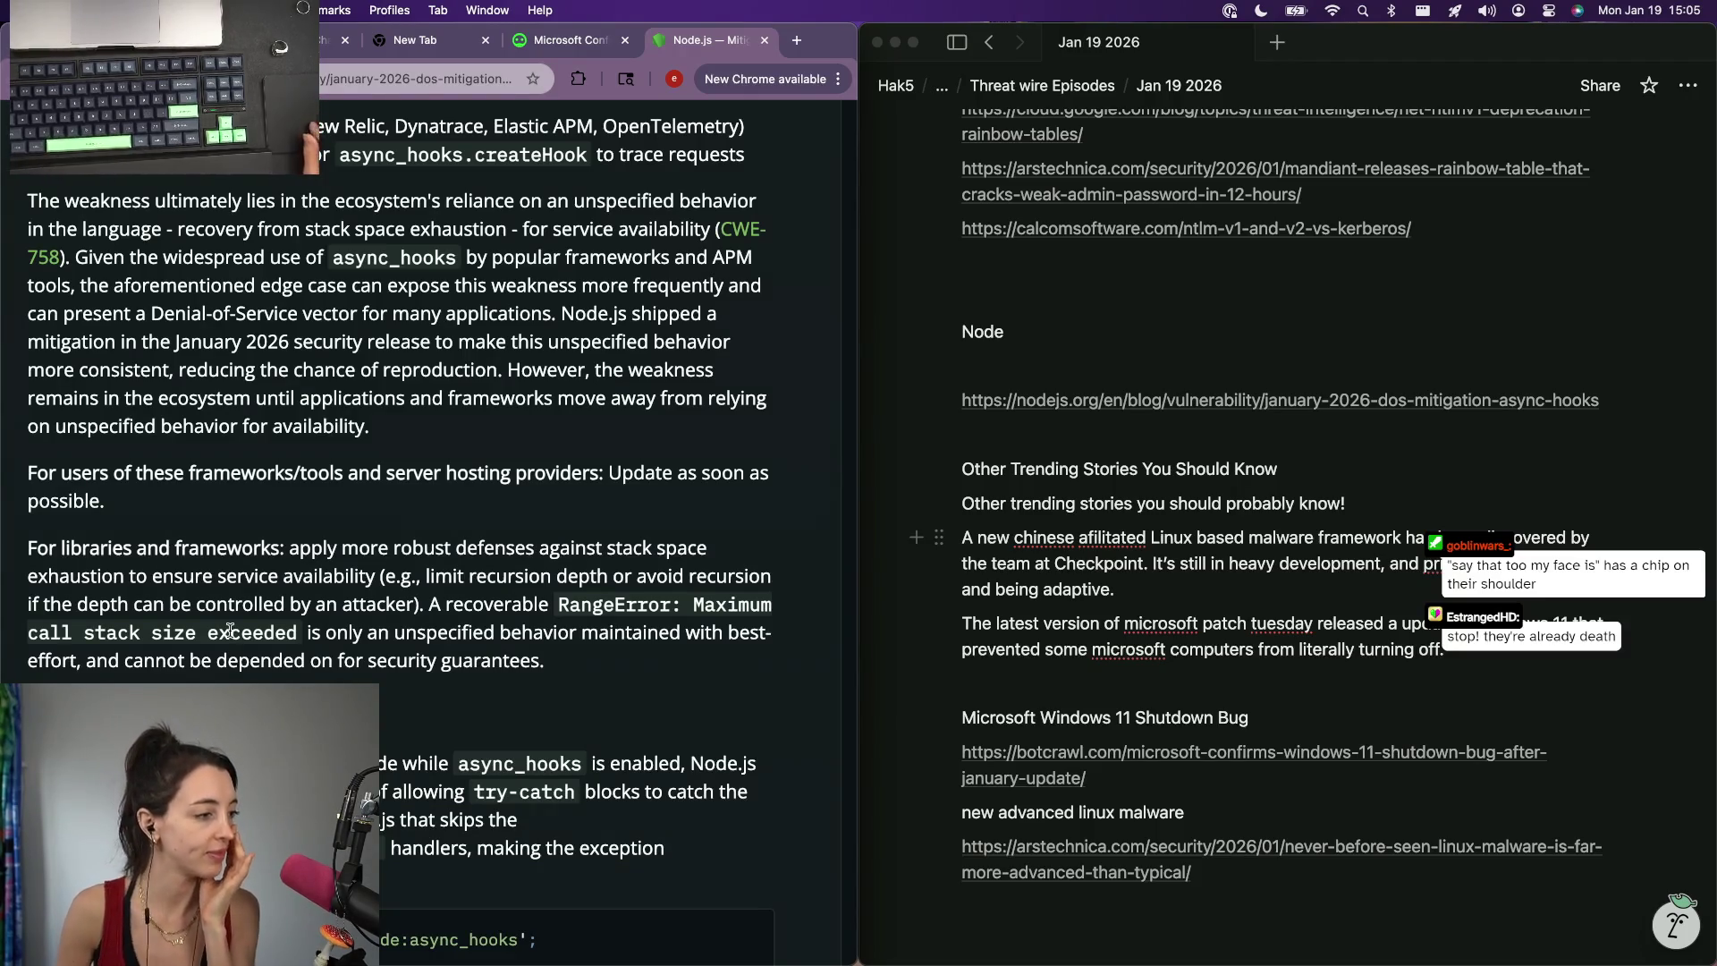
{"action": "scroll", "coordinate": [231, 631], "scroll_direction": "down", "scroll_amount": 3}
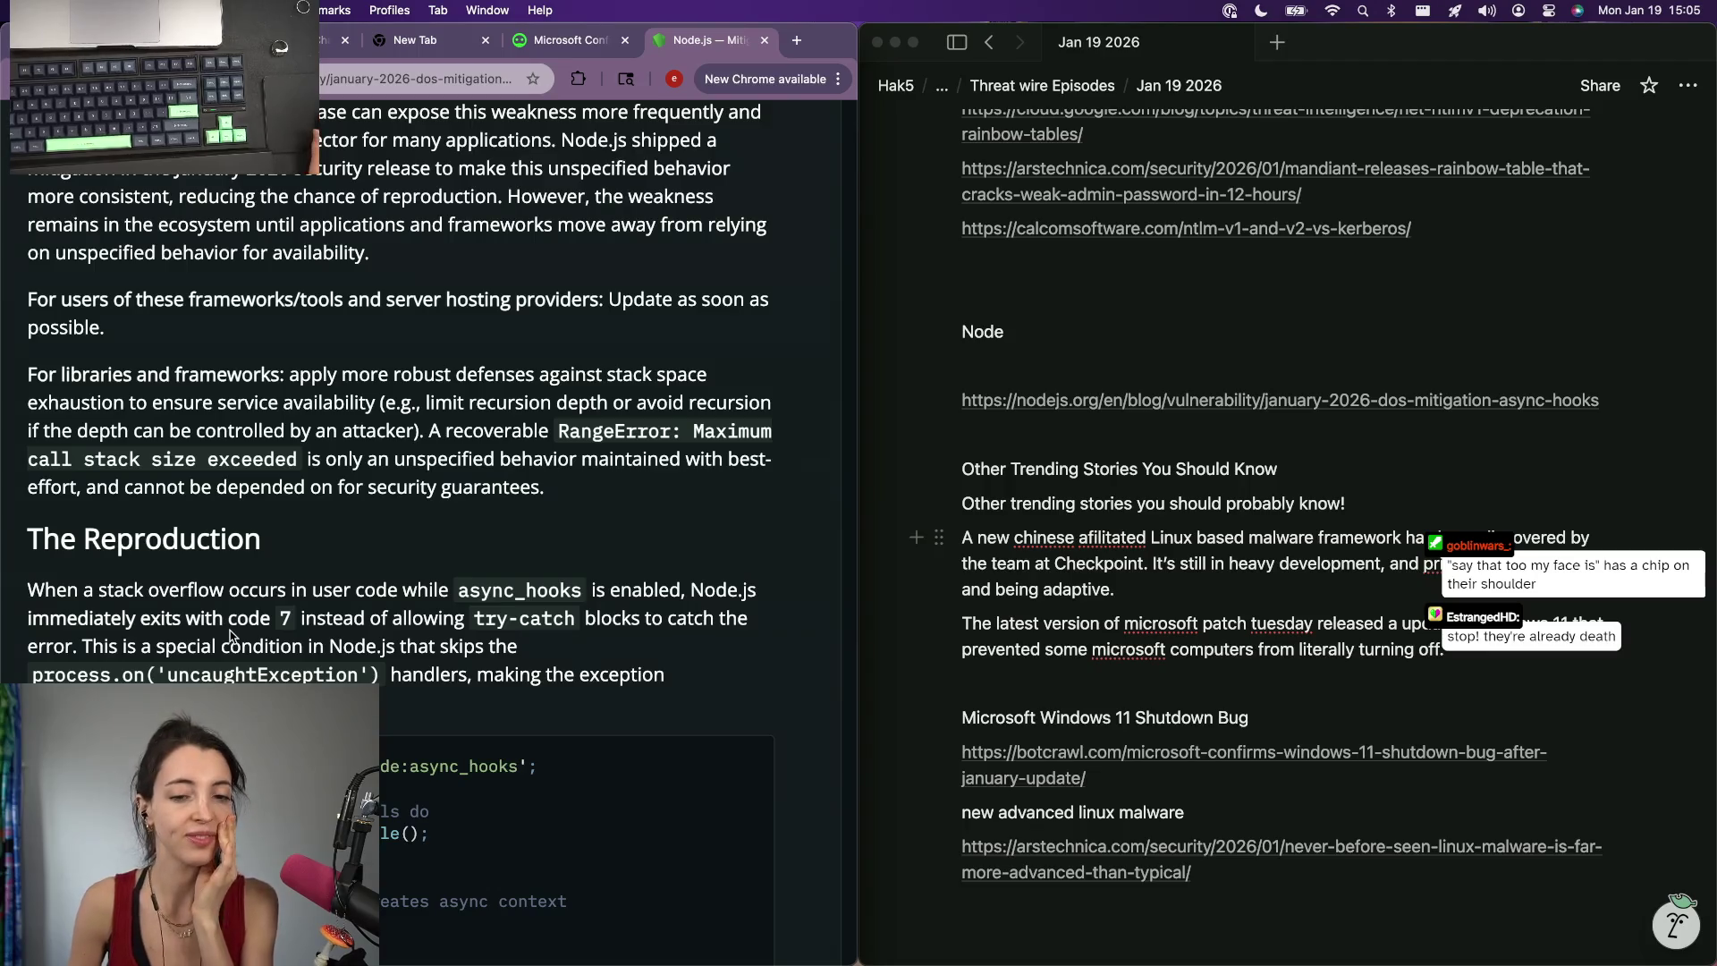
{"action": "scroll", "coordinate": [232, 635], "scroll_direction": "up", "scroll_amount": 2}
{"action": "scroll", "coordinate": [230, 631], "scroll_direction": "up", "scroll_amount": 1}
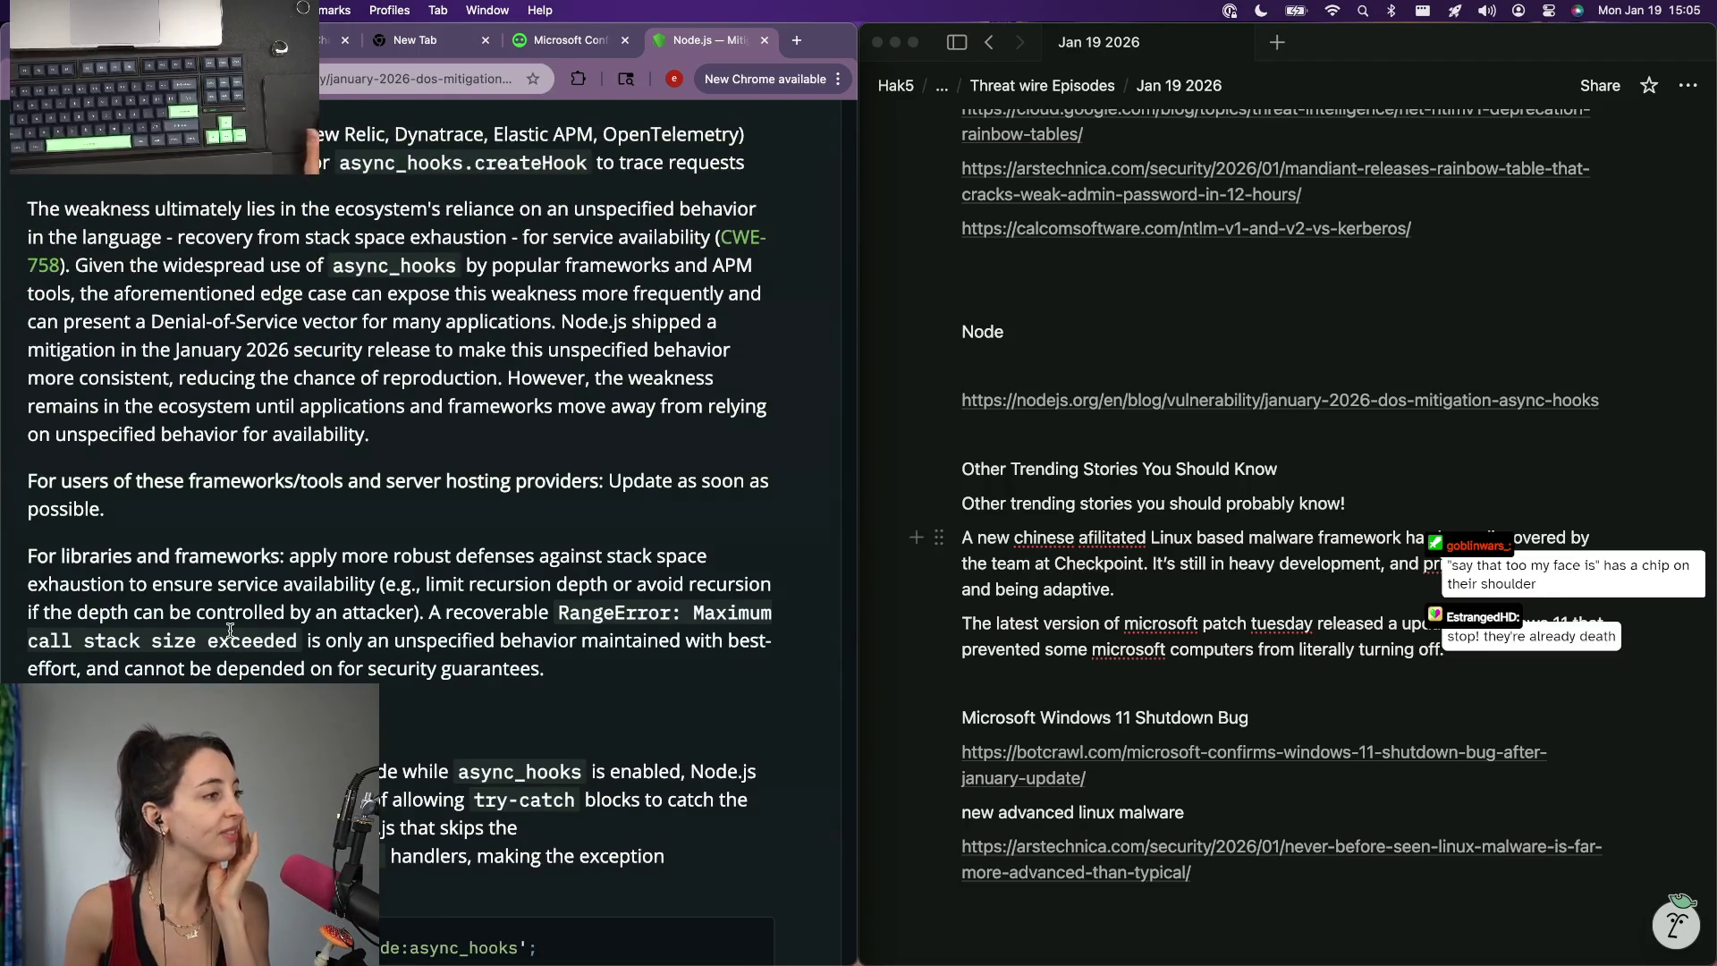
{"action": "scroll", "coordinate": [232, 631], "scroll_direction": "up", "scroll_amount": 3}
{"action": "scroll", "coordinate": [231, 631], "scroll_direction": "up", "scroll_amount": 2}
{"action": "scroll", "coordinate": [231, 631], "scroll_direction": "down", "scroll_amount": 2}
{"action": "scroll", "coordinate": [231, 631], "scroll_direction": "down", "scroll_amount": 1}
{"action": "scroll", "coordinate": [231, 631], "scroll_direction": "down", "scroll_amount": 4}
{"action": "scroll", "coordinate": [231, 633], "scroll_direction": "down", "scroll_amount": 3}
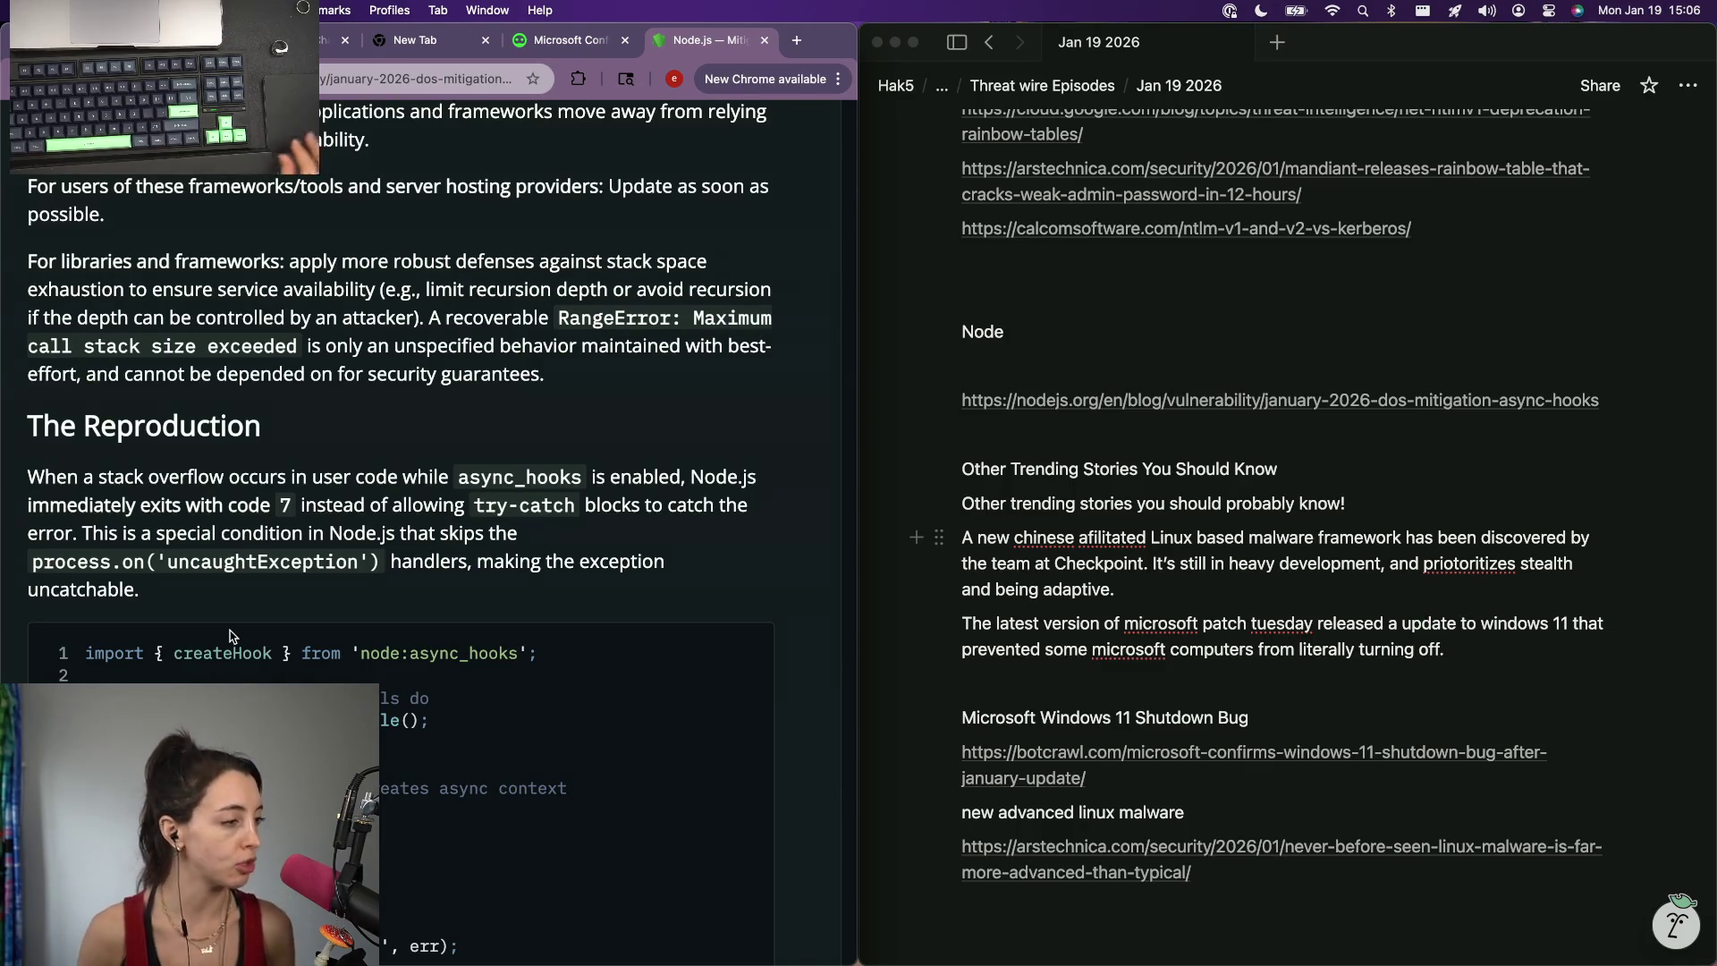
{"action": "scroll", "coordinate": [230, 636], "scroll_direction": "down", "scroll_amount": 5}
{"action": "scroll", "coordinate": [230, 636], "scroll_direction": "down", "scroll_amount": 3}
{"action": "scroll", "coordinate": [229, 633], "scroll_direction": "down", "scroll_amount": 1}
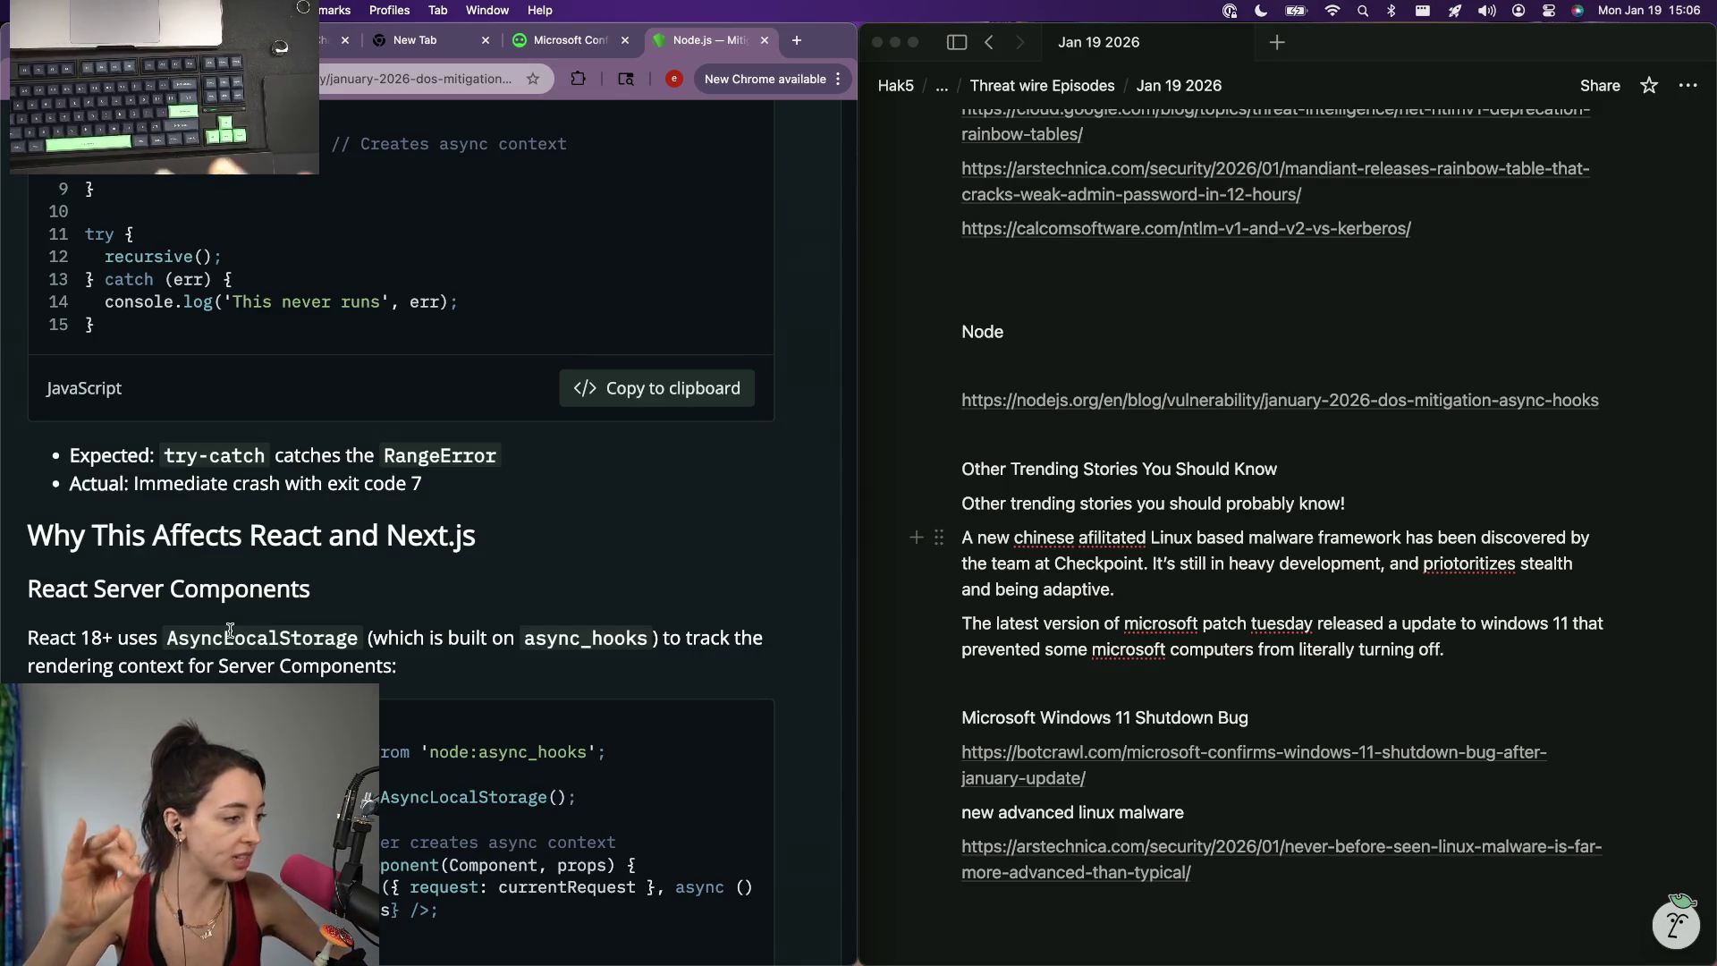
{"action": "scroll", "coordinate": [230, 631], "scroll_direction": "down", "scroll_amount": 1}
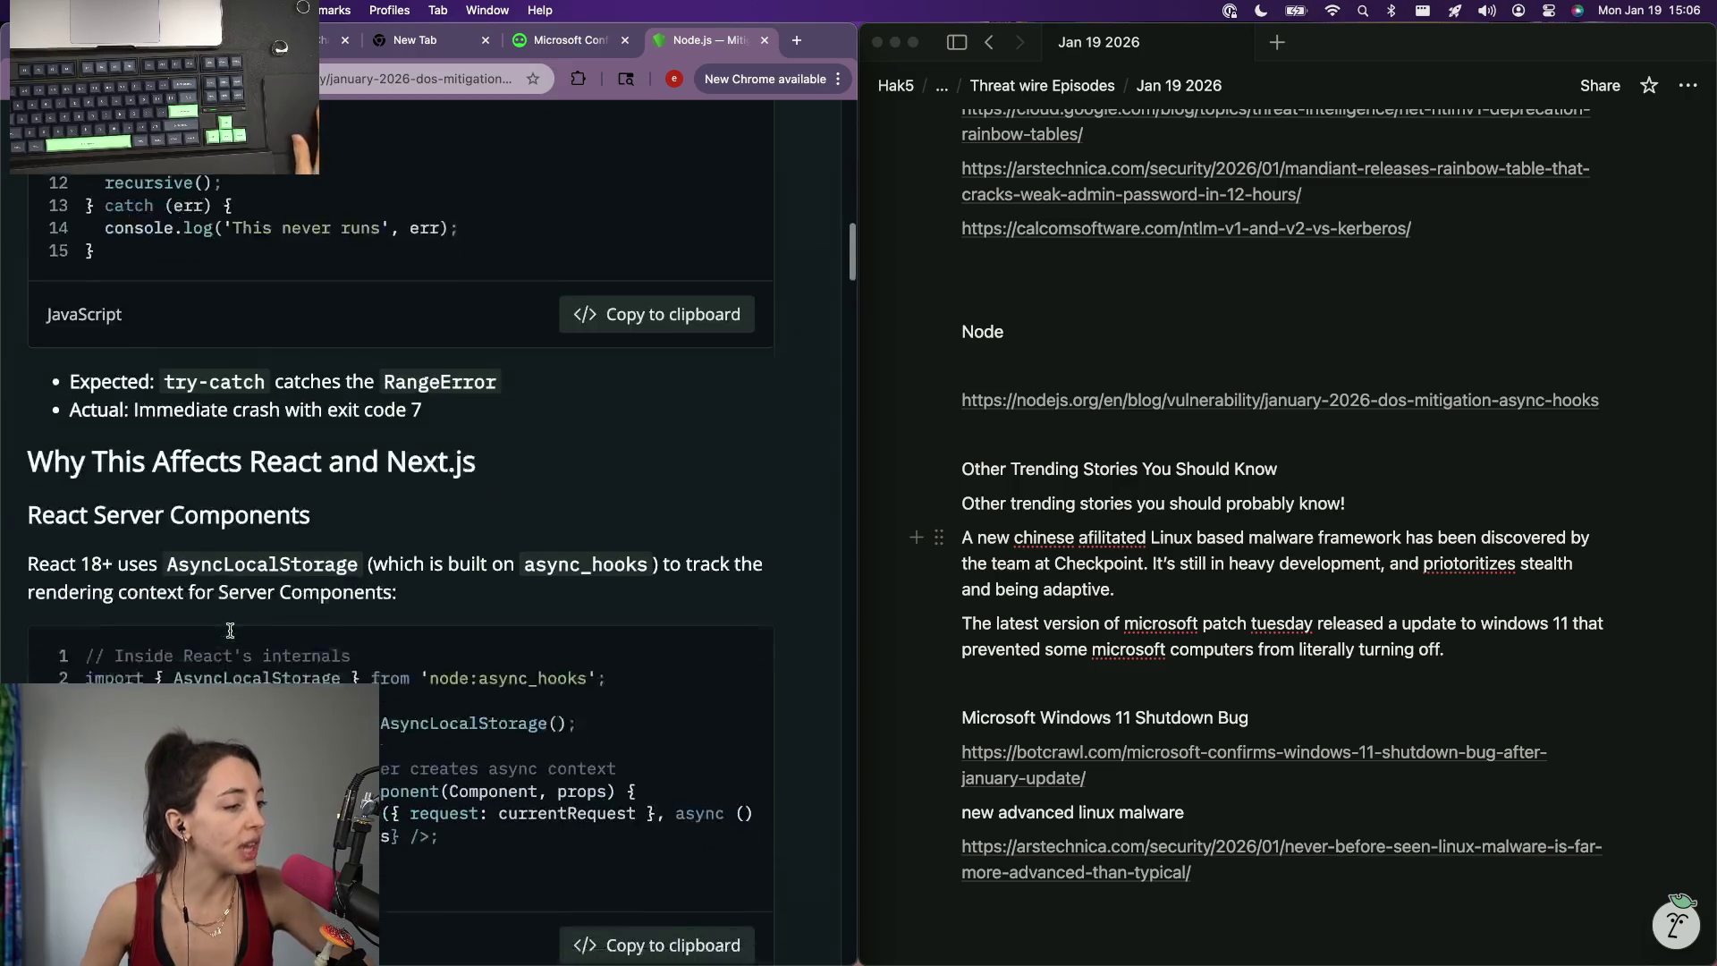
{"action": "scroll", "coordinate": [229, 630], "scroll_direction": "down", "scroll_amount": 2}
{"action": "scroll", "coordinate": [229, 631], "scroll_direction": "down", "scroll_amount": 1}
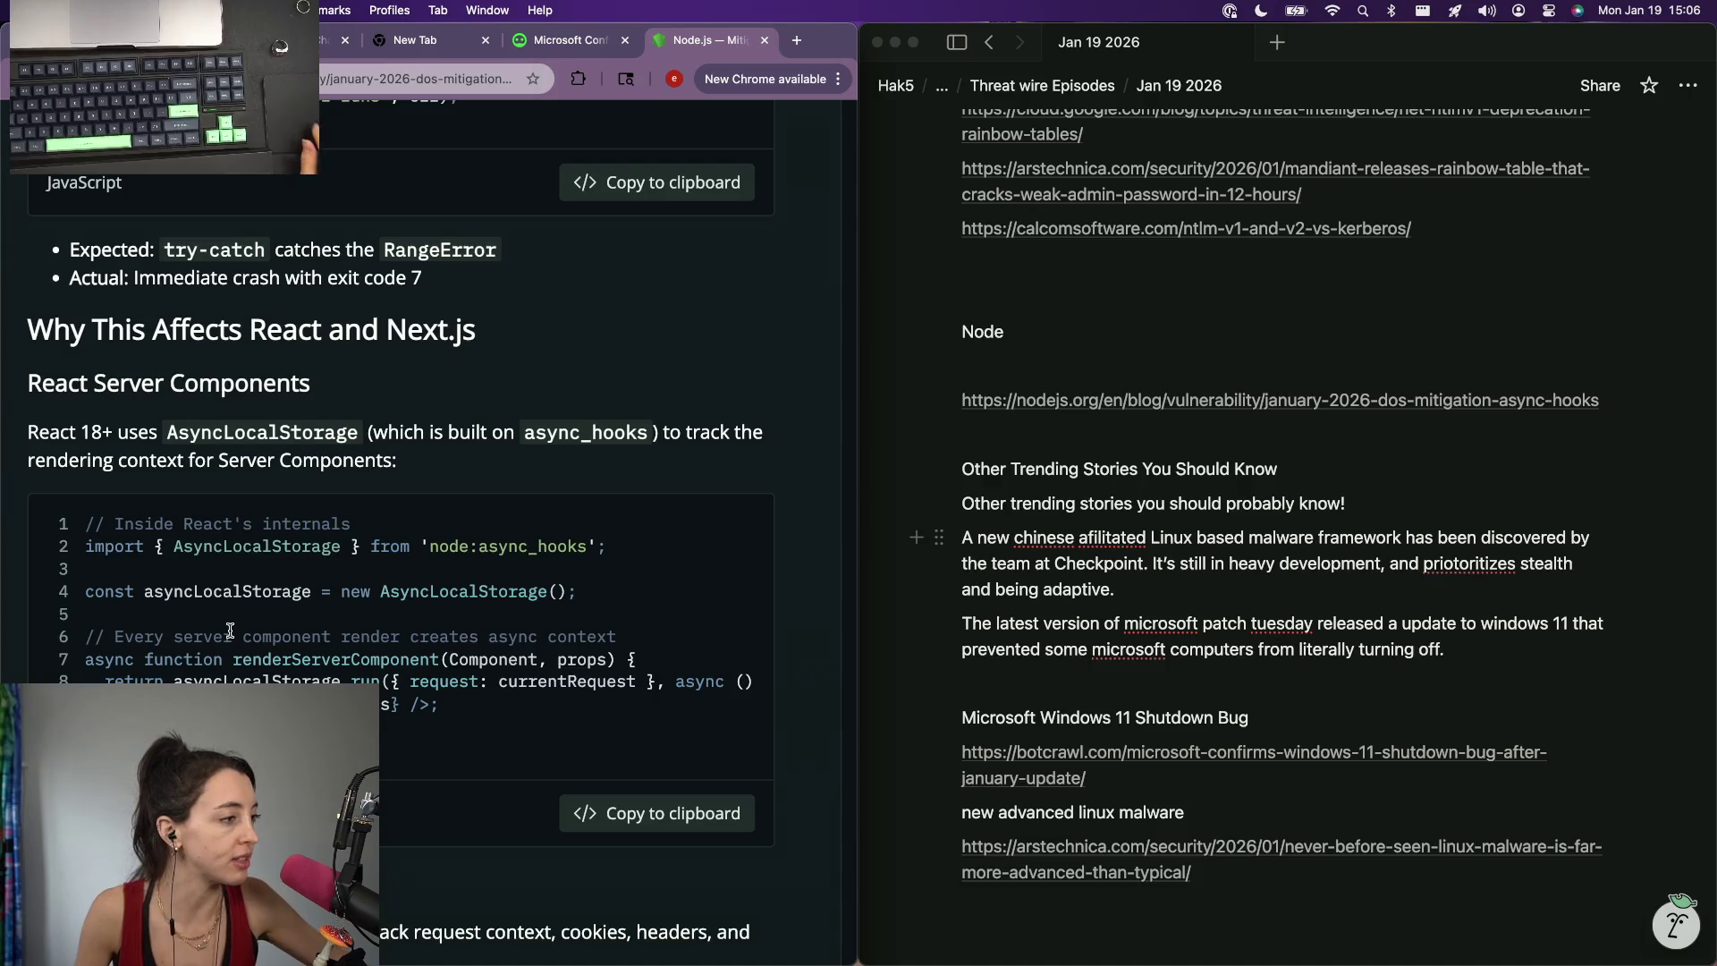
{"action": "scroll", "coordinate": [229, 632], "scroll_direction": "down", "scroll_amount": 2}
{"action": "scroll", "coordinate": [229, 630], "scroll_direction": "down", "scroll_amount": 1}
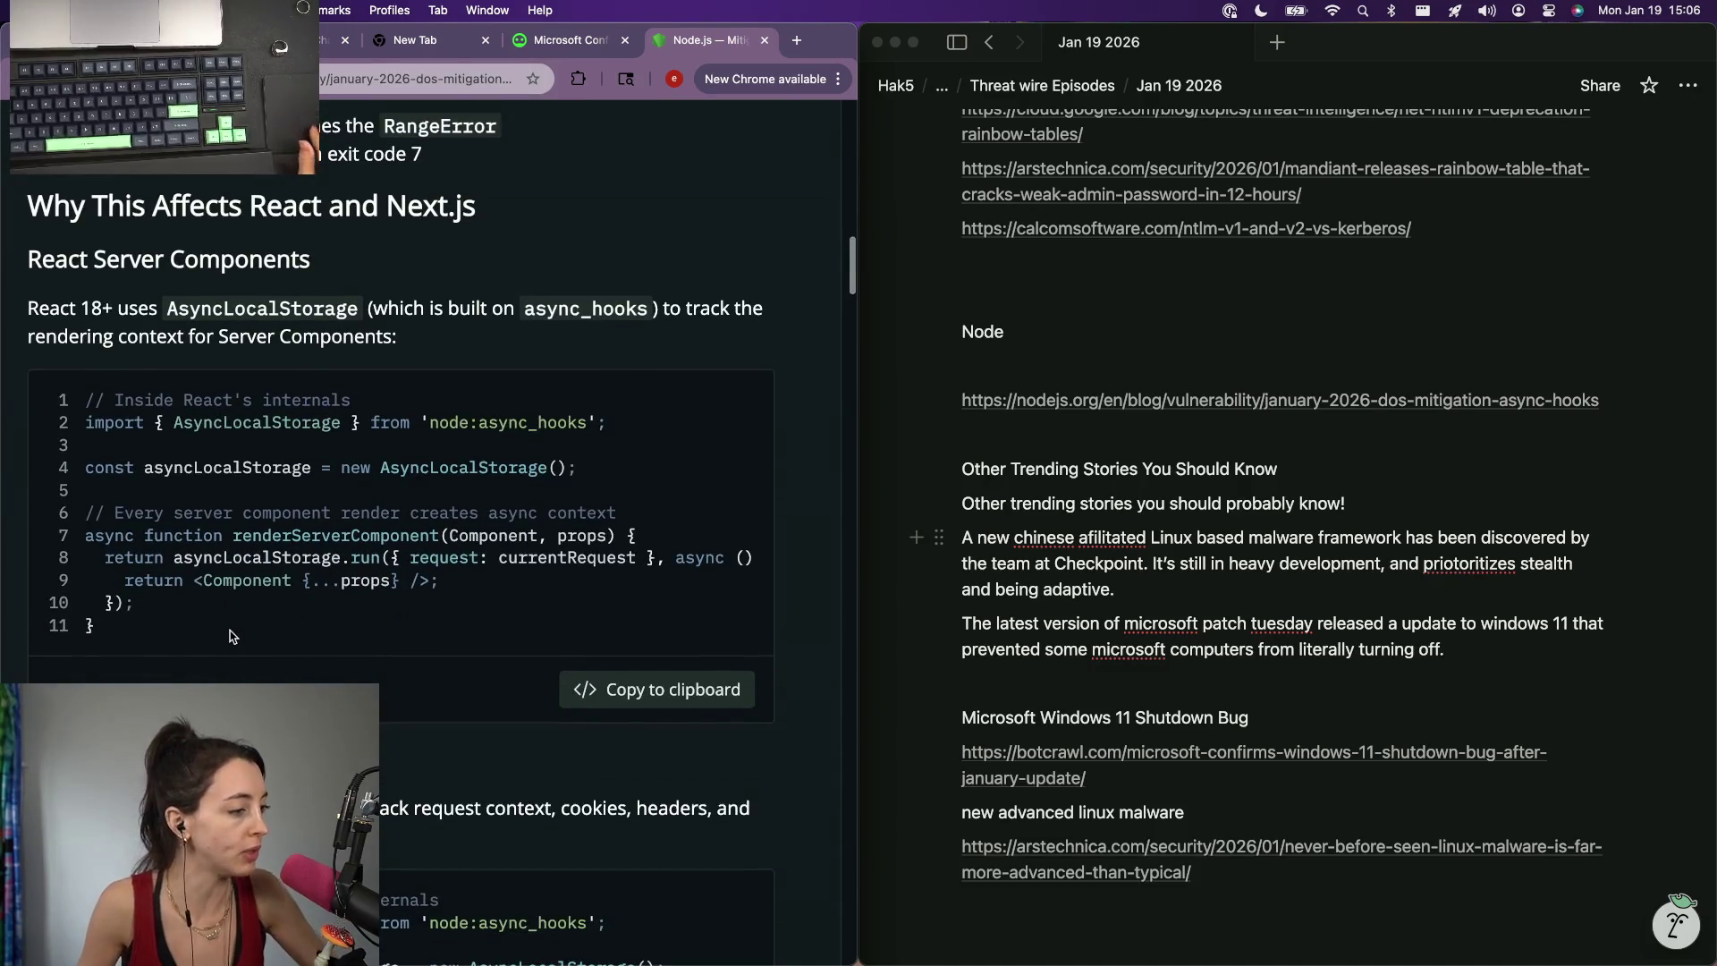
{"action": "scroll", "coordinate": [230, 630], "scroll_direction": "down", "scroll_amount": 2}
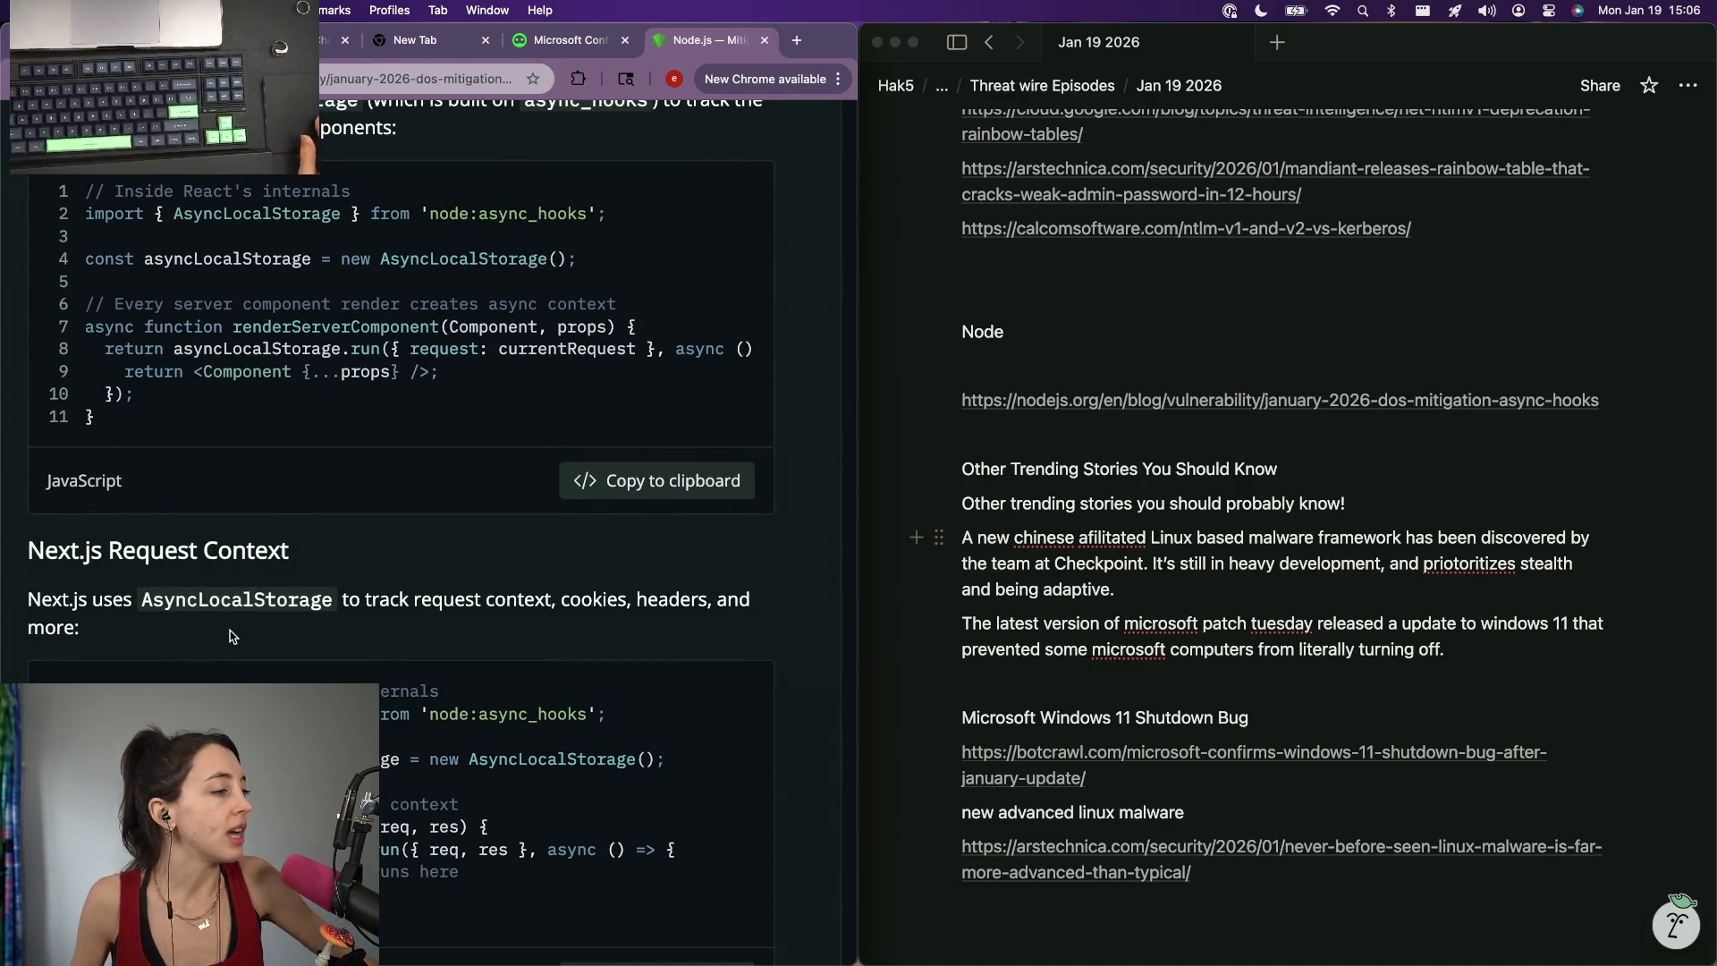
{"action": "scroll", "coordinate": [229, 636], "scroll_direction": "down", "scroll_amount": 2}
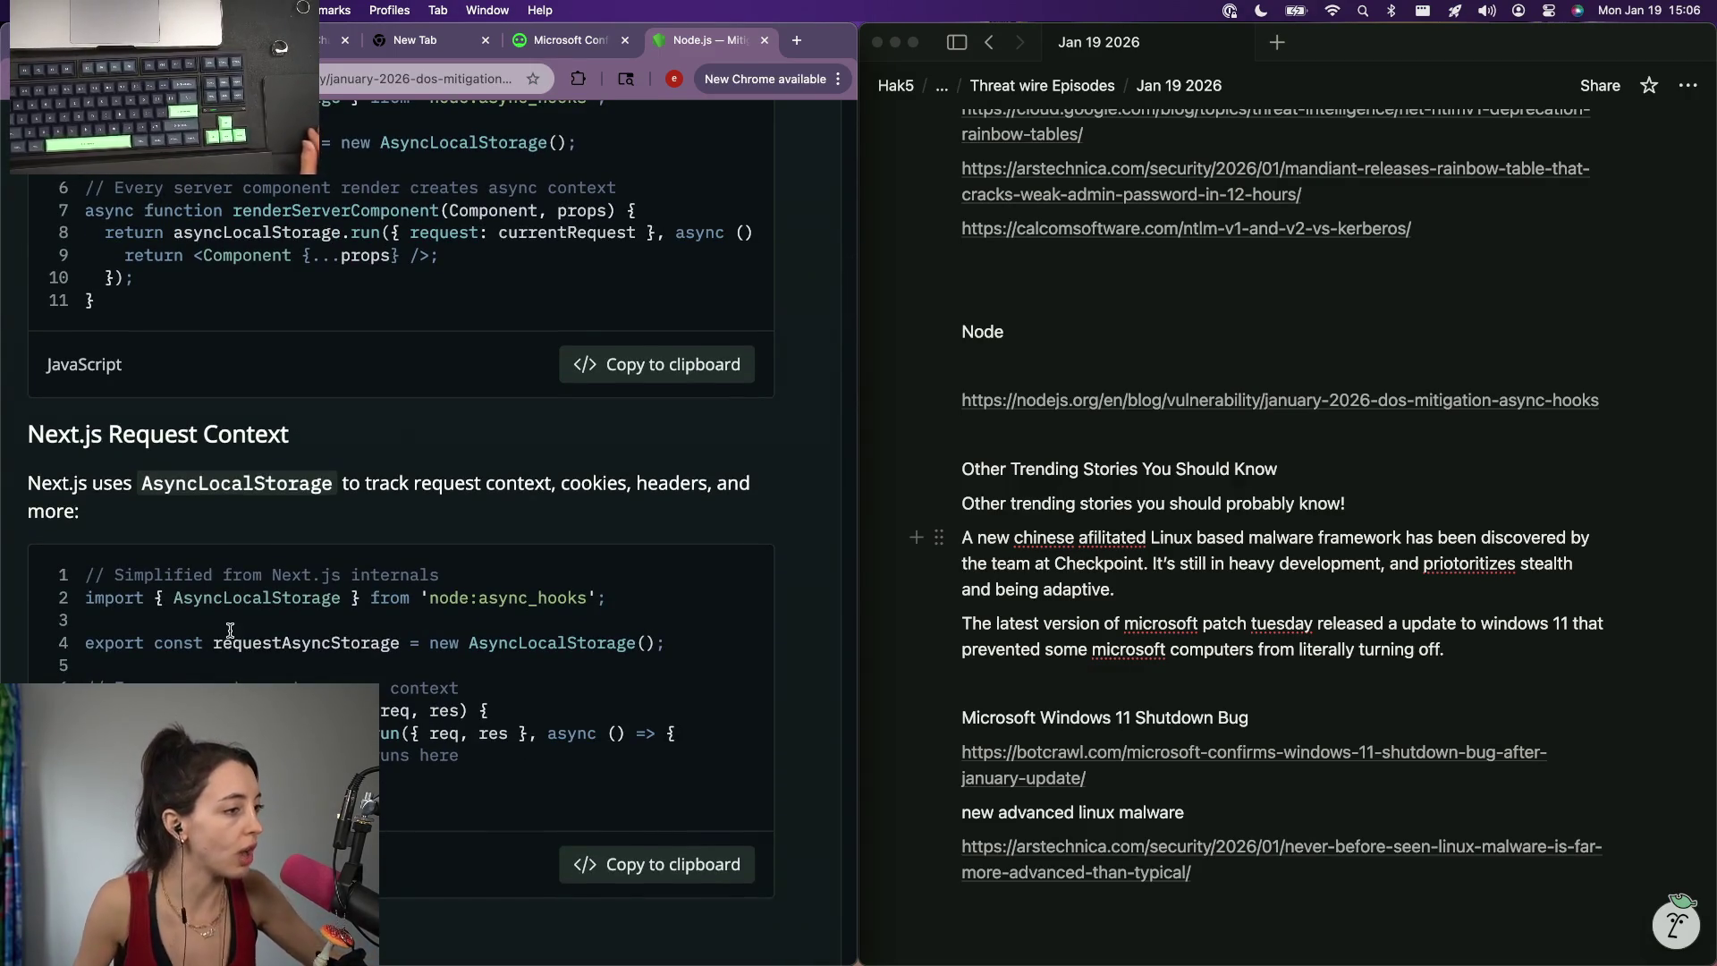
{"action": "scroll", "coordinate": [230, 631], "scroll_direction": "down", "scroll_amount": 5}
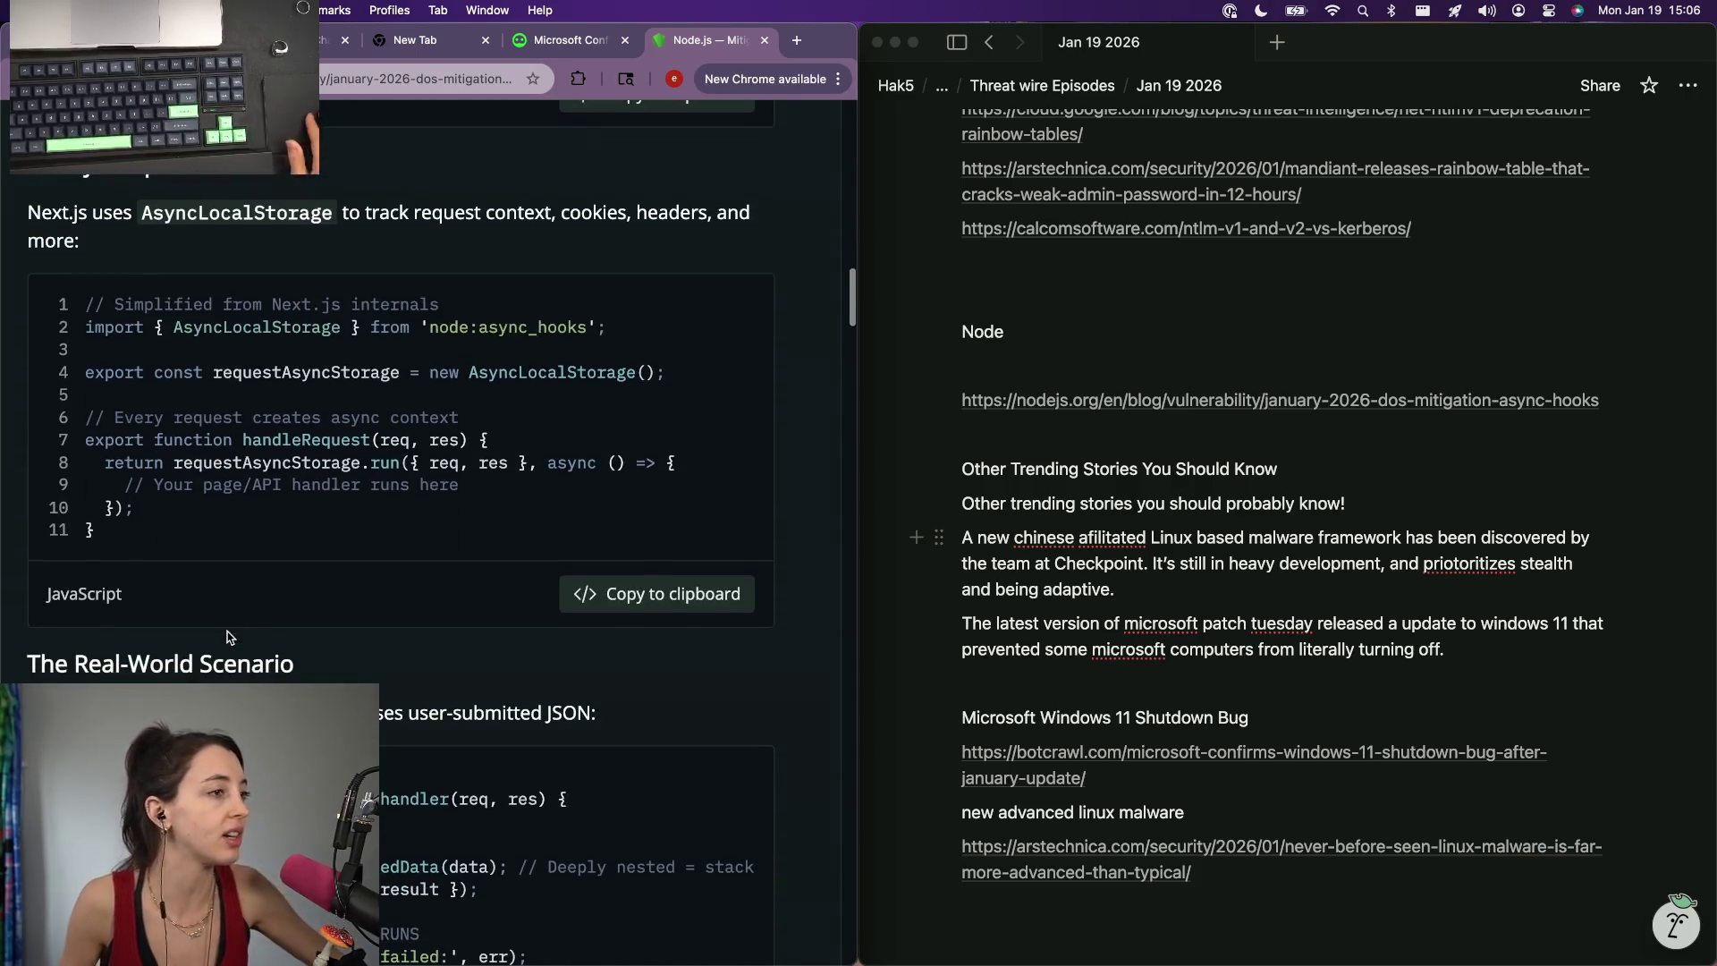
{"action": "scroll", "coordinate": [229, 637], "scroll_direction": "down", "scroll_amount": 4}
{"action": "scroll", "coordinate": [226, 631], "scroll_direction": "down", "scroll_amount": 1}
{"action": "scroll", "coordinate": [227, 631], "scroll_direction": "down", "scroll_amount": 3}
{"action": "scroll", "coordinate": [227, 630], "scroll_direction": "down", "scroll_amount": 5}
{"action": "scroll", "coordinate": [228, 631], "scroll_direction": "down", "scroll_amount": 10}
{"action": "scroll", "coordinate": [226, 630], "scroll_direction": "up", "scroll_amount": 2}
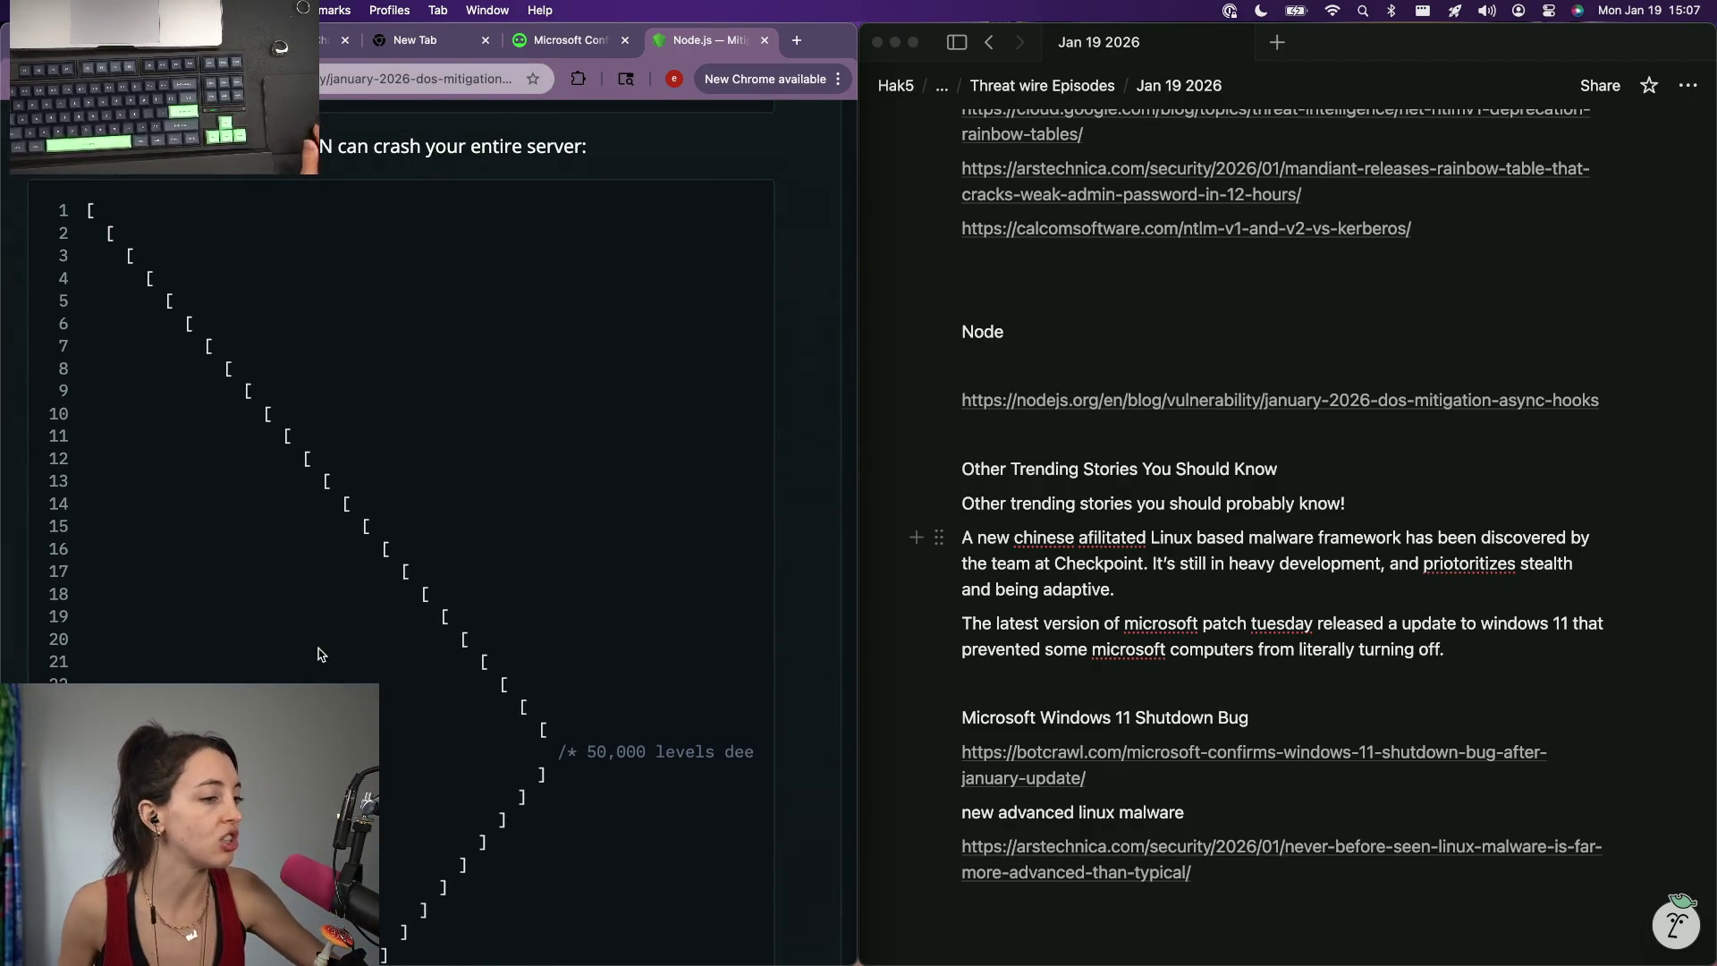
{"action": "scroll", "coordinate": [319, 653], "scroll_direction": "down", "scroll_amount": 5}
{"action": "scroll", "coordinate": [320, 654], "scroll_direction": "down", "scroll_amount": 3}
{"action": "scroll", "coordinate": [320, 654], "scroll_direction": "down", "scroll_amount": 10}
{"action": "scroll", "coordinate": [318, 649], "scroll_direction": "up", "scroll_amount": 4}
{"action": "scroll", "coordinate": [318, 649], "scroll_direction": "up", "scroll_amount": 3}
{"action": "scroll", "coordinate": [318, 650], "scroll_direction": "up", "scroll_amount": 8}
{"action": "scroll", "coordinate": [317, 650], "scroll_direction": "up", "scroll_amount": 7}
{"action": "scroll", "coordinate": [319, 648], "scroll_direction": "down", "scroll_amount": 15}
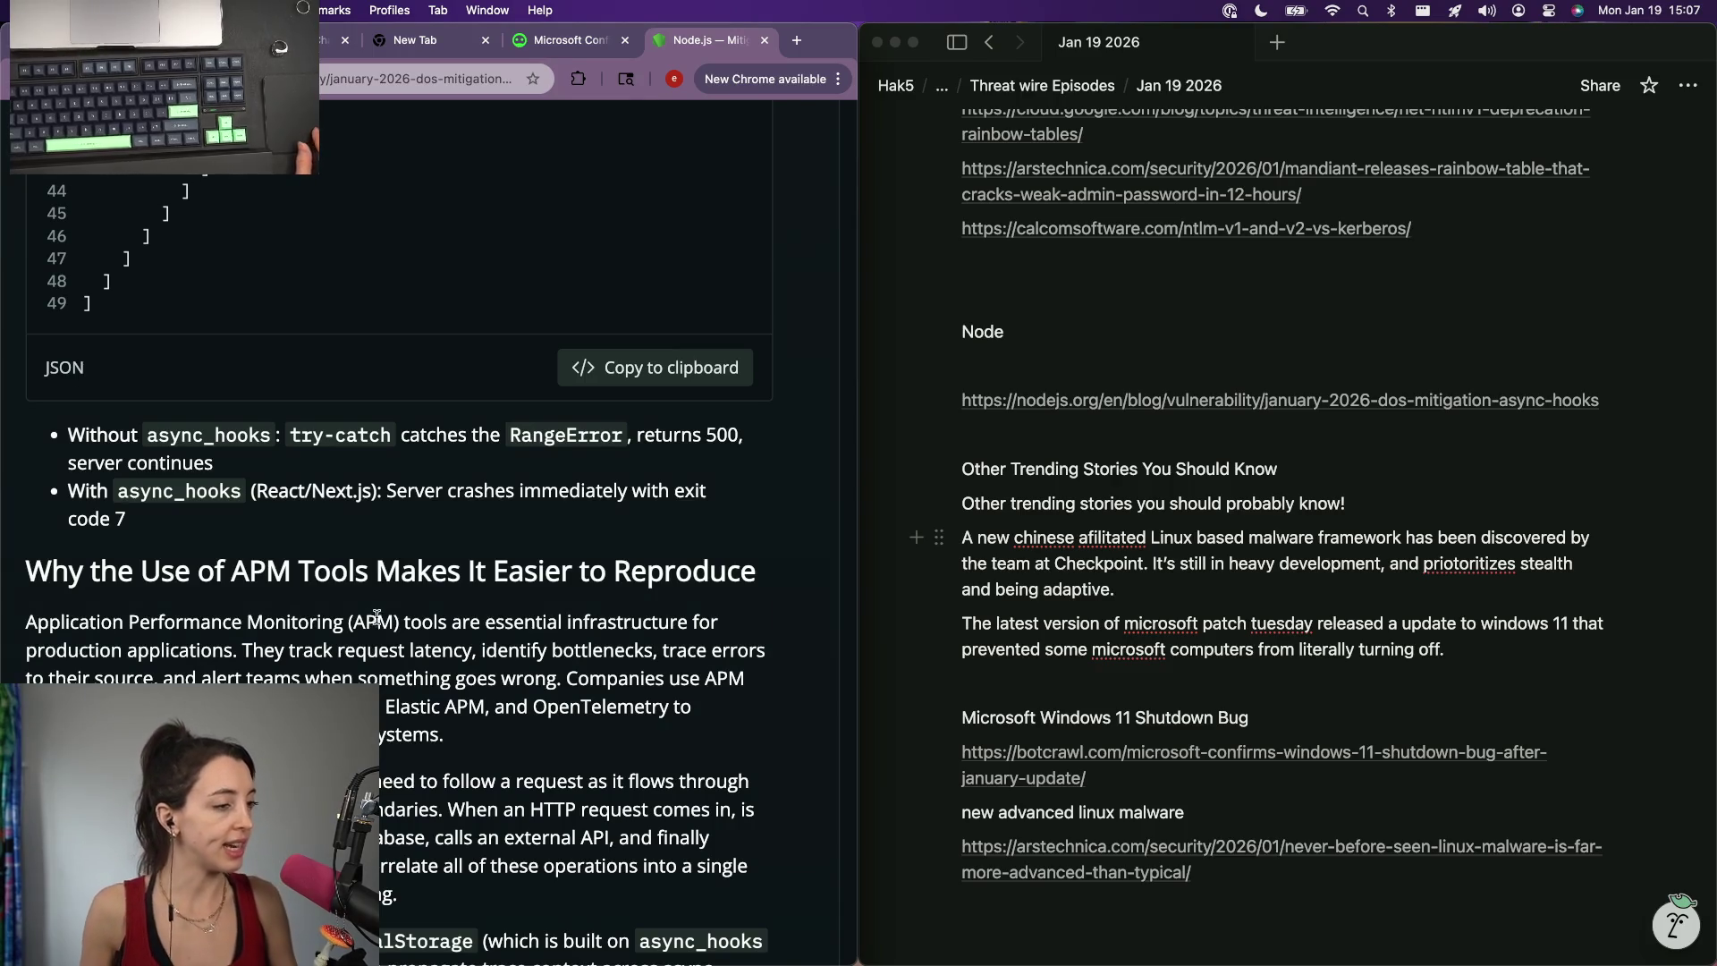
{"action": "scroll", "coordinate": [376, 621], "scroll_direction": "down", "scroll_amount": 3}
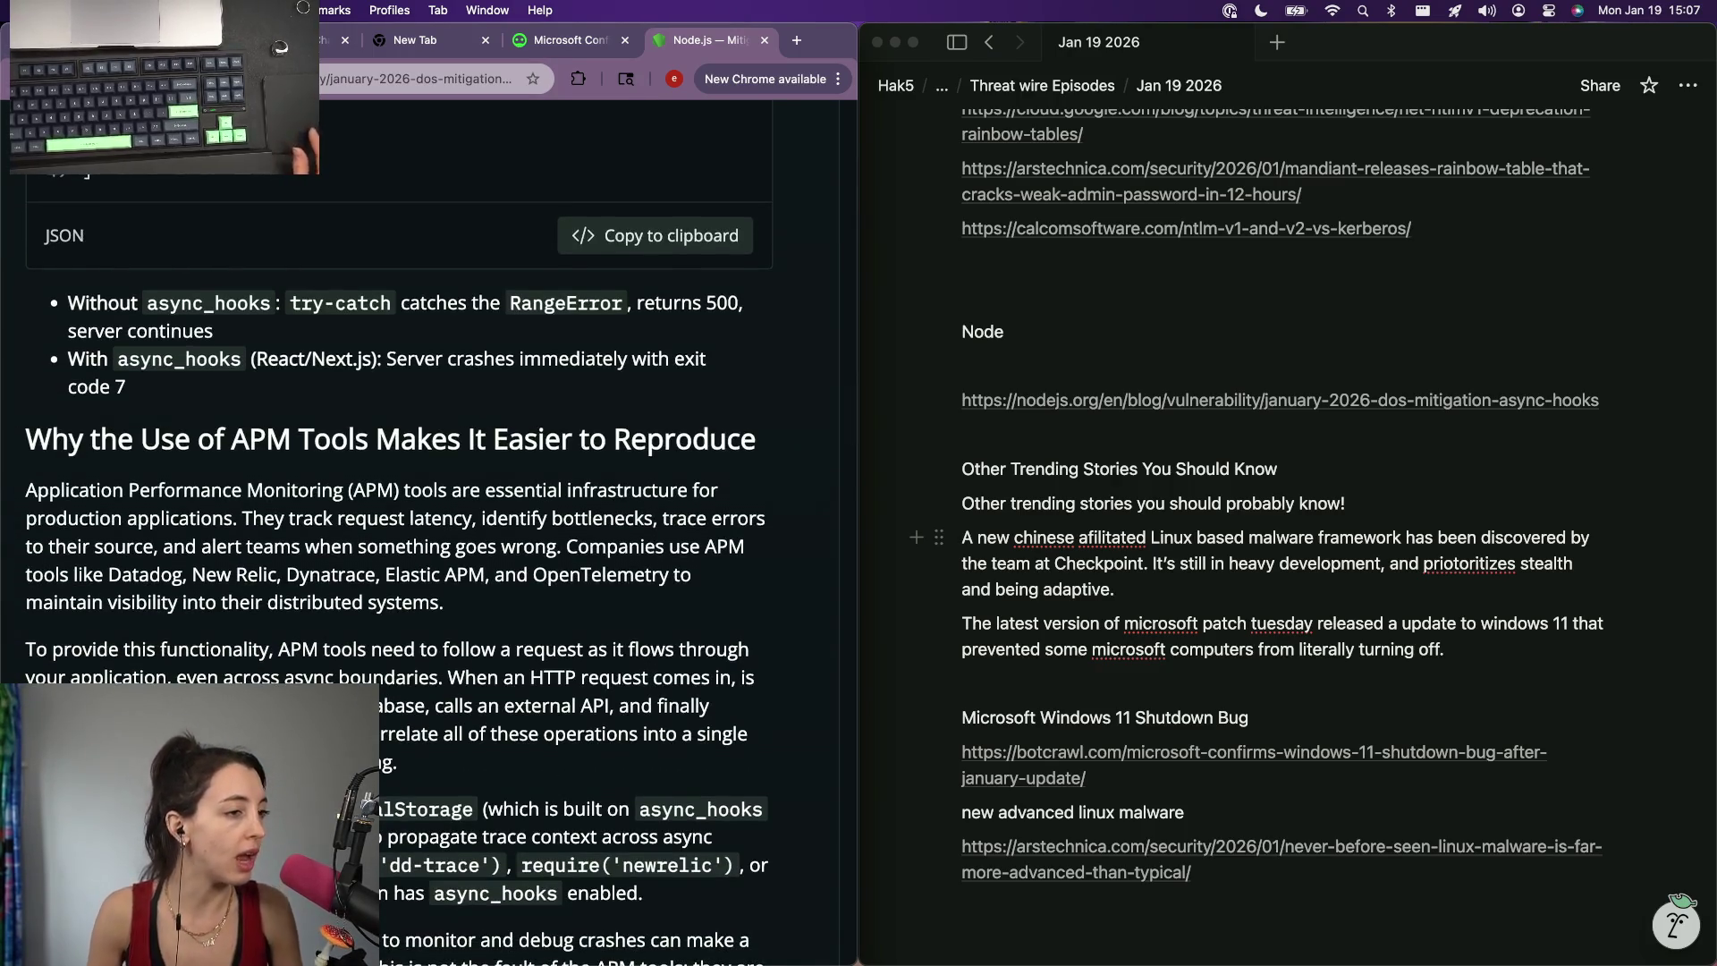
{"action": "scroll", "coordinate": [366, 800], "scroll_direction": "down", "scroll_amount": 2}
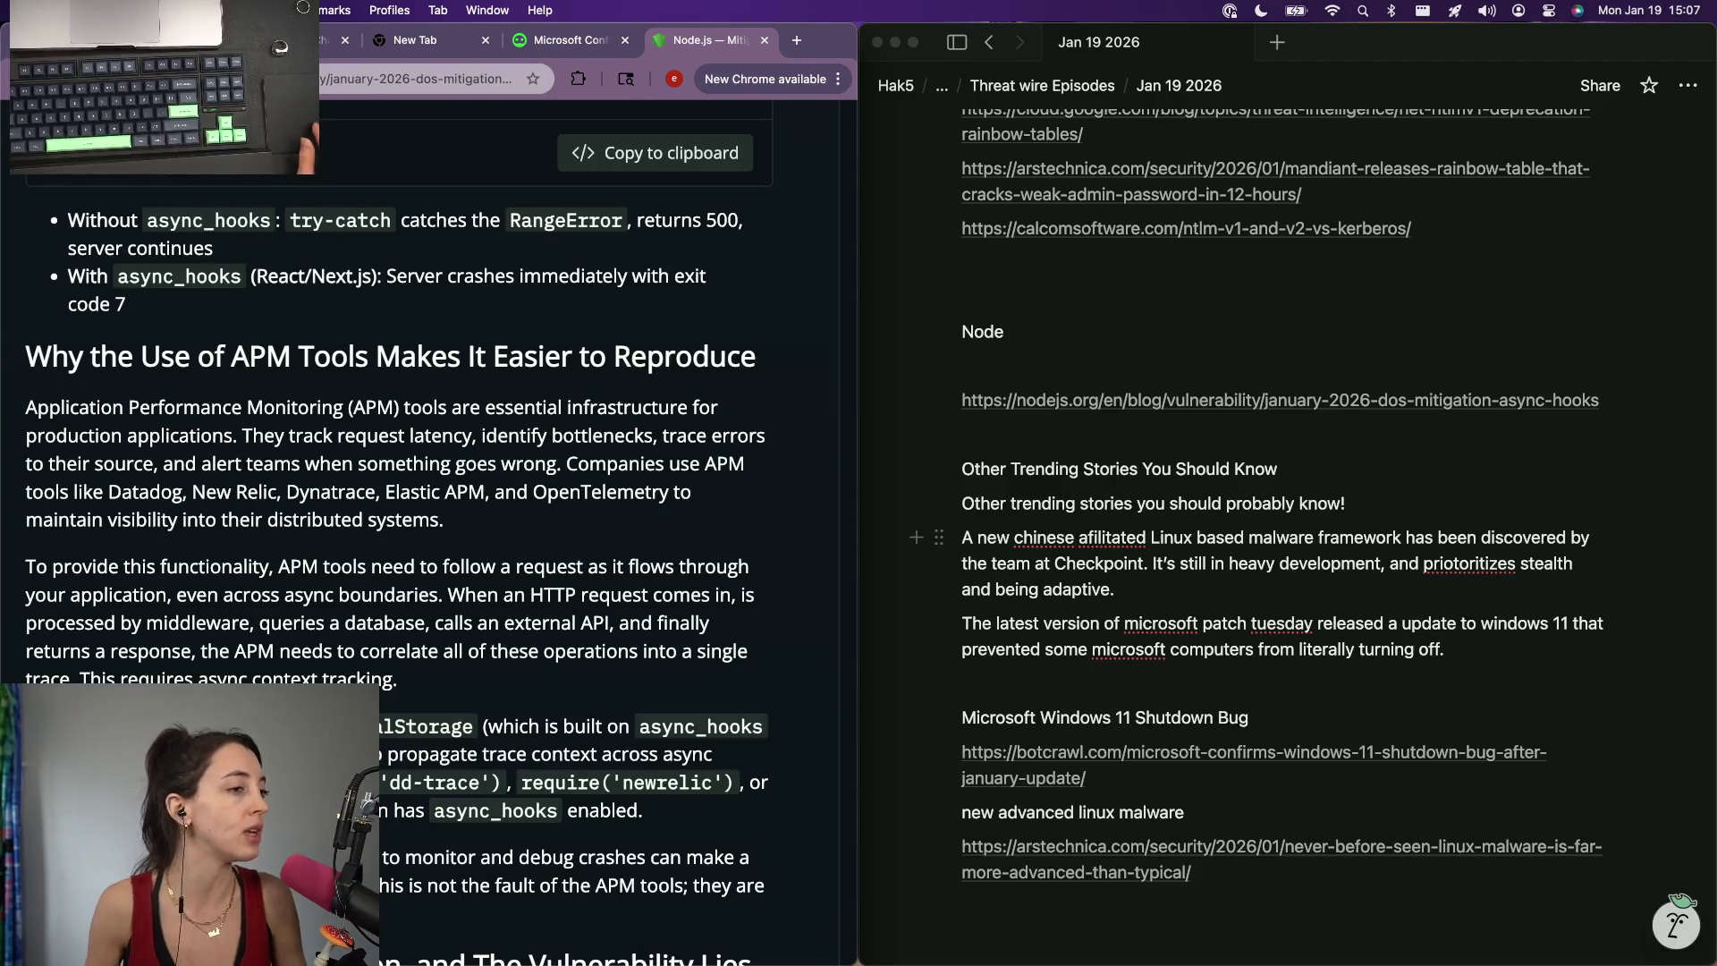
{"action": "scroll", "coordinate": [403, 537], "scroll_direction": "down", "scroll_amount": 2}
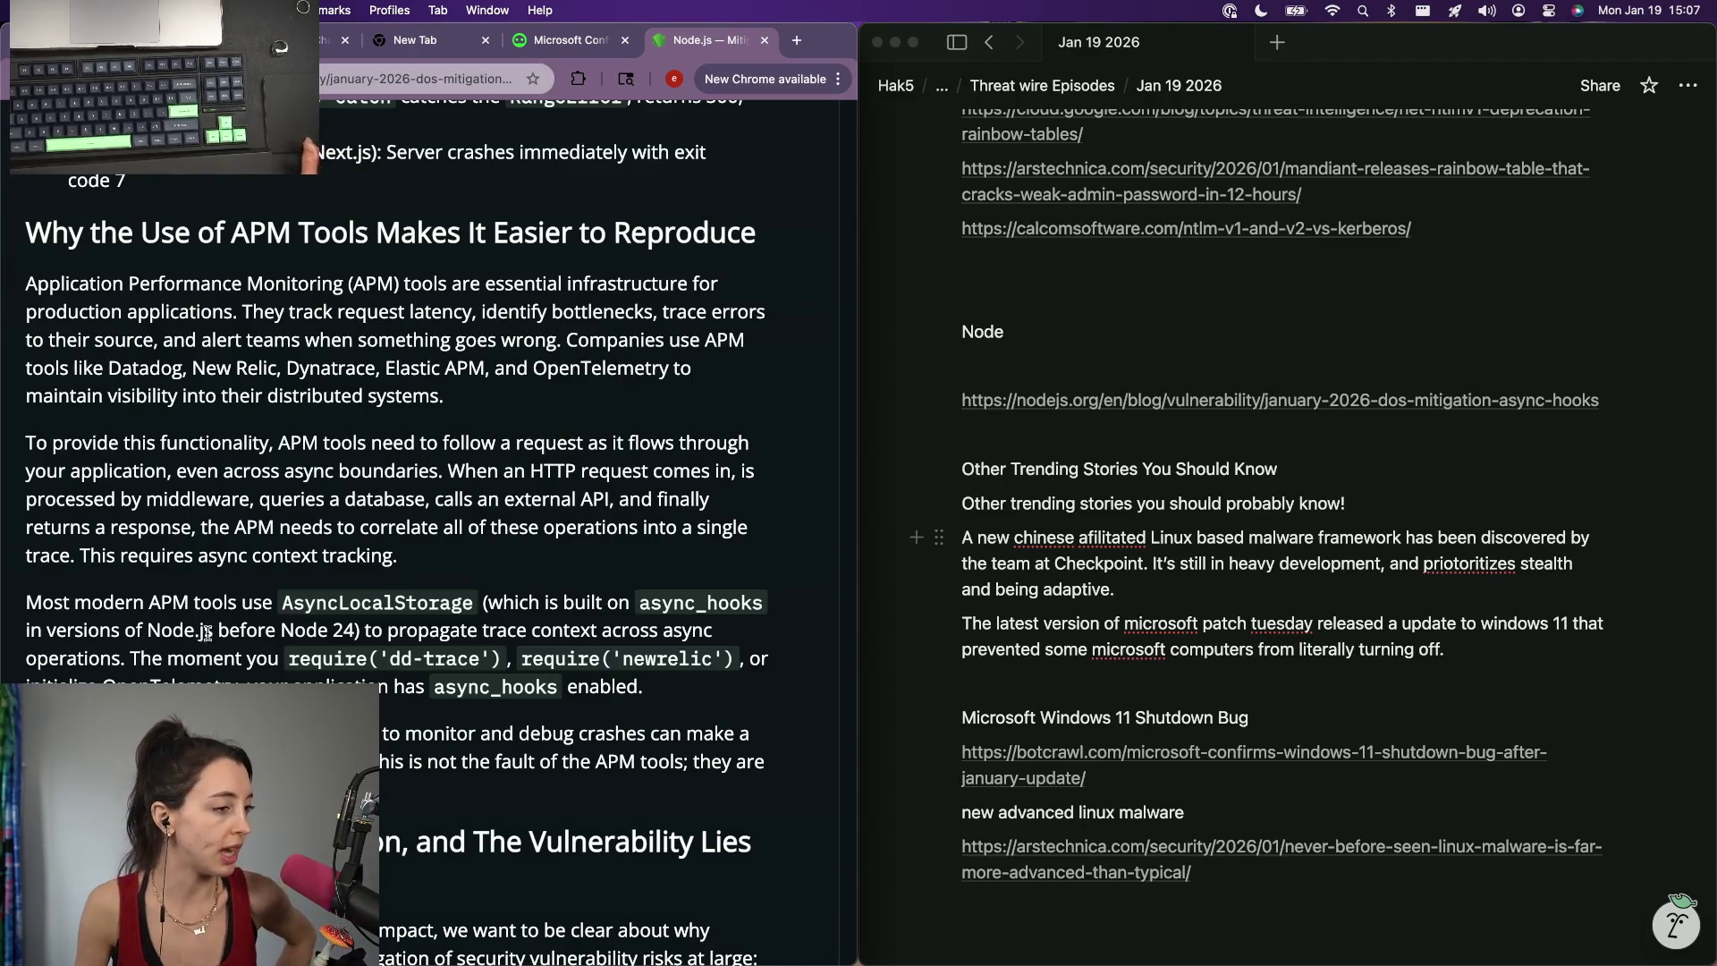
{"action": "scroll", "coordinate": [222, 631], "scroll_direction": "down", "scroll_amount": 3}
{"action": "scroll", "coordinate": [222, 630], "scroll_direction": "up", "scroll_amount": 1}
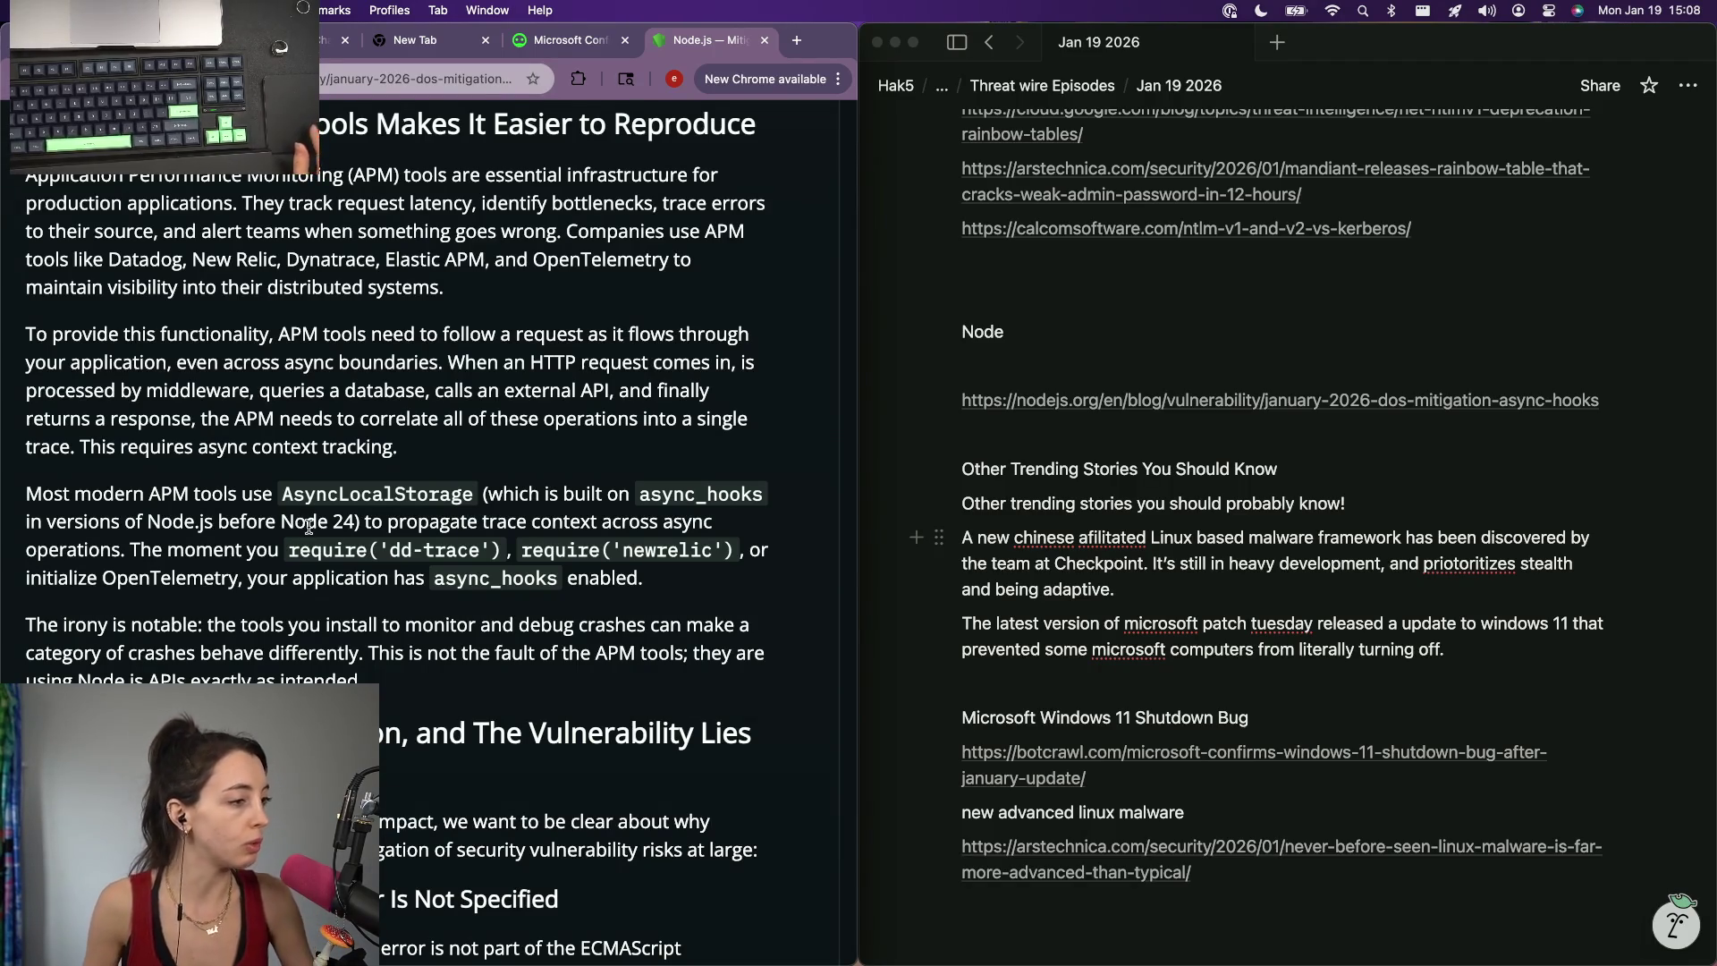
{"action": "scroll", "coordinate": [308, 526], "scroll_direction": "down", "scroll_amount": 1}
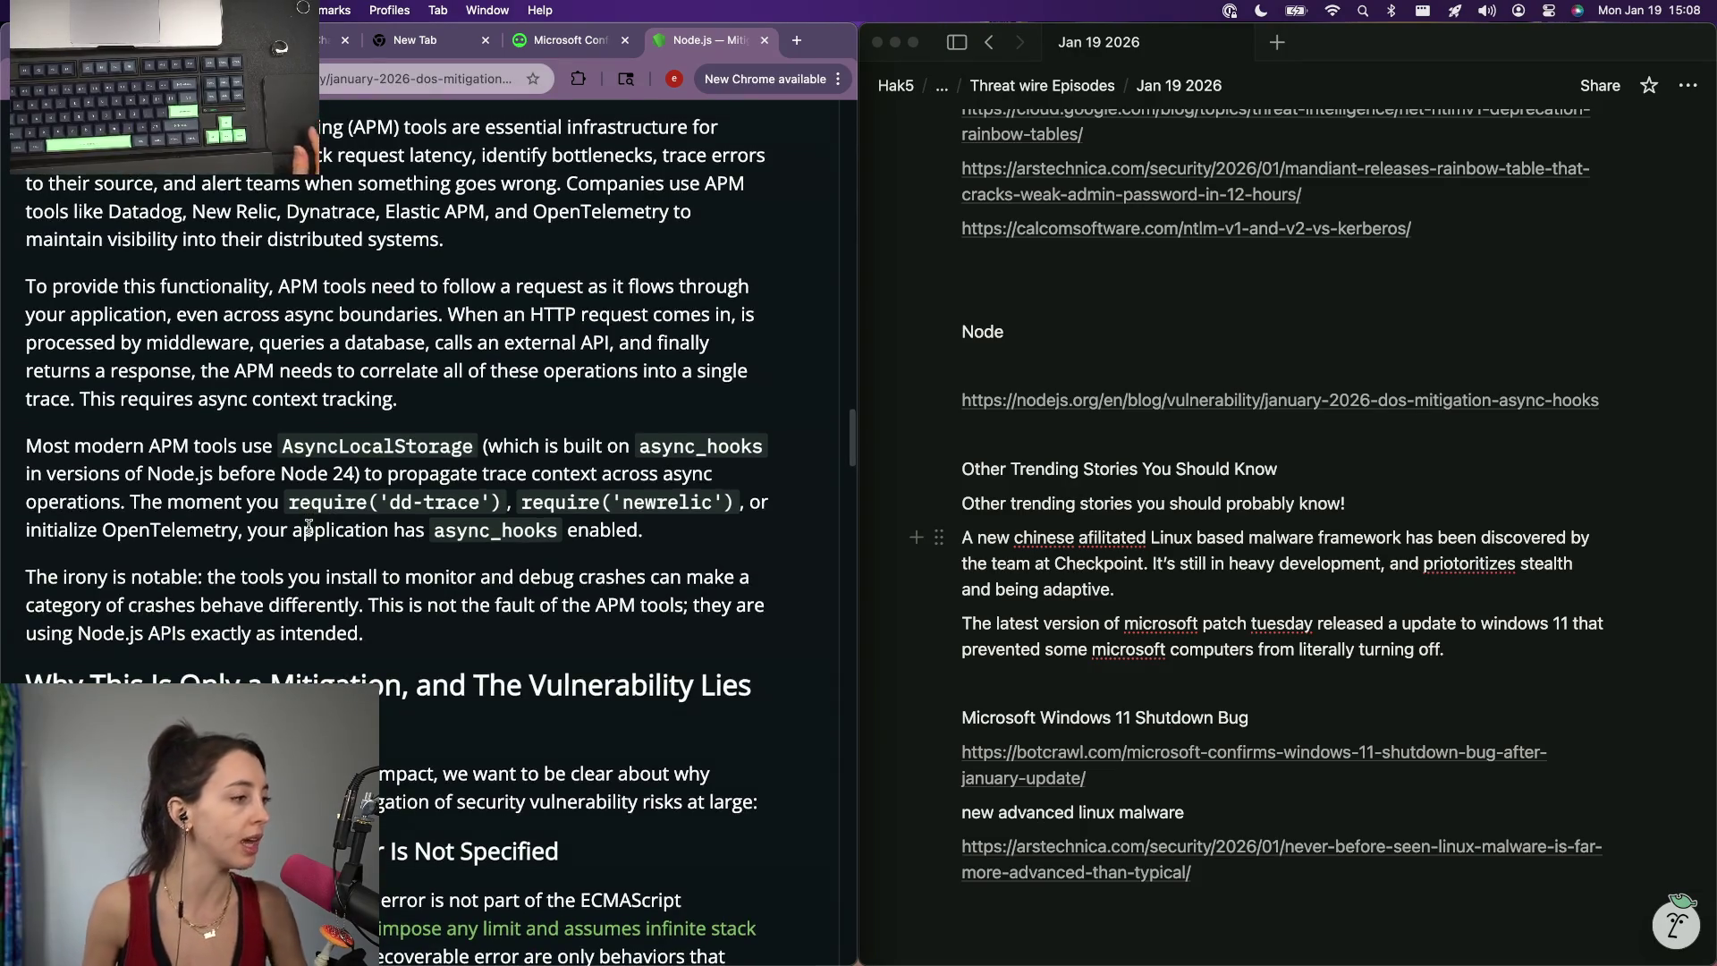
{"action": "scroll", "coordinate": [309, 526], "scroll_direction": "down", "scroll_amount": 2}
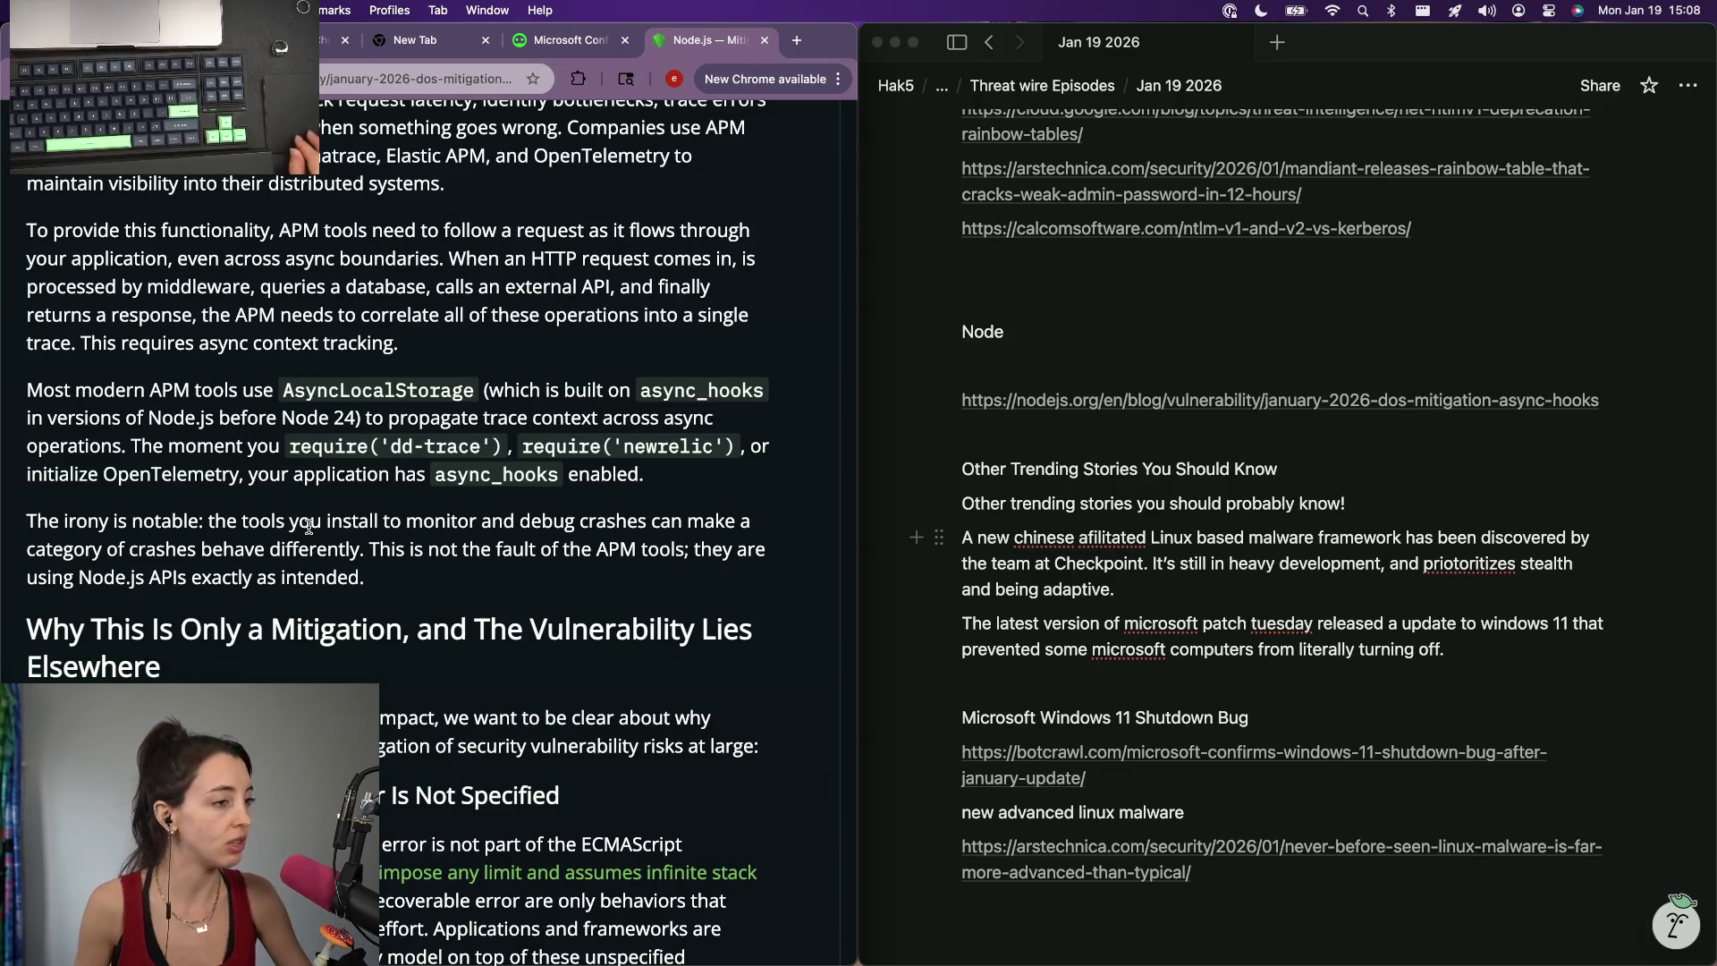
{"action": "scroll", "coordinate": [308, 526], "scroll_direction": "down", "scroll_amount": 1}
{"action": "scroll", "coordinate": [310, 526], "scroll_direction": "down", "scroll_amount": 2}
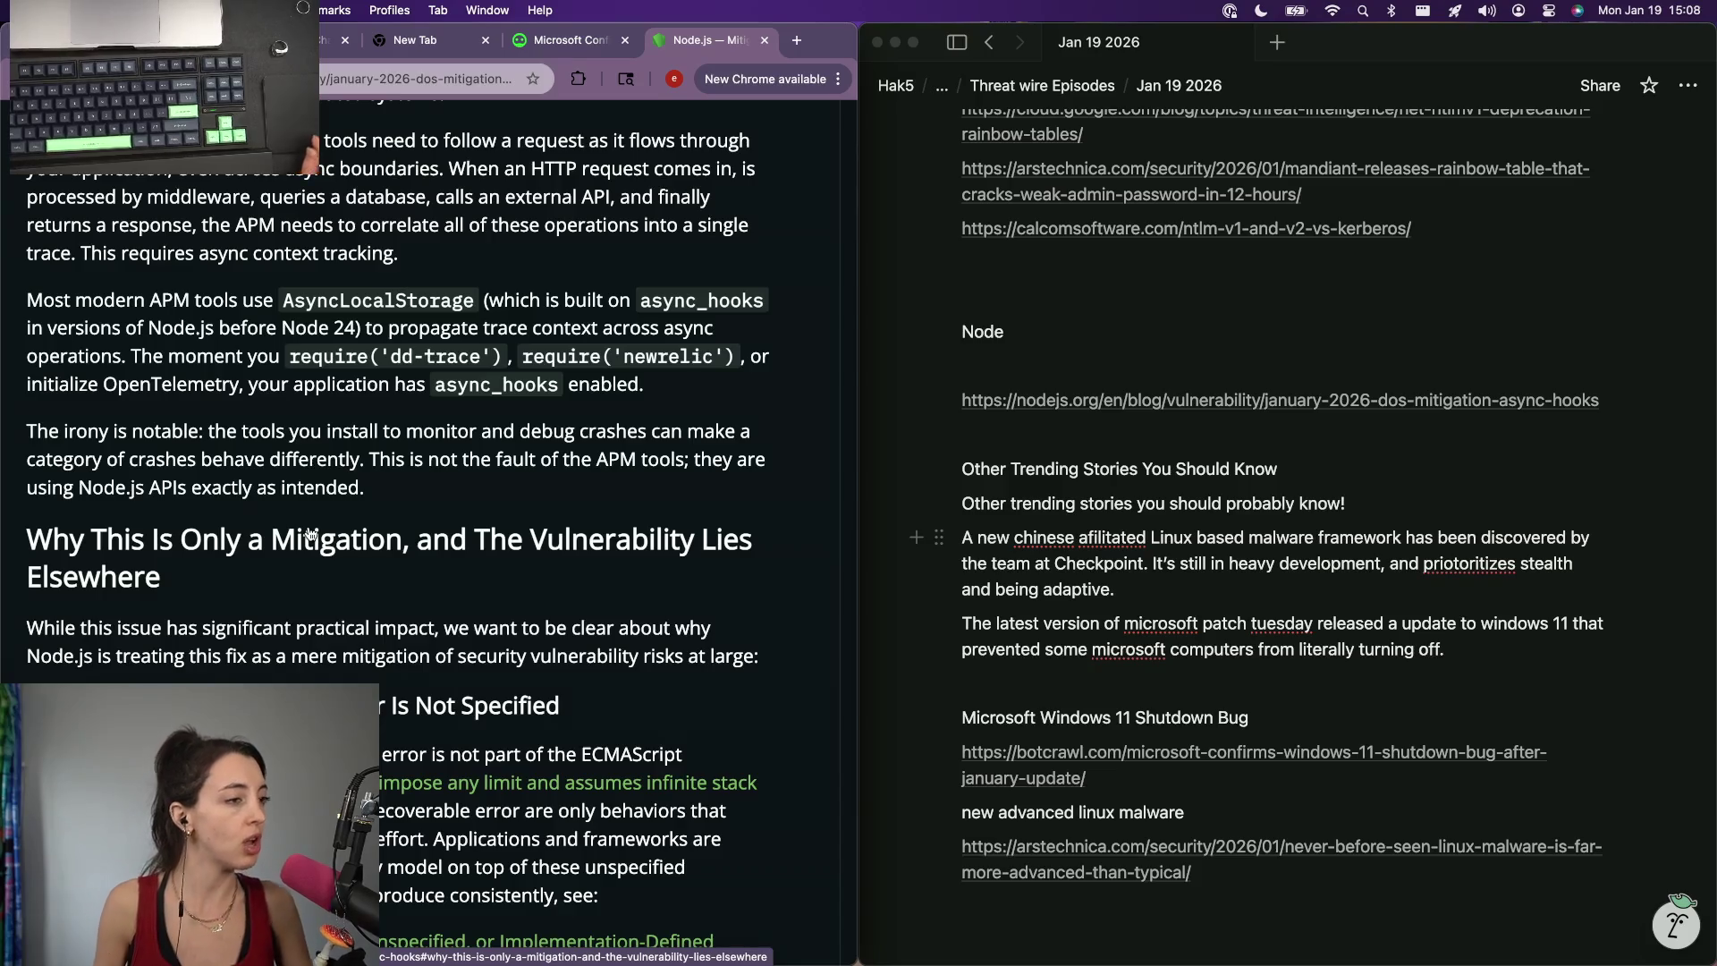
{"action": "scroll", "coordinate": [307, 534], "scroll_direction": "down", "scroll_amount": 1}
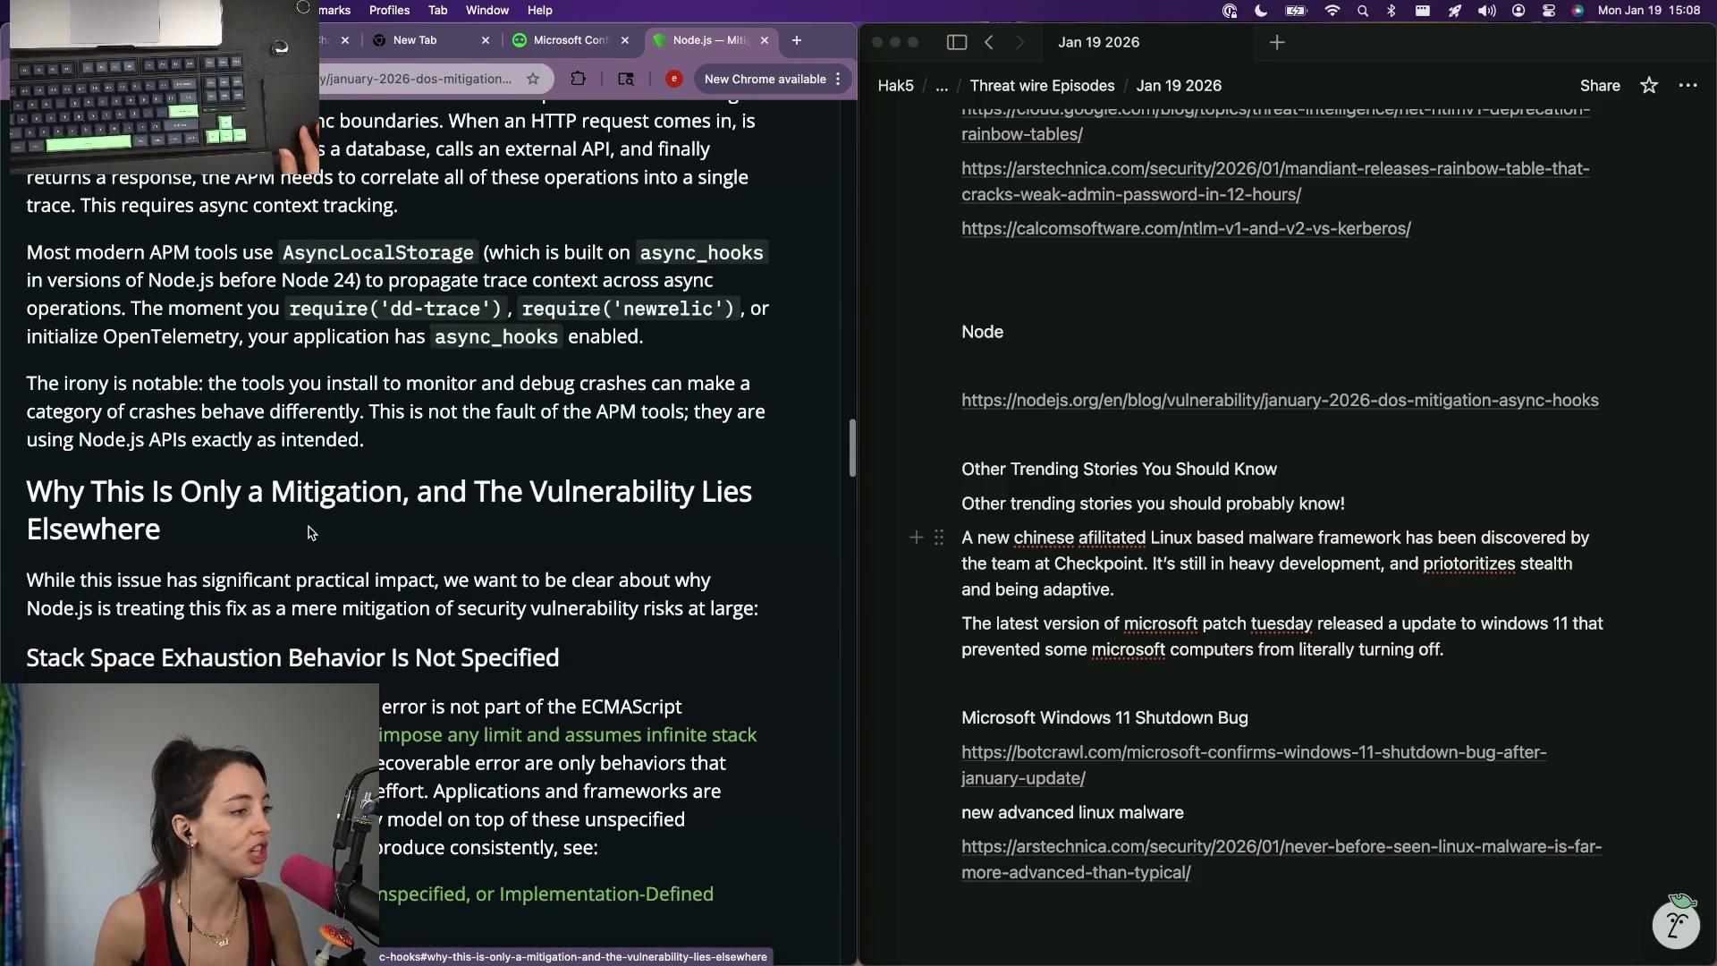
{"action": "scroll", "coordinate": [308, 534], "scroll_direction": "down", "scroll_amount": 1}
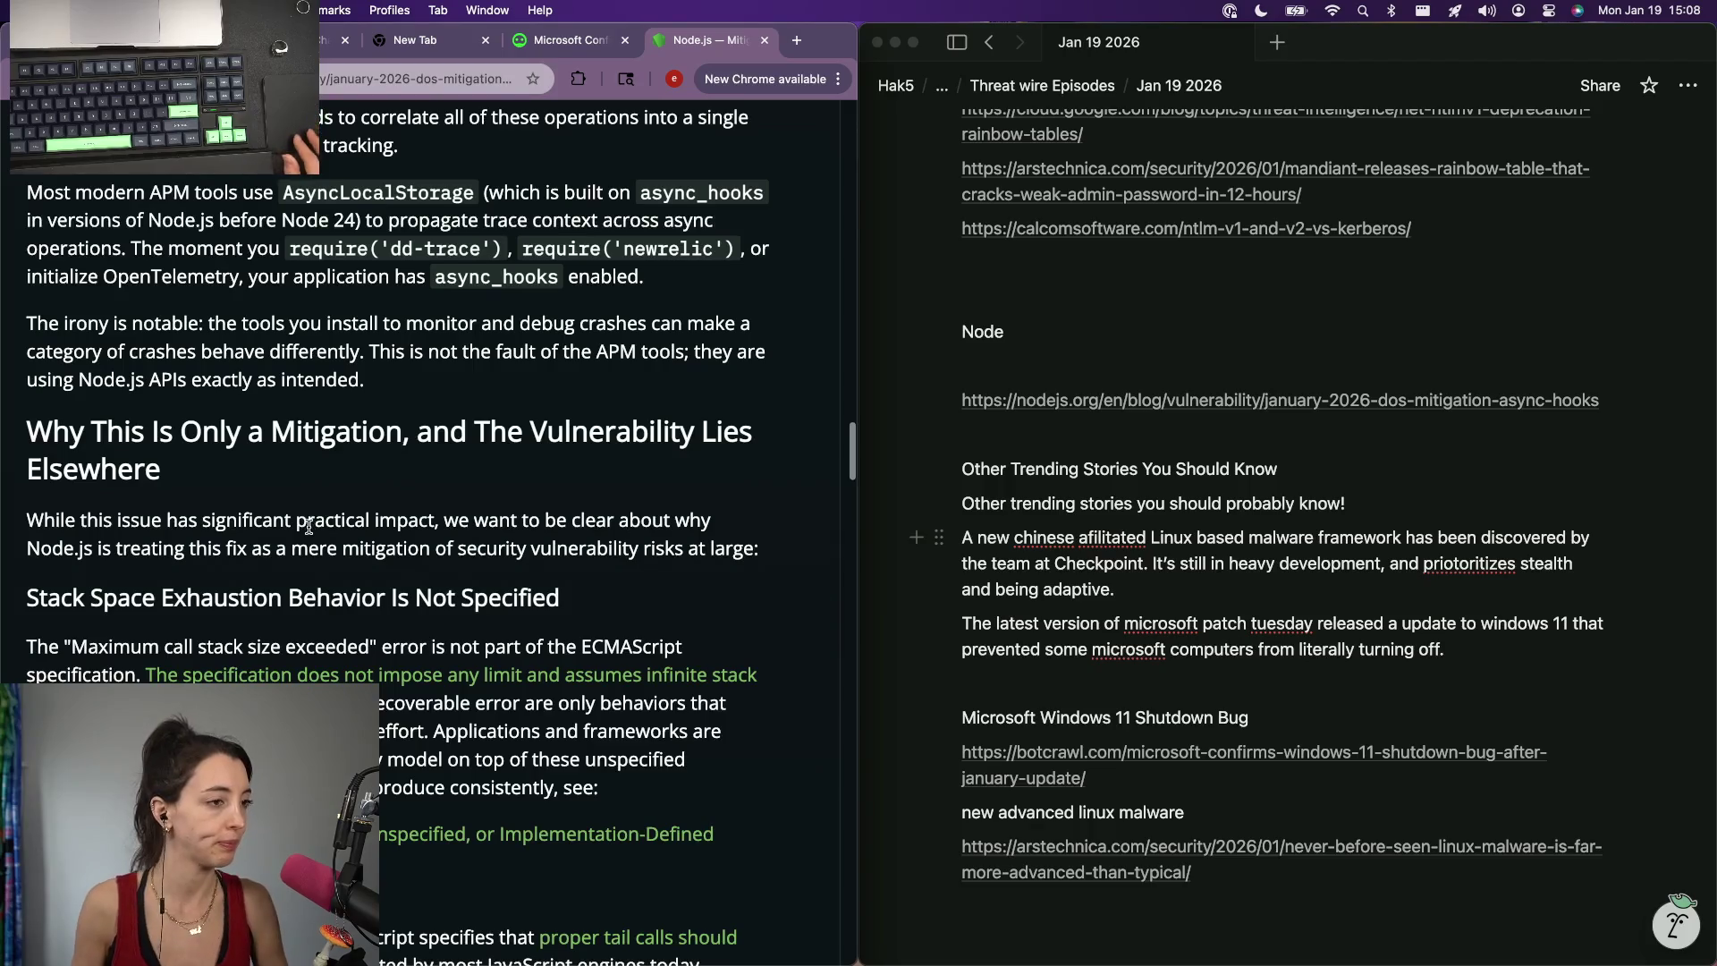
{"action": "scroll", "coordinate": [308, 526], "scroll_direction": "down", "scroll_amount": 2}
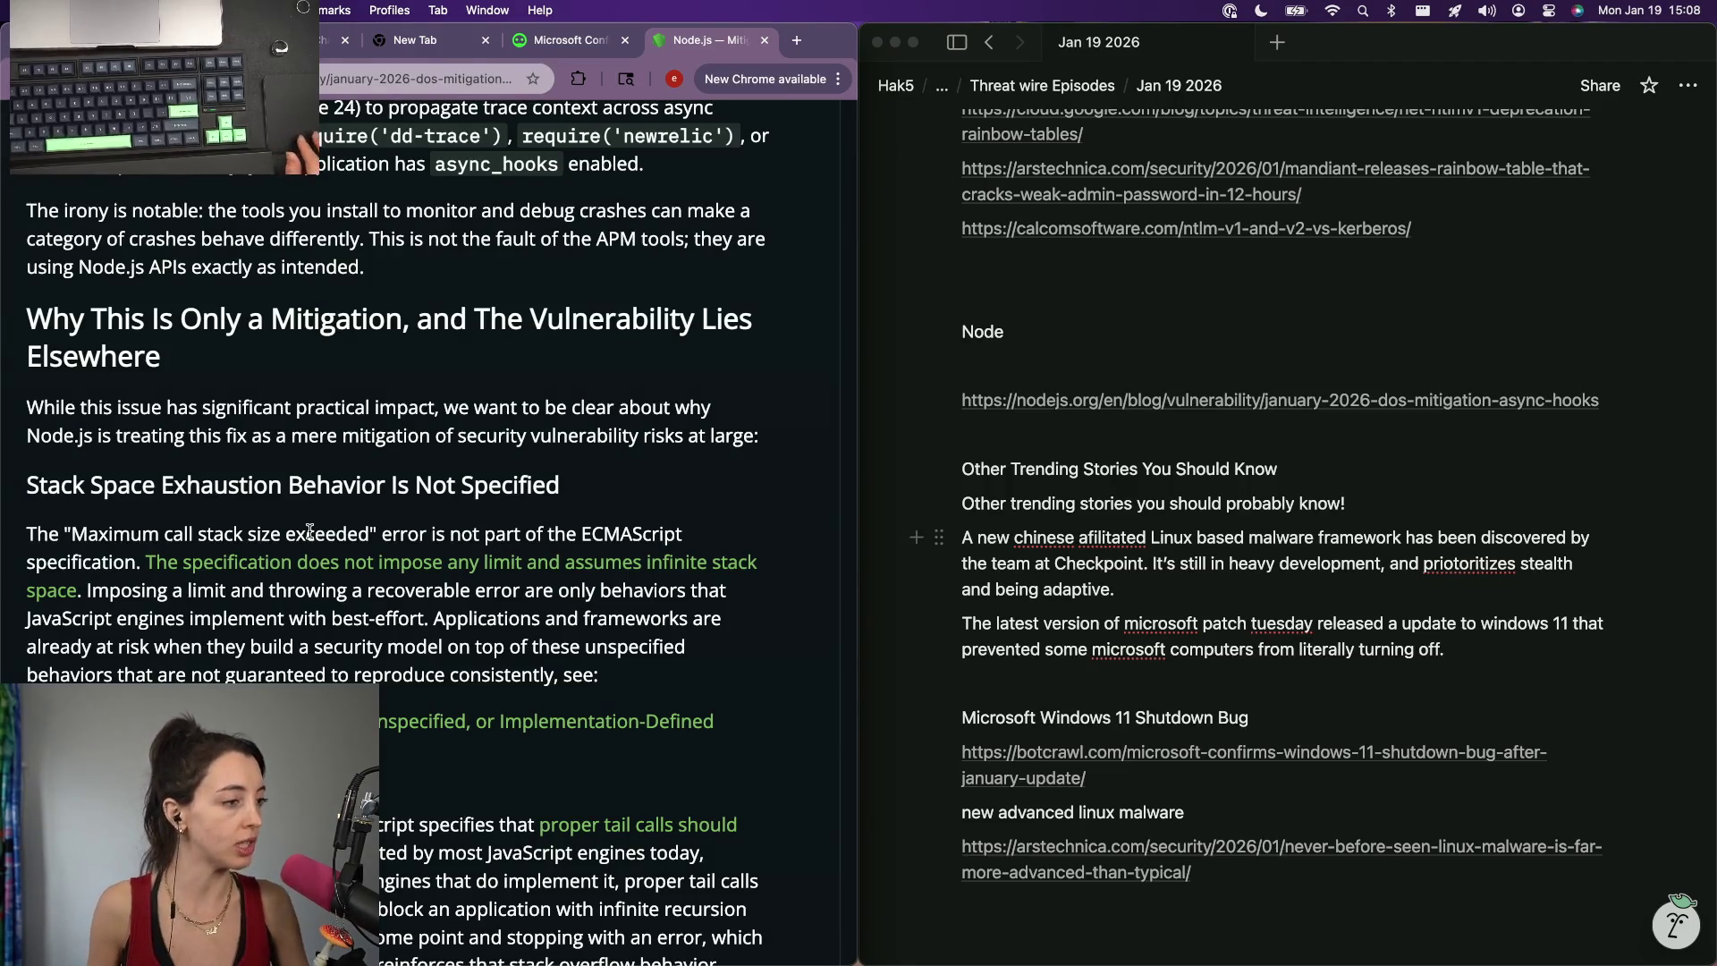
{"action": "scroll", "coordinate": [310, 531], "scroll_direction": "down", "scroll_amount": 2}
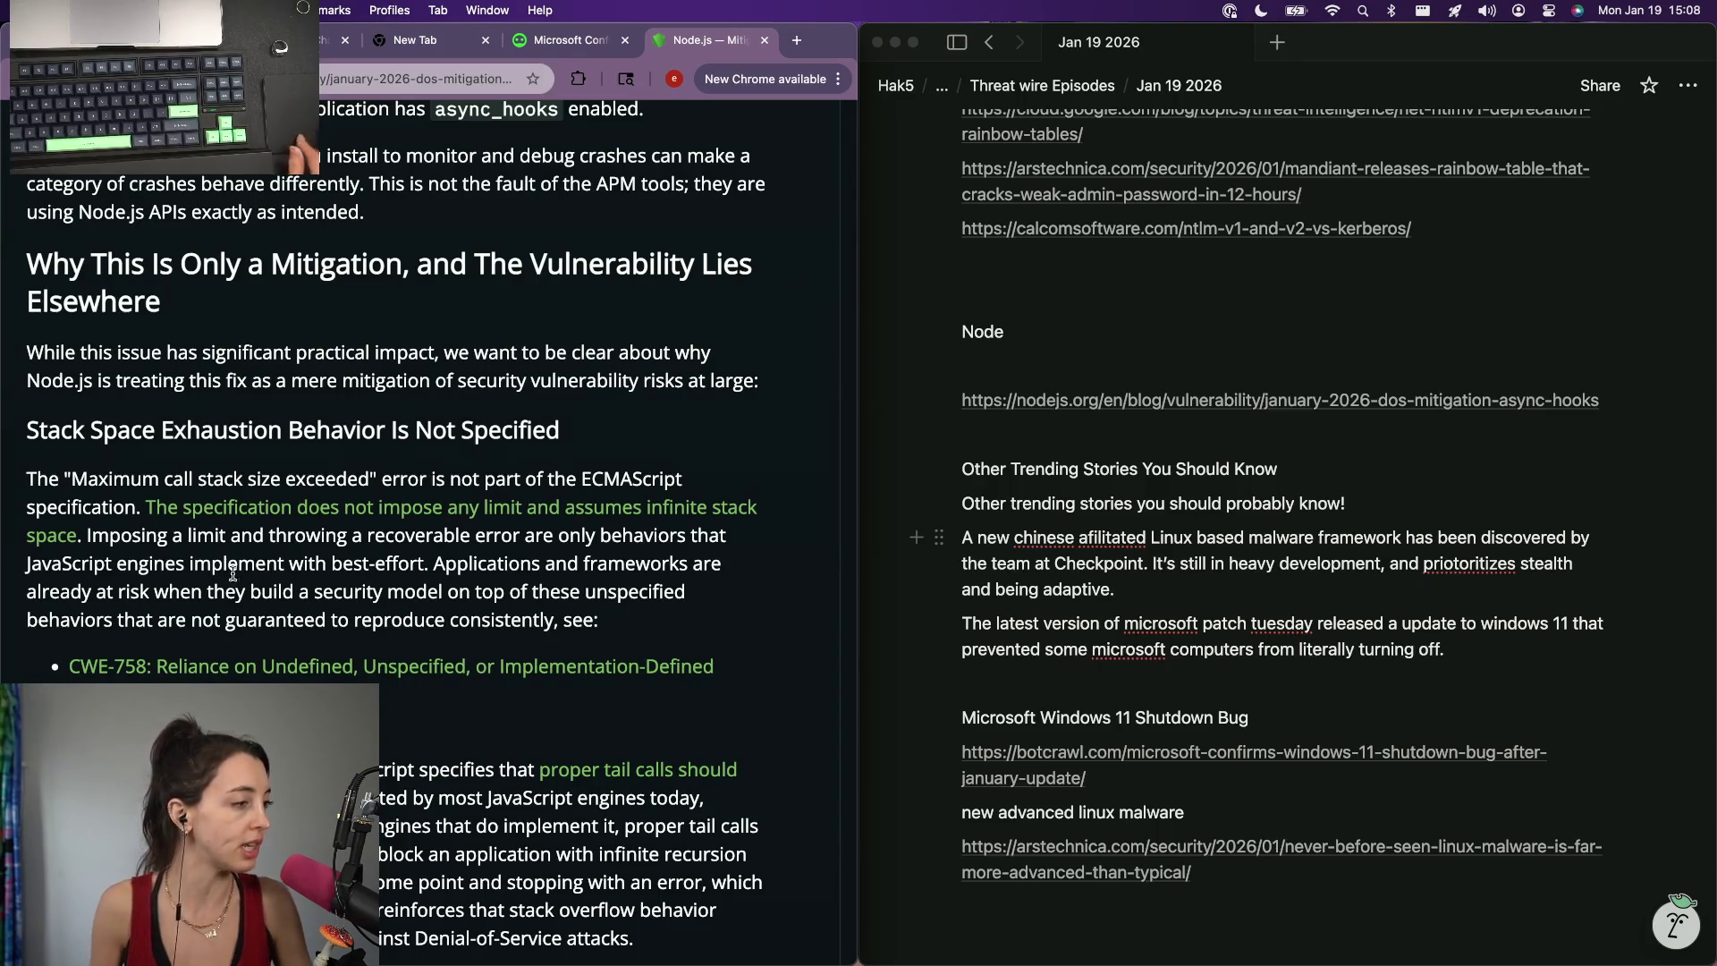
{"action": "scroll", "coordinate": [233, 573], "scroll_direction": "down", "scroll_amount": 2}
{"action": "scroll", "coordinate": [161, 610], "scroll_direction": "left", "scroll_amount": 1}
{"action": "scroll", "coordinate": [162, 611], "scroll_direction": "right", "scroll_amount": 1}
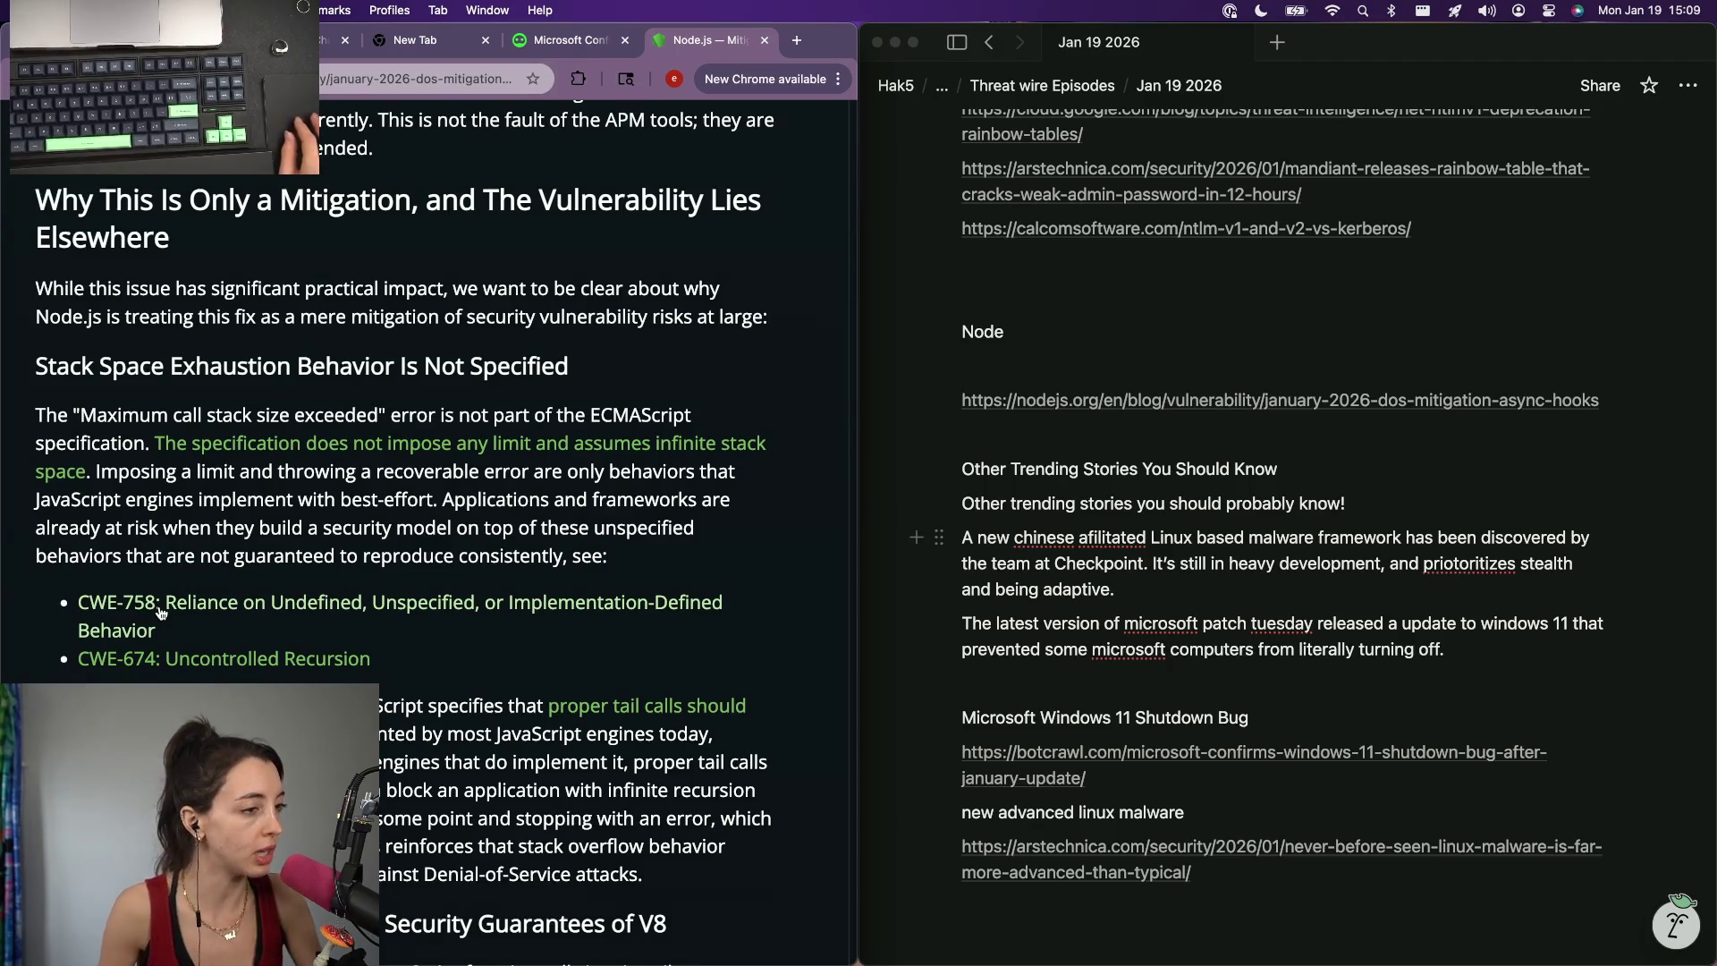
{"action": "scroll", "coordinate": [159, 612], "scroll_direction": "down", "scroll_amount": 2}
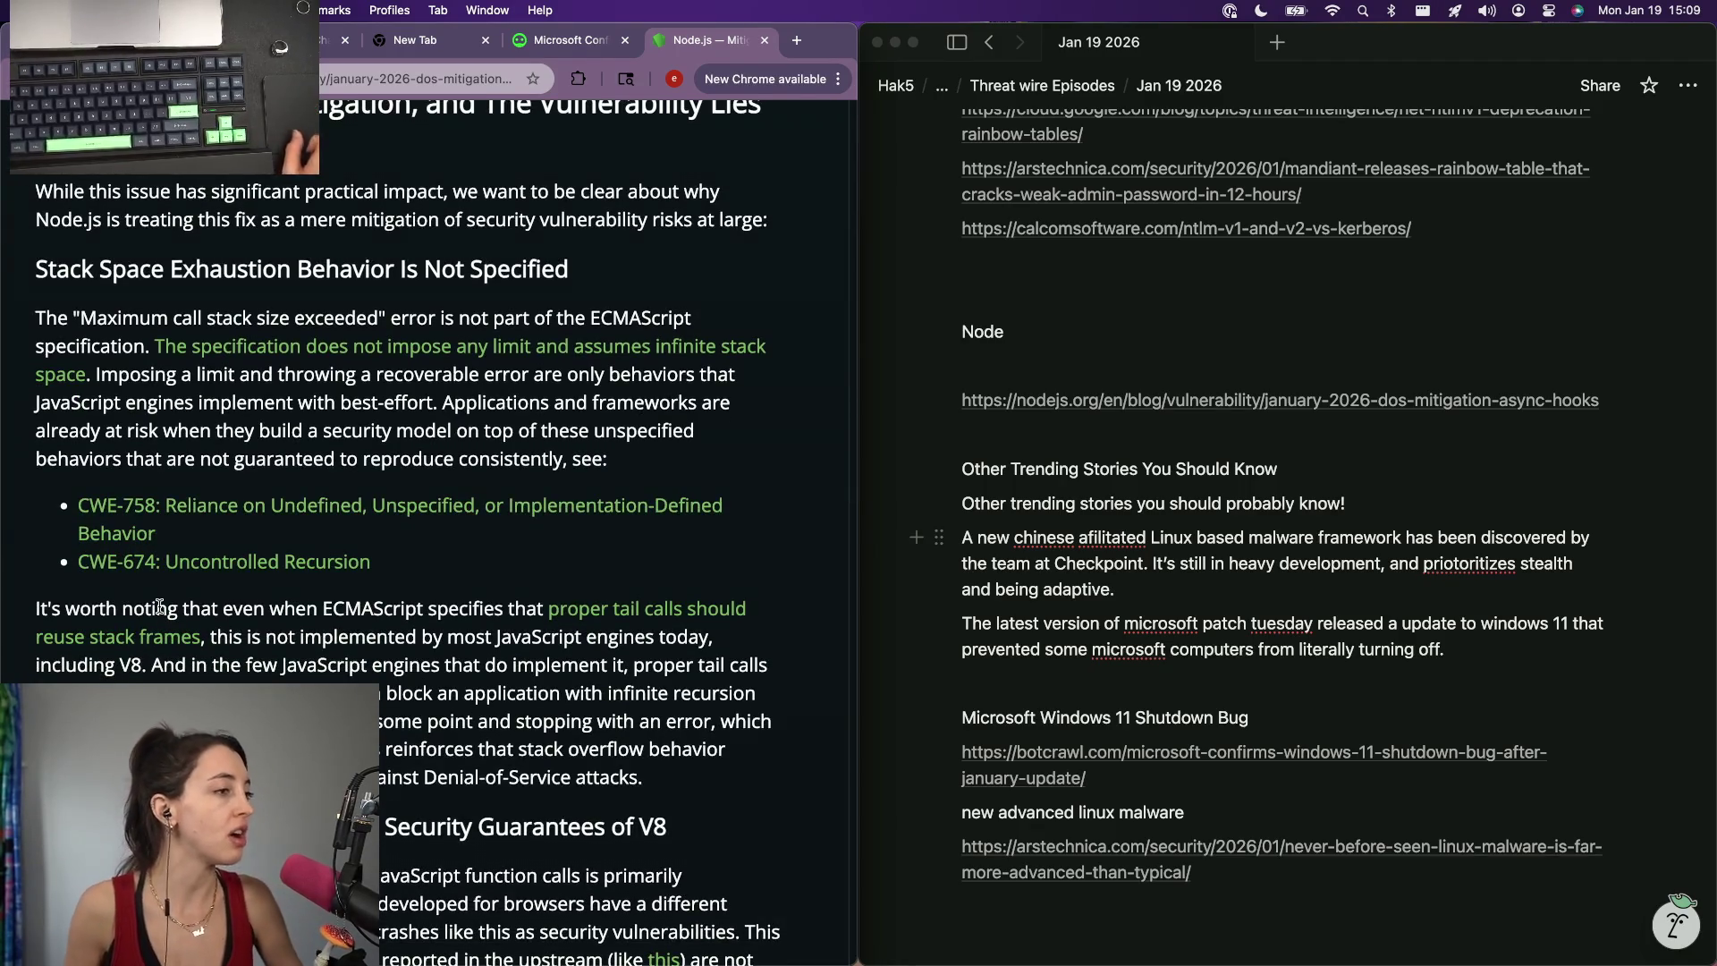